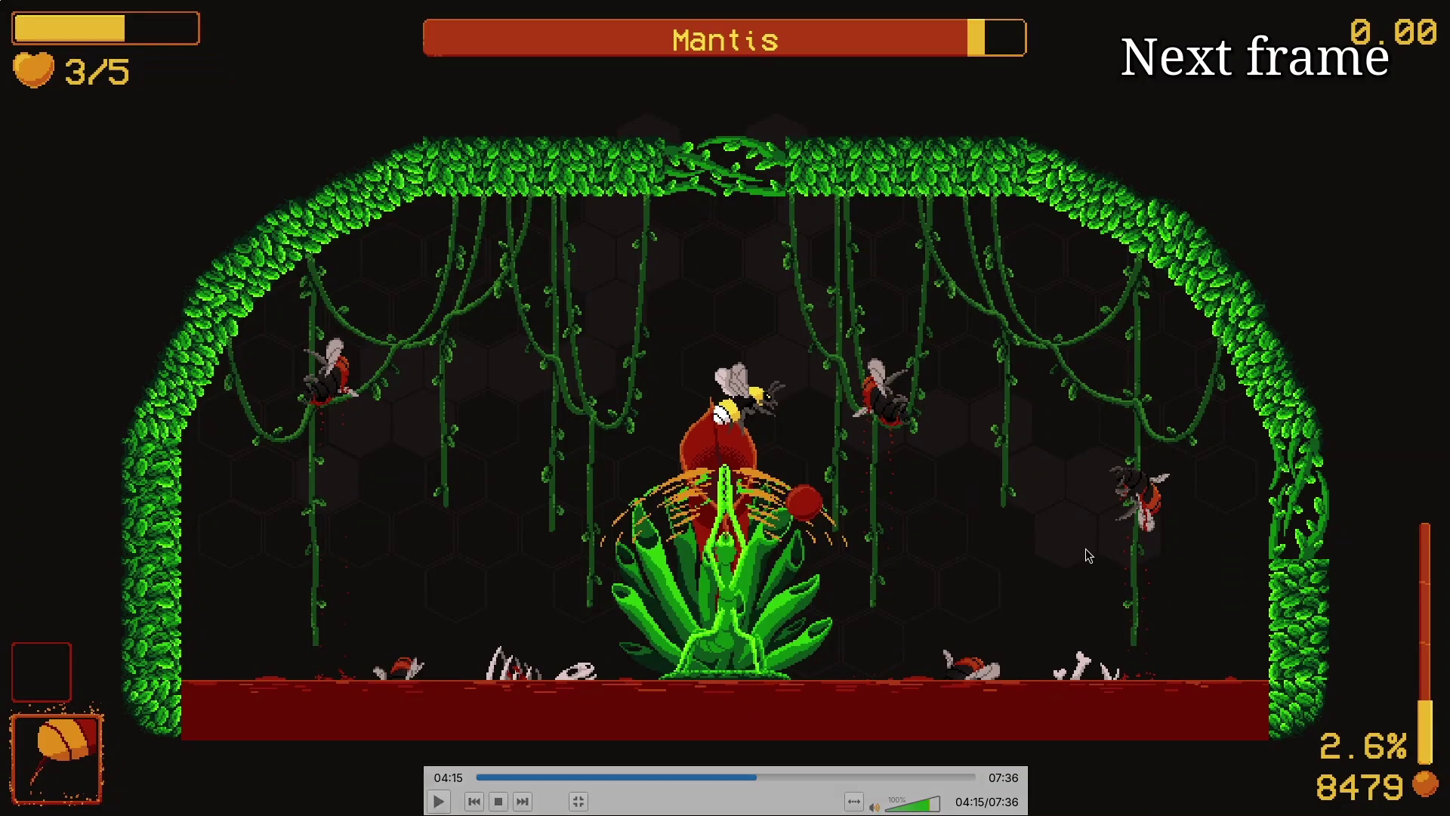
# Step: Seek to 04:14 and step frame by frame through the bee's slash to the red splatter
pyautogui.press('e')
pyautogui.press('e')
pyautogui.press('e')
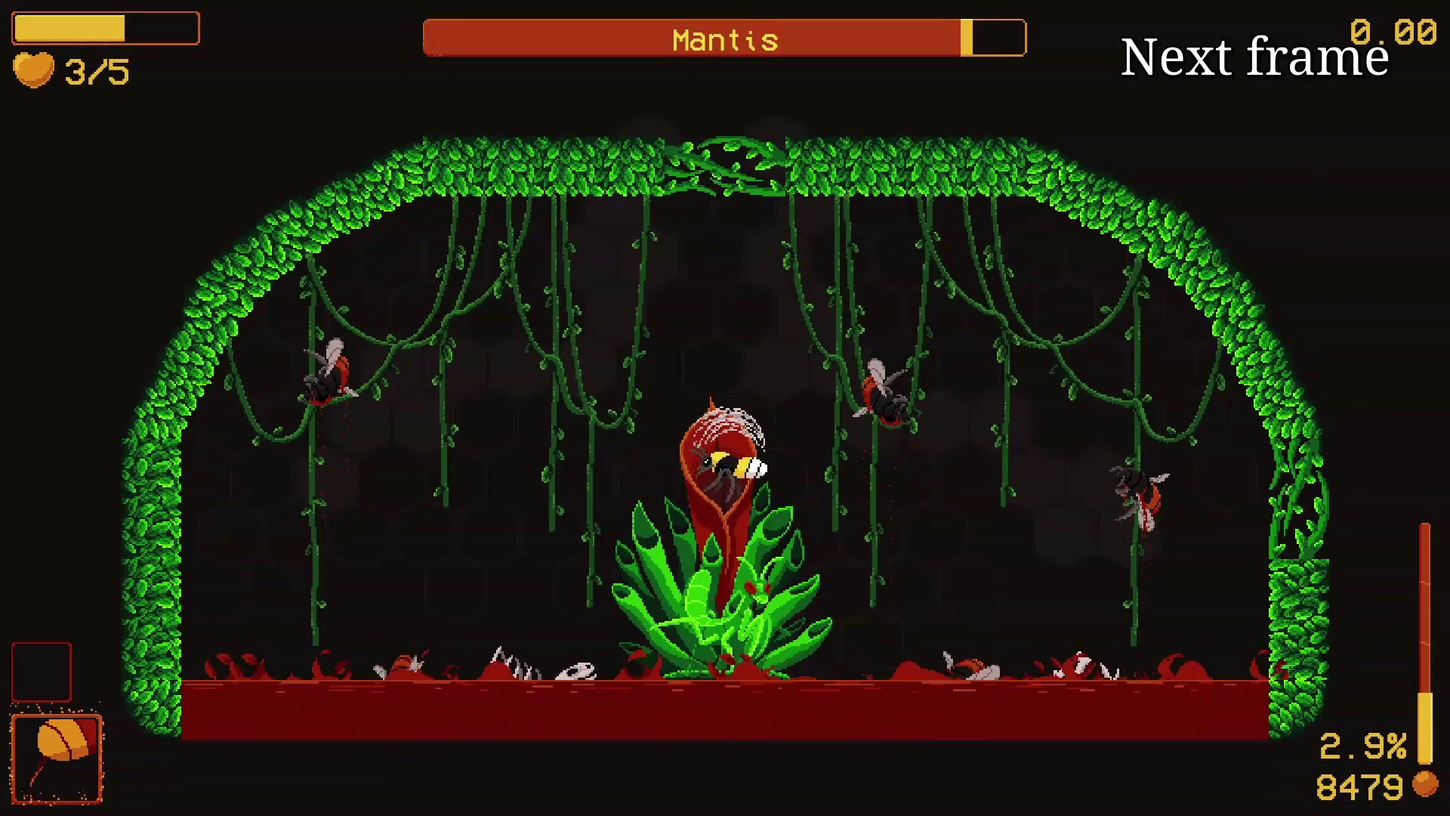
pyautogui.moveTo(1083, 552)
pyautogui.click(755, 775)
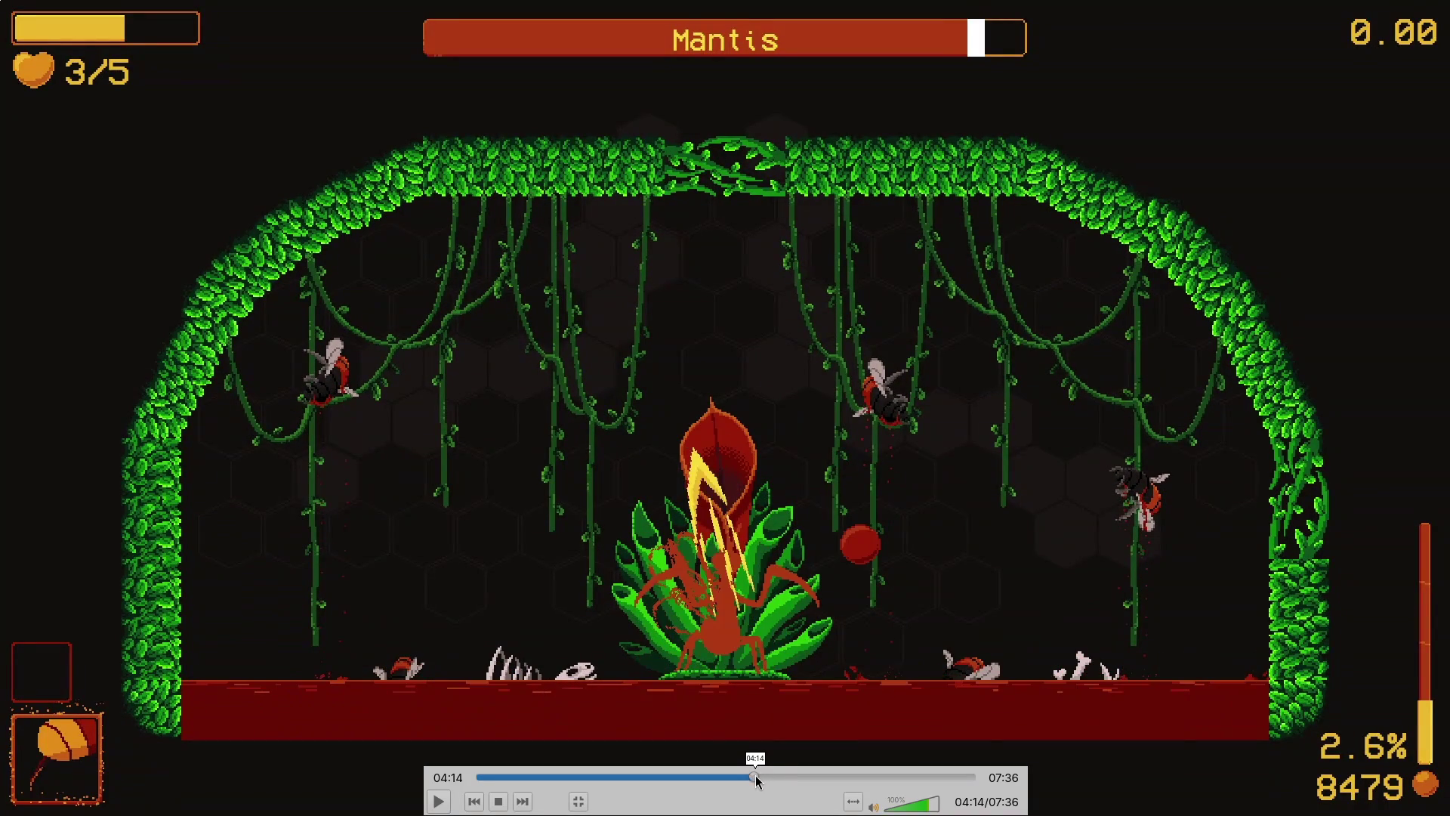
pyautogui.press('e')
pyautogui.press('e')
pyautogui.press('e')
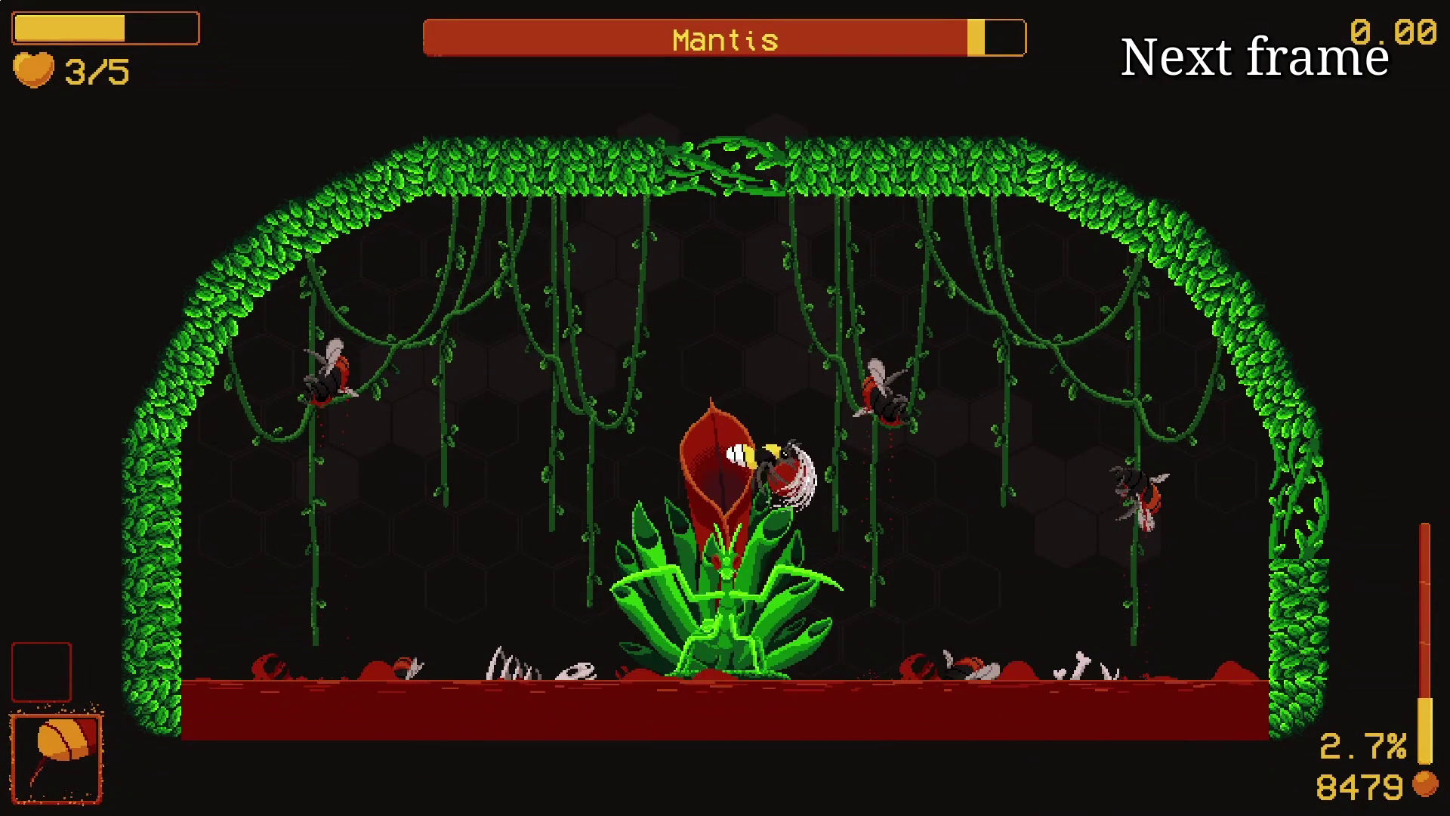
pyautogui.press('e')
pyautogui.press('e')
pyautogui.press('e')
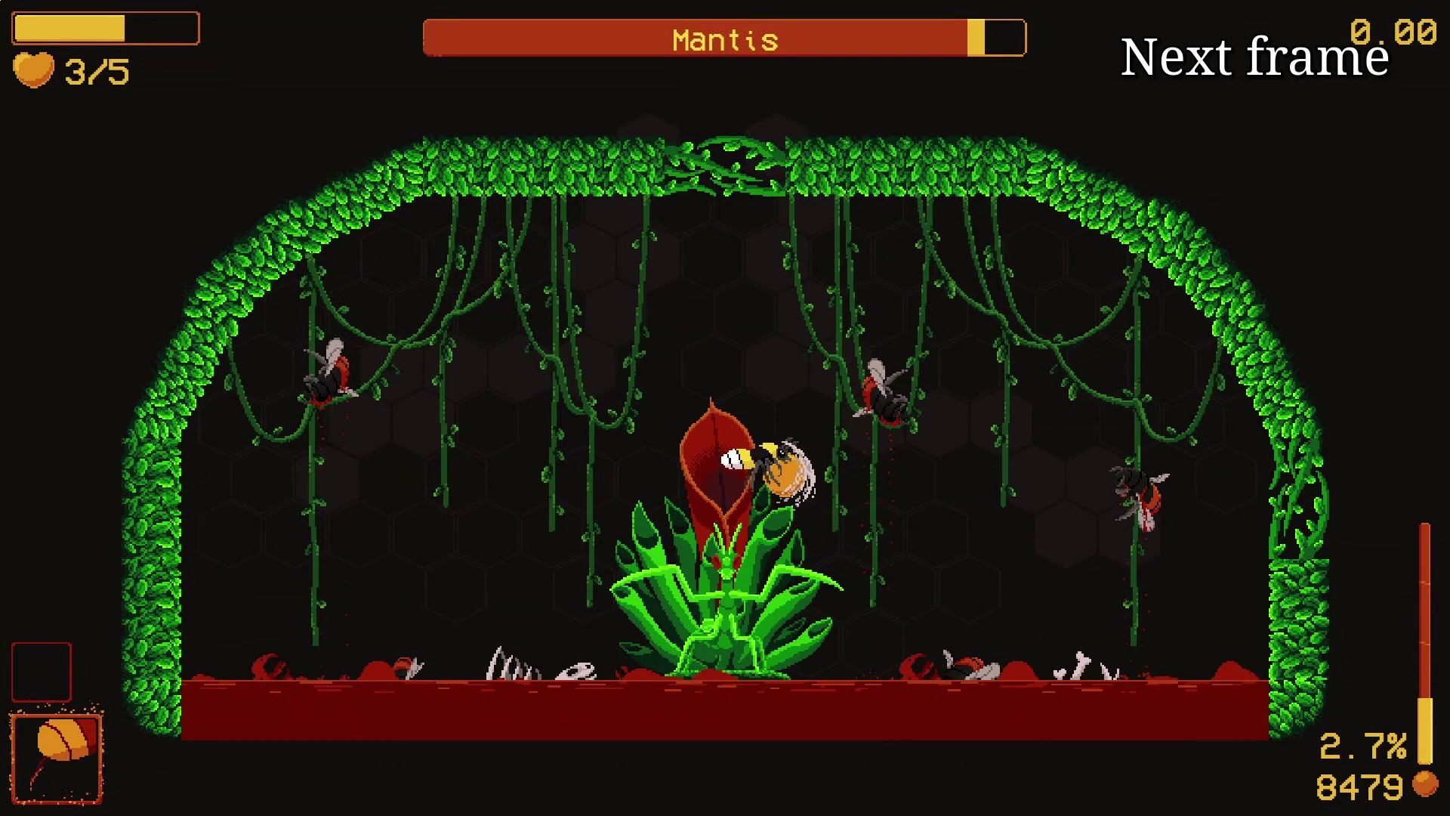
pyautogui.press('e')
pyautogui.press('e')
pyautogui.press('e')
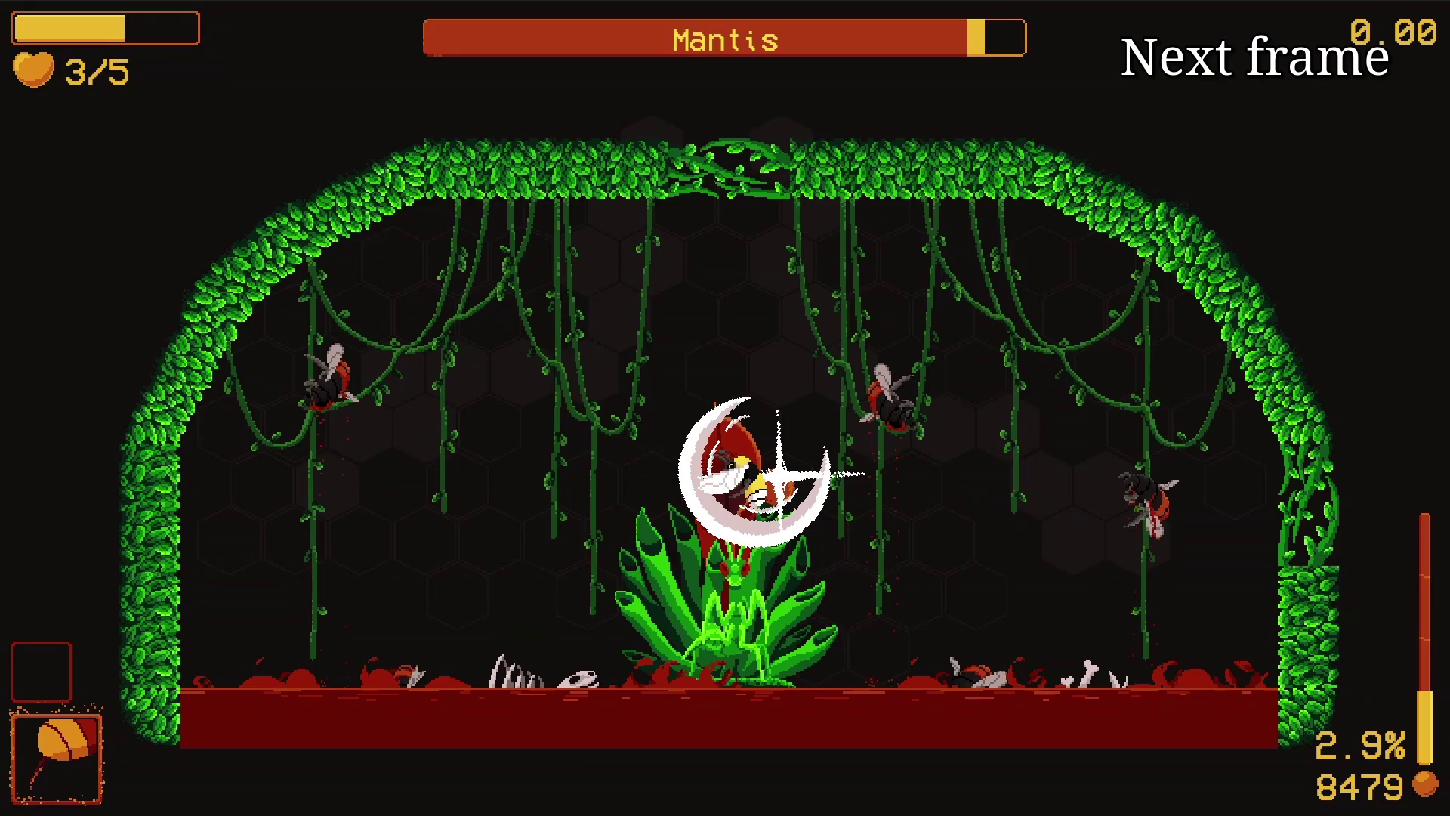
pyautogui.press('e')
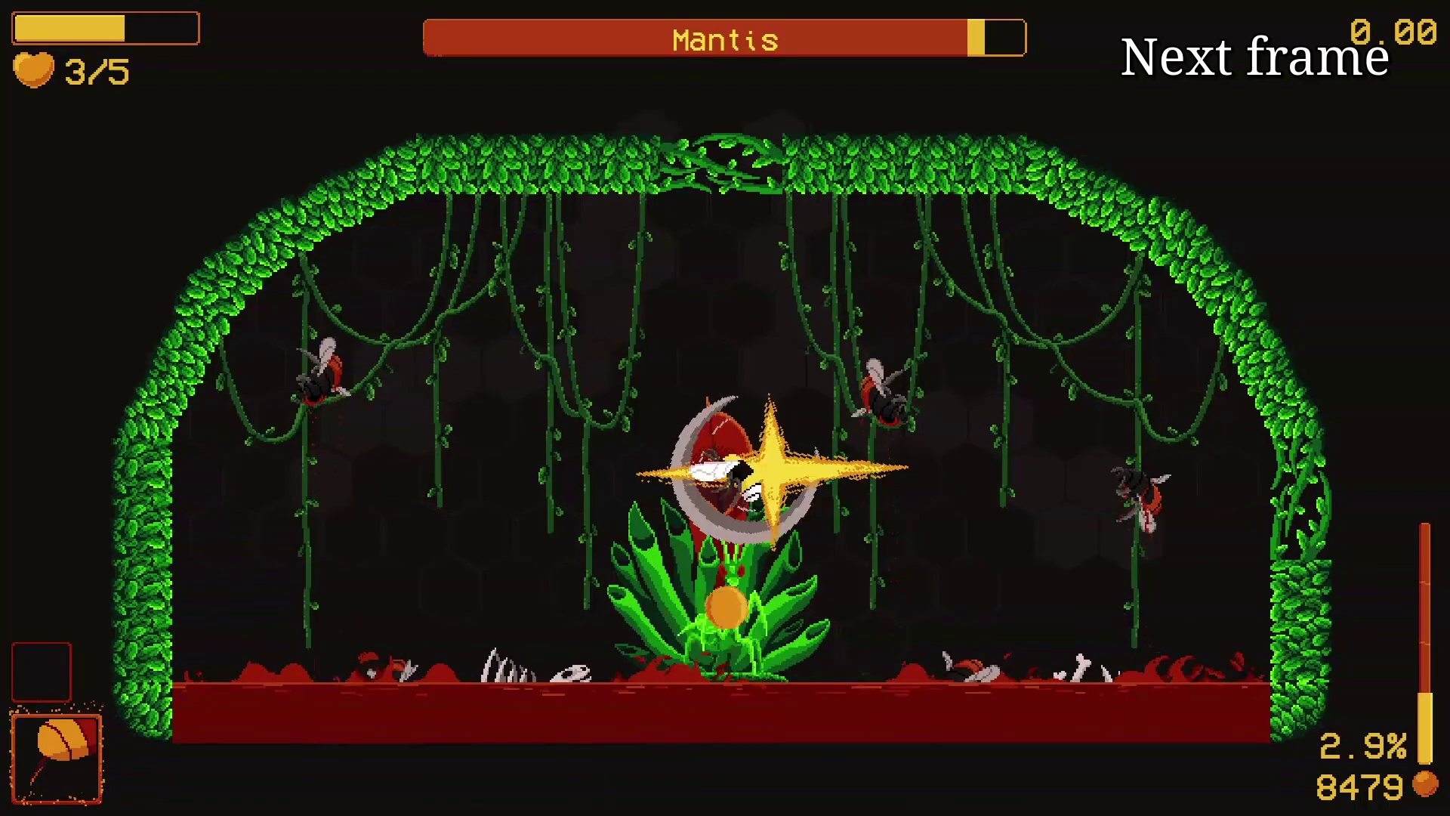
pyautogui.press('e')
pyautogui.press('e')
pyautogui.press('e')
pyautogui.press('e')
pyautogui.press('e')
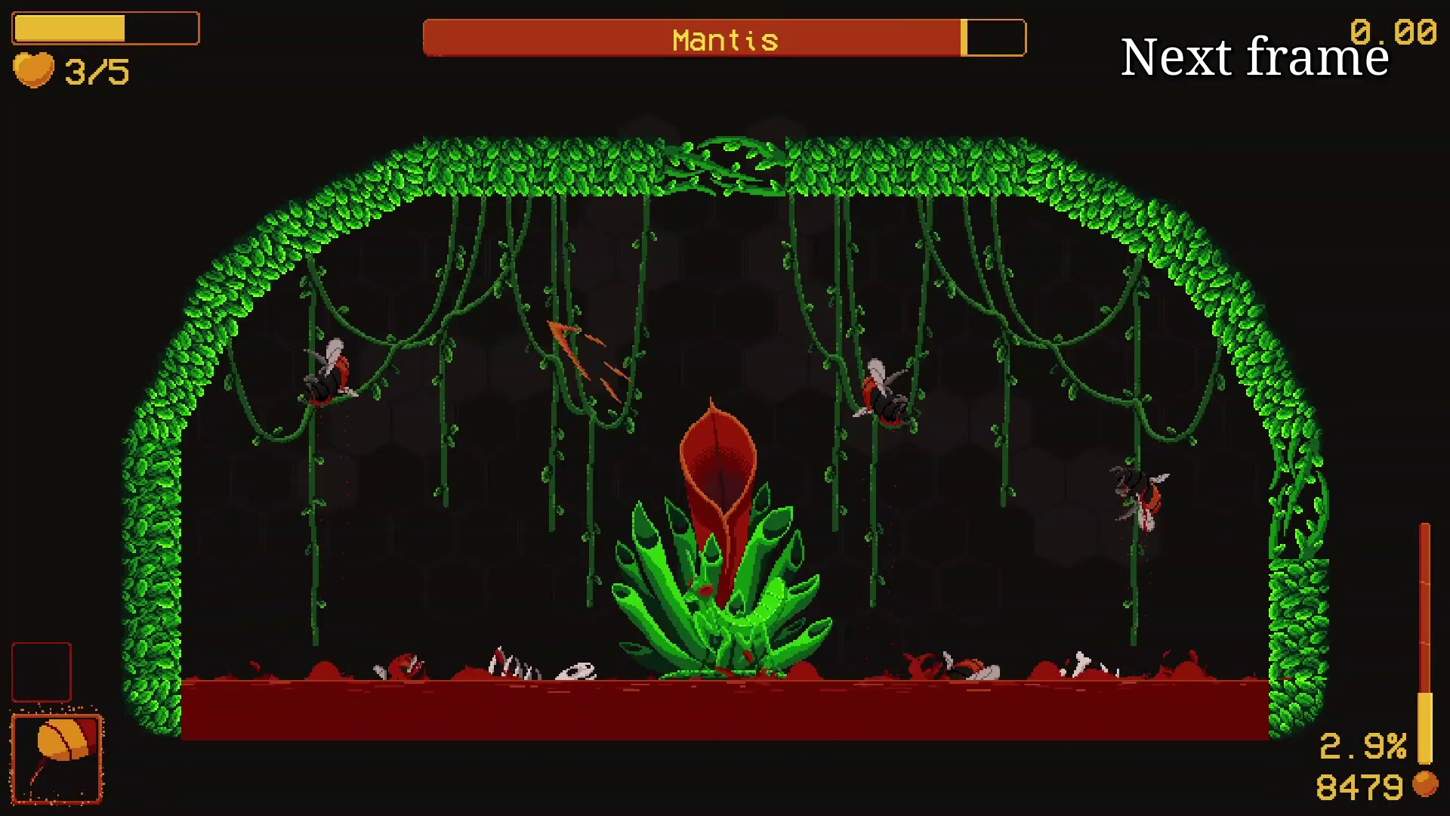
# Step: Step through the red flames rising, growing taller, then thinning out and fading
pyautogui.press('e')
pyautogui.press('e')
pyautogui.press('e')
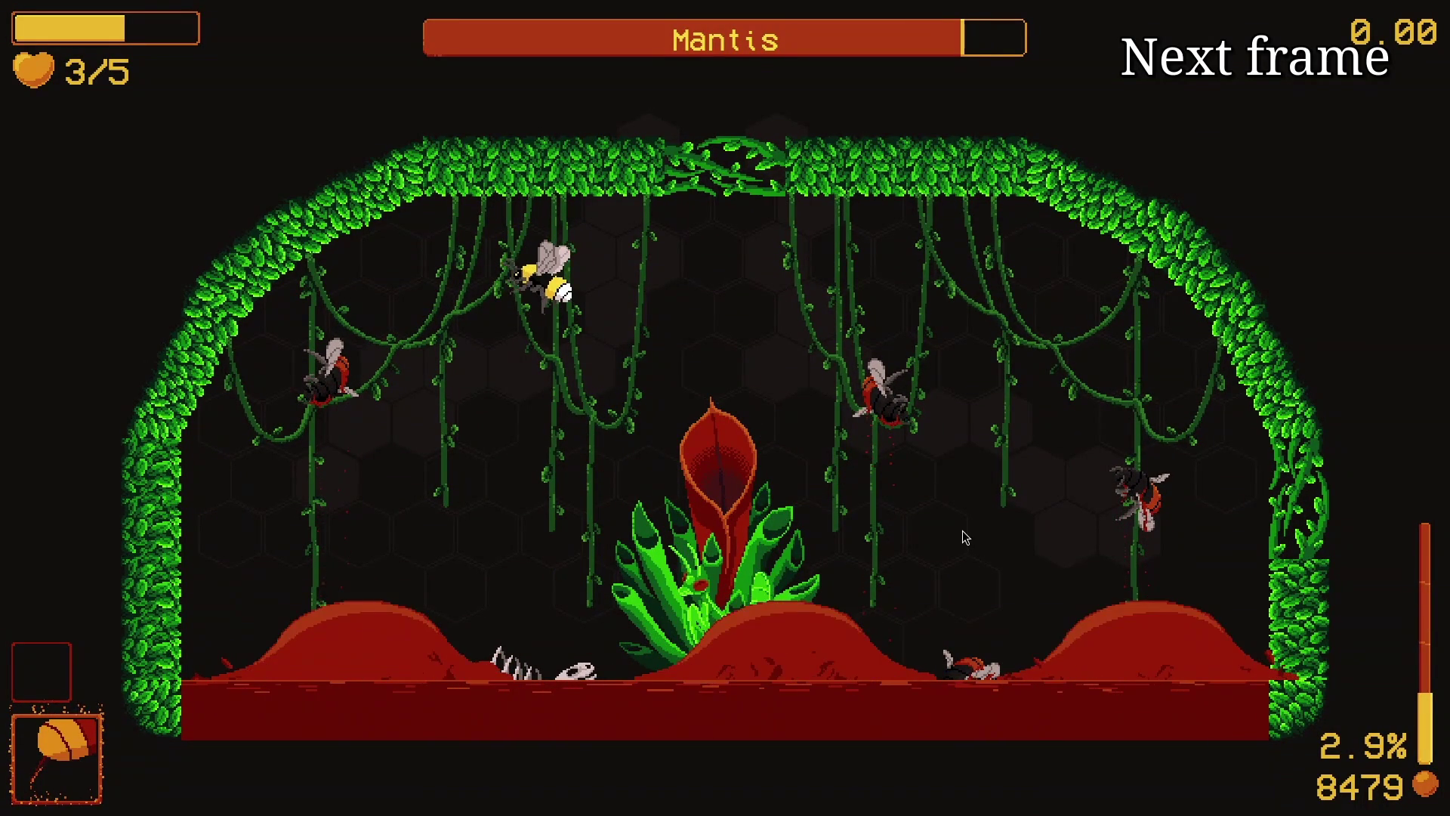
pyautogui.press('e')
pyautogui.press('e')
pyautogui.press('e')
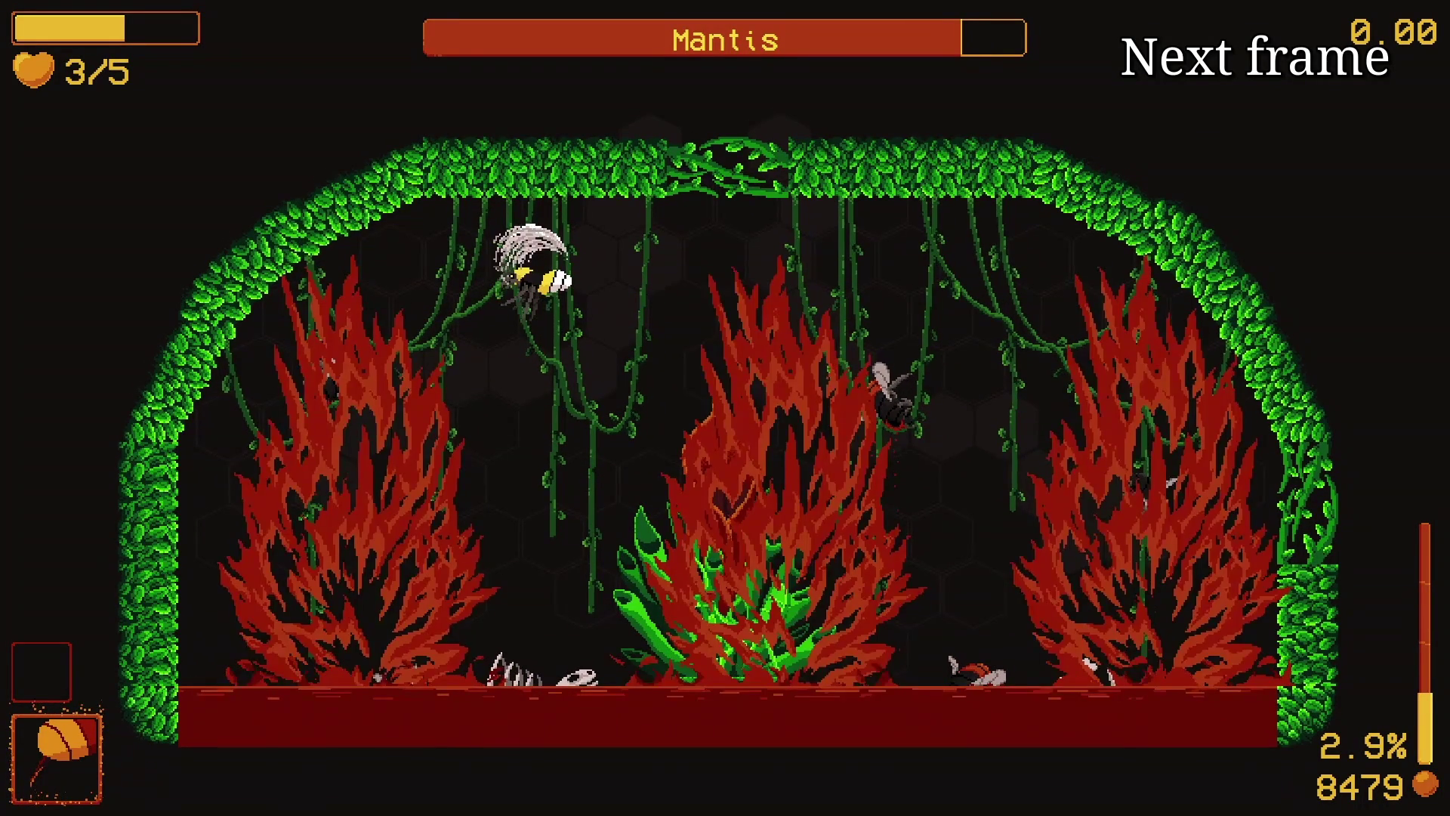
pyautogui.press('e')
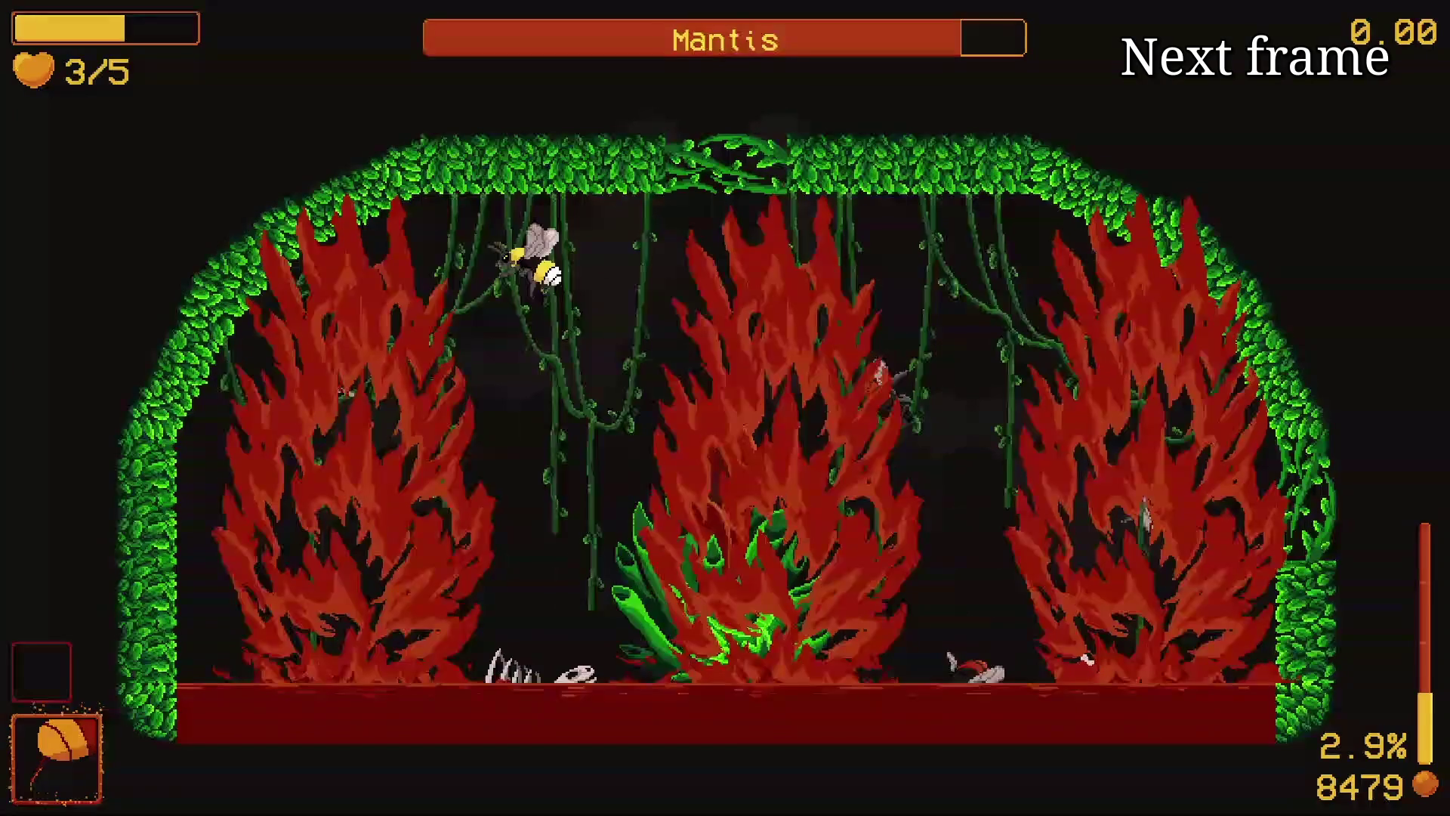
pyautogui.press('e')
pyautogui.press('e')
pyautogui.press('e')
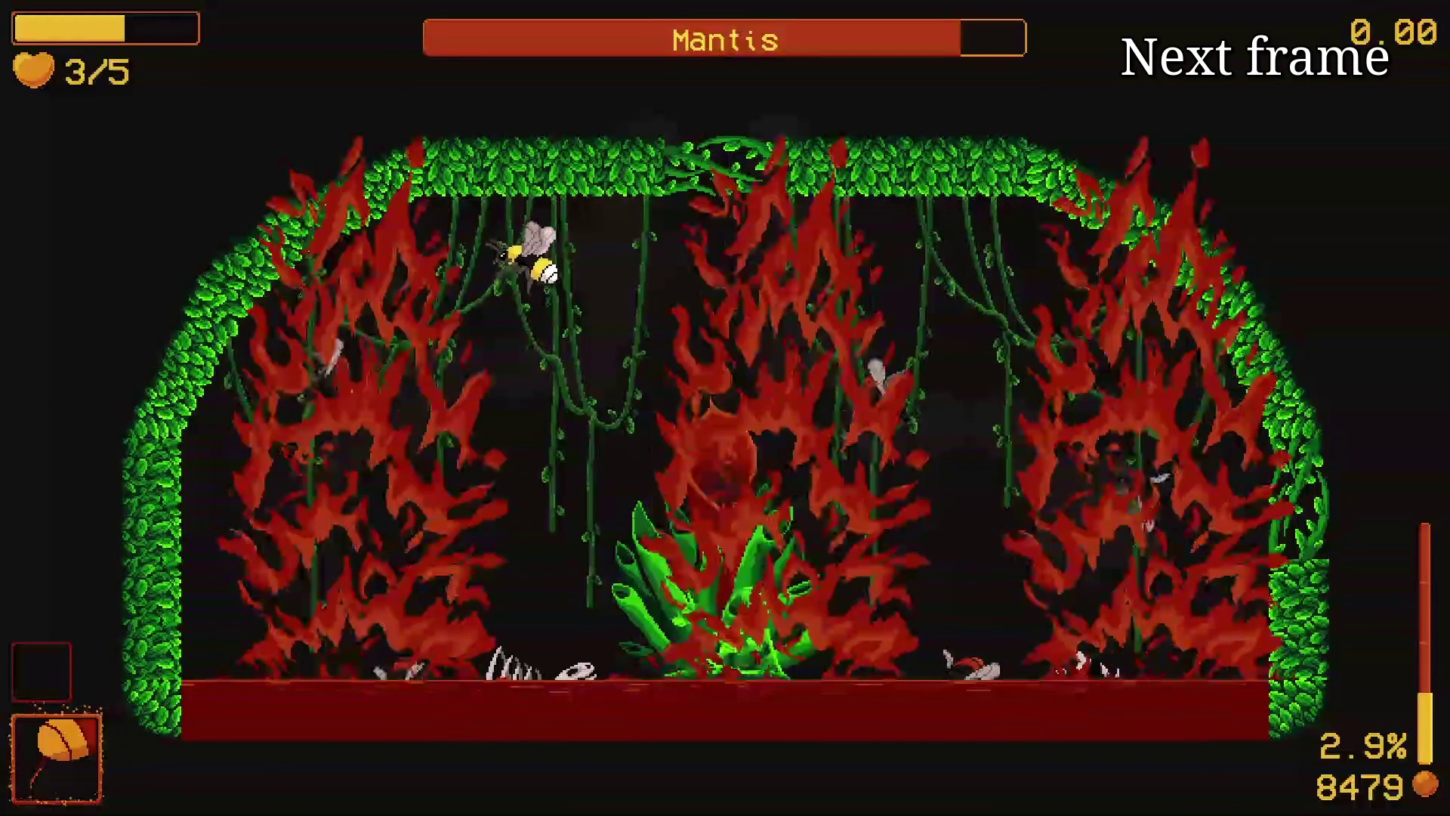
pyautogui.press('e')
pyautogui.press('e')
pyautogui.press('e')
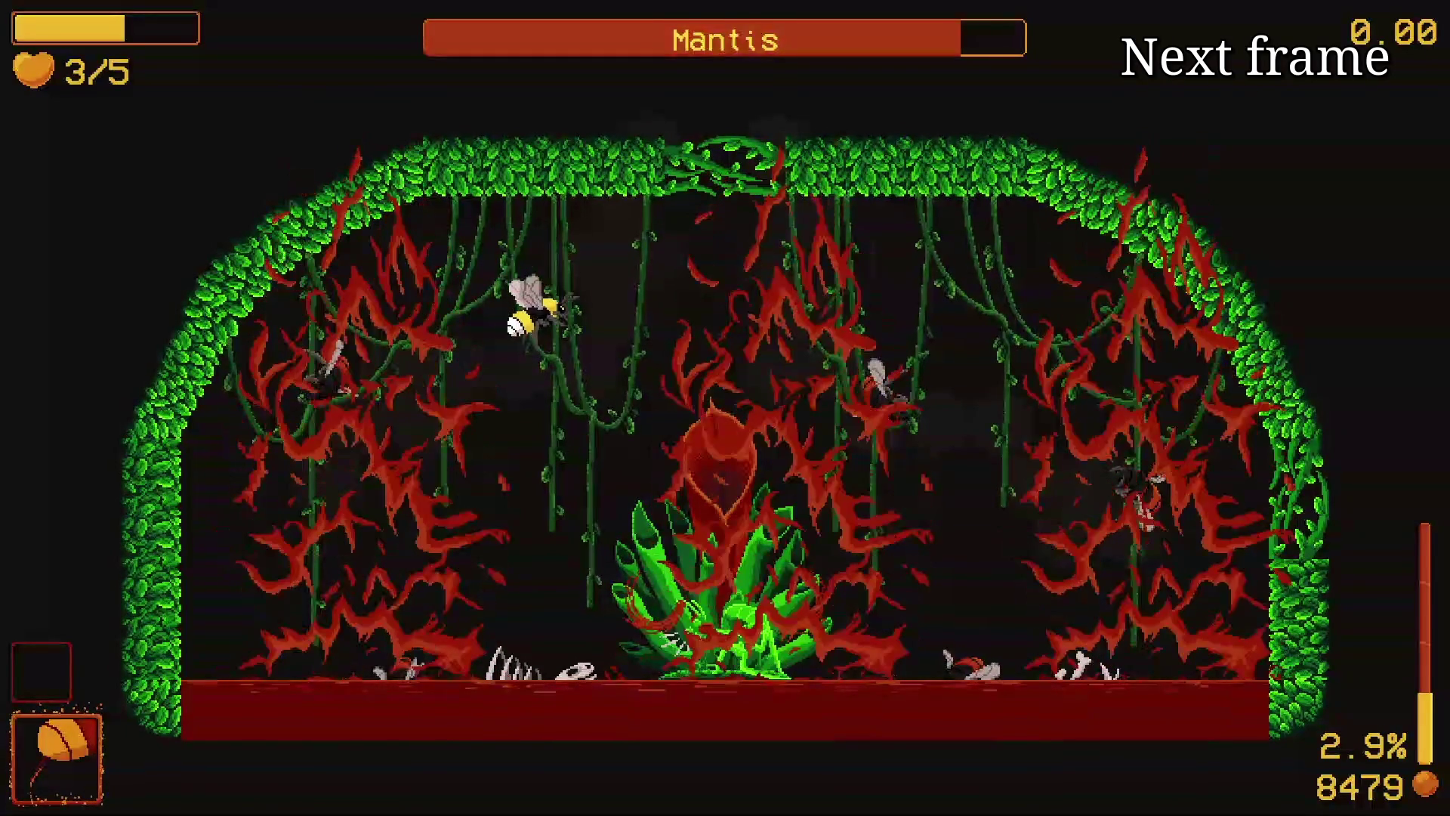
pyautogui.press('e')
pyautogui.press('e')
pyautogui.press('e')
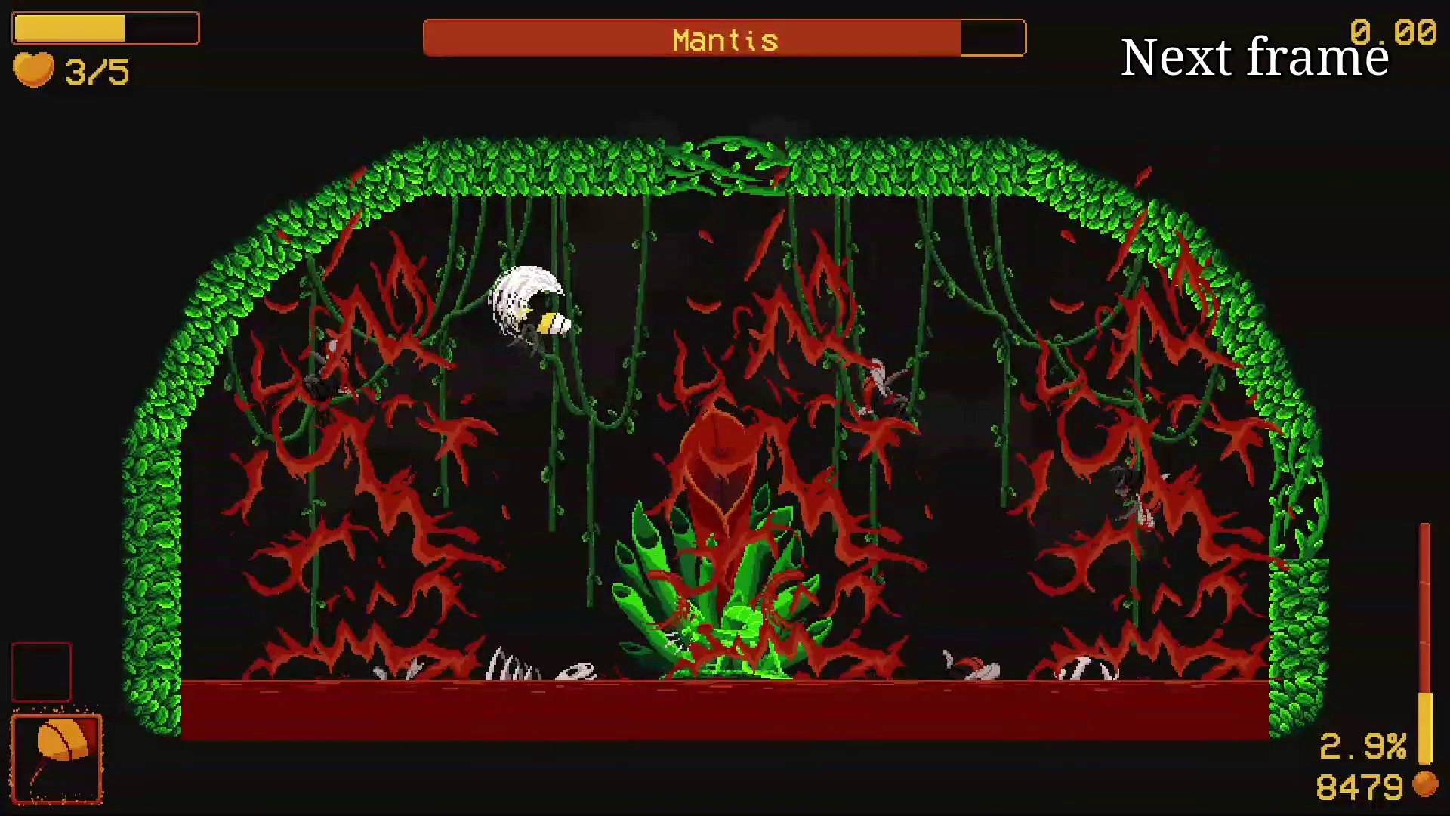
pyautogui.press('e')
pyautogui.press('e')
pyautogui.press('e')
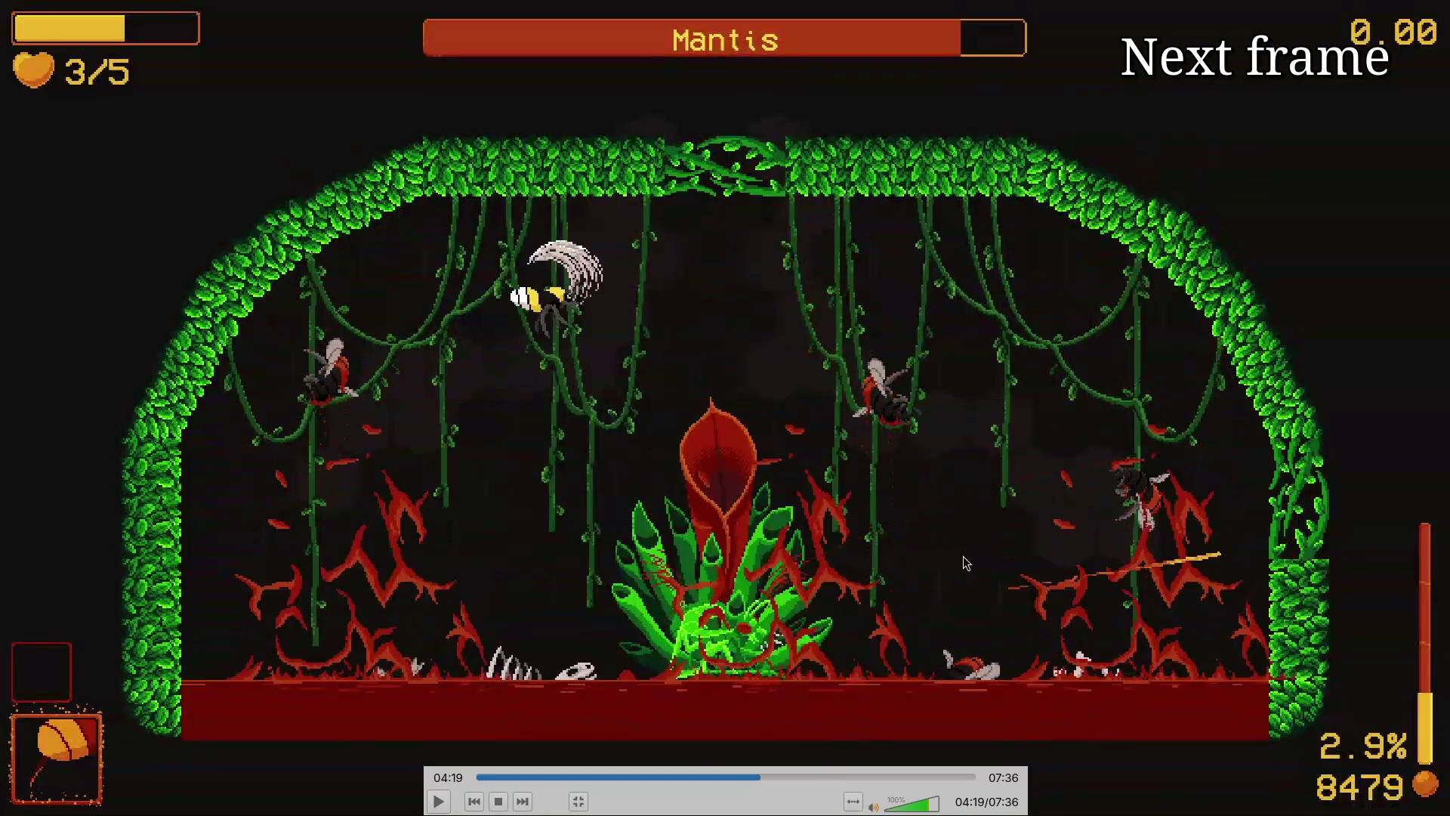
pyautogui.press('e')
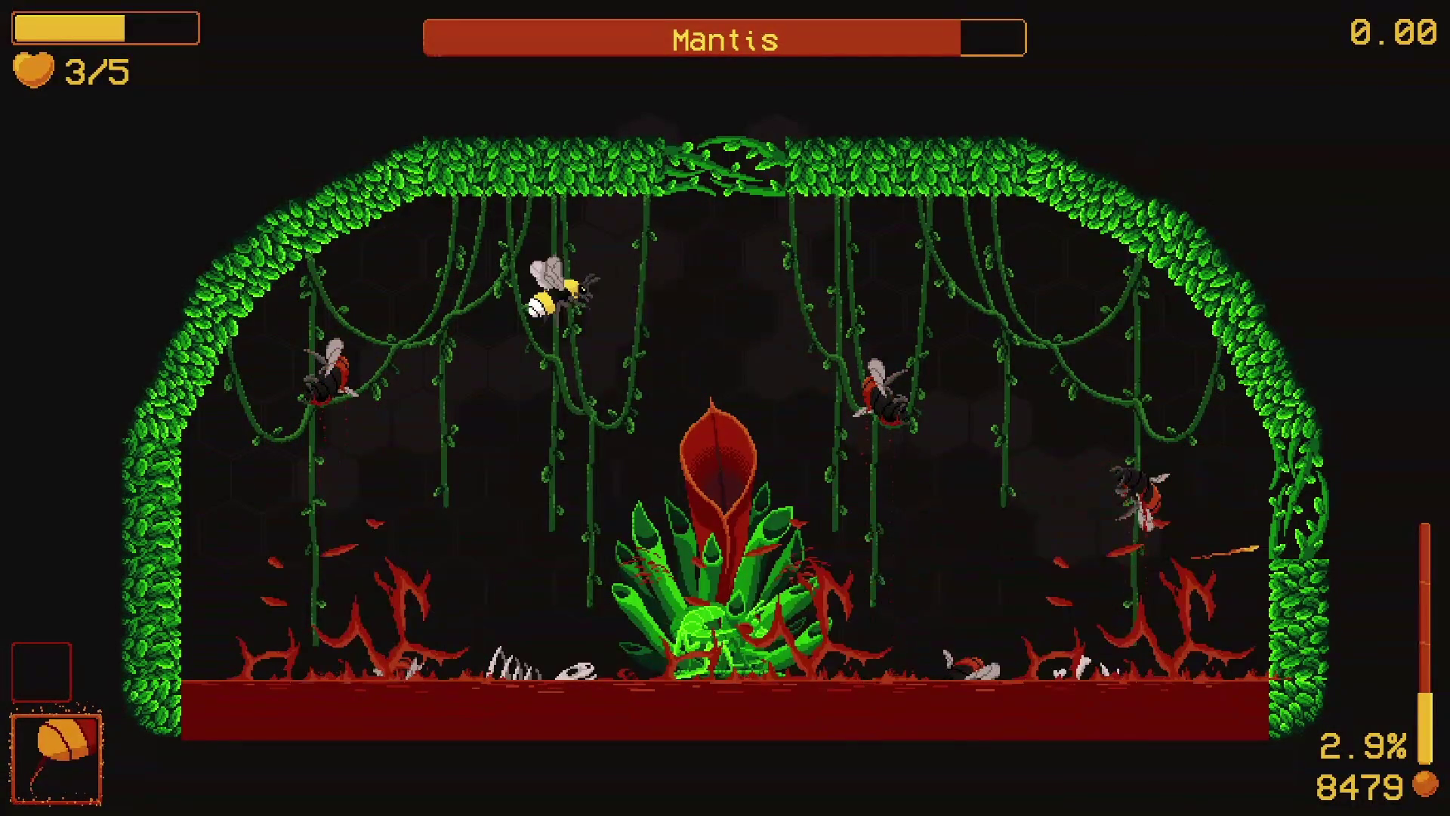
# Step: Step through the mantis leap and golden slashes until flame pillars erupt at 04:31
pyautogui.press('e')
pyautogui.press('e')
pyautogui.press('e')
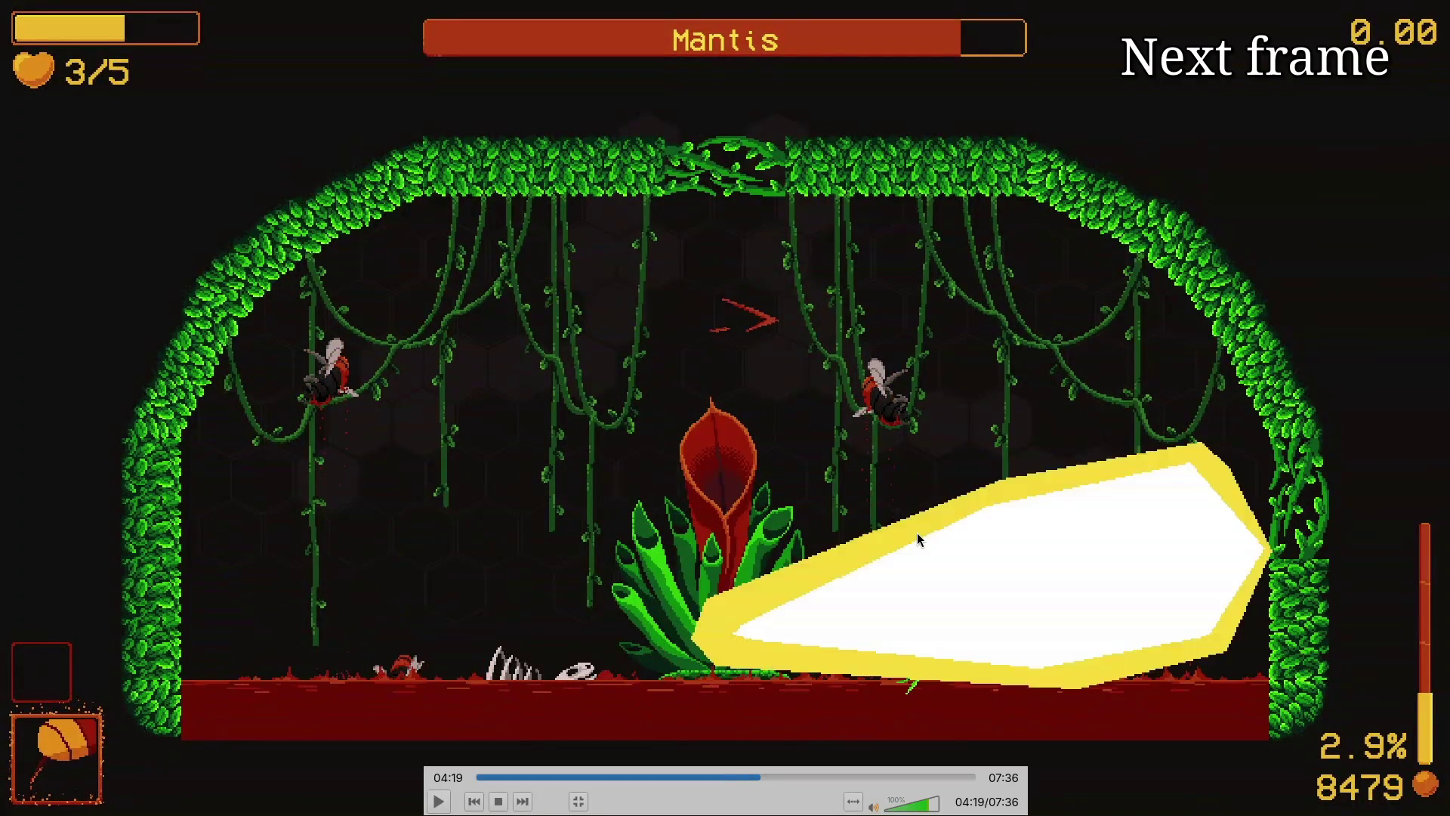
pyautogui.press('e')
pyautogui.press('e')
pyautogui.press('e')
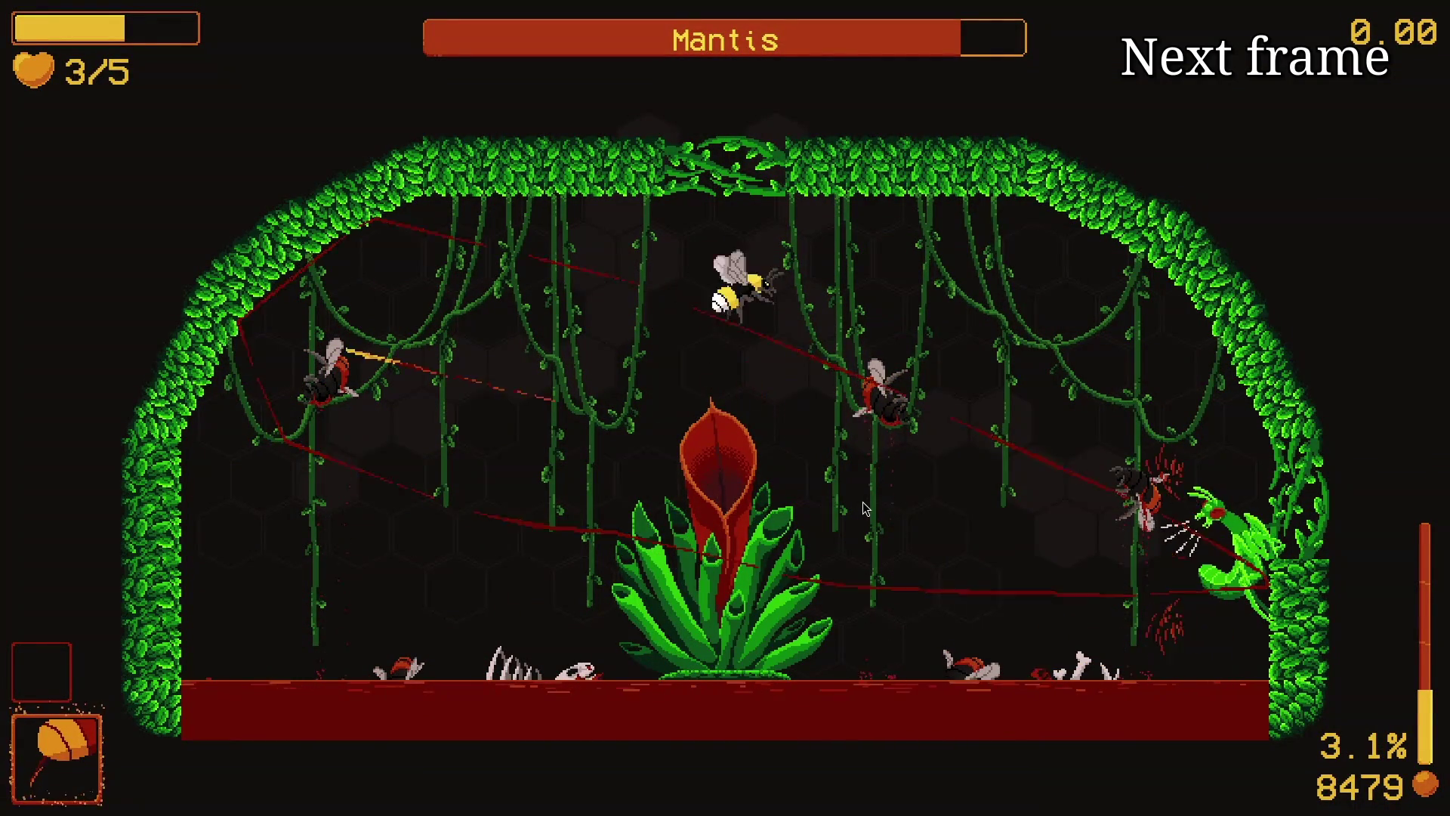
pyautogui.press('e')
pyautogui.press('e')
pyautogui.press('e')
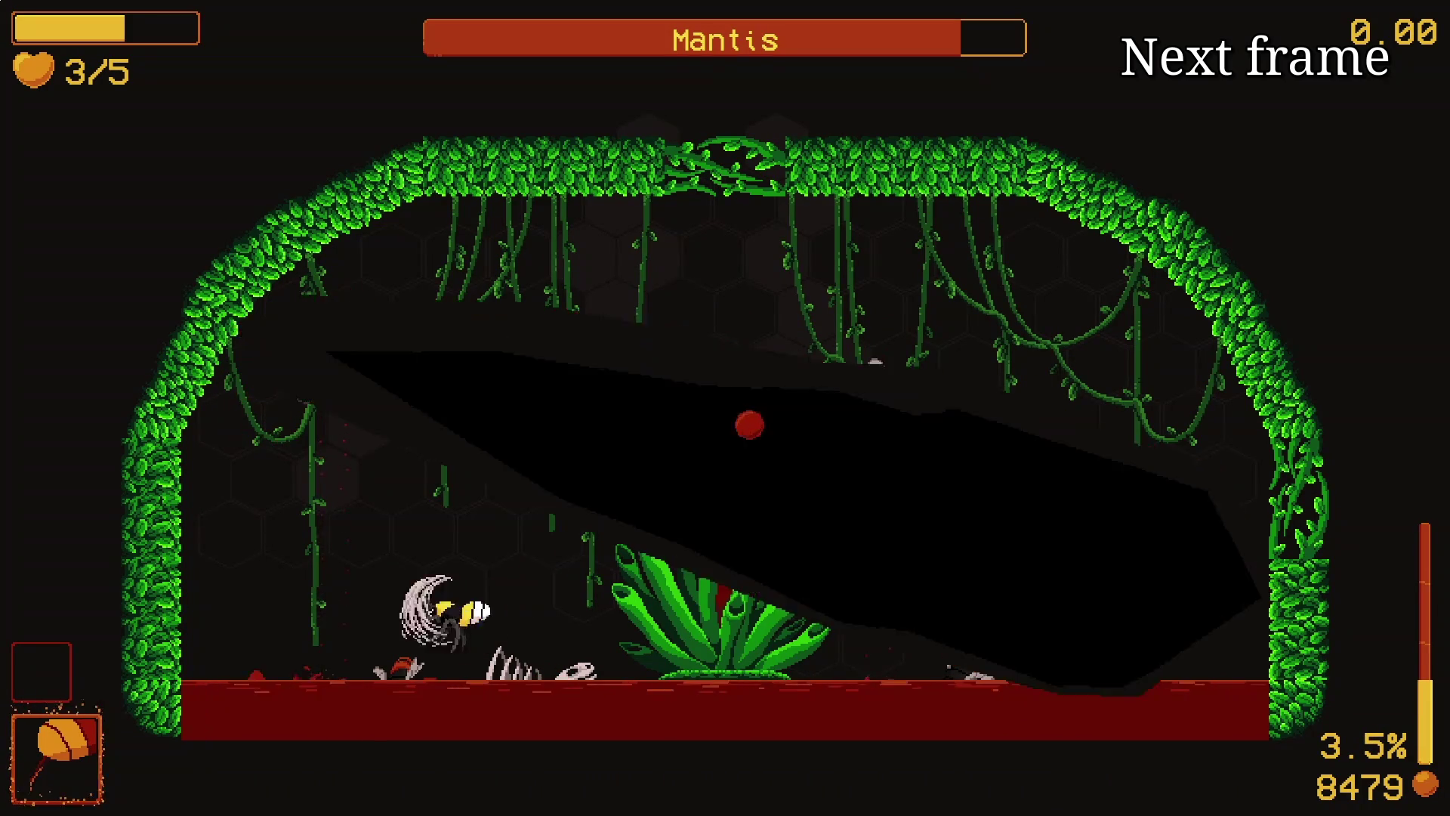
pyautogui.press('e')
pyautogui.press('e')
pyautogui.press('e')
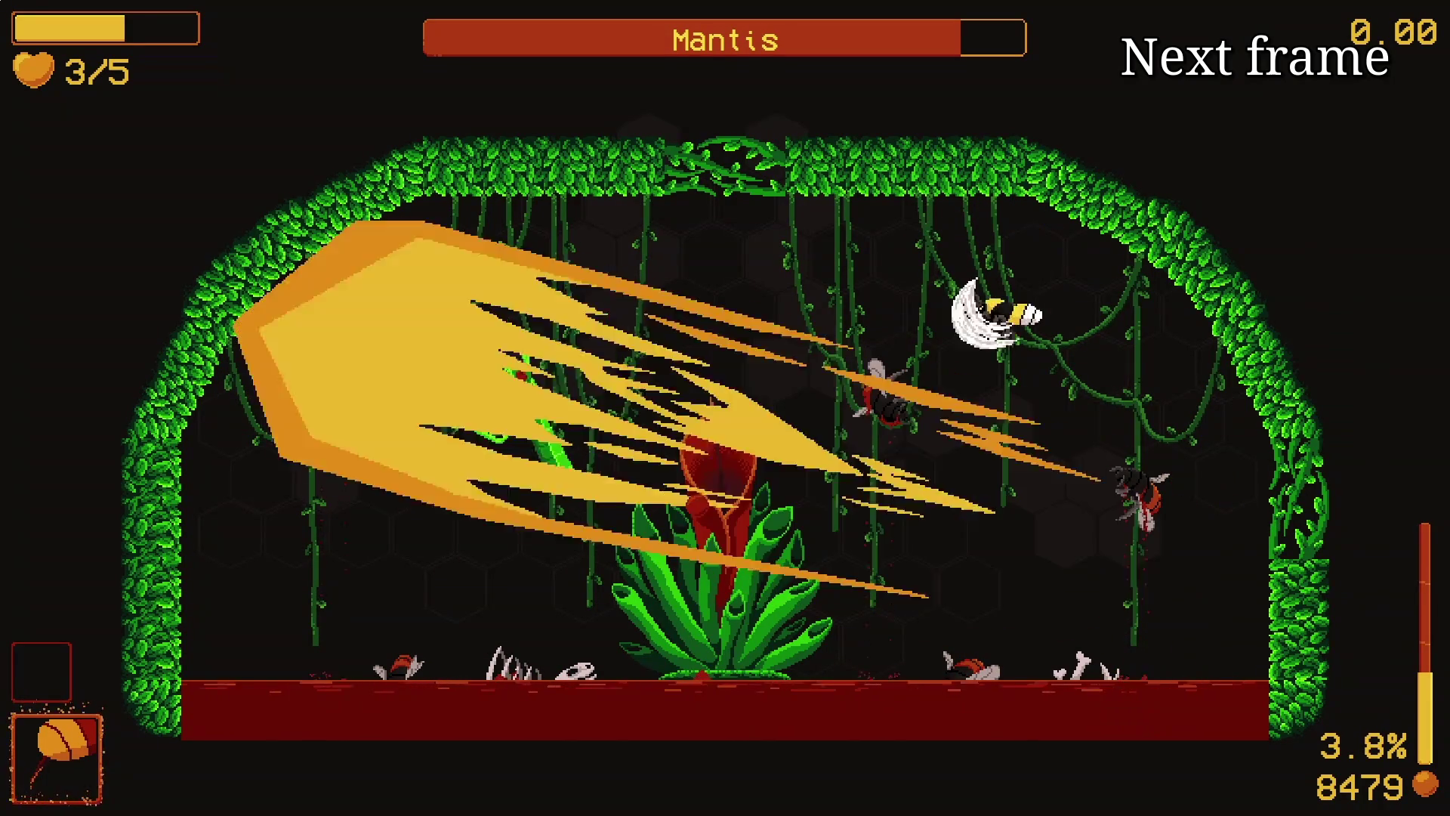
pyautogui.press('e')
pyautogui.press('e')
pyautogui.press('e')
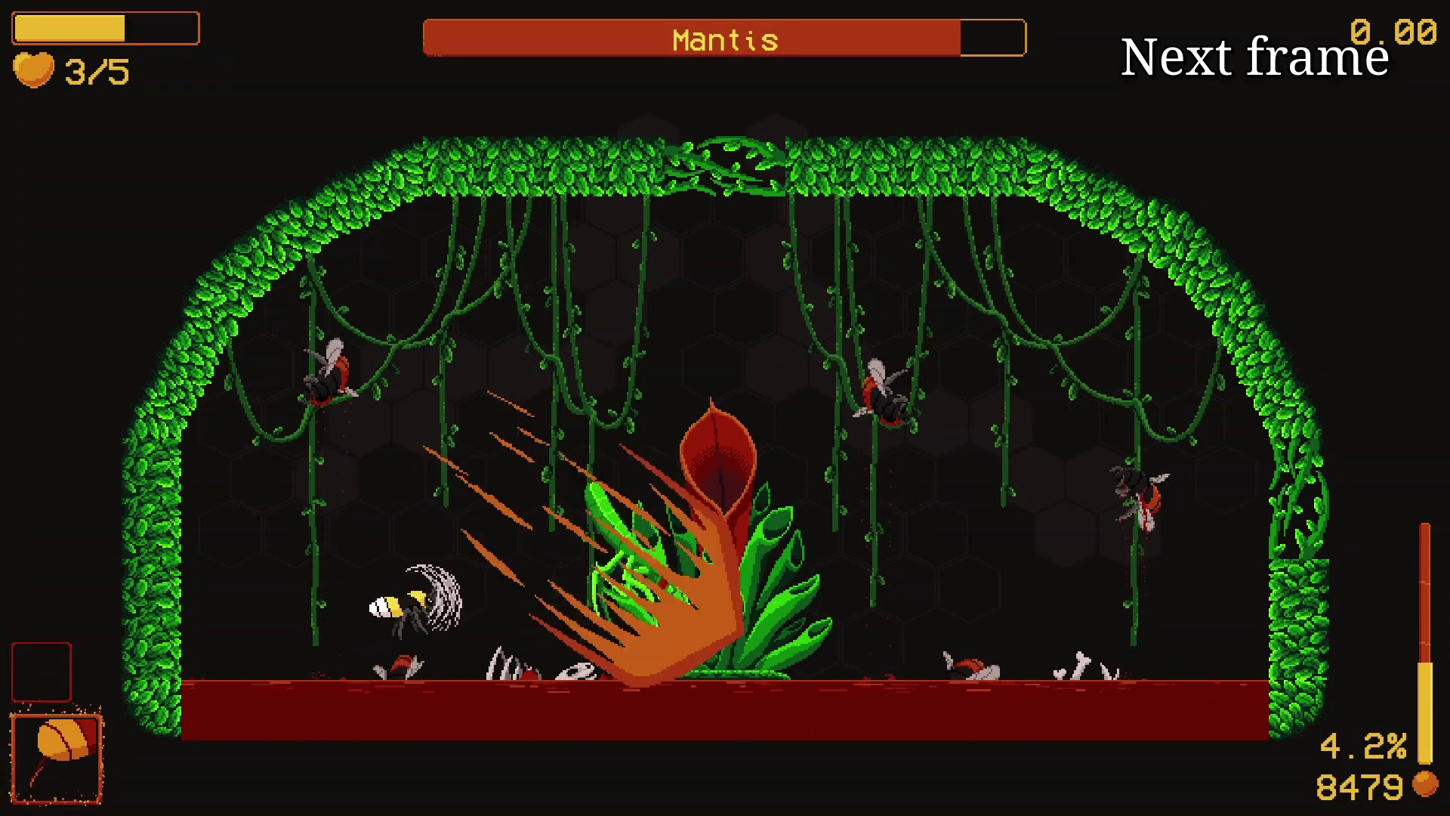
pyautogui.press('e')
pyautogui.press('e')
pyautogui.press('e')
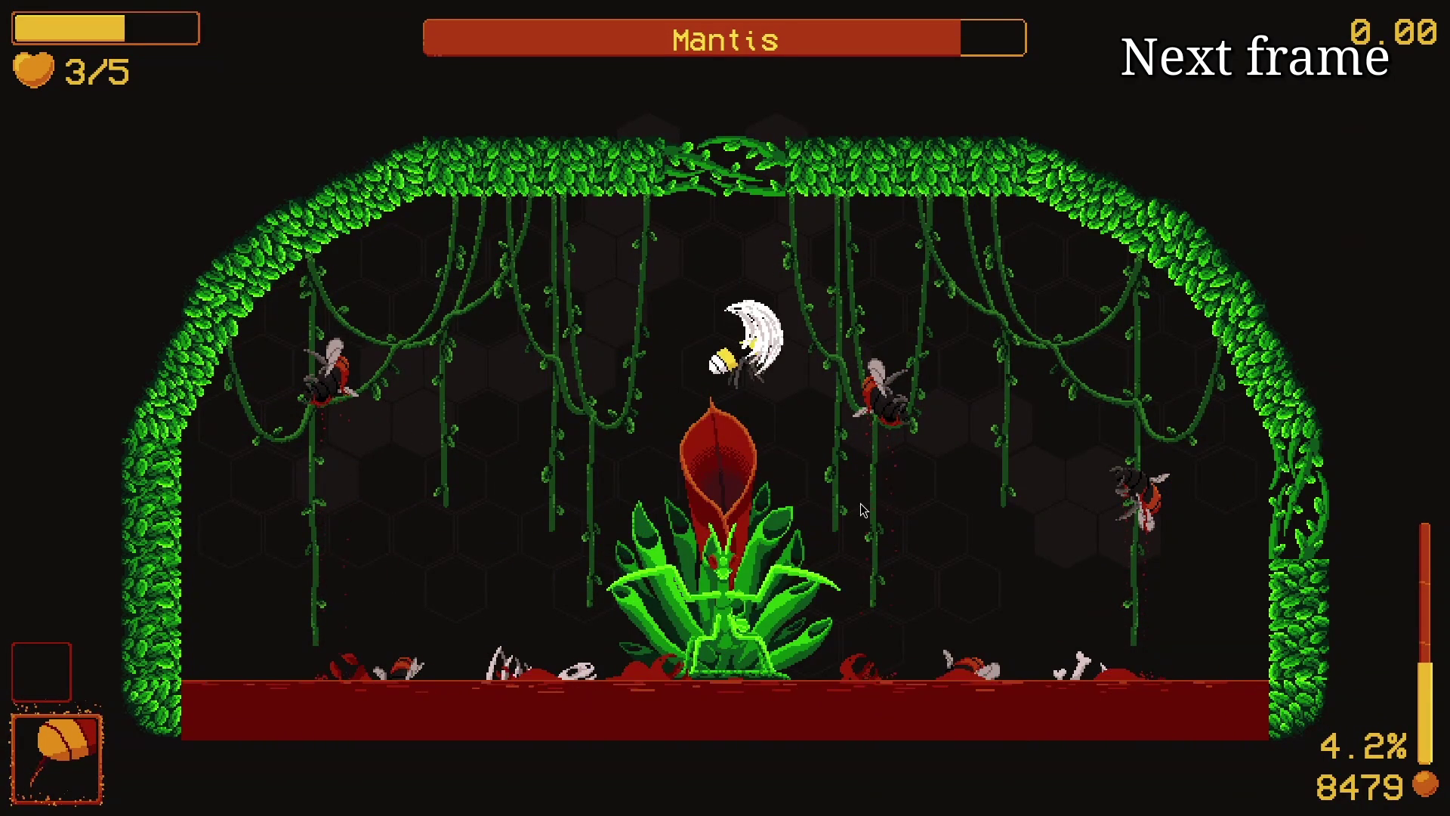
pyautogui.press('e')
pyautogui.press('e')
pyautogui.press('e')
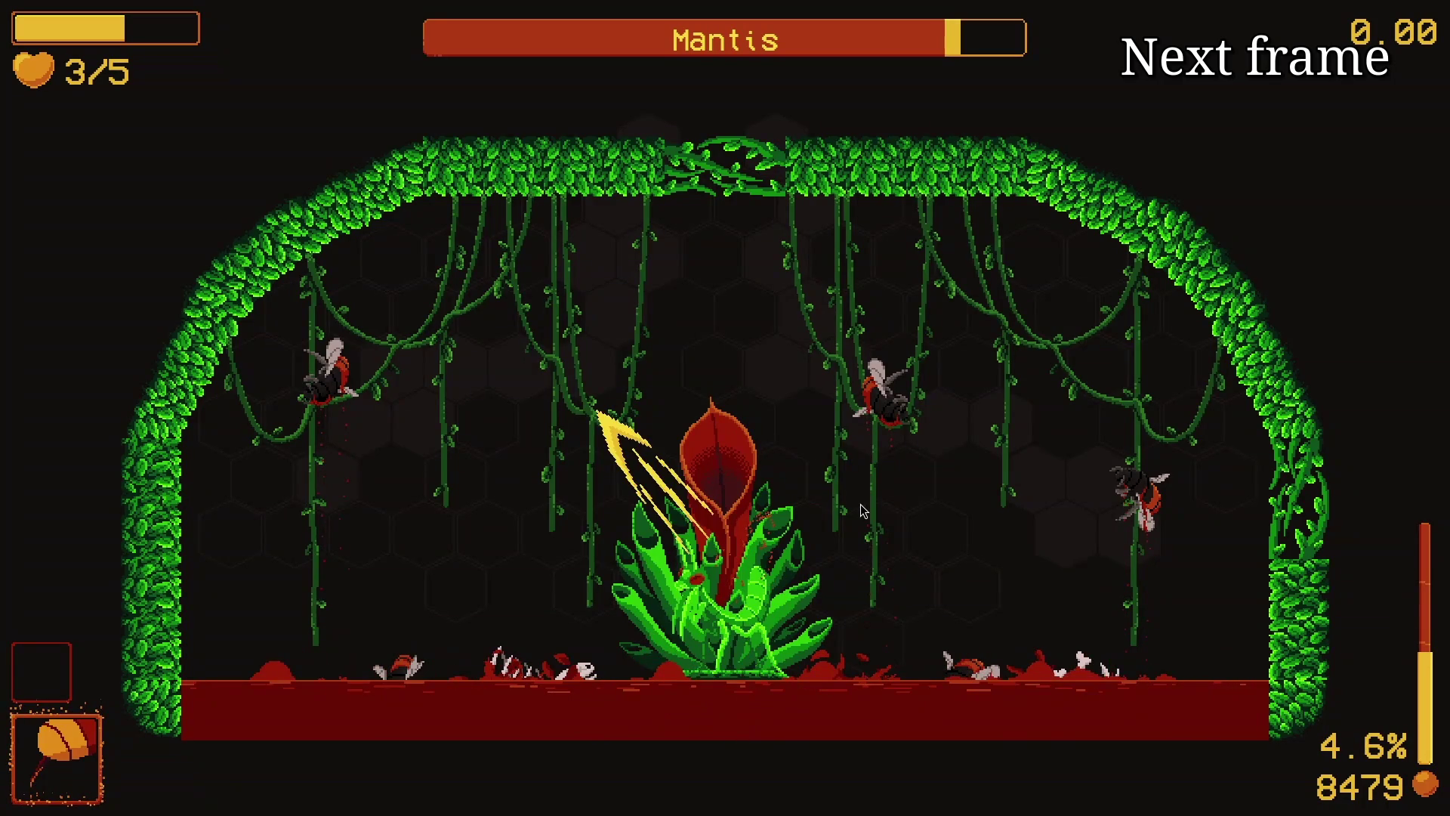
pyautogui.press('e')
pyautogui.press('e')
pyautogui.press('e')
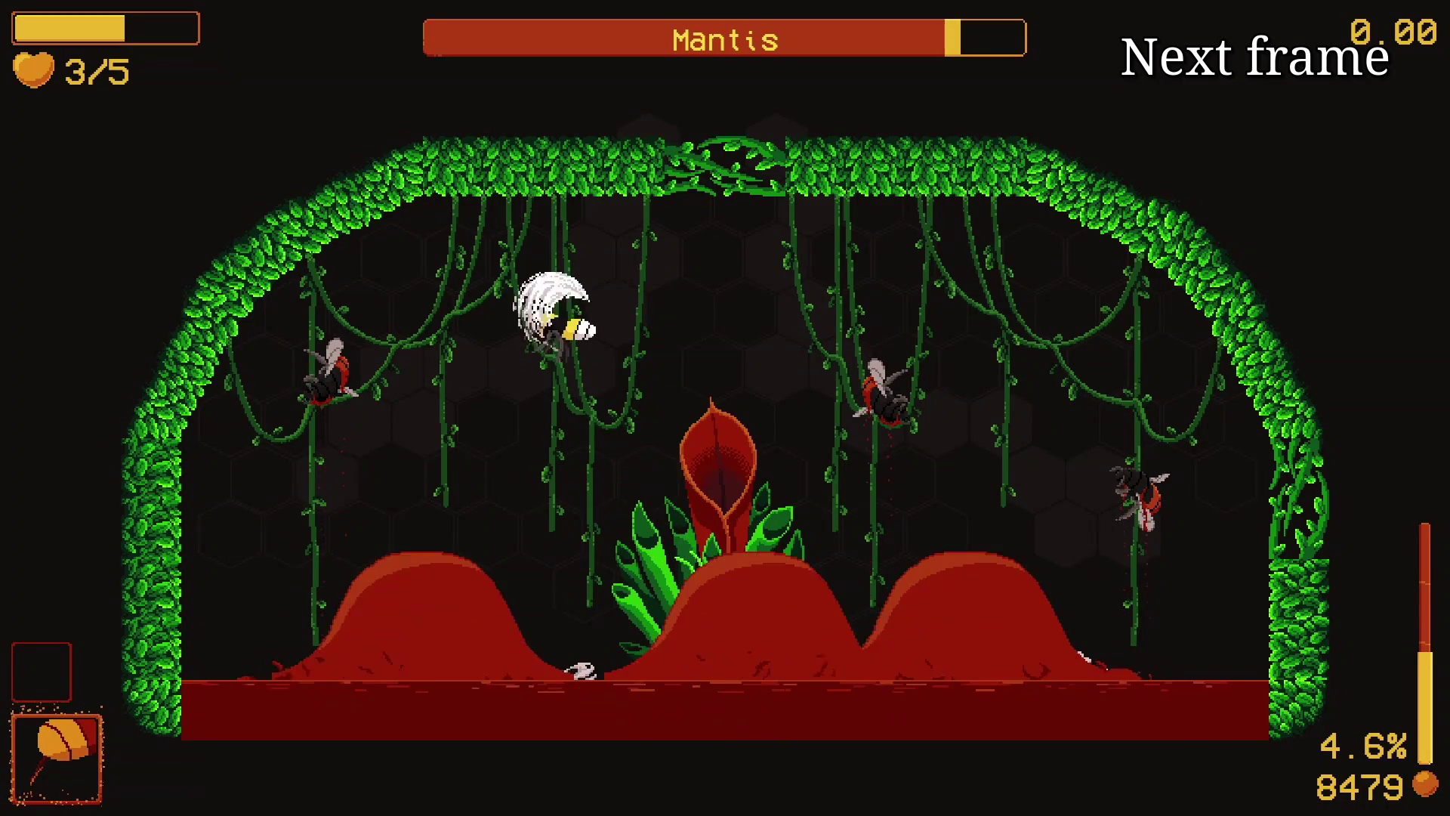
pyautogui.moveTo(860, 506)
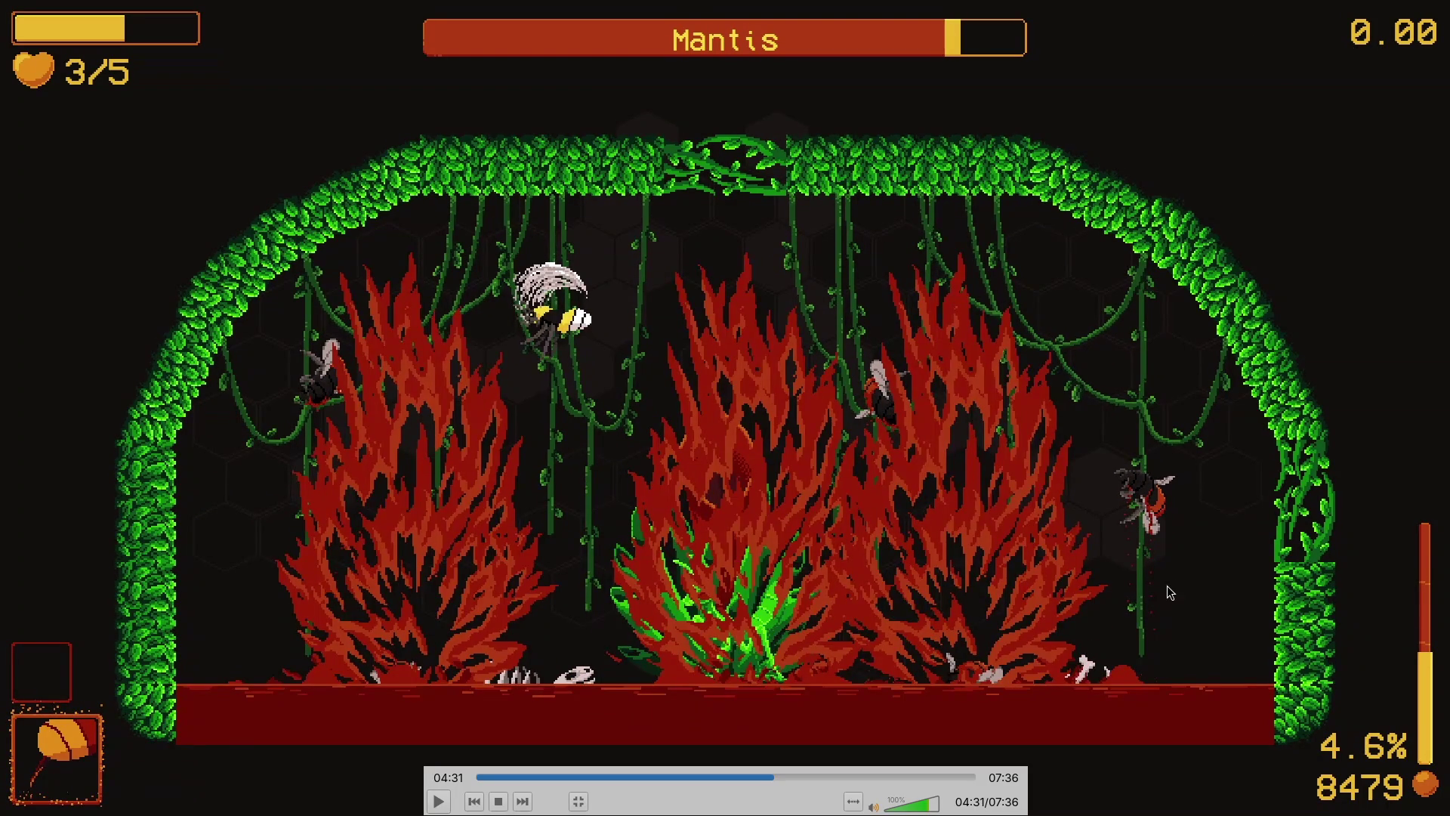
pyautogui.press('e')
pyautogui.press('e')
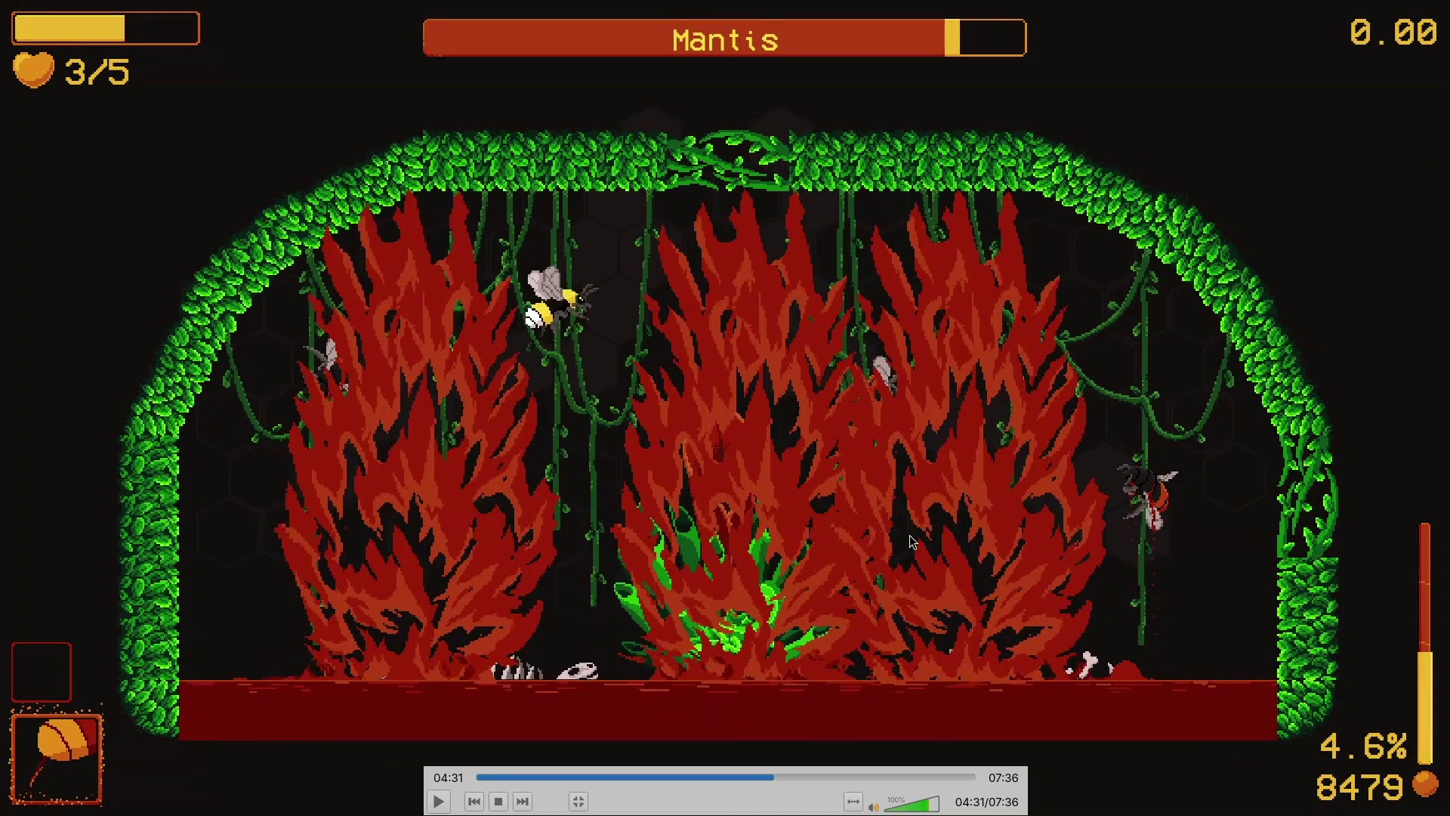
# Step: Step five more frames until the flames clear, revealing the red-budded plant and golden slash
pyautogui.press('e')
pyautogui.press('e')
pyautogui.press('e')
pyautogui.press('e')
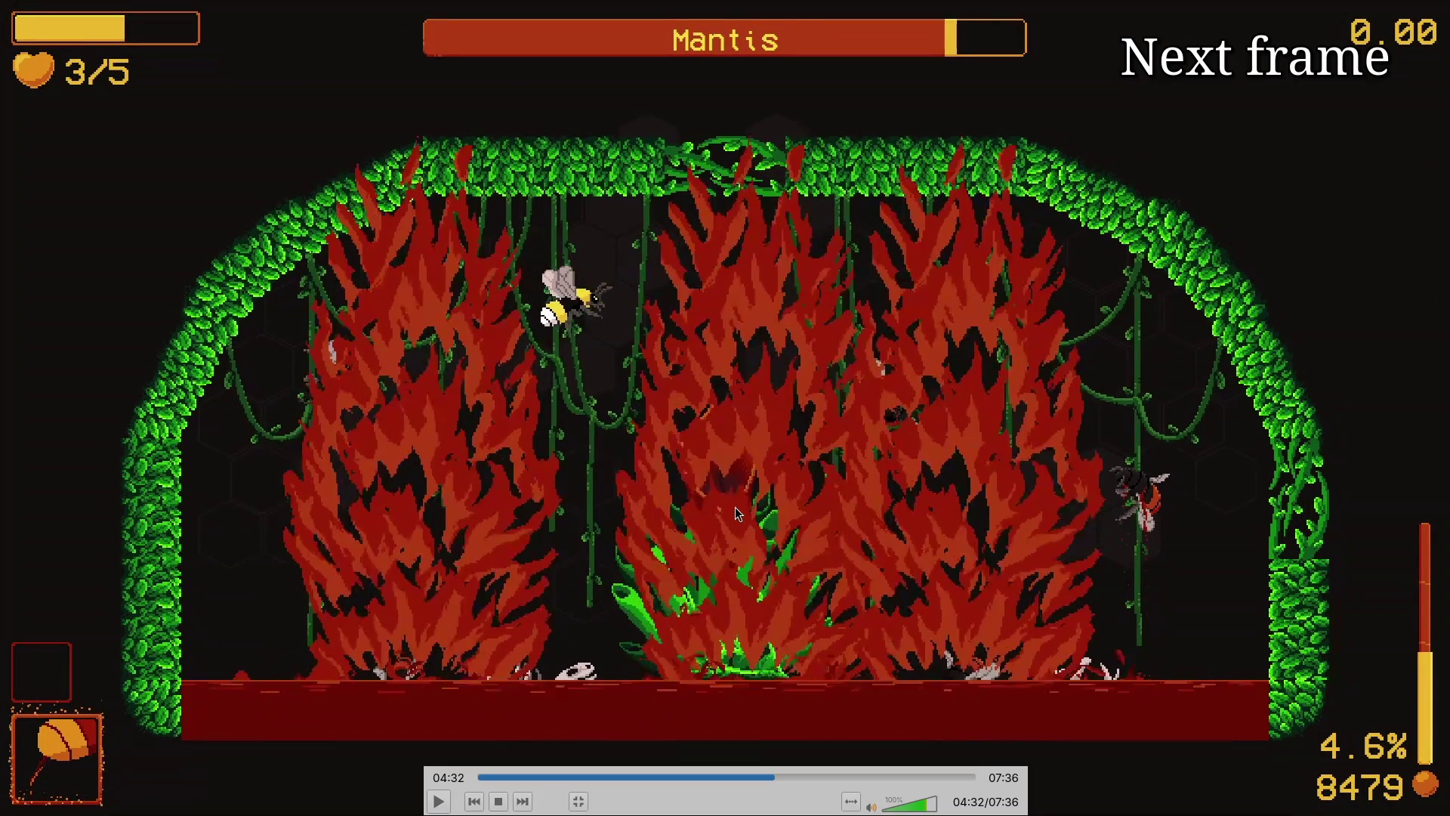
pyautogui.press('e')
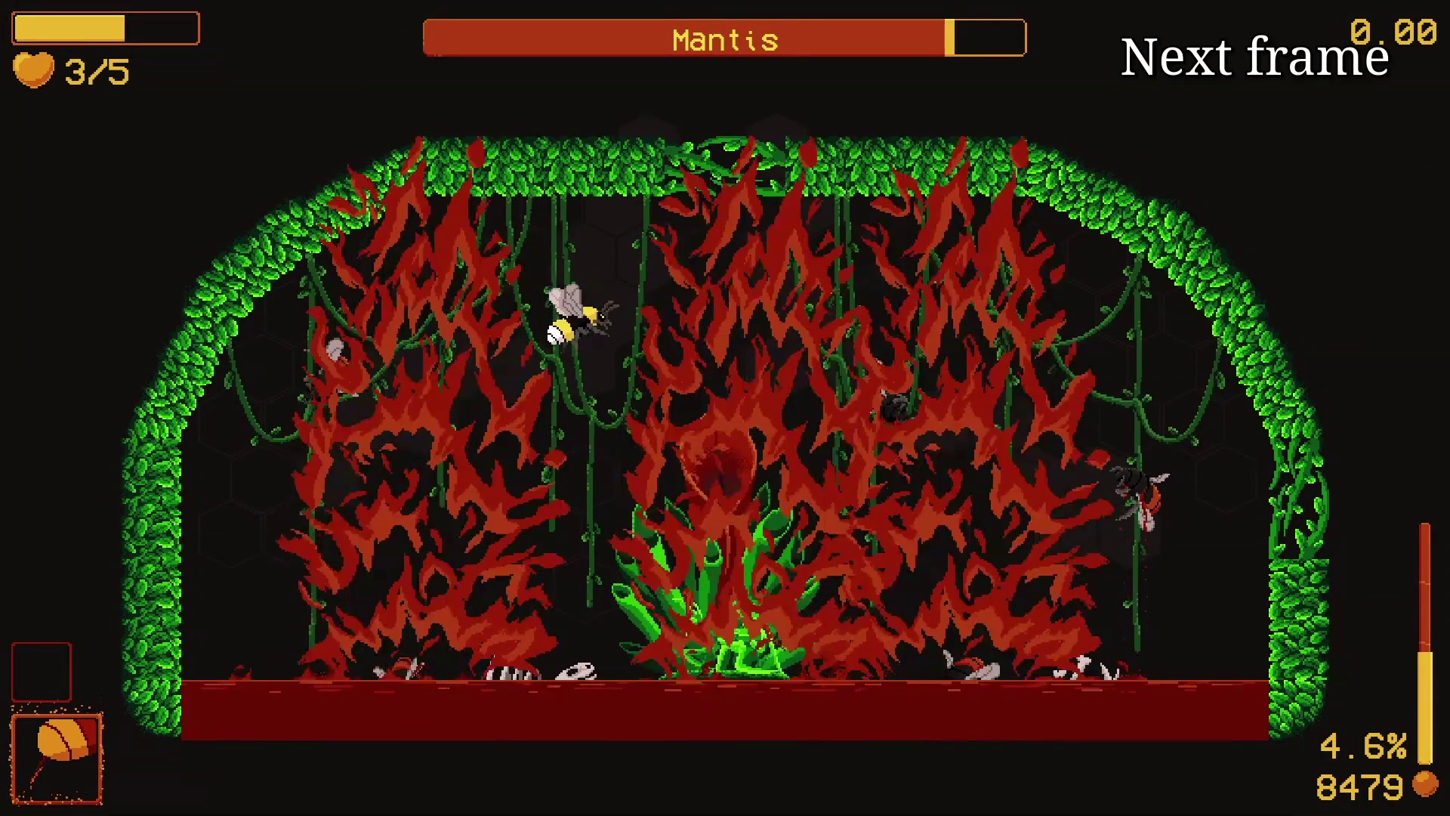
pyautogui.press('e')
pyautogui.press('e')
pyautogui.press('e')
pyautogui.press('e')
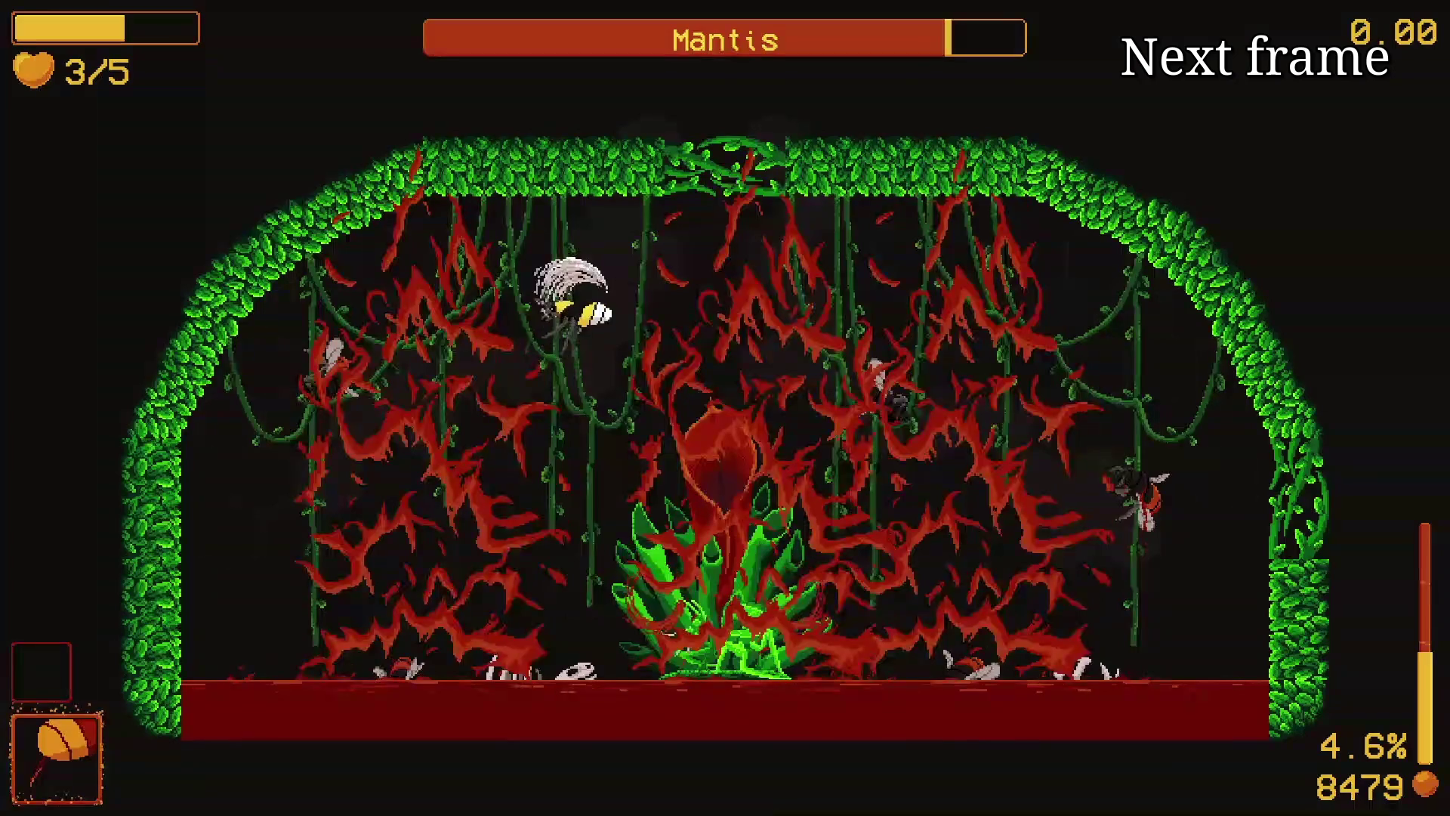
pyautogui.press('e')
pyautogui.press('e')
pyautogui.press('e')
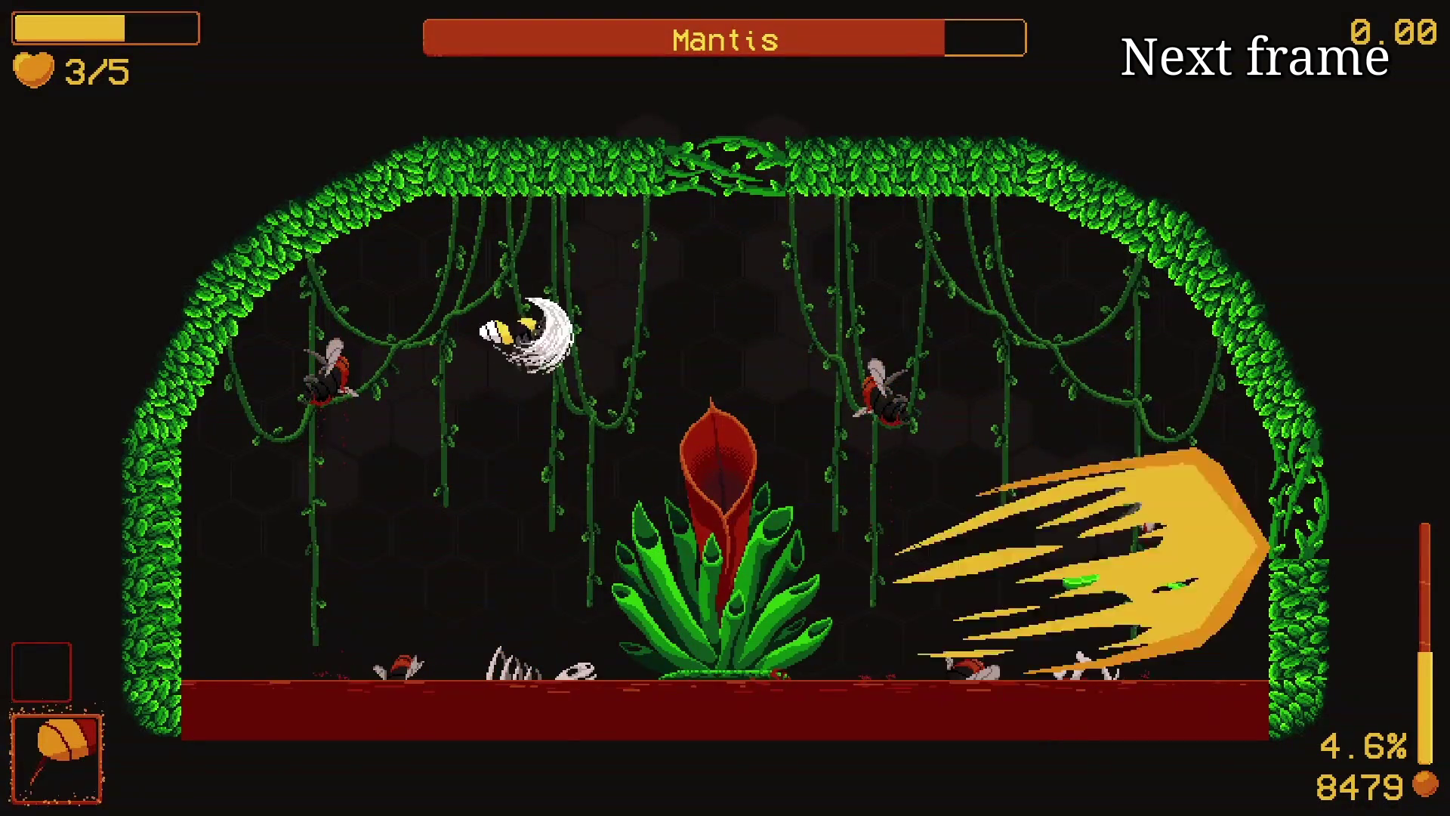
pyautogui.press('e')
pyautogui.press('e')
pyautogui.press('e')
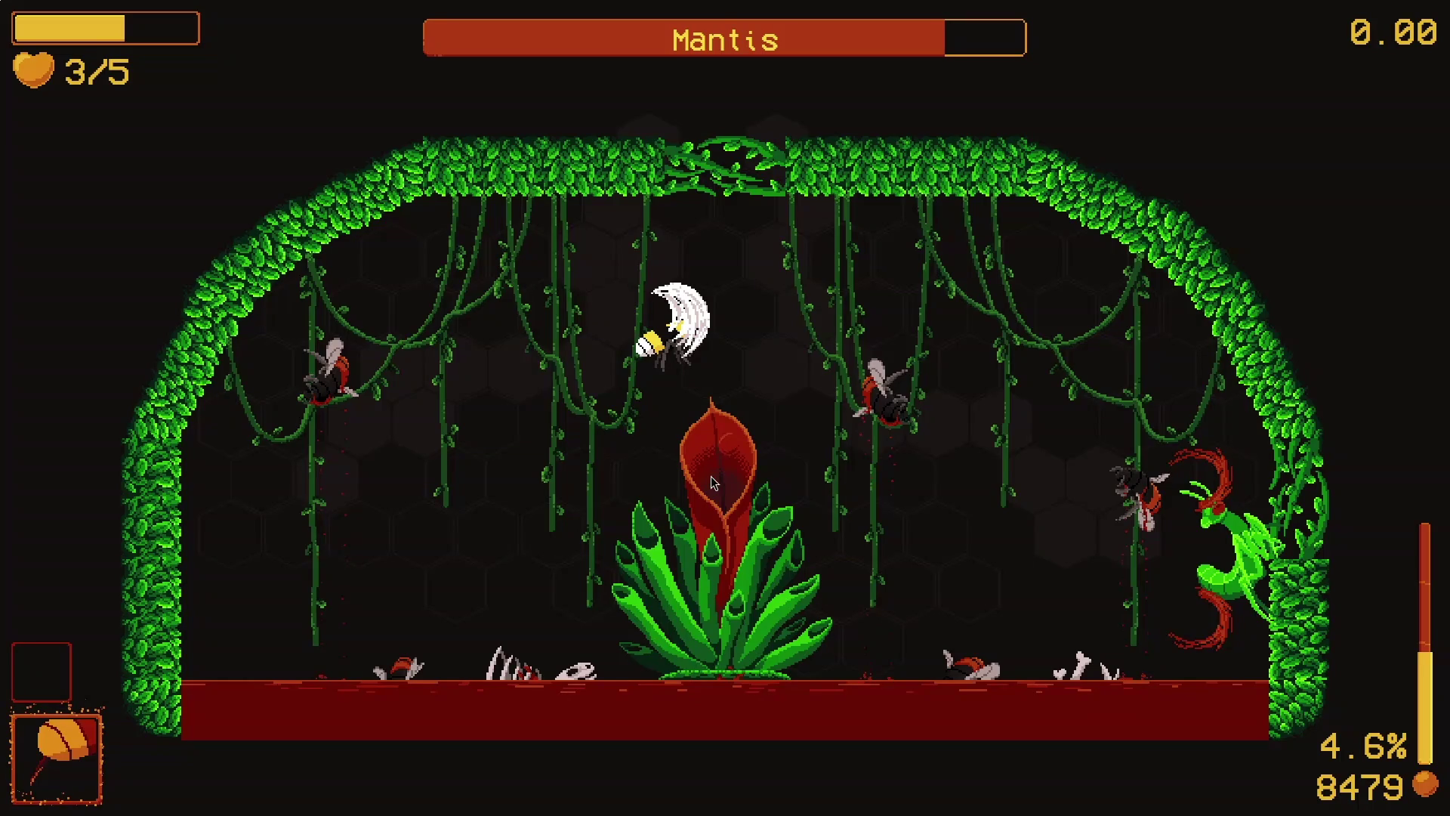
# Step: Bring up the control bar showing the paused footage at 04:34 of 07:36
pyautogui.moveTo(753, 480)
# Step: Step three frames through the huge laser blast, leaving the bee at 1/5 hearts
pyautogui.moveTo(783, 513)
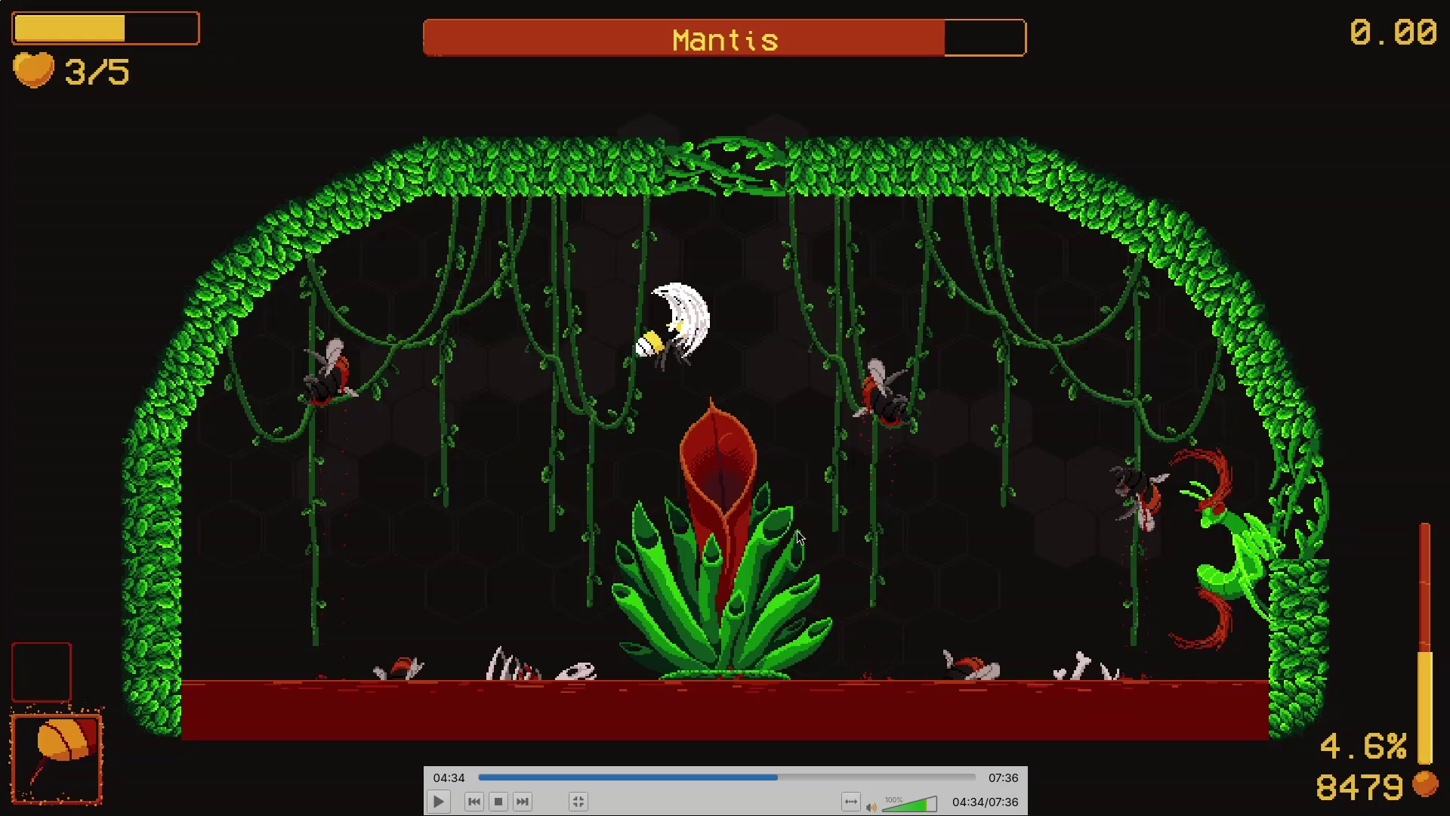
pyautogui.press('e')
pyautogui.press('e')
pyautogui.press('e')
pyautogui.press('e')
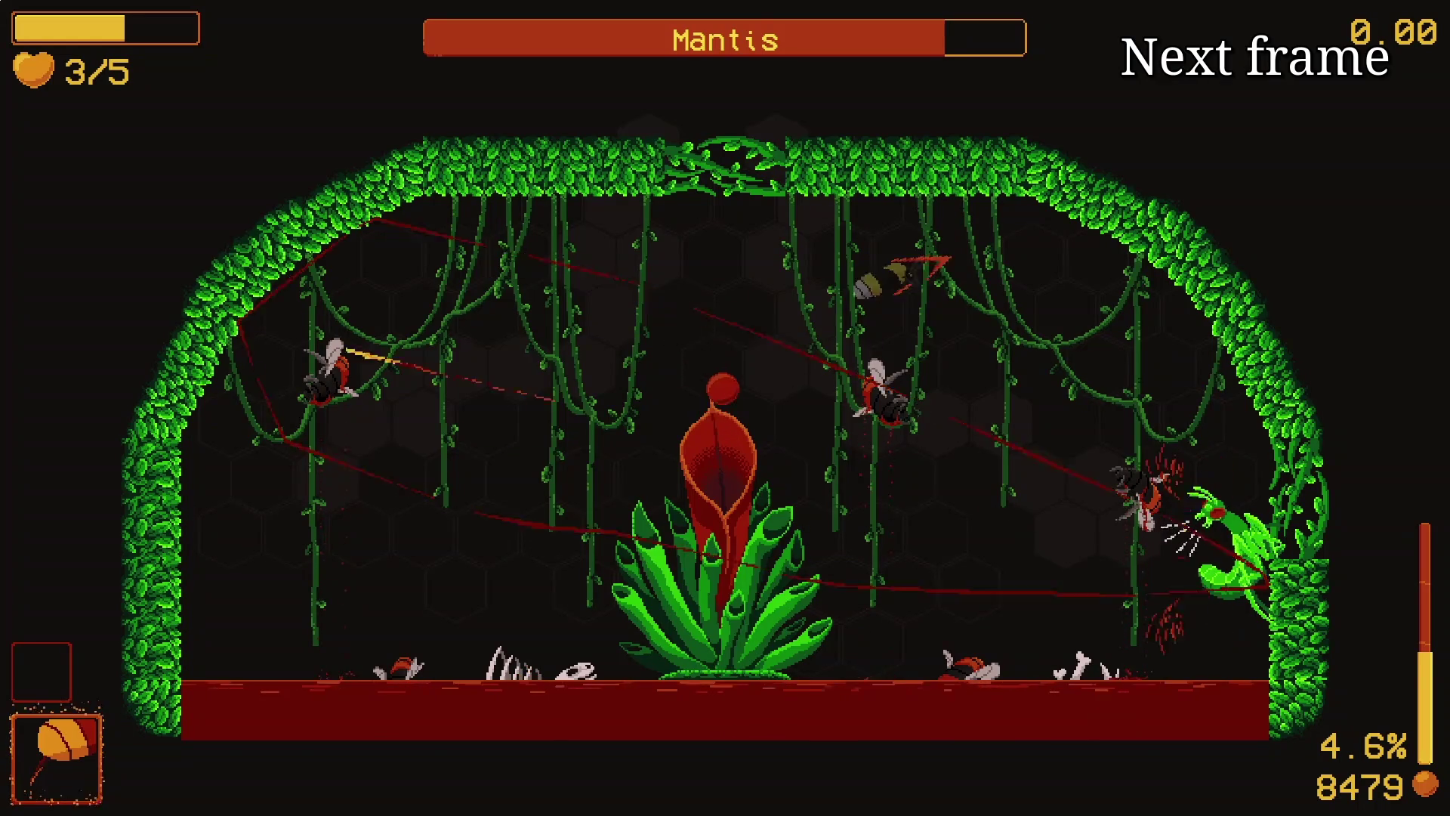
pyautogui.press('e')
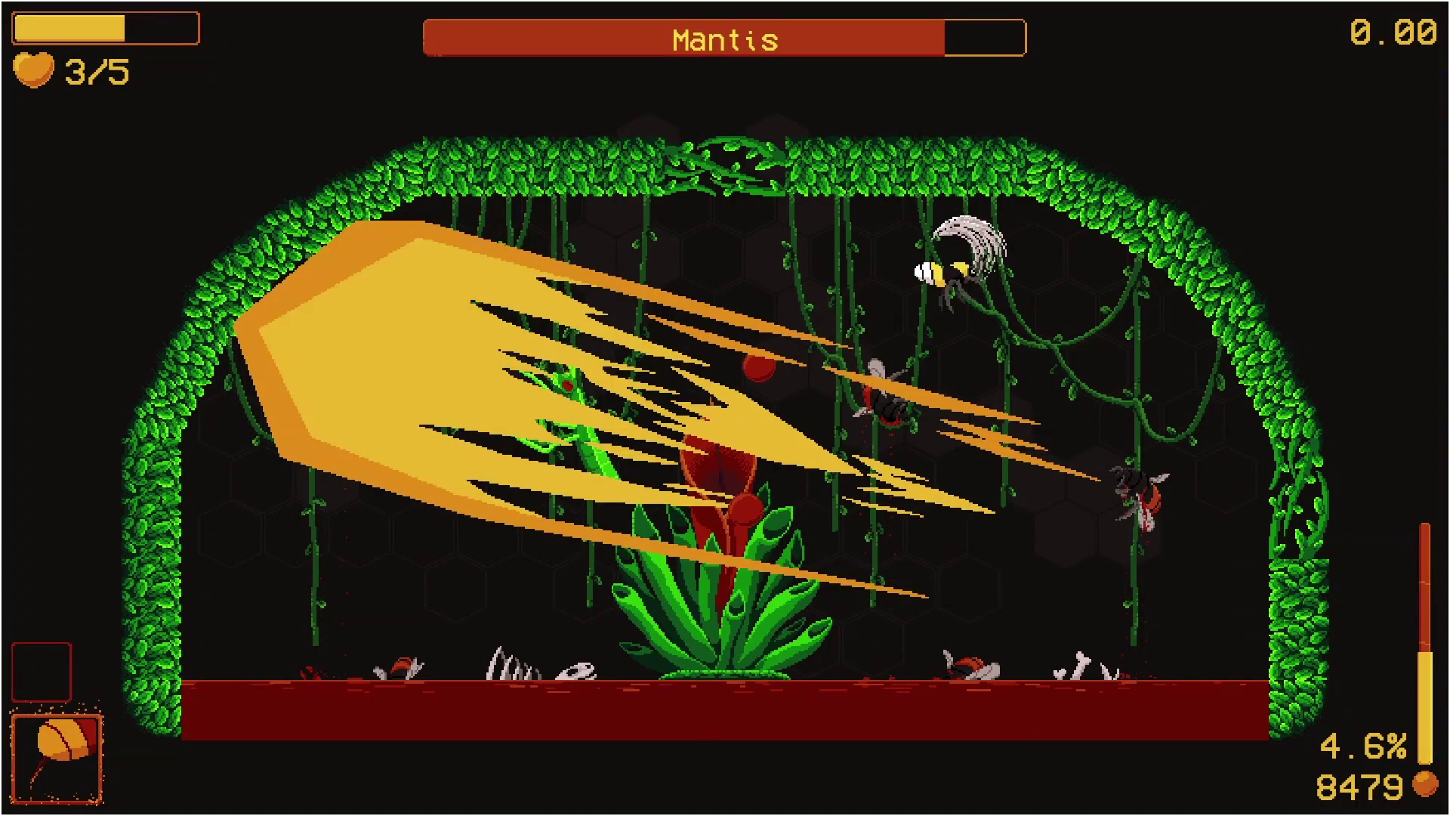
pyautogui.press('e')
pyautogui.press('e')
pyautogui.press('e')
pyautogui.press('e')
pyautogui.press('e')
pyautogui.press('e')
pyautogui.press('e')
pyautogui.press('e')
pyautogui.press('e')
pyautogui.press('e')
pyautogui.press('e')
pyautogui.press('e')
pyautogui.press('e')
pyautogui.press('e')
pyautogui.press('e')
pyautogui.press('e')
pyautogui.press('e')
pyautogui.press('e')
pyautogui.press('e')
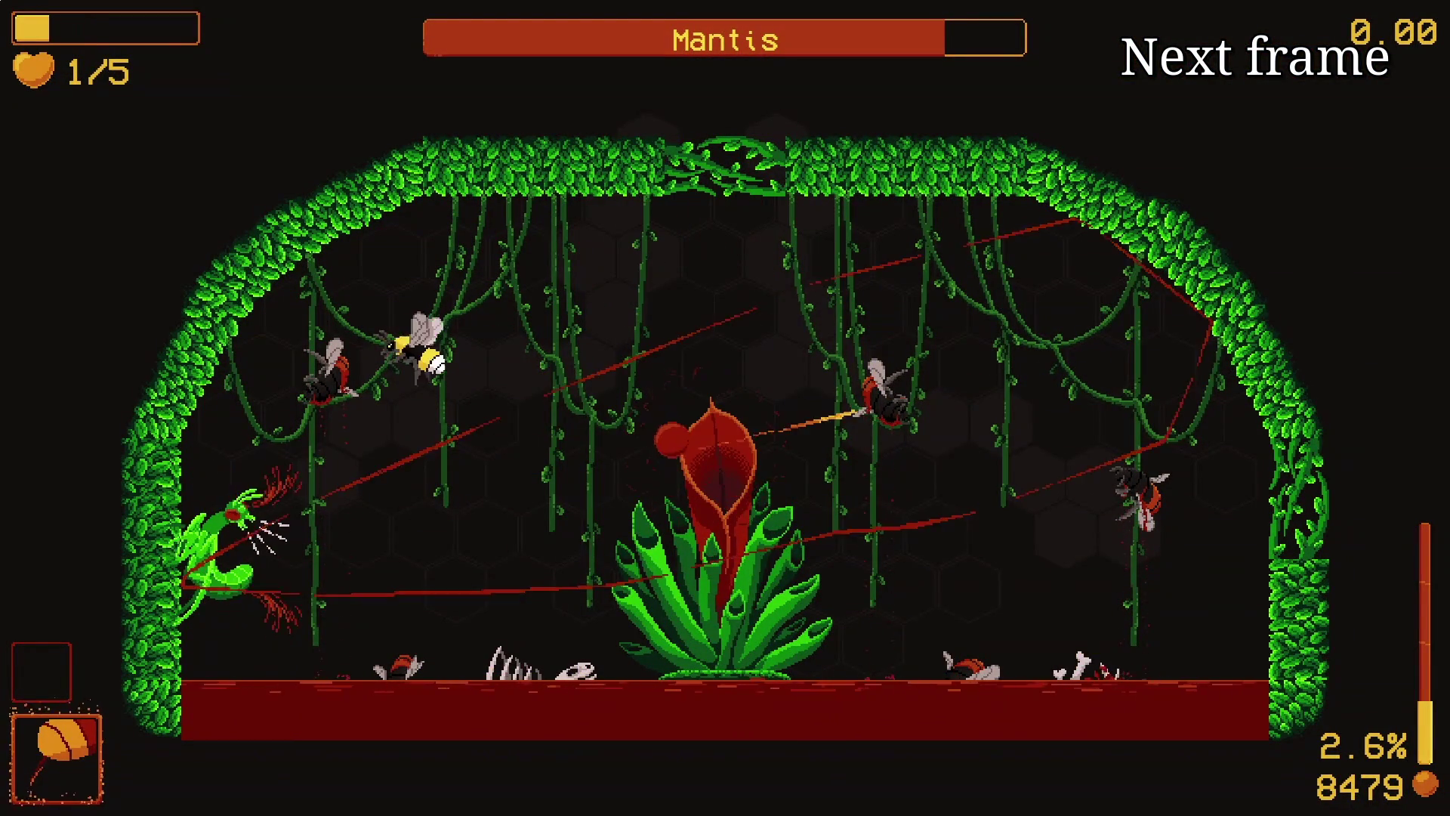
# Step: Step through the plant tendril attack, the Mantis emerging, and its slash and claw strikes
pyautogui.press('e')
pyautogui.press('e')
pyautogui.press('e')
pyautogui.press('e')
pyautogui.press('e')
pyautogui.press('e')
pyautogui.press('e')
pyautogui.press('e')
pyautogui.press('e')
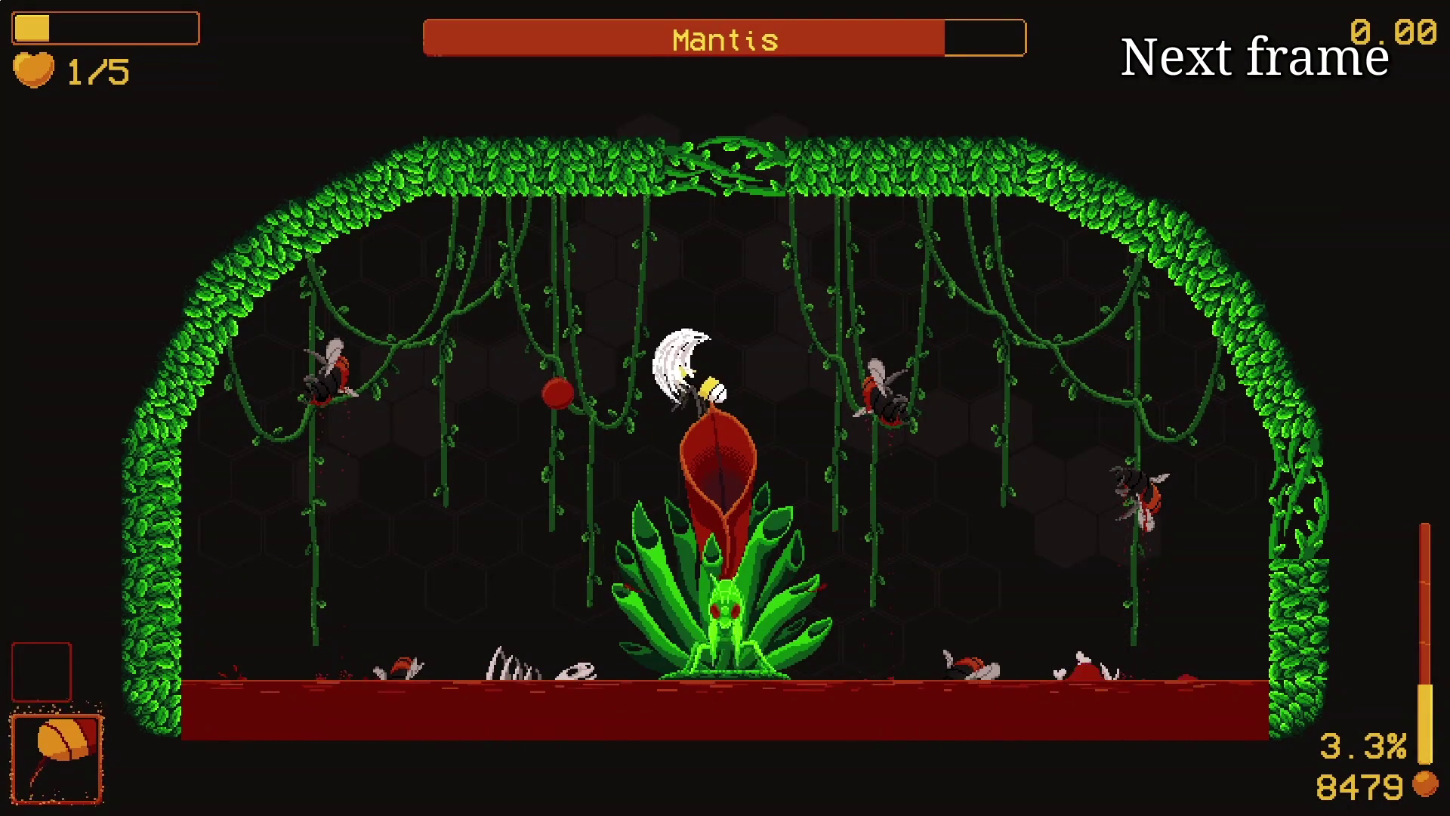
pyautogui.press('e')
pyautogui.press('e')
pyautogui.press('e')
pyautogui.press('e')
pyautogui.press('e')
pyautogui.press('e')
pyautogui.press('e')
pyautogui.press('e')
pyautogui.press('e')
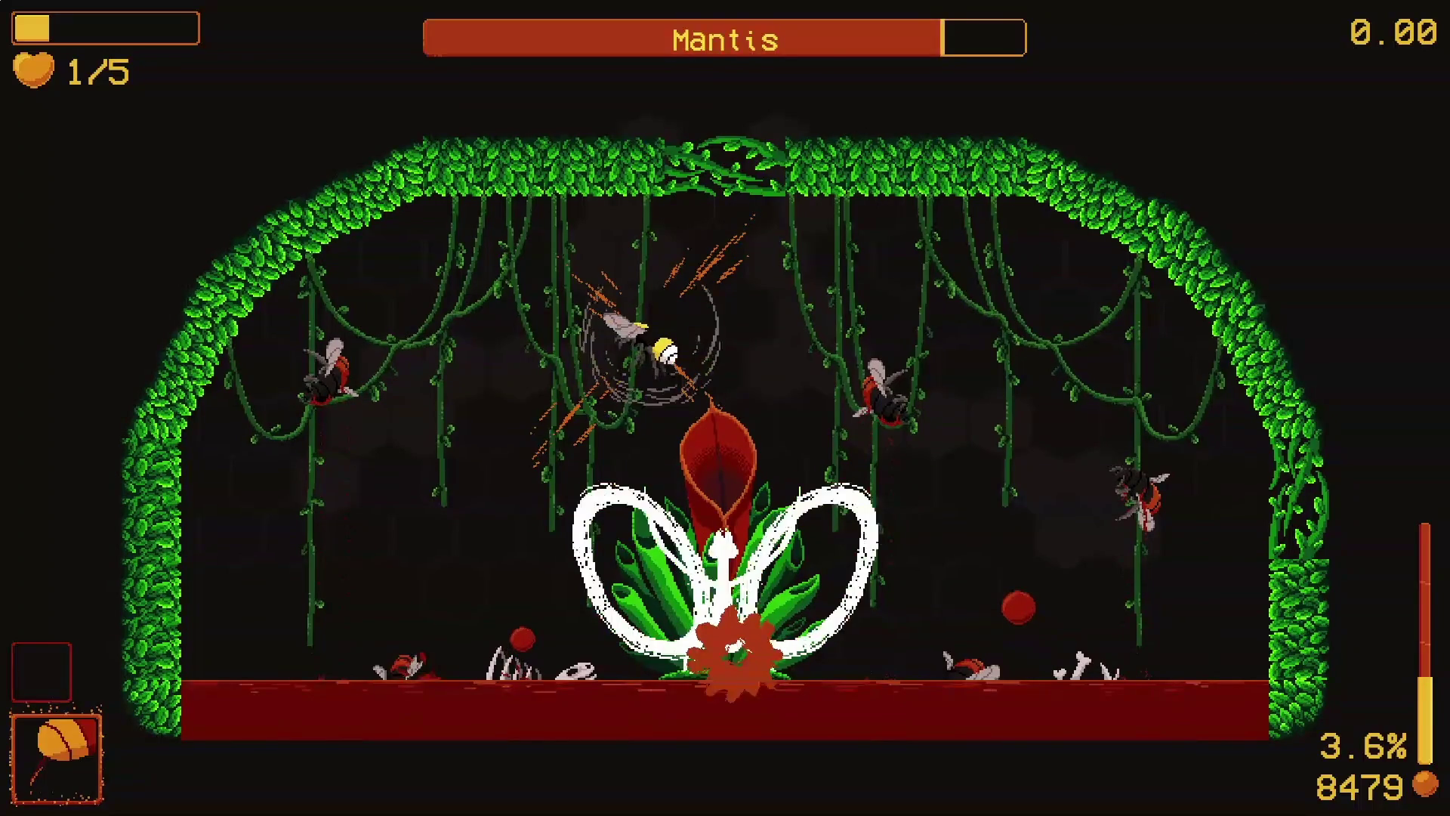
pyautogui.press('e')
pyautogui.press('e')
pyautogui.press('e')
pyautogui.press('e')
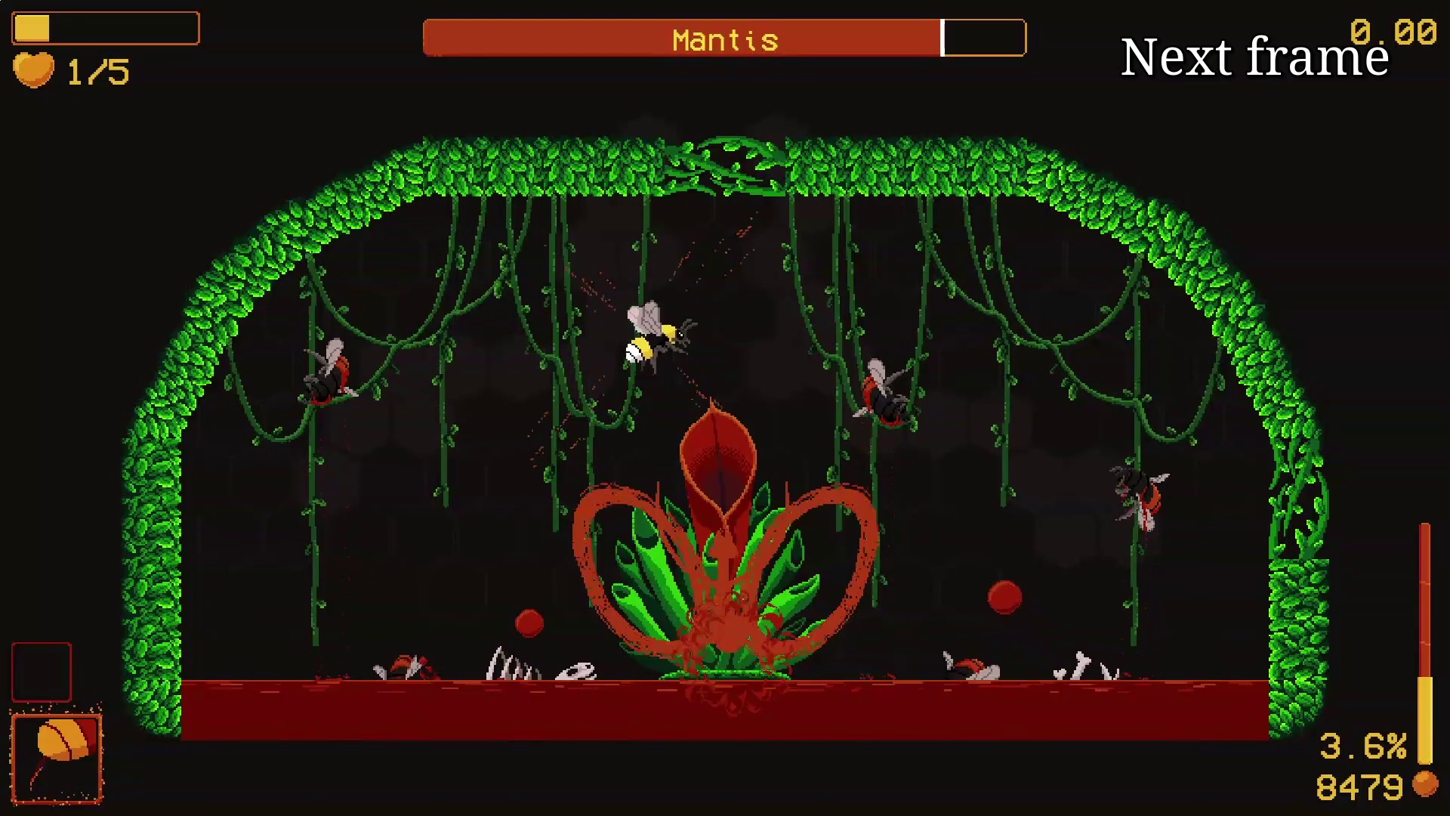
pyautogui.press('e')
pyautogui.press('e')
pyautogui.press('e')
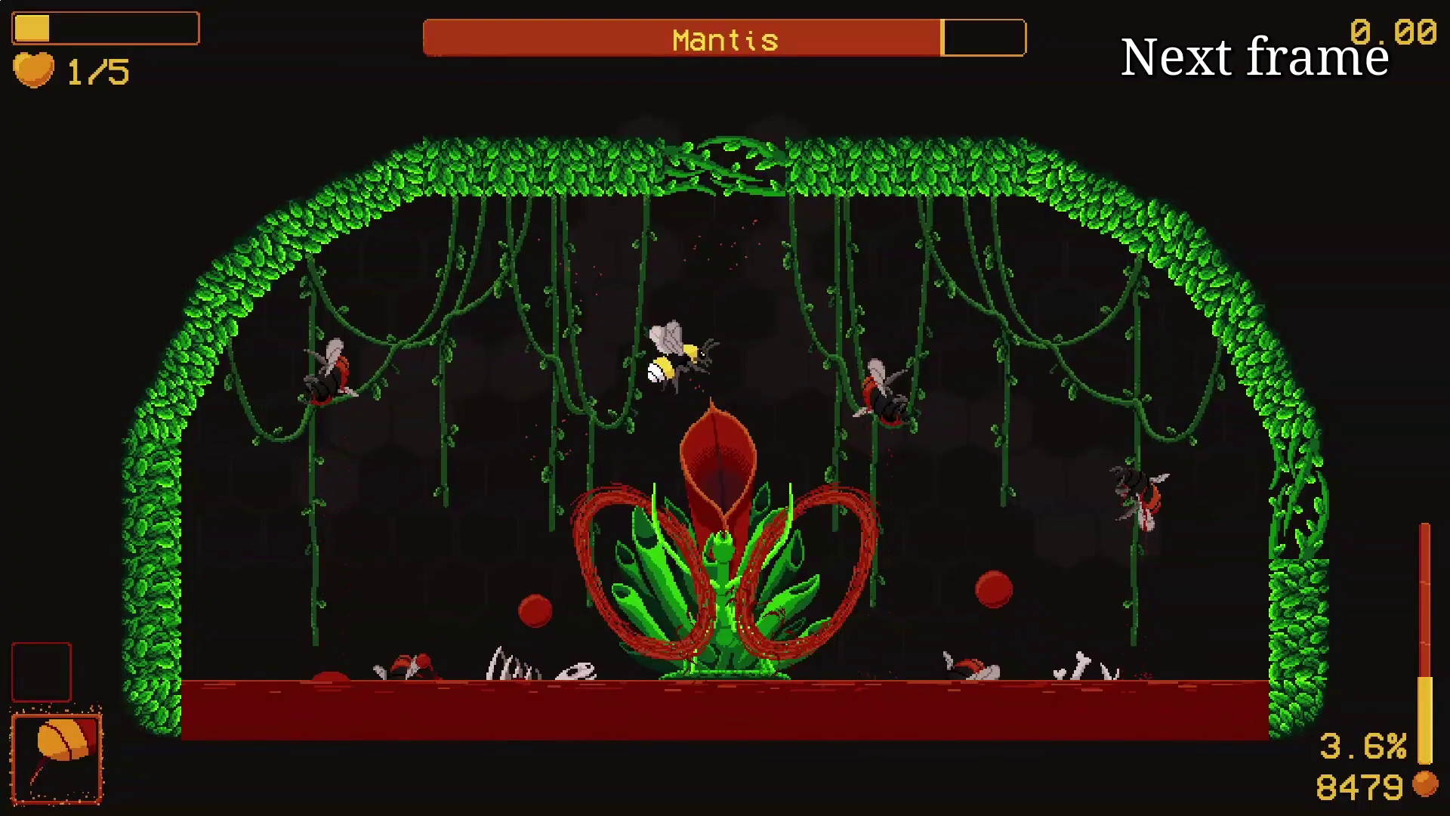
pyautogui.press('e')
pyautogui.press('e')
pyautogui.press('e')
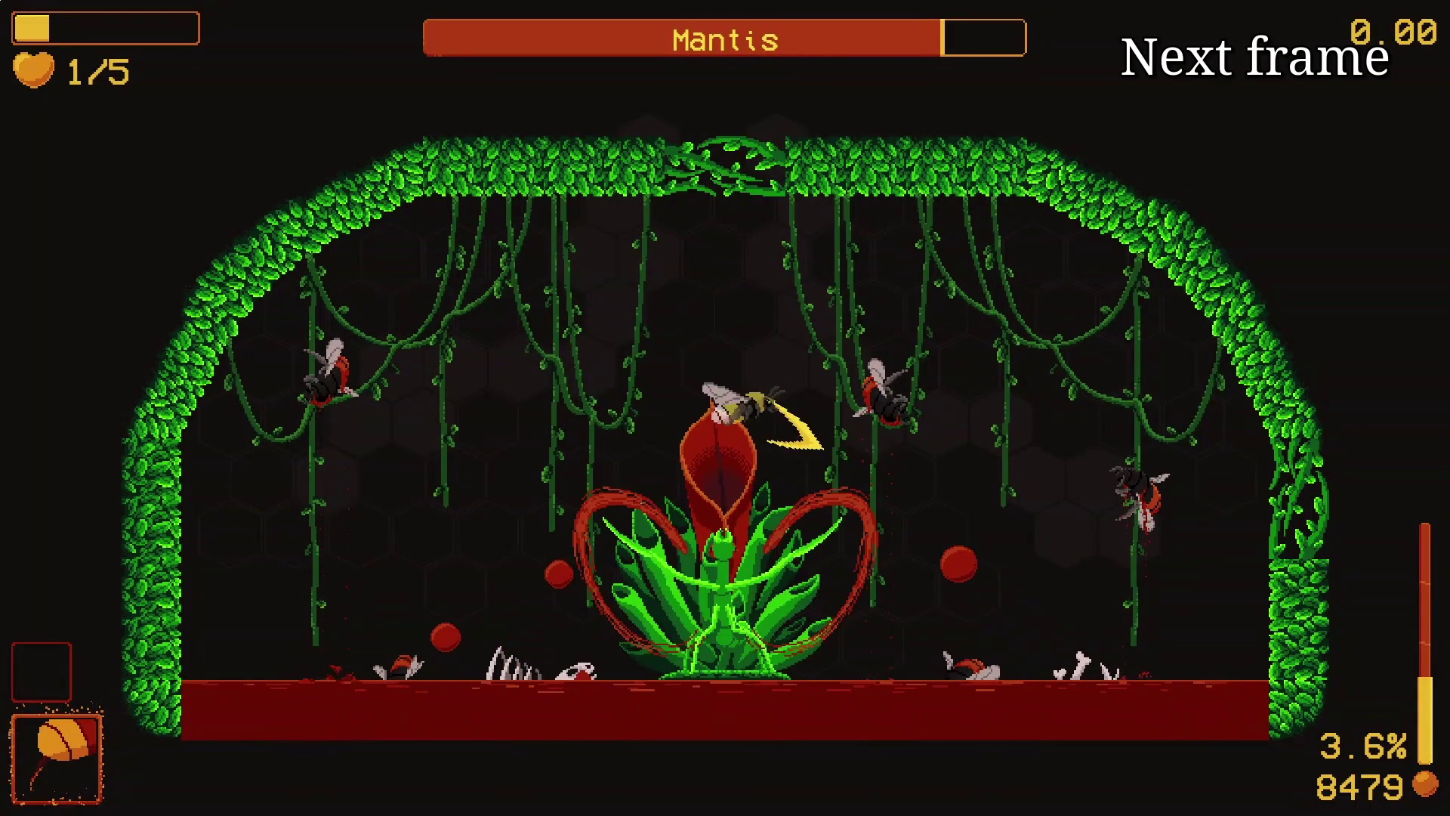
pyautogui.press('e')
pyautogui.press('e')
pyautogui.press('e')
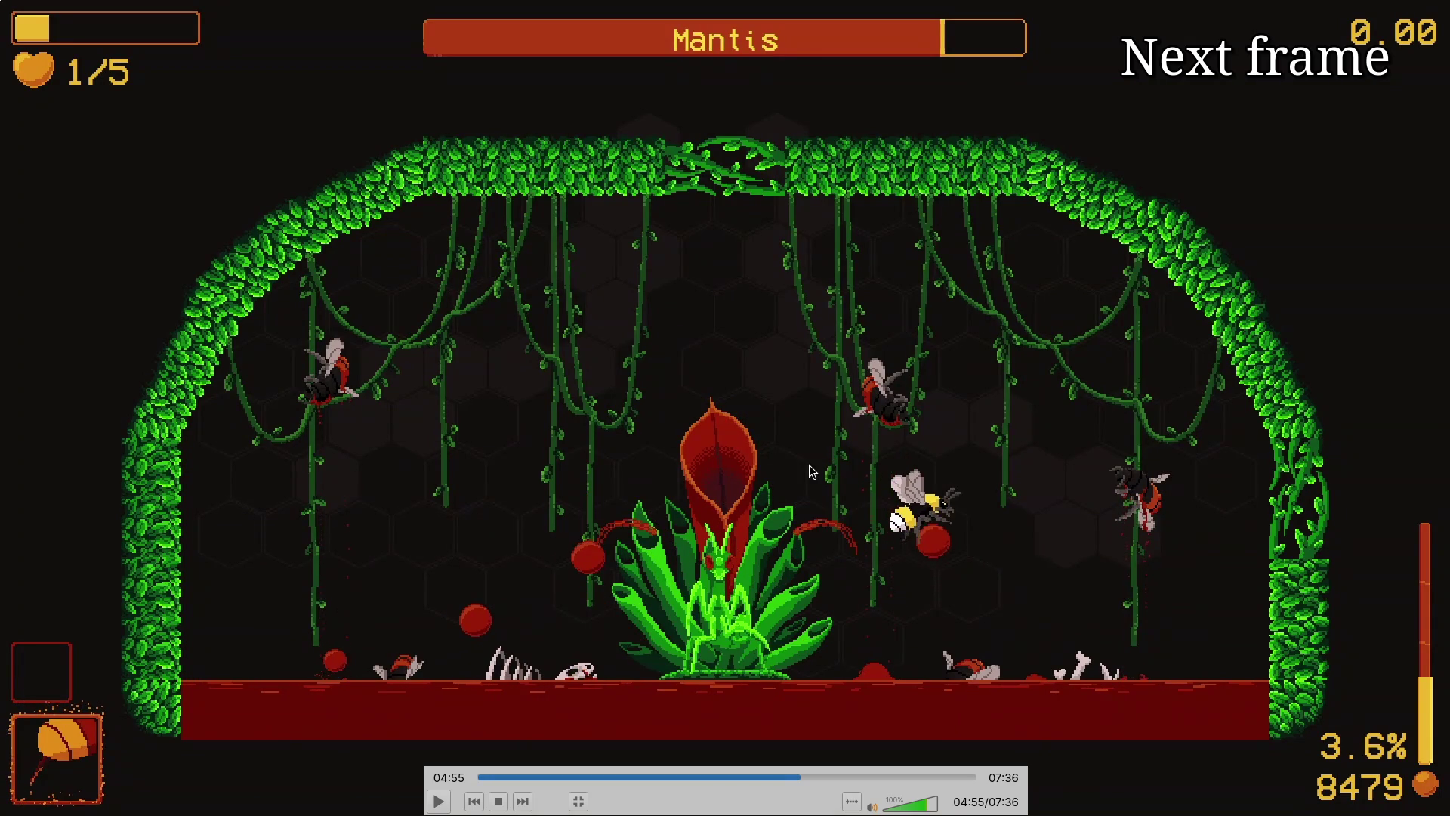
pyautogui.press('e')
pyautogui.press('e')
pyautogui.press('e')
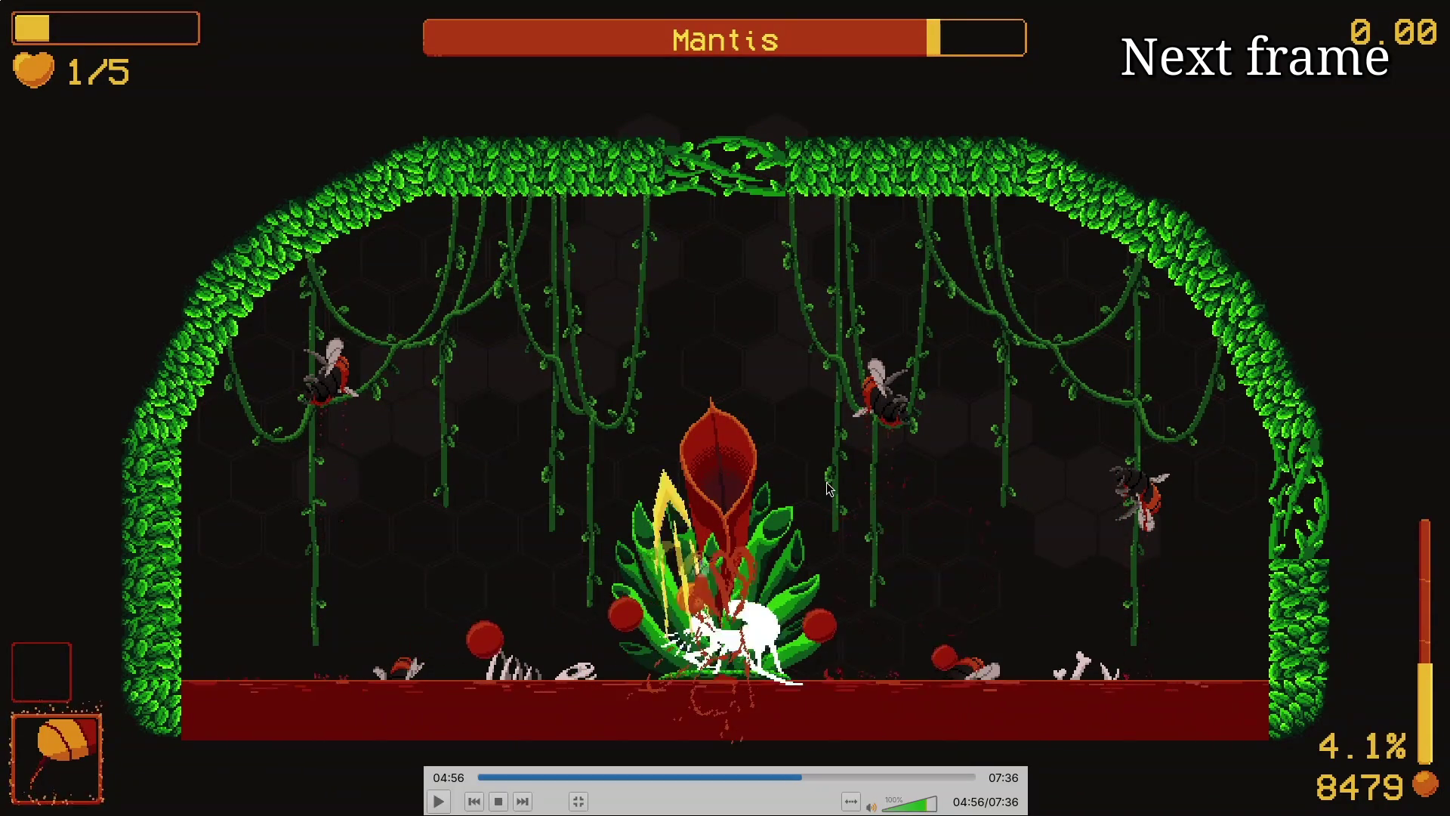
pyautogui.press('e')
pyautogui.press('e')
pyautogui.press('e')
pyautogui.press('e')
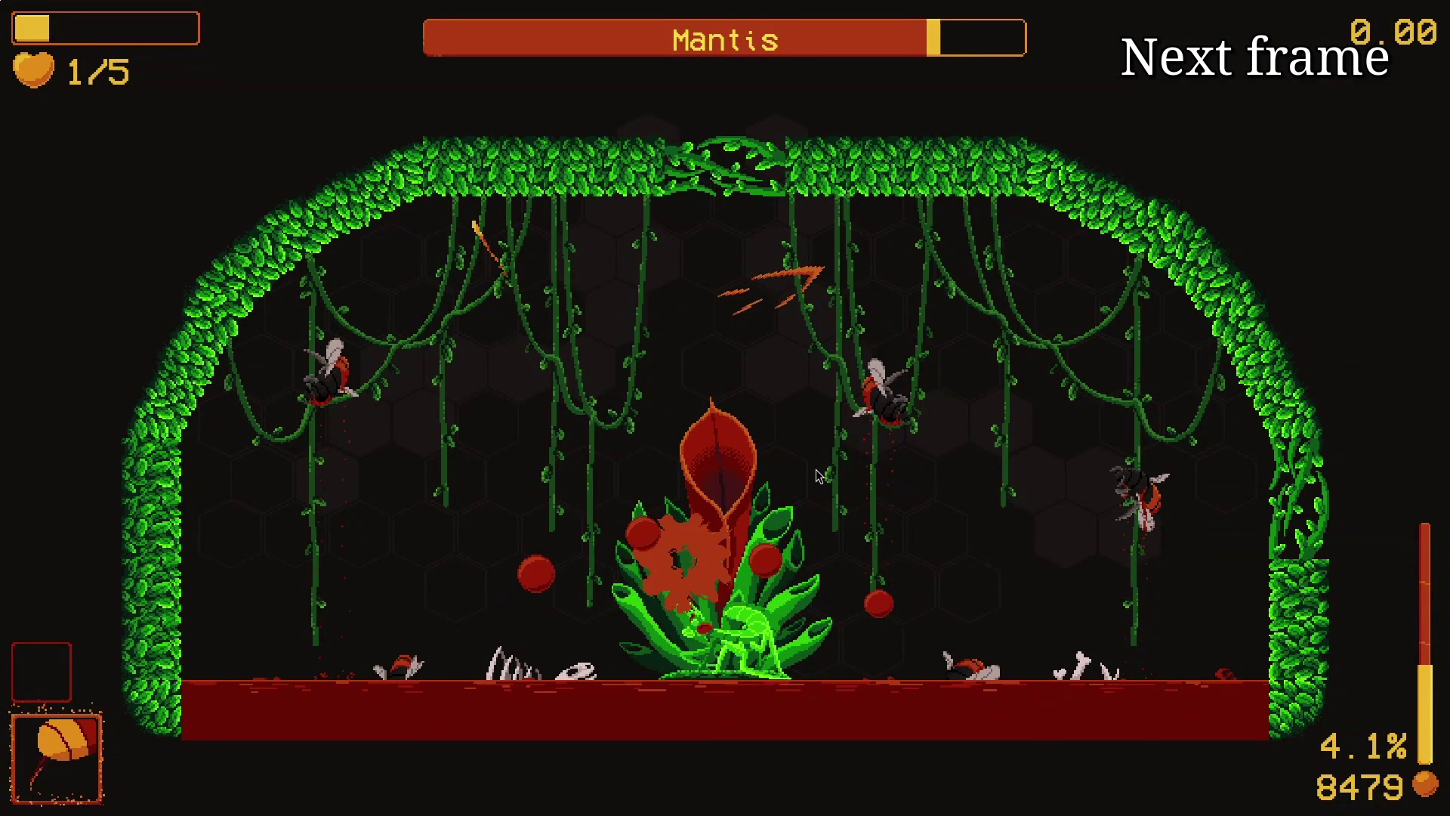
pyautogui.press('e')
pyautogui.press('e')
pyautogui.press('e')
pyautogui.press('e')
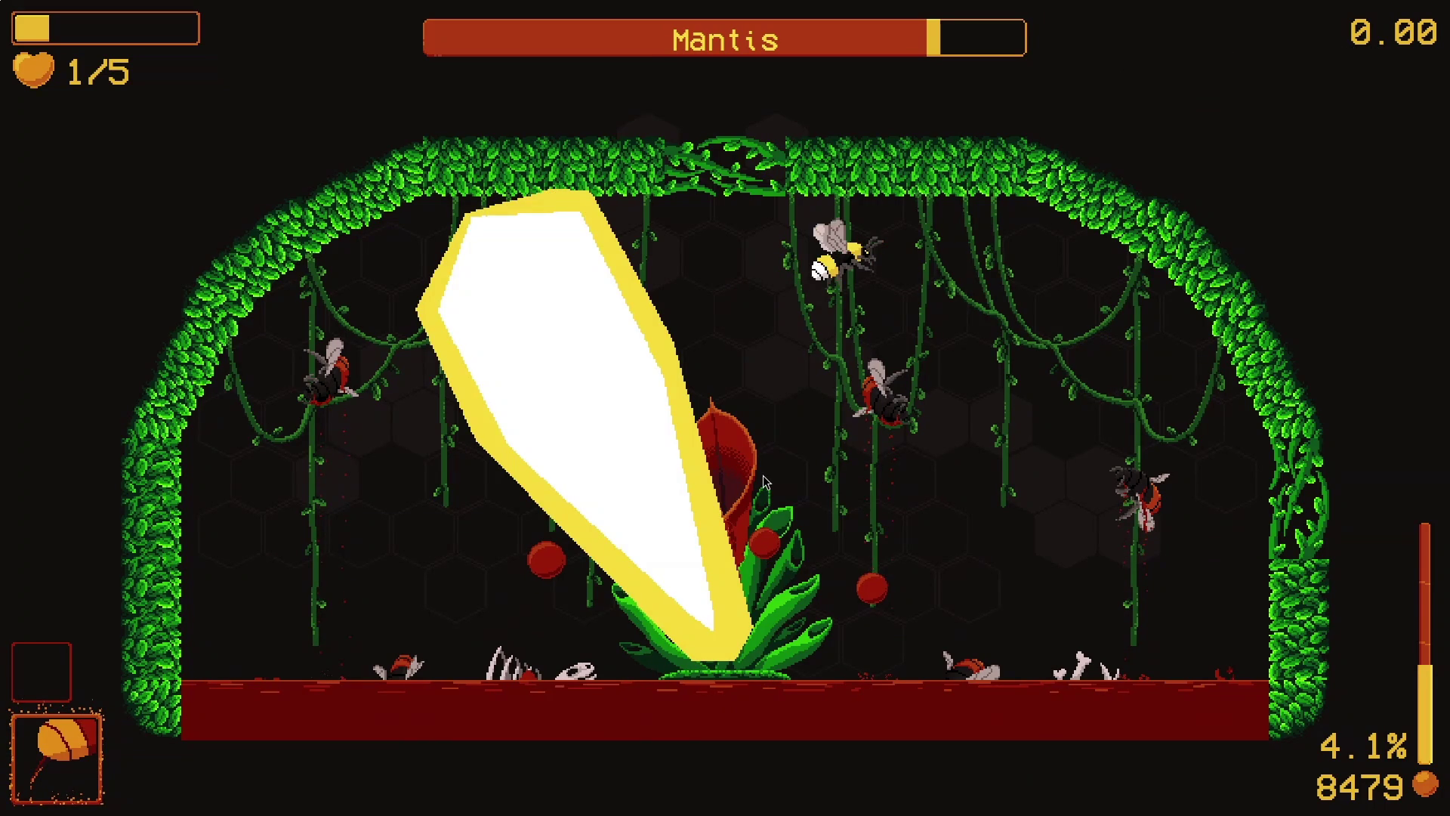
pyautogui.press('e')
pyautogui.press('e')
pyautogui.press('e')
# Step: Step through the bee's crescent slash, orbs damaging the Mantis, and the bee getting hit
pyautogui.press('e')
pyautogui.press('e')
pyautogui.press('e')
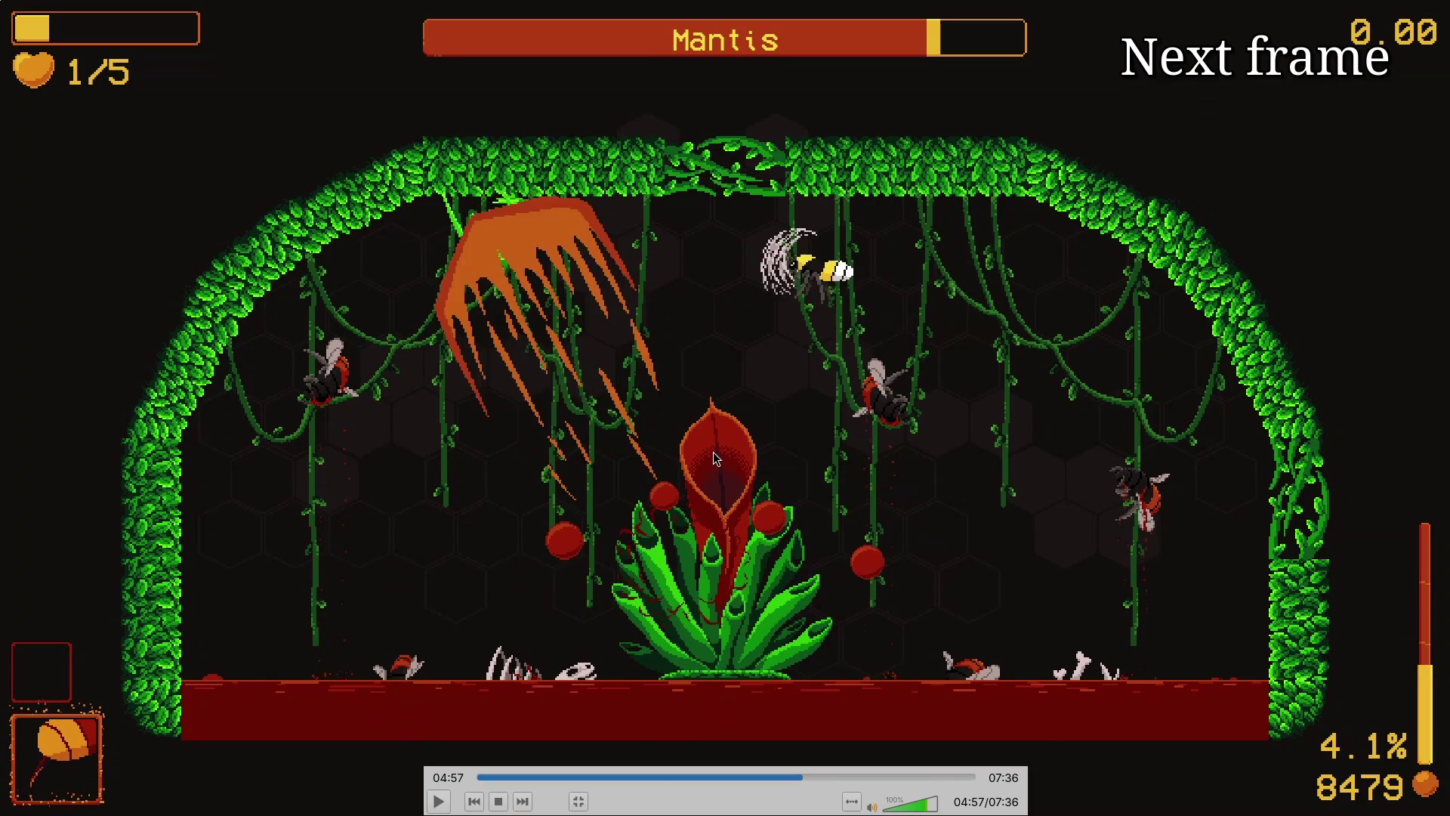
pyautogui.press('e')
pyautogui.press('e')
pyautogui.press('e')
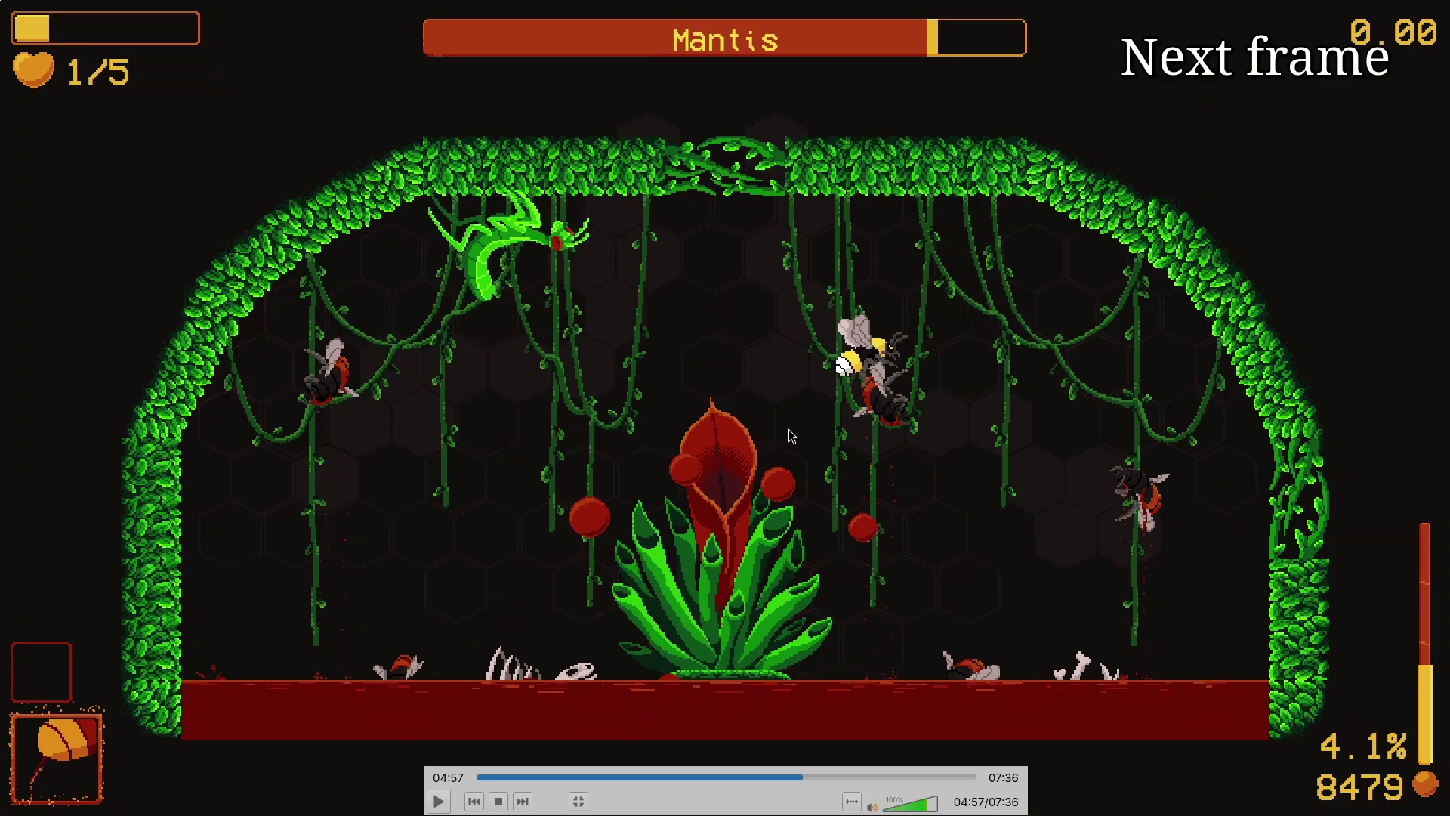
pyautogui.press('e')
pyautogui.press('e')
pyautogui.press('e')
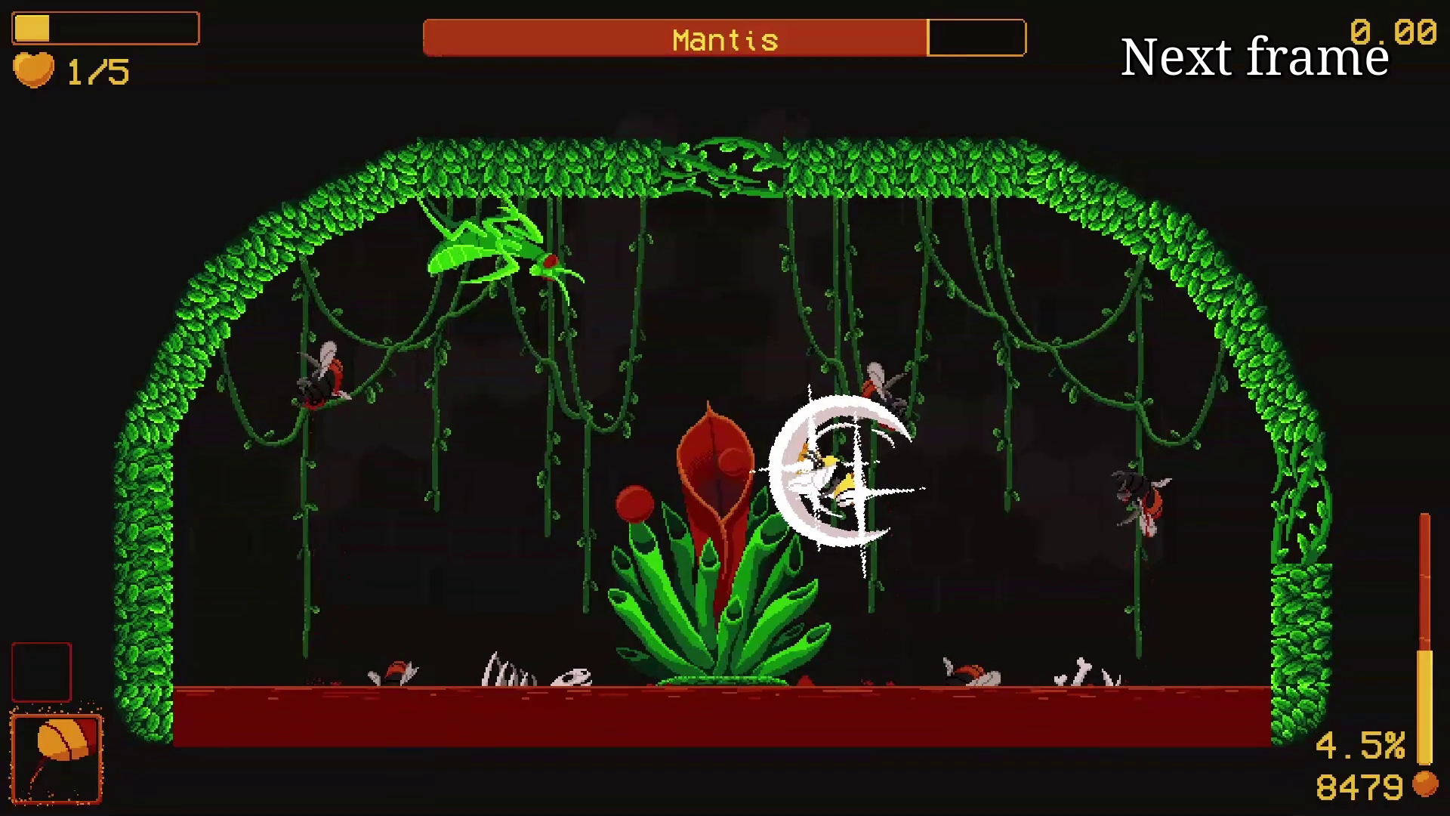
pyautogui.press('e')
pyautogui.press('e')
pyautogui.press('e')
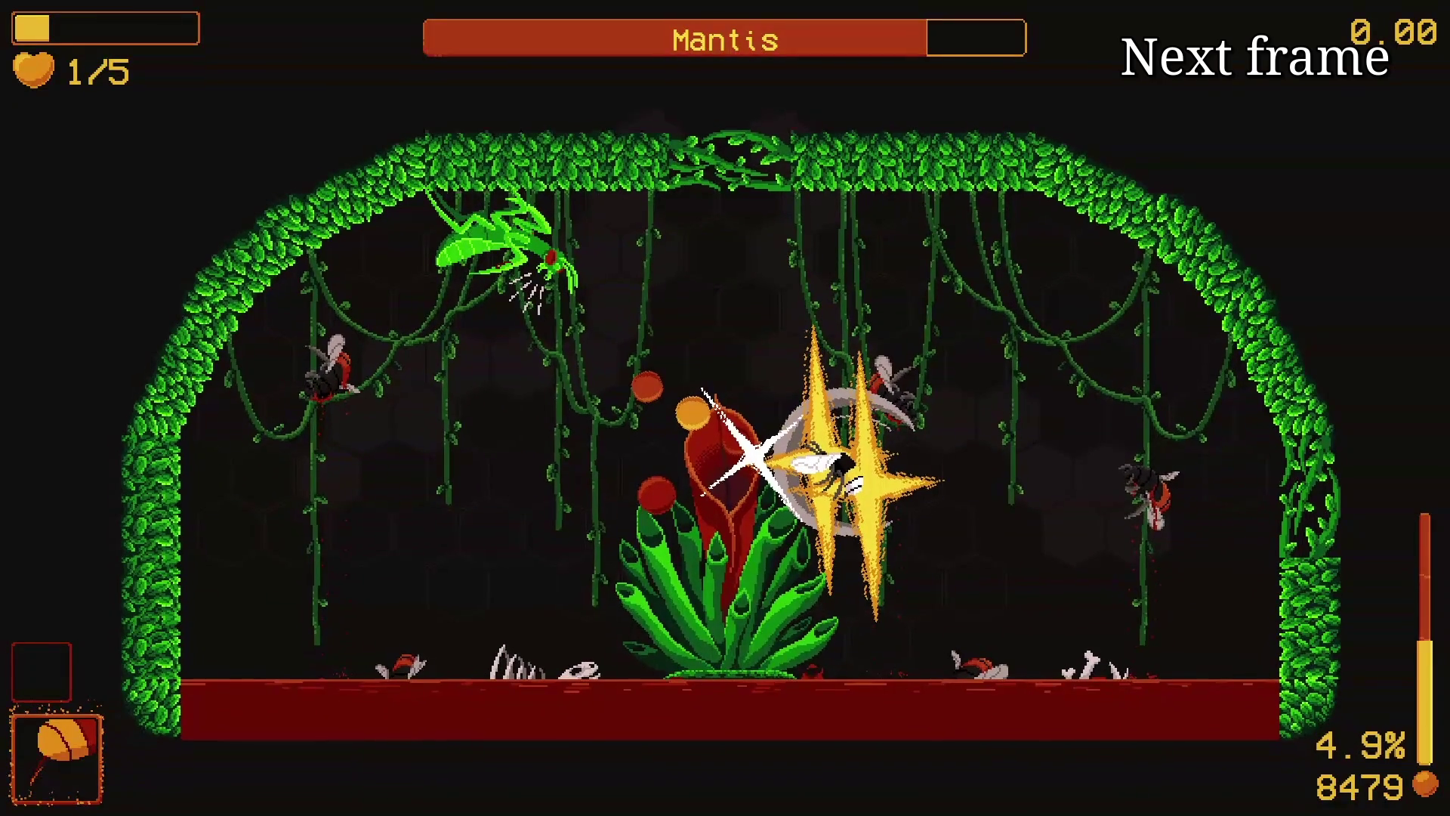
pyautogui.press('e')
pyautogui.press('e')
pyautogui.press('e')
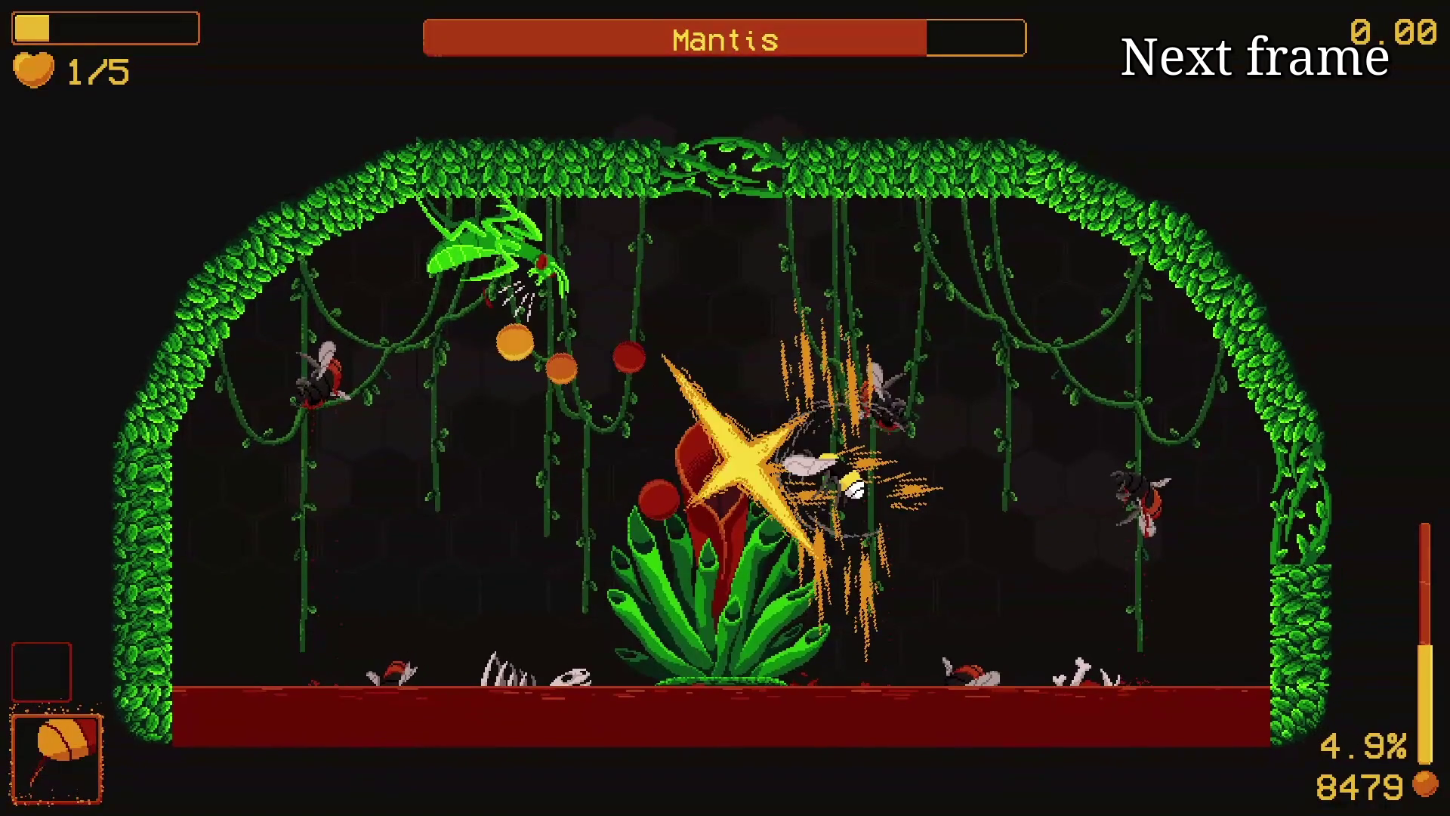
pyautogui.press('e')
pyautogui.press('e')
pyautogui.press('e')
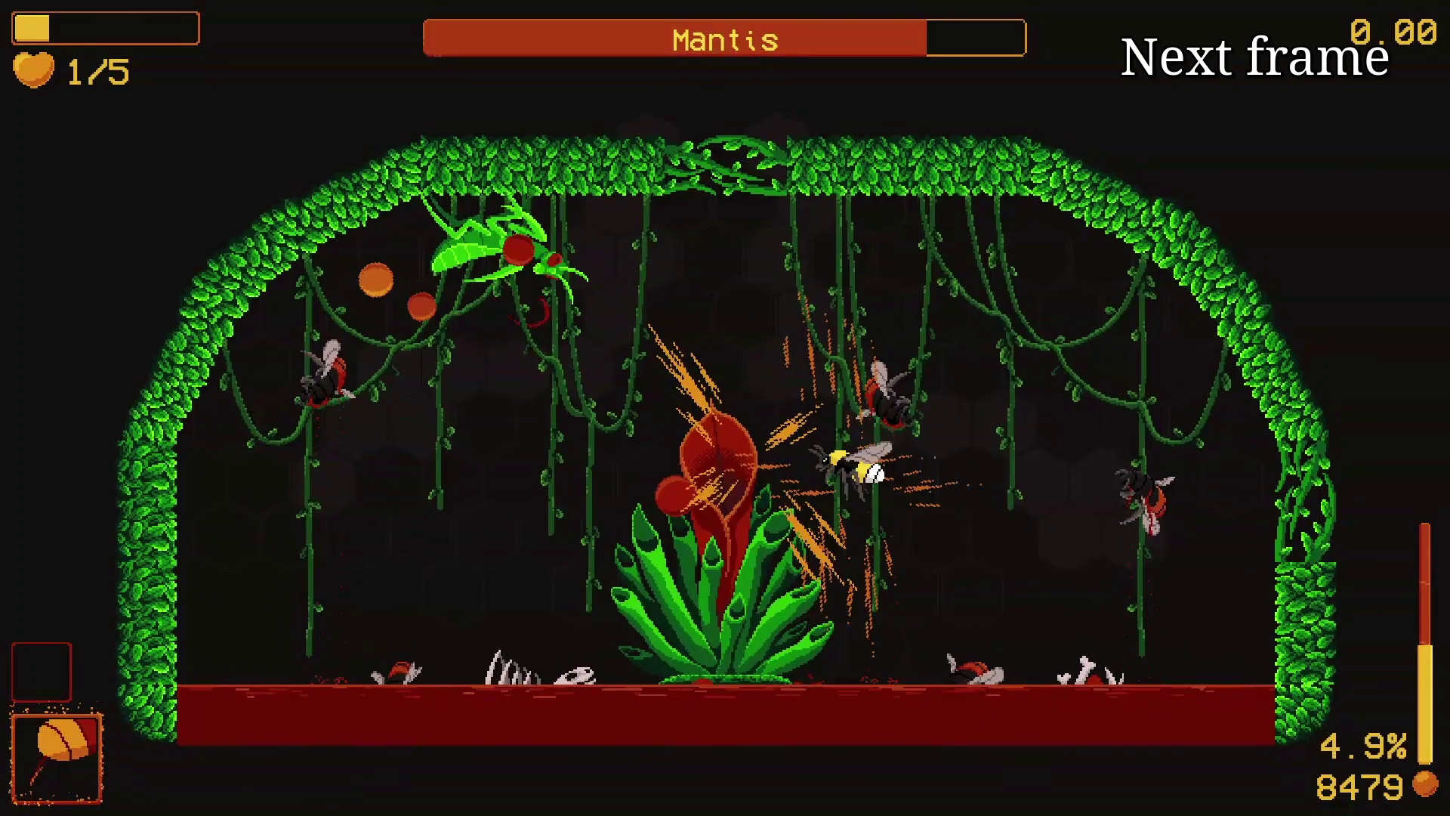
pyautogui.press('e')
pyautogui.press('e')
pyautogui.press('e')
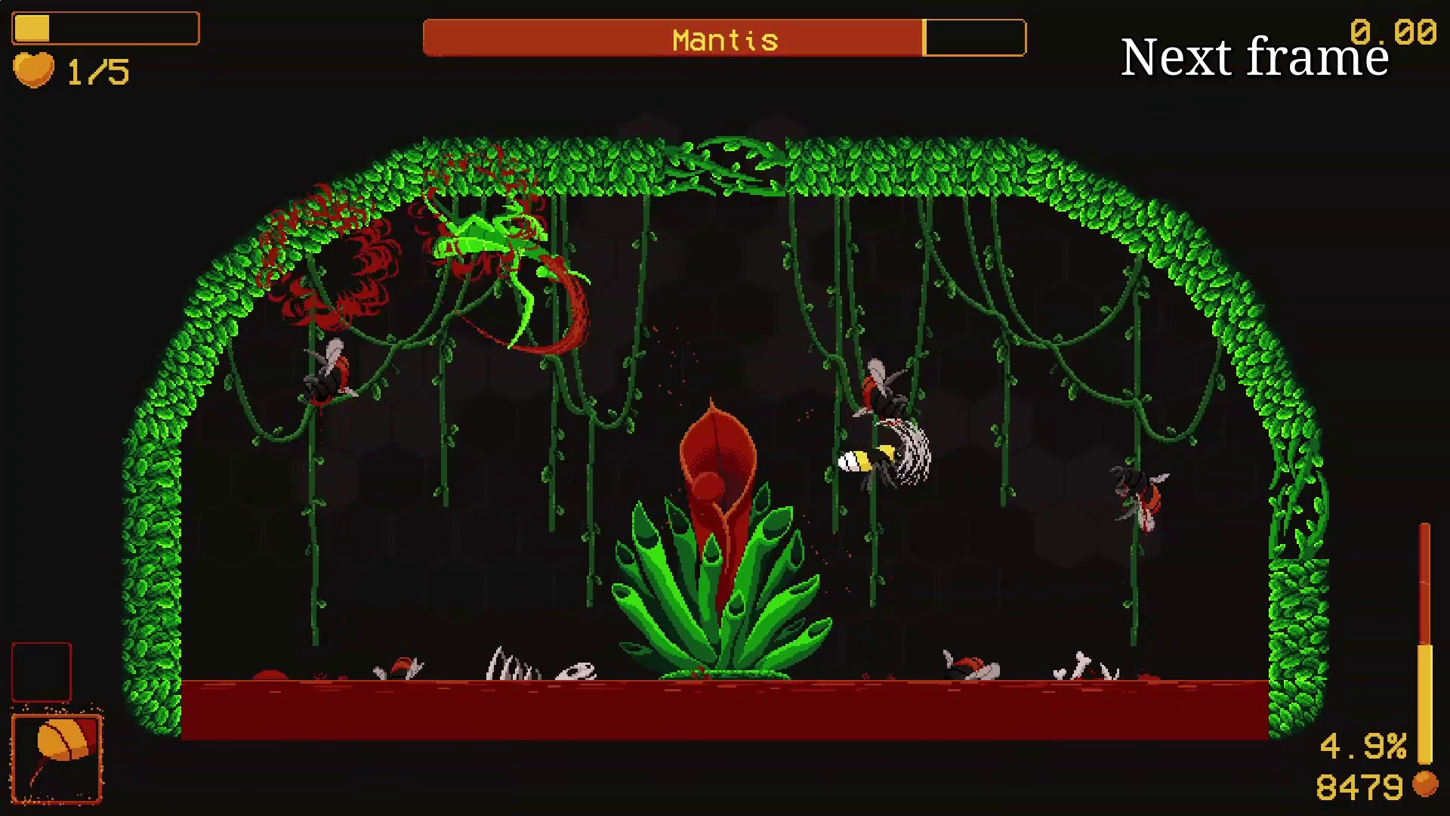
pyautogui.press('e')
pyautogui.press('e')
pyautogui.press('e')
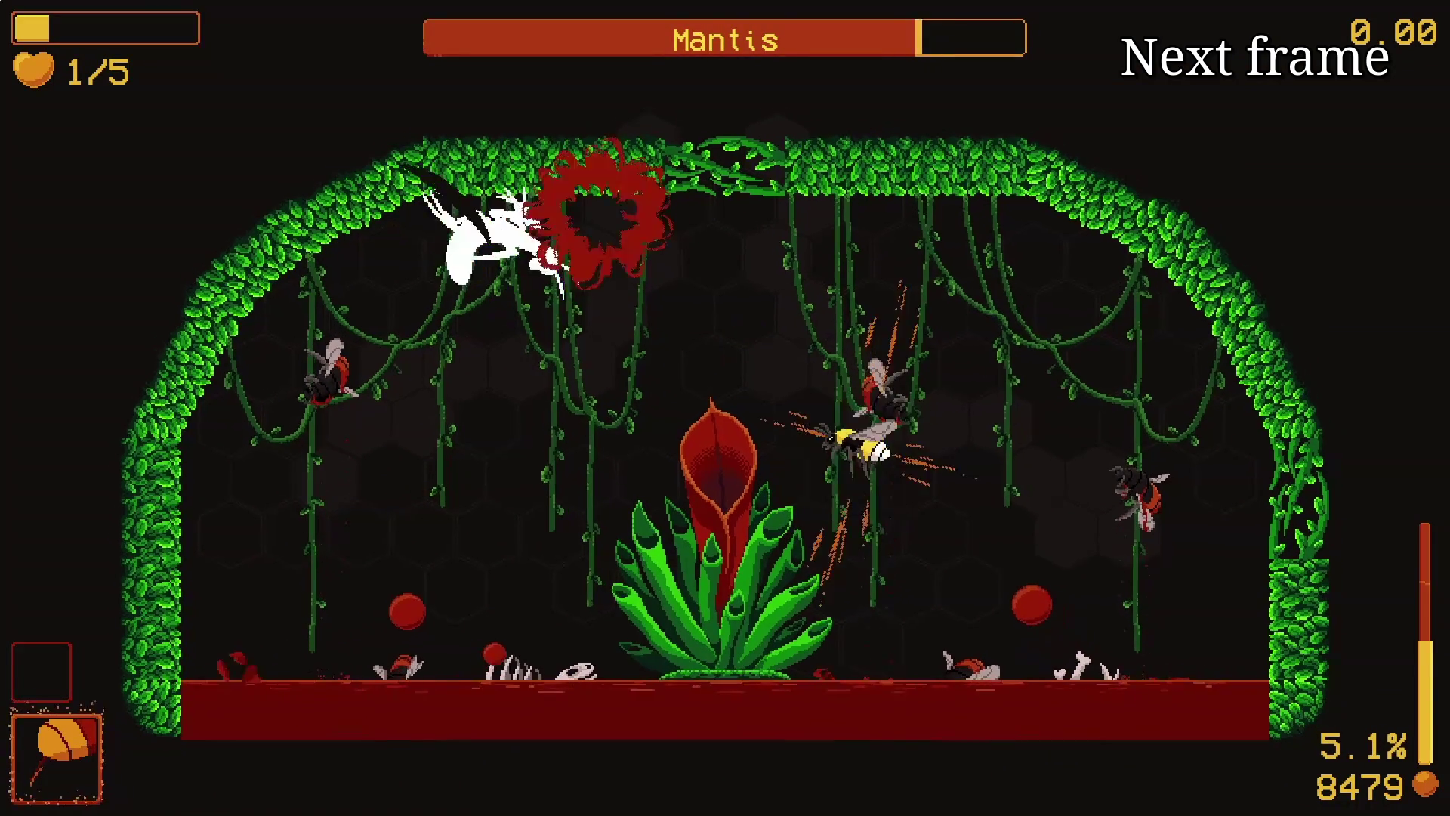
pyautogui.moveTo(954, 602)
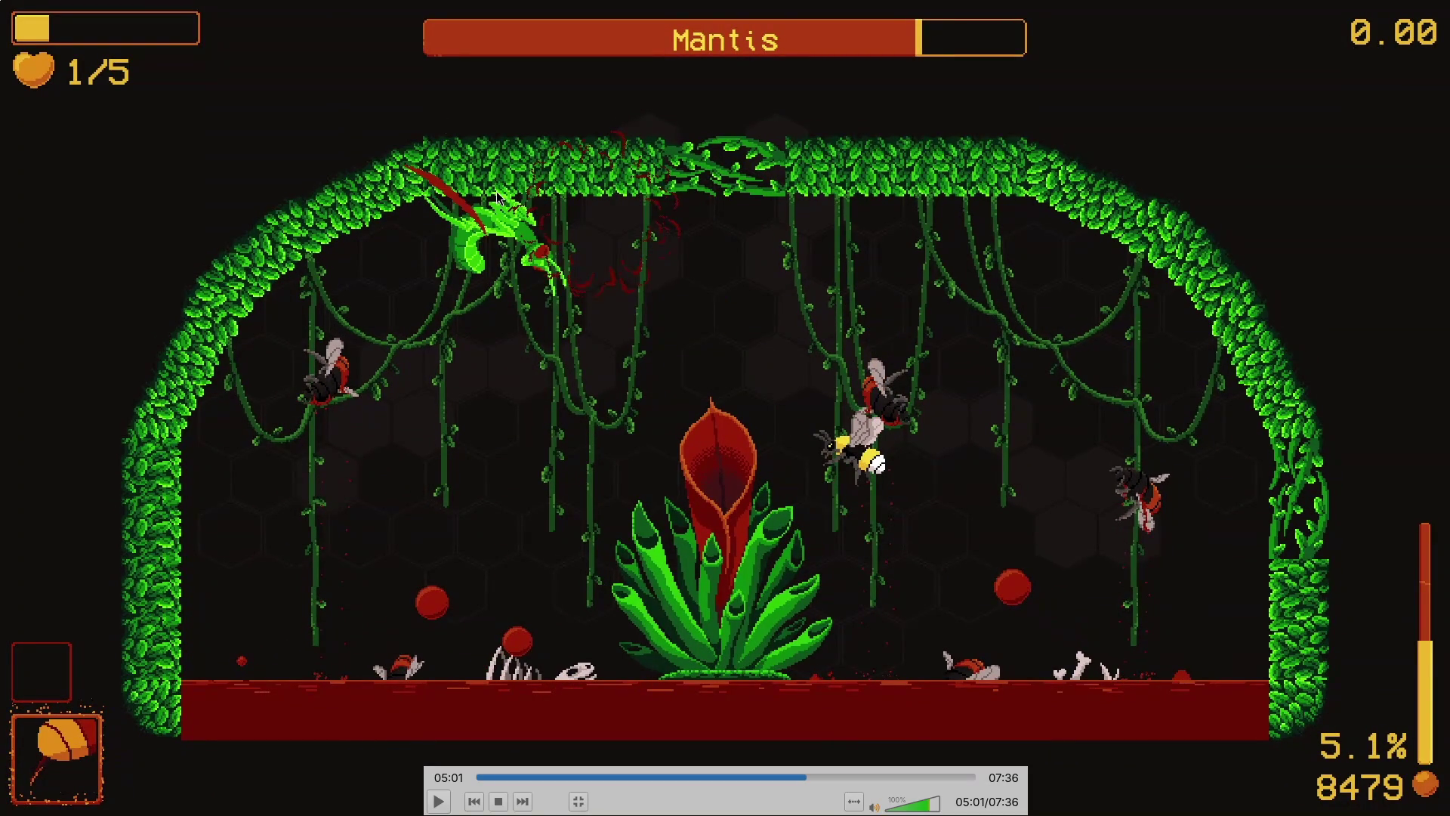
pyautogui.press('e')
pyautogui.press('e')
pyautogui.press('e')
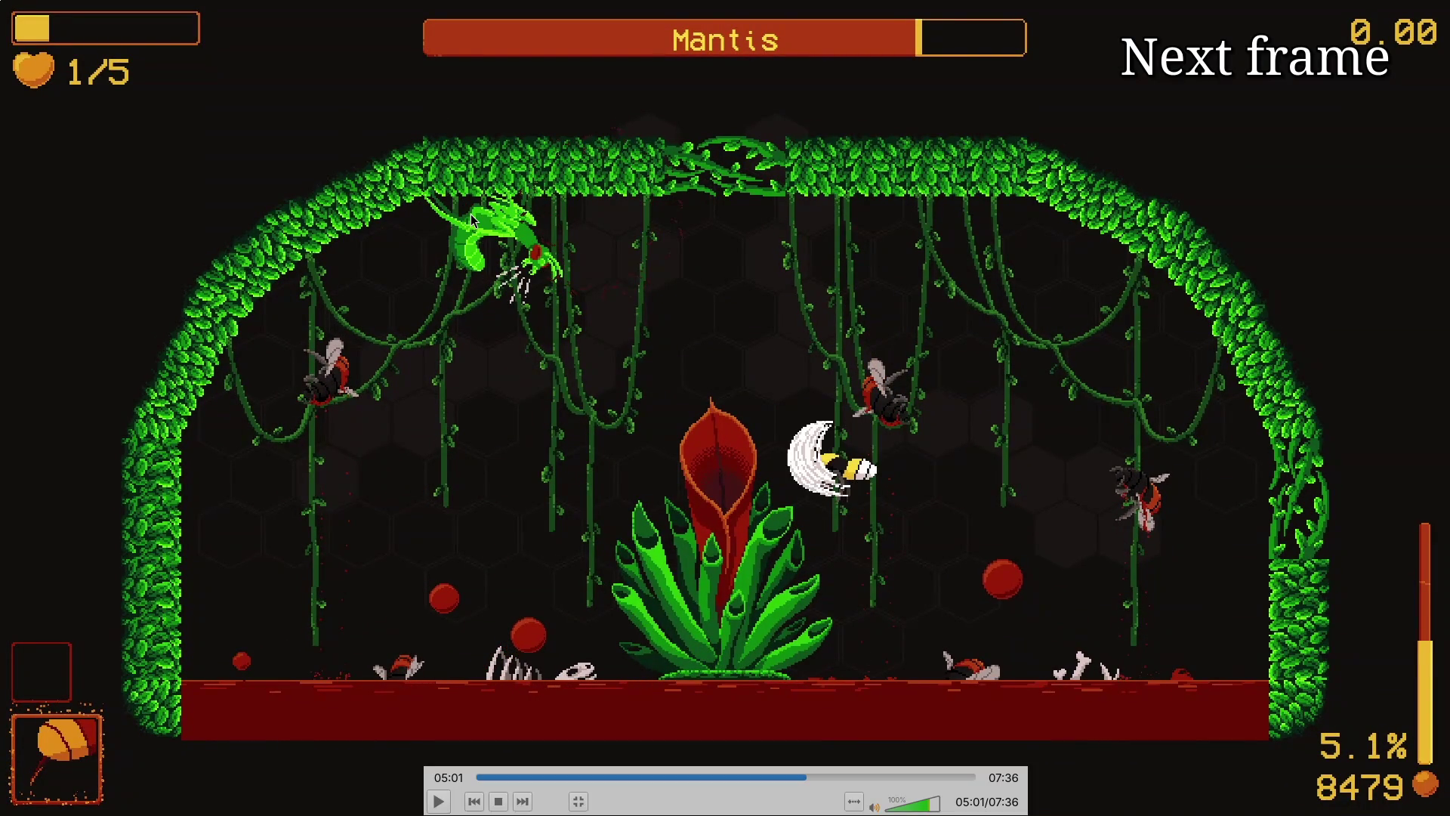
pyautogui.press('e')
pyautogui.press('e')
pyautogui.press('e')
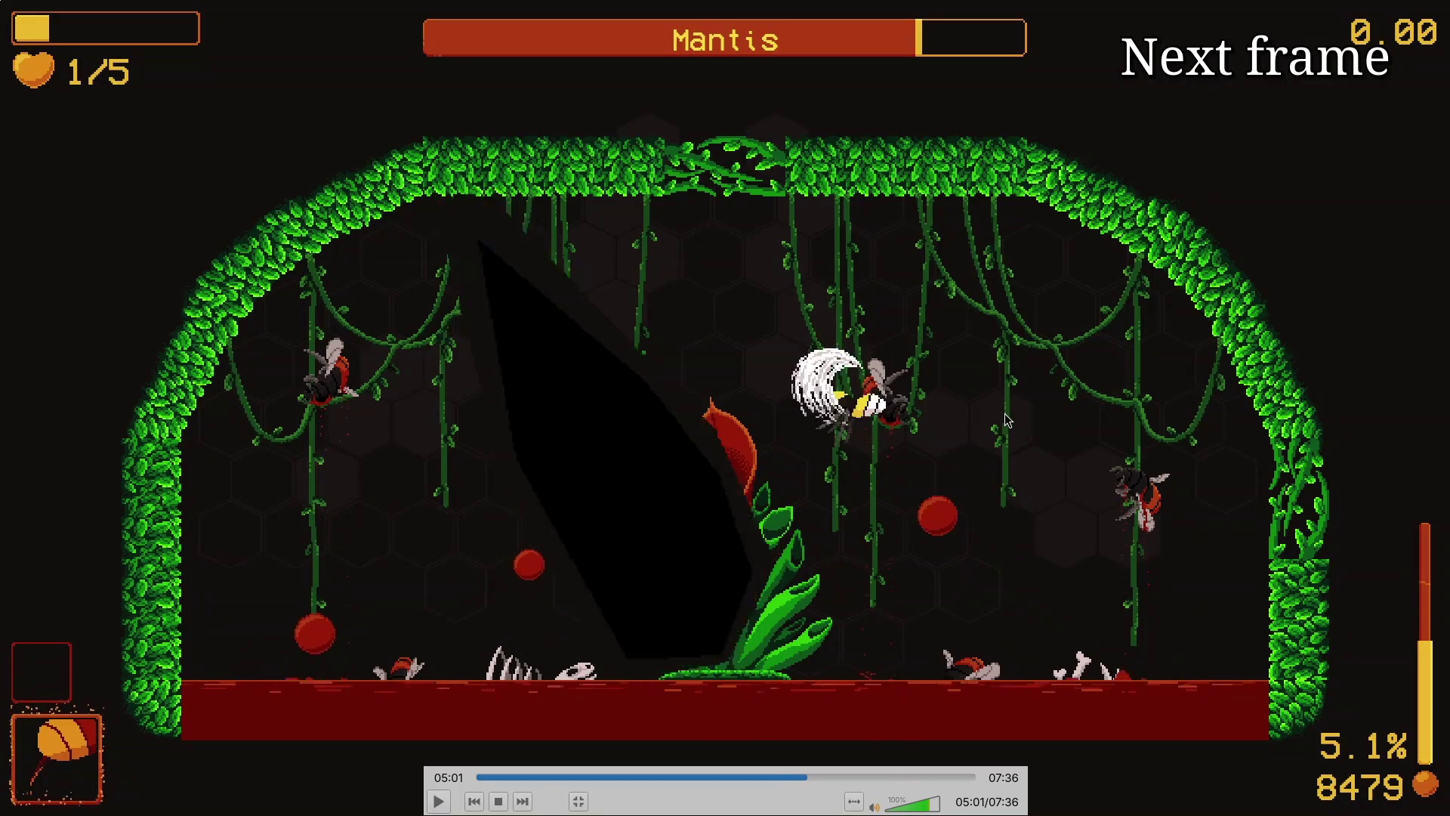
pyautogui.press('e')
pyautogui.press('e')
pyautogui.press('e')
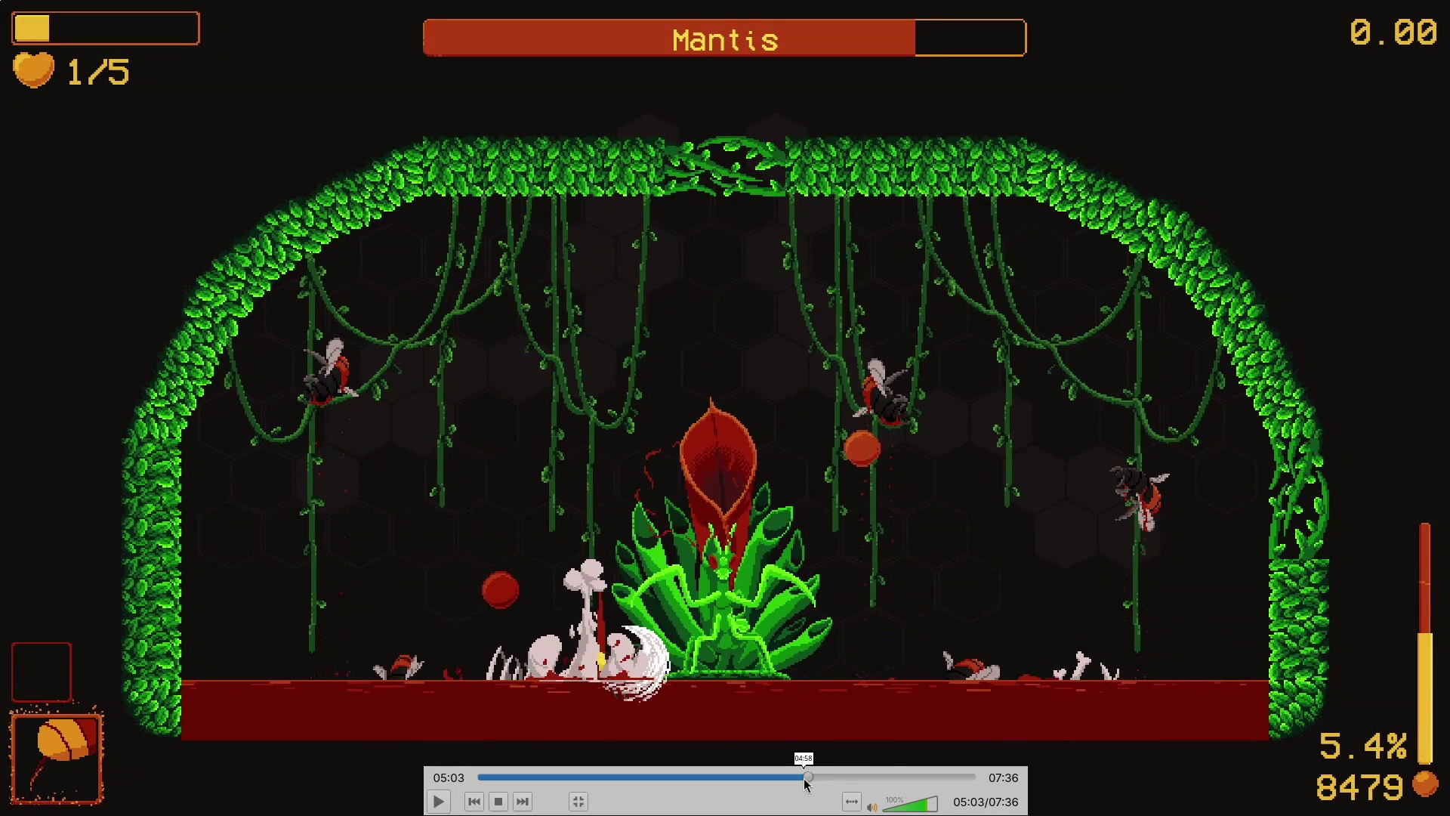
# Step: Rewind to 04:58 and step through the exchange until the percentage reaches 5.4%
pyautogui.click(804, 778)
pyautogui.press('e')
pyautogui.press('e')
pyautogui.press('e')
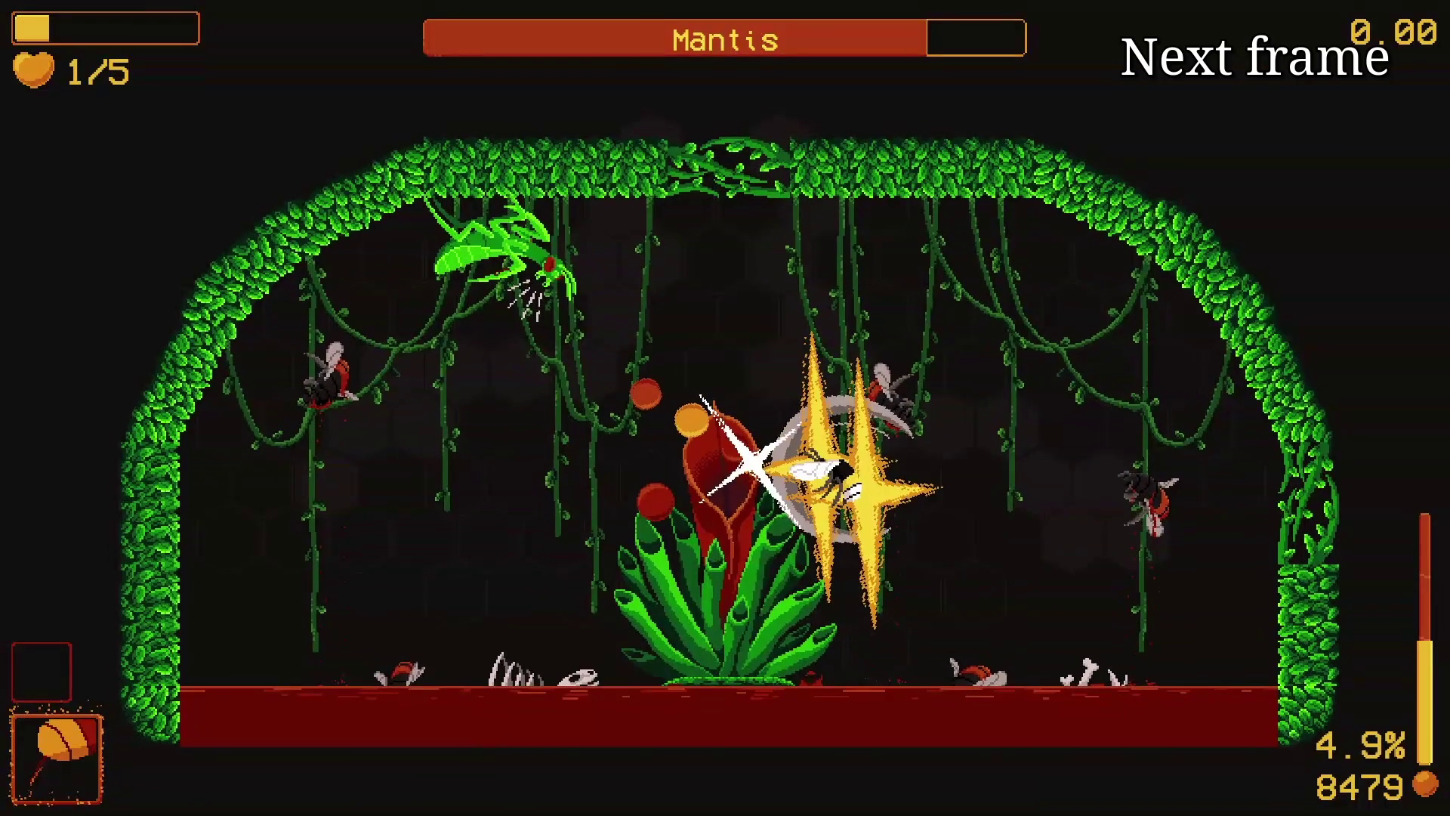
pyautogui.press('e')
pyautogui.press('e')
pyautogui.press('e')
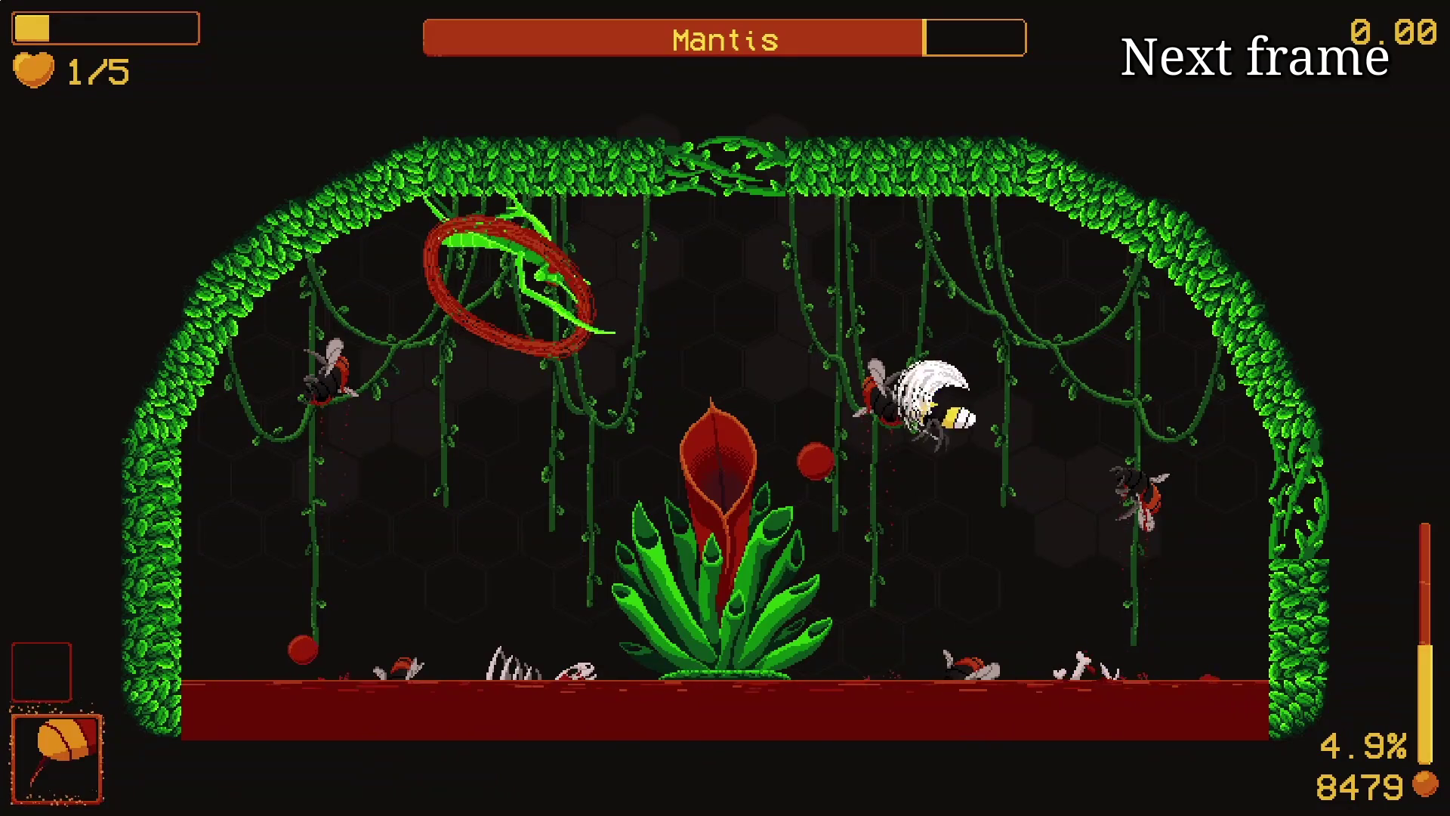
pyautogui.press('e')
pyautogui.press('e')
pyautogui.press('e')
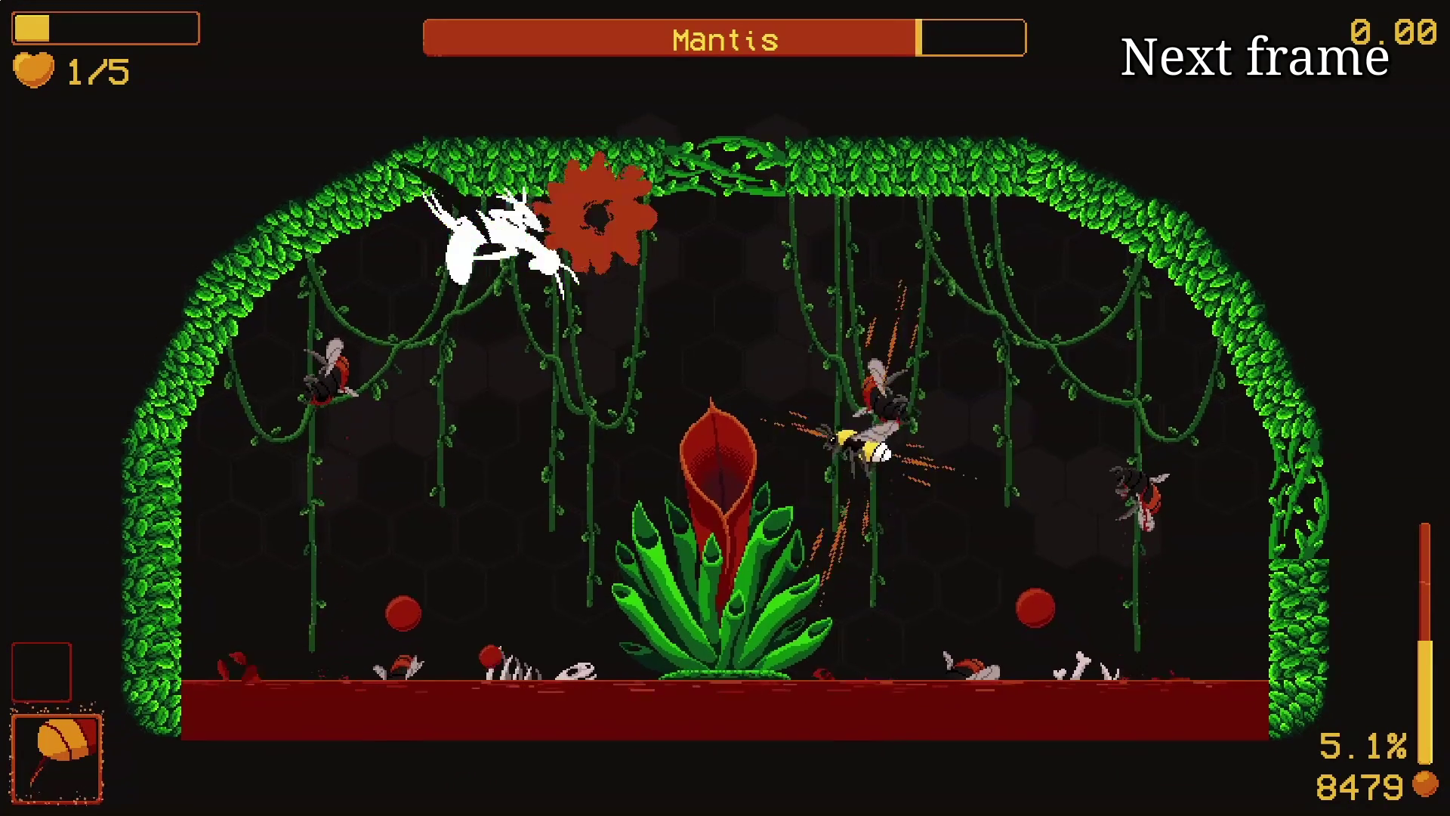
pyautogui.press('e')
pyautogui.press('e')
pyautogui.press('e')
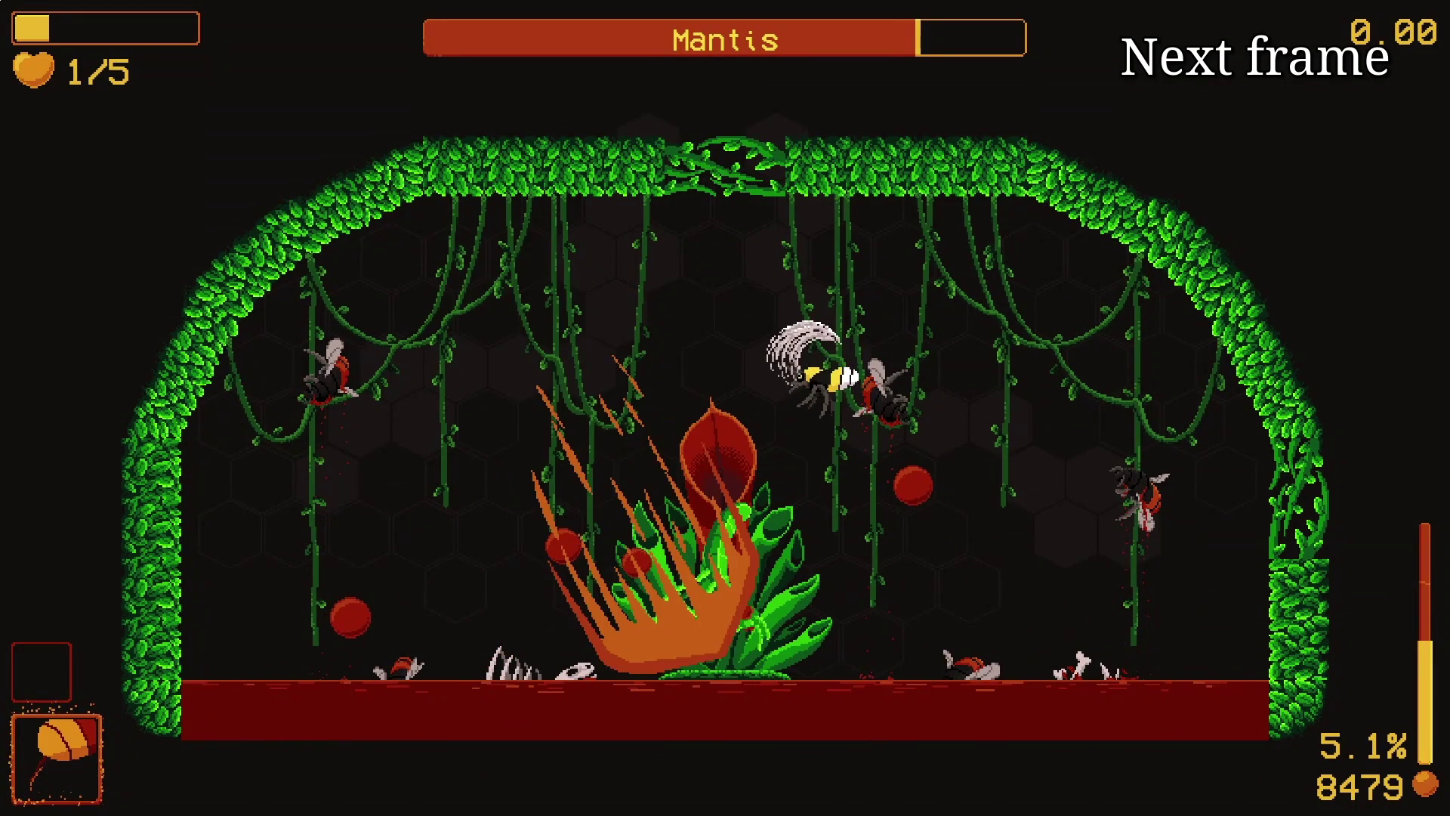
pyautogui.press('e')
pyautogui.press('e')
pyautogui.press('e')
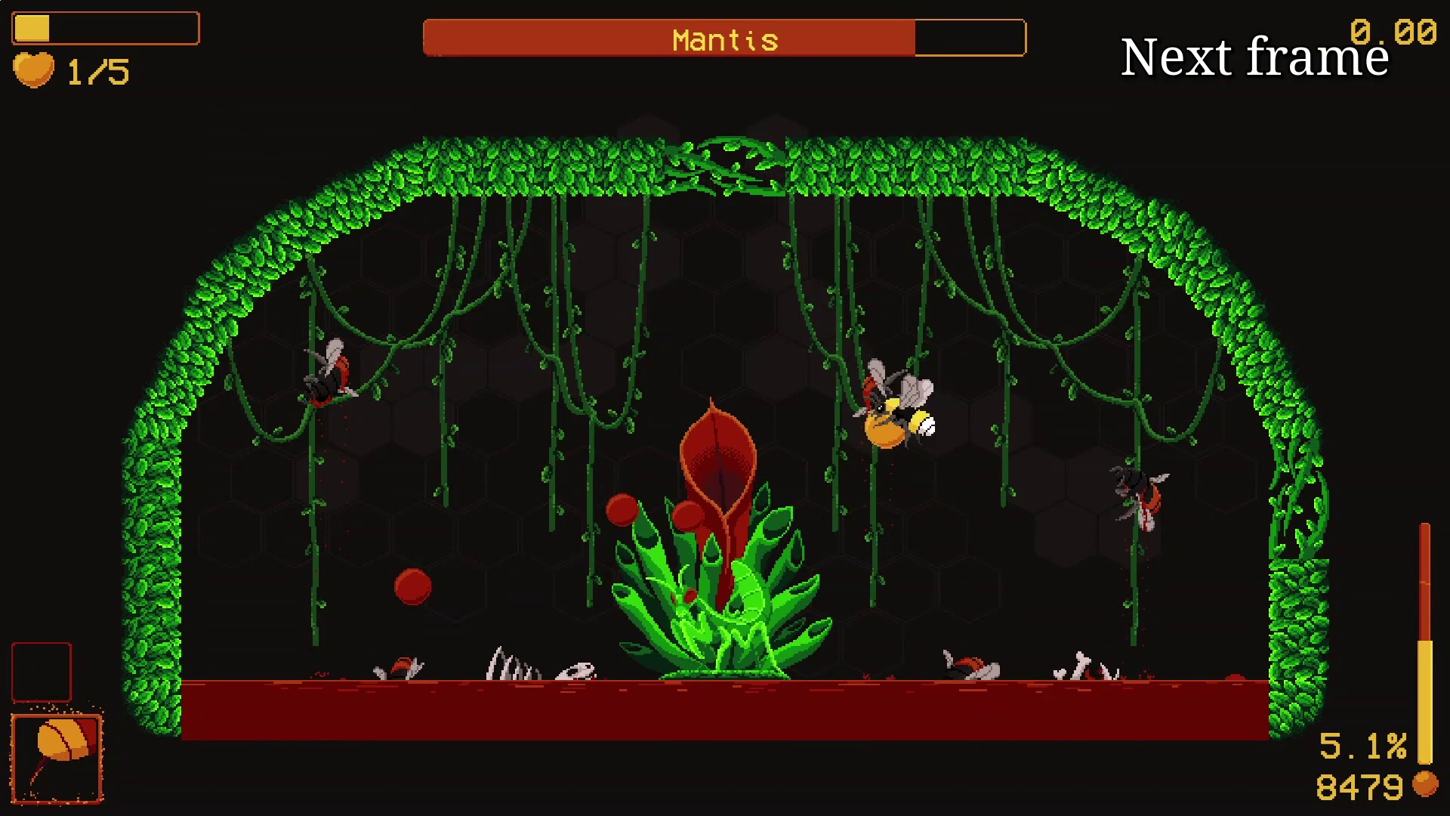
pyautogui.press('e')
pyautogui.press('e')
pyautogui.press('e')
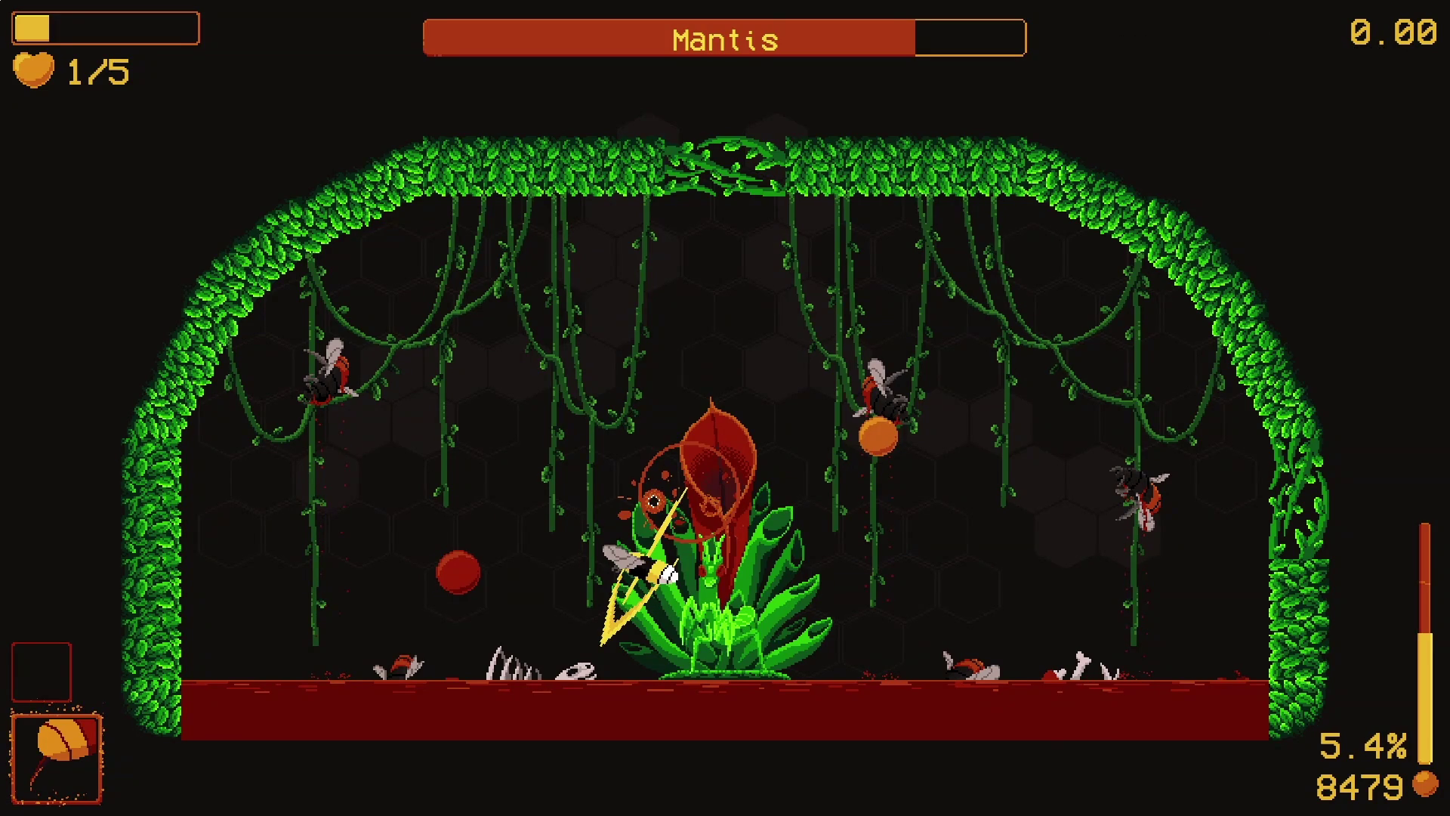
# Step: Step until the bee loses its last heart, then jump ahead to the spider fight
pyautogui.press('e')
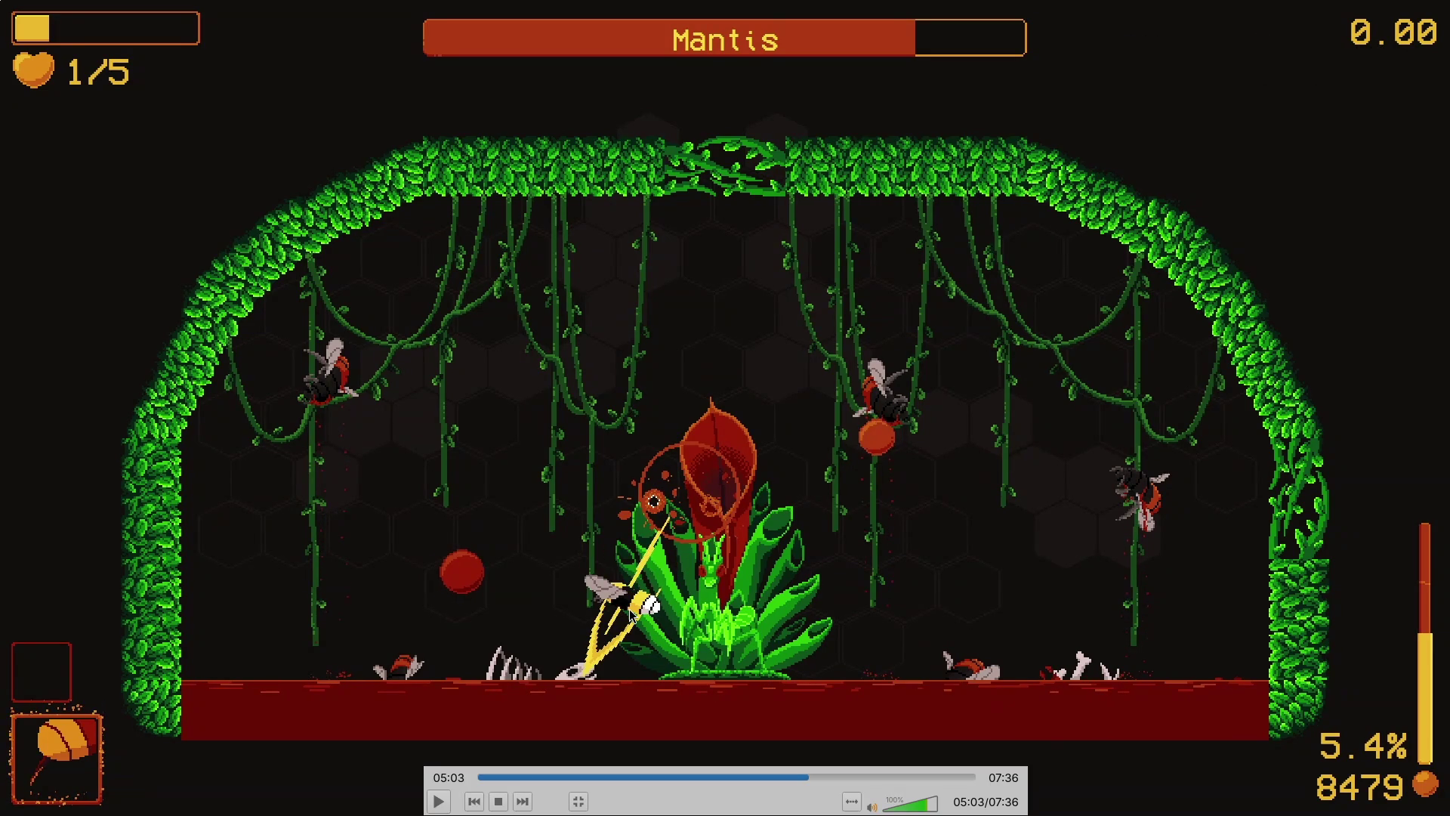
pyautogui.press('e')
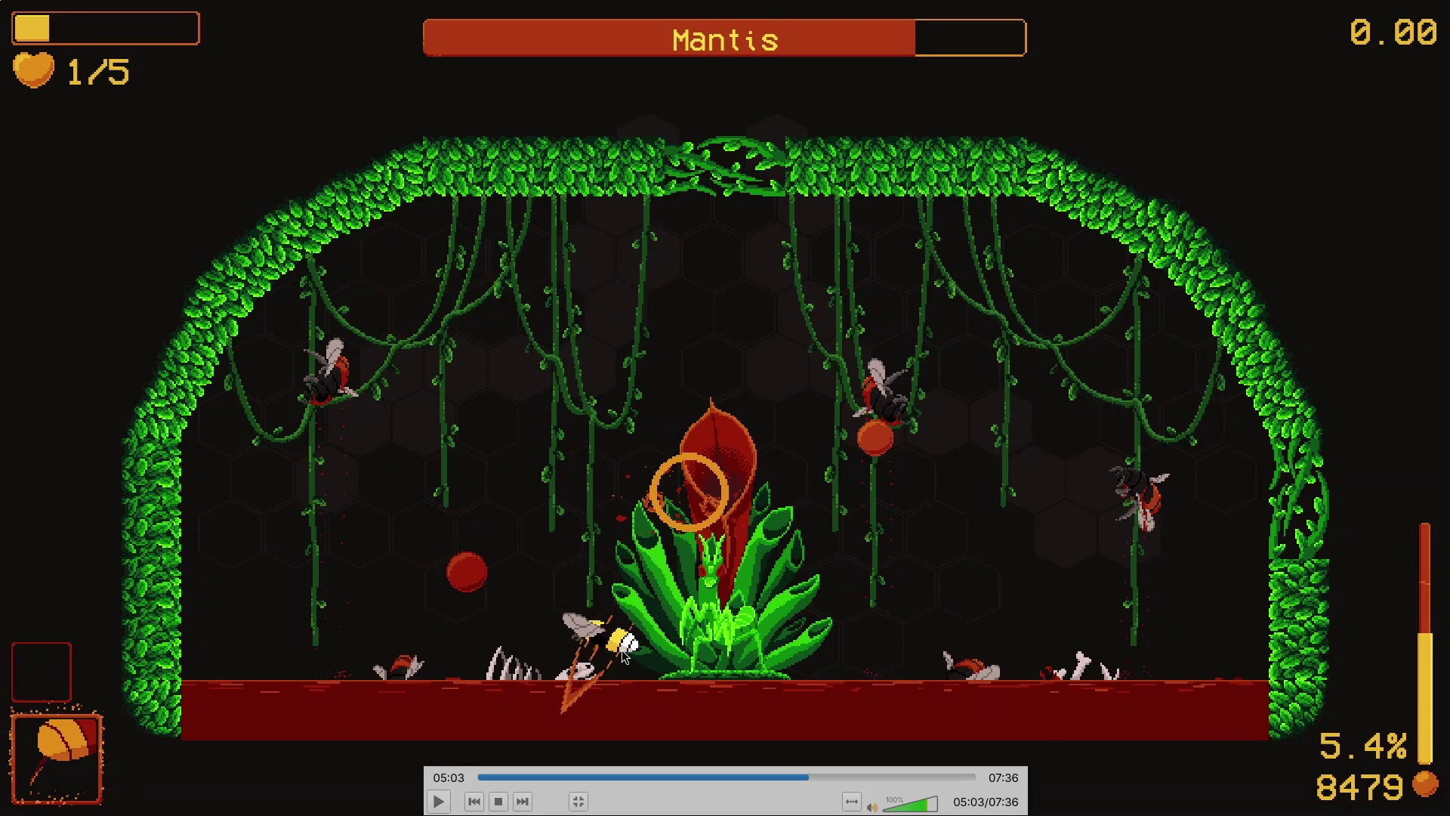
pyautogui.press('e')
pyautogui.press('e')
pyautogui.press('e')
pyautogui.press('e')
pyautogui.press('e')
pyautogui.press('e')
pyautogui.press('e')
pyautogui.press('e')
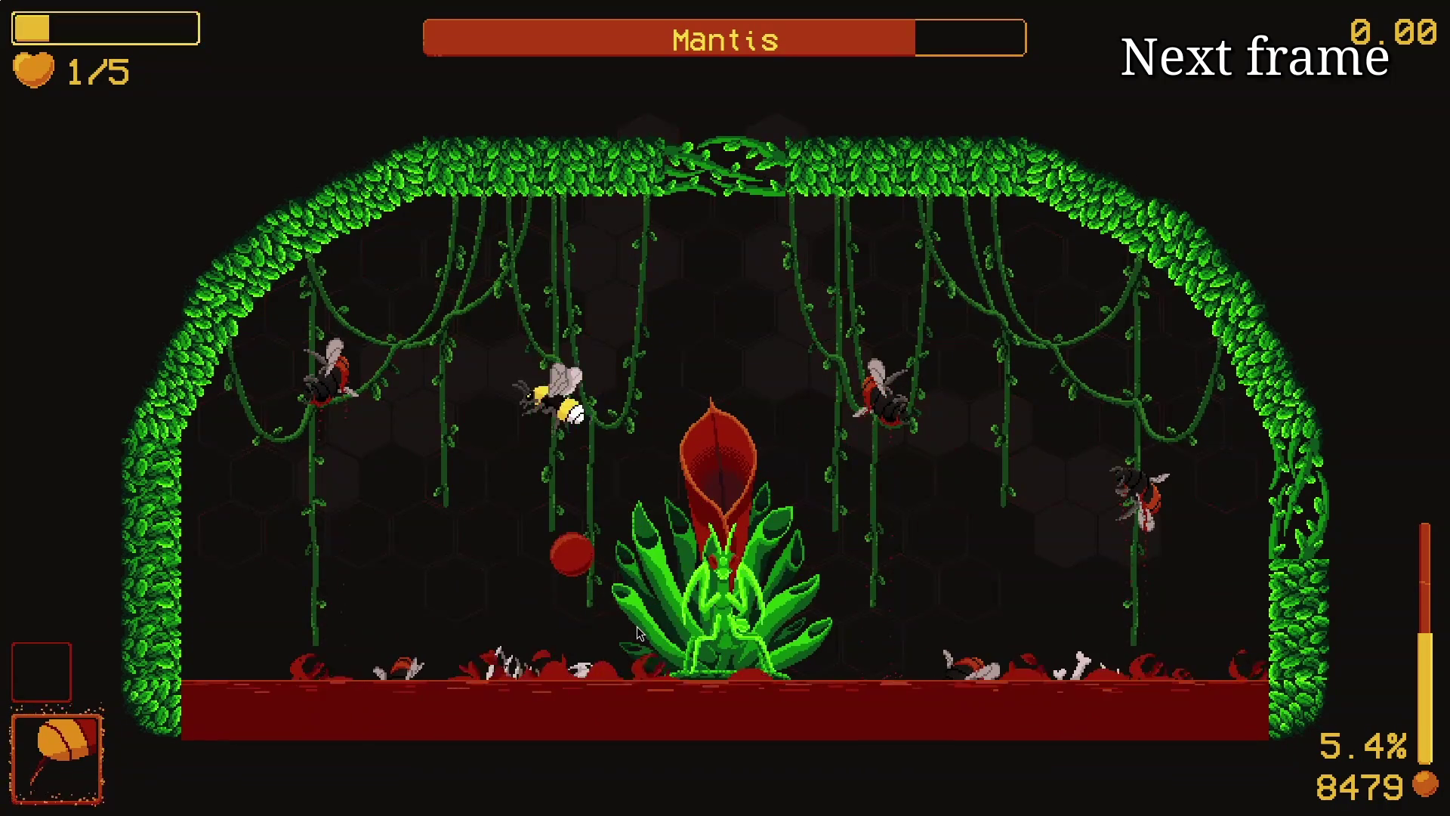
pyautogui.press('e')
pyautogui.press('e')
pyautogui.press('e')
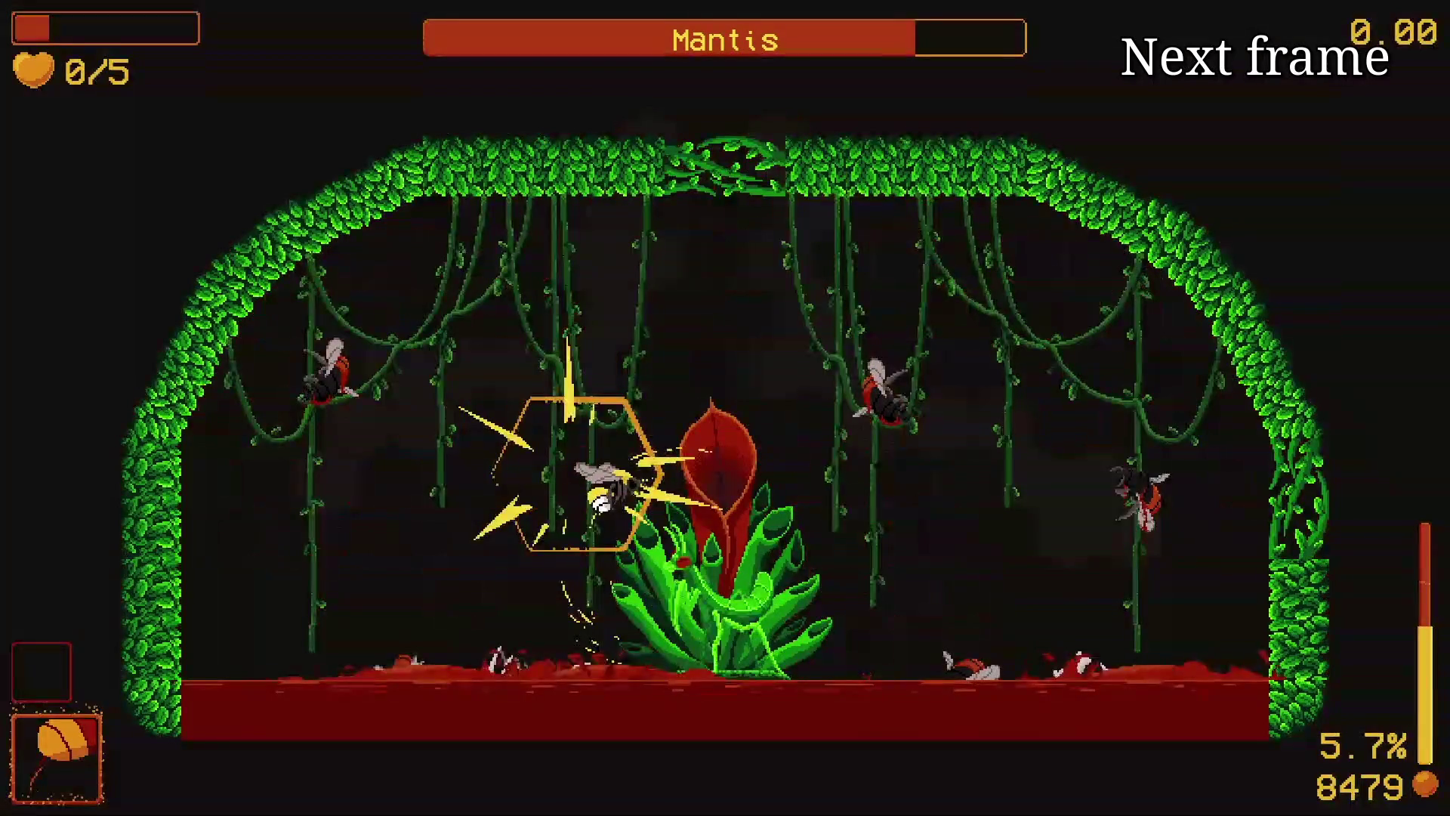
pyautogui.press('e')
pyautogui.press('e')
pyautogui.press('e')
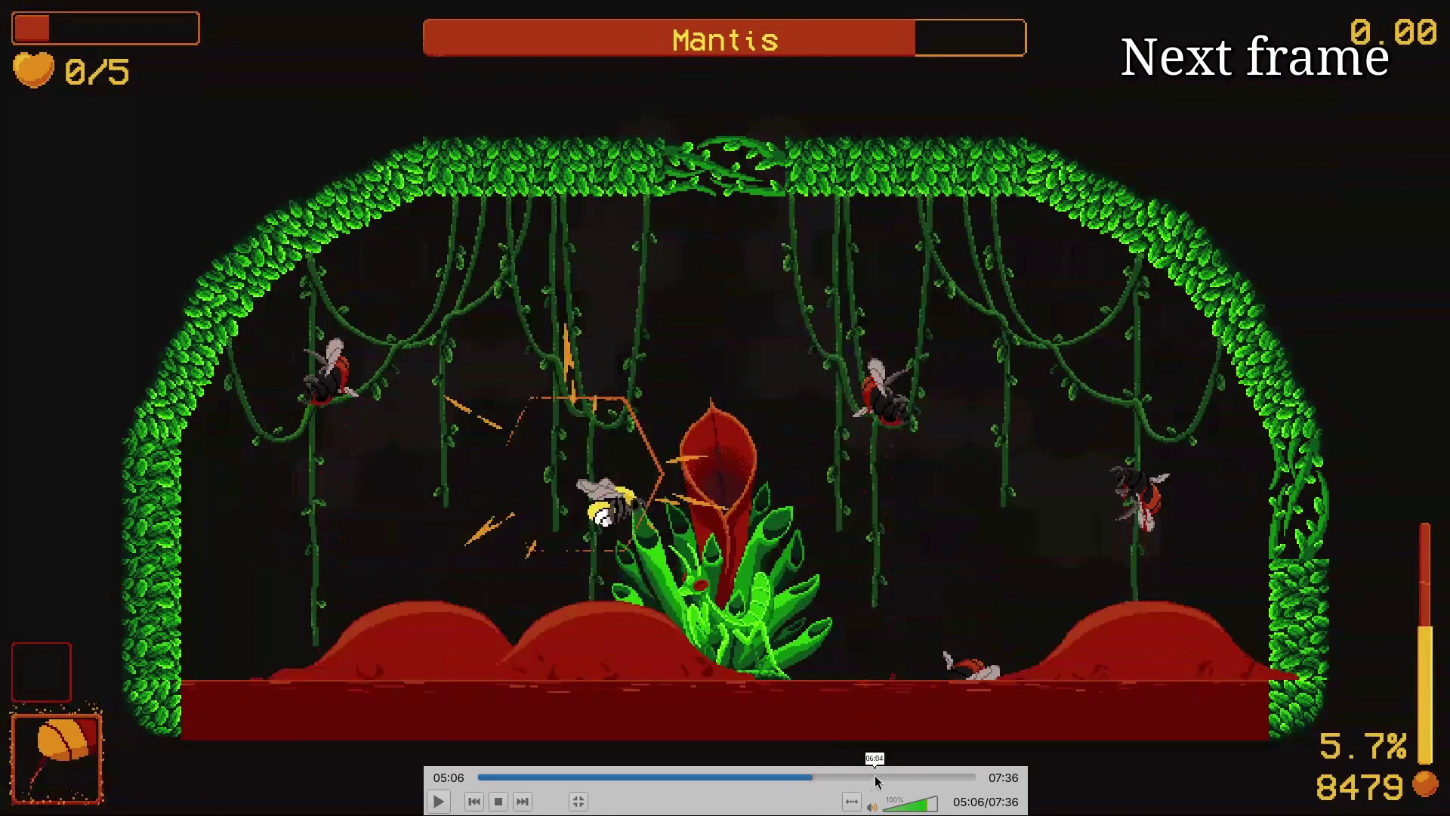
pyautogui.moveTo(817, 785)
pyautogui.mouseDown()
pyautogui.moveTo(903, 772)
pyautogui.moveTo(874, 769)
pyautogui.mouseUp()
# Step: Step through the spider fight as the bee gets hit and rocks fall across the web
pyautogui.press('e')
pyautogui.press('e')
pyautogui.press('e')
pyautogui.press('e')
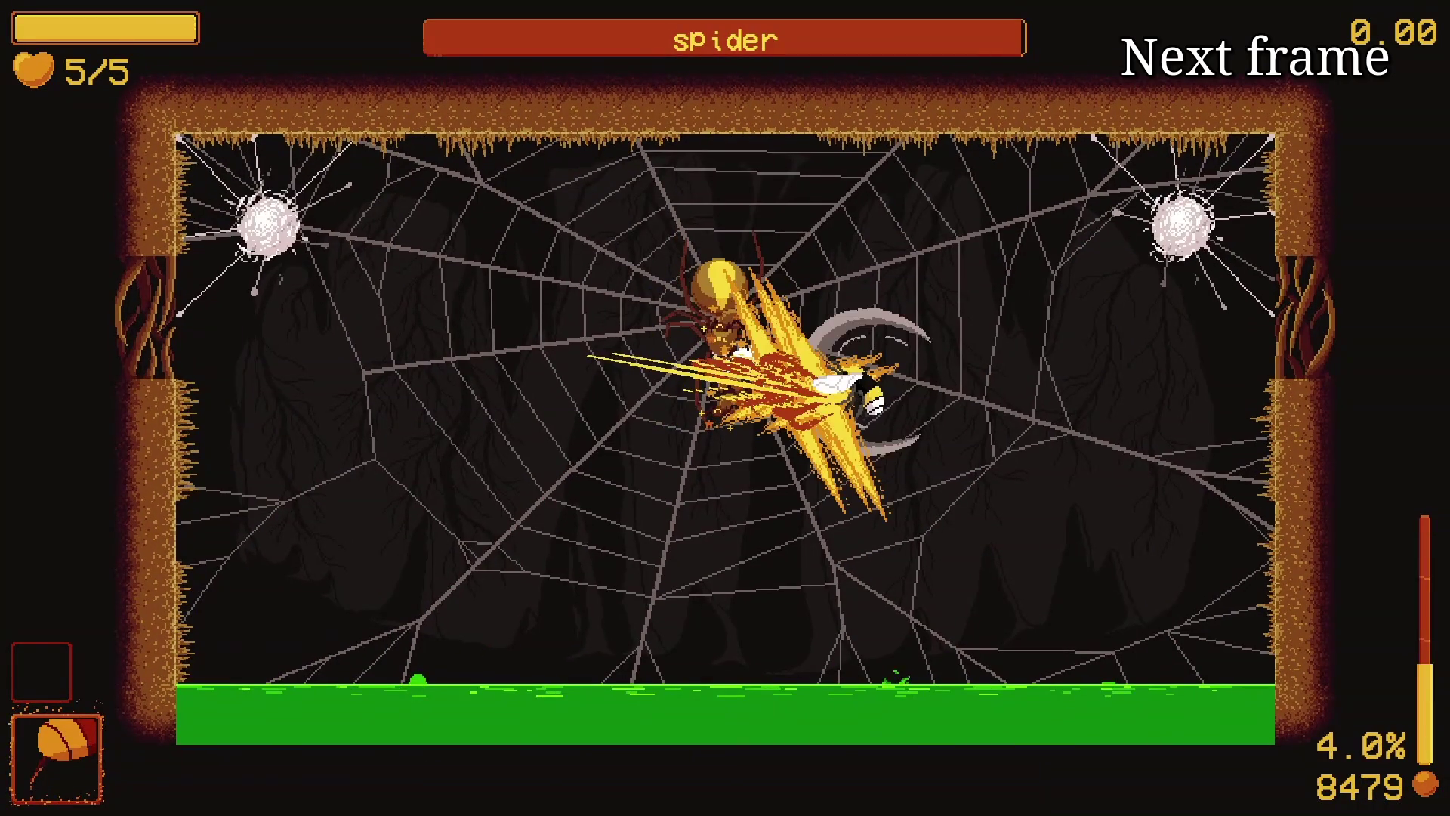
pyautogui.press('e')
pyautogui.press('e')
pyautogui.press('e')
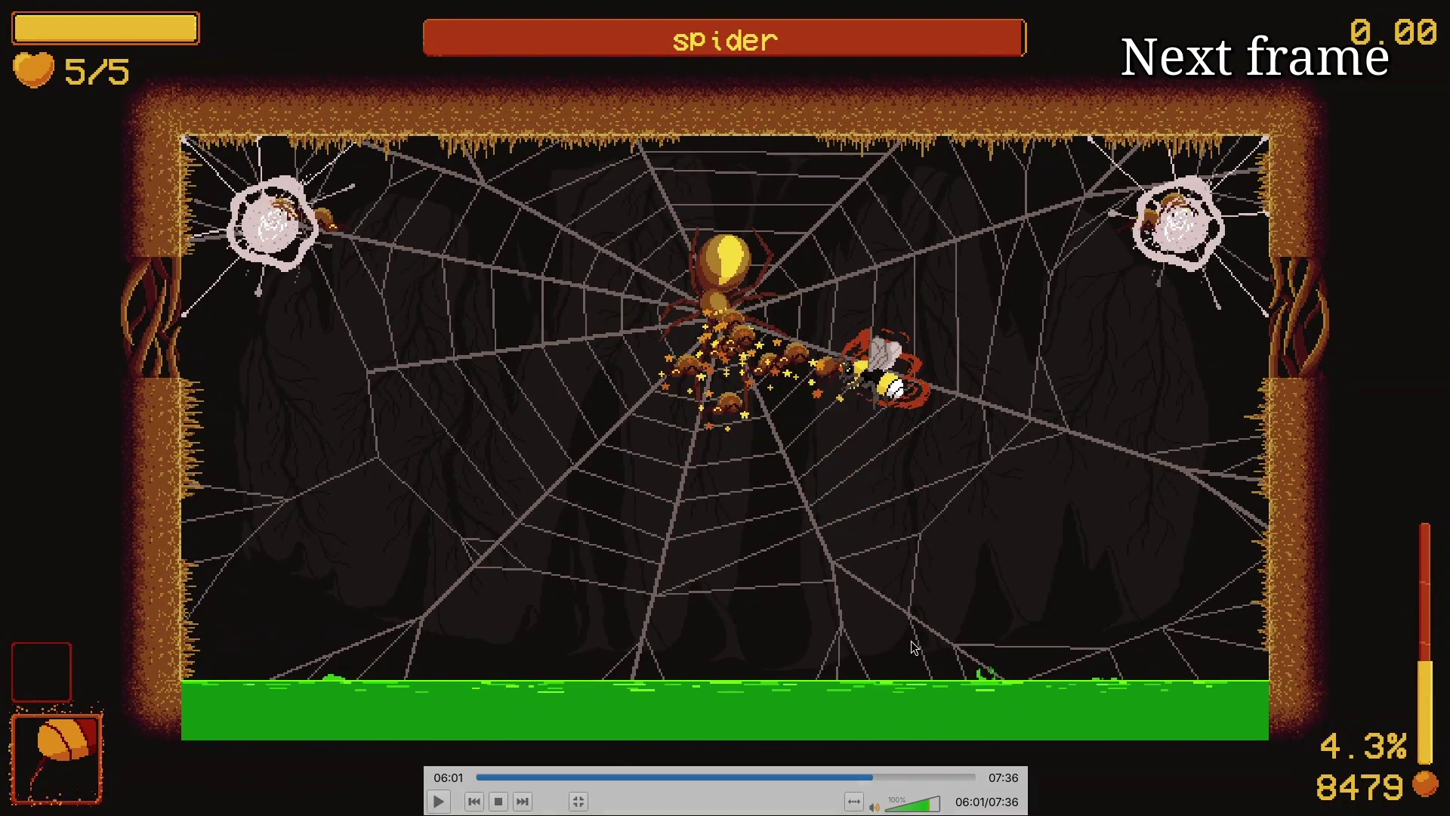
pyautogui.press('e')
pyautogui.press('e')
pyautogui.press('e')
pyautogui.press('e')
pyautogui.press('e')
pyautogui.press('e')
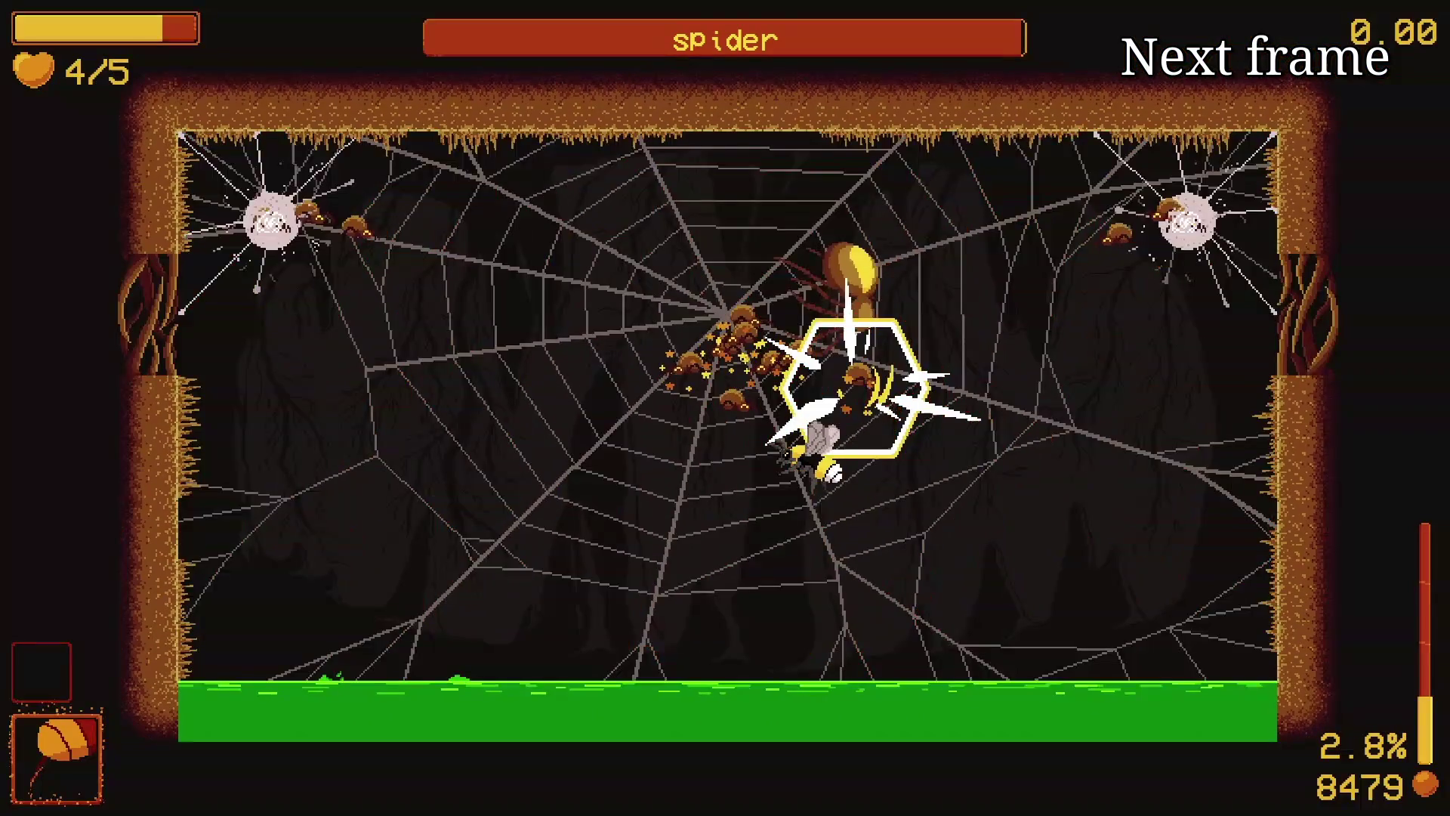
pyautogui.press('e')
pyautogui.press('e')
pyautogui.press('e')
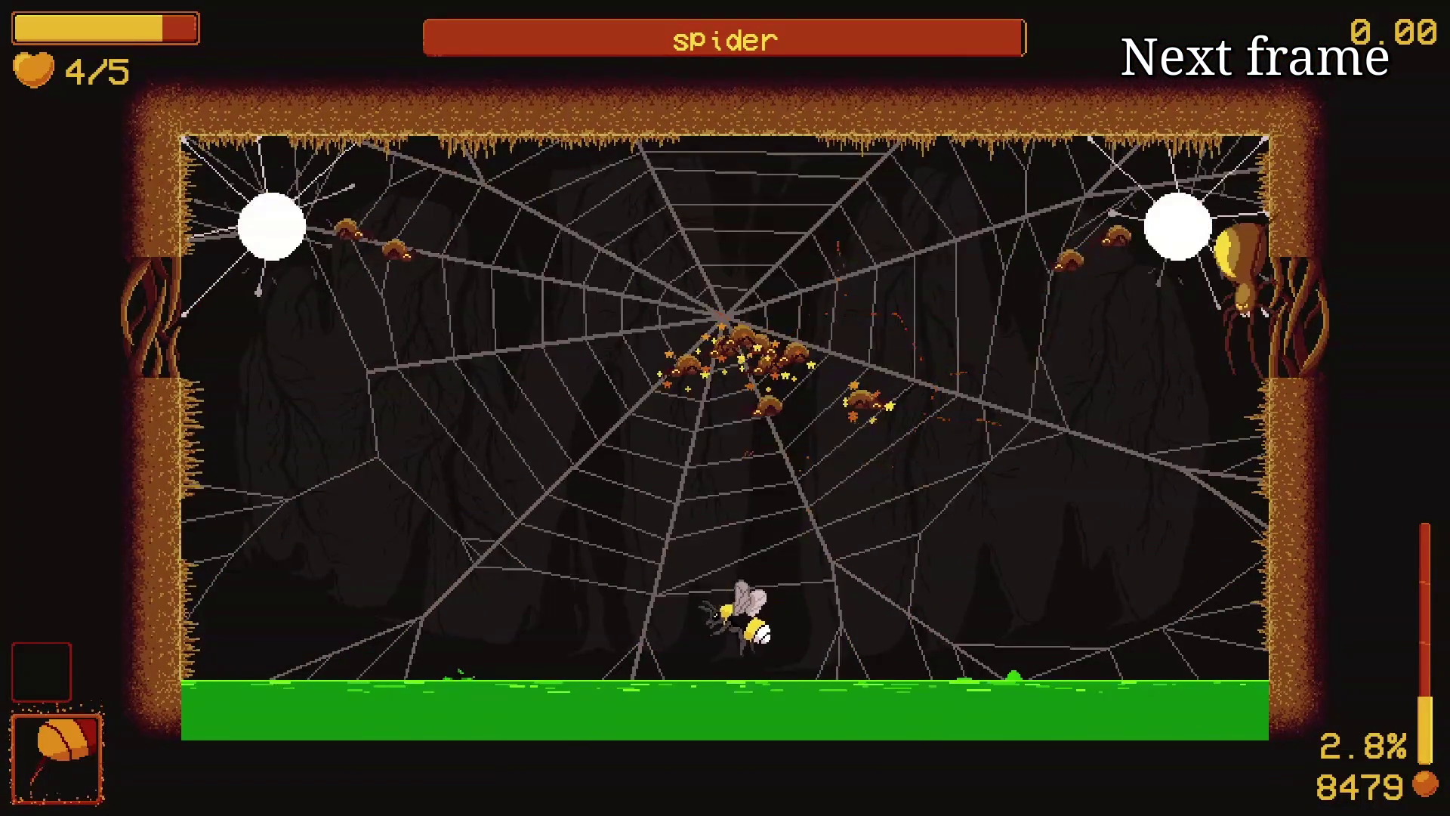
pyautogui.press('e')
pyautogui.press('e')
pyautogui.press('e')
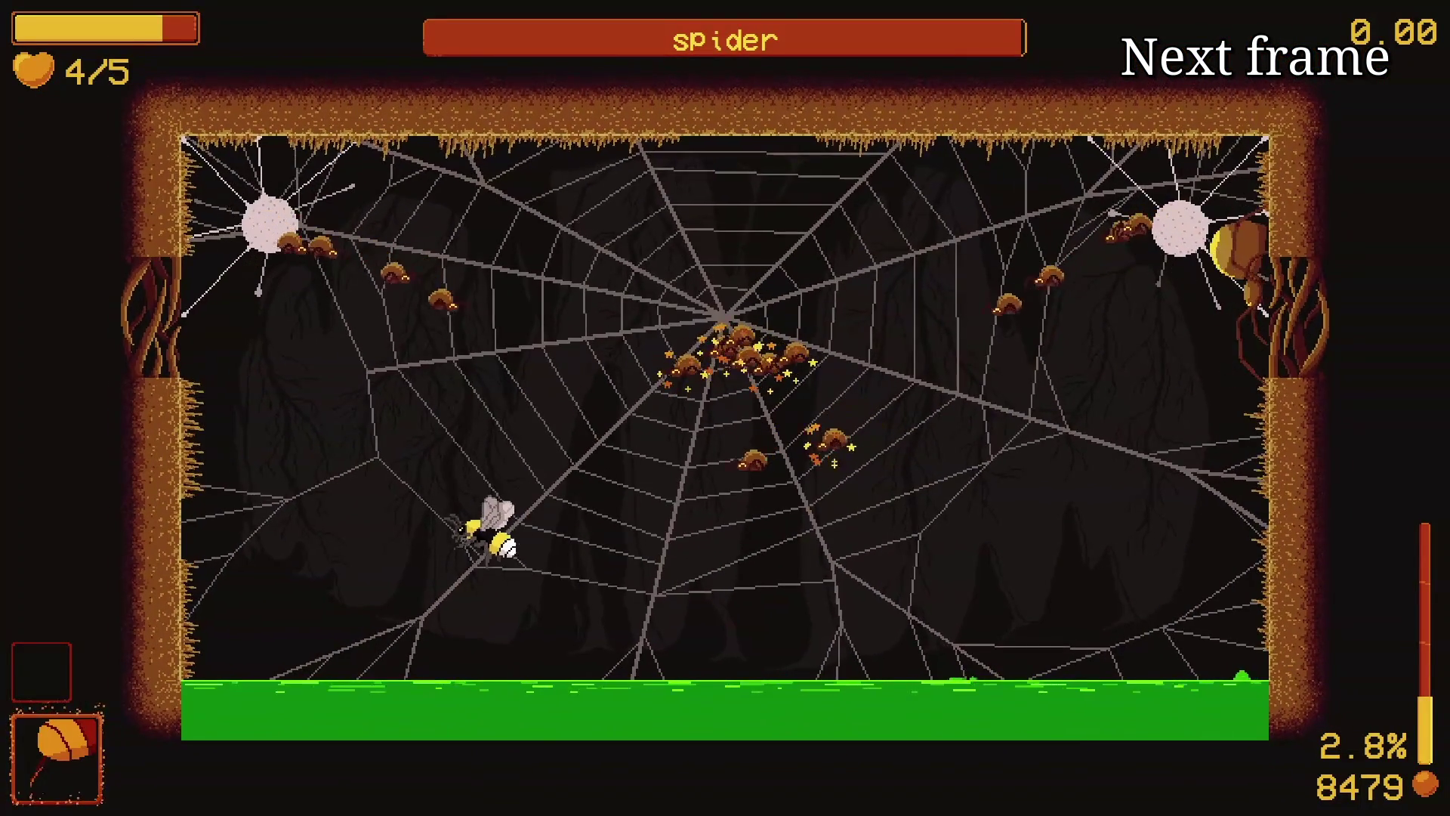
pyautogui.press('e')
pyautogui.press('e')
pyautogui.press('e')
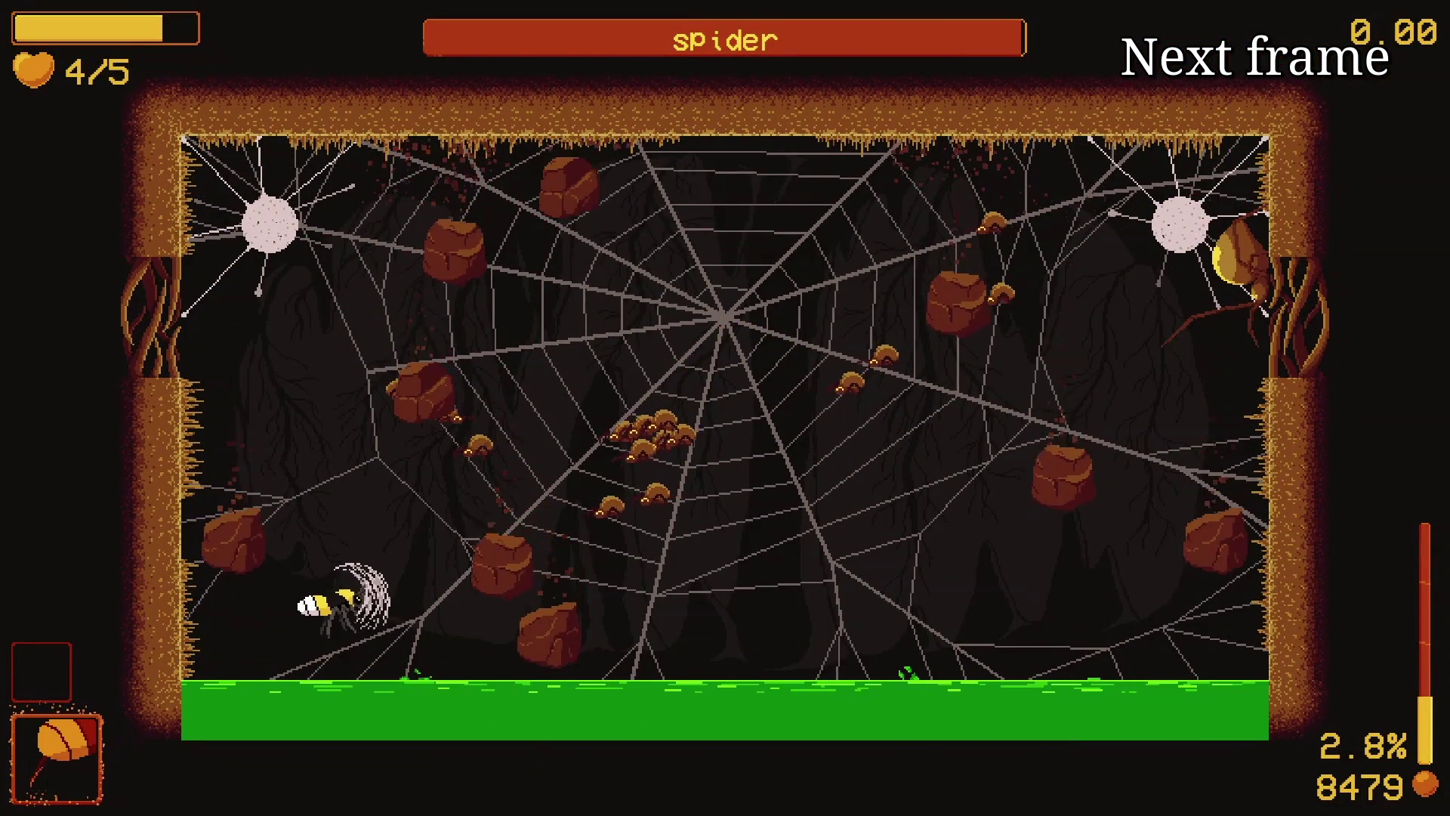
# Step: Step through the bee's splatter and flashing sprite, then jump back a few seconds to 06:02
pyautogui.press('e')
pyautogui.press('e')
pyautogui.press('e')
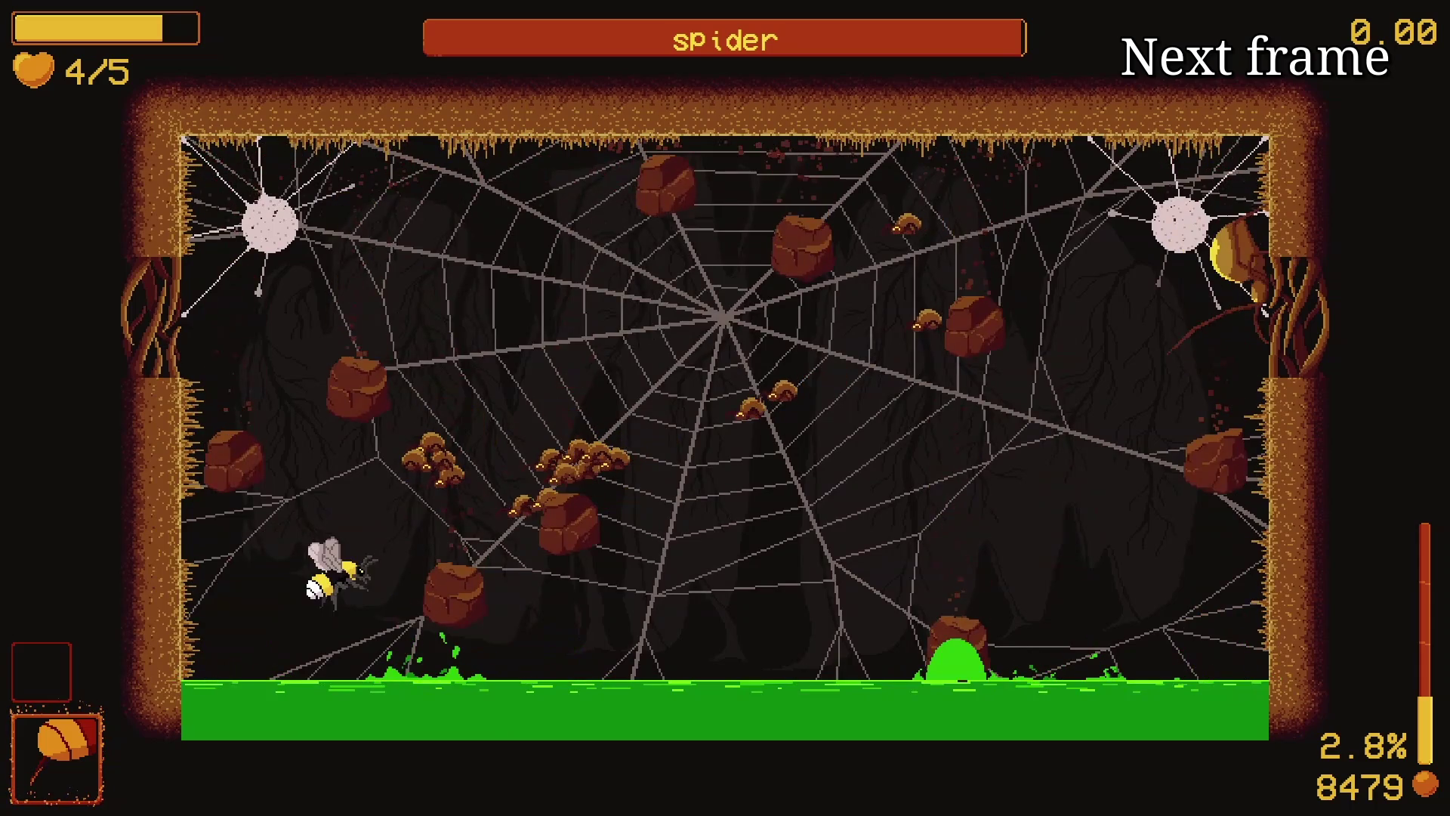
pyautogui.press('e')
pyautogui.press('e')
pyautogui.press('e')
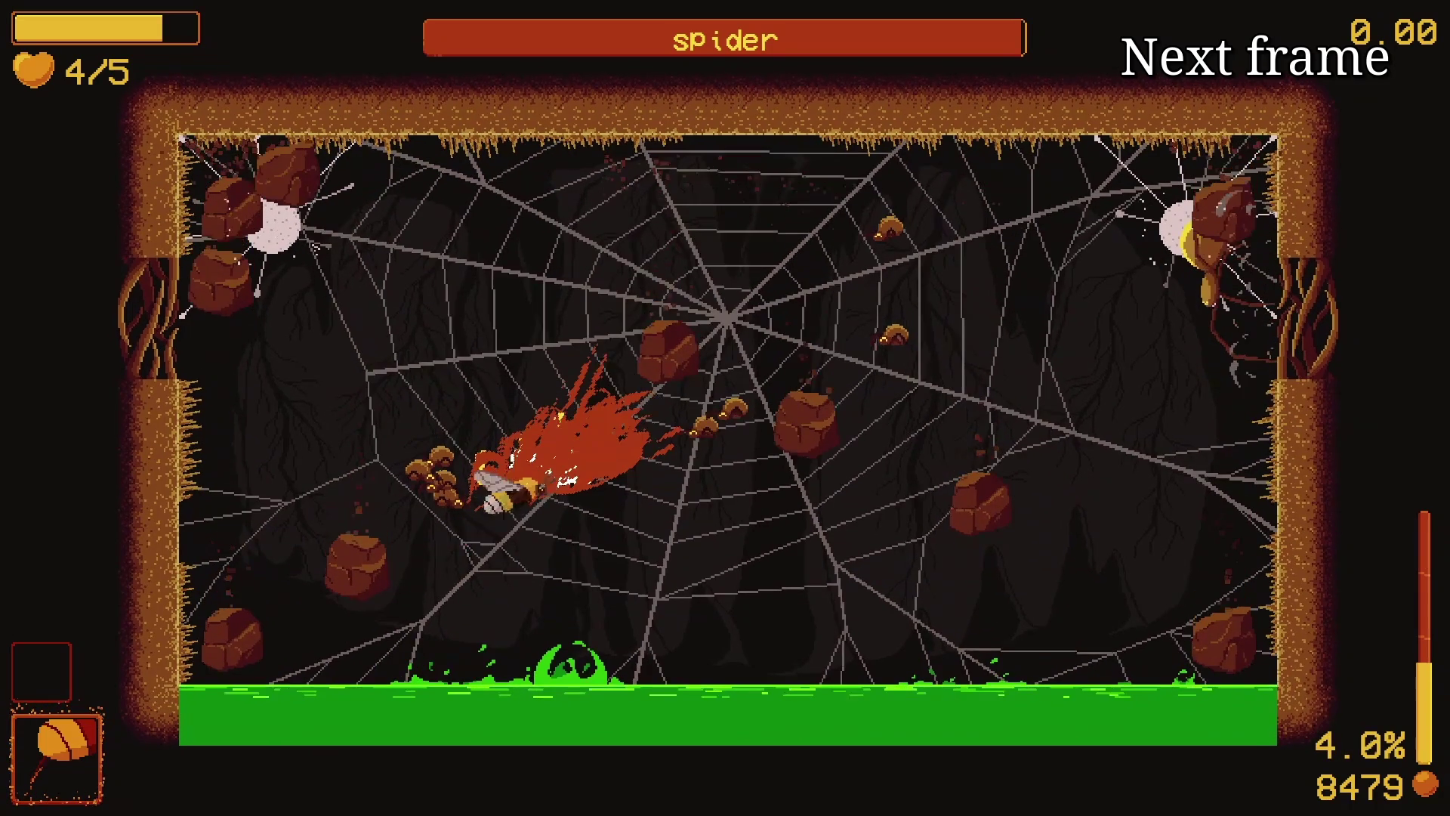
pyautogui.press('e')
pyautogui.press('e')
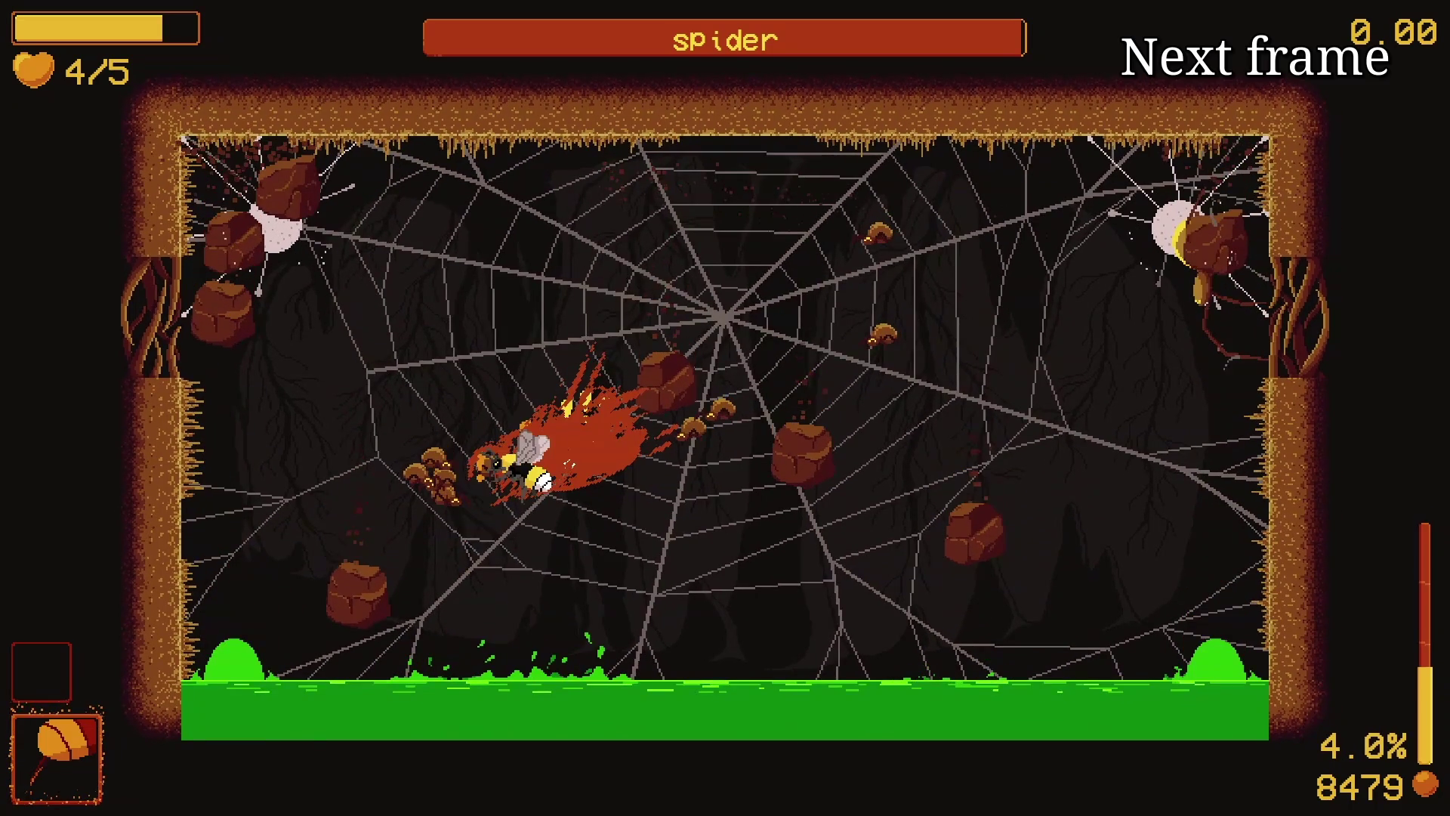
pyautogui.moveTo(910, 647)
pyautogui.press('e')
pyautogui.press('e')
pyautogui.press('e')
pyautogui.press('e')
pyautogui.press('e')
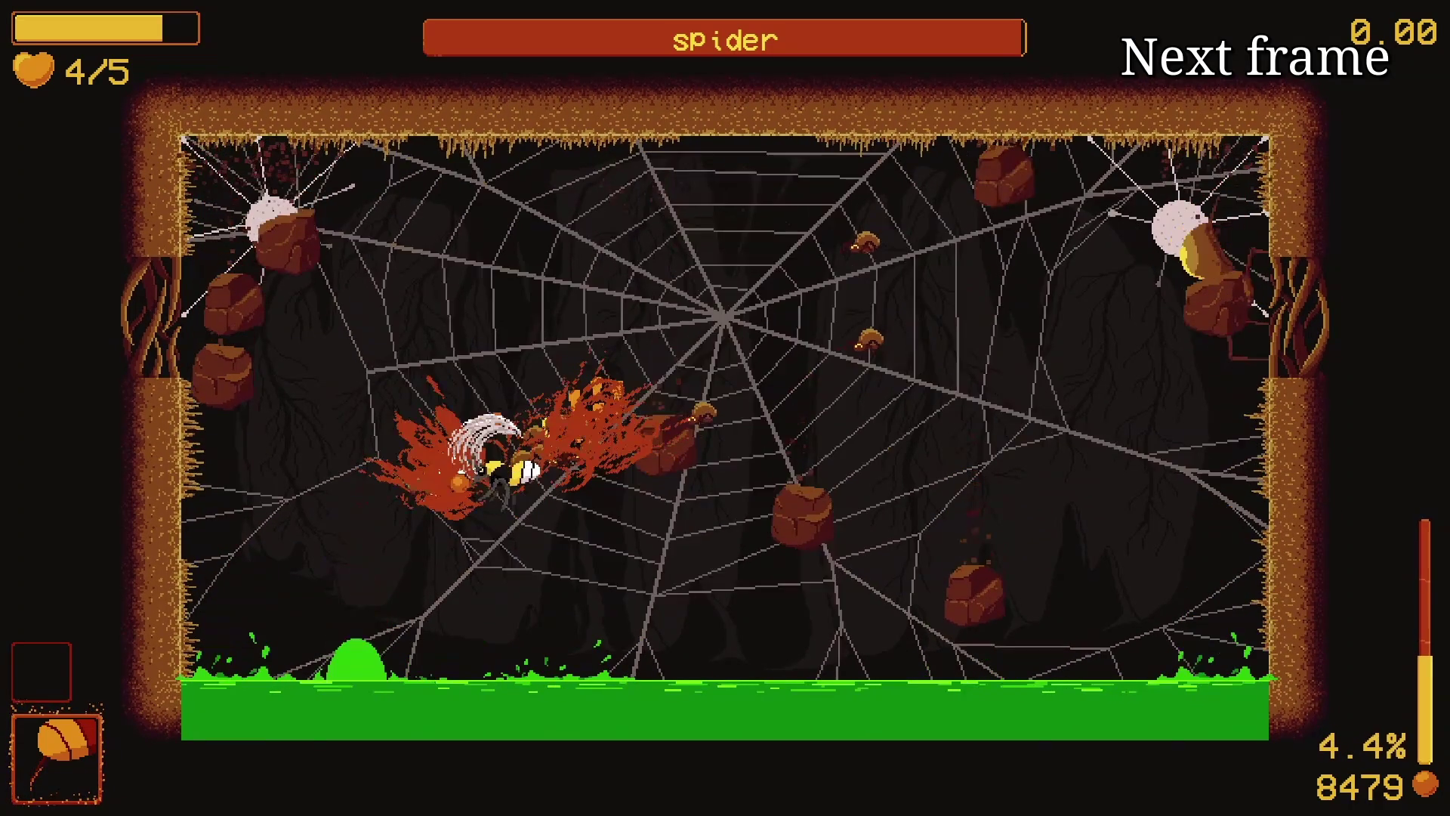
pyautogui.press('e')
pyautogui.press('e')
pyautogui.press('e')
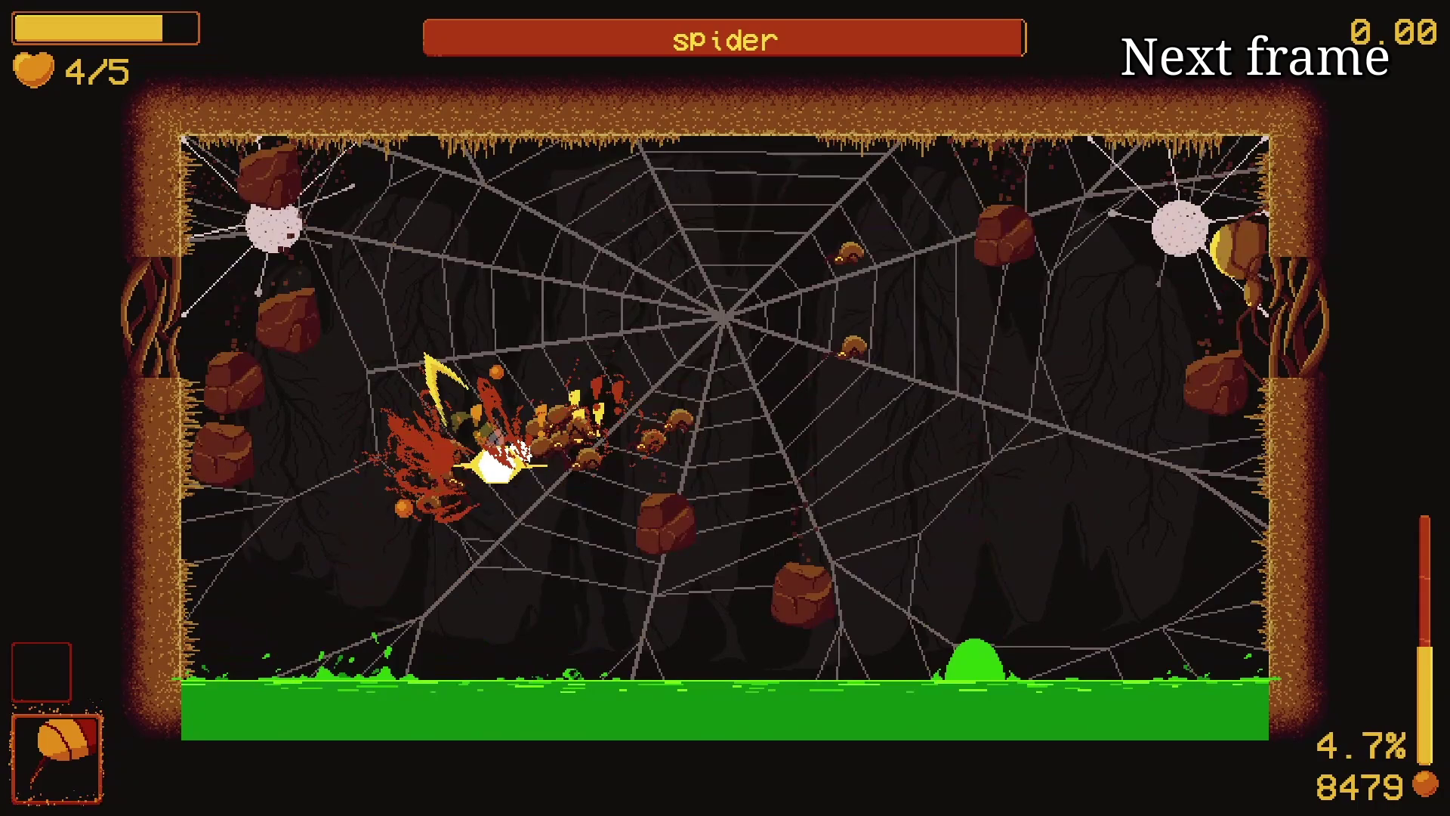
pyautogui.press('e')
pyautogui.press('e')
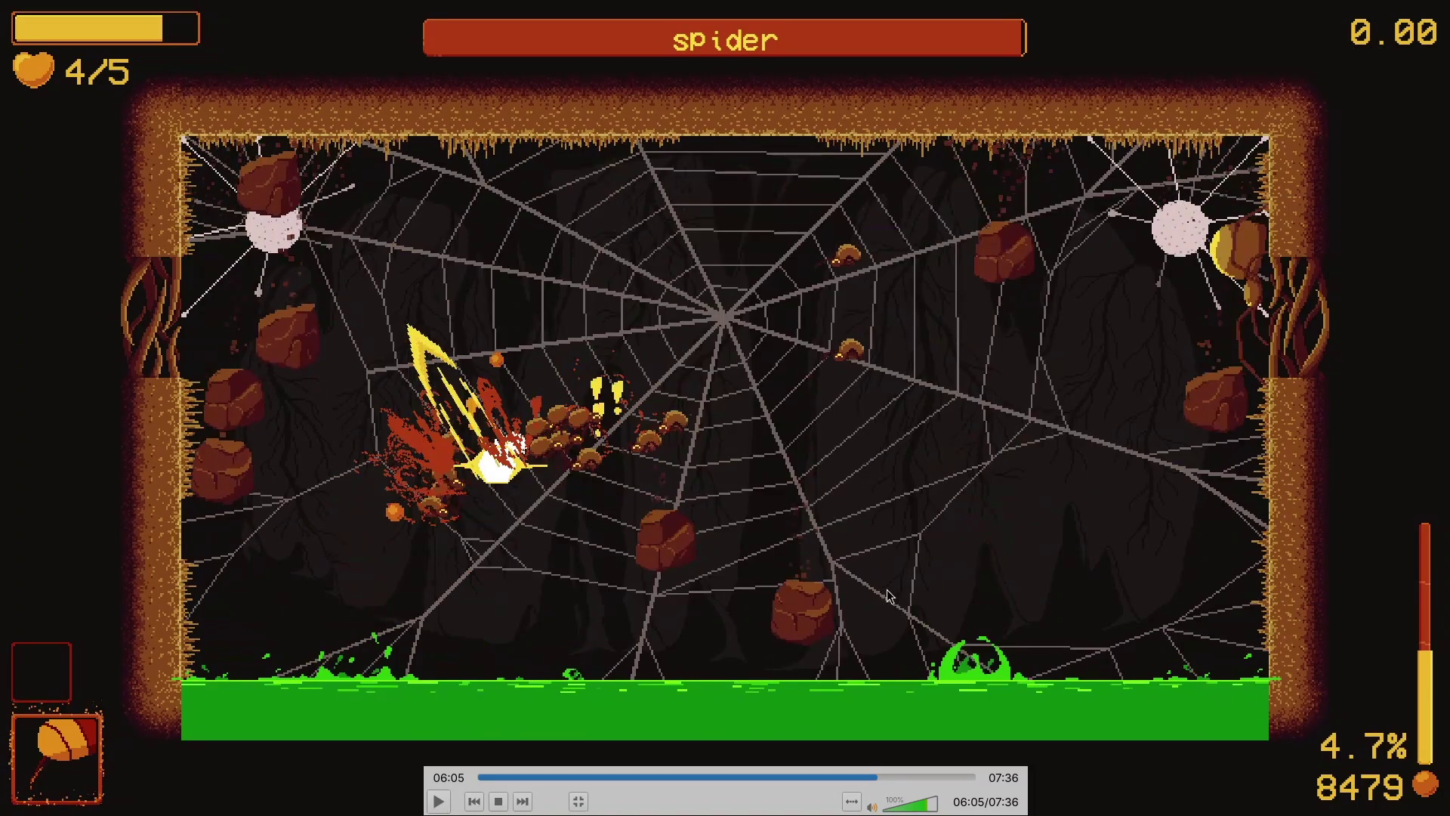
pyautogui.press('e')
pyautogui.hotkey('shift', 'Left')
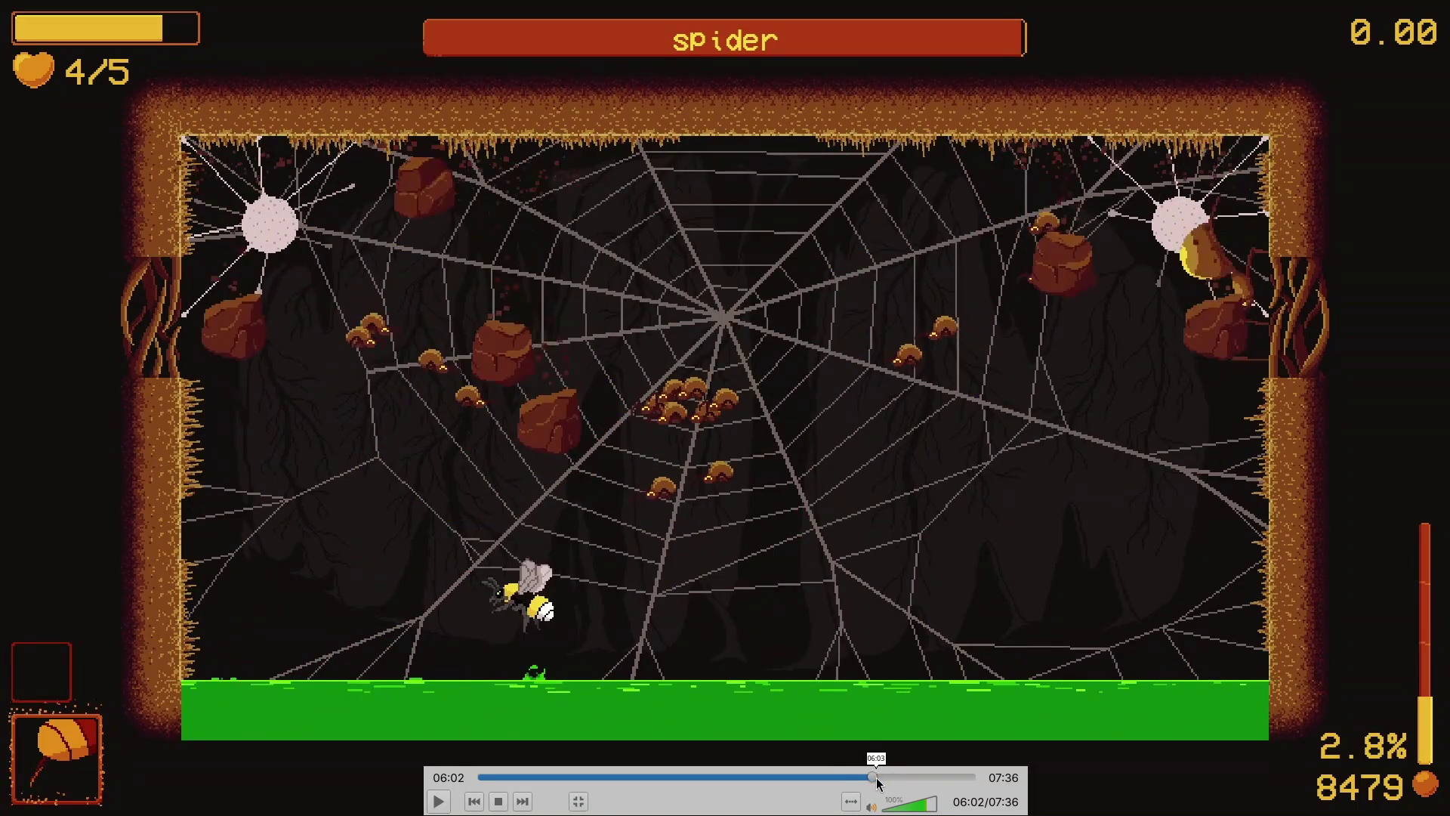
# Step: Step the spider fight forward several frames from 06:02
pyautogui.press('e')
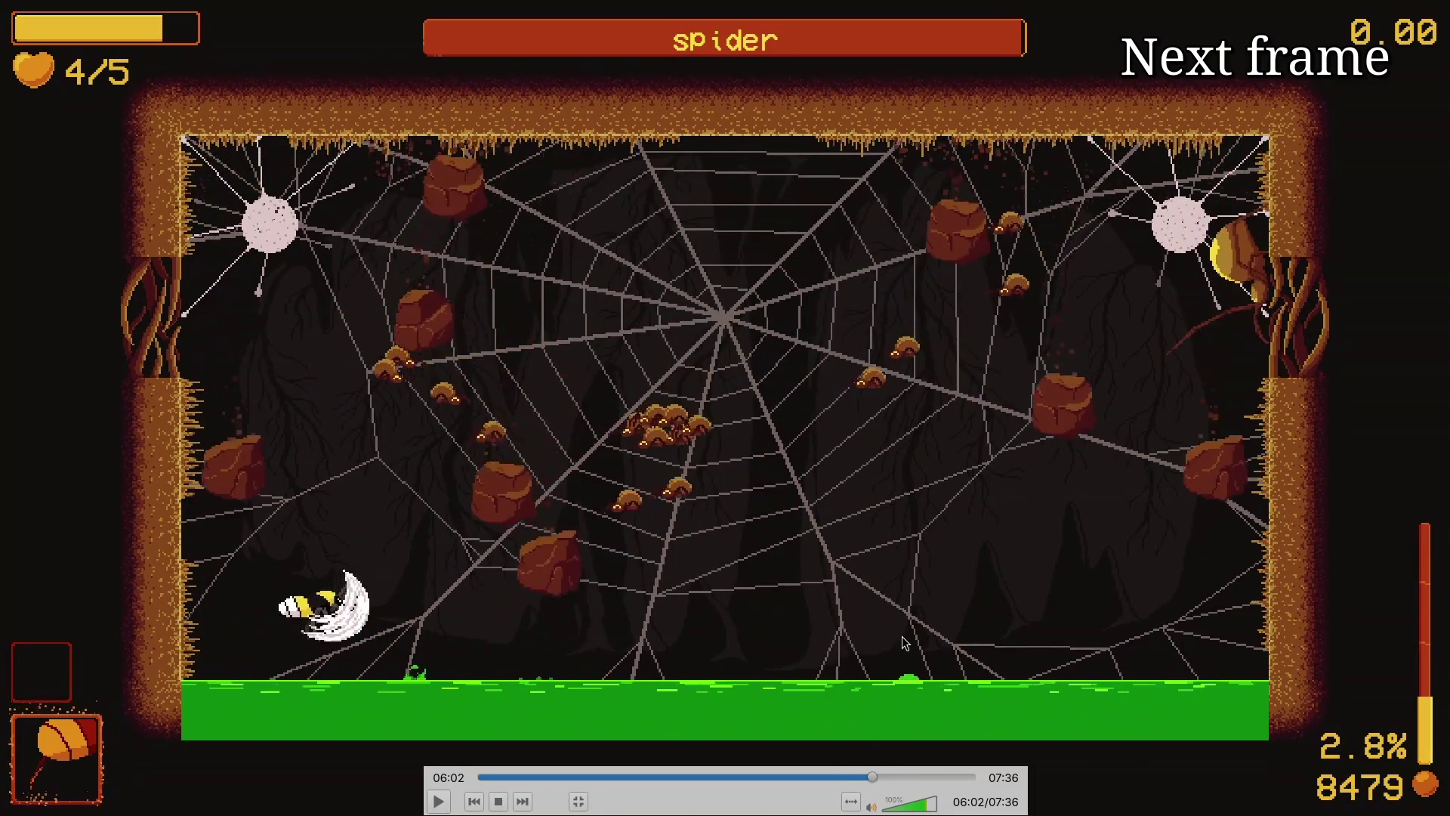
pyautogui.press('e')
pyautogui.press('e')
pyautogui.press('e')
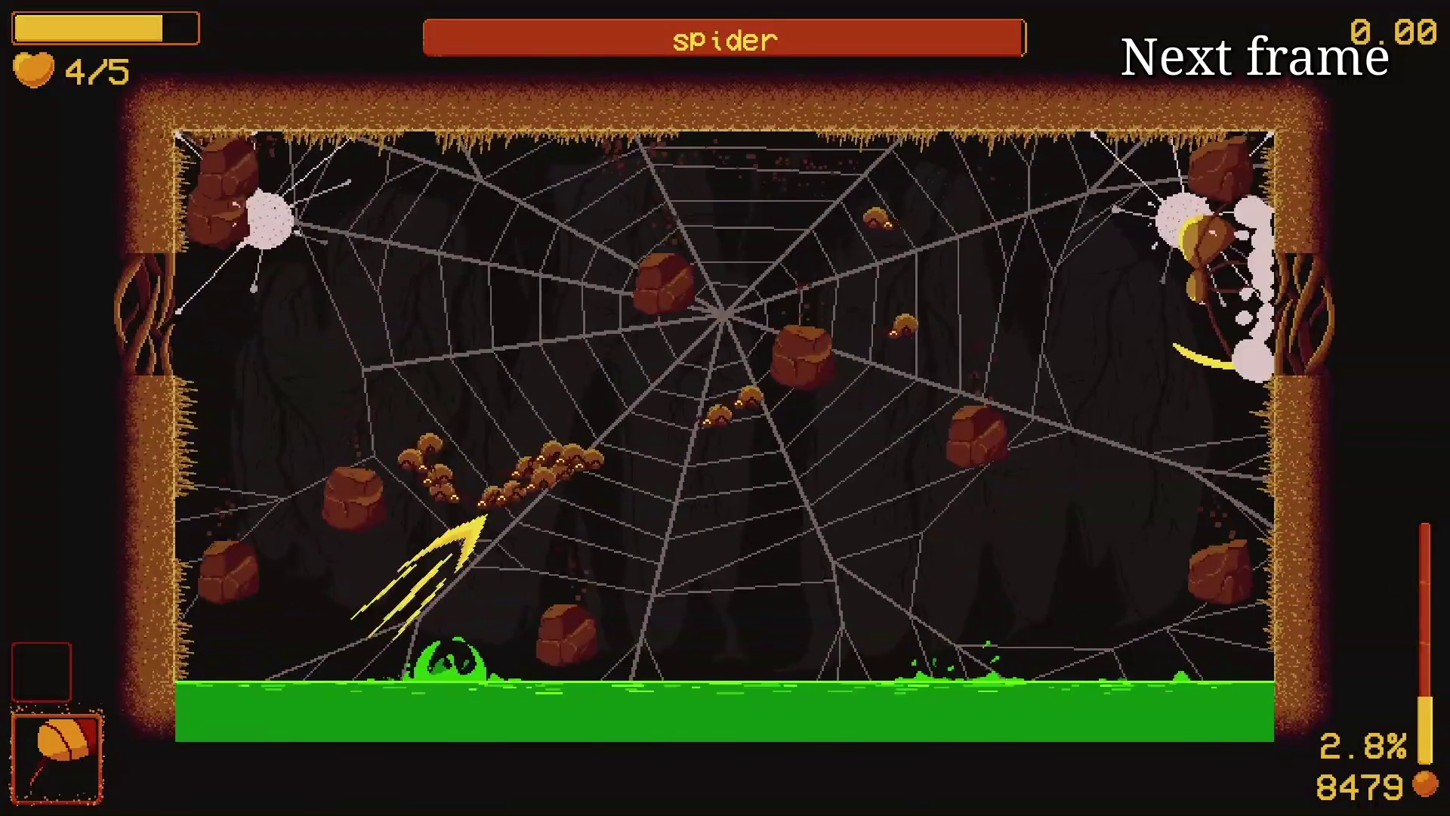
pyautogui.press('e')
pyautogui.press('e')
pyautogui.press('e')
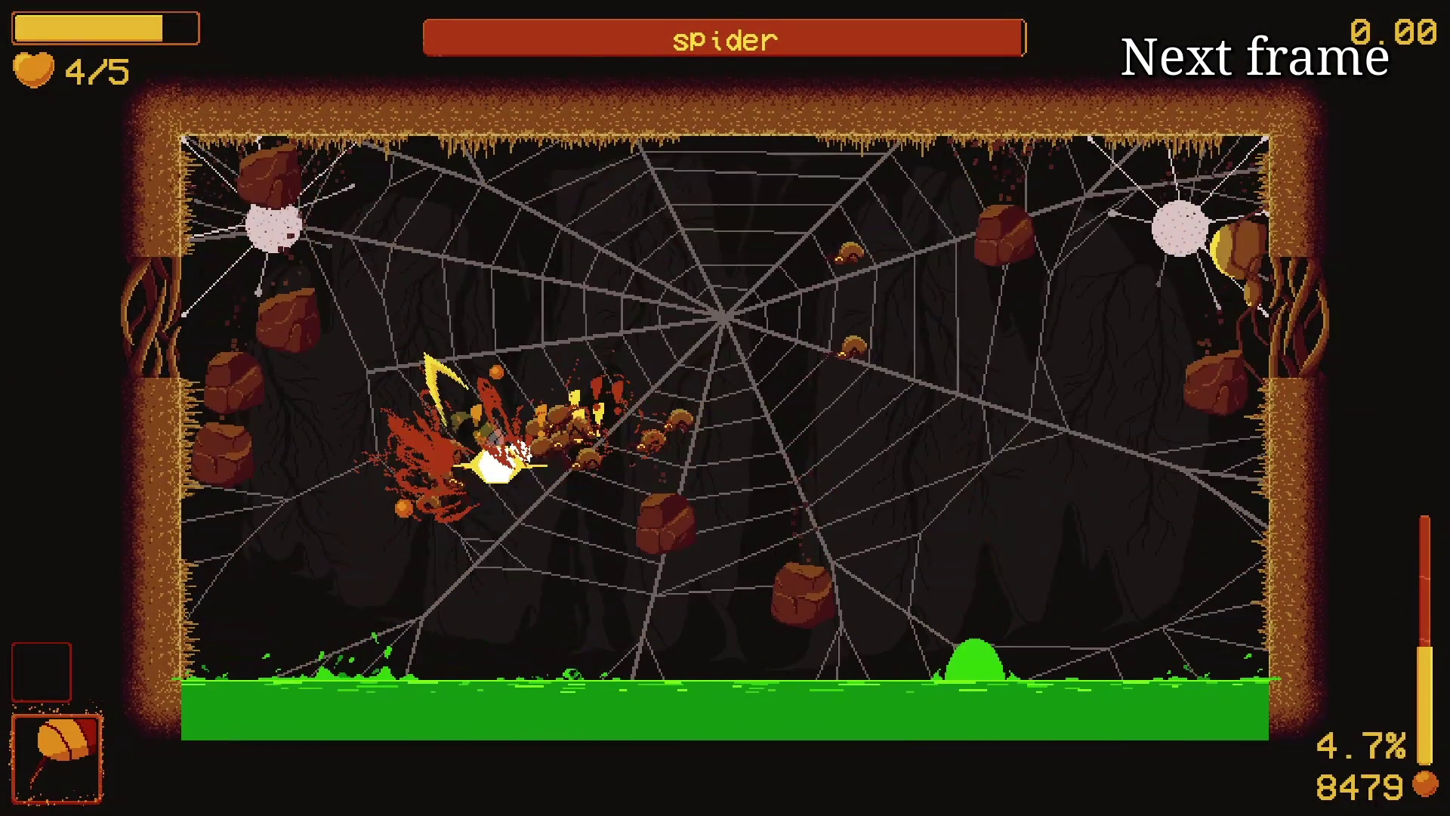
pyautogui.moveTo(1090, 561)
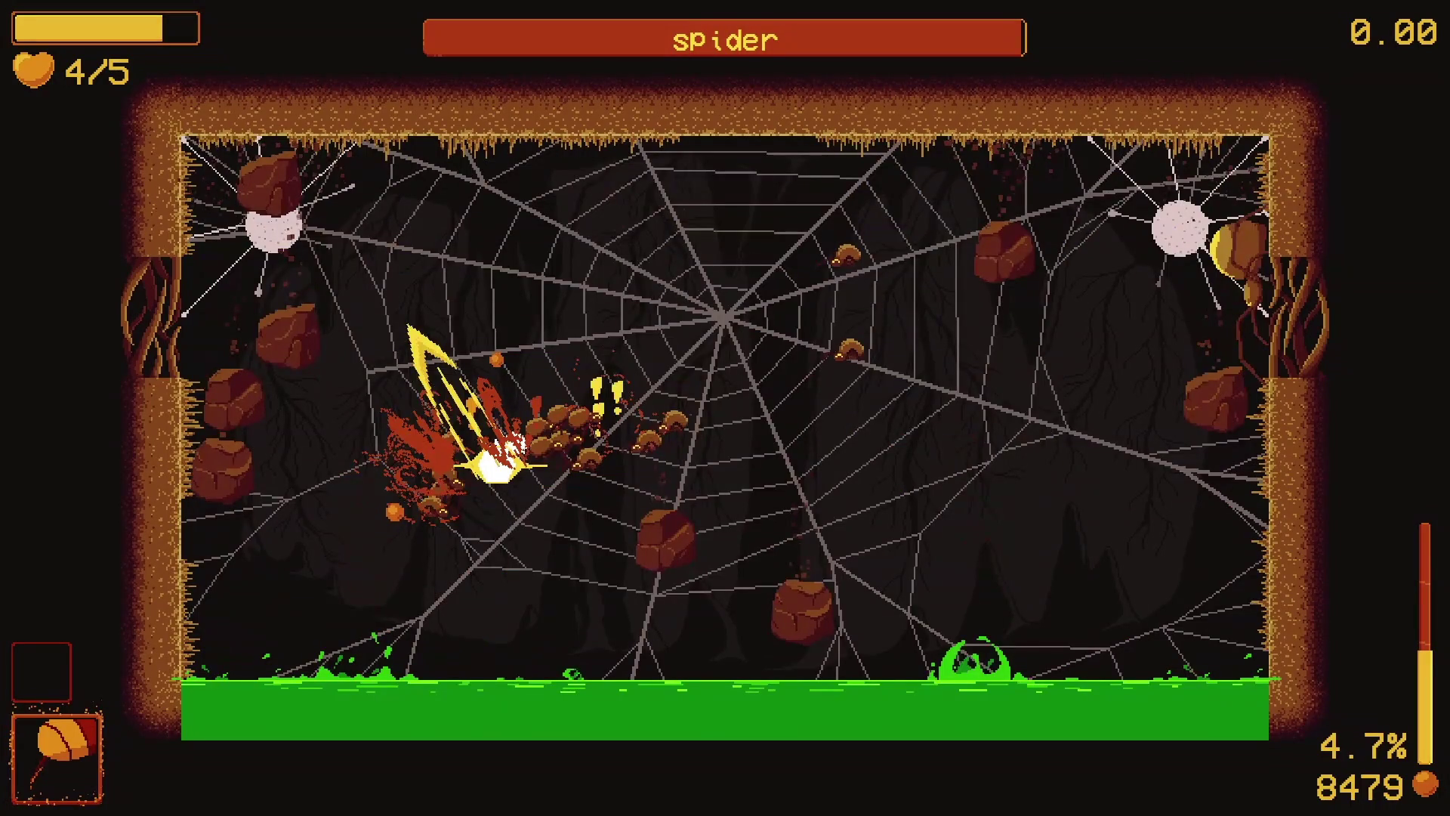
pyautogui.moveTo(995, 520)
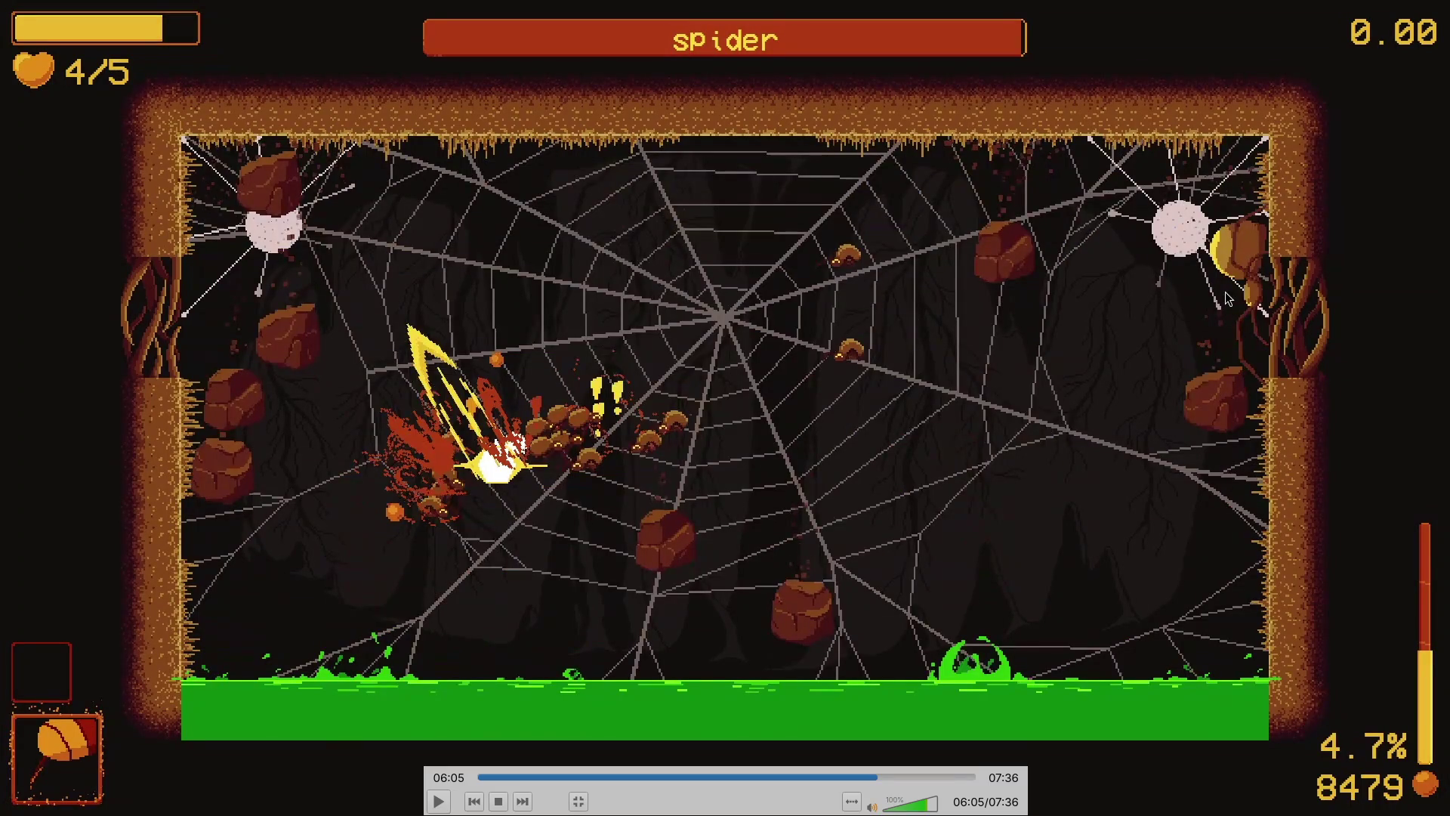
pyautogui.press('e')
pyautogui.press('e')
pyautogui.press('e')
pyautogui.press('e')
pyautogui.press('e')
pyautogui.press('e')
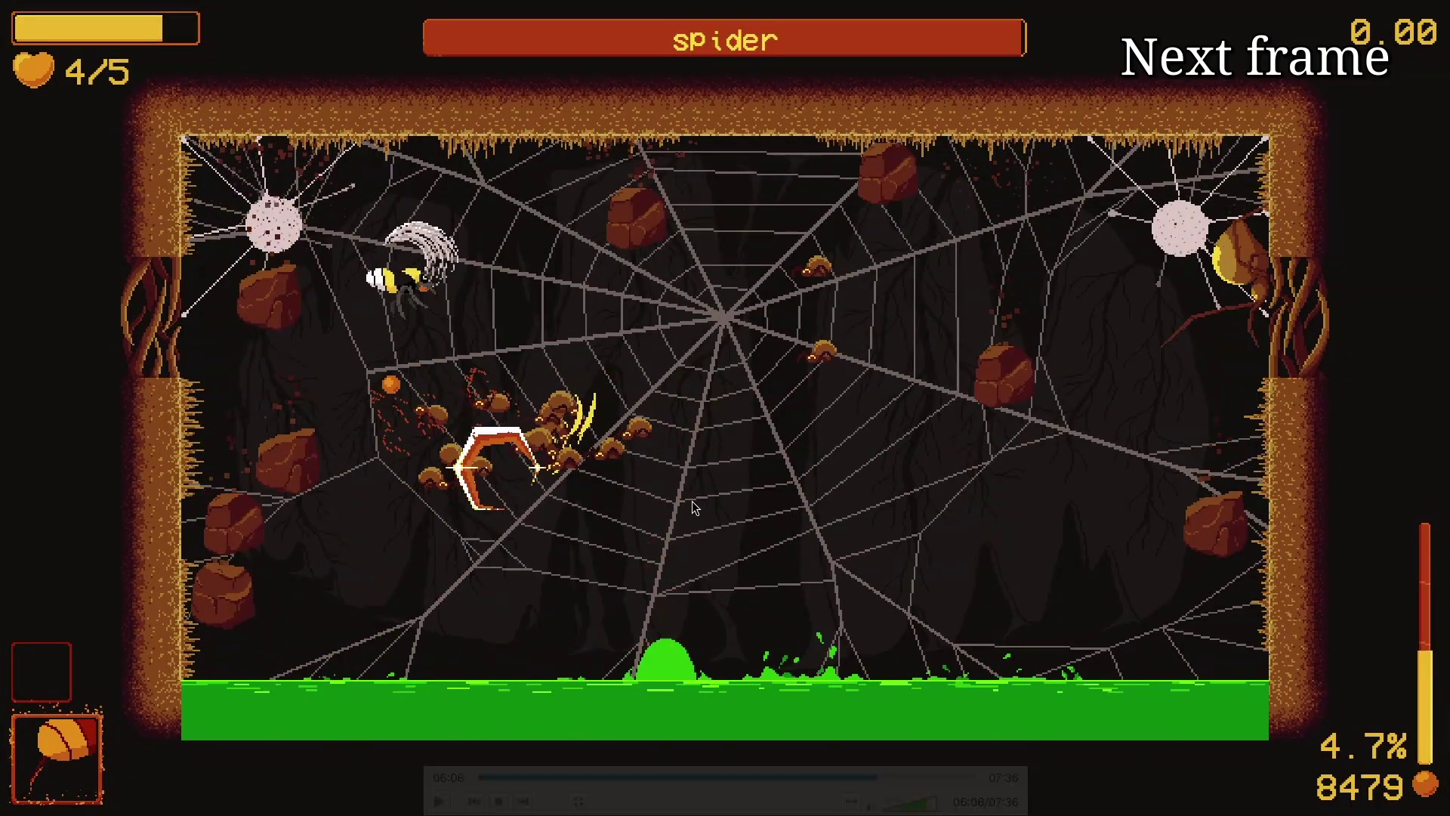
pyautogui.press('e')
pyautogui.press('e')
pyautogui.press('e')
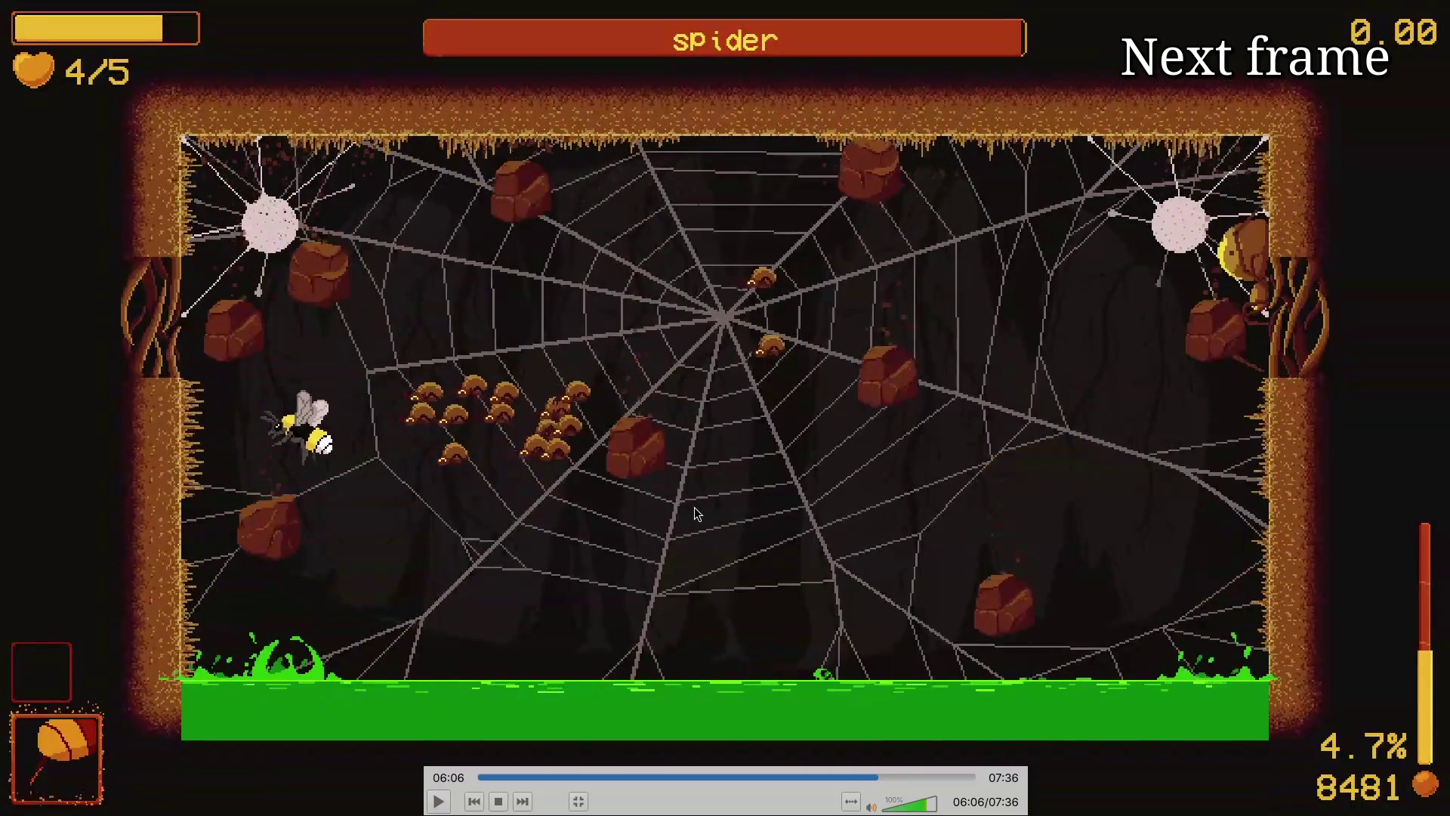
pyautogui.press('e')
pyautogui.press('e')
pyautogui.press('e')
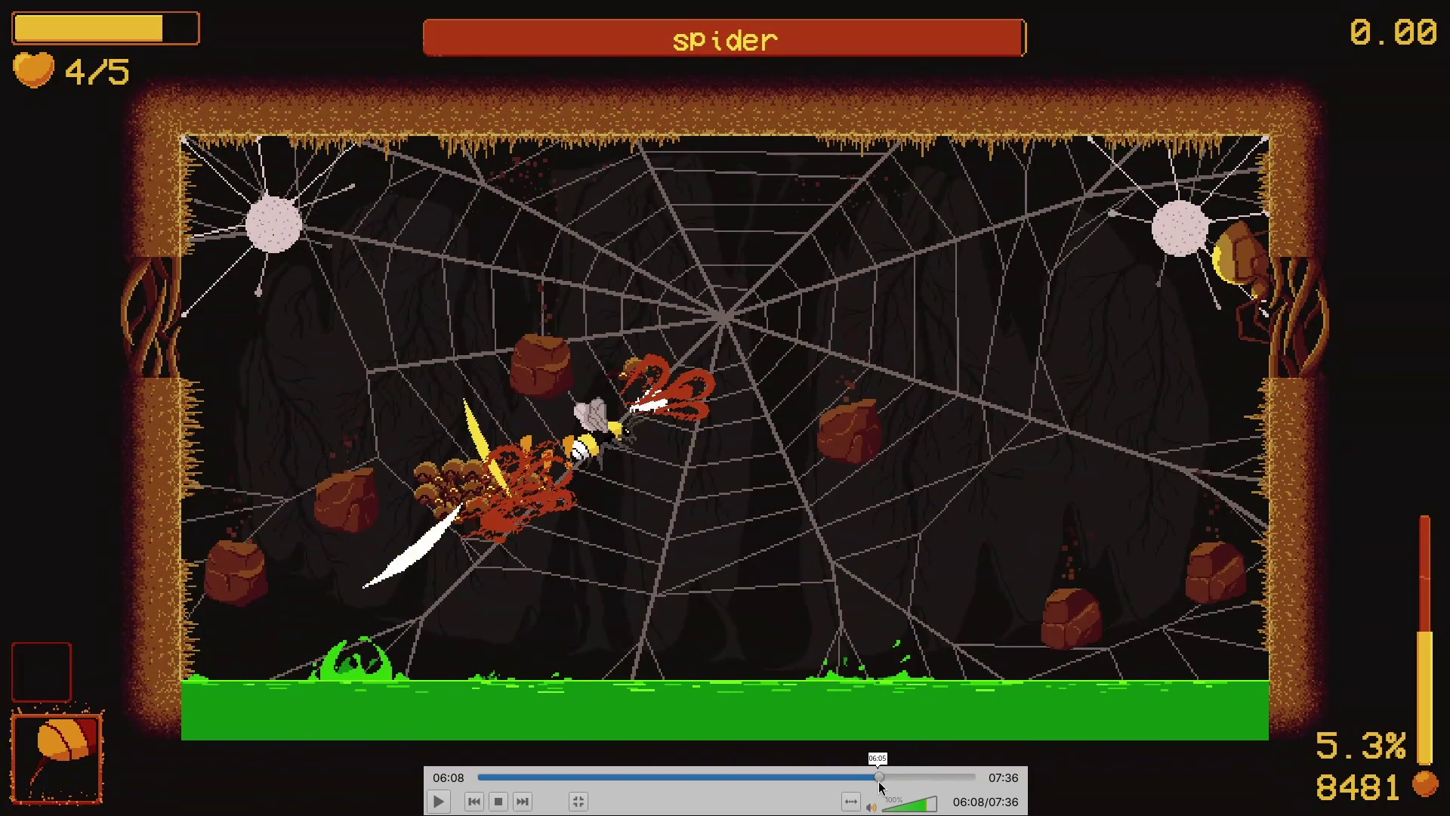
# Step: Seek back to 06:04 and step as the bee dashes to the centre and down-left
pyautogui.click(876, 777)
pyautogui.press('e')
pyautogui.press('e')
pyautogui.press('e')
pyautogui.press('e')
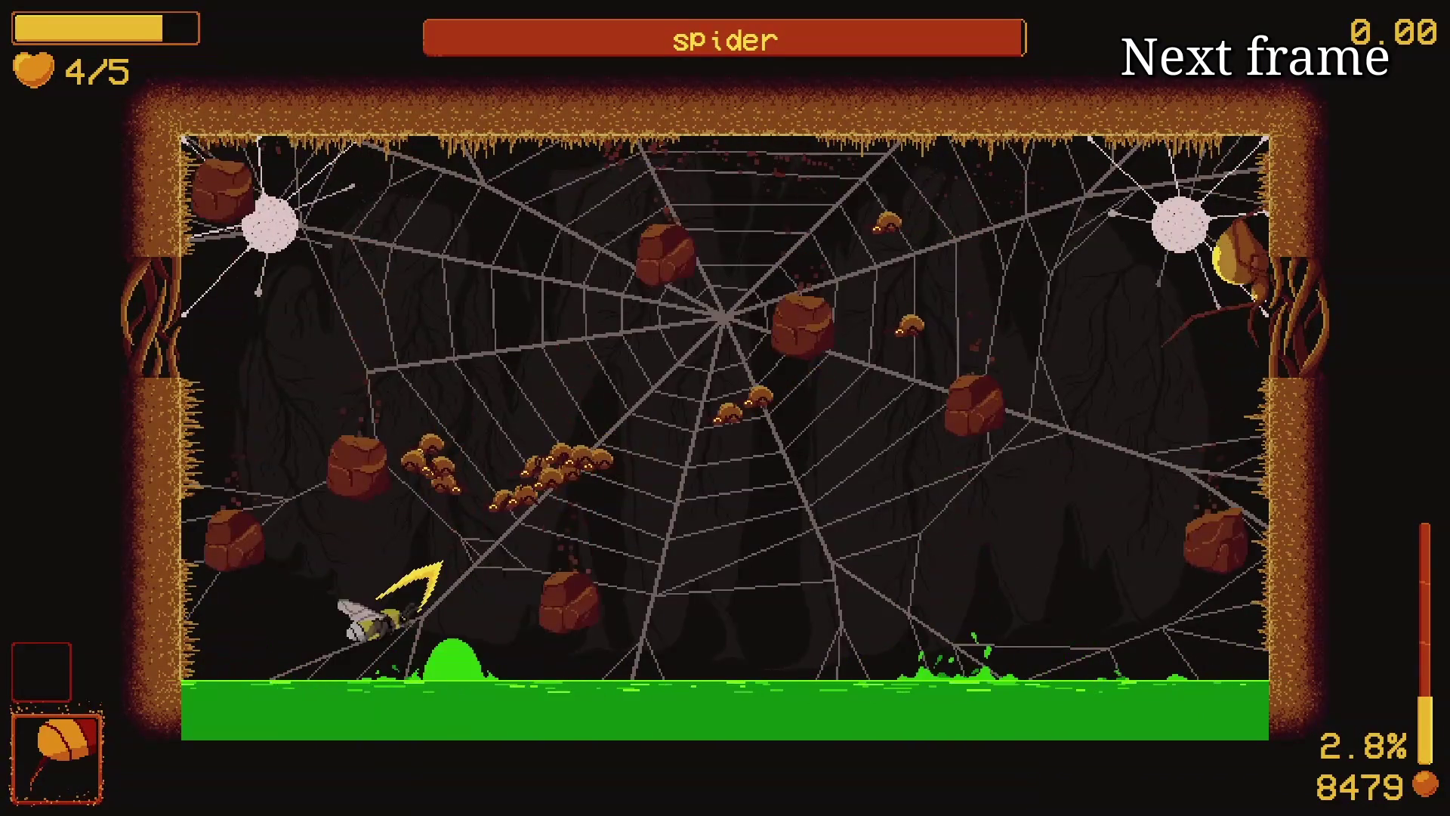
pyautogui.press('e')
pyautogui.press('e')
pyautogui.press('e')
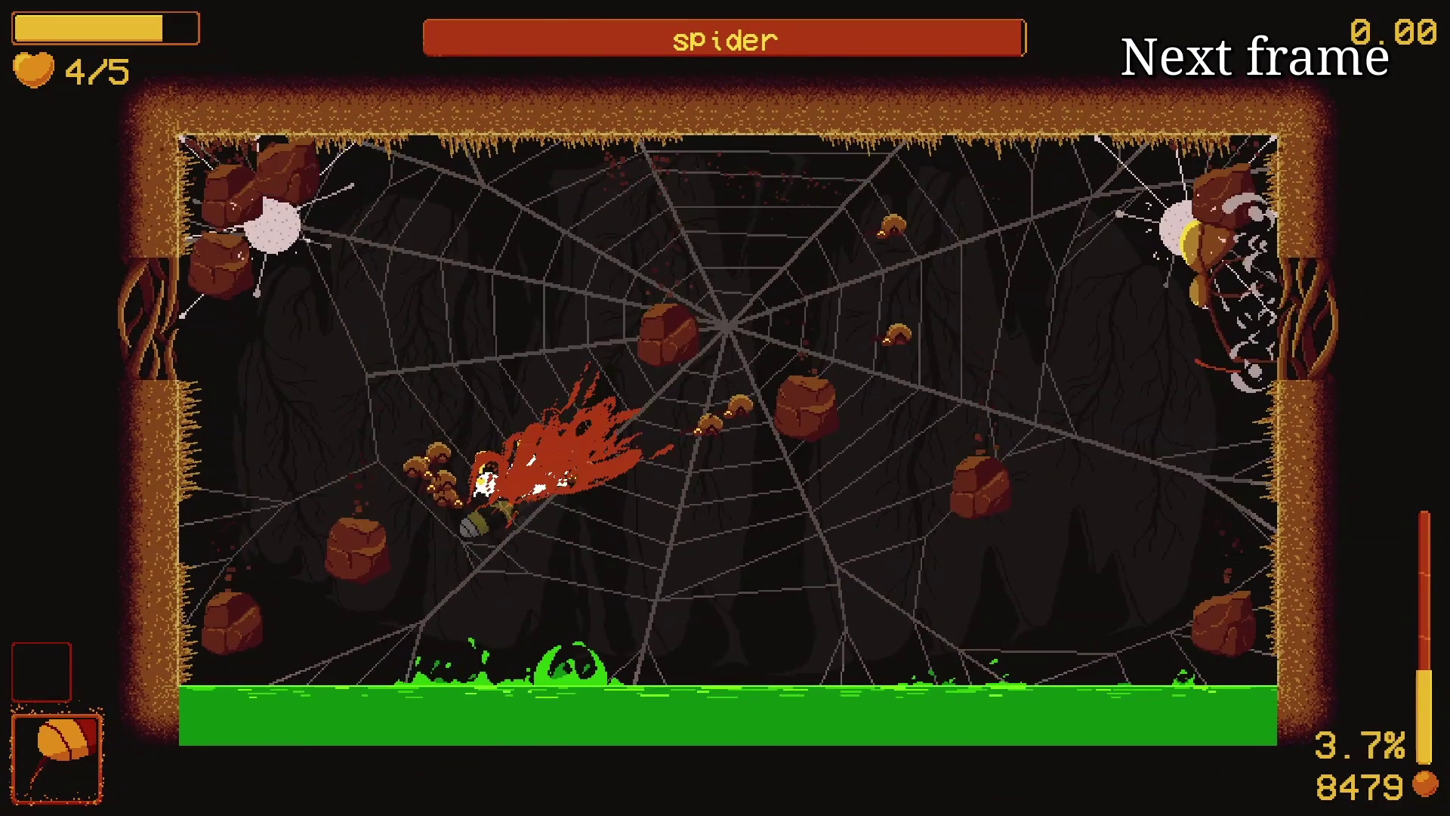
pyautogui.press('e')
pyautogui.press('e')
pyautogui.press('e')
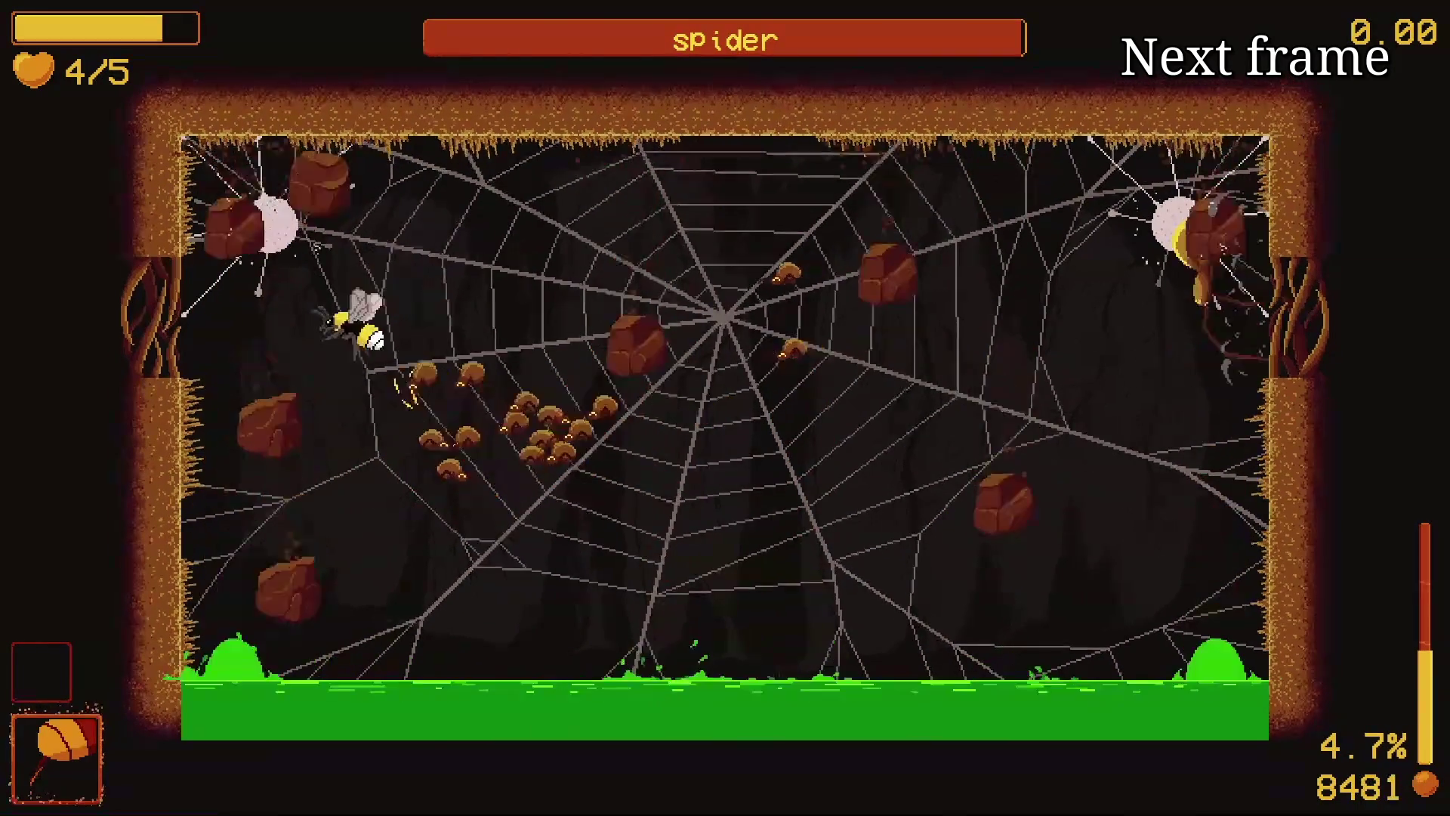
# Step: Step through the white slash on the mushrooms to 06:08, then leave fullscreen
pyautogui.press('e')
pyautogui.press('e')
pyautogui.press('e')
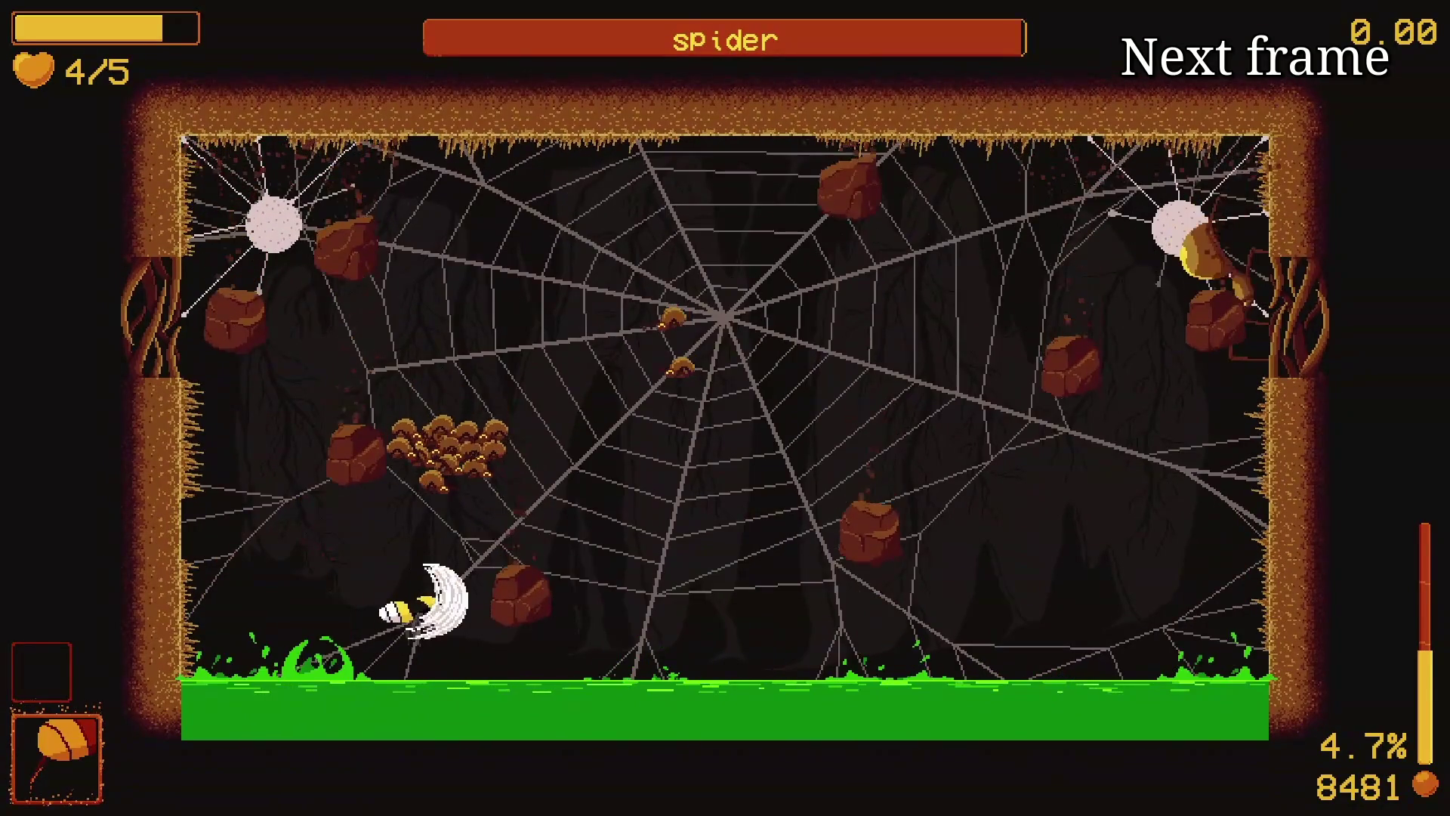
pyautogui.press('e')
pyautogui.press('e')
pyautogui.press('e')
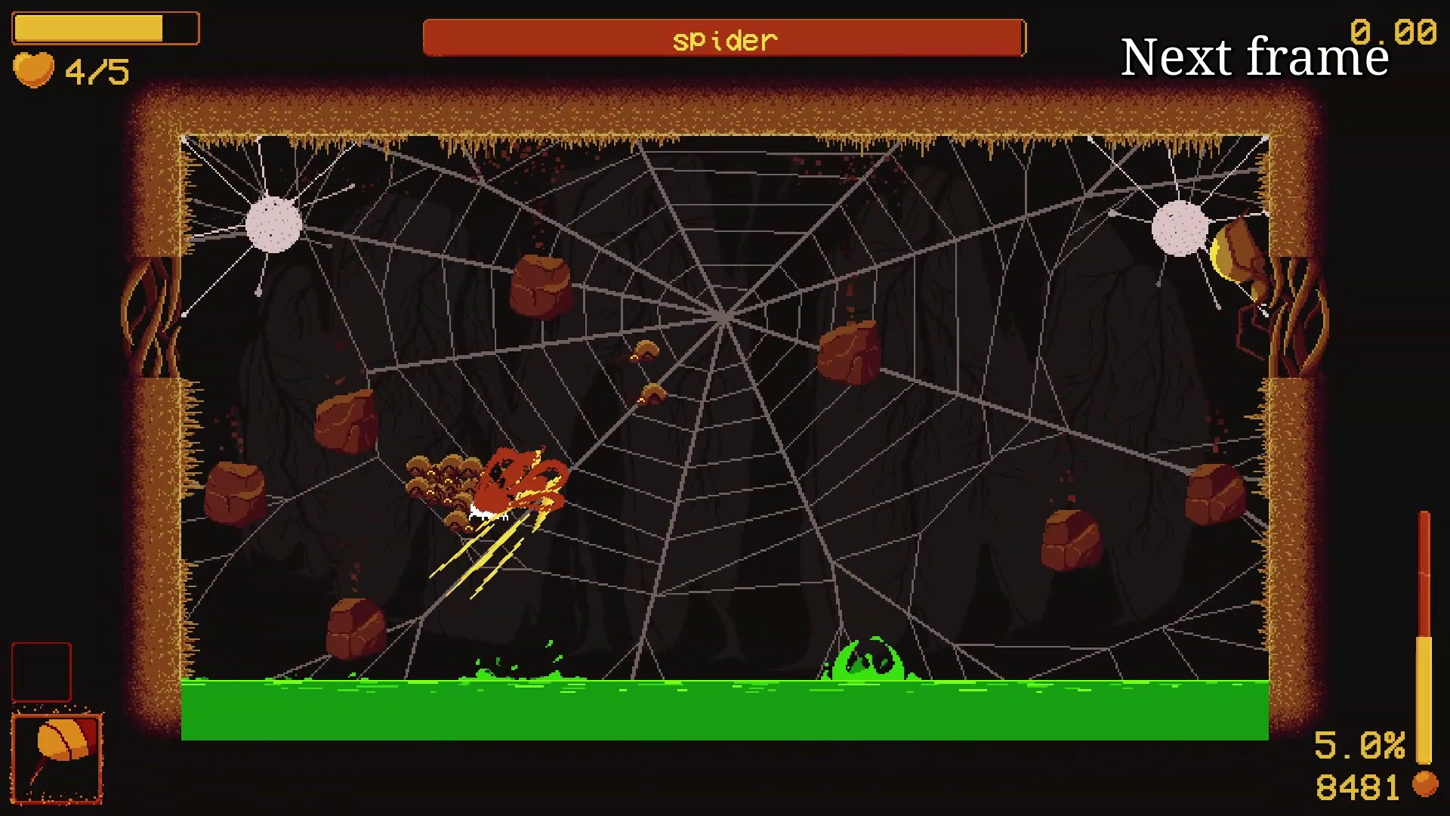
pyautogui.press('e')
pyautogui.press('e')
pyautogui.press('e')
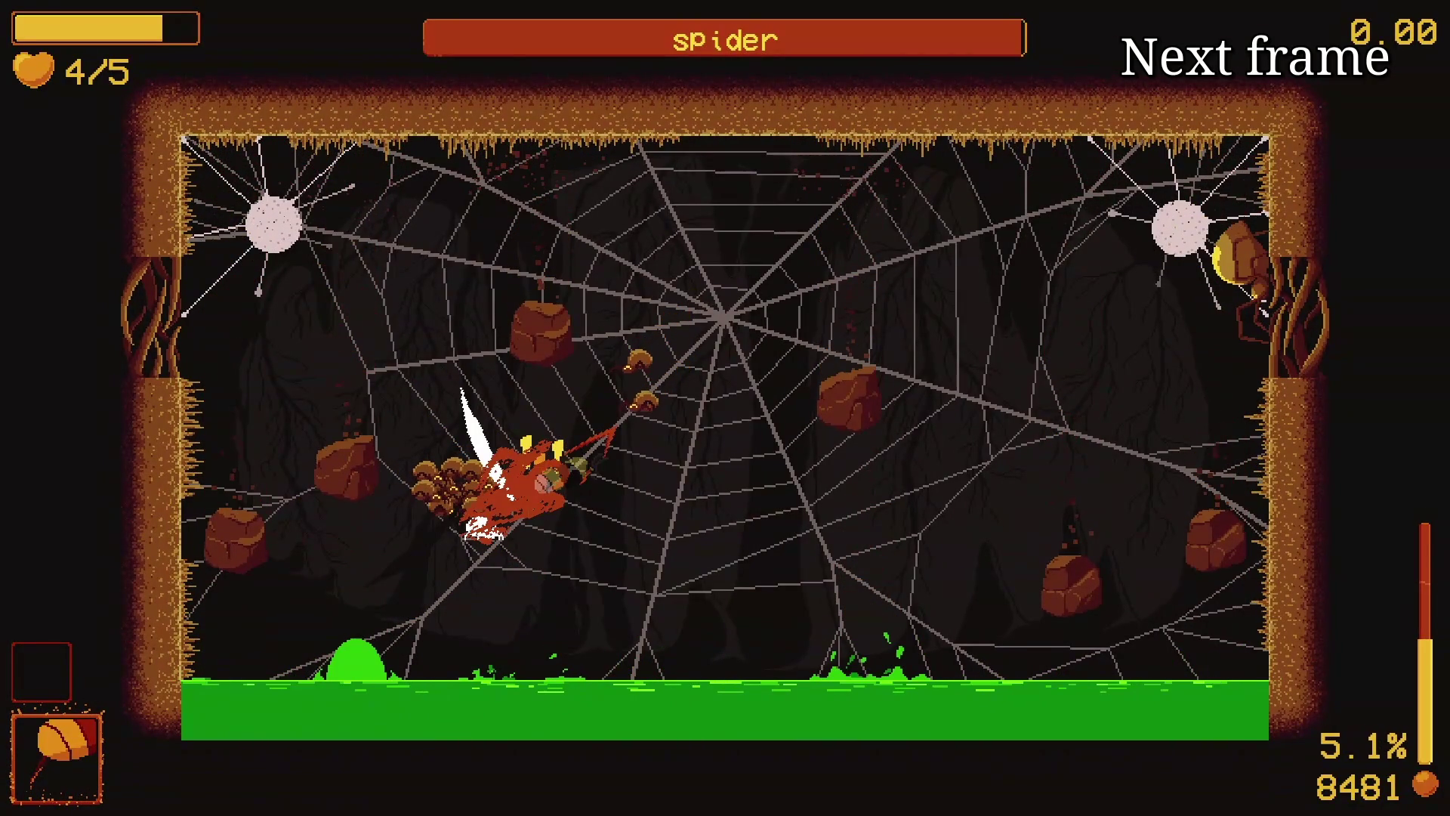
pyautogui.press('e')
pyautogui.press('e')
pyautogui.press('e')
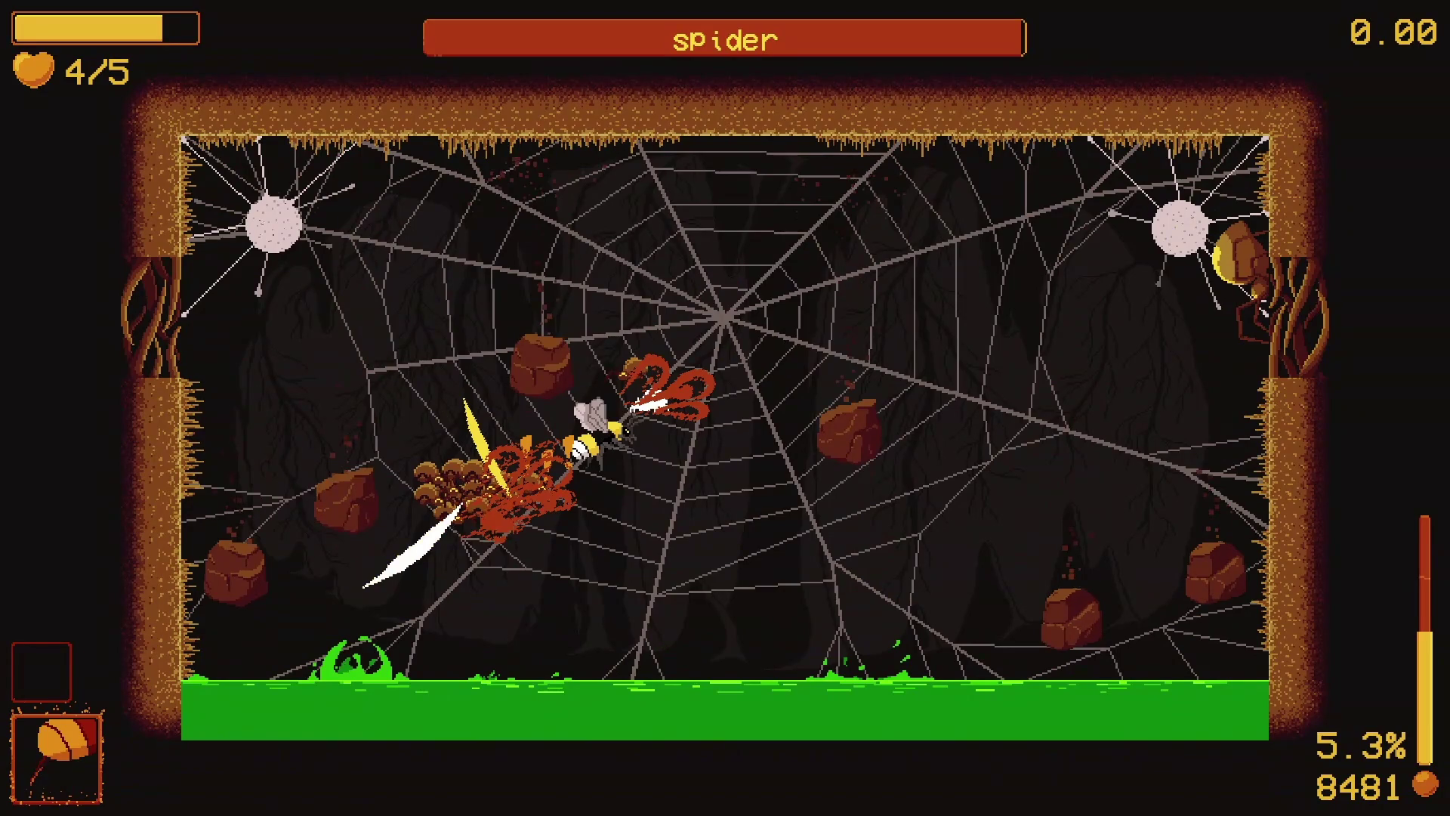
pyautogui.press('e')
pyautogui.press('e')
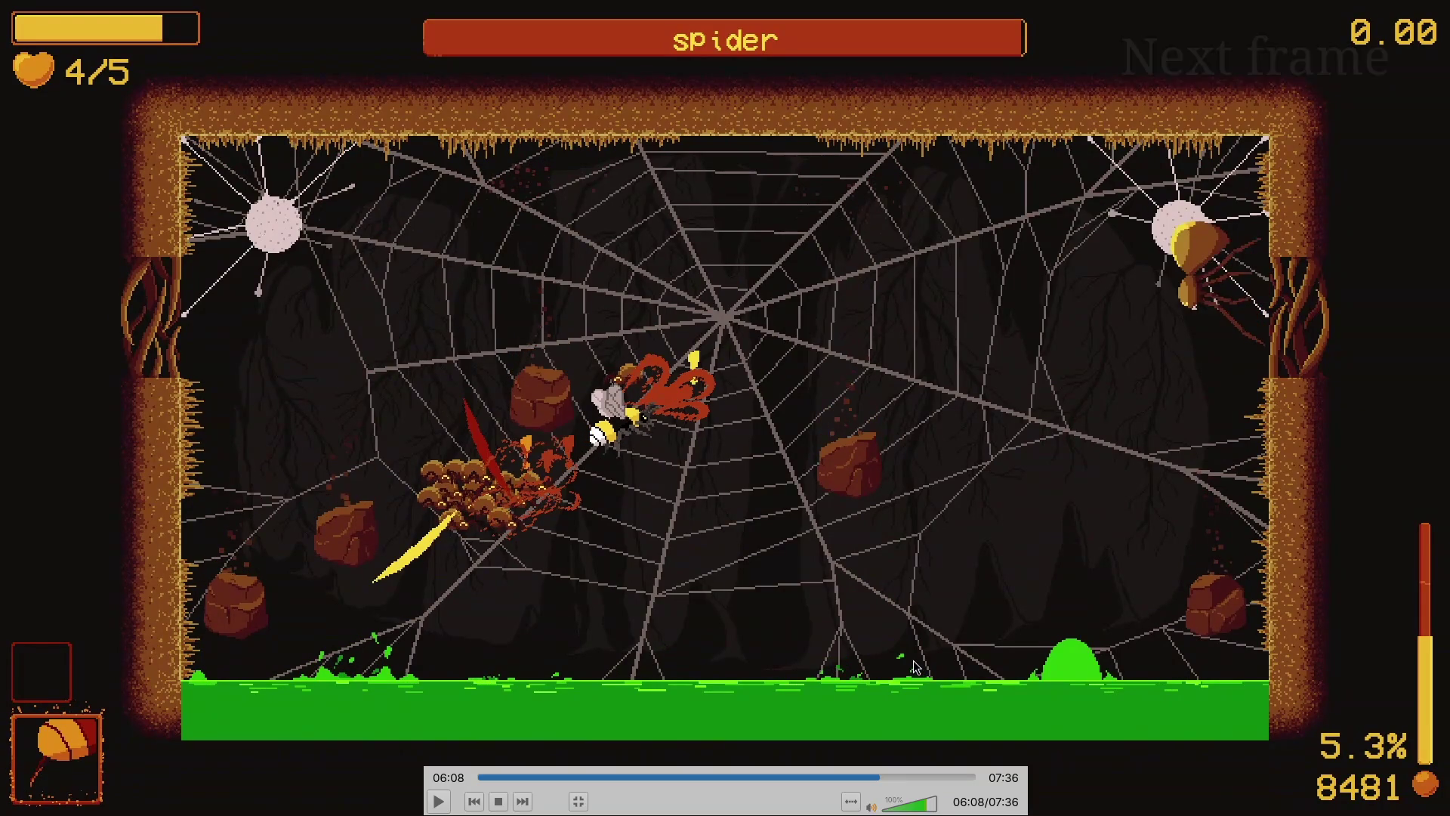
pyautogui.press('f')
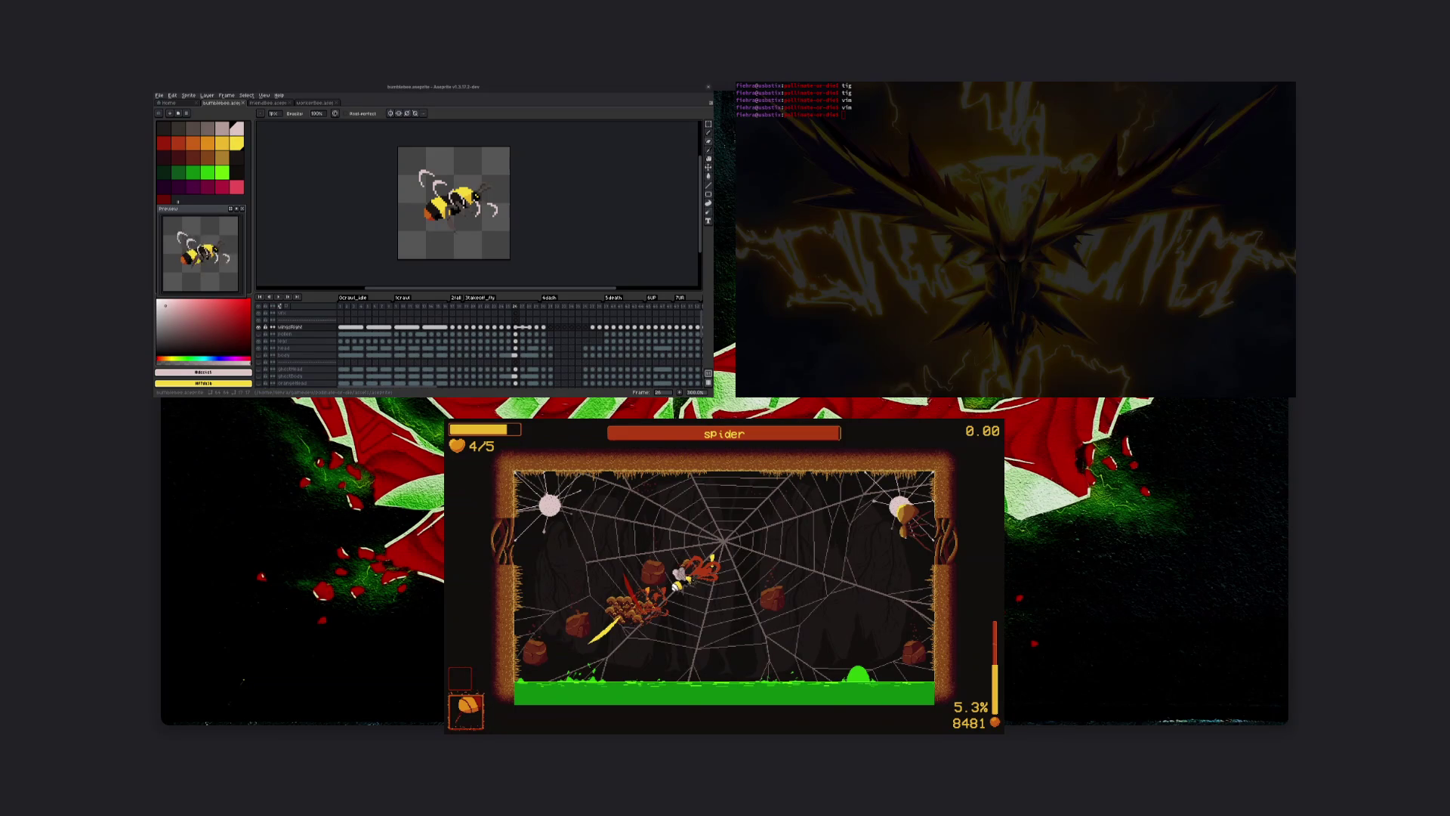
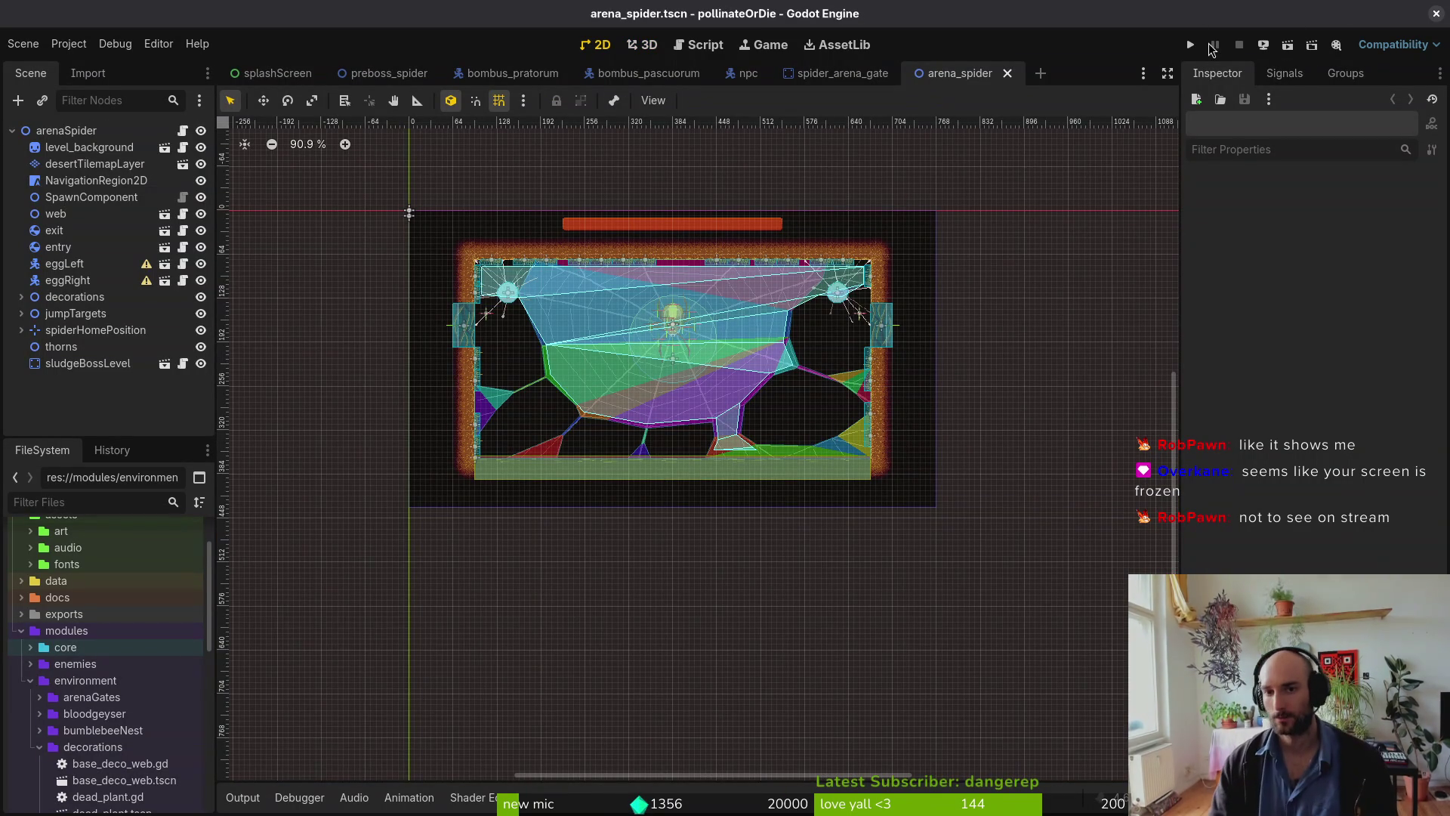
# Step: Run the project, continue the saved game, and load level 5 from the debug level select
pyautogui.click(1190, 45)
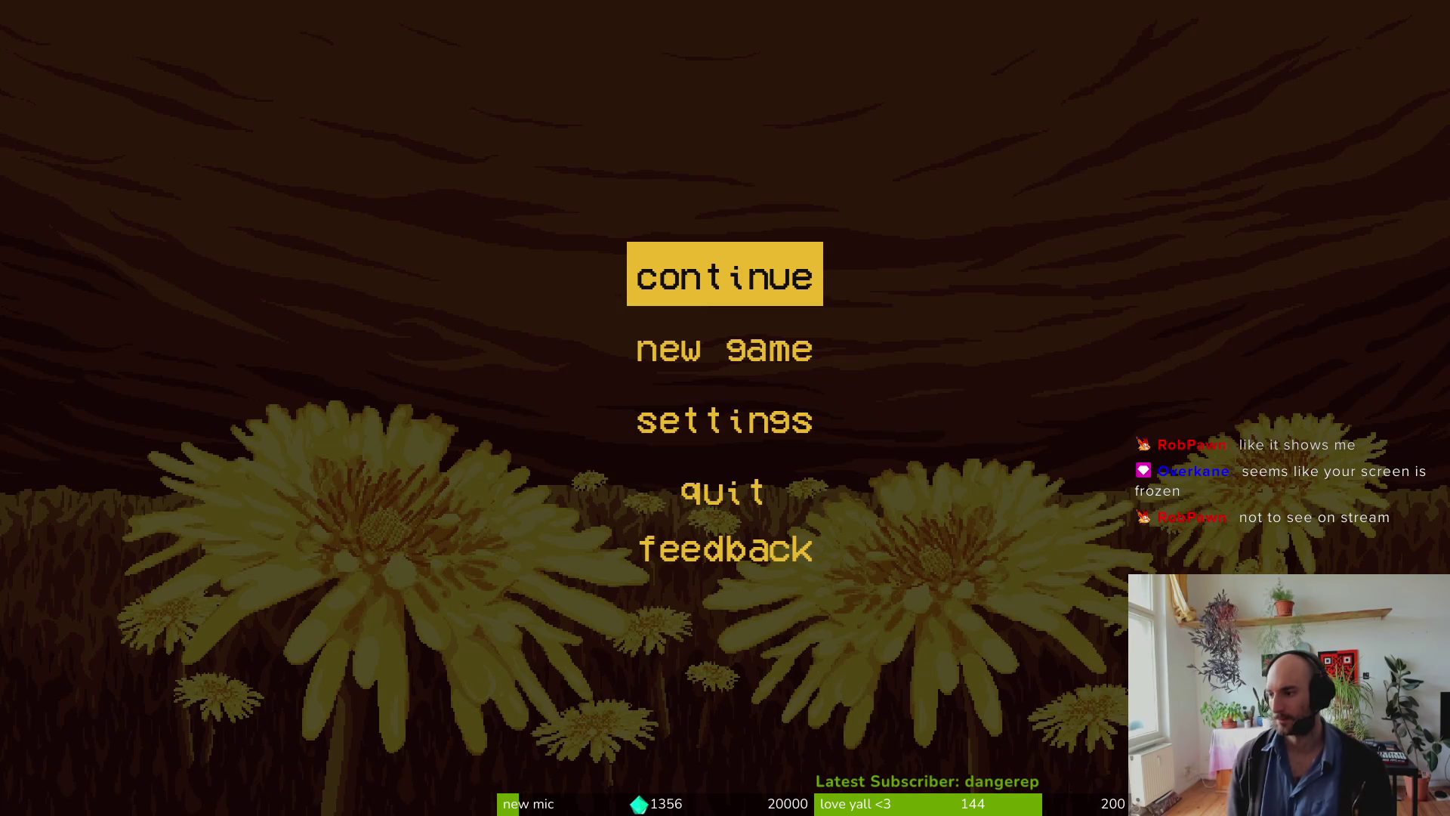
pyautogui.press('Return')
pyautogui.press('Escape')
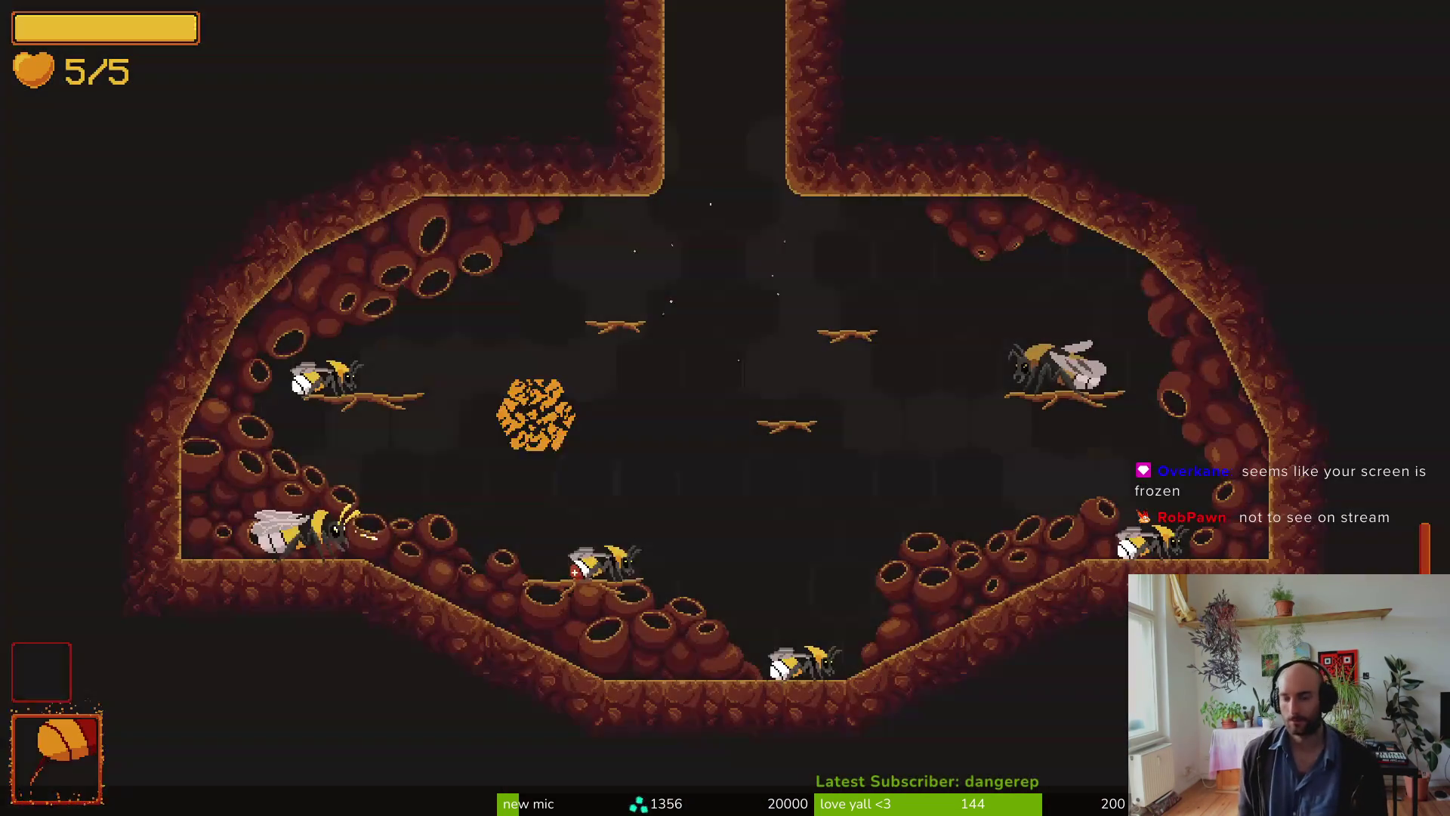
pyautogui.press('Left')
pyautogui.press('Right')
pyautogui.press('Left')
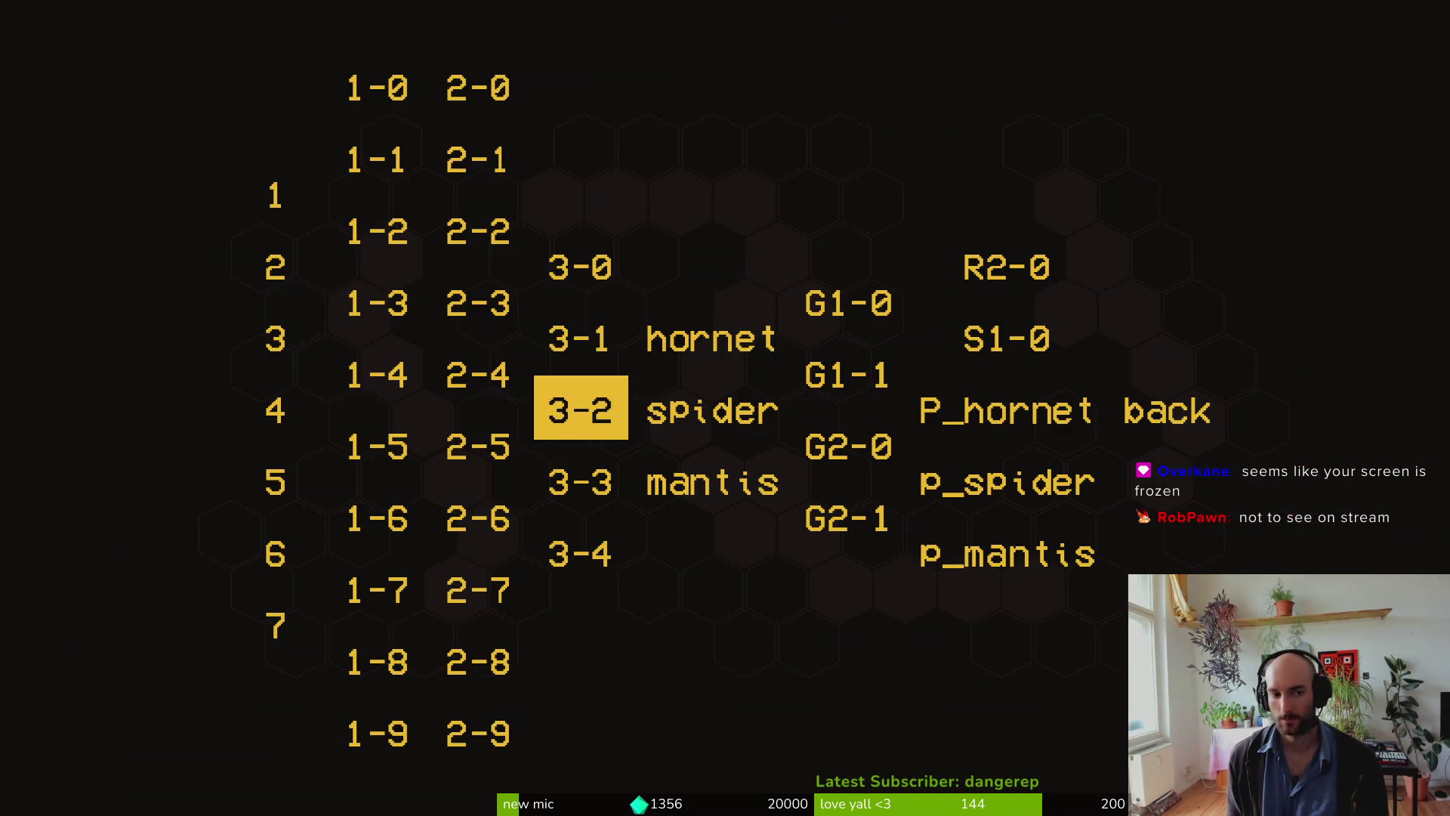
pyautogui.press('Left')
pyautogui.press('Left')
pyautogui.press('Down')
pyautogui.press('Down')
pyautogui.press('Return')
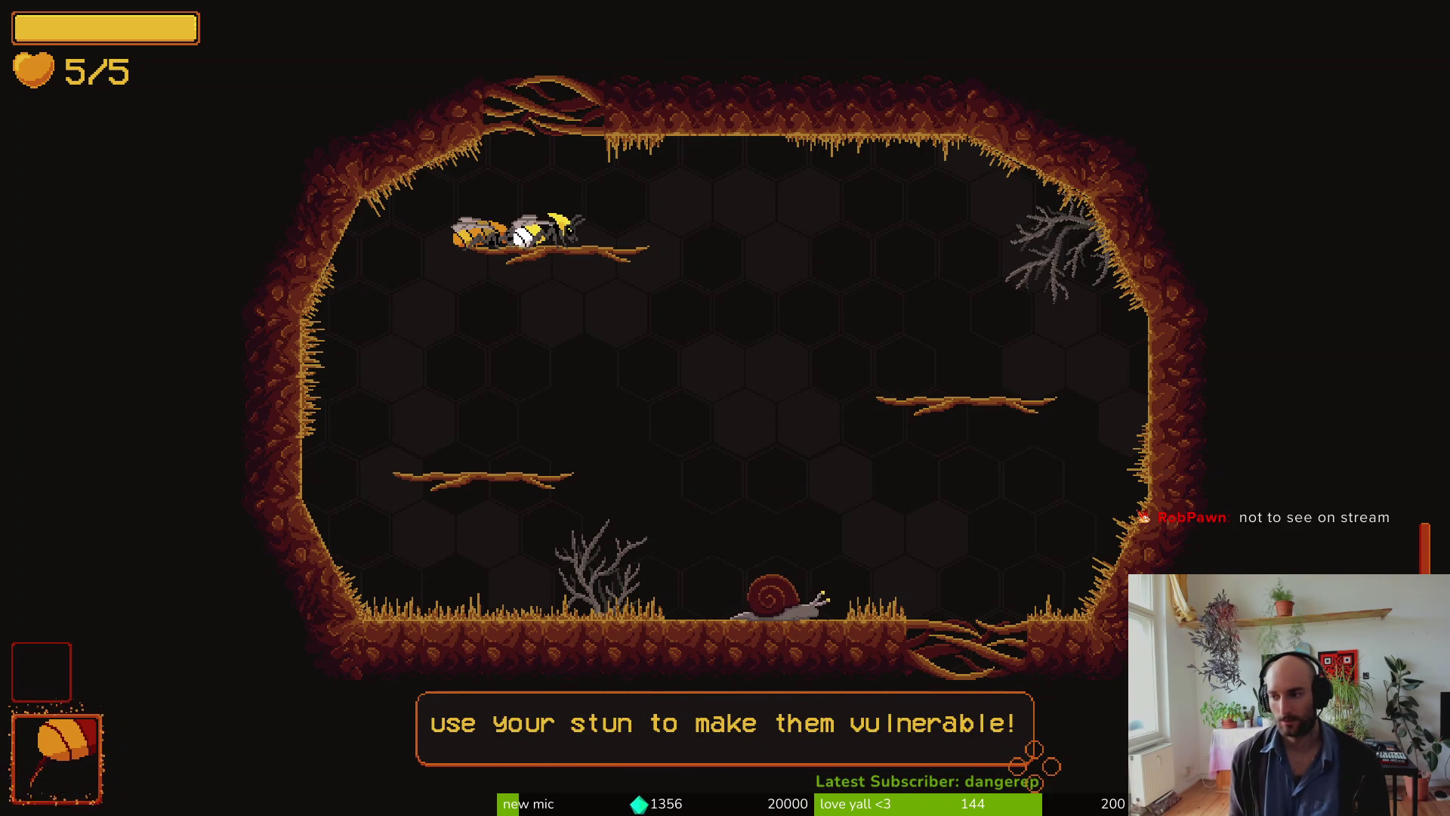
# Step: Close the tutorial dialogue, stun the snail, and slash it into the air twice
pyautogui.press('space')
pyautogui.click(785, 306)
pyautogui.press('d')
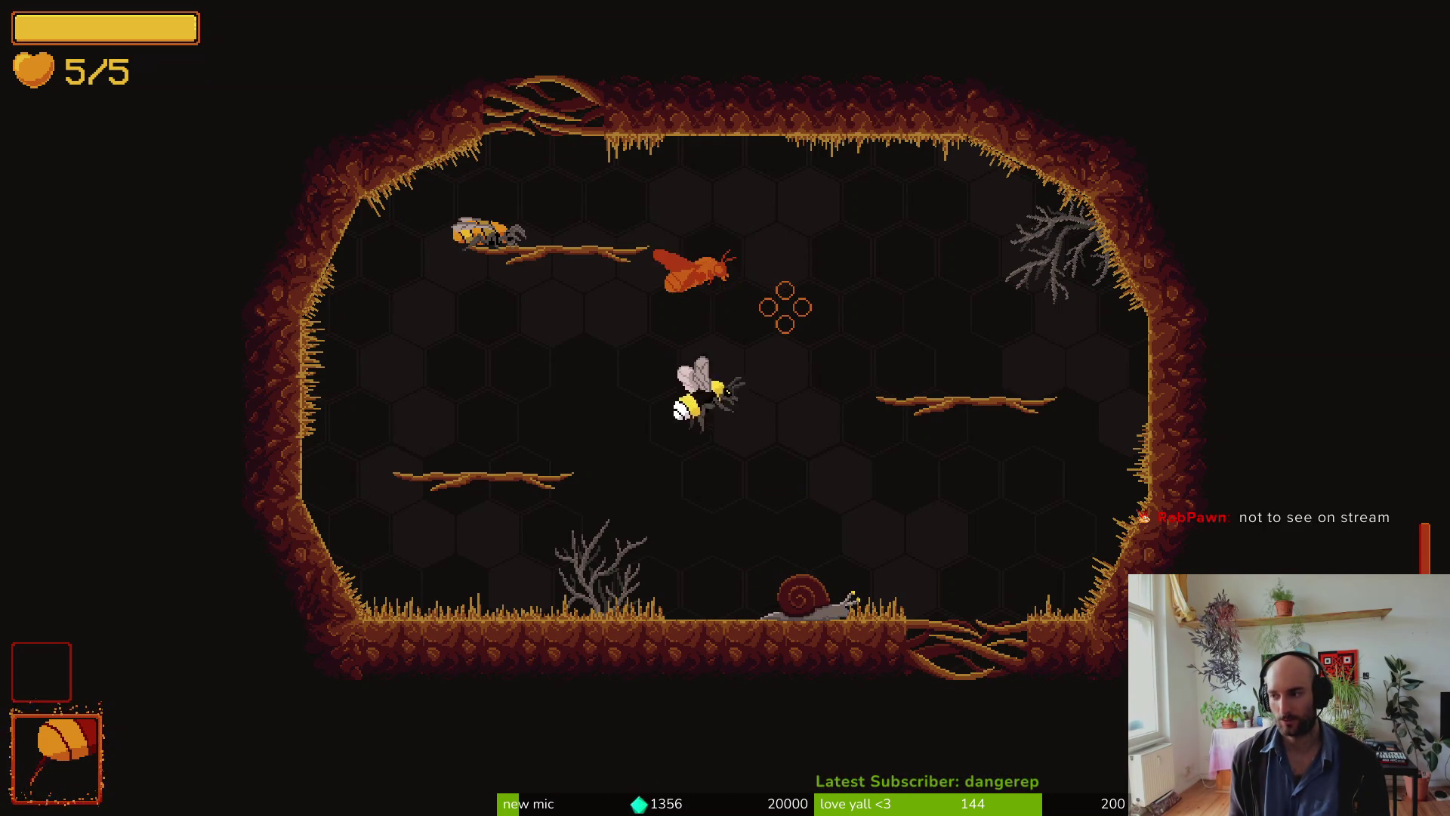
pyautogui.rightClick(786, 306)
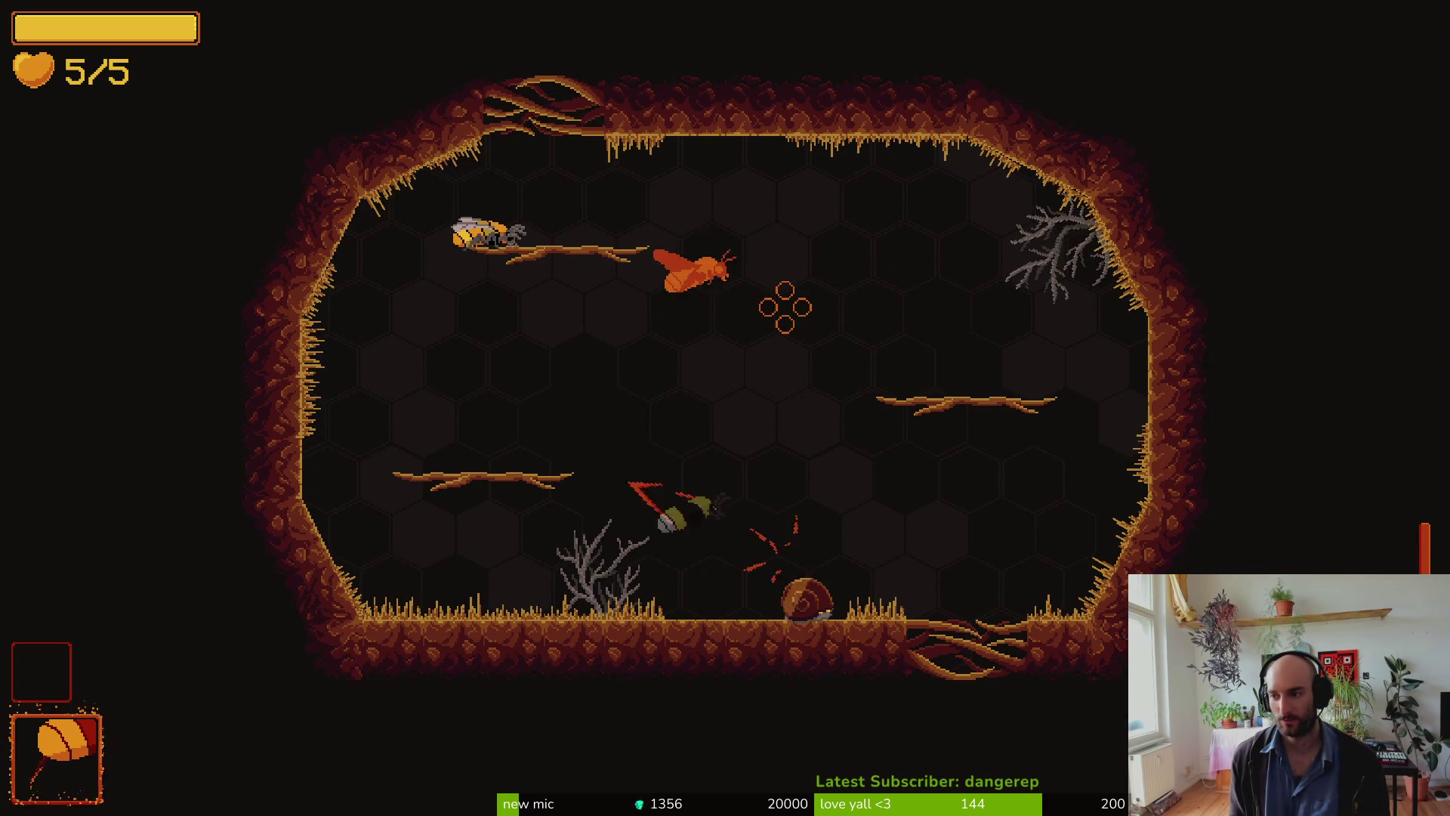
pyautogui.press('space')
pyautogui.press('a')
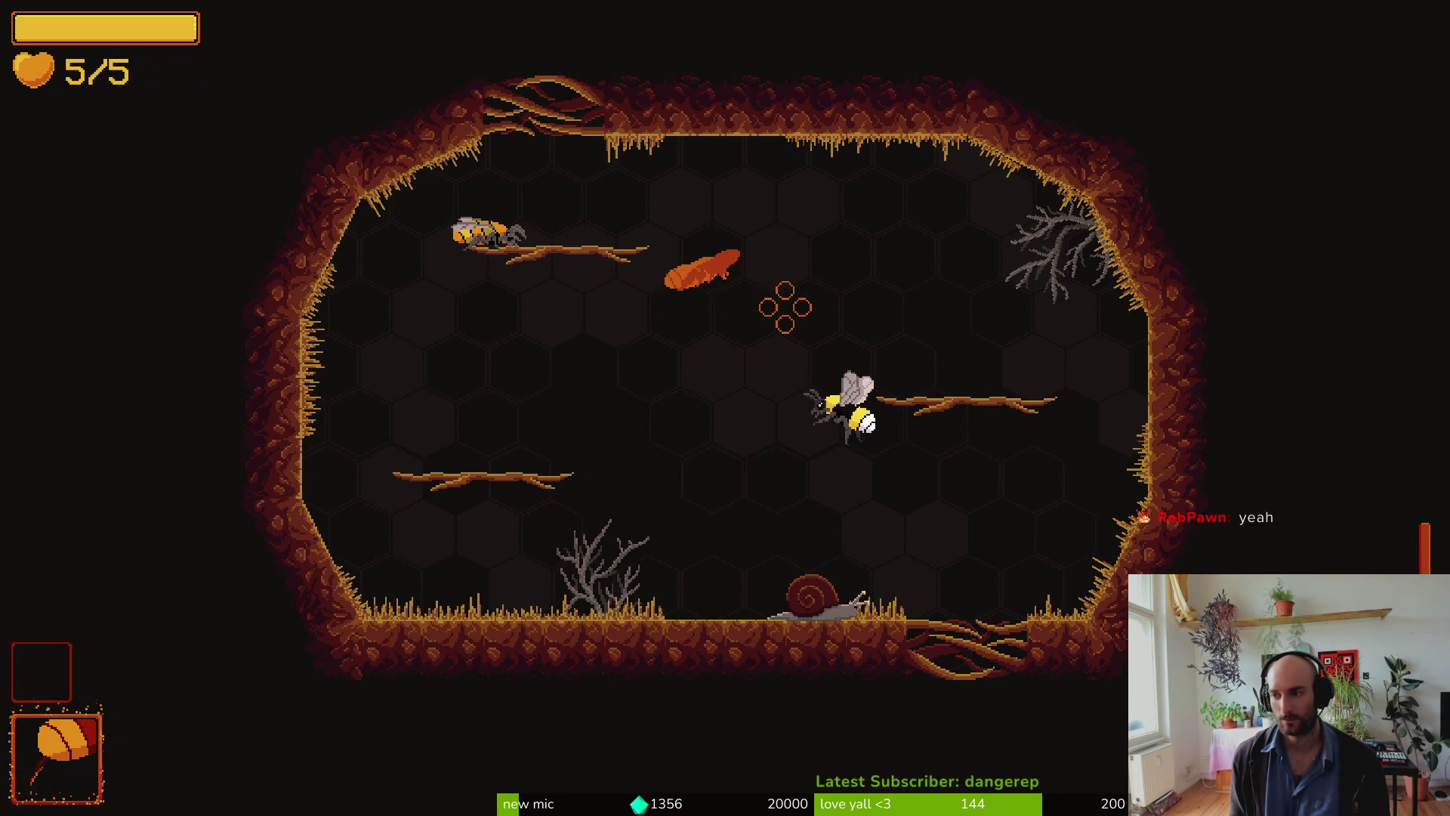
pyautogui.press('space')
pyautogui.press('d')
pyautogui.press('space')
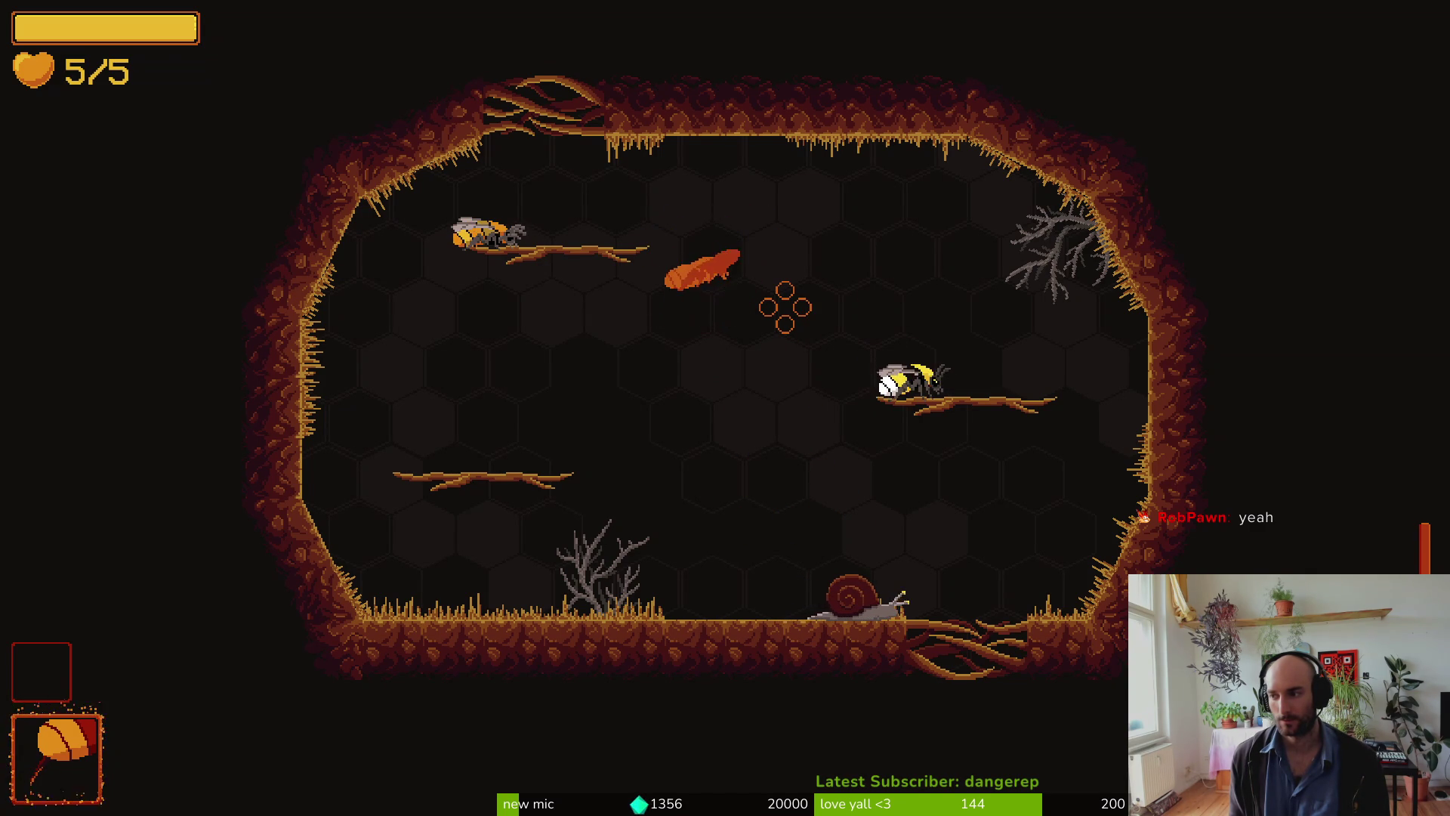
pyautogui.press('a')
pyautogui.press('space')
pyautogui.click(785, 307)
pyautogui.click(785, 307)
pyautogui.press('a')
# Step: Fire crescent shots at the orange ant from the right platform
pyautogui.rightClick(785, 307)
pyautogui.press('space')
pyautogui.press('d')
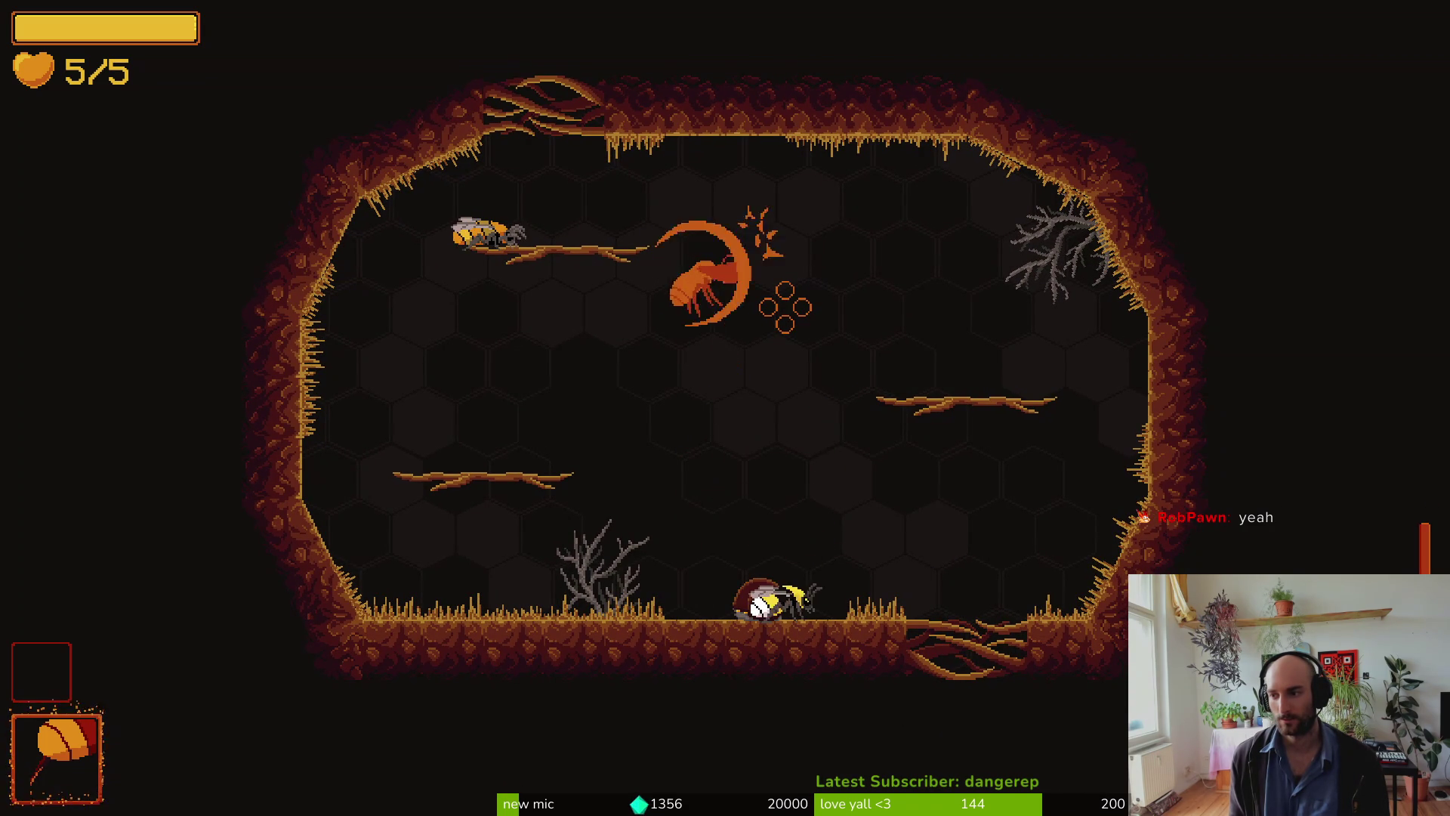
pyautogui.rightClick(785, 307)
pyautogui.press('space')
pyautogui.press('d')
pyautogui.rightClick(784, 306)
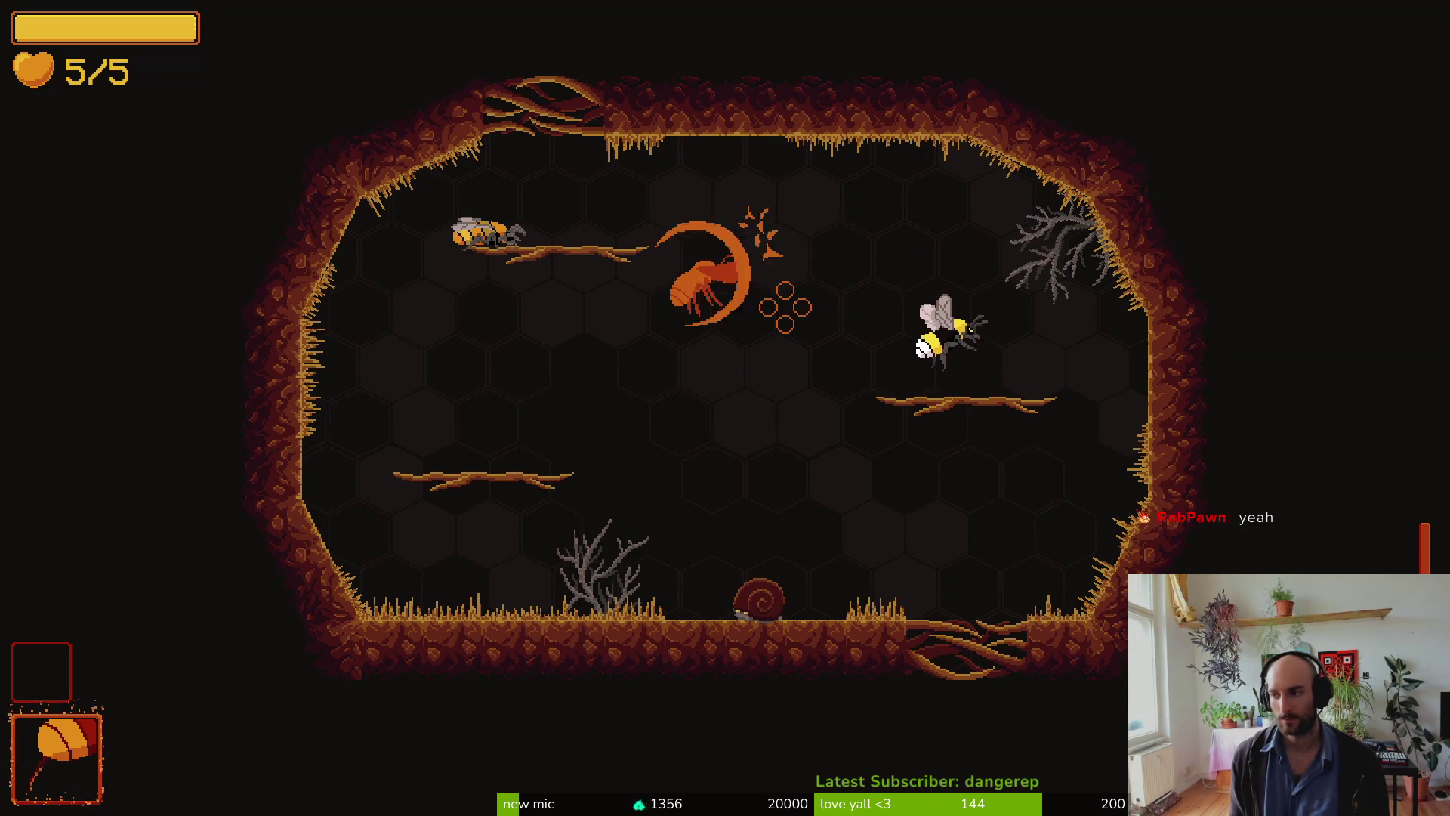
pyautogui.rightClick(785, 306)
pyautogui.rightClick(785, 307)
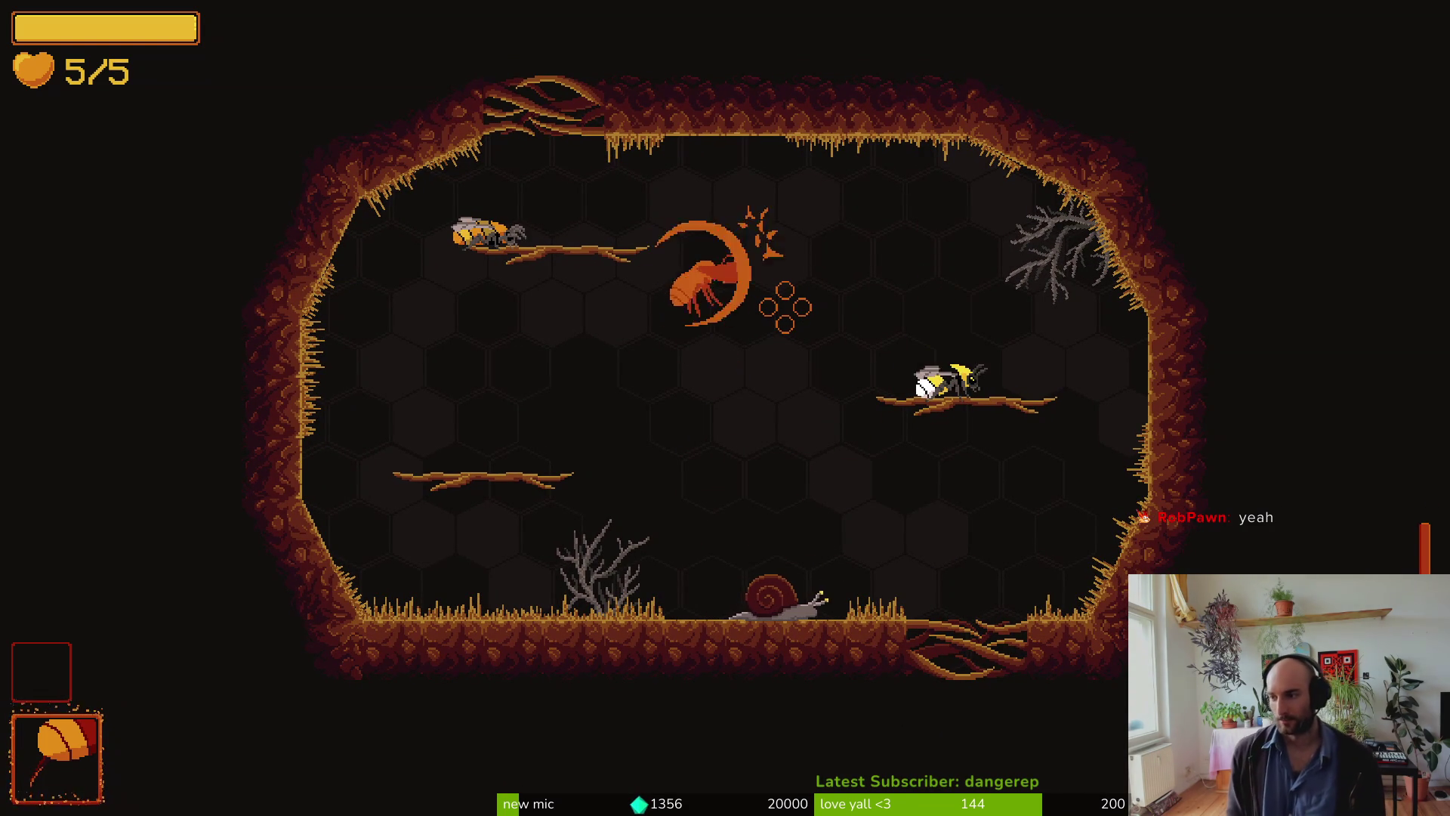
pyautogui.rightClick(785, 307)
pyautogui.rightClick(784, 306)
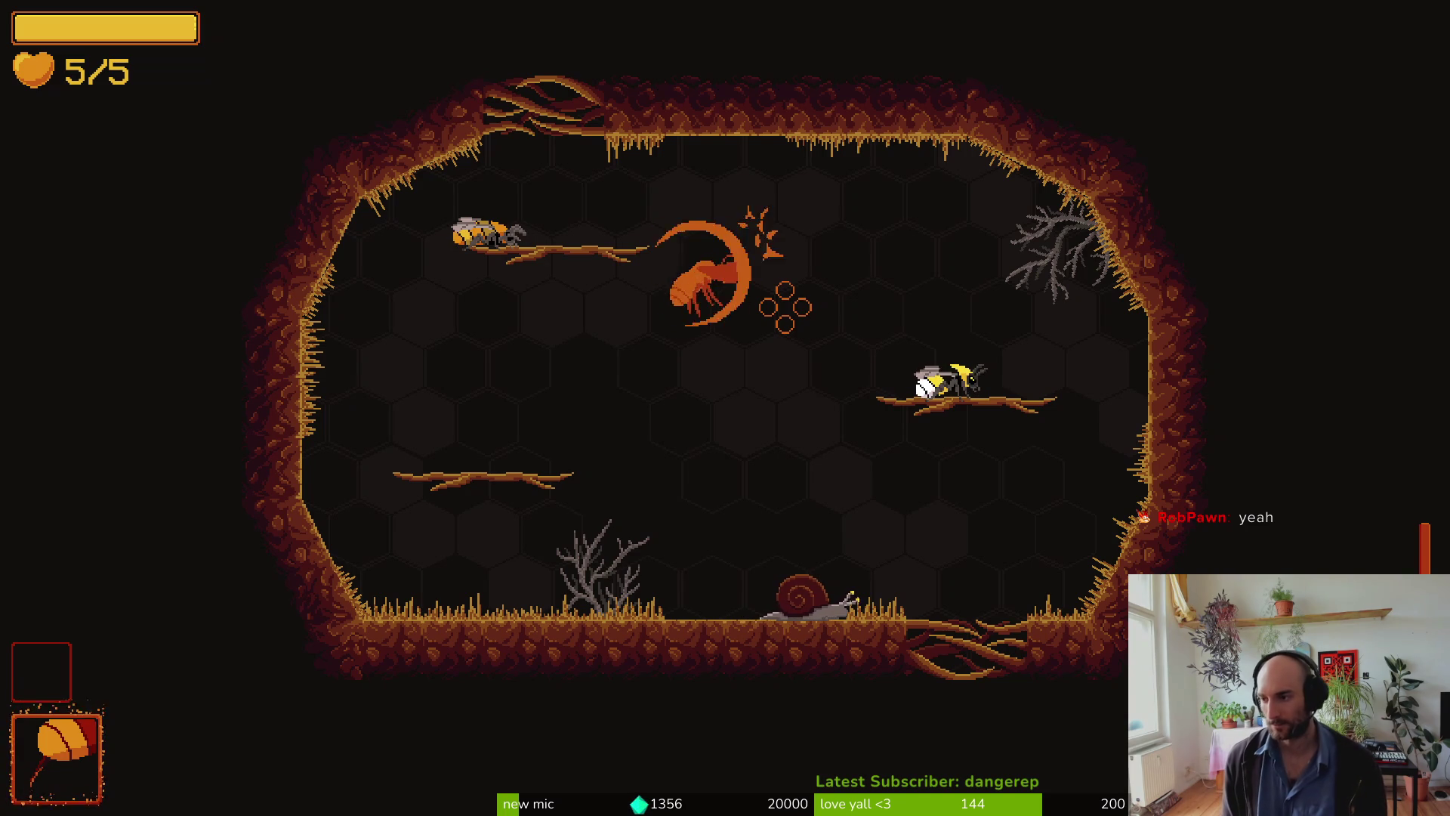
pyautogui.rightClick(785, 307)
pyautogui.rightClick(784, 306)
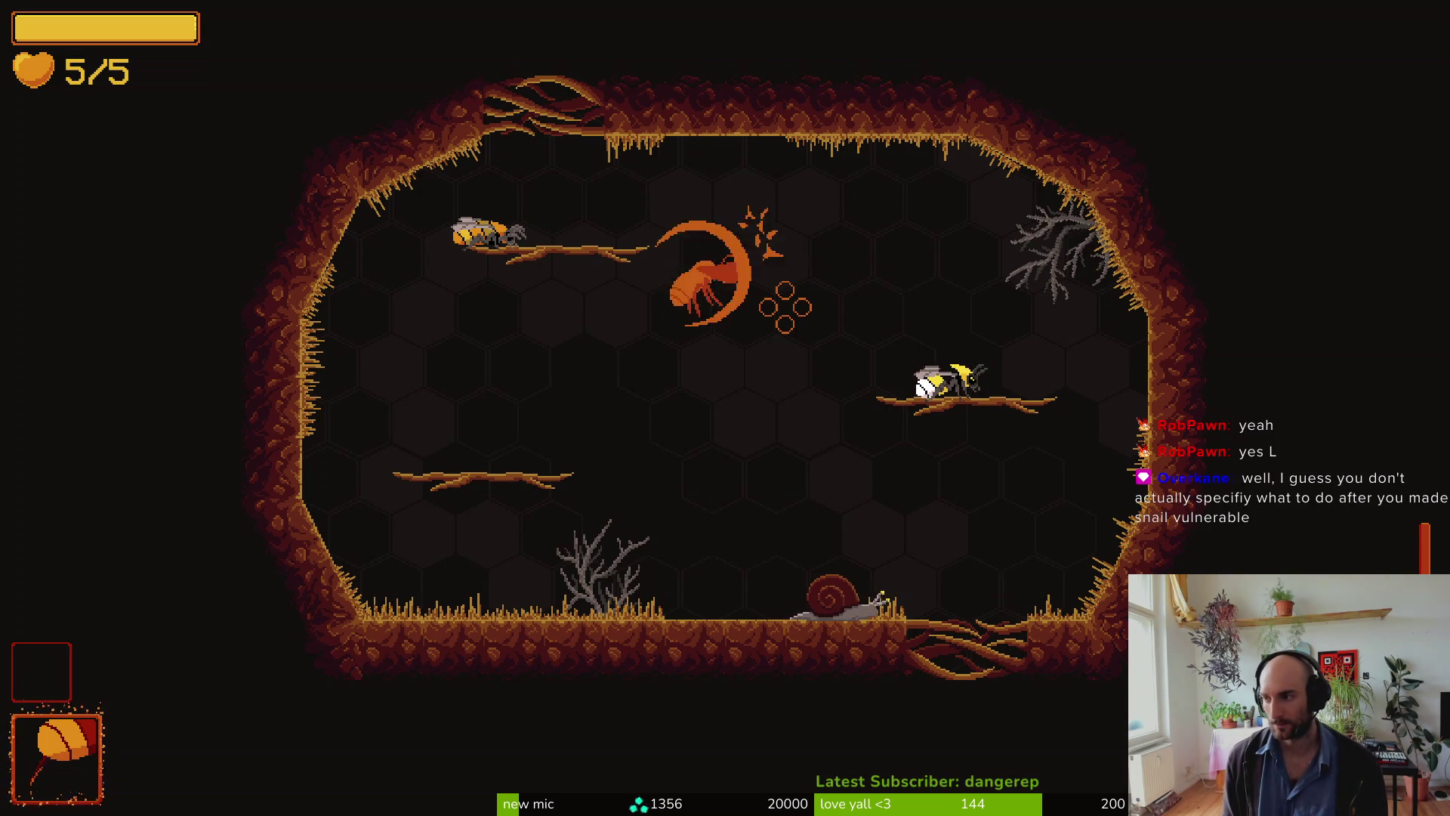
pyautogui.rightClick(785, 306)
pyautogui.rightClick(785, 306)
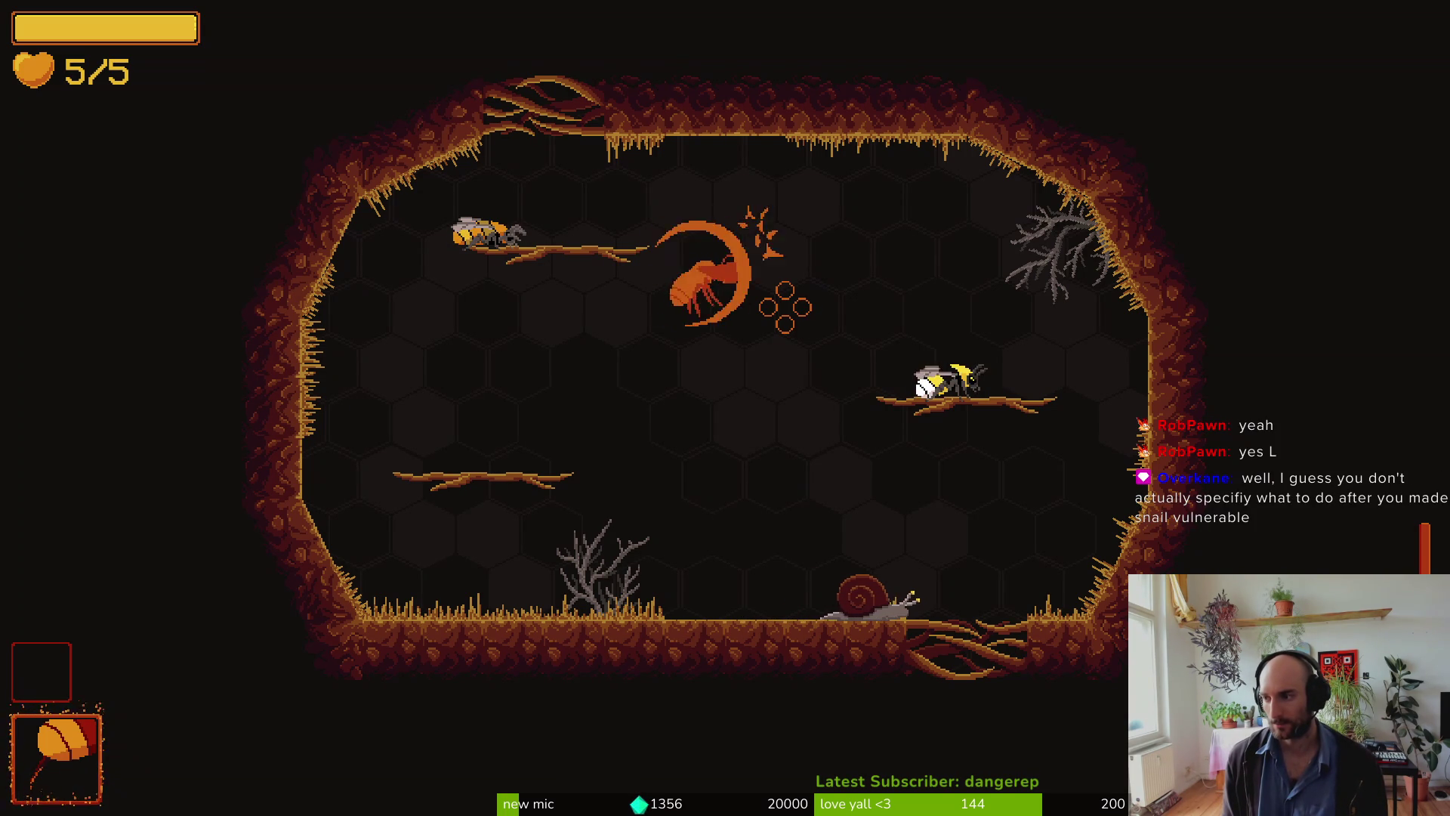
# Step: Drop to the lower-left branch and keep firing at the ant until it collapses
pyautogui.press('a')
pyautogui.rightClick(785, 307)
pyautogui.rightClick(785, 307)
pyautogui.press('a')
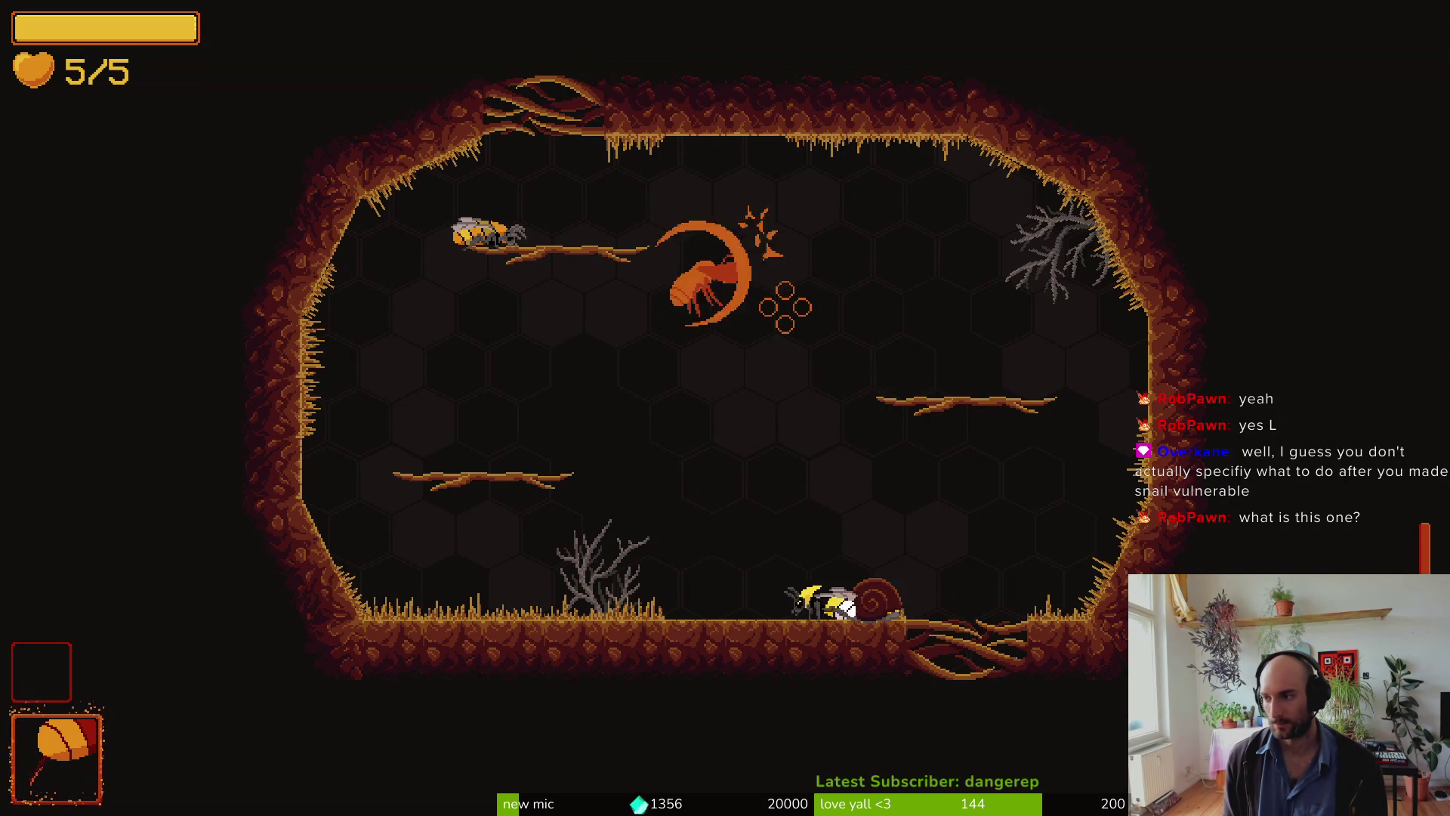
pyautogui.rightClick(785, 307)
pyautogui.press('space')
pyautogui.rightClick(785, 306)
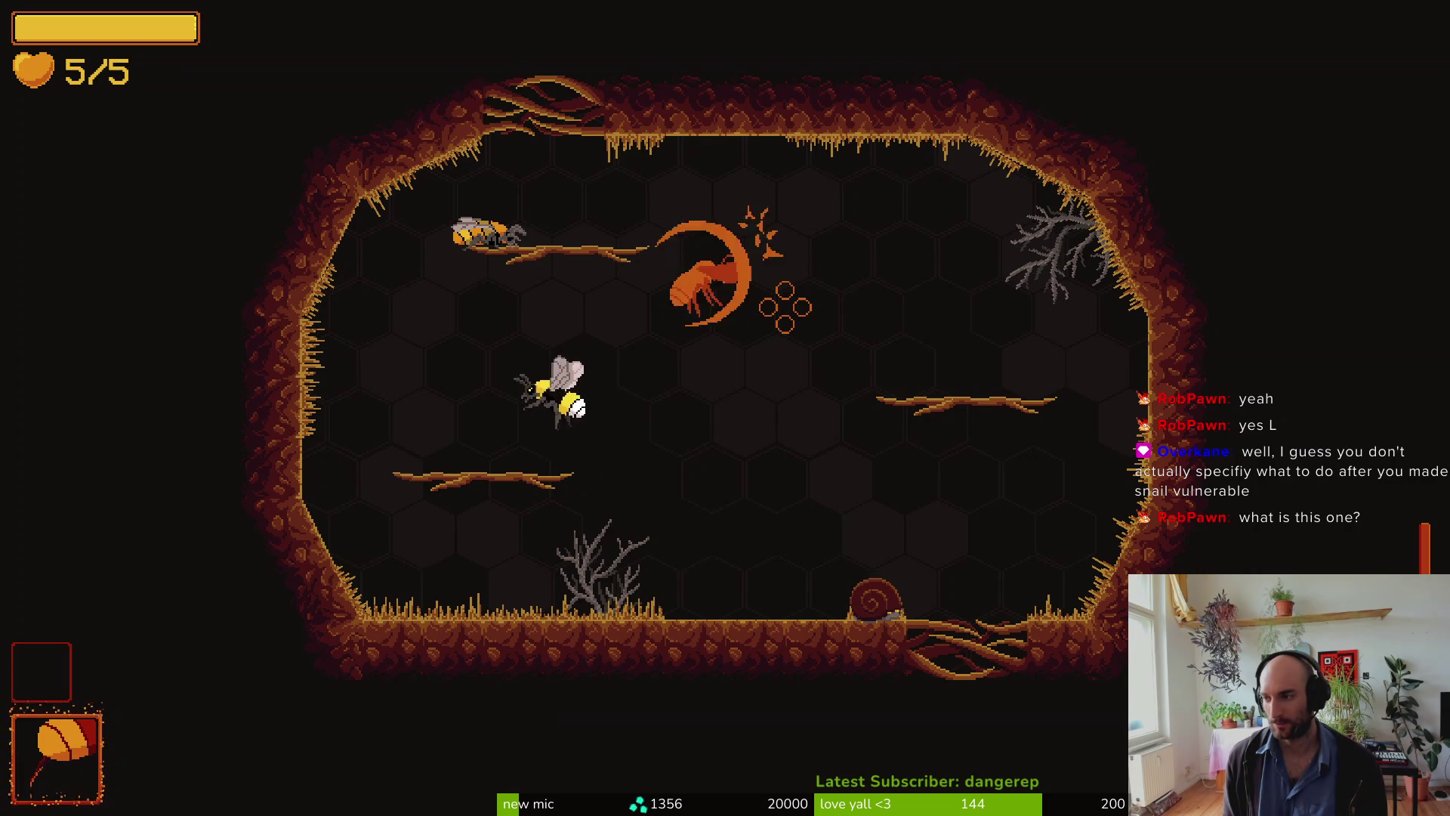
pyautogui.press('space')
pyautogui.rightClick(784, 307)
pyautogui.rightClick(785, 306)
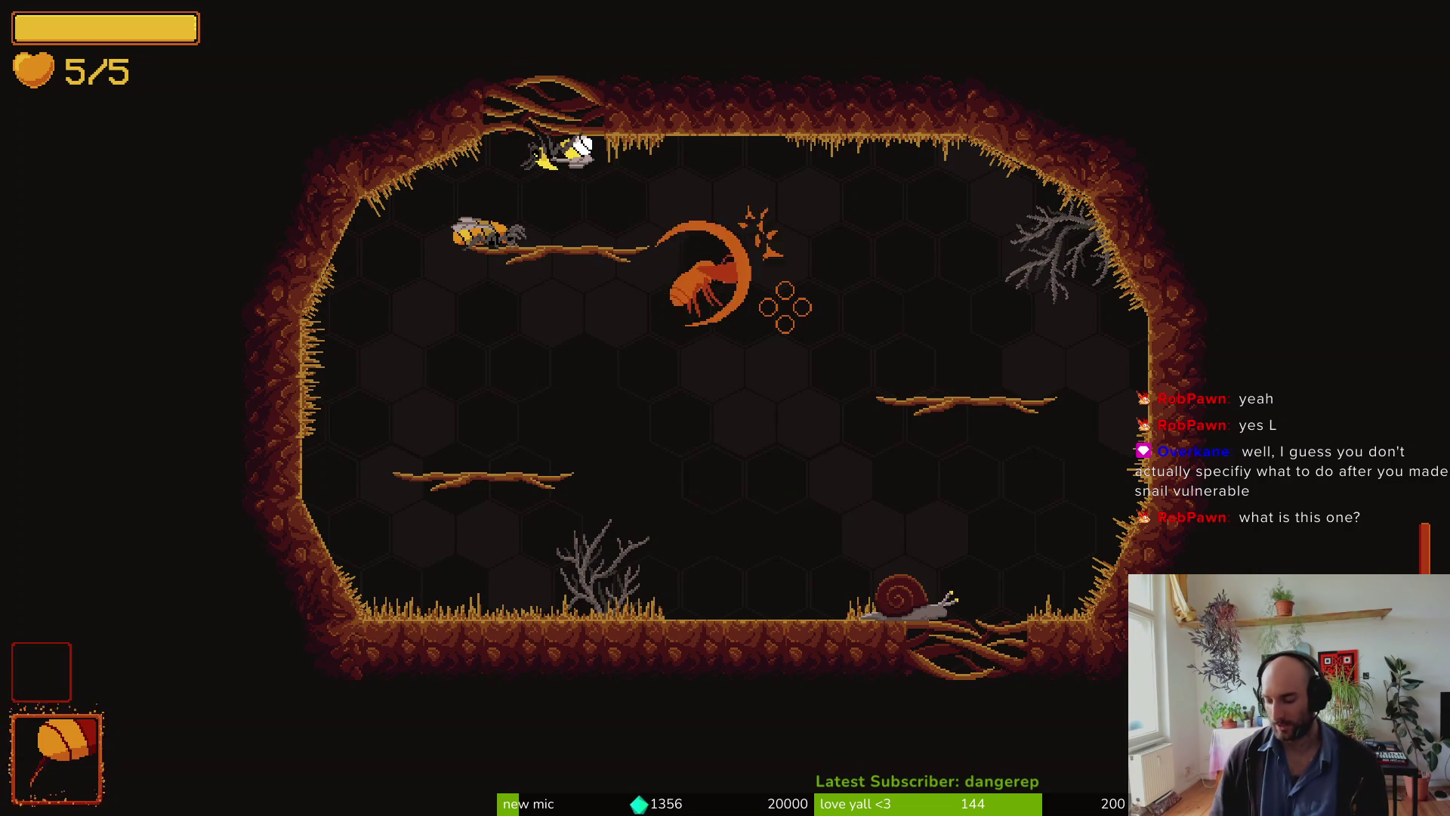
pyautogui.rightClick(785, 305)
pyautogui.rightClick(785, 305)
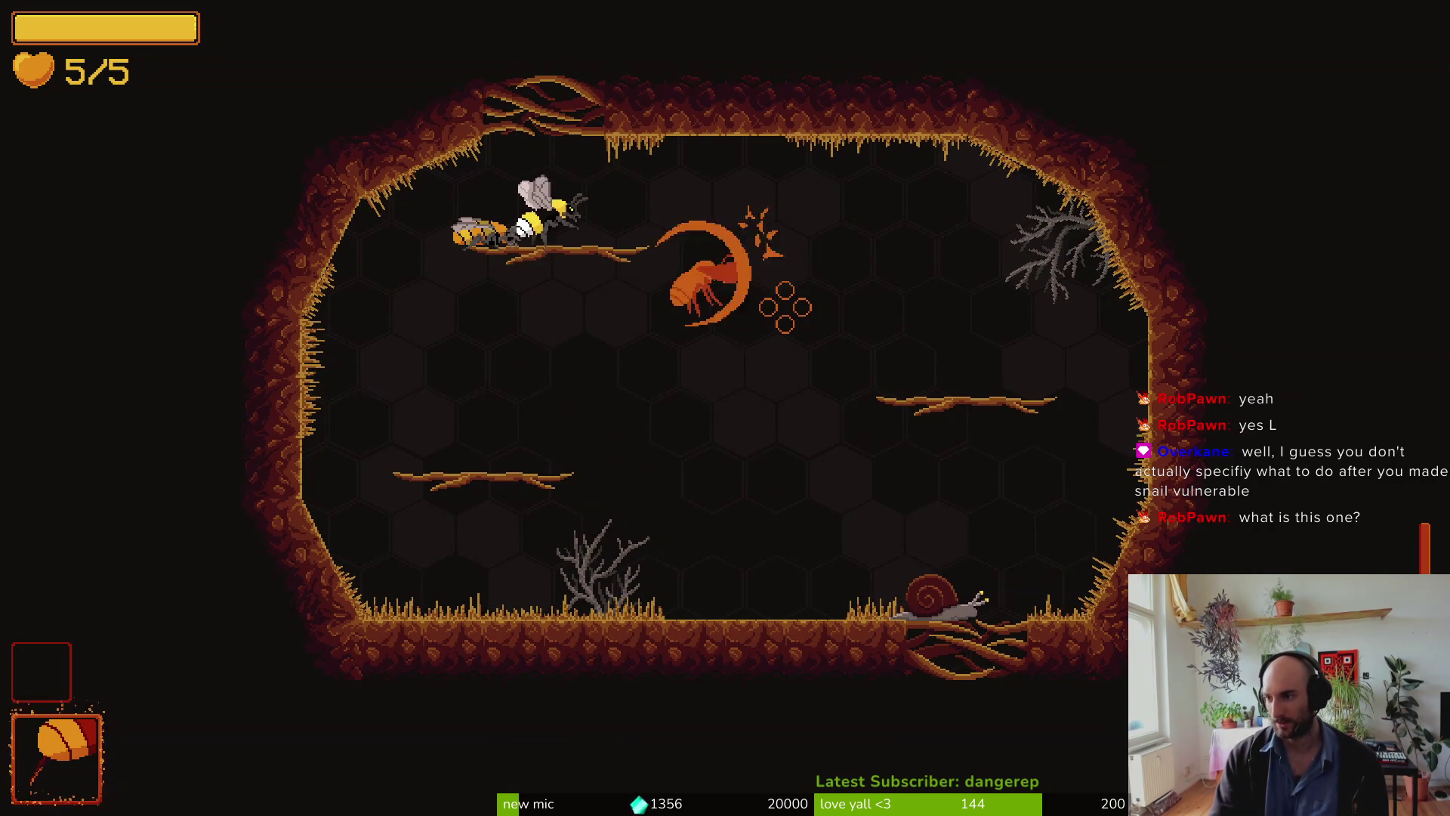
pyautogui.rightClick(785, 307)
pyautogui.rightClick(784, 307)
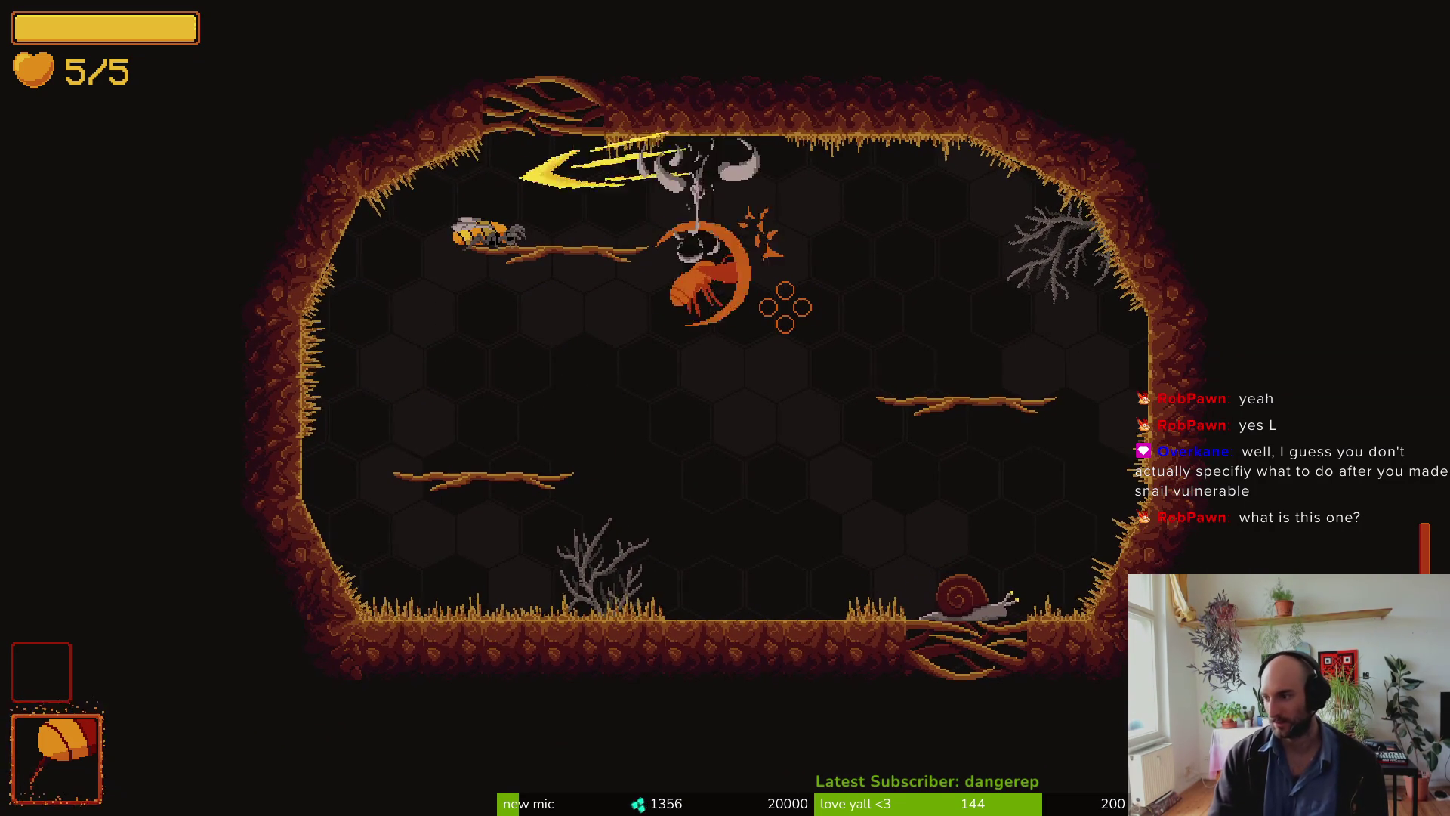
pyautogui.rightClick(785, 307)
pyautogui.rightClick(784, 307)
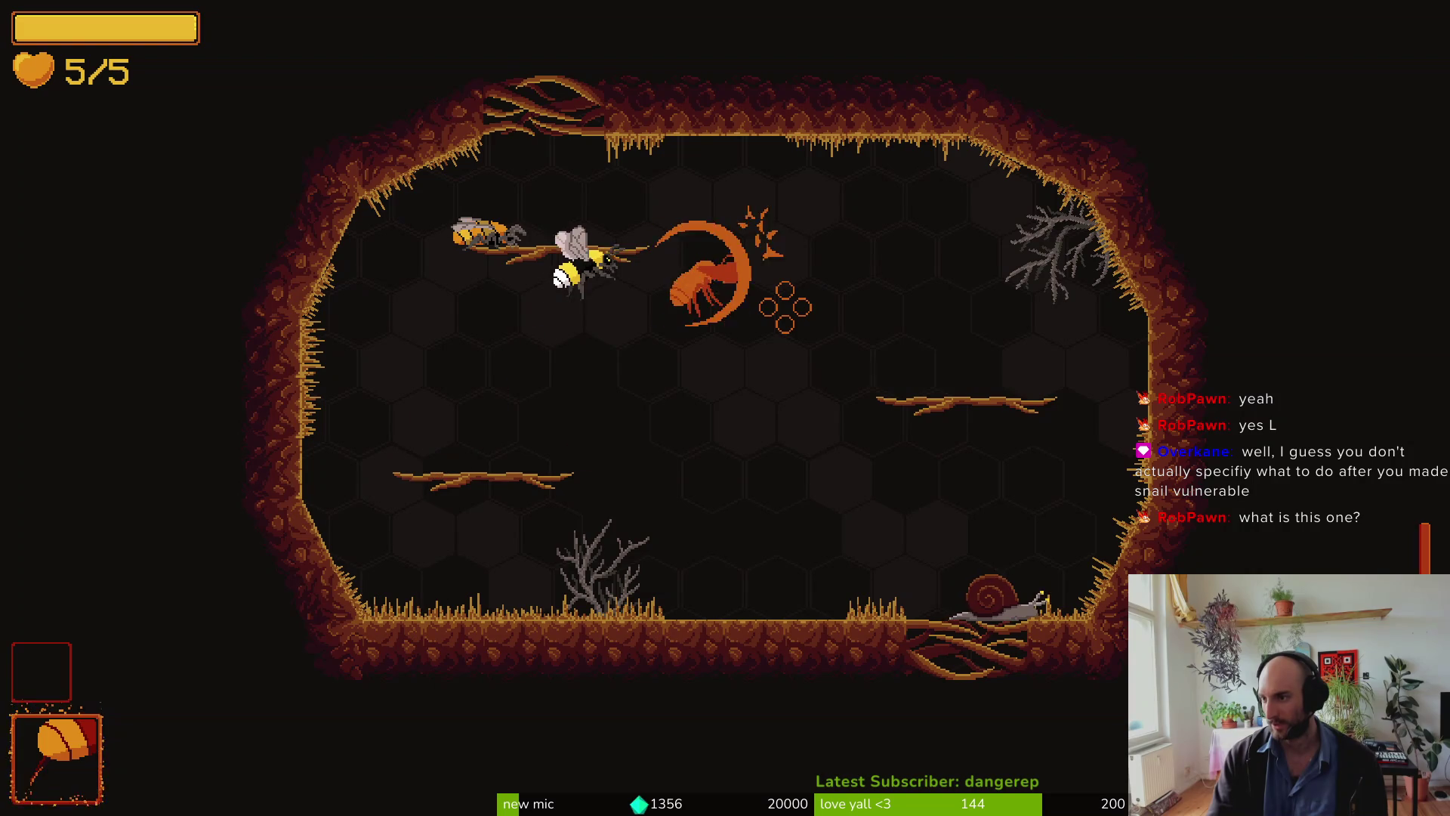
pyautogui.rightClick(785, 306)
pyautogui.rightClick(785, 306)
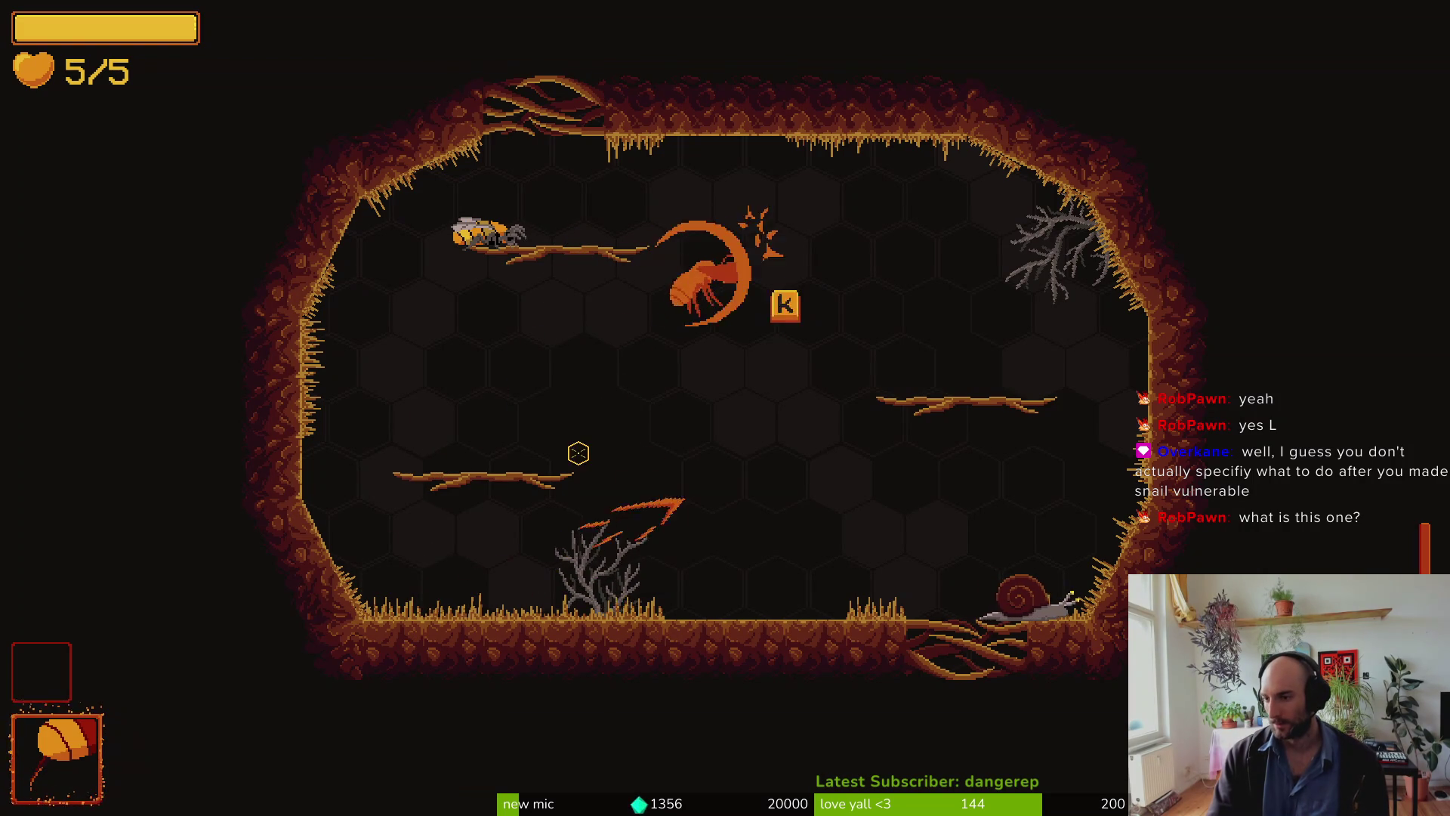
pyautogui.rightClick(785, 307)
pyautogui.rightClick(785, 307)
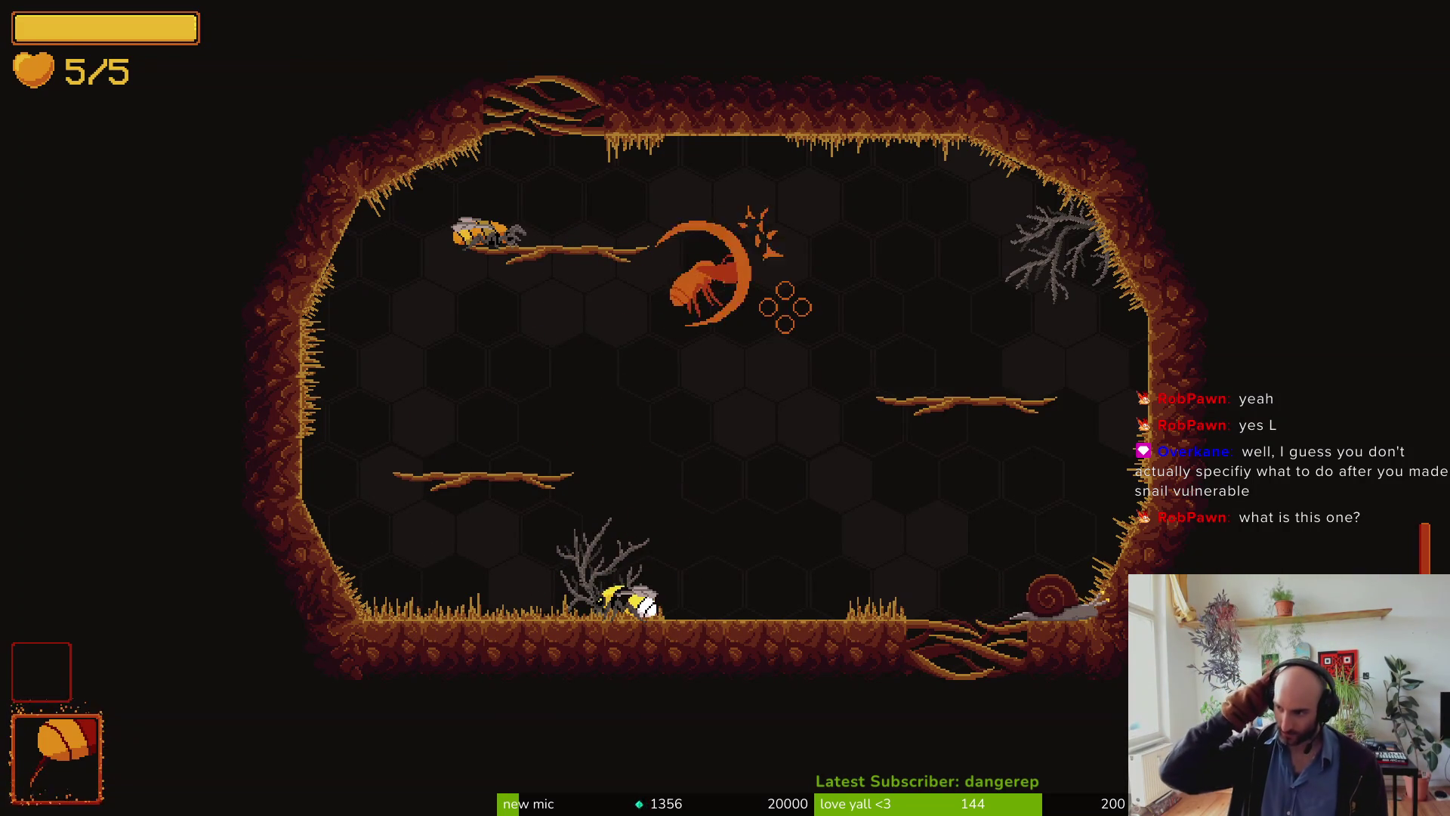
pyautogui.rightClick(785, 307)
pyautogui.rightClick(785, 307)
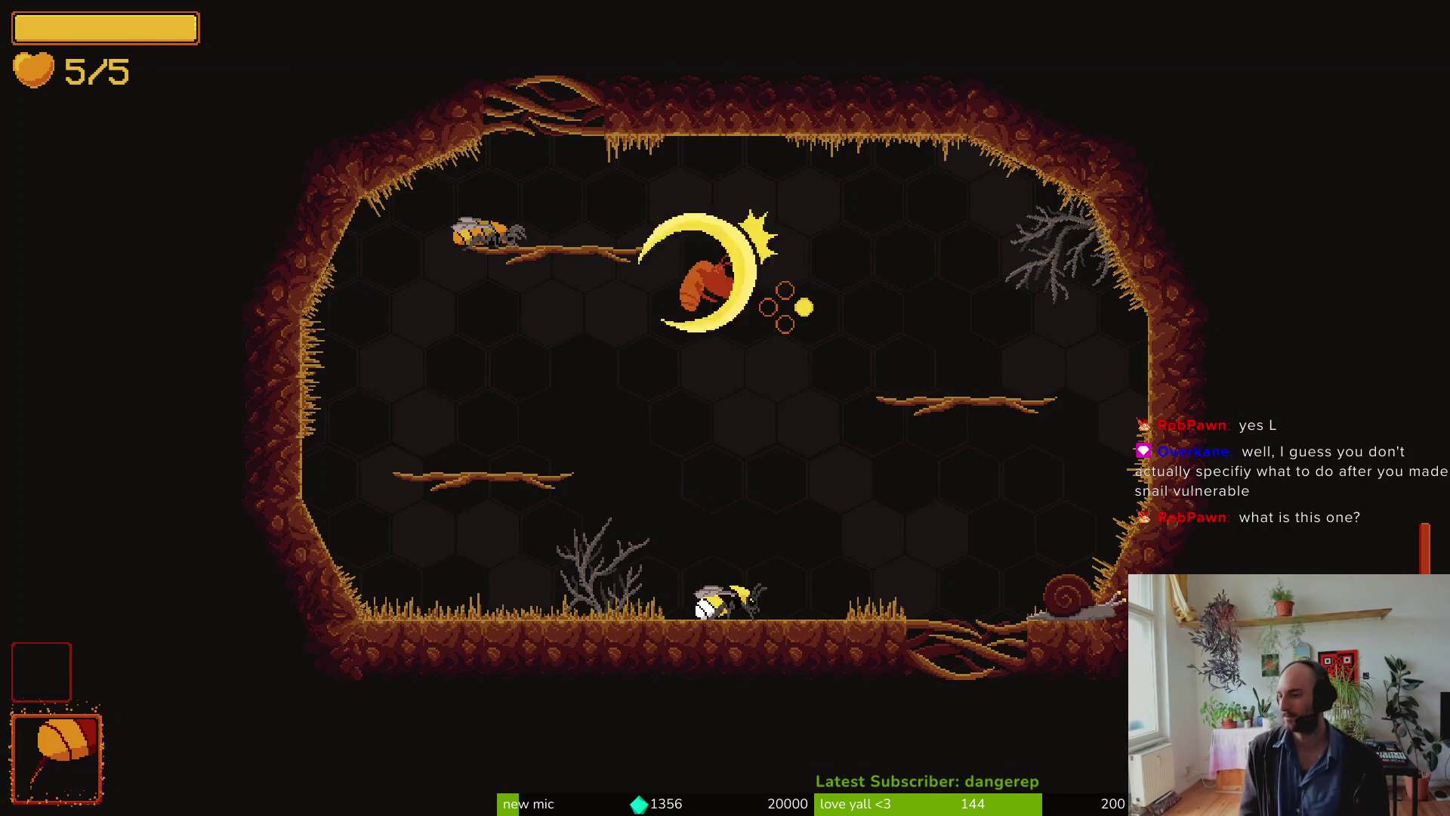
pyautogui.rightClick(785, 307)
pyautogui.rightClick(785, 307)
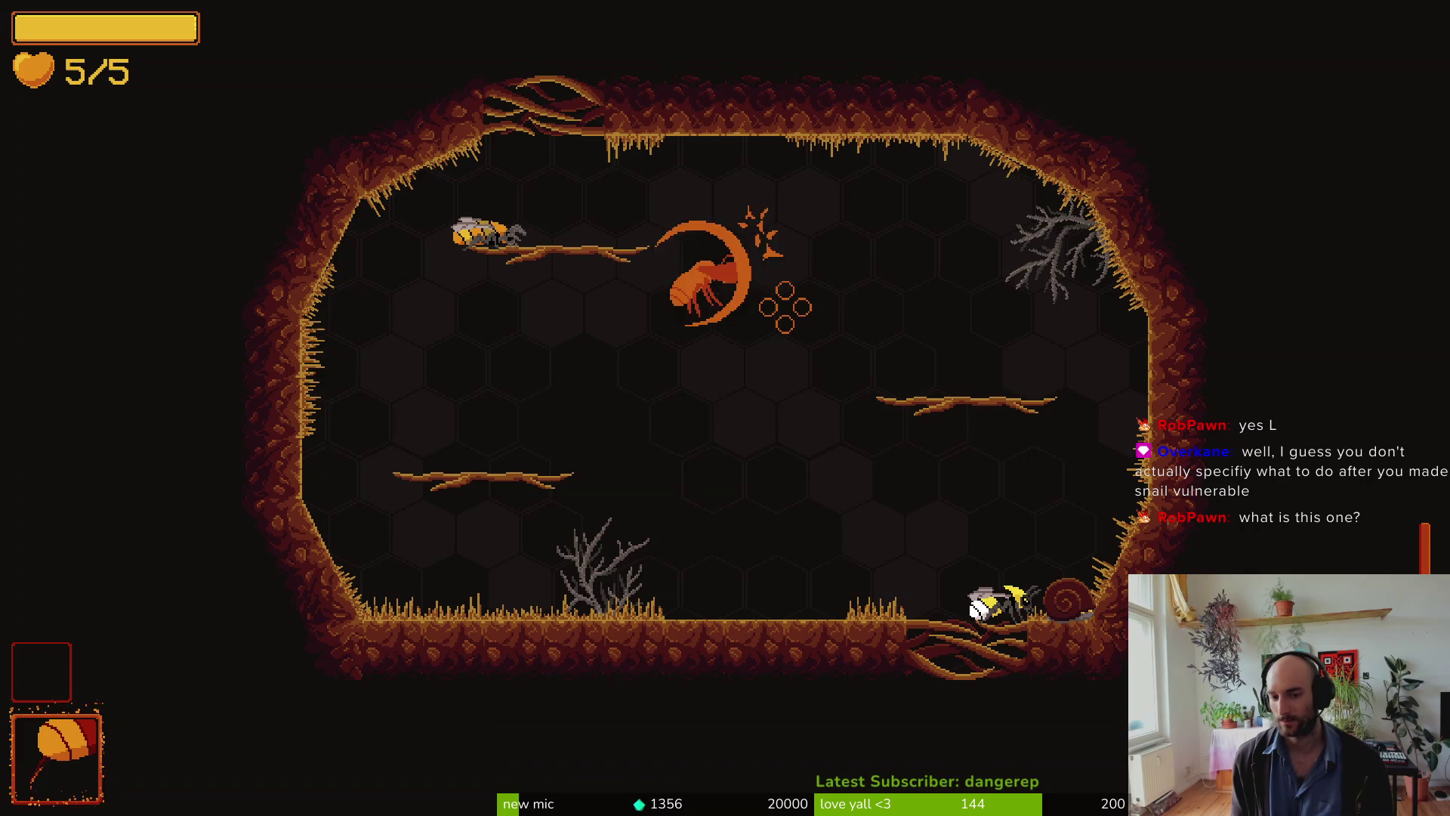
pyautogui.rightClick(785, 307)
pyautogui.rightClick(785, 306)
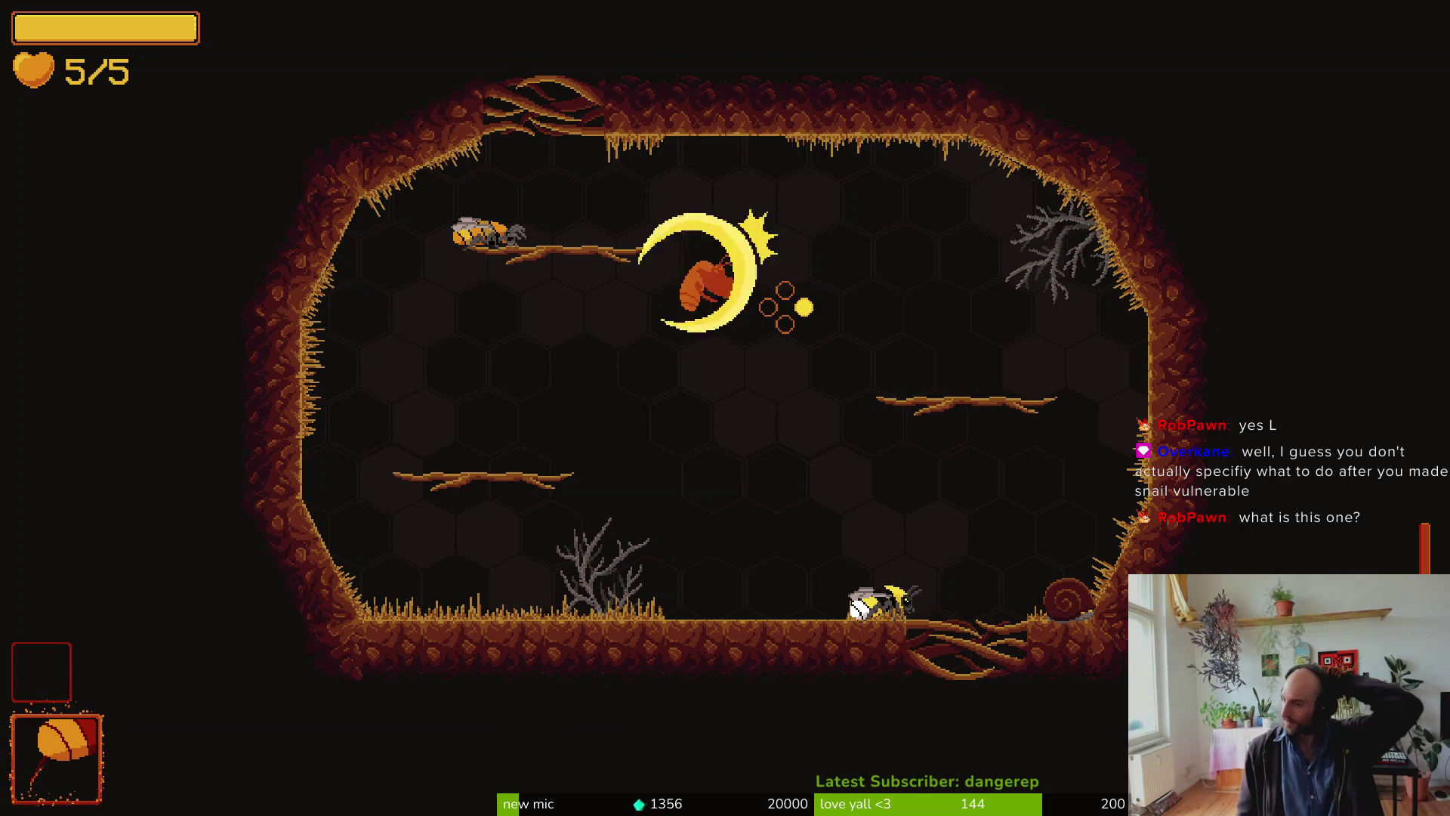
pyautogui.rightClick(785, 306)
pyautogui.rightClick(785, 306)
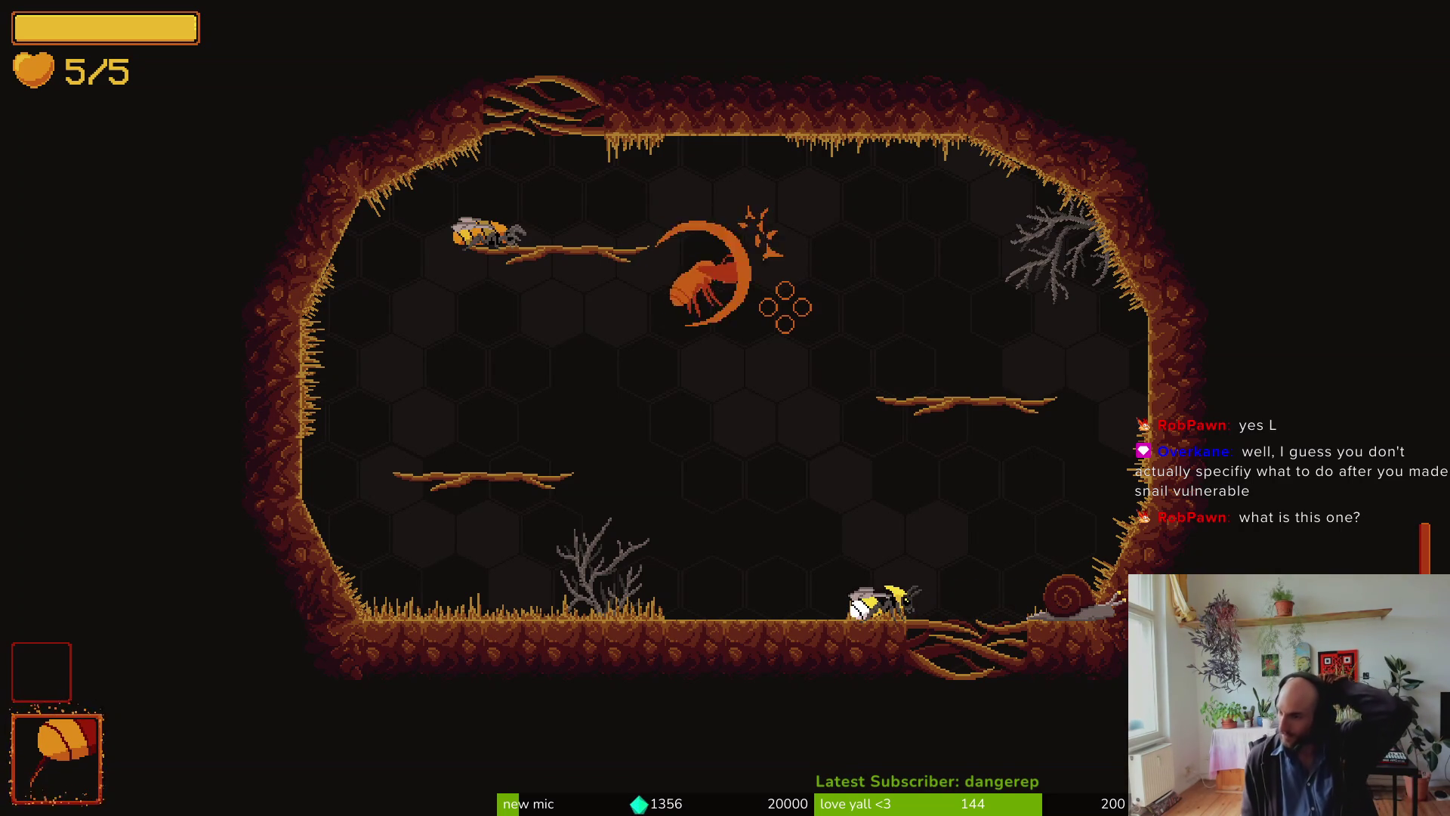
pyautogui.rightClick(785, 307)
pyautogui.rightClick(785, 306)
# Step: Fly right and slash the snail on the platform while still striking the ant
pyautogui.press('d')
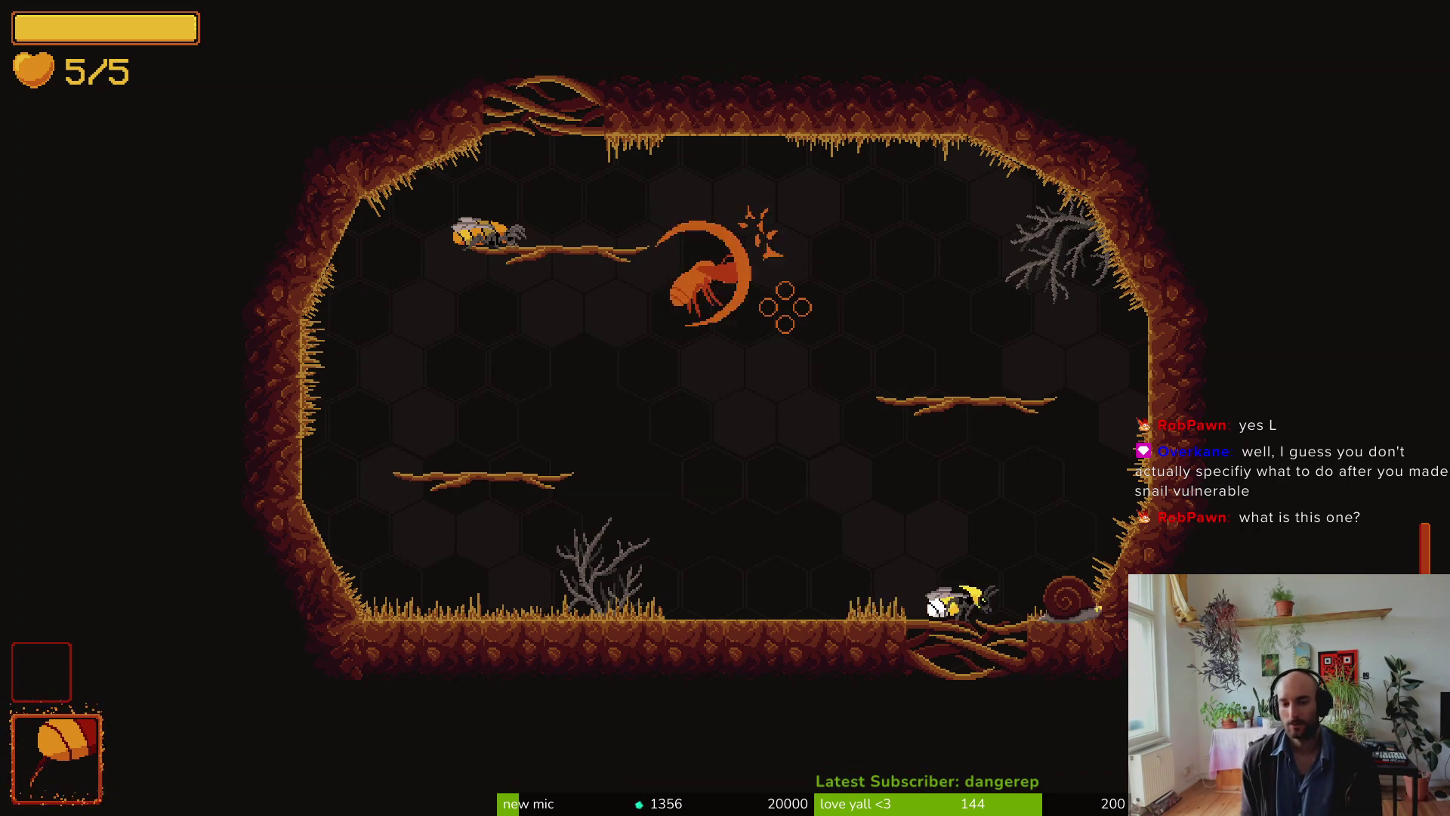
pyautogui.rightClick(784, 306)
pyautogui.rightClick(785, 307)
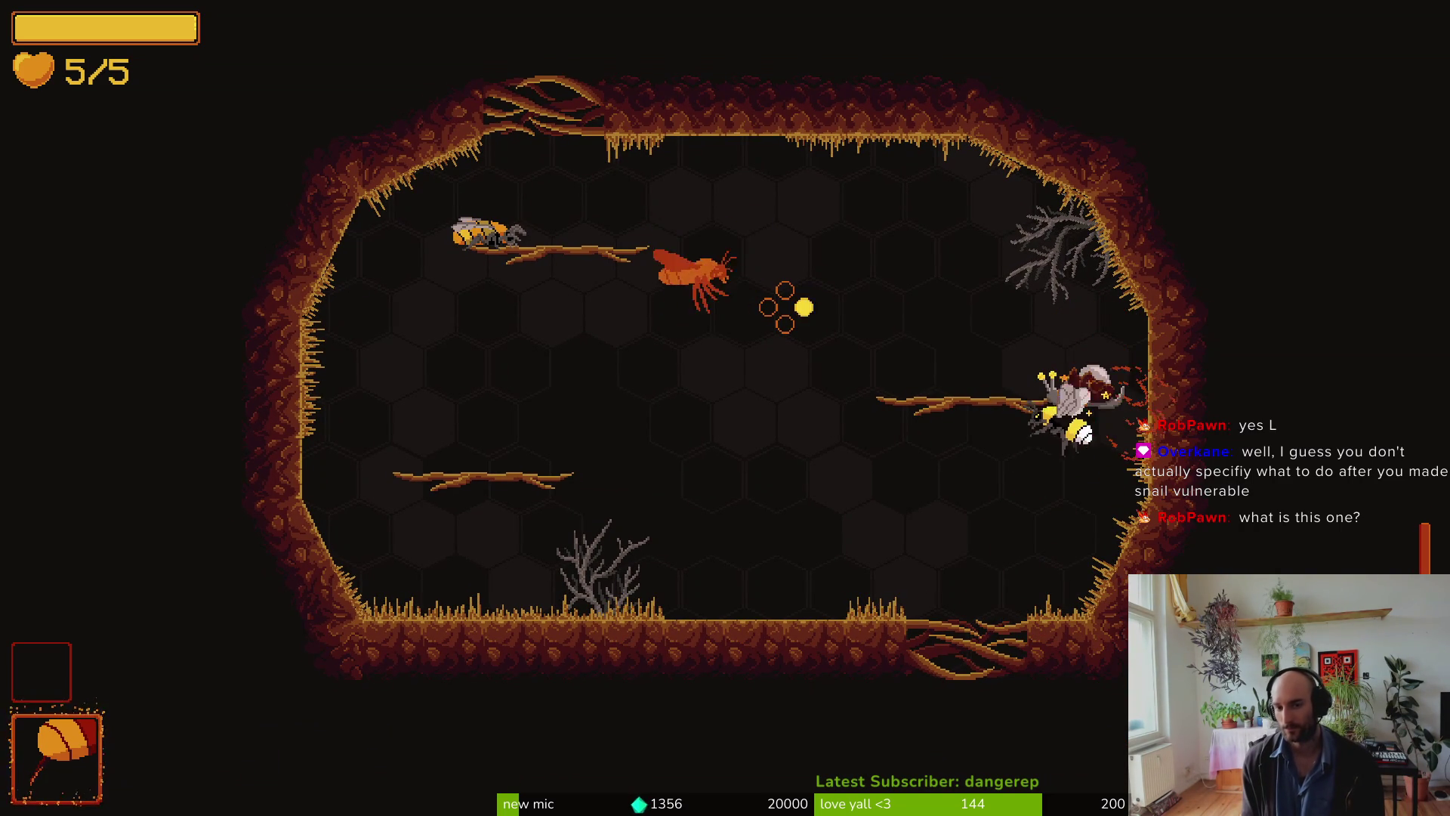
pyautogui.rightClick(785, 307)
pyautogui.rightClick(784, 307)
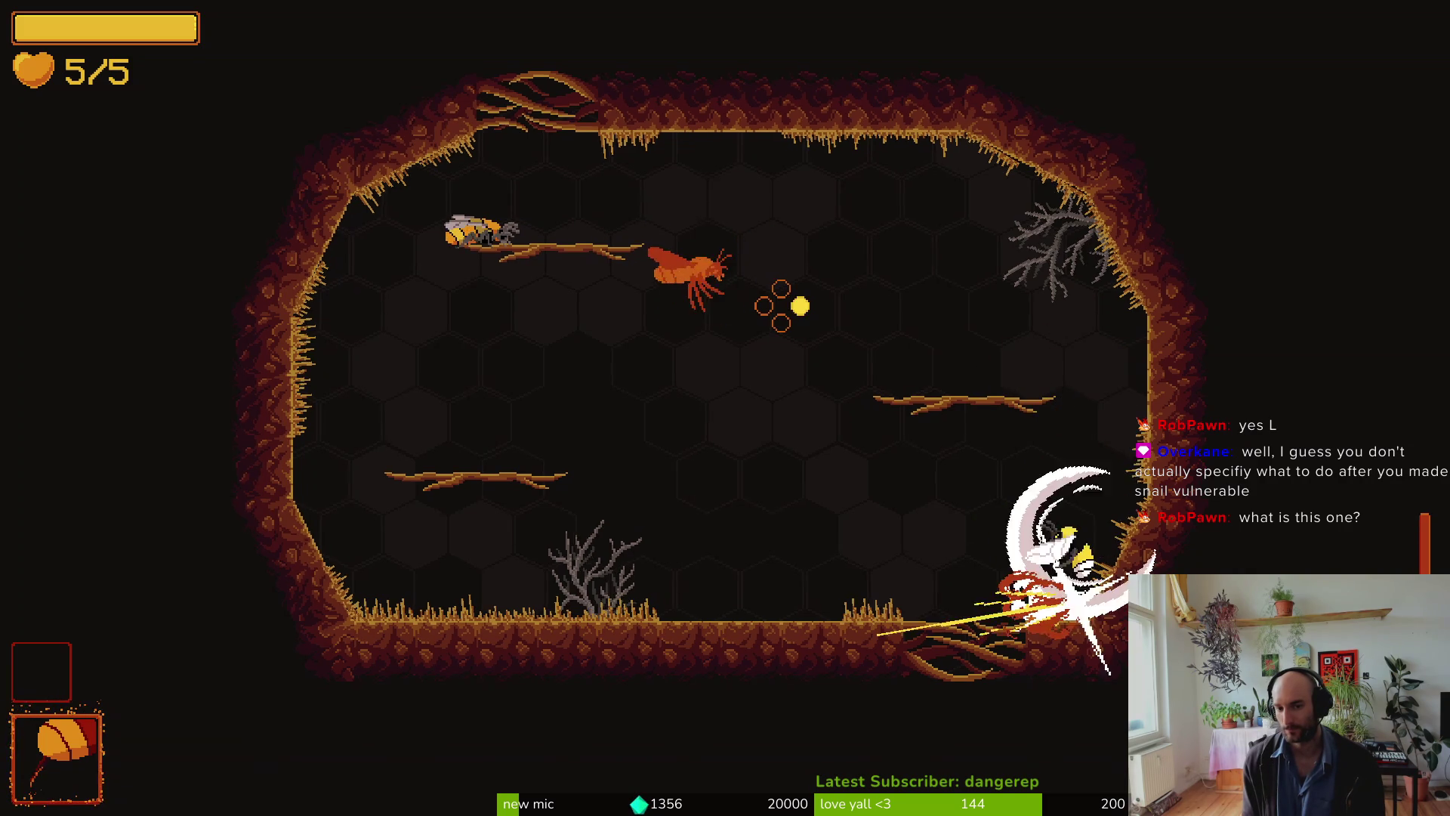
pyautogui.press('a')
pyautogui.press('space')
pyautogui.rightClick(785, 307)
pyautogui.rightClick(785, 307)
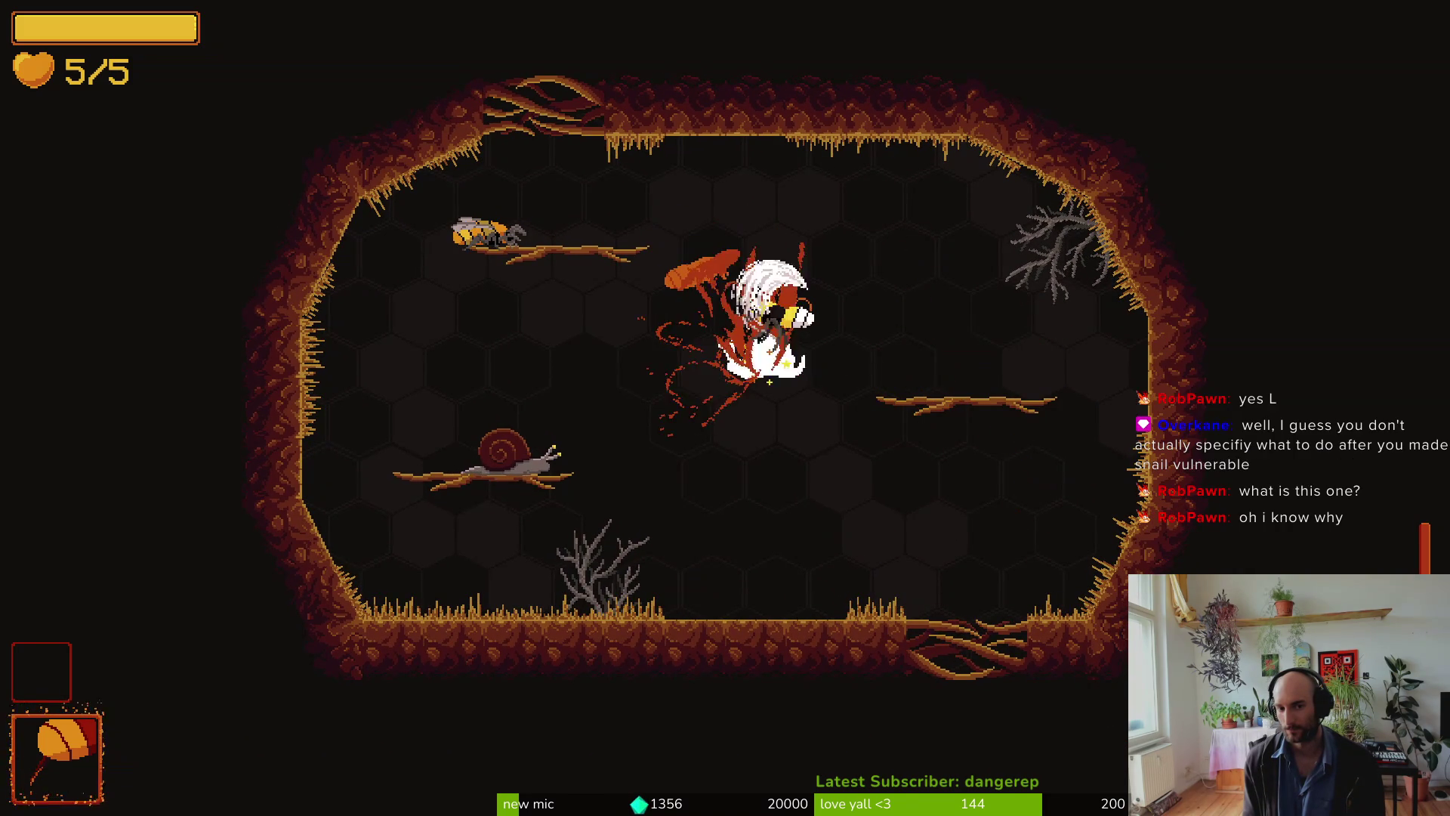
pyautogui.rightClick(785, 307)
# Step: Finish the tutorial dialogue to open the floor exit, fly the bee left, and pause
pyautogui.rightClick(784, 307)
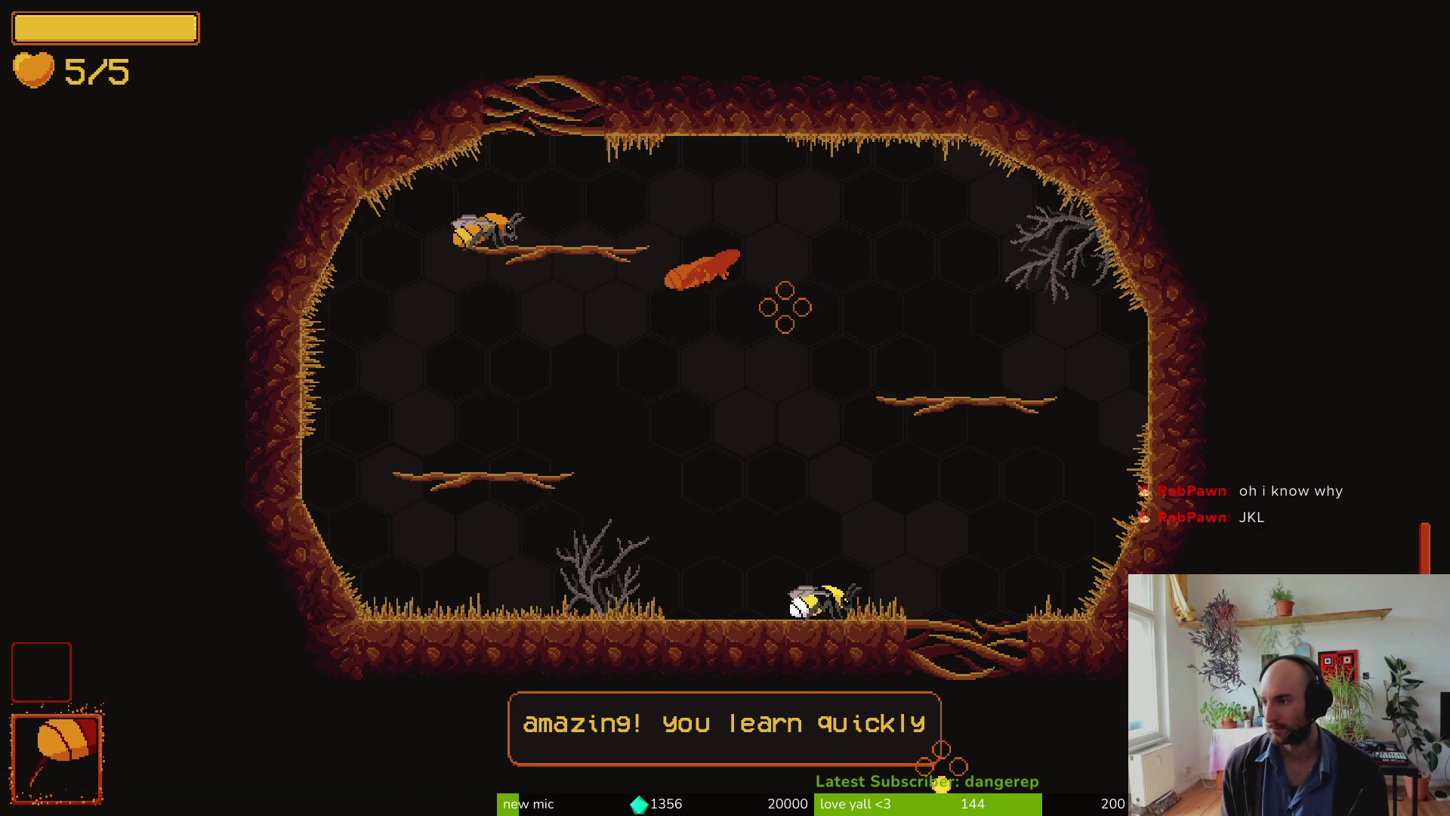
pyautogui.press('space')
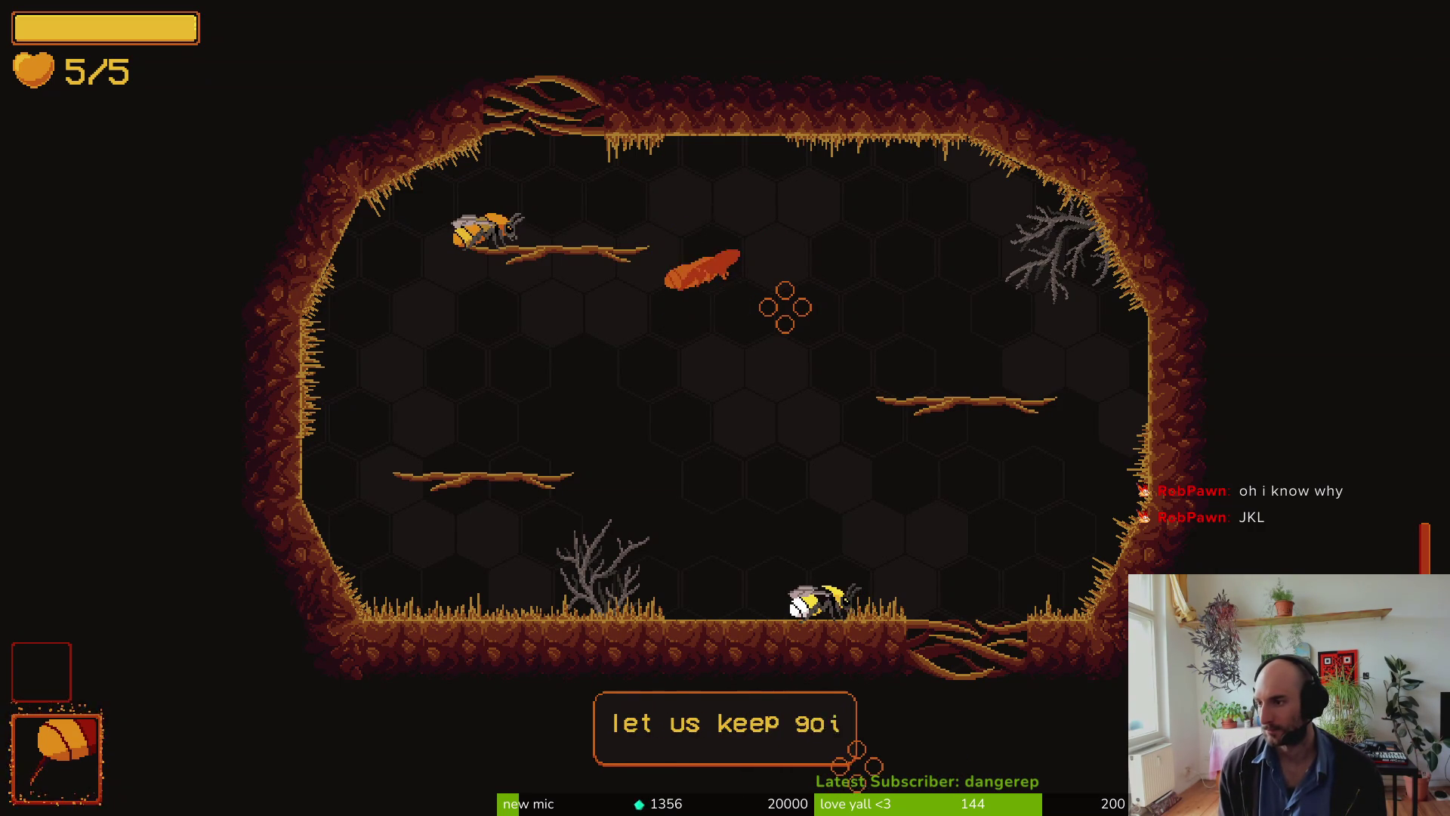
pyautogui.press('space')
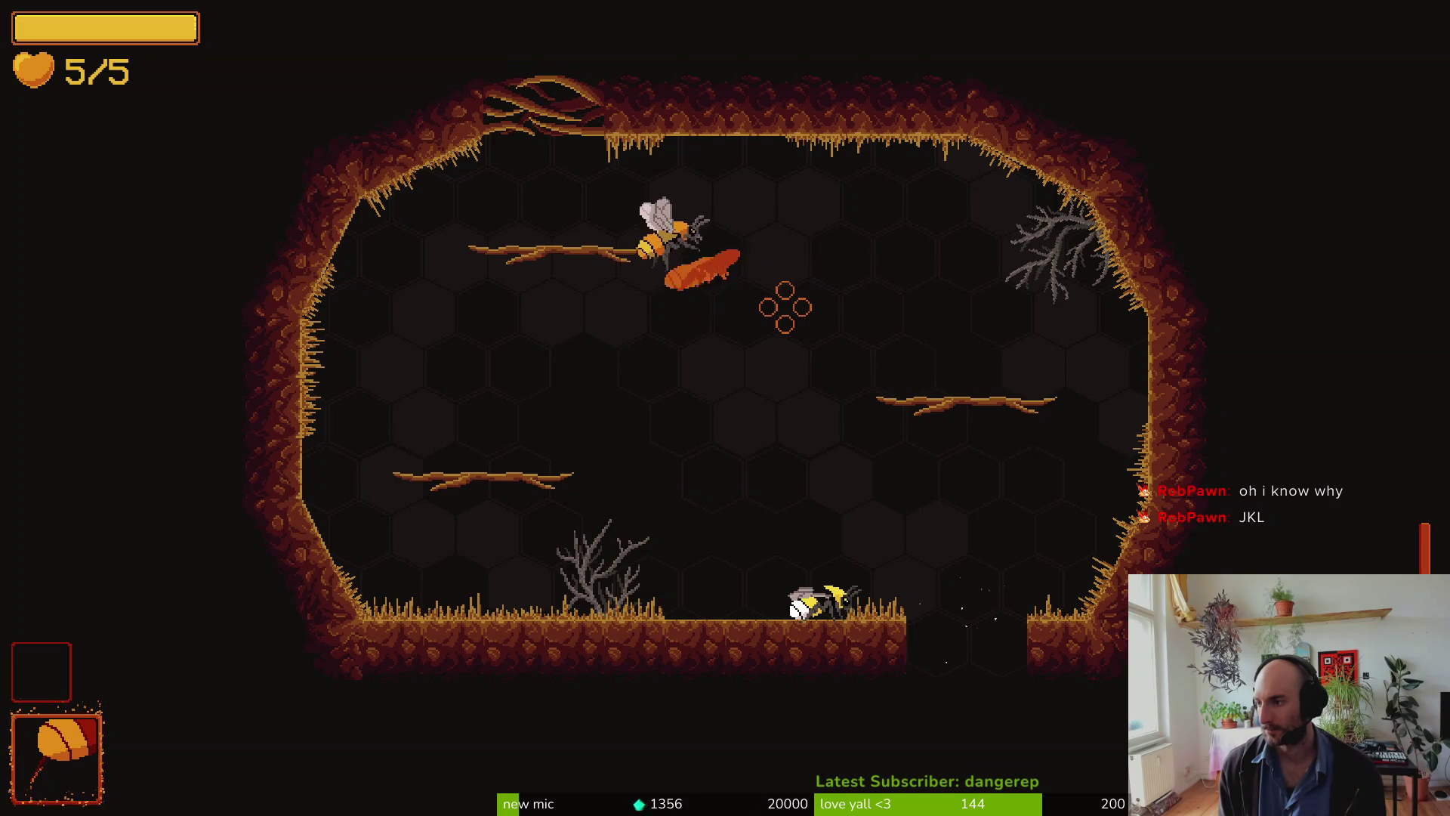
pyautogui.press('a')
pyautogui.press('space')
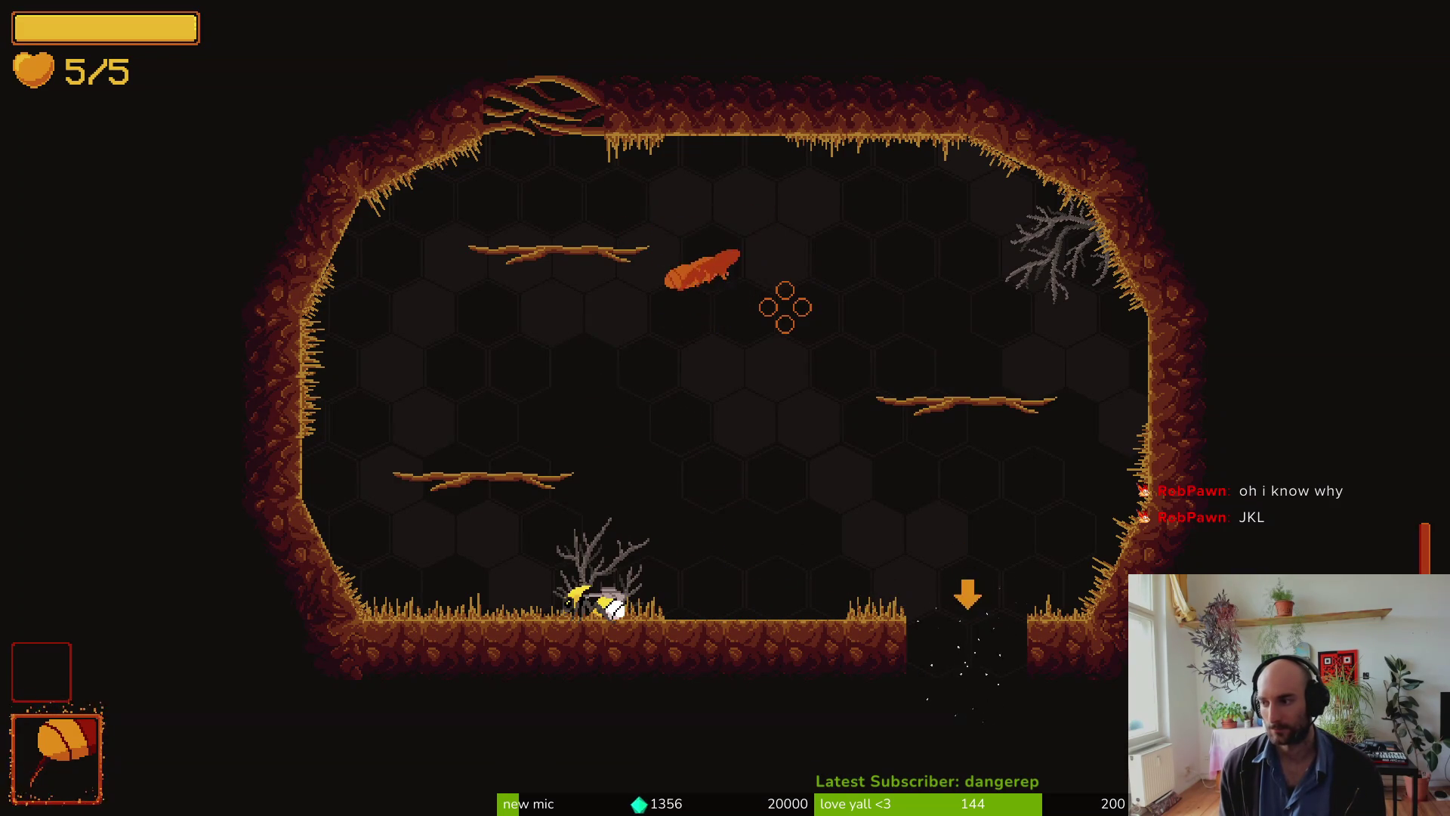
pyautogui.press('Escape')
# Step: Browse the pause menu and resume, then pause again and quit to the title screen
pyautogui.press('s')
pyautogui.press('s')
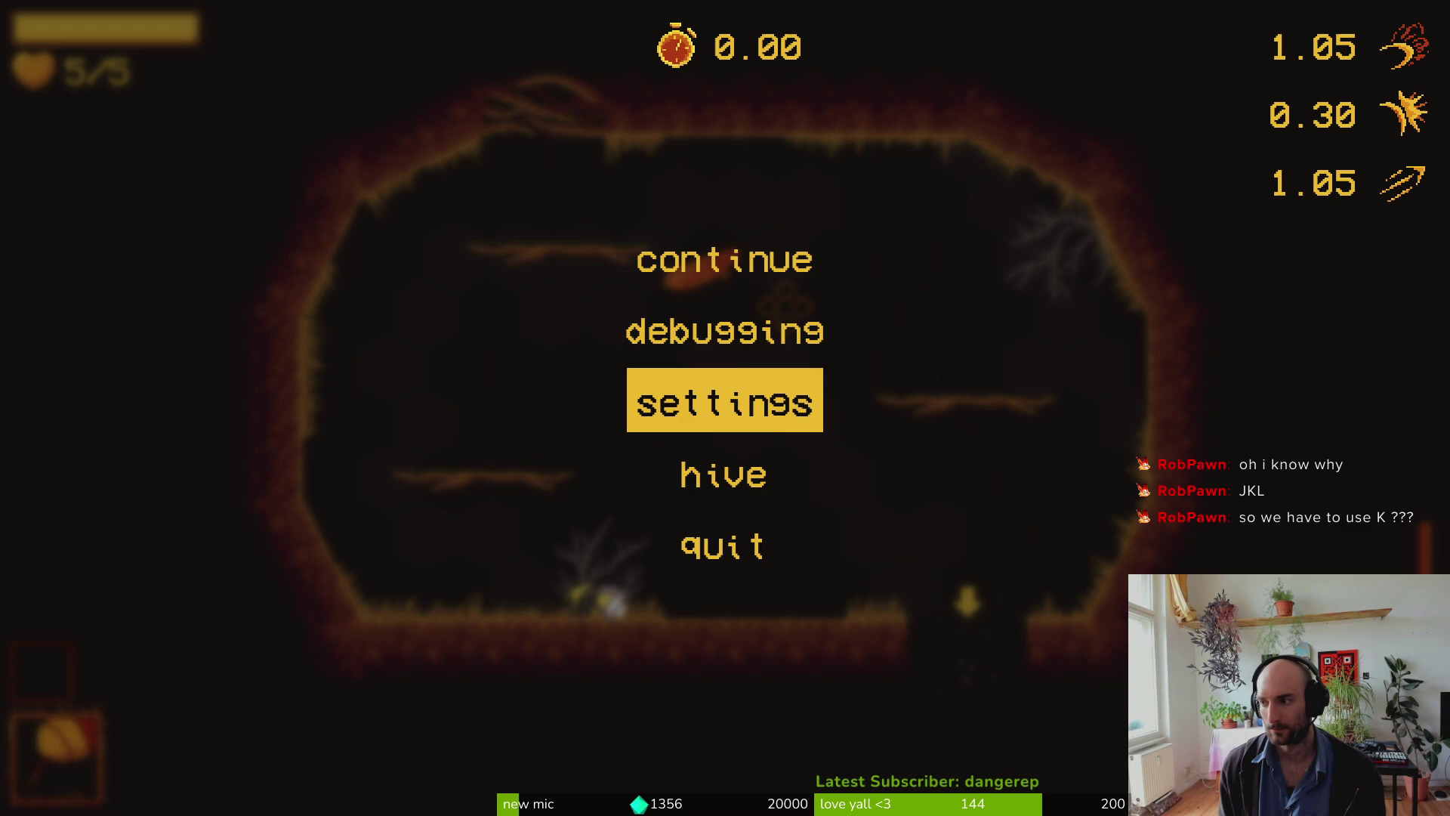
pyautogui.press('w')
pyautogui.press('w')
pyautogui.press('Return')
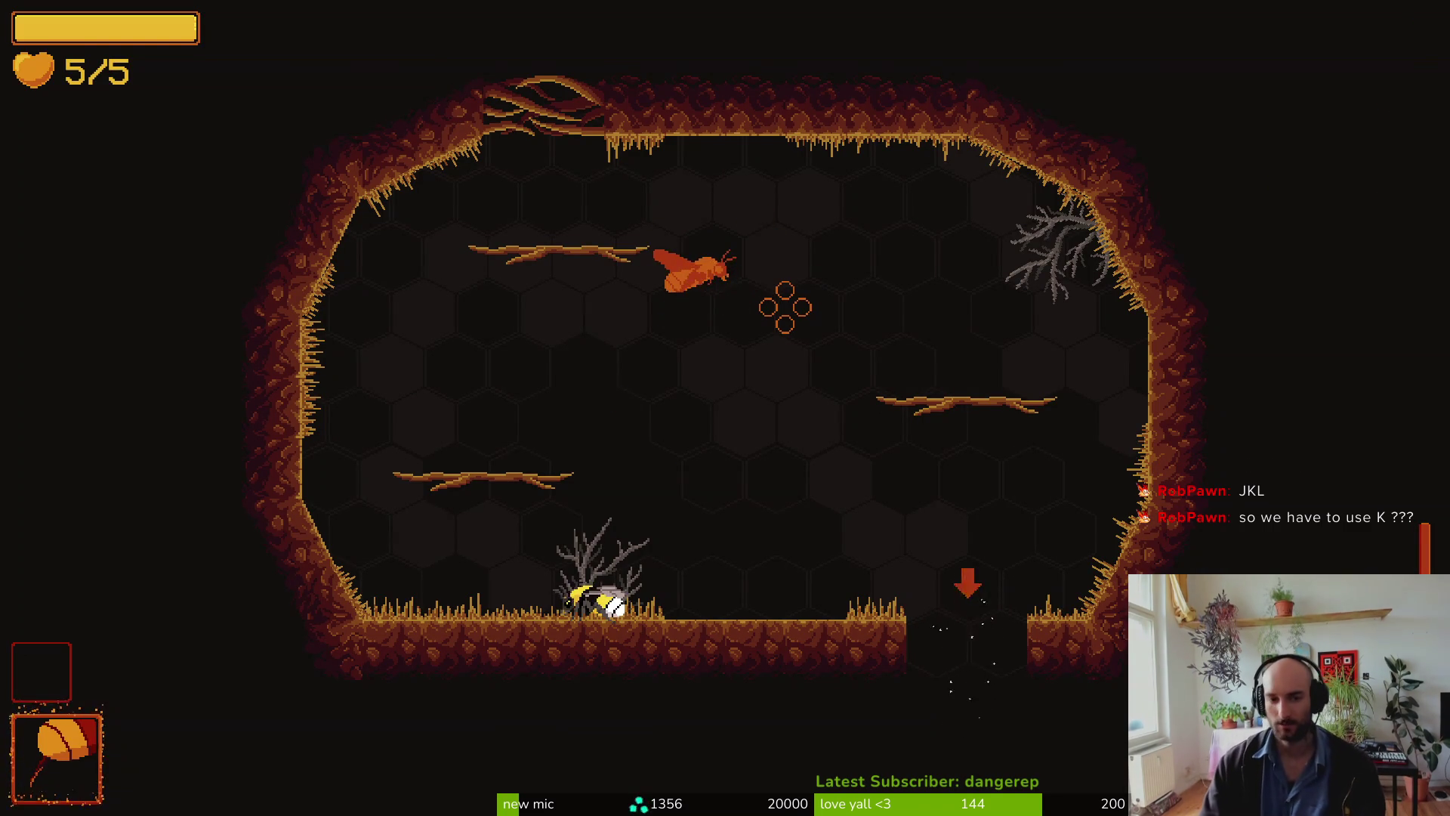
pyautogui.press('Escape')
pyautogui.press('Down')
pyautogui.press('Down')
pyautogui.press('Down')
pyautogui.press('Escape')
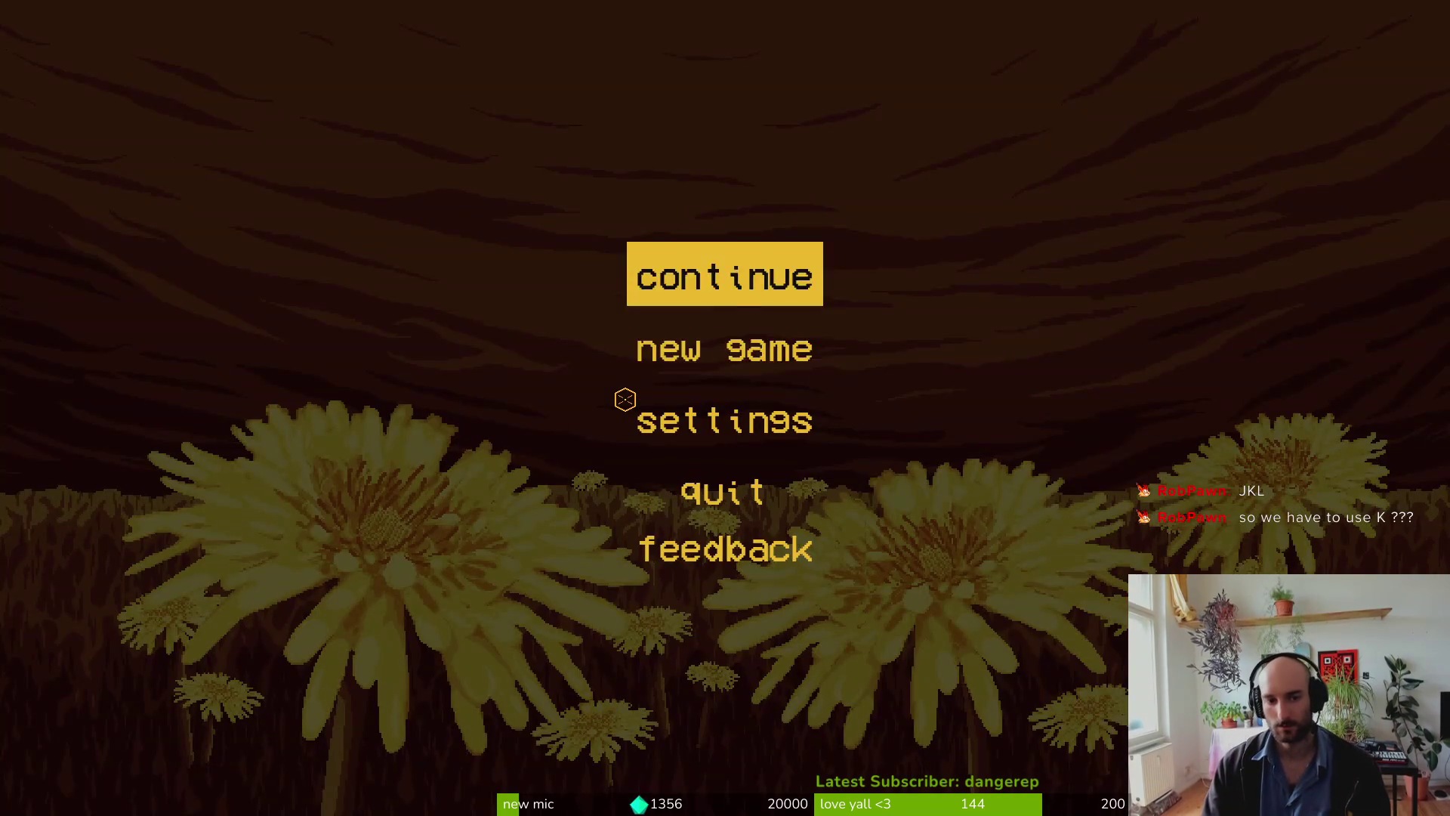
# Step: Continue the saved game and load a hive level from the debug level select
pyautogui.press('Return')
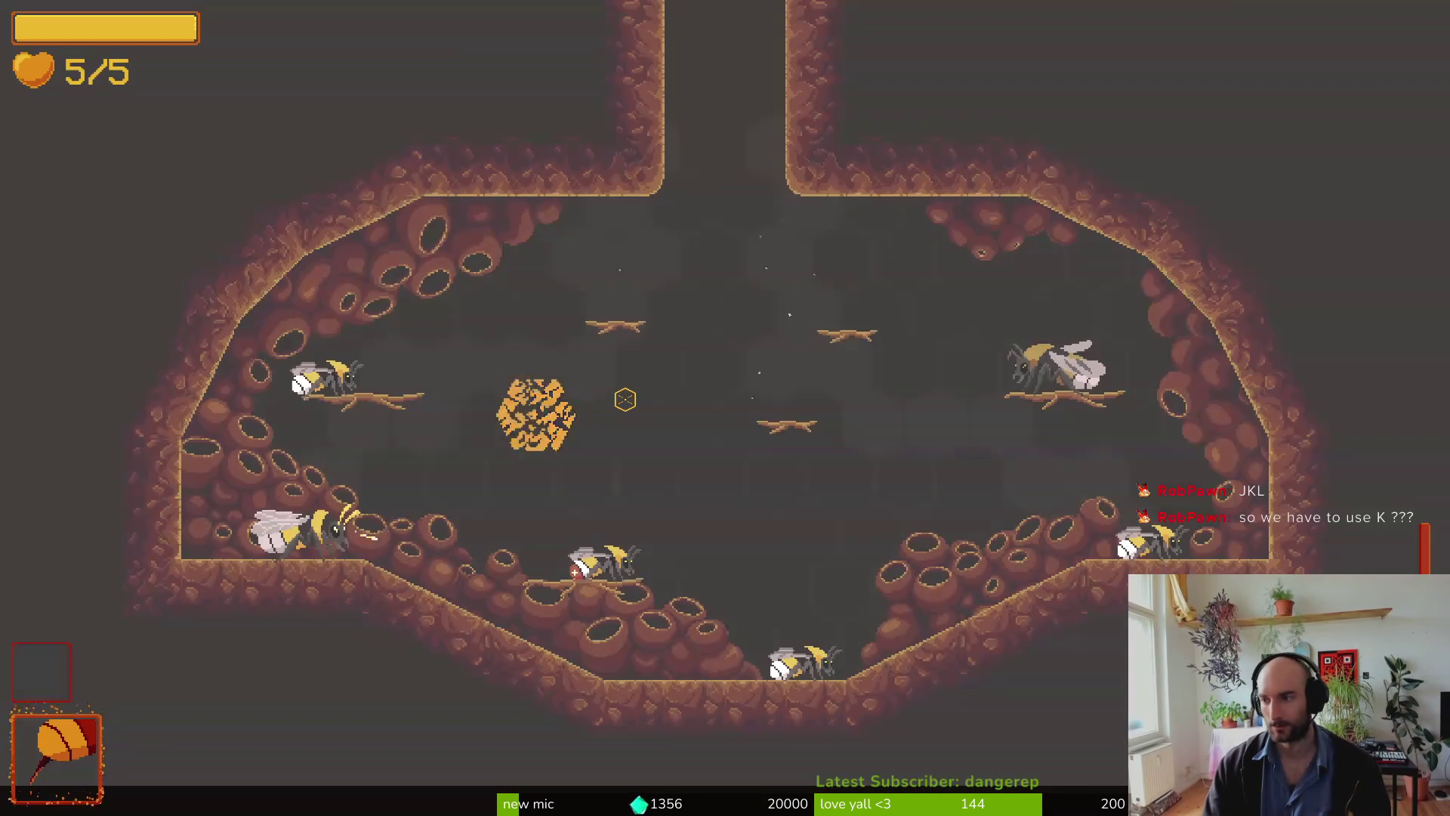
pyautogui.press('k')
pyautogui.press('Left')
pyautogui.press('Left')
pyautogui.press('Return')
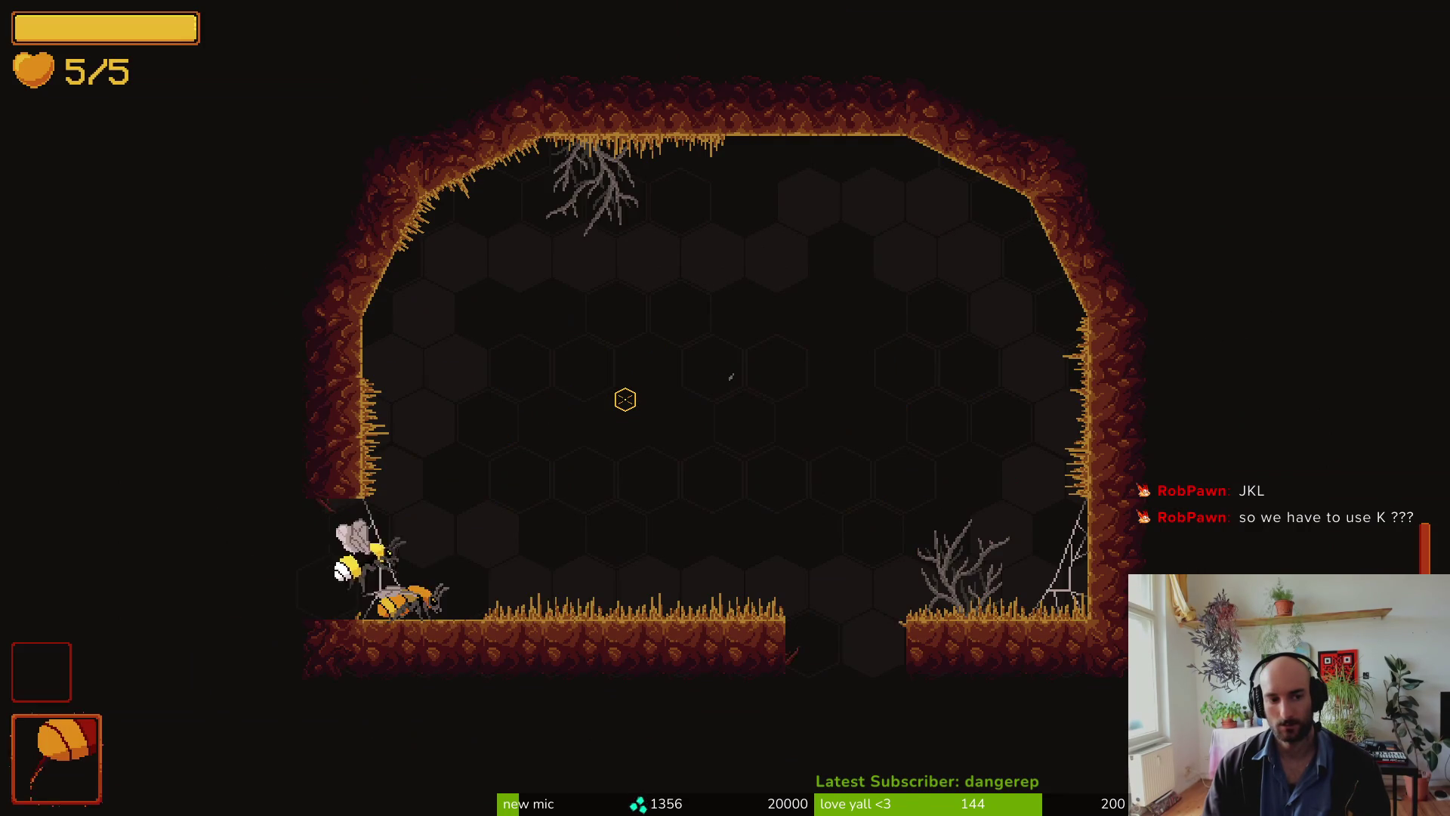
# Step: Advance the friend bee's plea and fight the enemies threatening it
pyautogui.press('space')
pyautogui.press('space')
pyautogui.press('l')
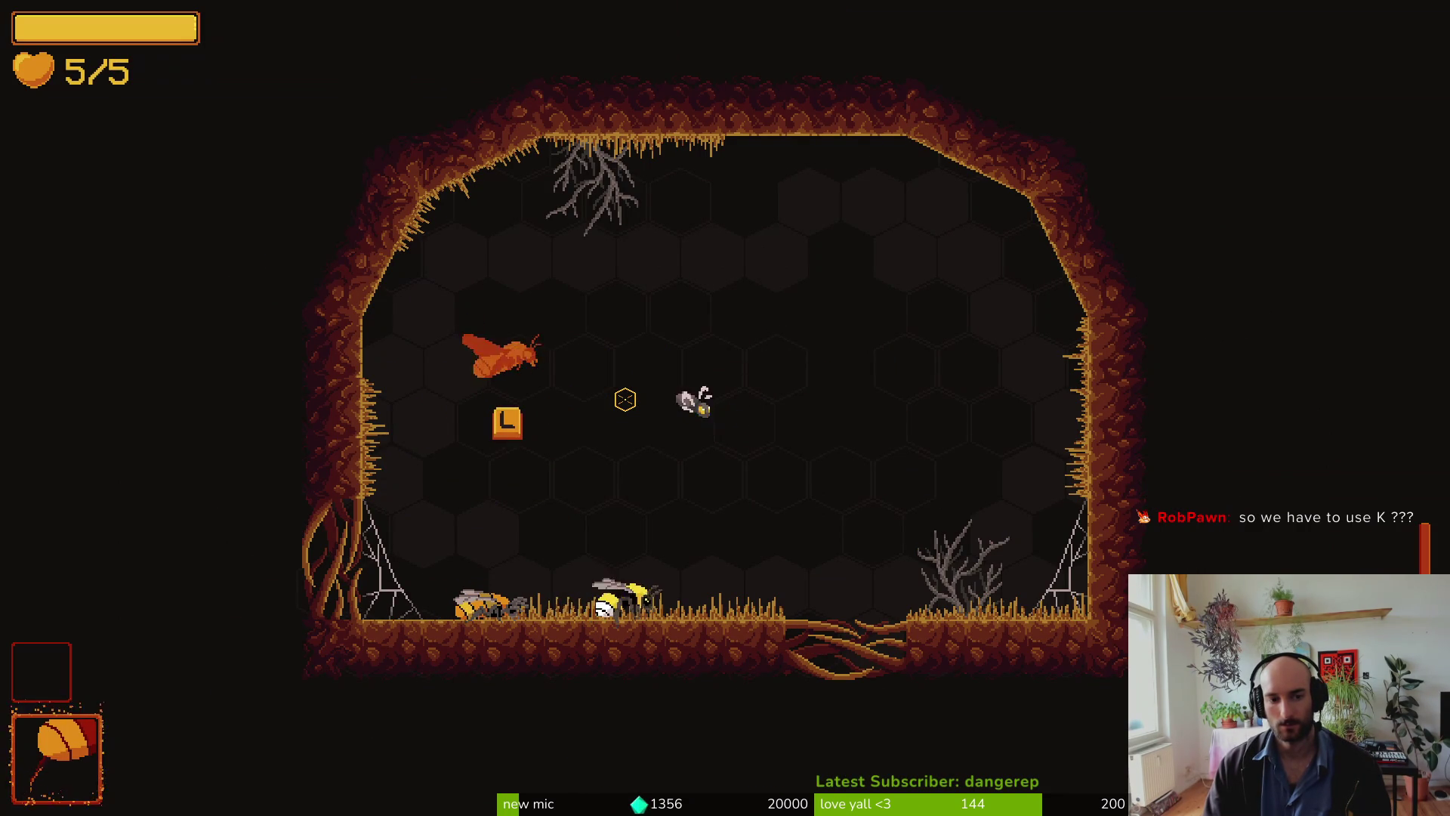
pyautogui.press('l')
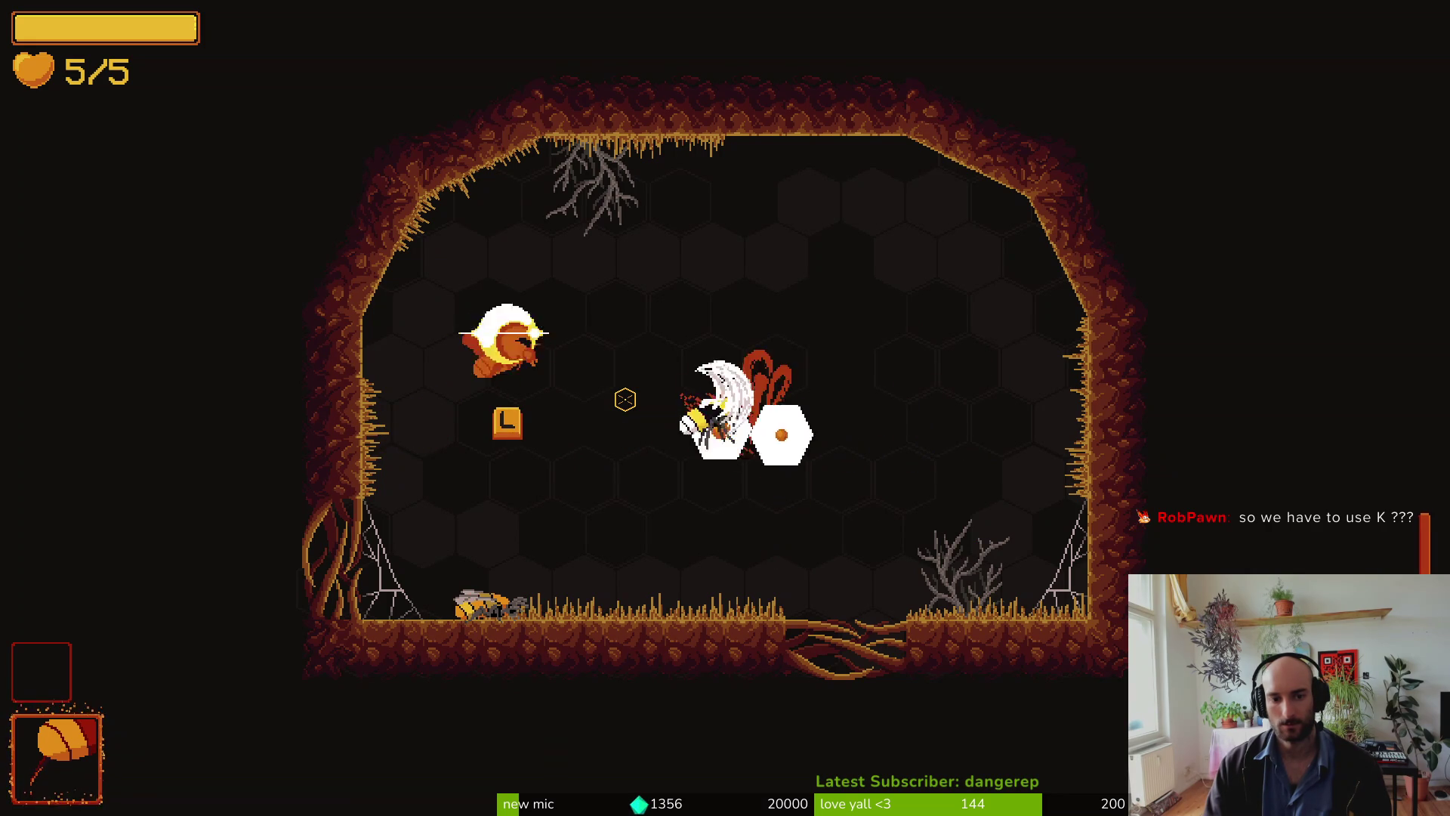
pyautogui.press('space')
pyautogui.press('space')
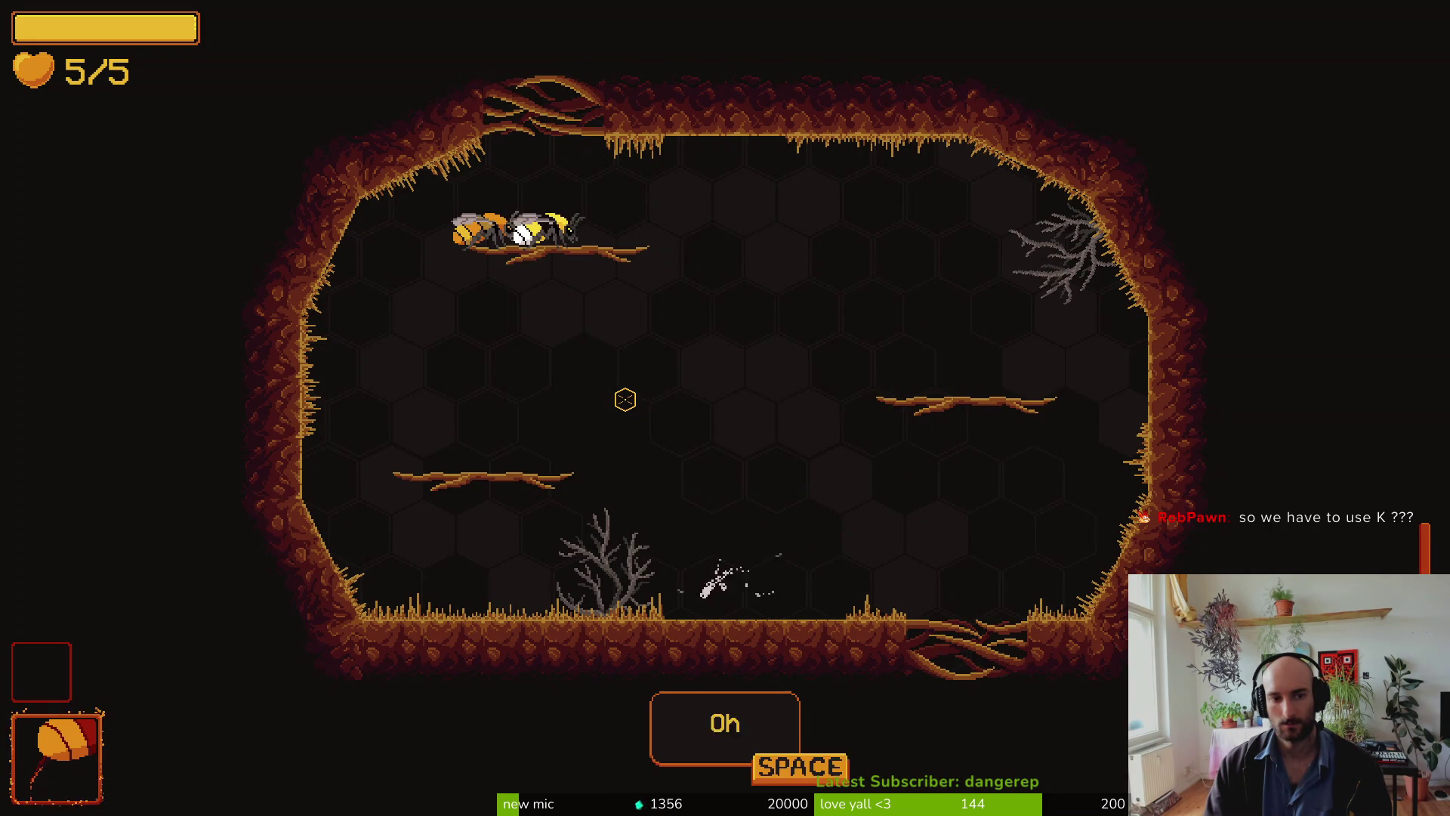
# Step: Dismiss the armored-enemies dialogue and stun hint, then stun the orange larva repeatedly
pyautogui.press('space')
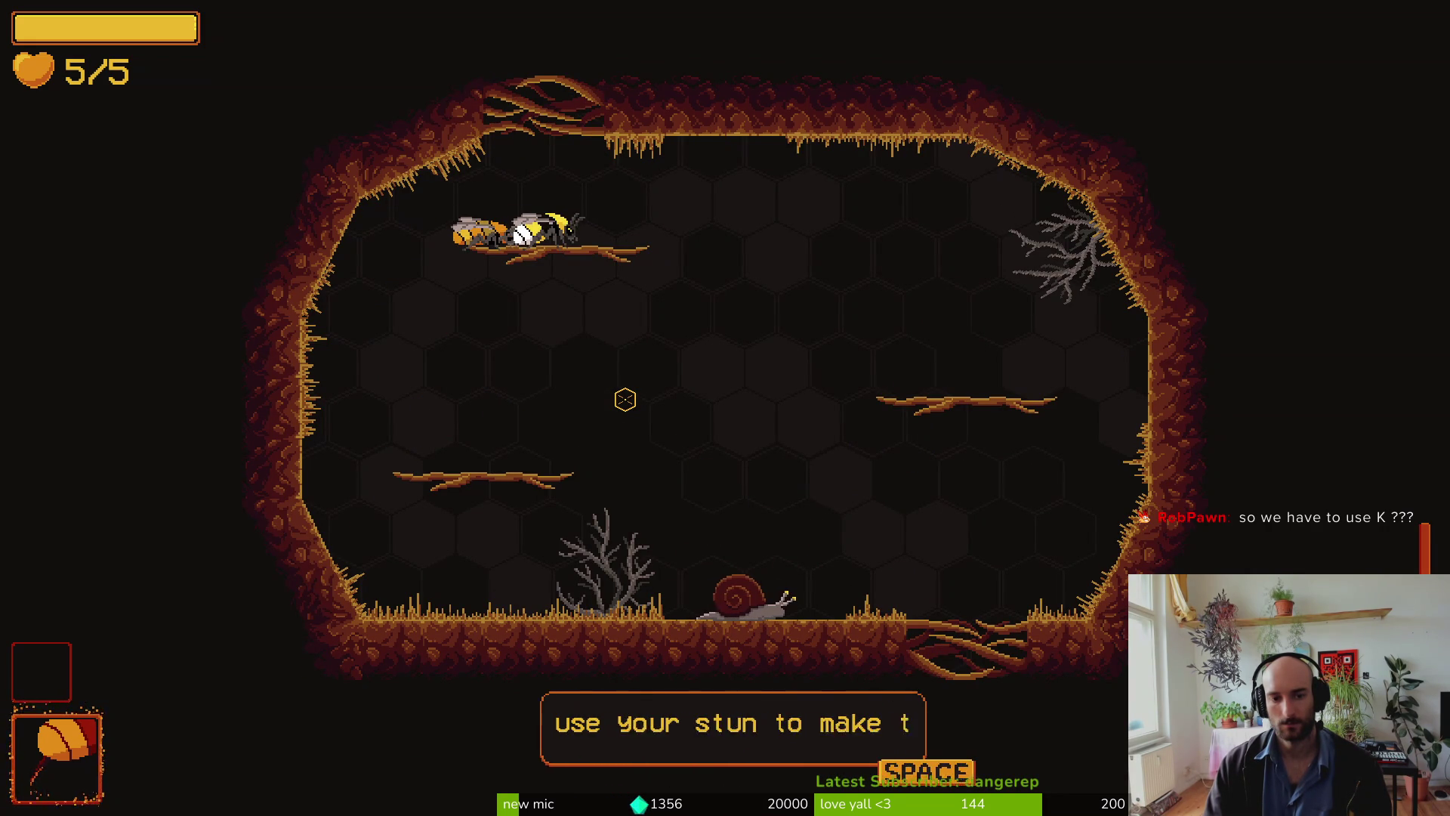
pyautogui.press('space')
pyautogui.press('d')
pyautogui.press('k')
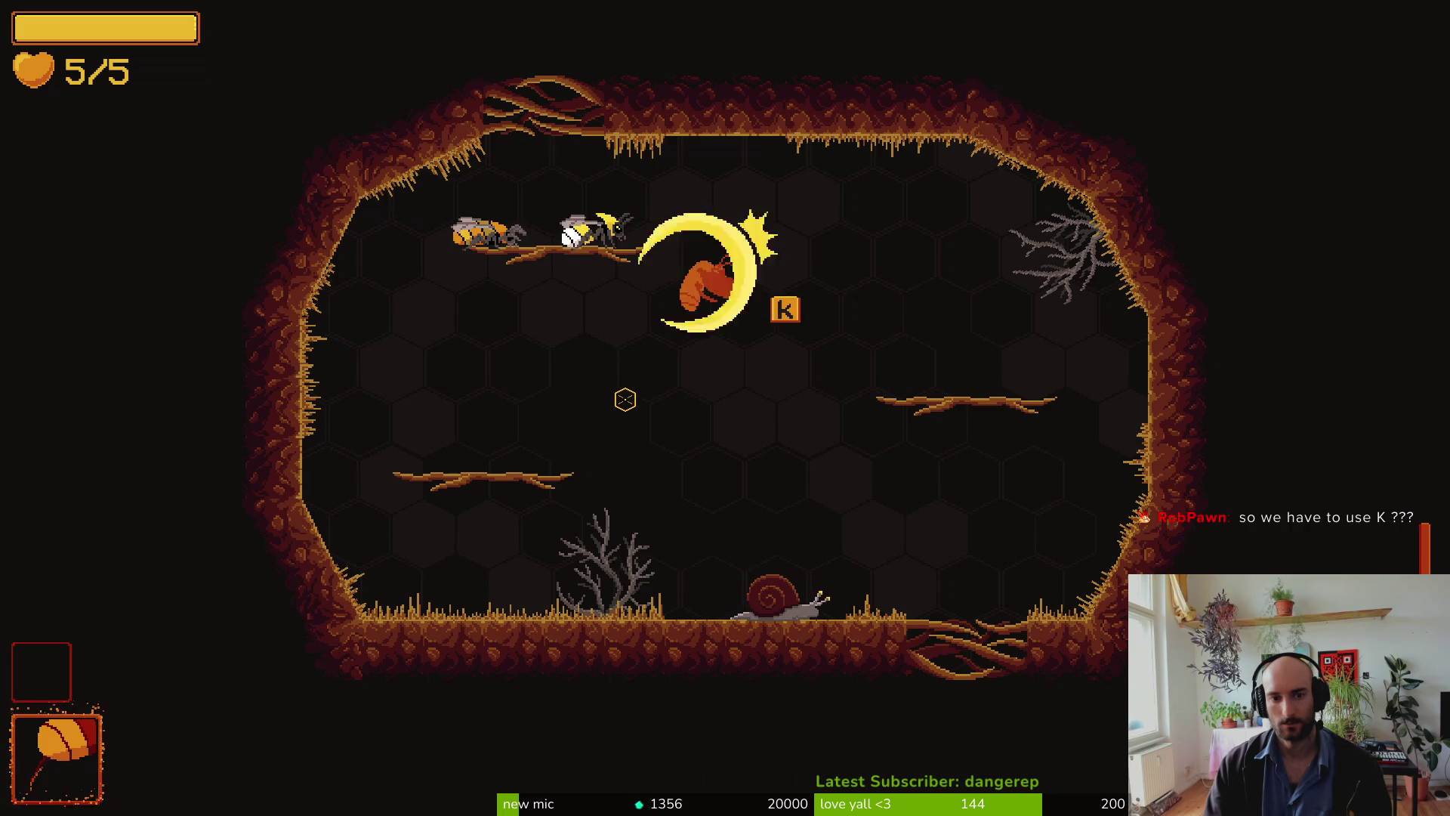
pyautogui.press('k')
pyautogui.press('k')
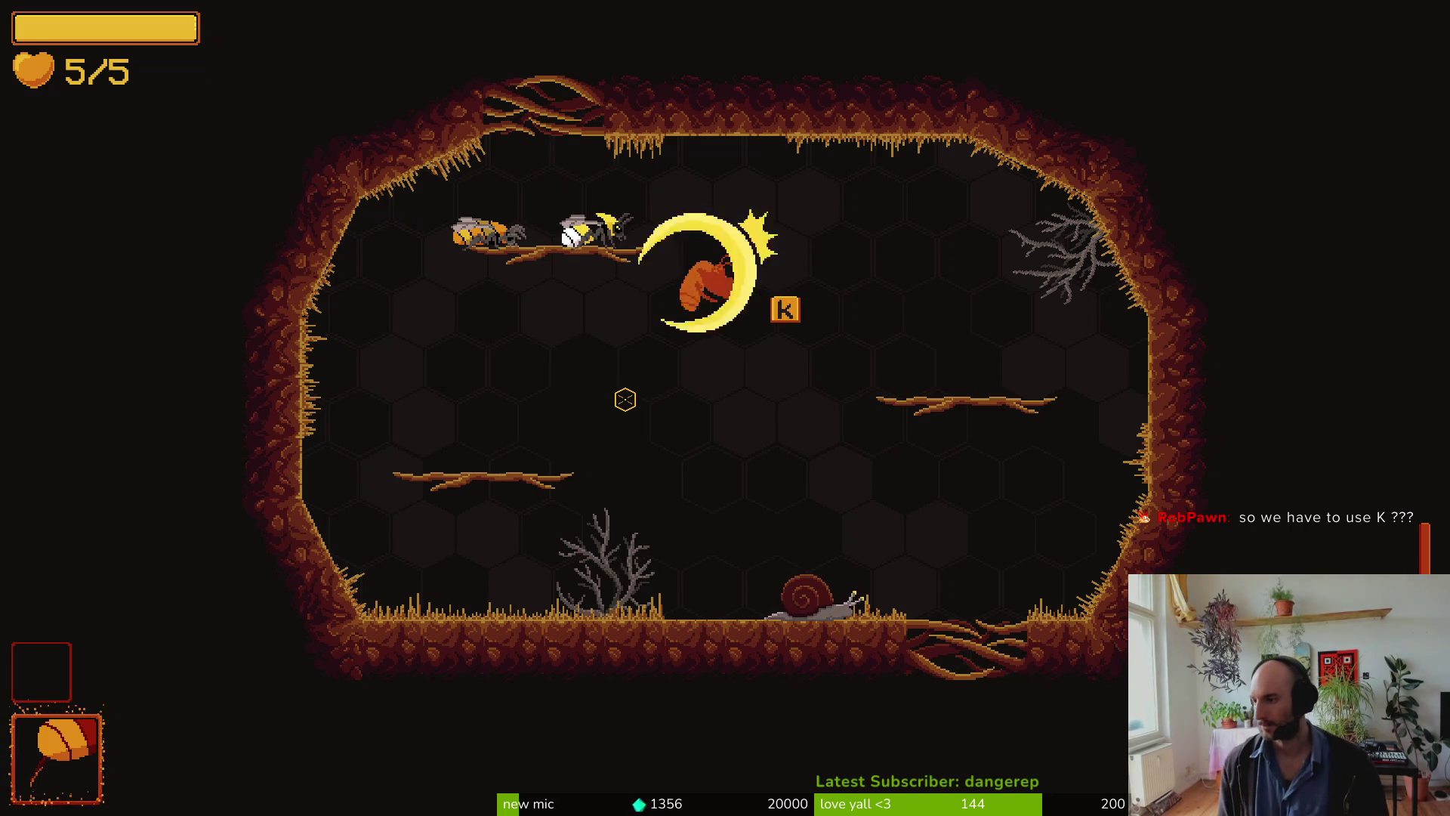
pyautogui.press('k')
pyautogui.press('k')
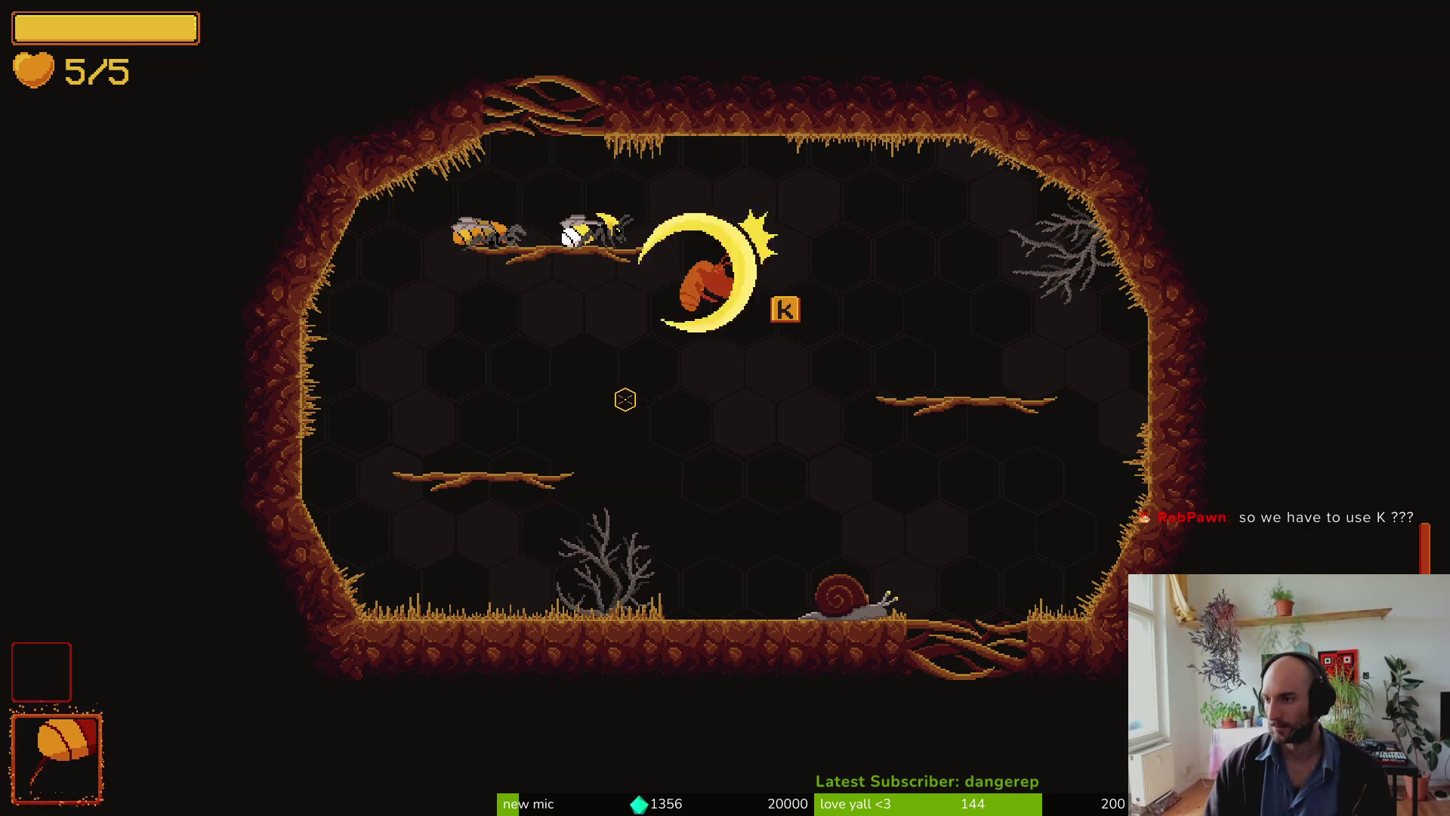
pyautogui.press('k')
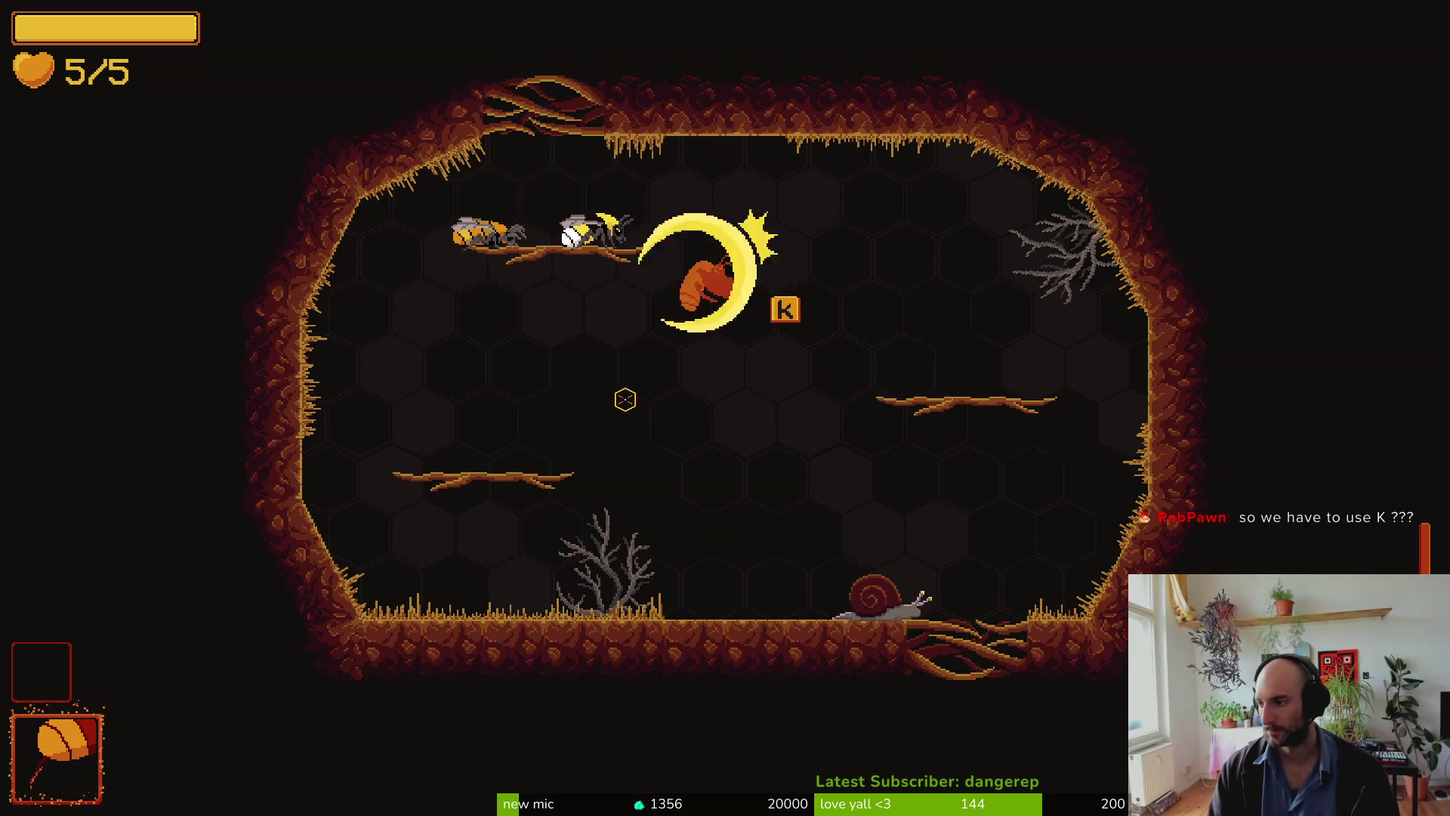
# Step: Attack the snails on the floor and the right branch, knocking one down
pyautogui.press('k')
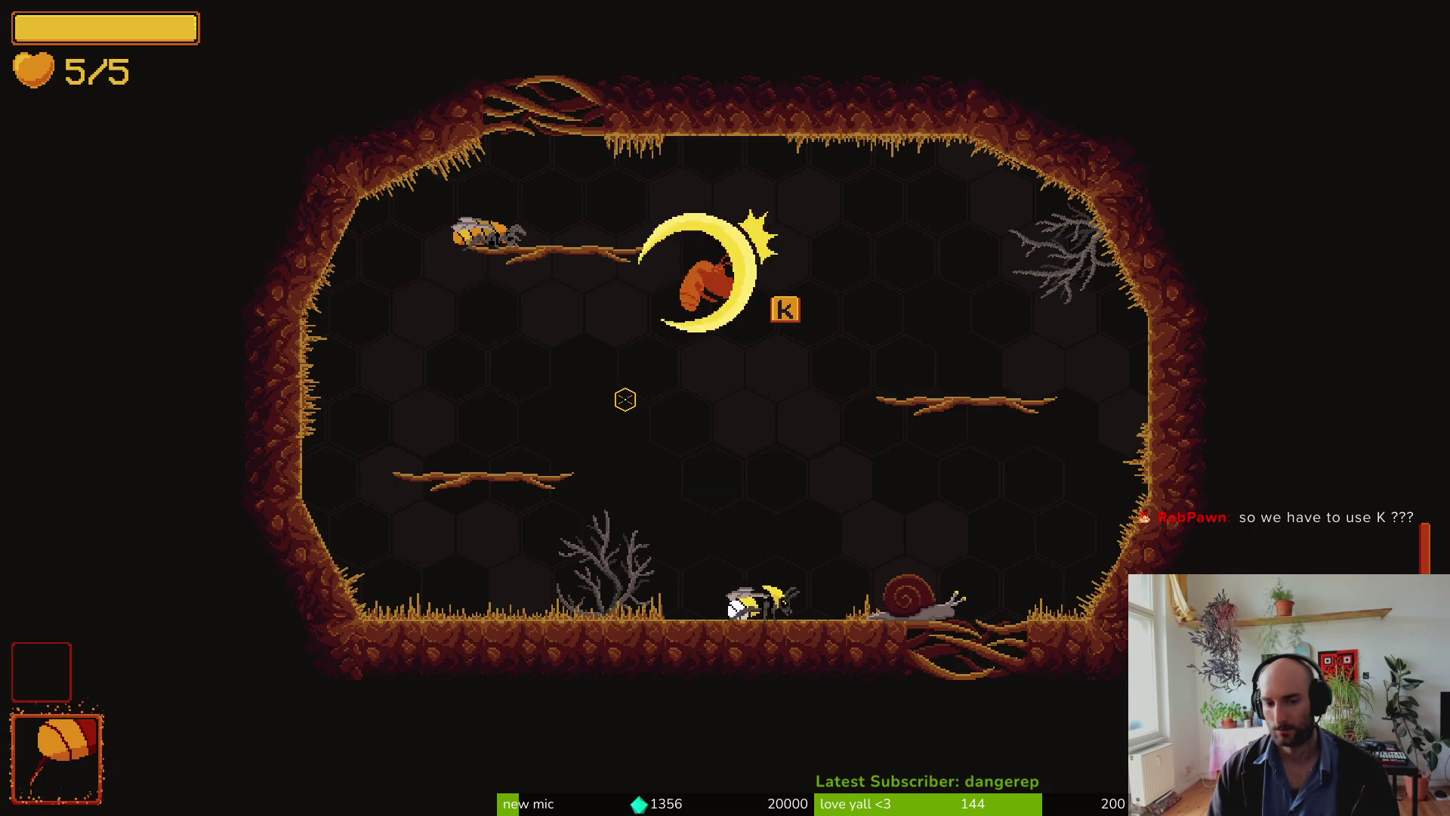
pyautogui.press('k')
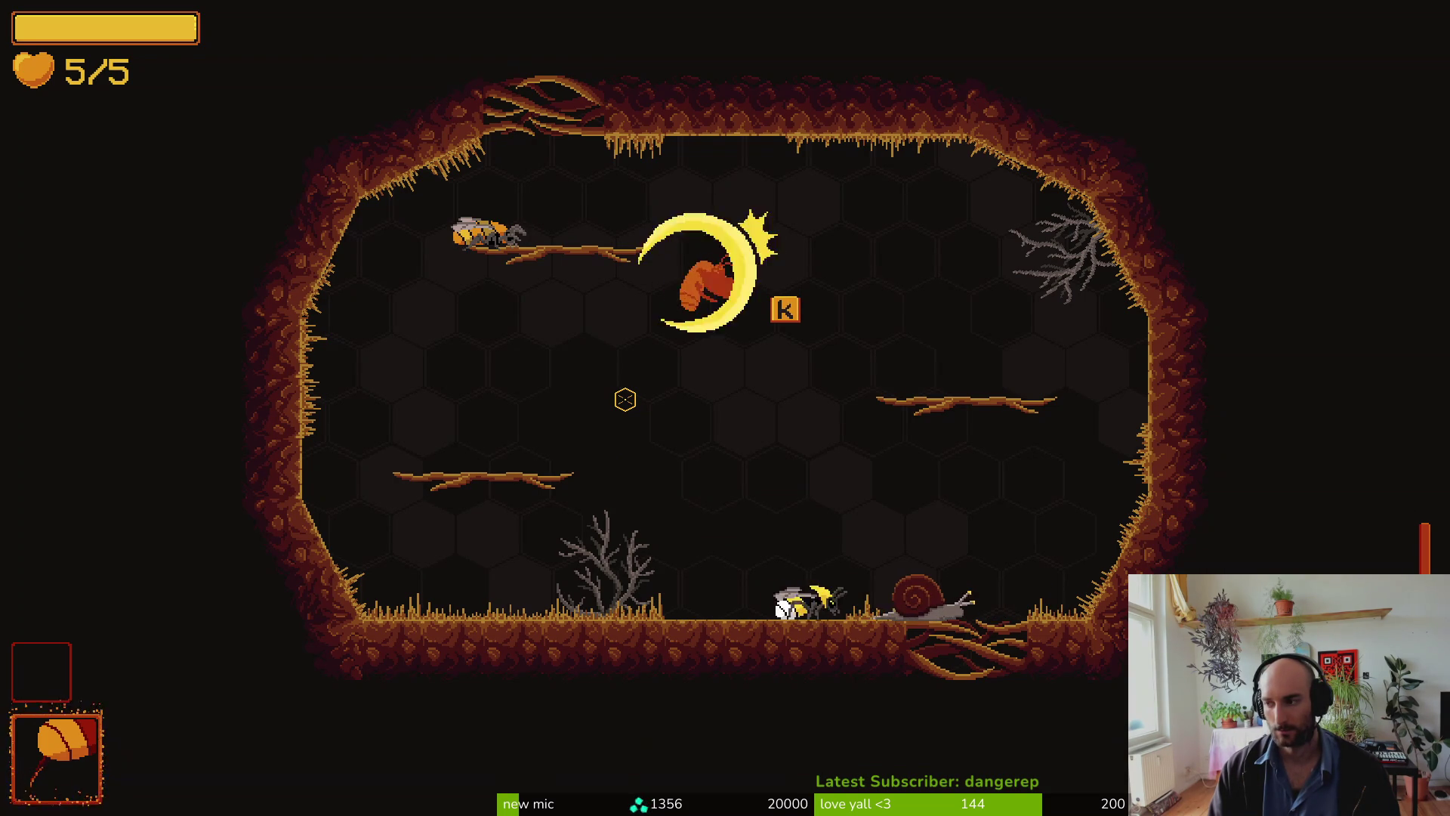
pyautogui.press('k')
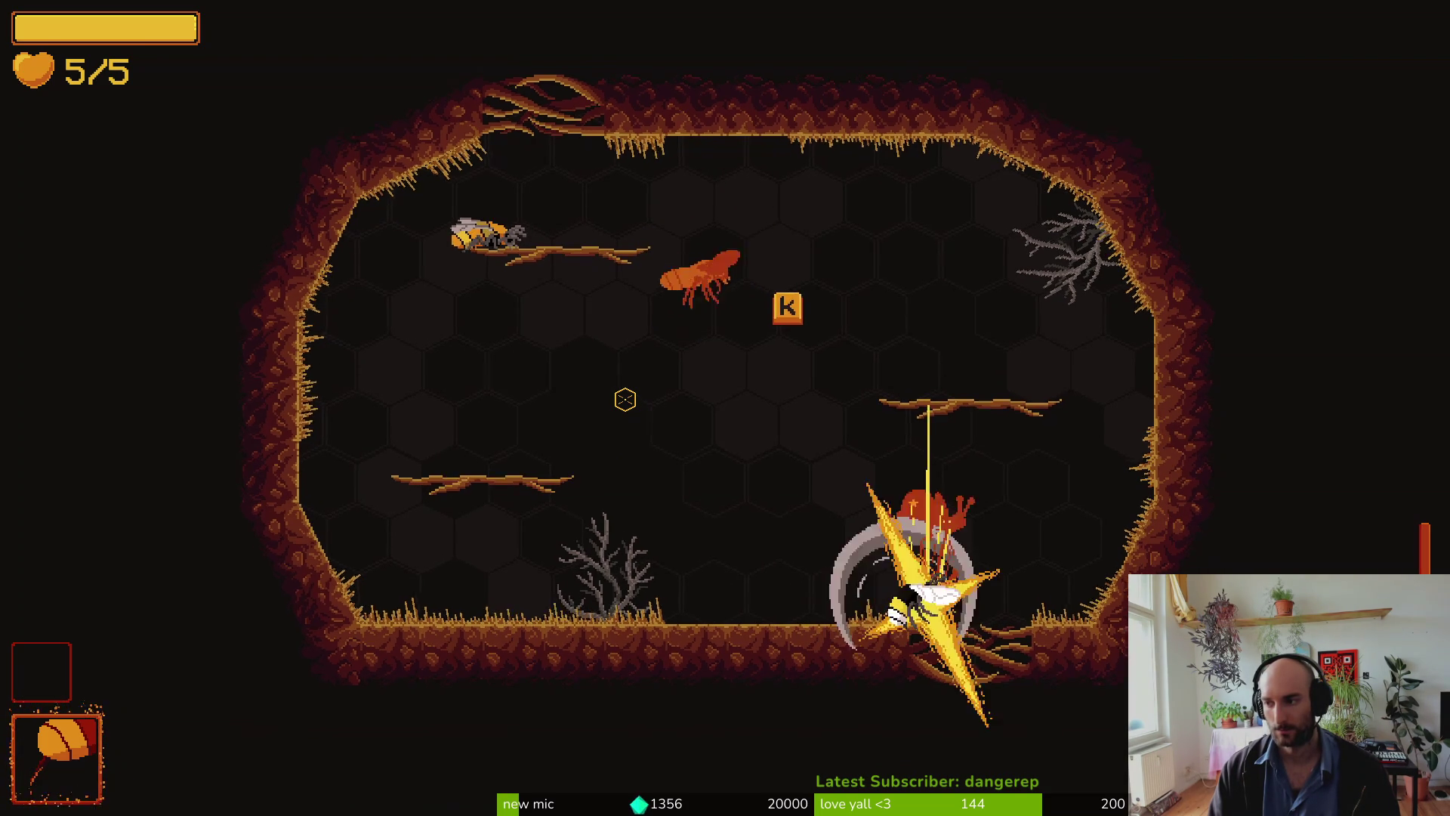
pyautogui.press('space')
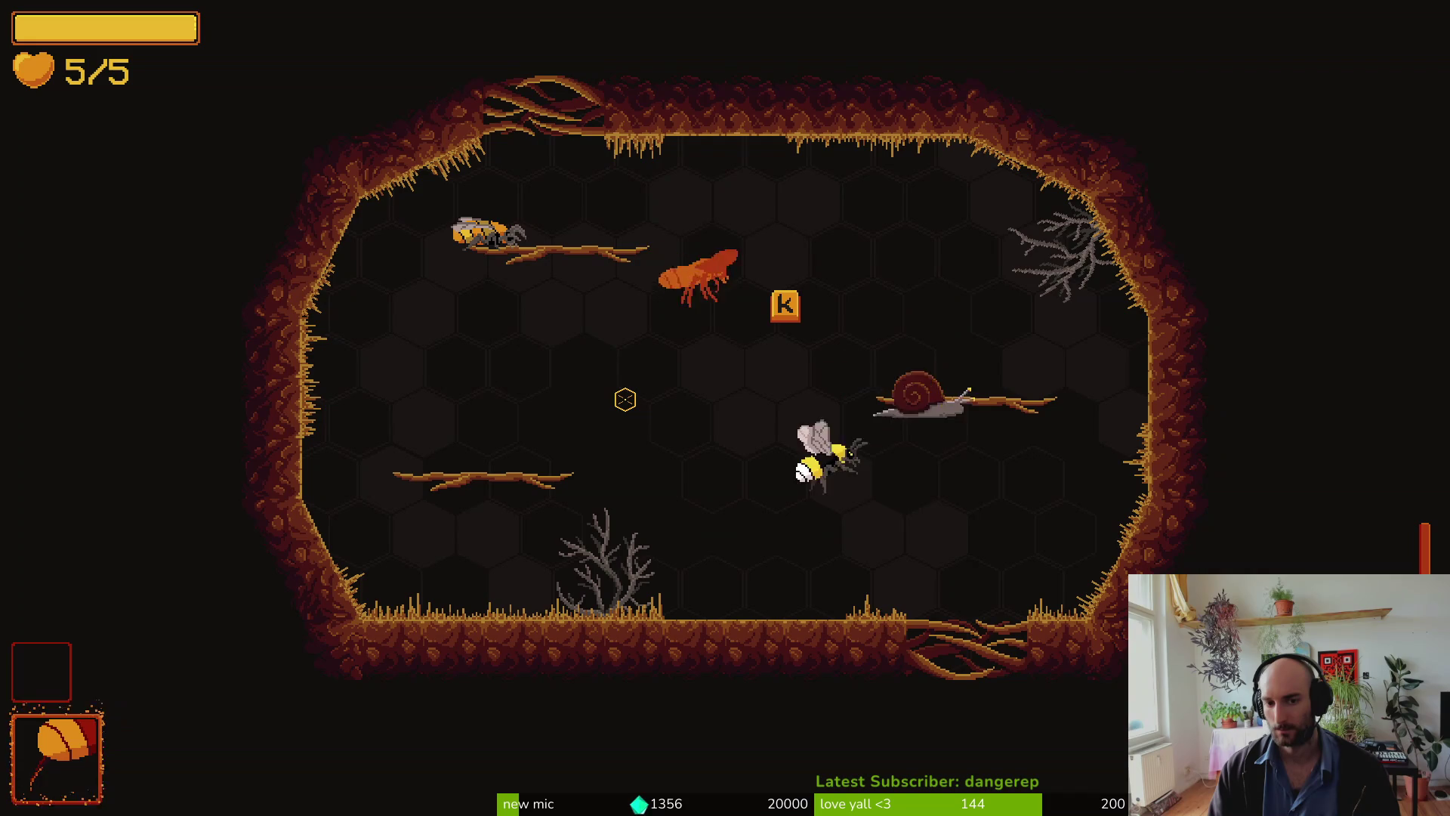
pyautogui.press('k')
pyautogui.press('k')
pyautogui.press('space')
pyautogui.press('k')
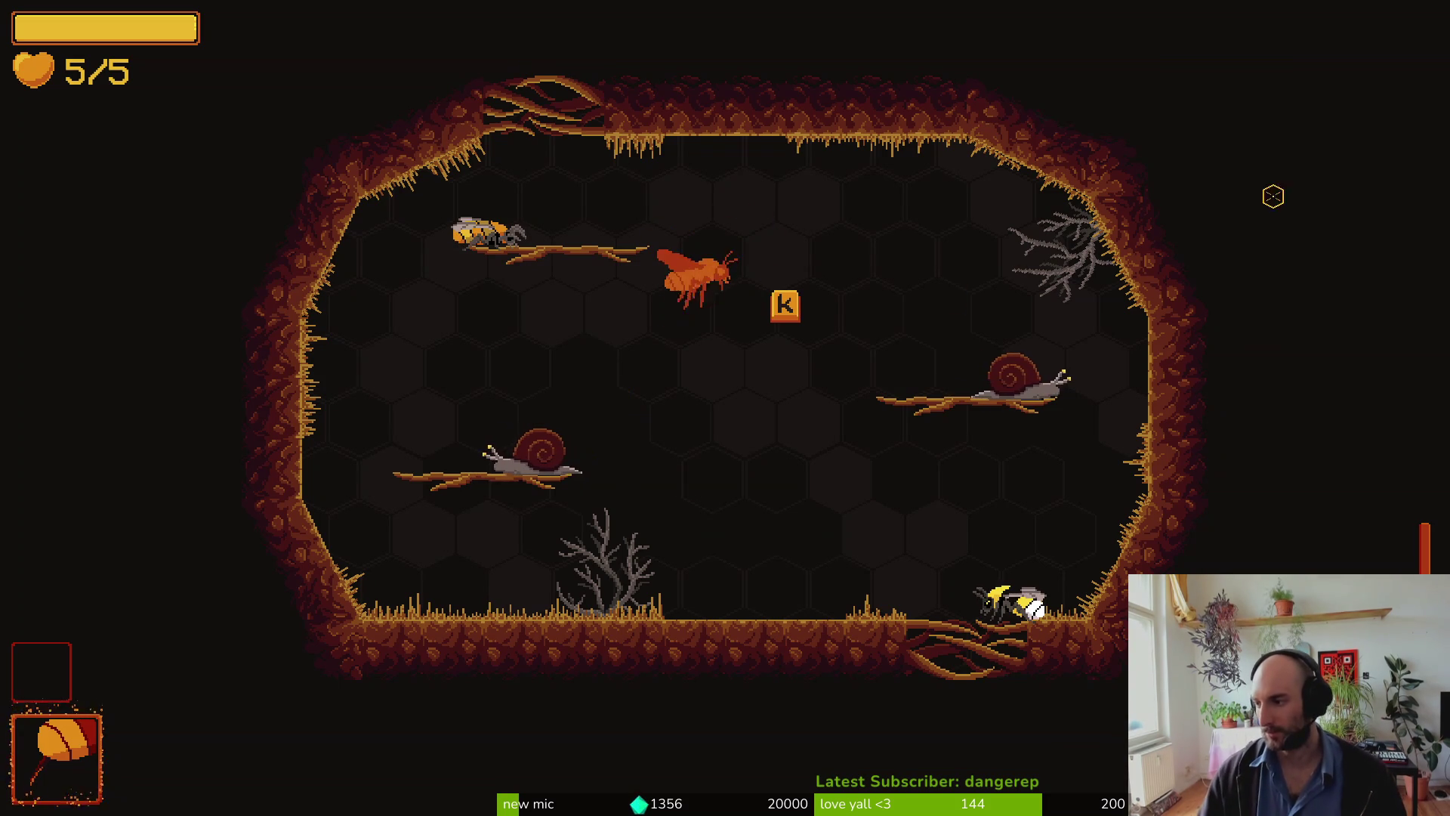
# Step: Pause and resume the game, then return to the Godot editor
pyautogui.press('Escape')
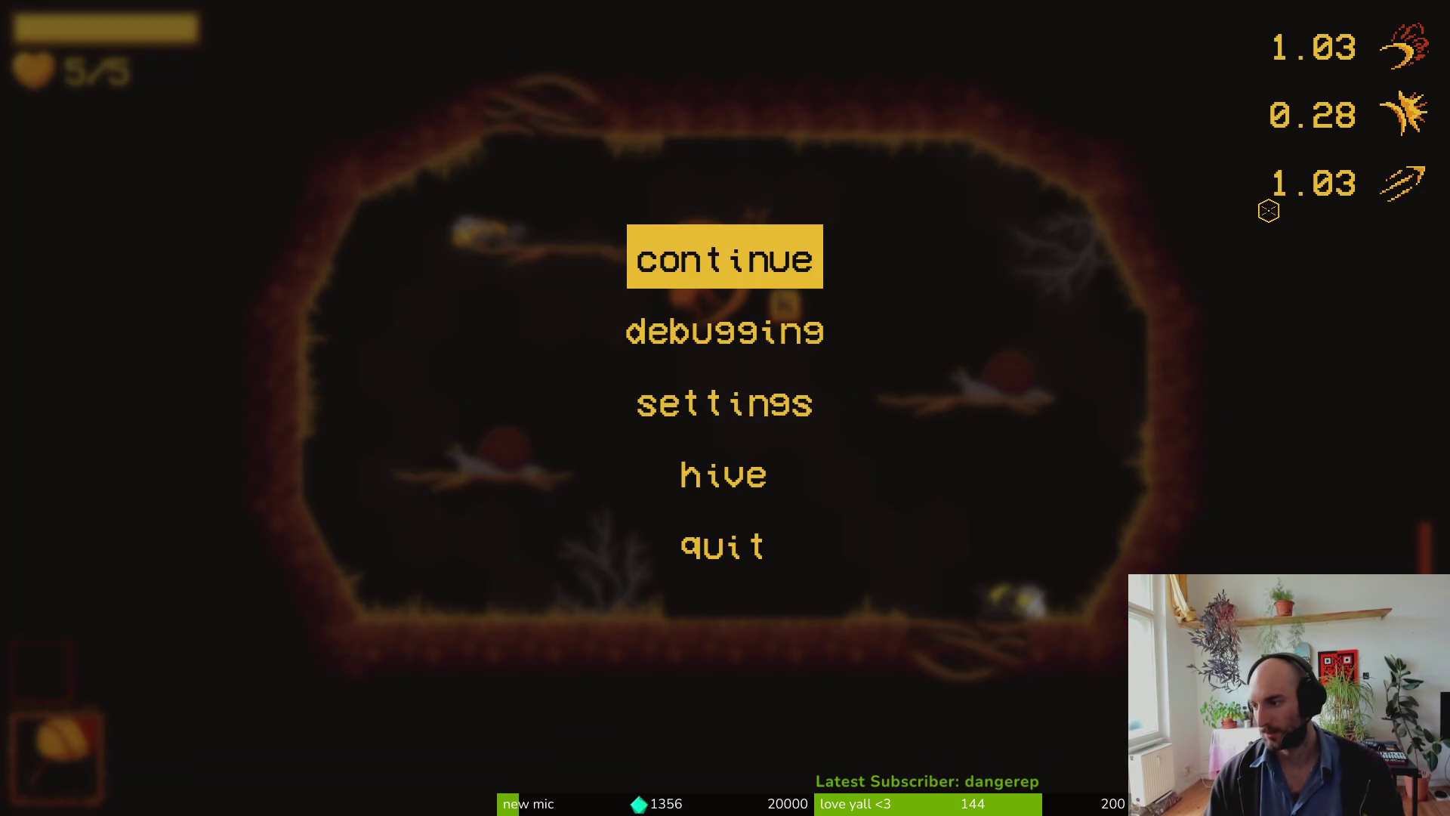
pyautogui.press('Escape')
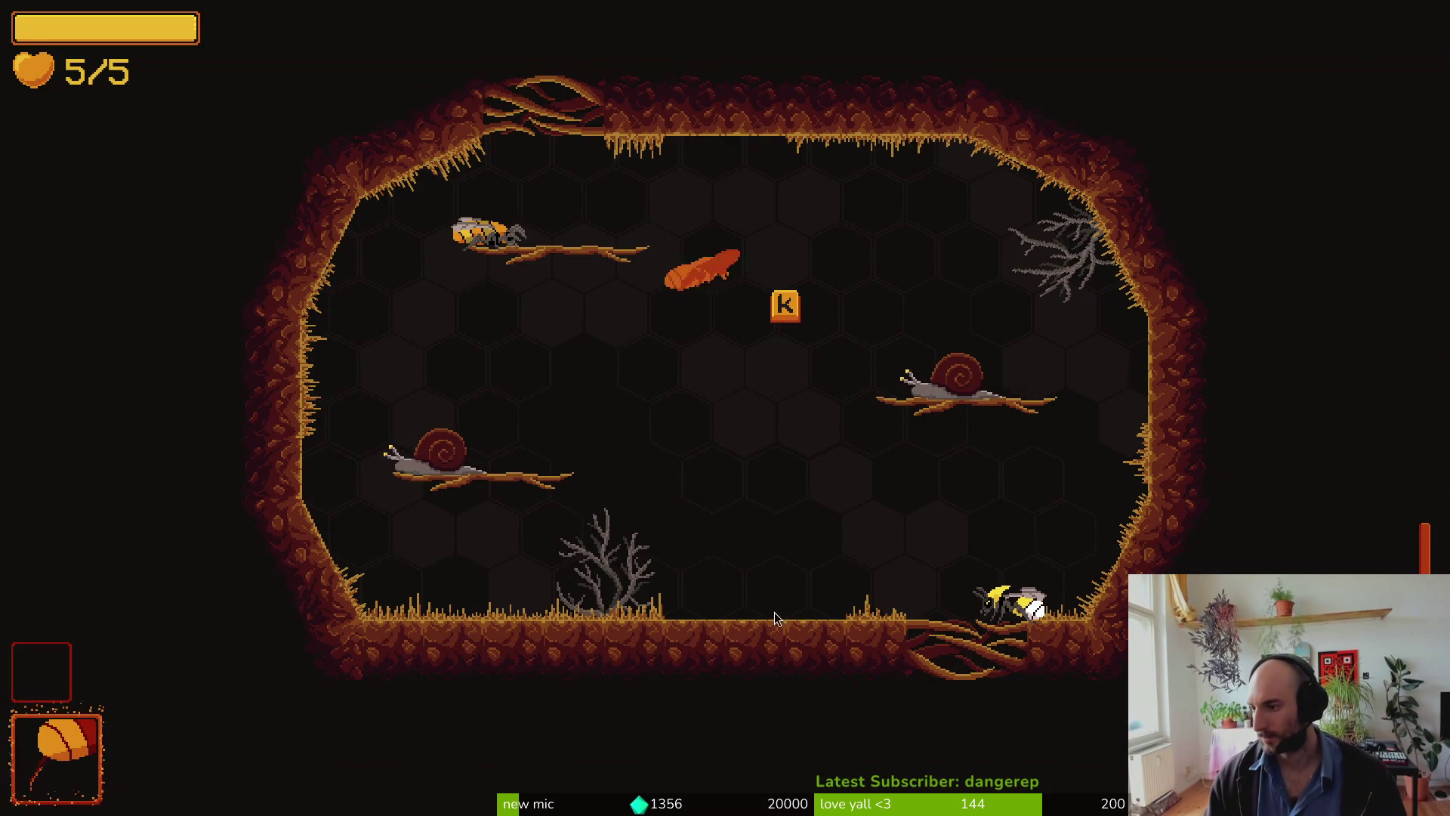
pyautogui.hotkey('alt', 'Tab')
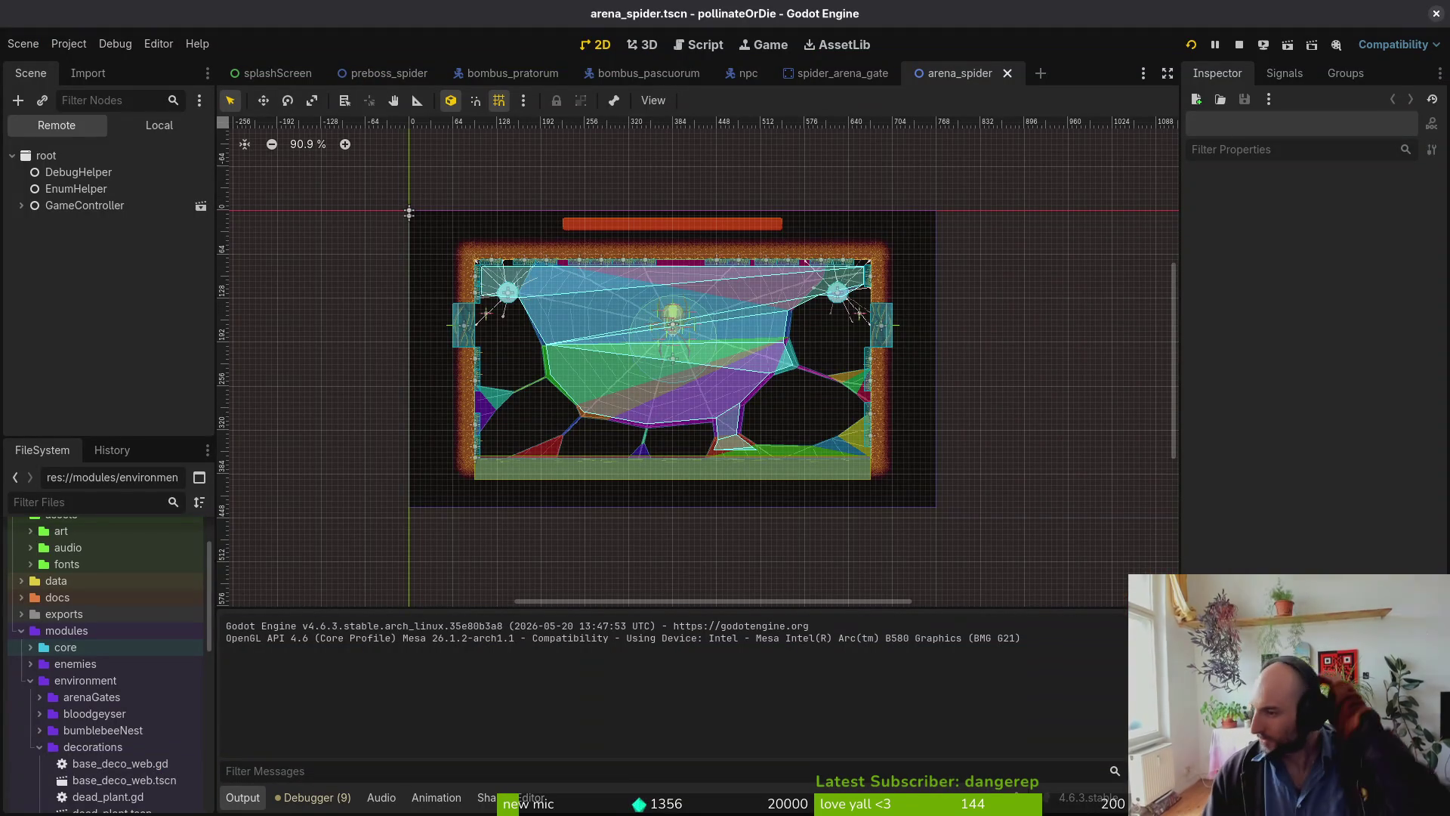
# Step: Switch to the Steam library and play ScourgeBringer
pyautogui.hotkey('alt', 'Tab')
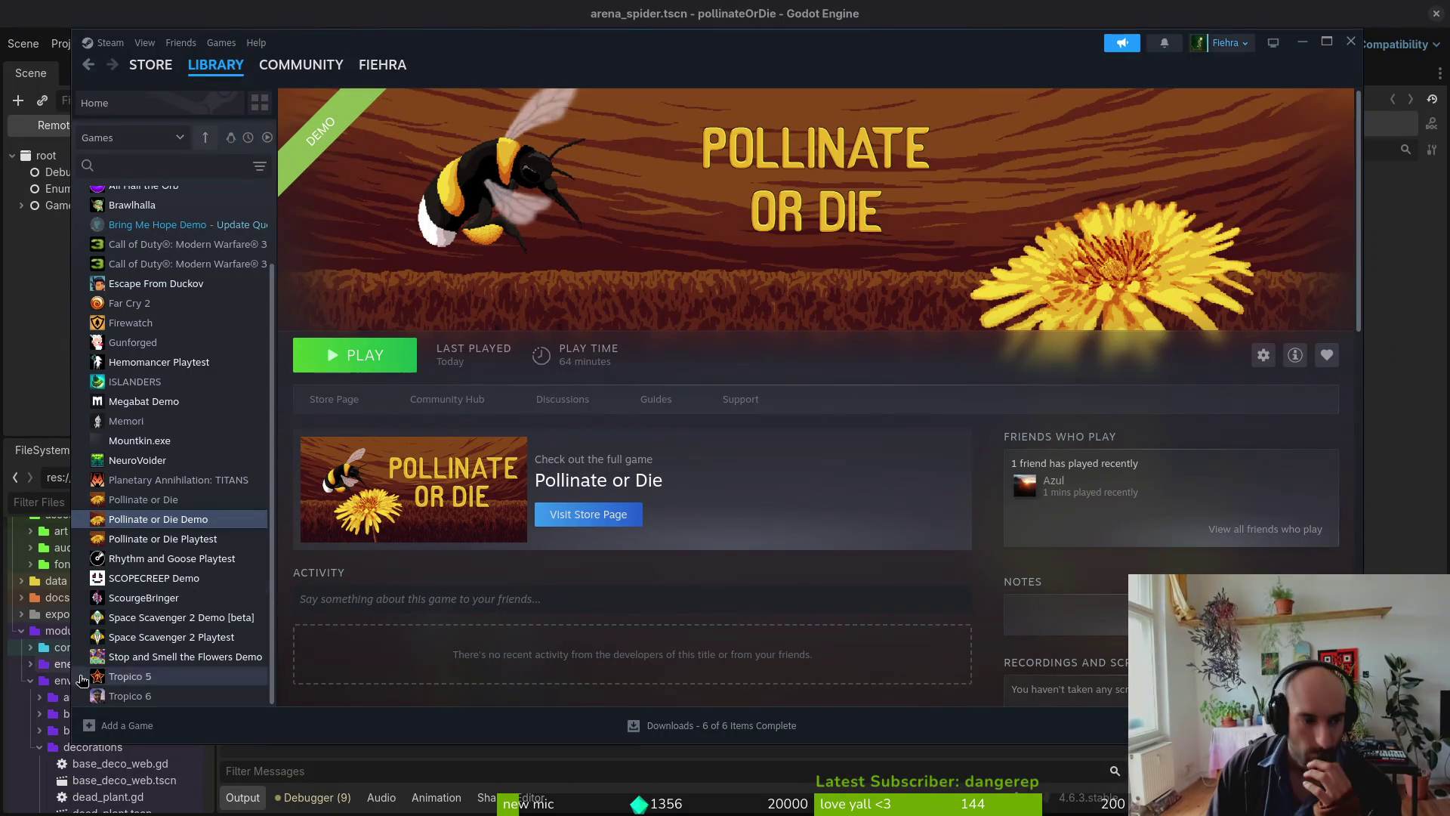
pyautogui.click(126, 600)
pyautogui.click(362, 355)
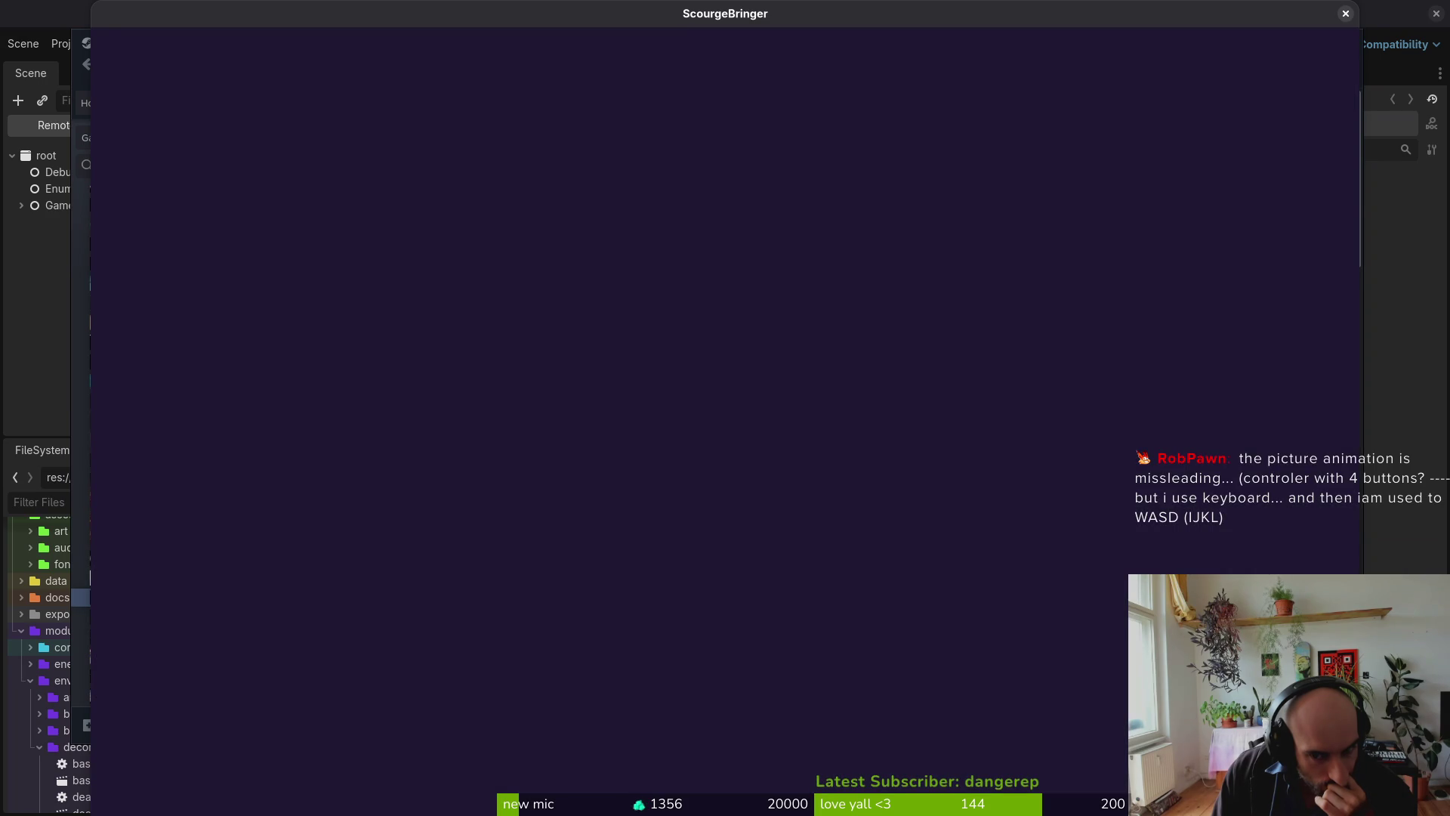
# Step: Set ScourgeBringer's Replay introduction option to Always, leave settings, and continue the game
pyautogui.press('Down')
pyautogui.press('Return')
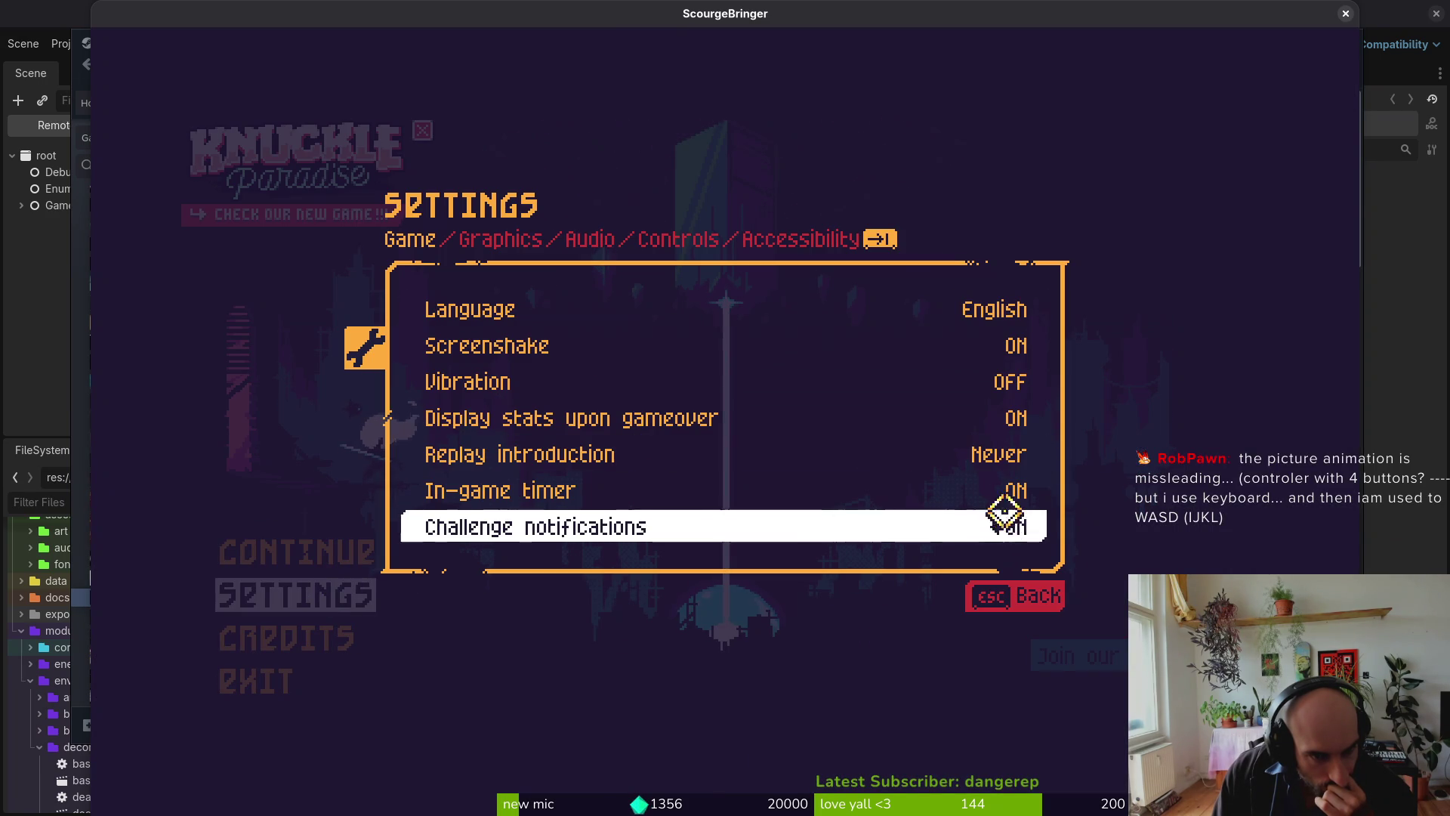
pyautogui.click(968, 454)
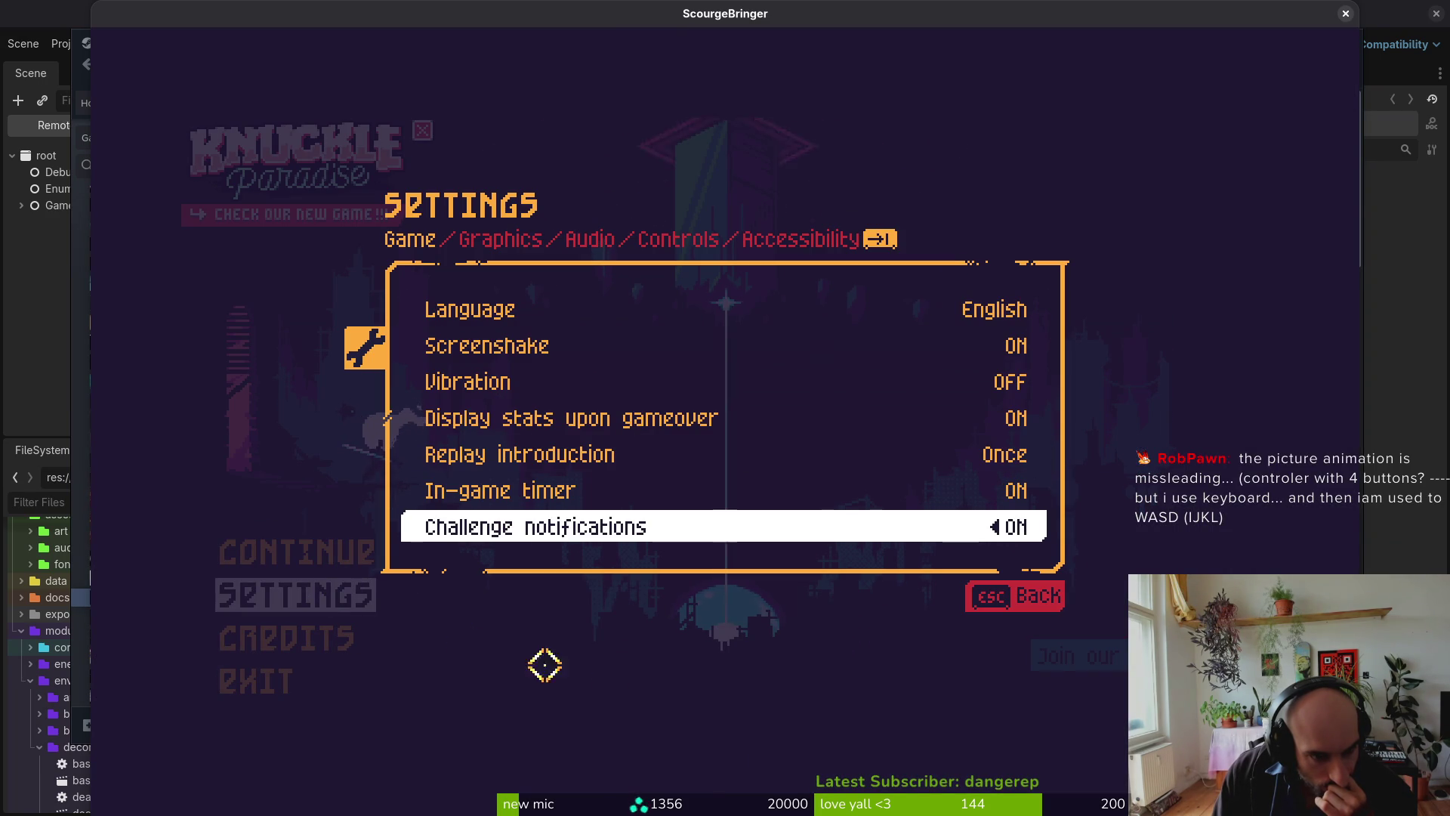
pyautogui.click(971, 454)
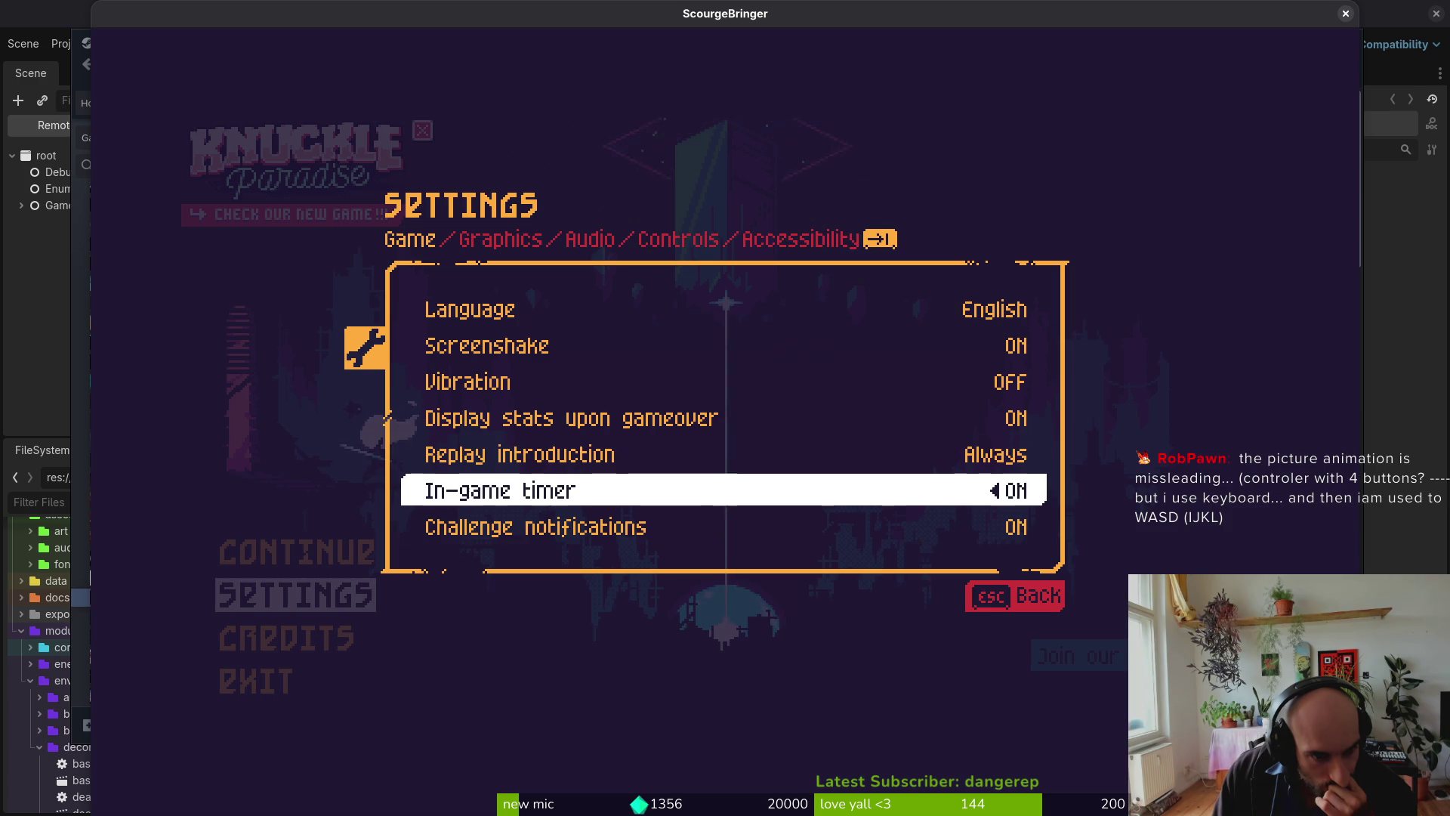
pyautogui.click(1010, 598)
pyautogui.click(262, 550)
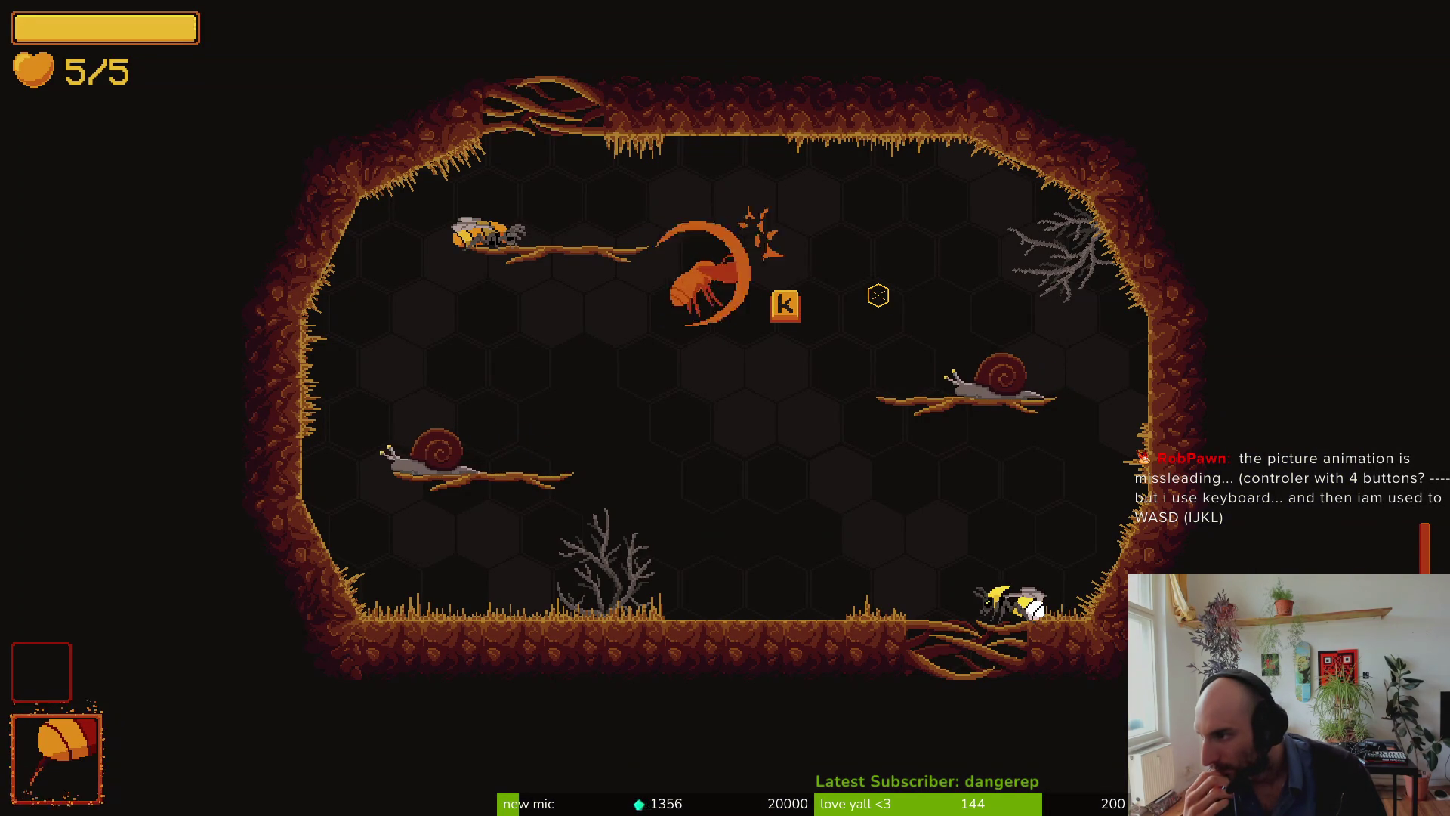
# Step: Slash twice with K and once with the mouse toward the reticle, checking the attack prompt
pyautogui.press('k')
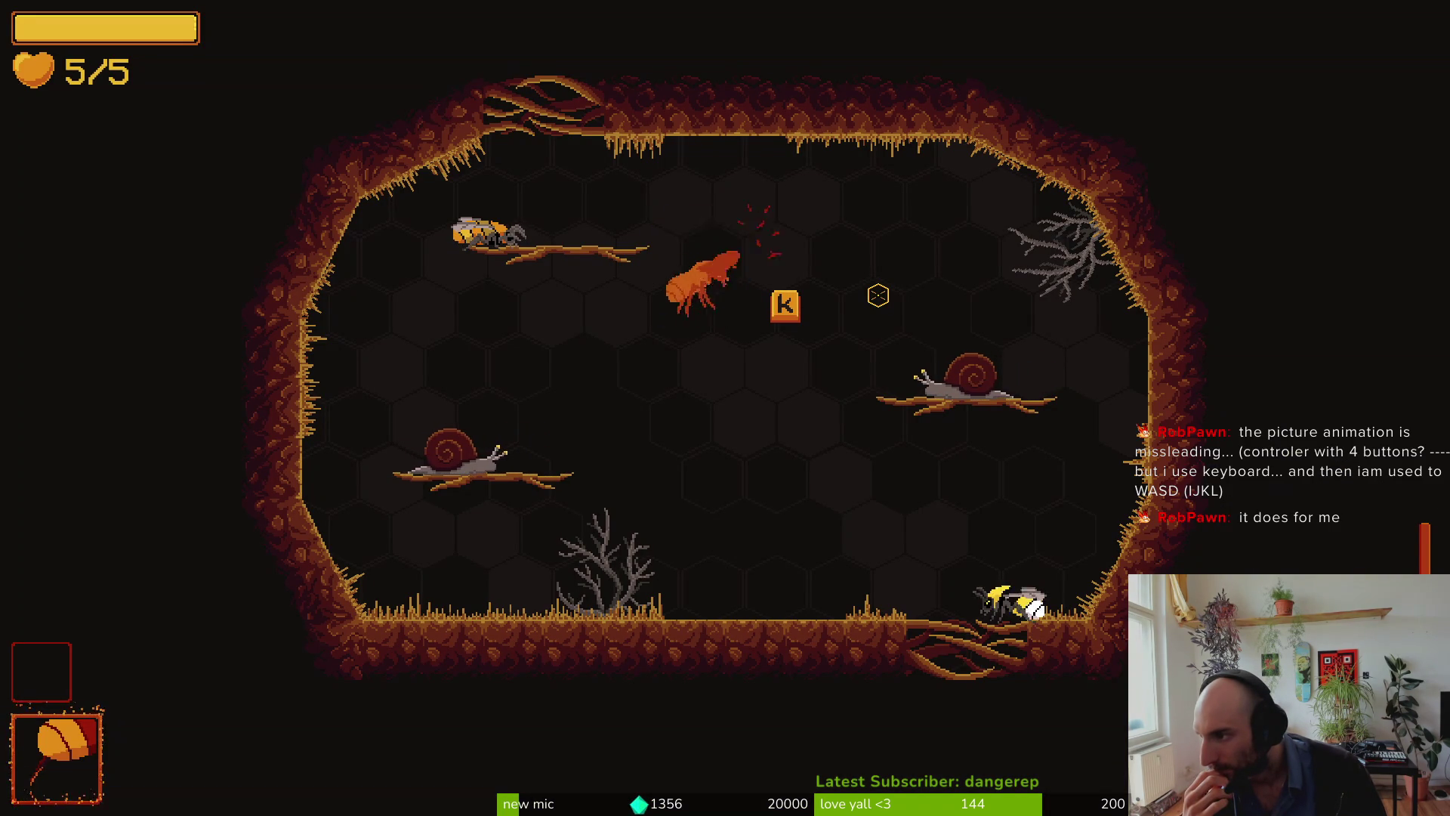
pyautogui.press('k')
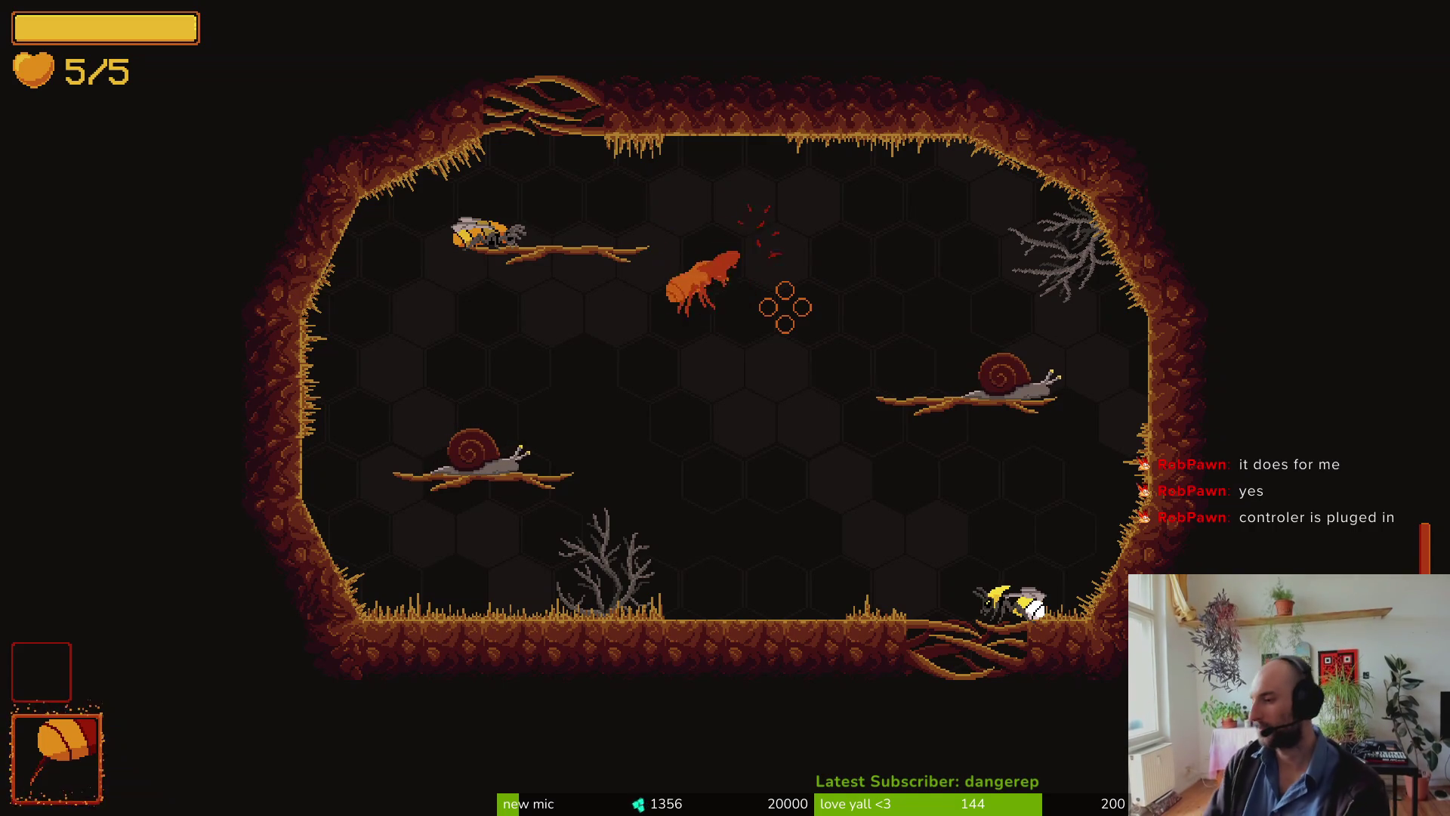
pyautogui.click(785, 307)
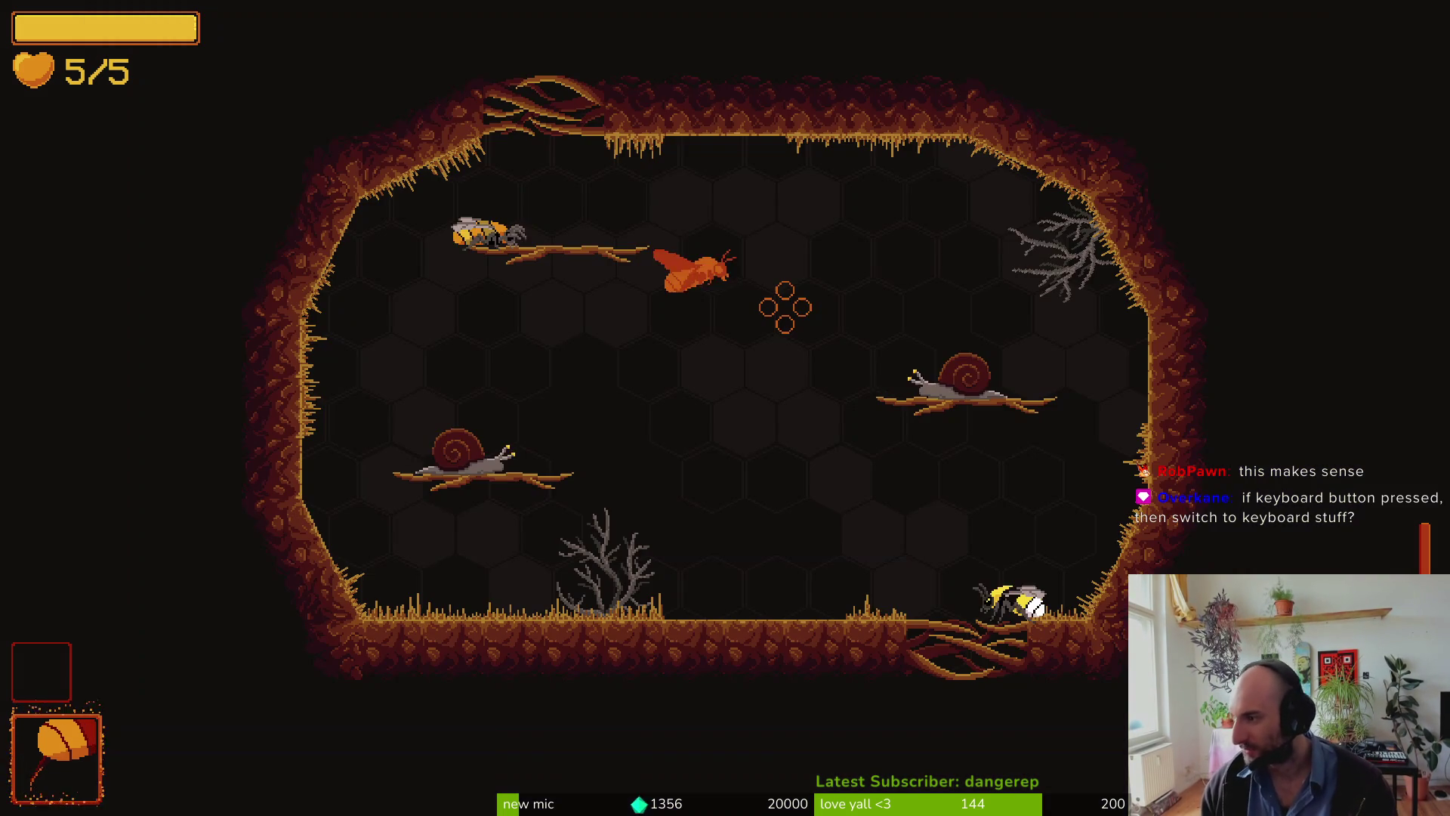
# Step: Slash repeatedly at the friendly bee to test that attacks hit its new hurtbox
pyautogui.click(786, 306)
pyautogui.click(785, 306)
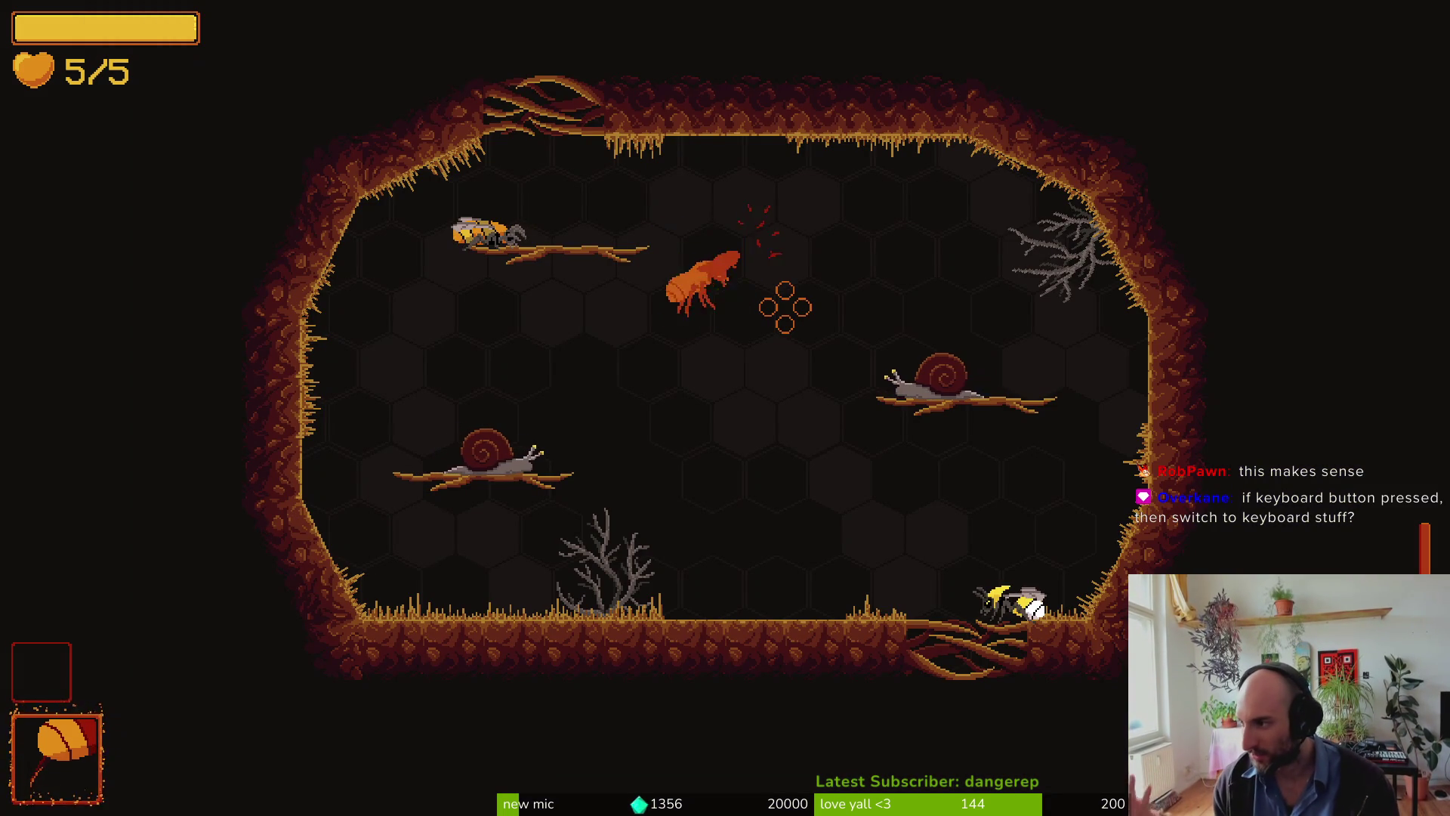
pyautogui.click(786, 306)
pyautogui.click(785, 306)
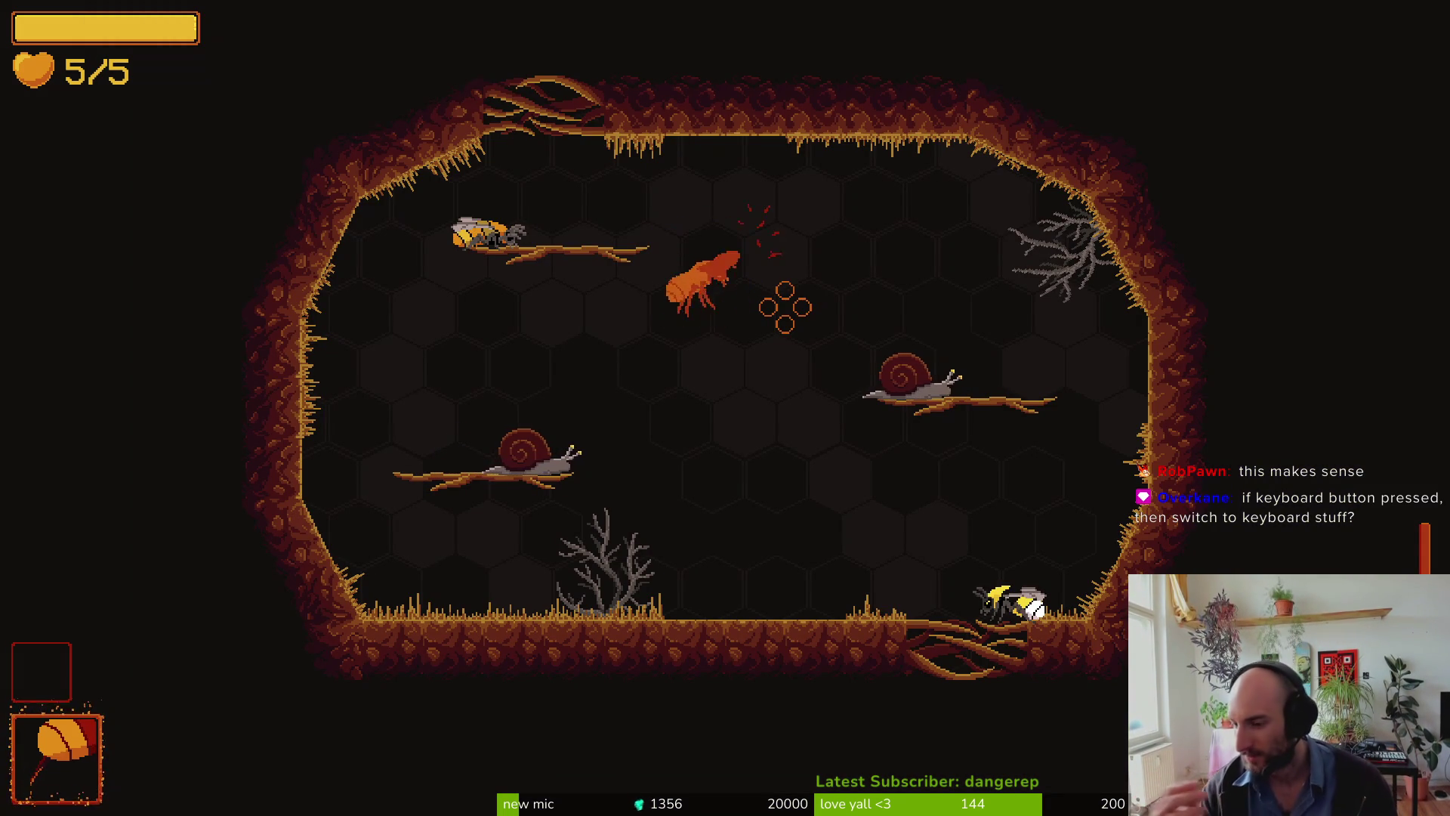
pyautogui.click(786, 306)
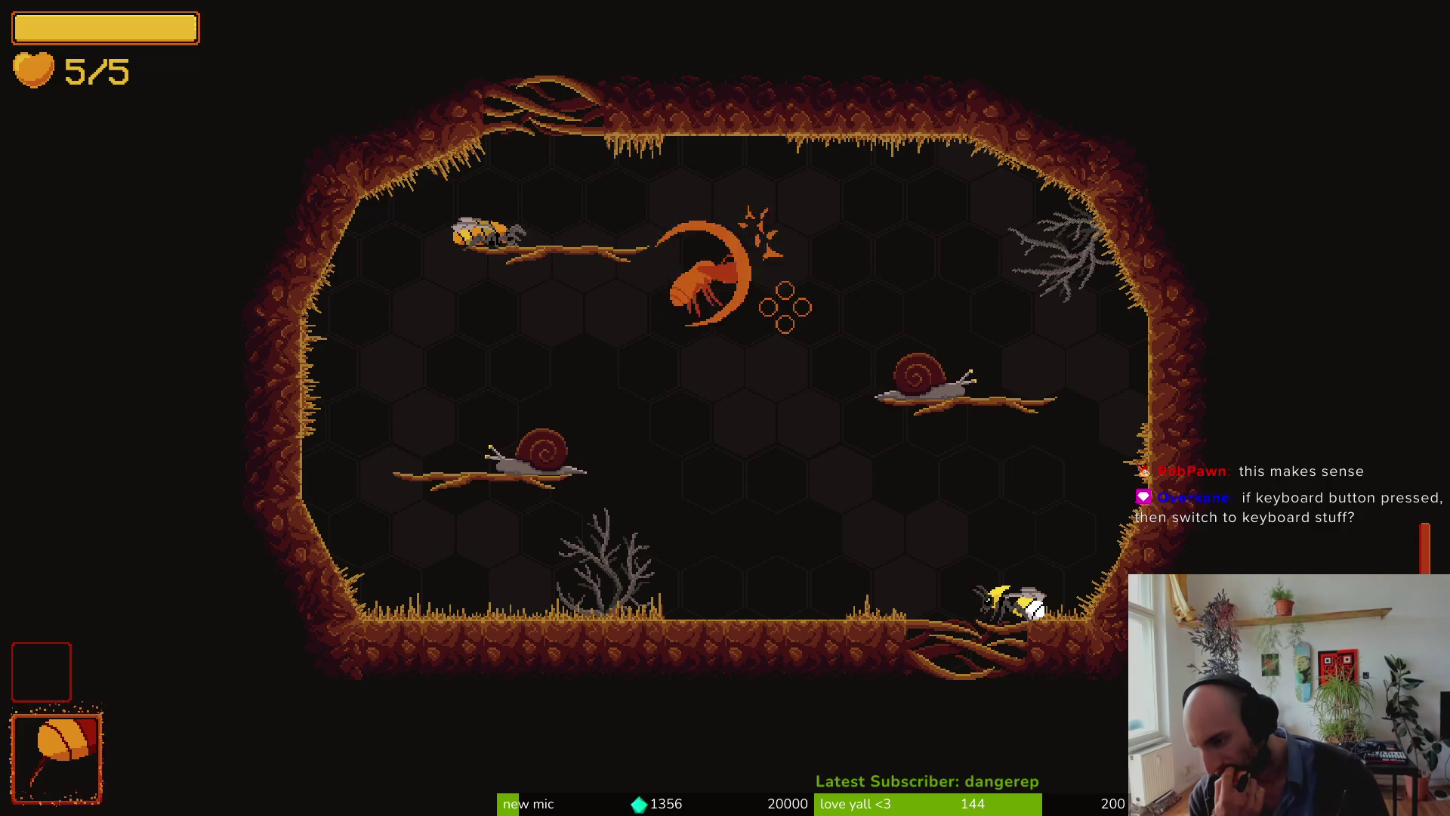
pyautogui.click(785, 306)
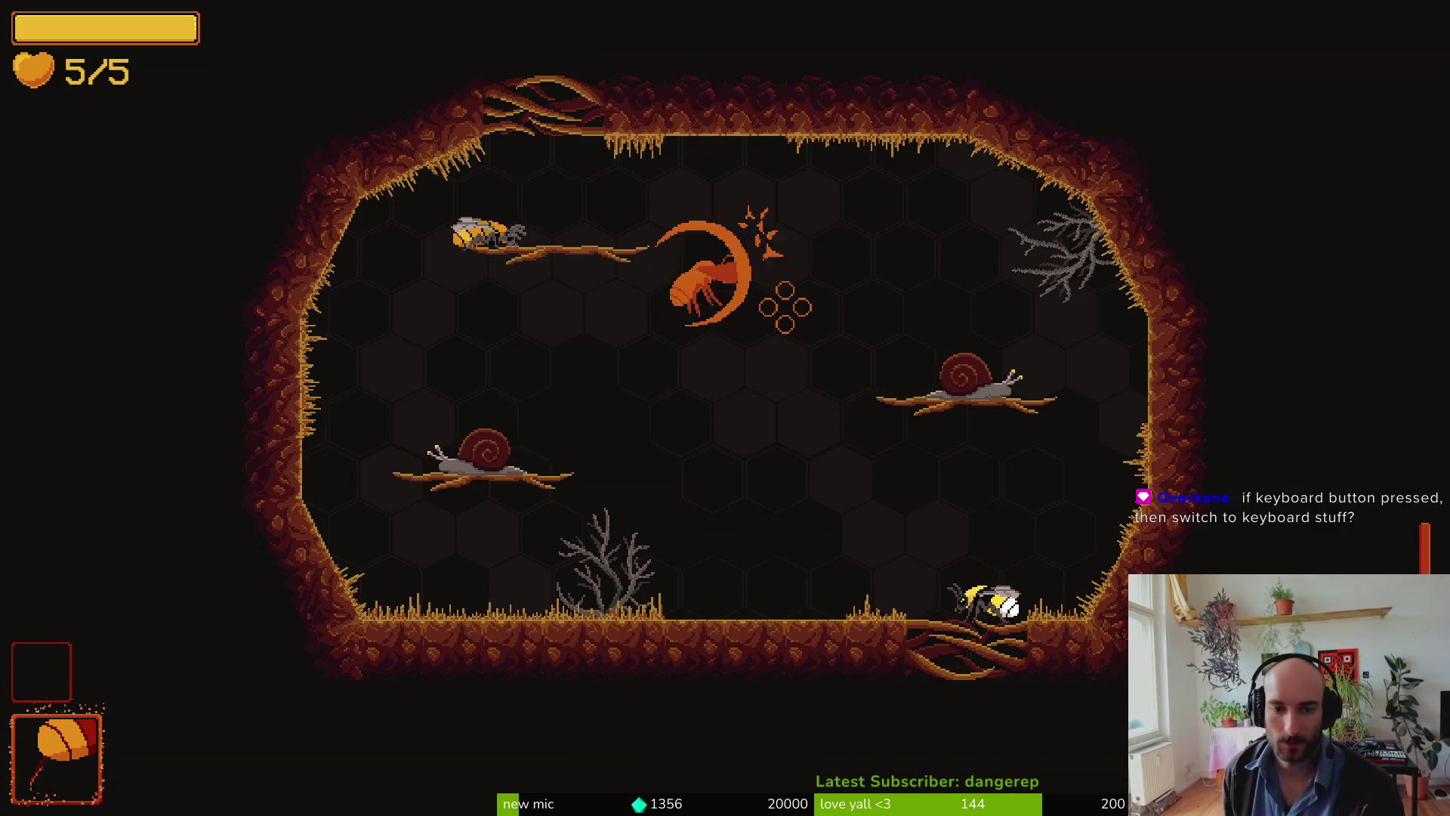
pyautogui.click(786, 306)
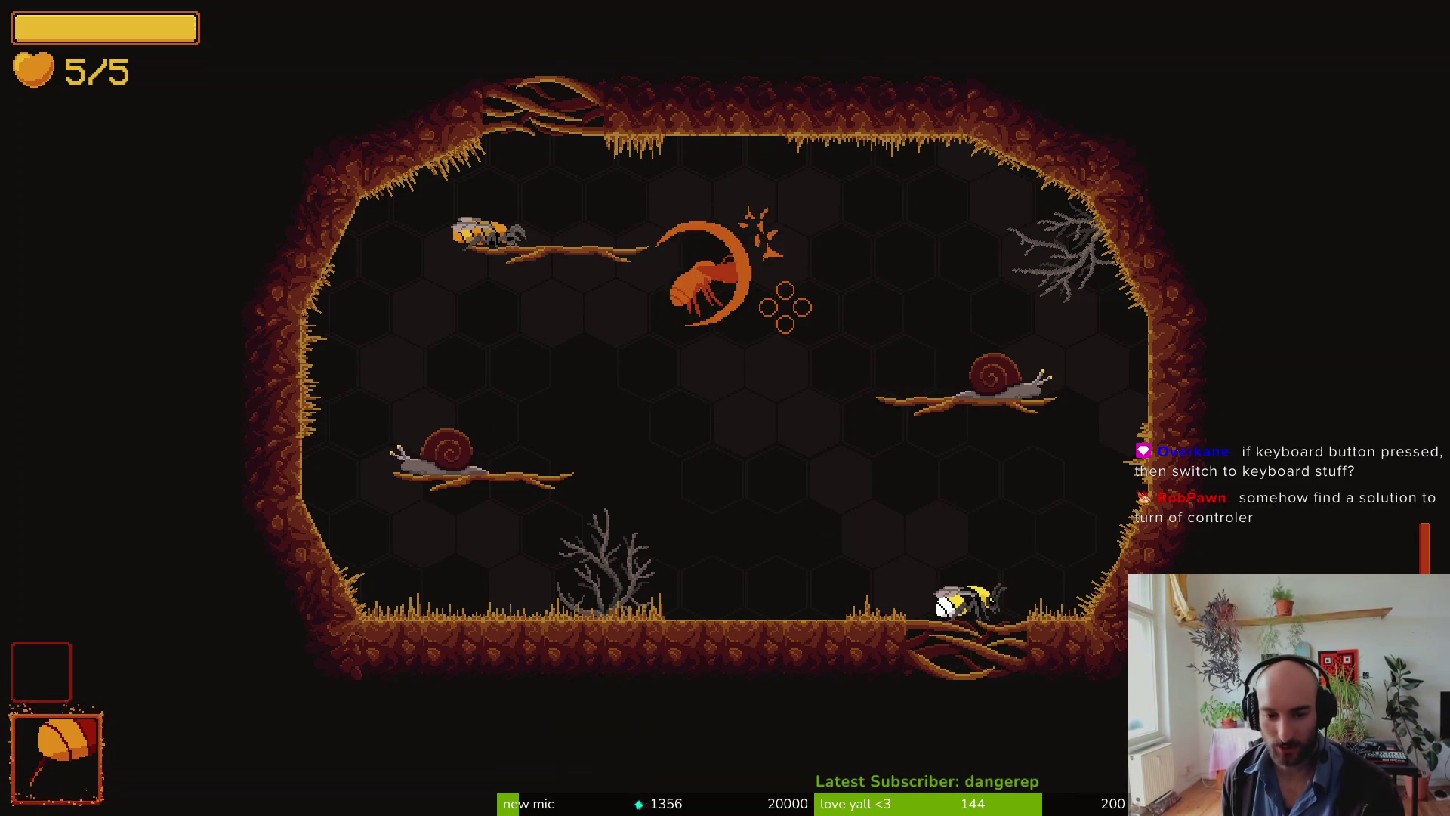
pyautogui.click(786, 306)
pyautogui.click(785, 306)
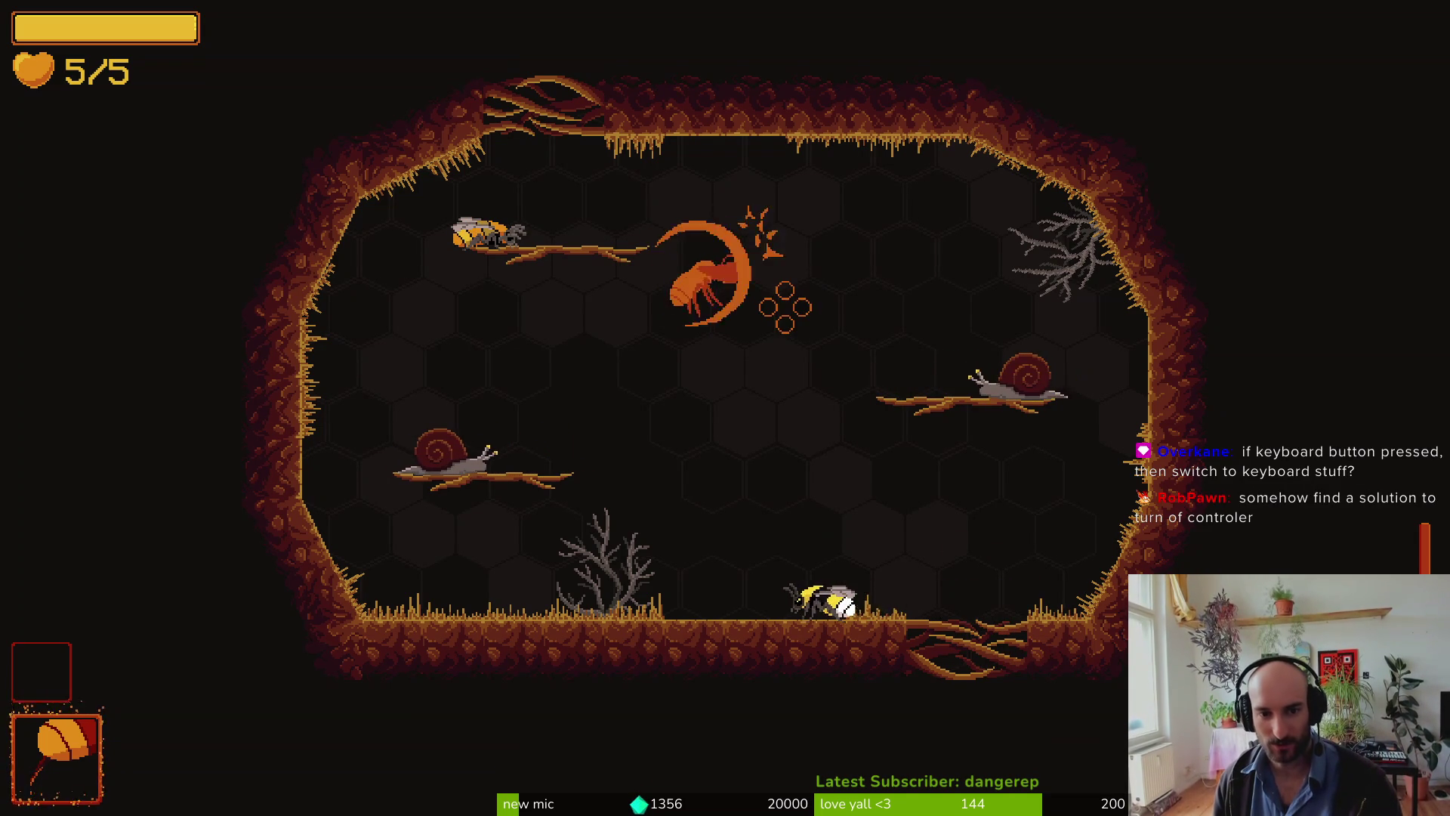
pyautogui.click(786, 306)
pyautogui.click(786, 306)
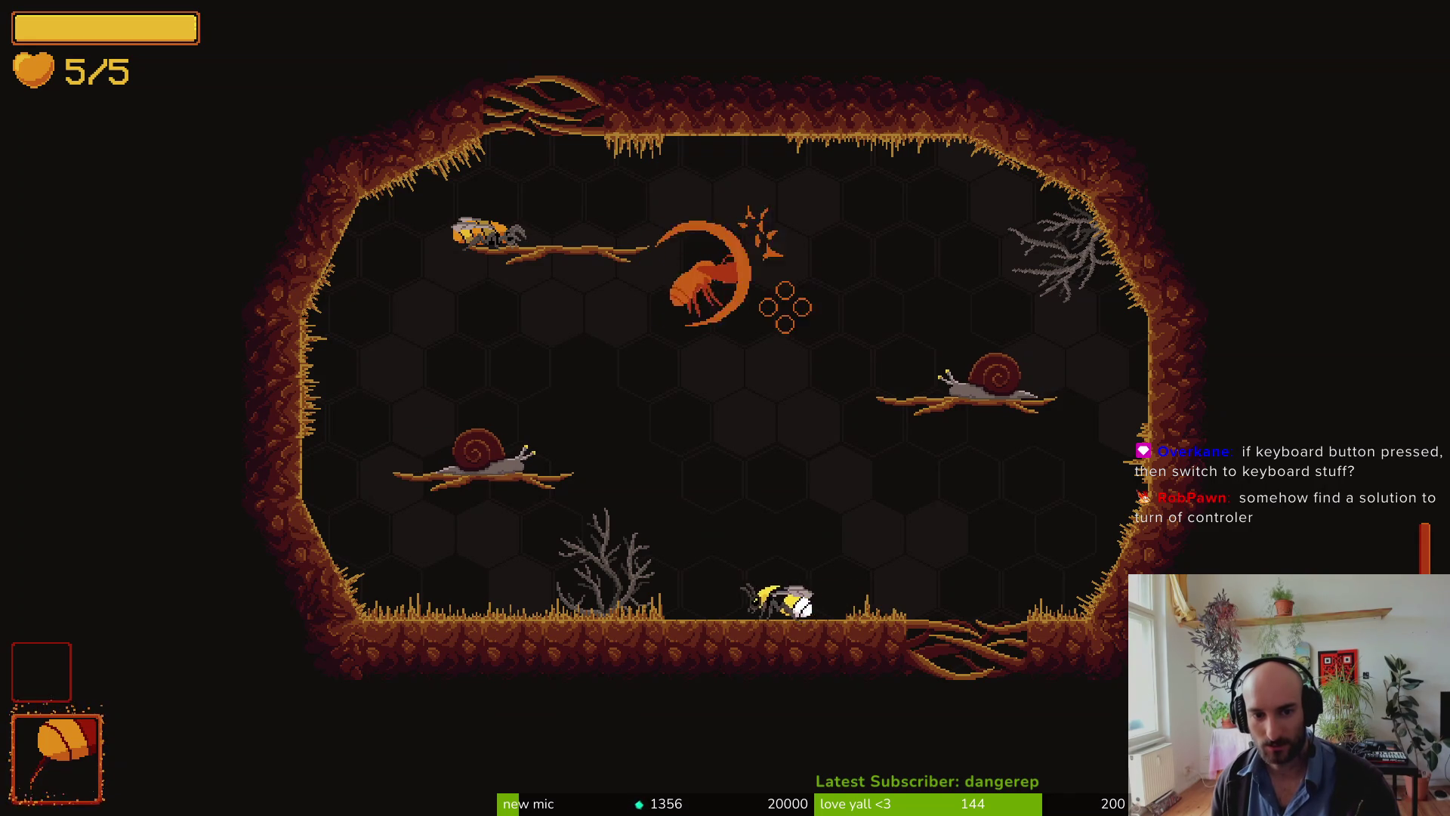
pyautogui.click(786, 306)
pyautogui.click(785, 307)
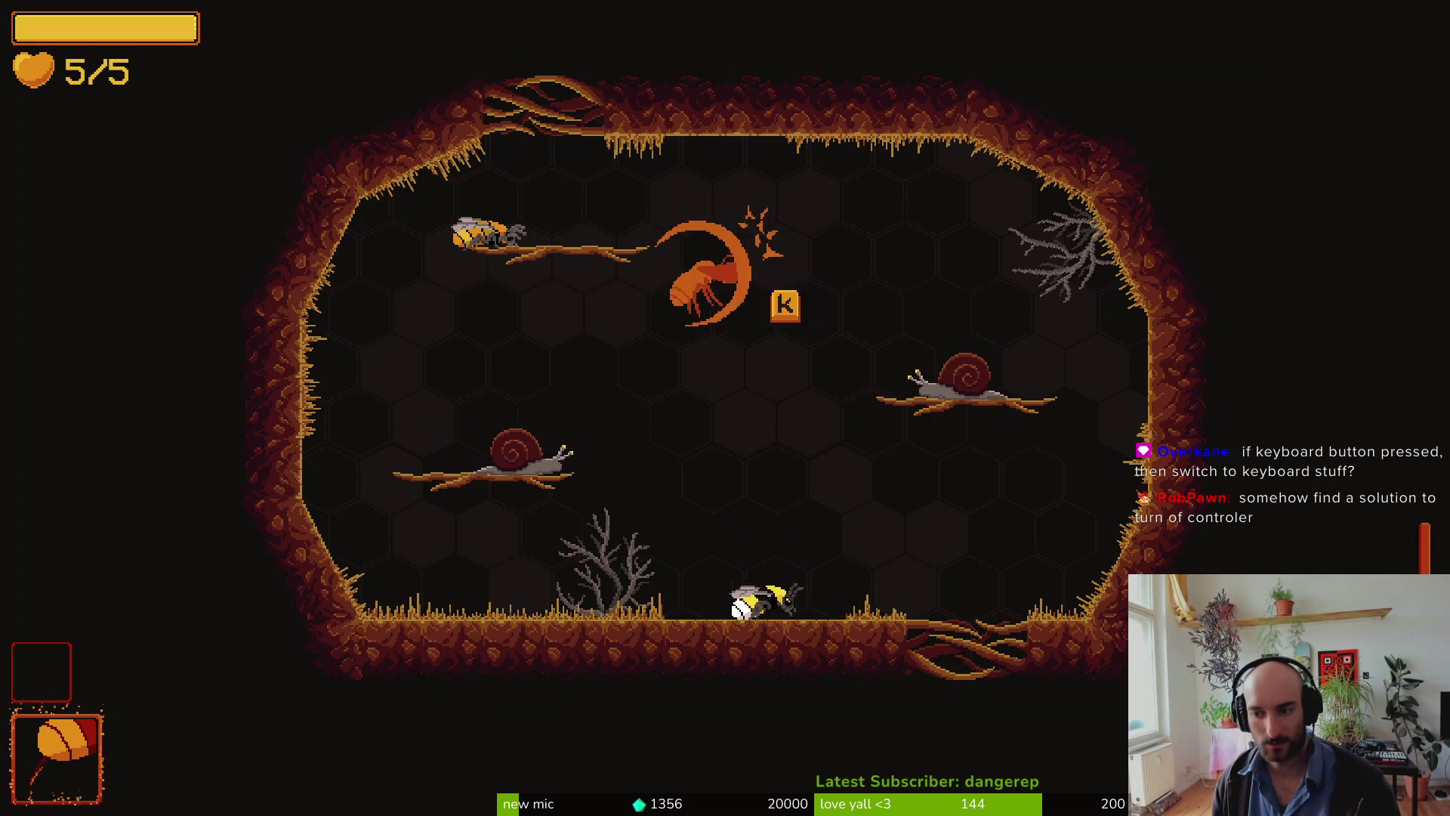
pyautogui.click(786, 306)
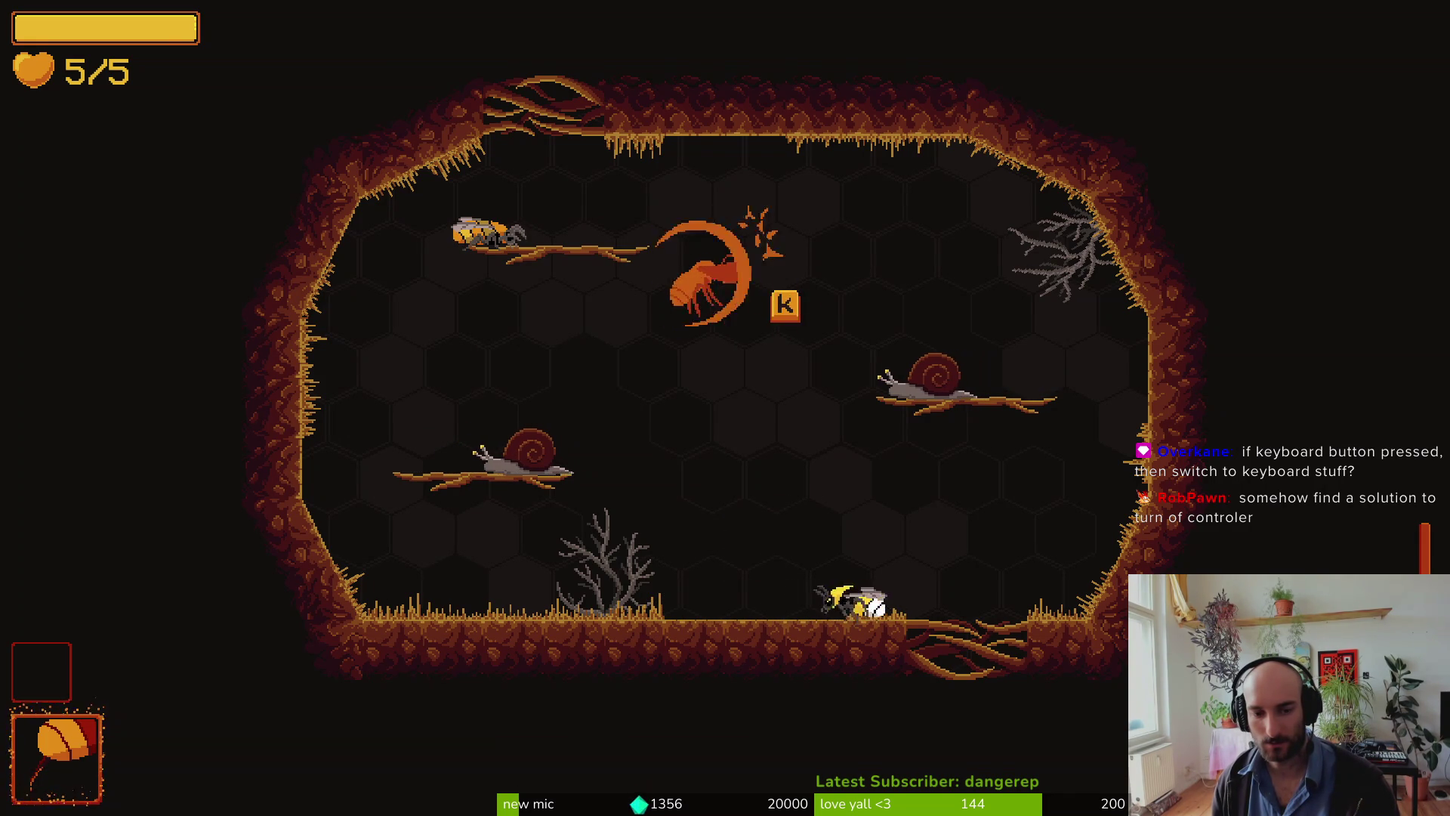
pyautogui.click(786, 306)
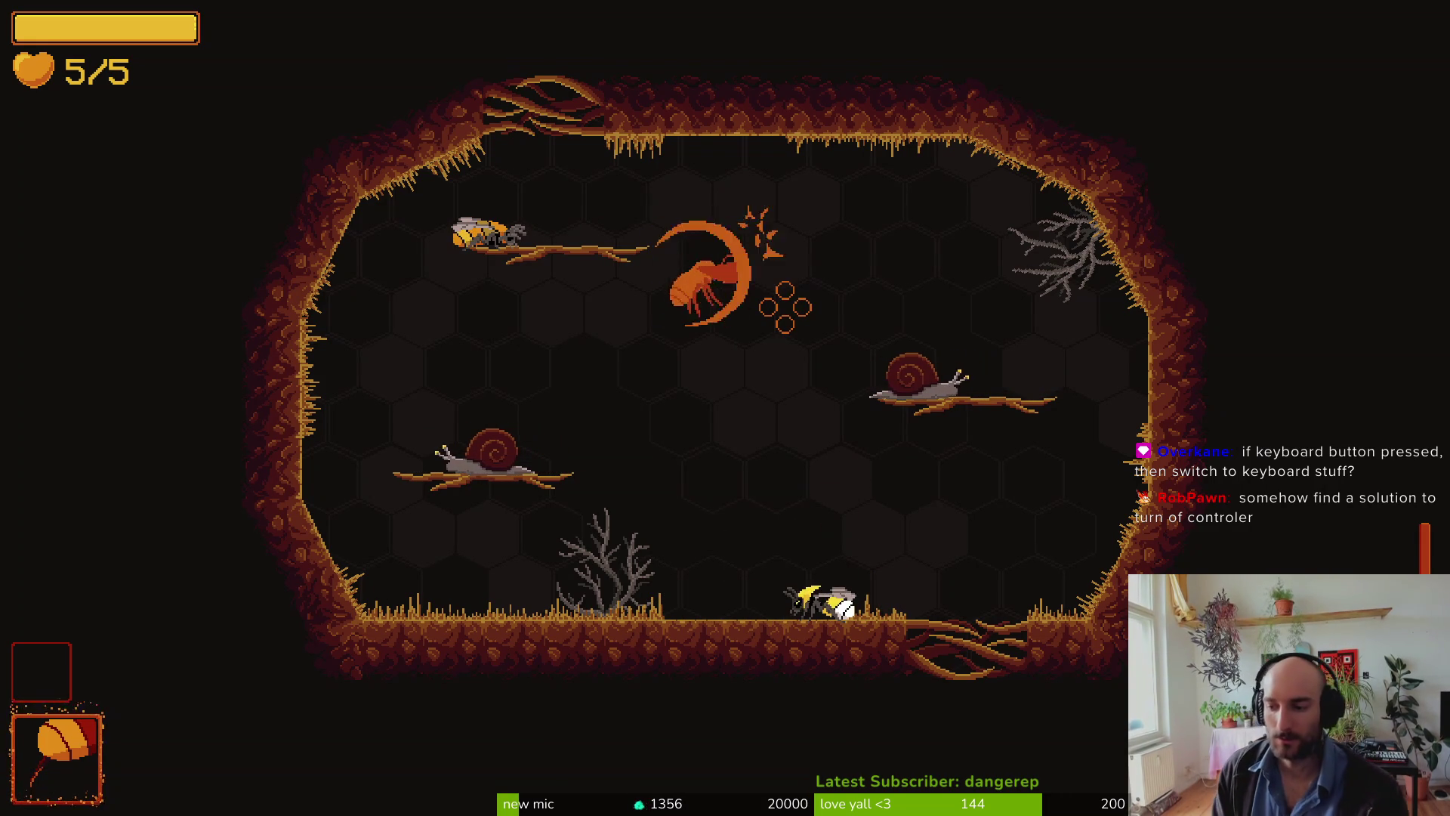
pyautogui.click(786, 306)
pyautogui.click(785, 306)
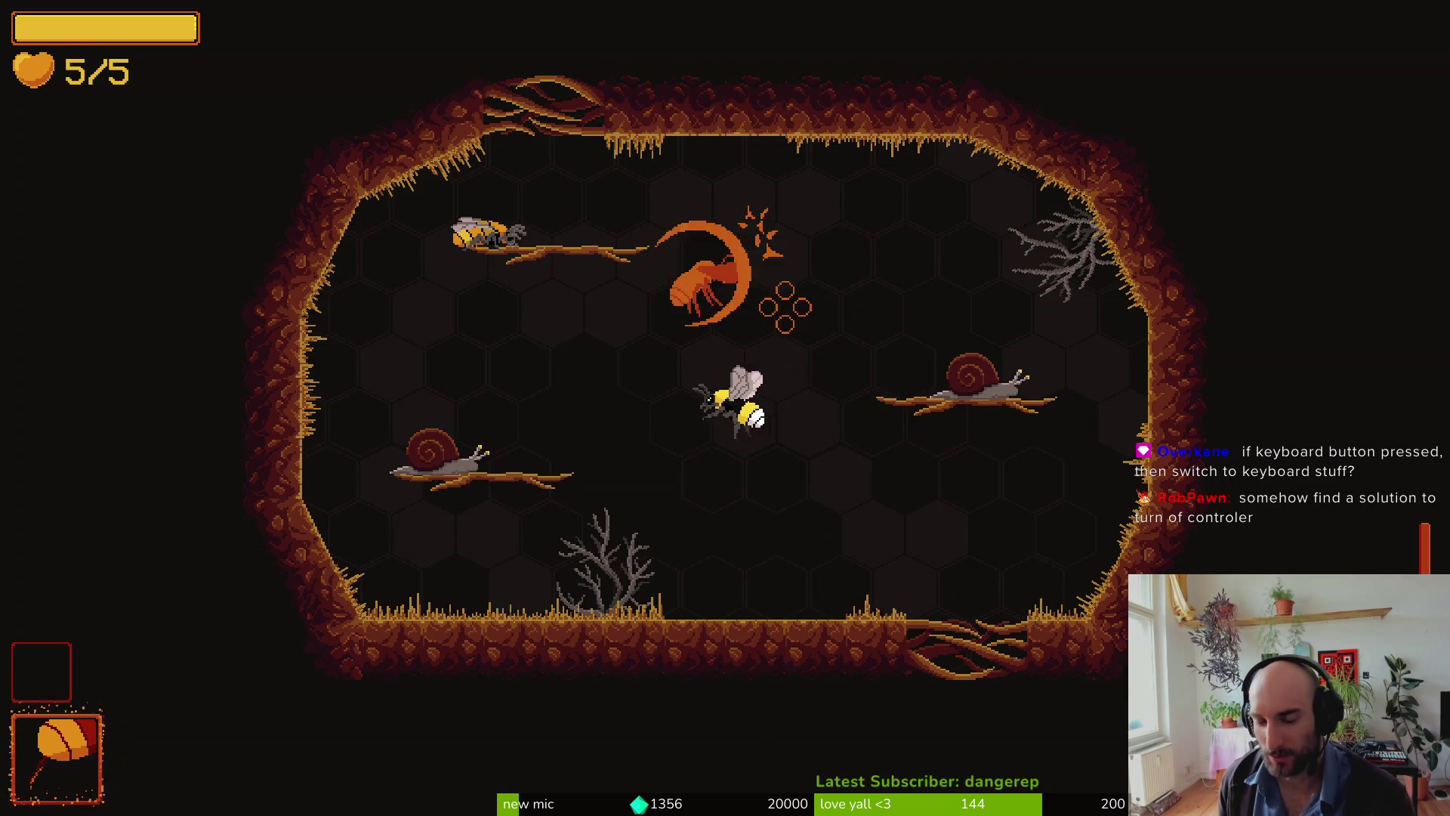
pyautogui.click(785, 306)
pyautogui.click(786, 306)
pyautogui.click(786, 305)
pyautogui.click(785, 306)
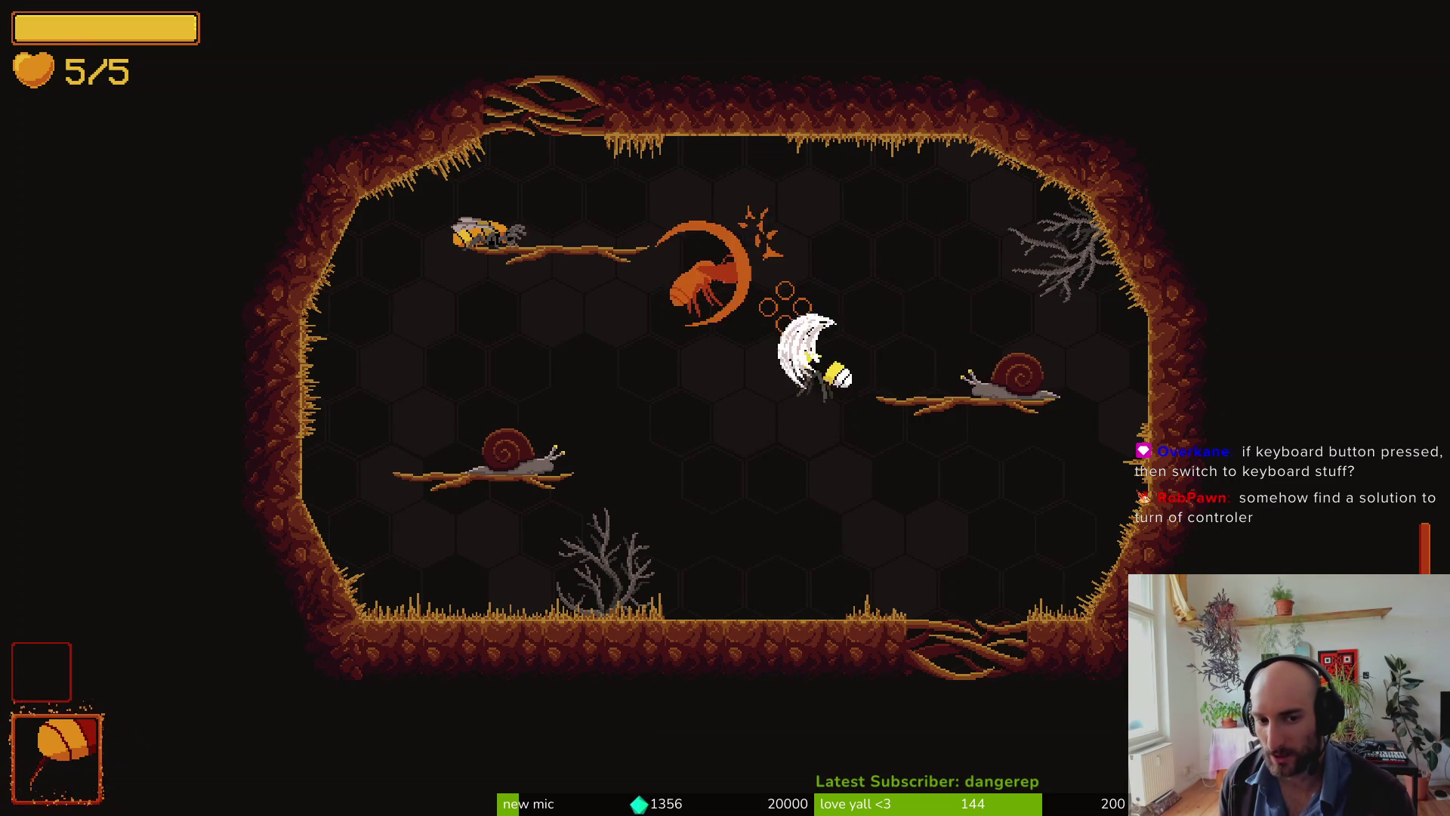
pyautogui.click(786, 306)
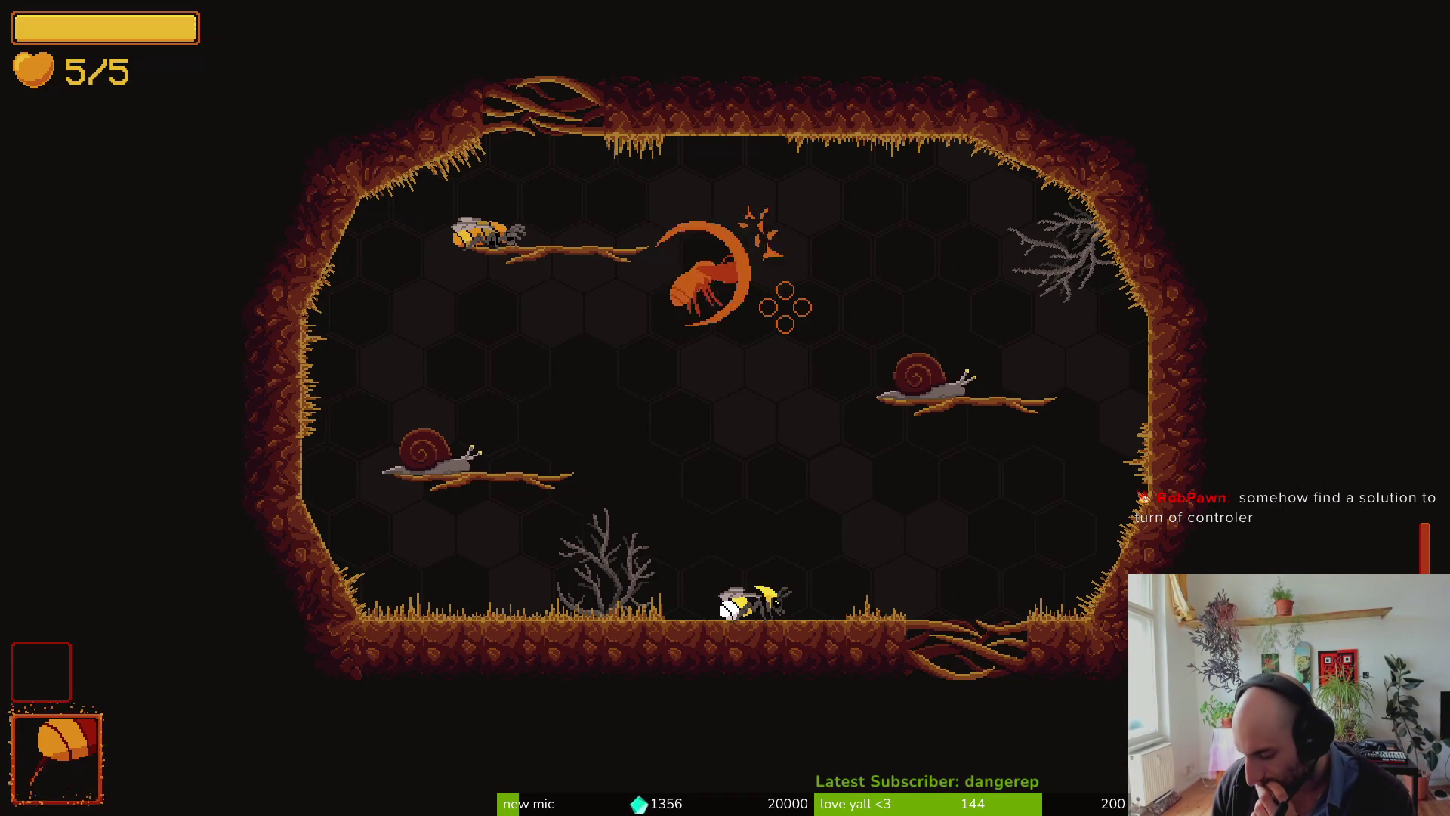
# Step: Press K to switch the attack prompt to the keyboard K and bring up the window overview
pyautogui.press('k')
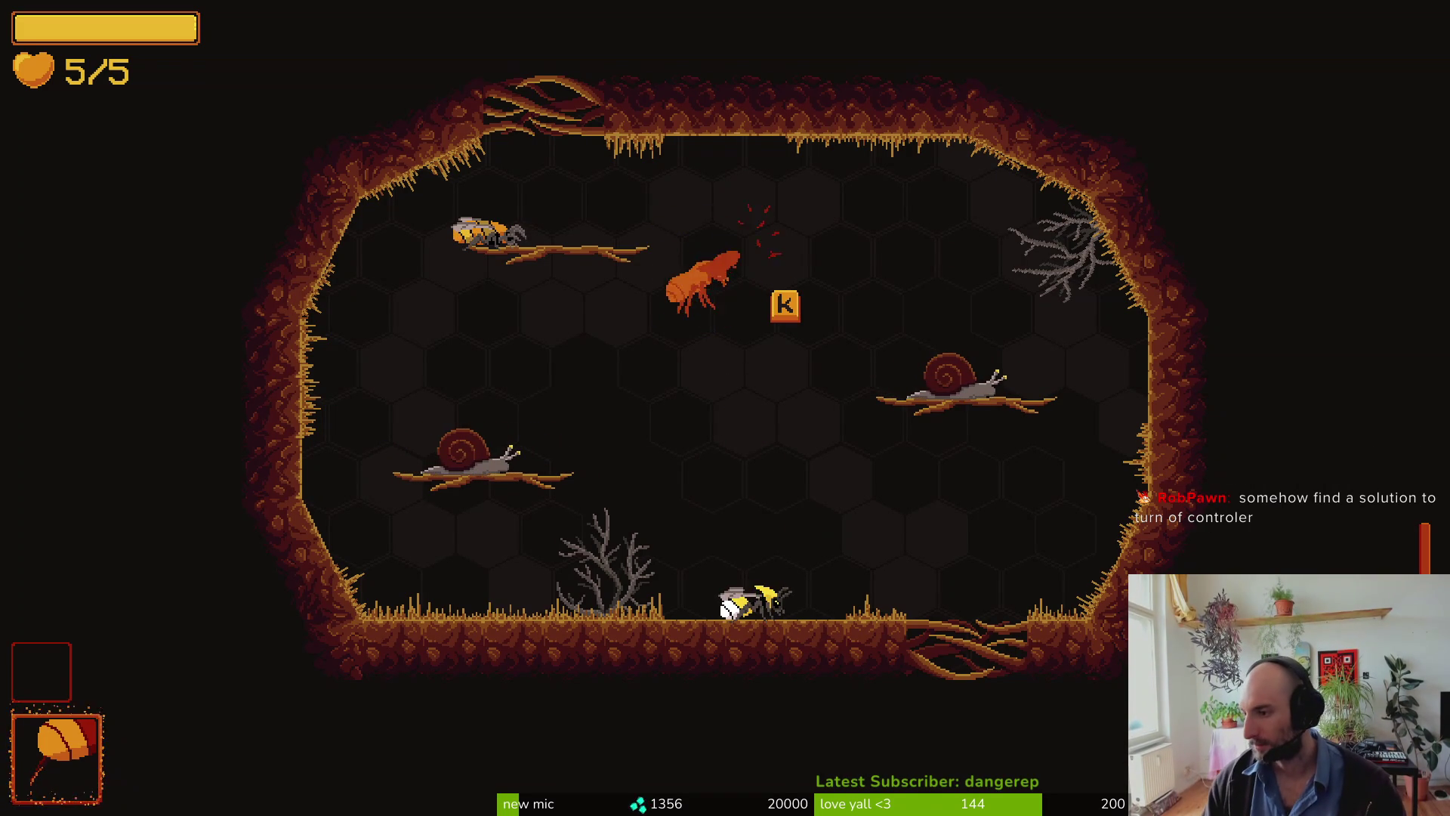
pyautogui.hotkey('alt', 'Tab')
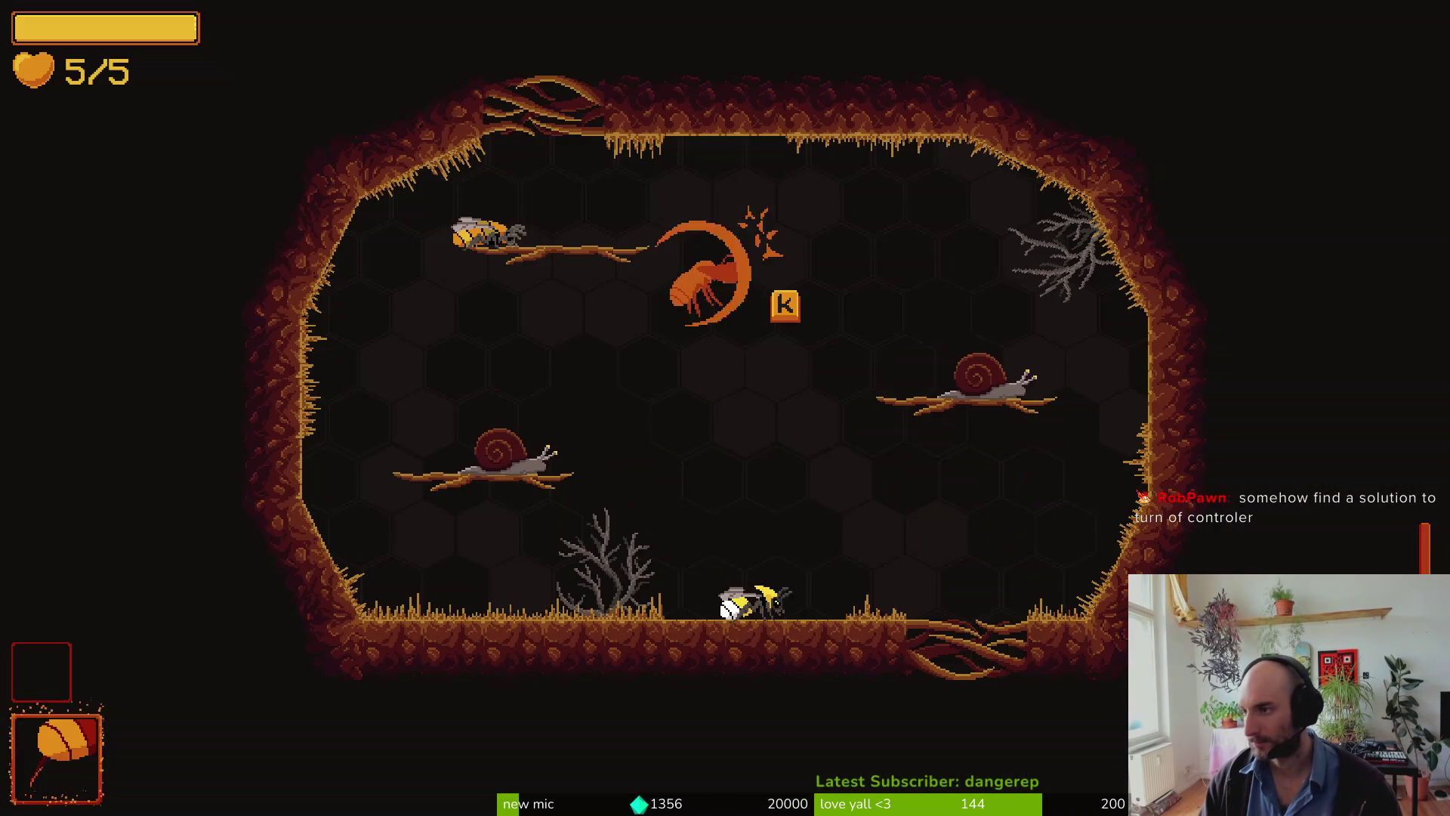
pyautogui.hotkey('alt', 'Tab')
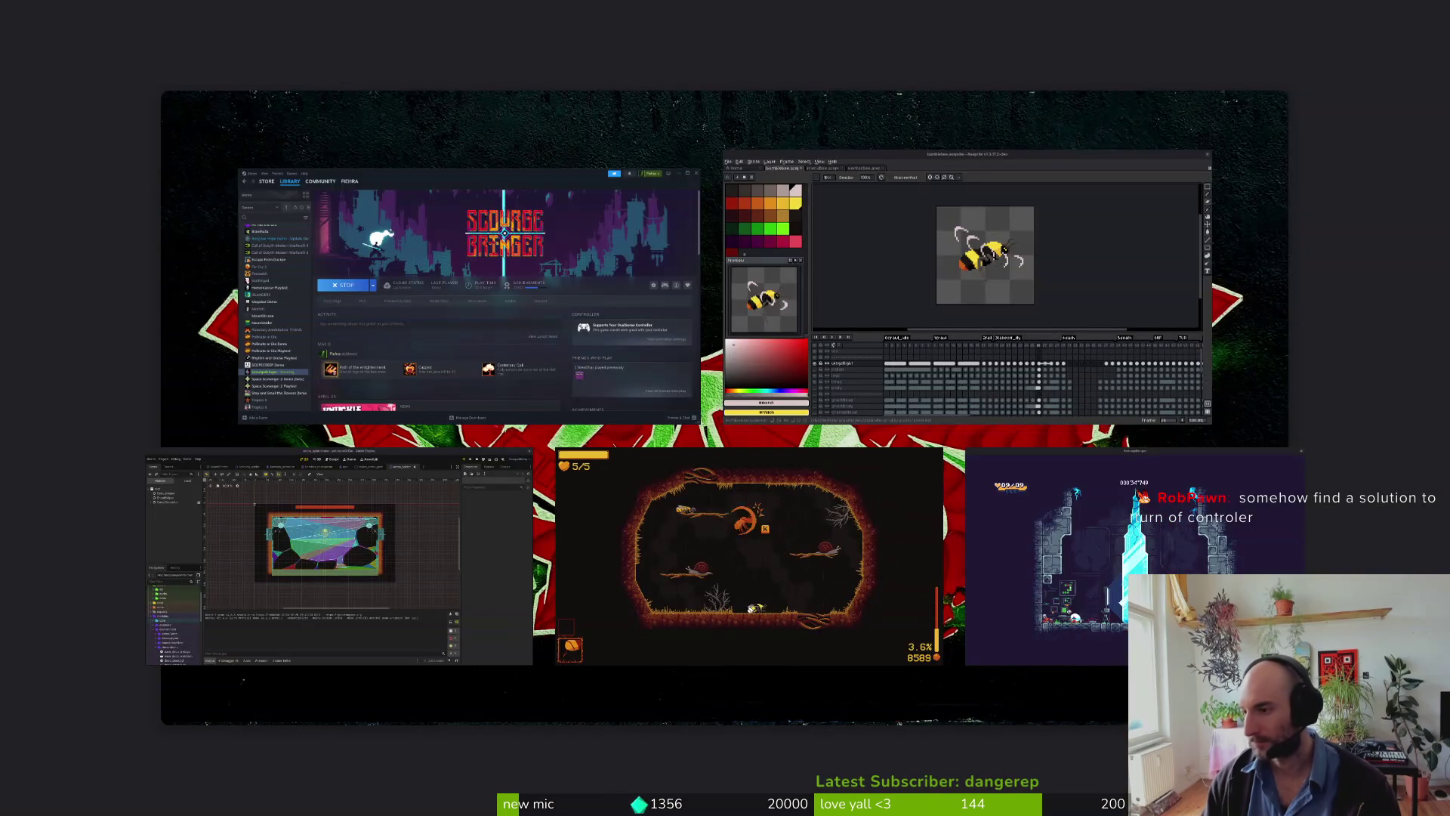
# Step: In the terminal, change into the gamedev/pollinate-or-die project folder
pyautogui.click(998, 542)
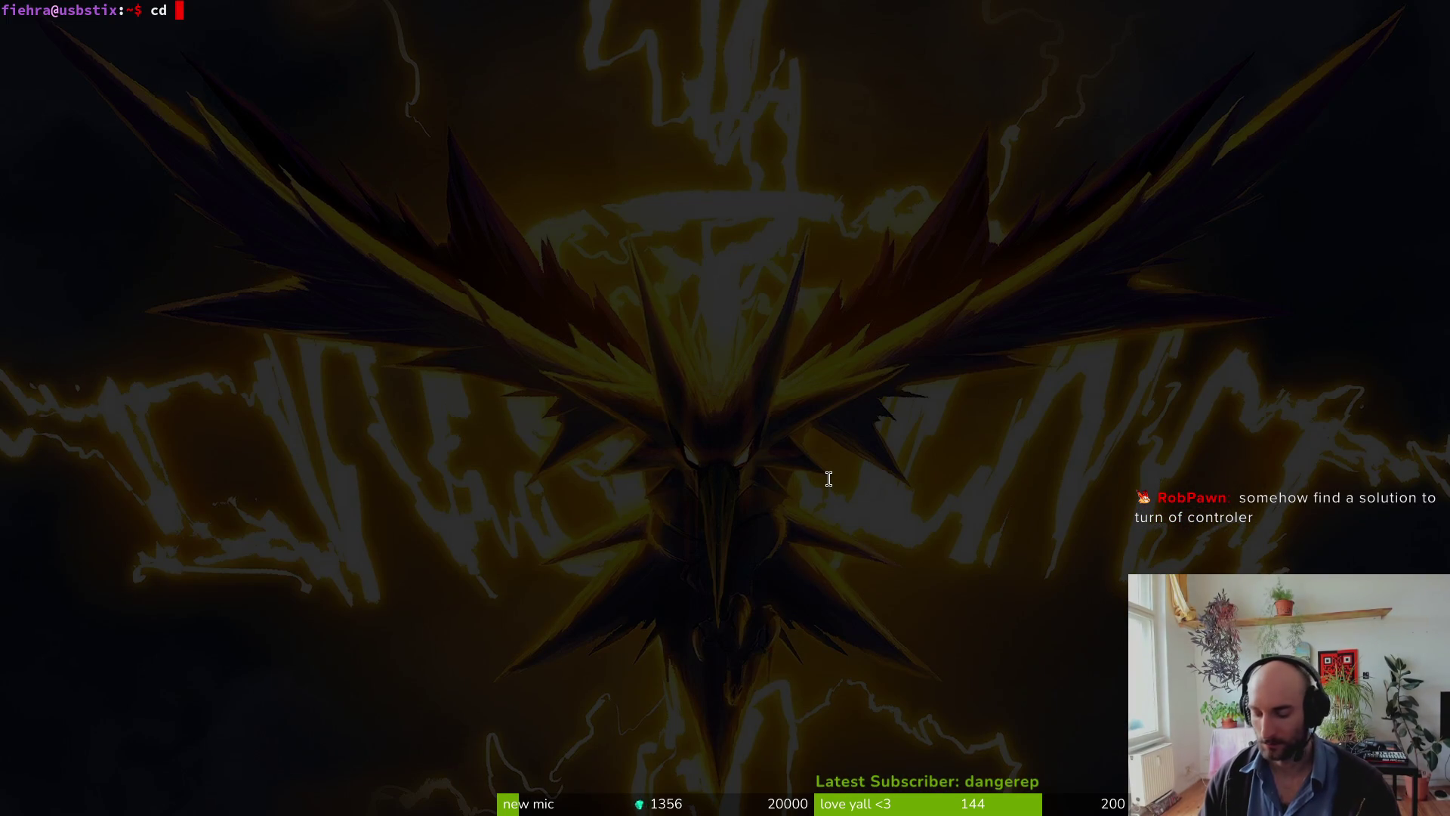
pyautogui.write('cd gamedev/pol.')
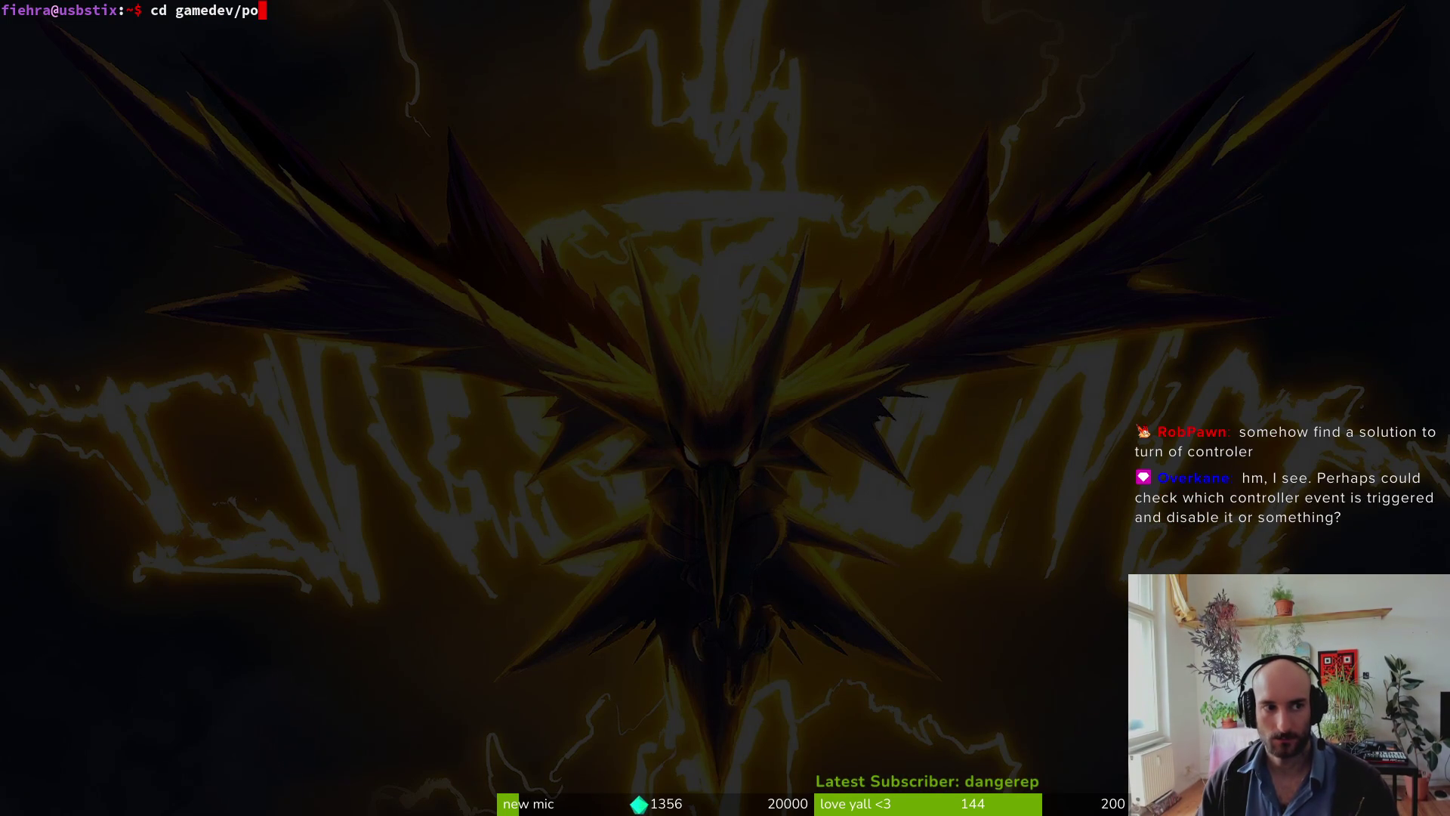
pyautogui.press('Tab')
pyautogui.press('Return')
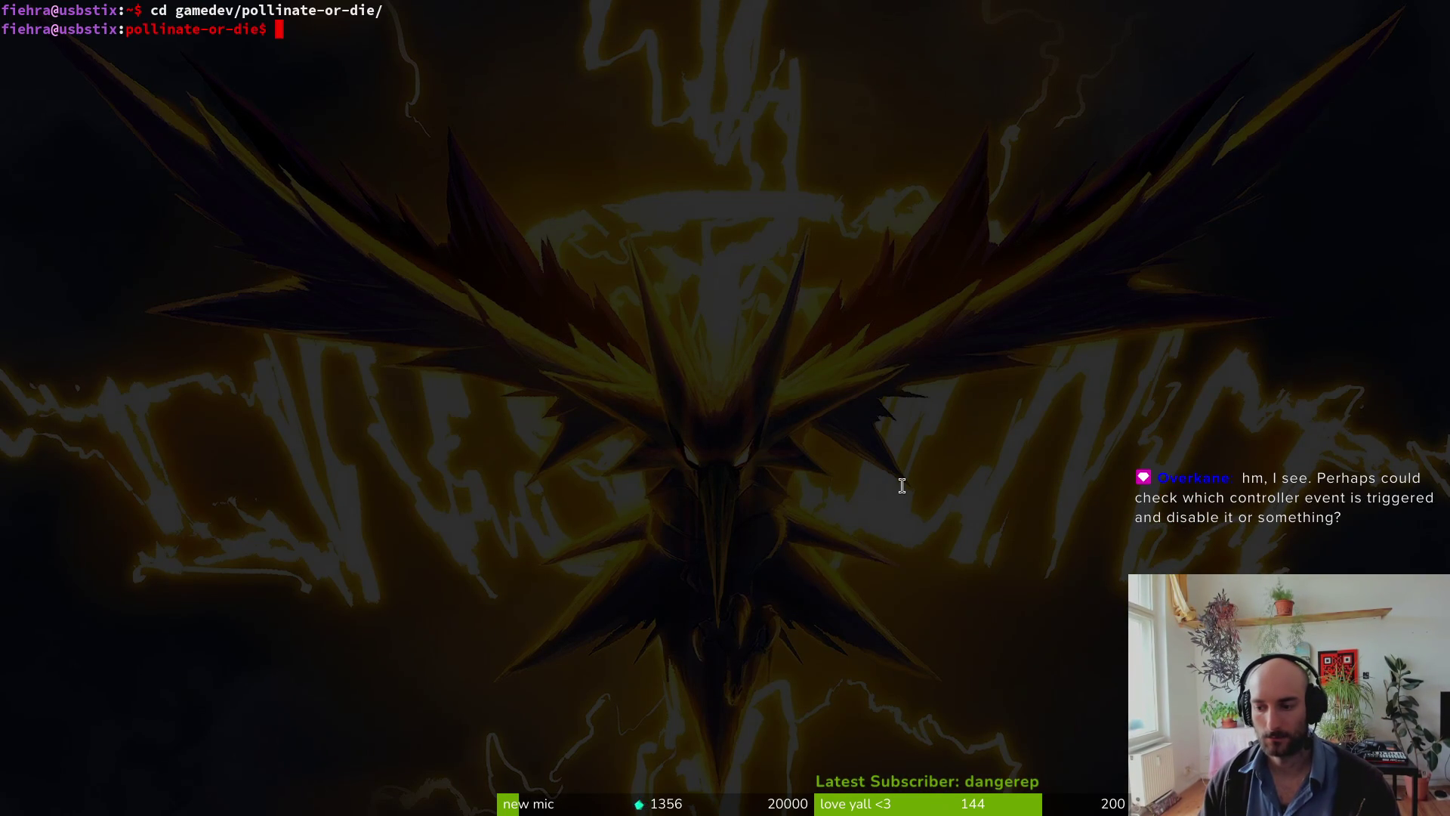
# Step: Launch Neovim on the project folder and start the file finder
pyautogui.write('v .')
pyautogui.press('Return')
pyautogui.press('space')
# Step: Open game.controller.gd and move to the get_input_device call in _unhandled_input
pyautogui.press('f')
pyautogui.press('f')
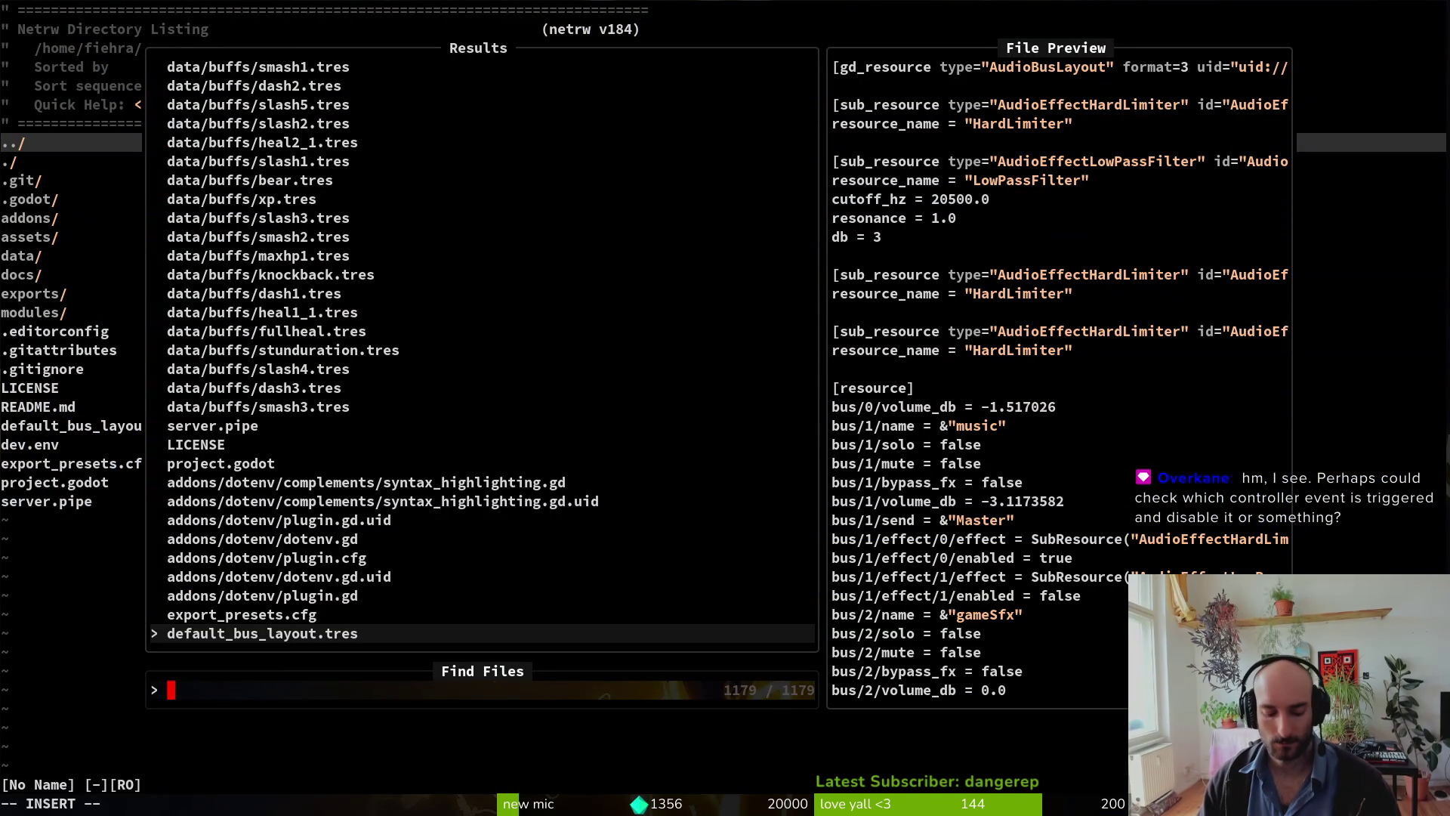
pyautogui.write('gamcontr')
pyautogui.press('Return')
pyautogui.hotkey('ctrl', 'd')
pyautogui.hotkey('ctrl', 'd')
pyautogui.hotkey('ctrl', 'd')
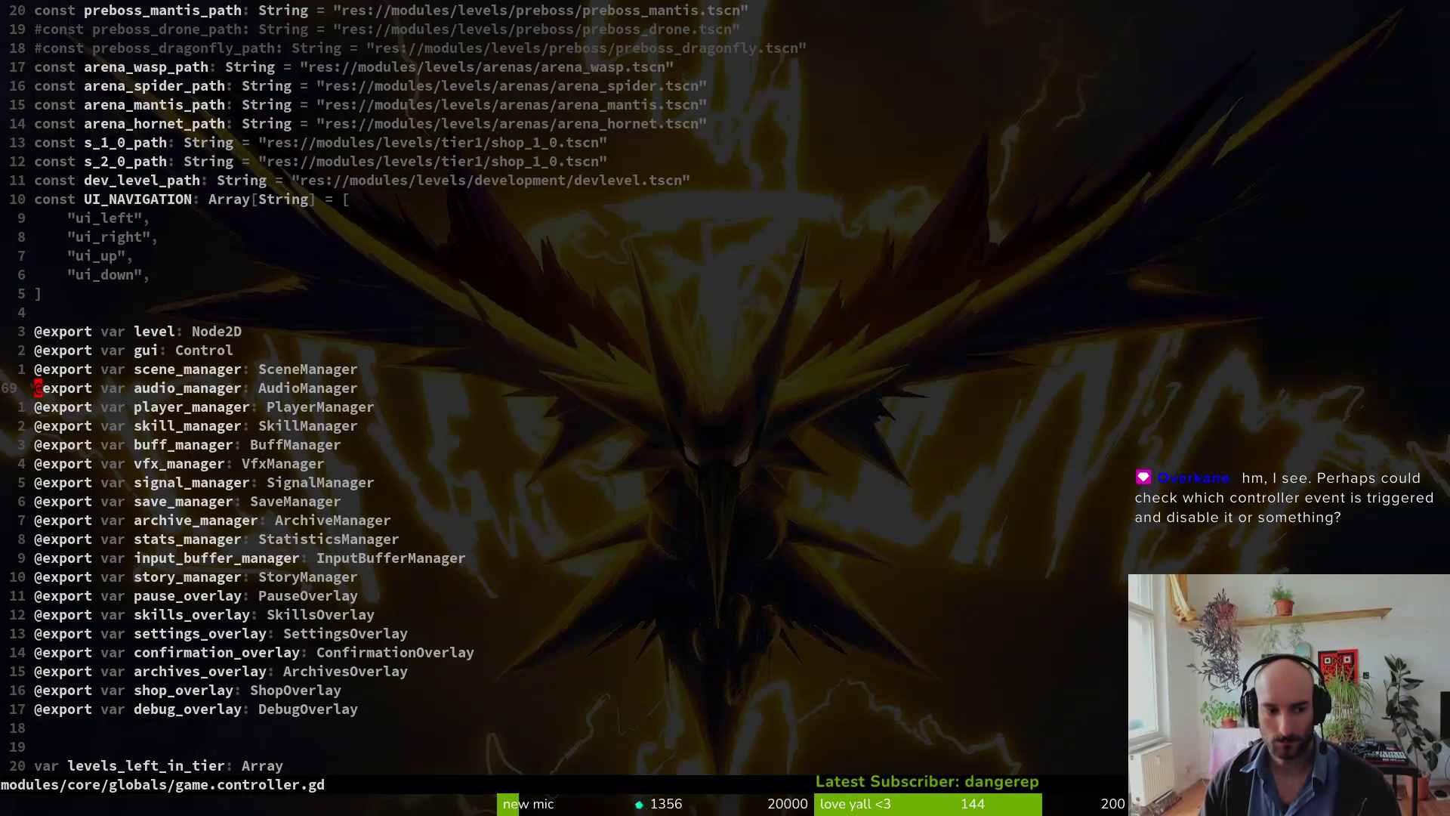
pyautogui.hotkey('ctrl', 'd')
pyautogui.hotkey('ctrl', 'd')
pyautogui.hotkey('ctrl', 'd')
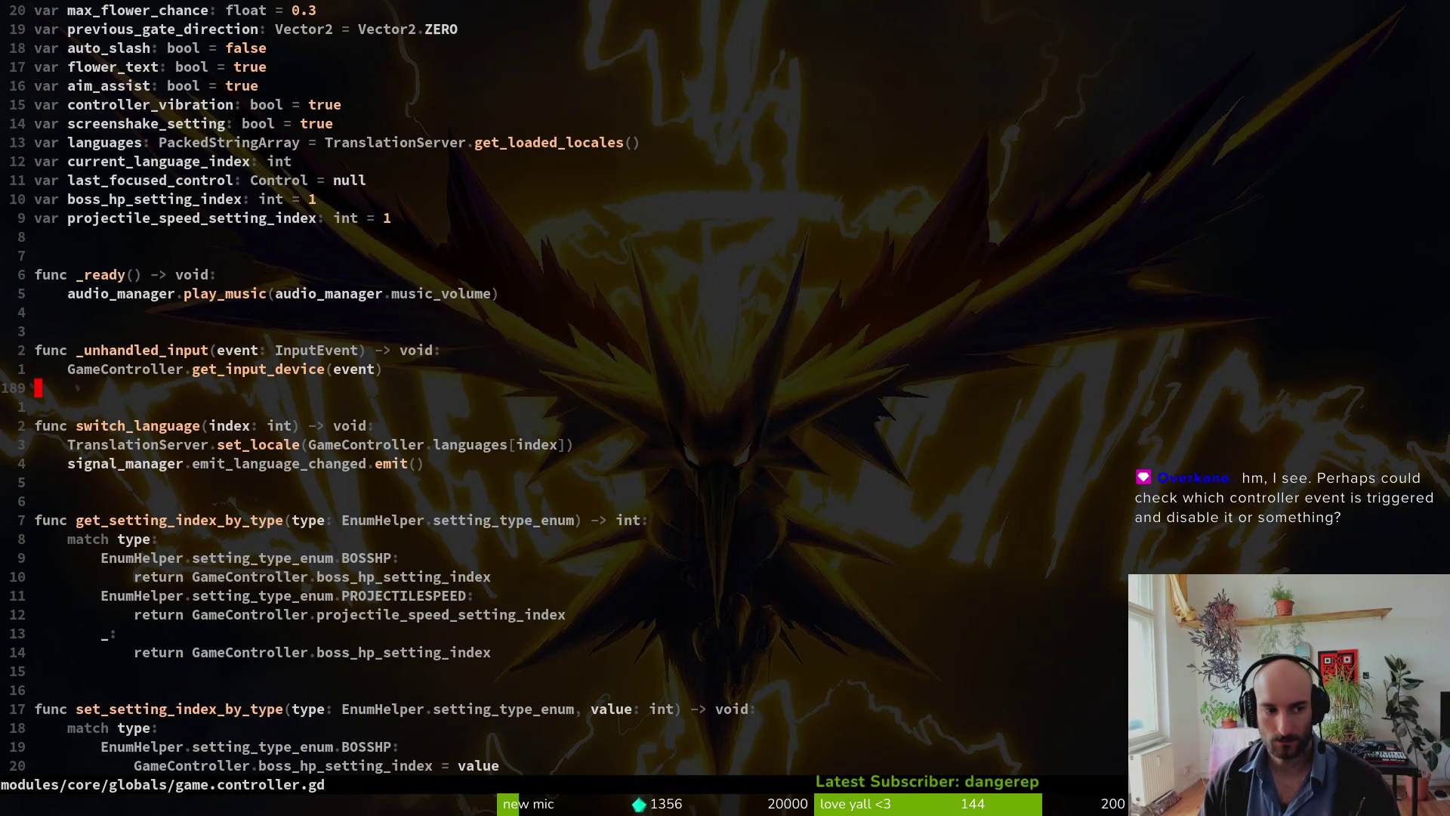
pyautogui.press('k')
pyautogui.press('k')
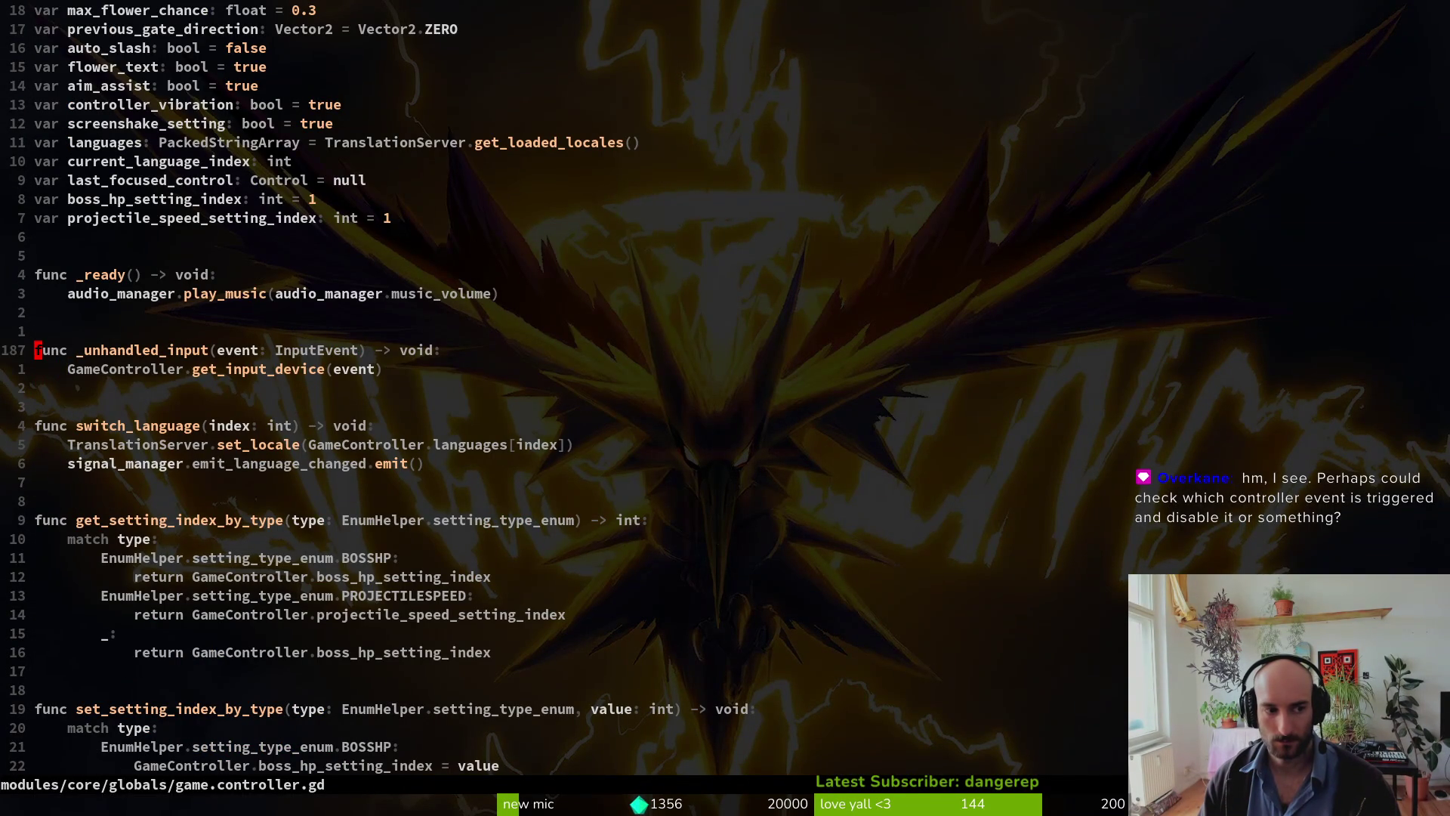
pyautogui.press('j')
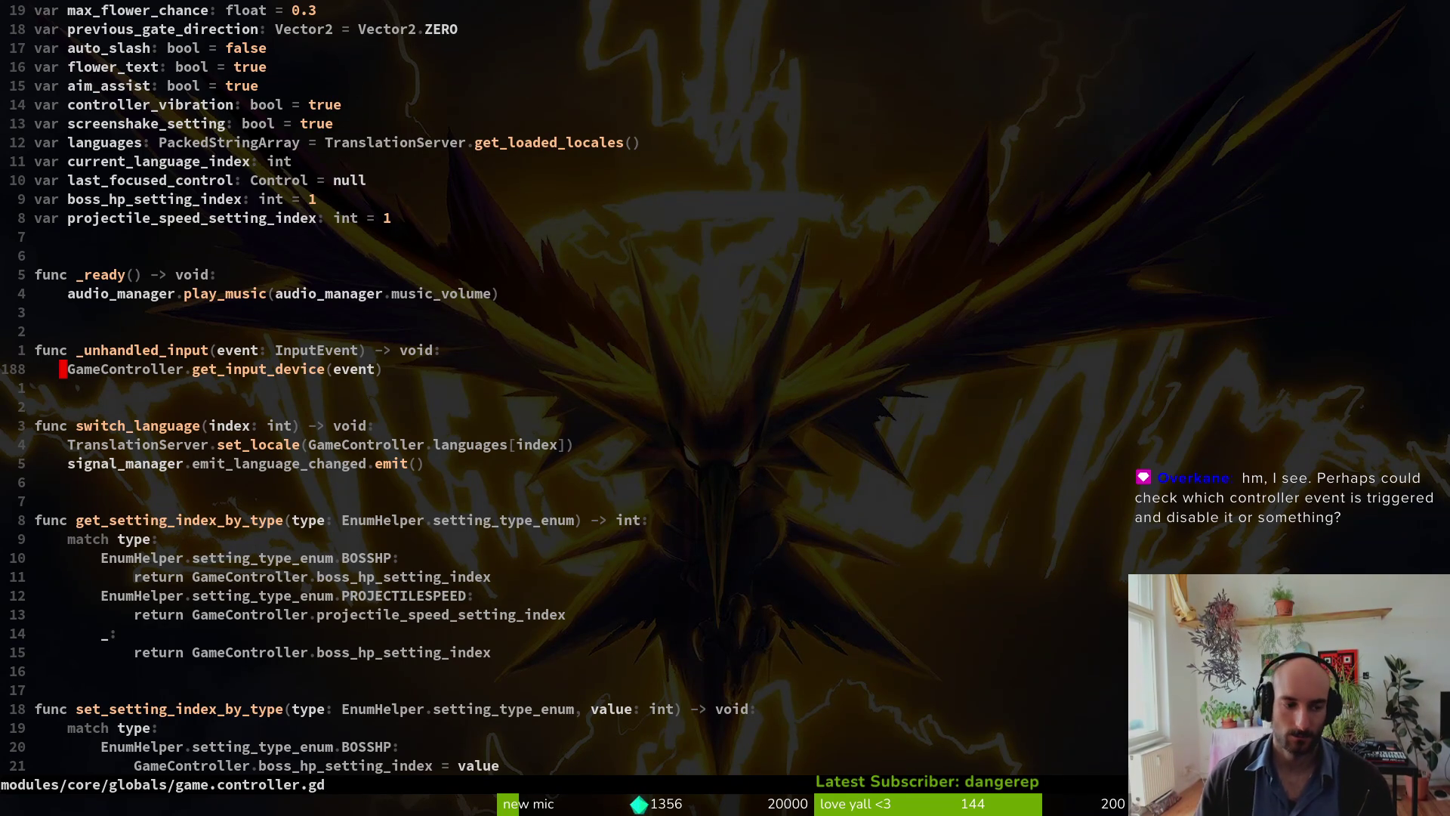
# Step: Undo and redo the flower_names_enum return type change, then return to the get_input_device call
pyautogui.press('j')
pyautogui.press('j')
pyautogui.press('j')
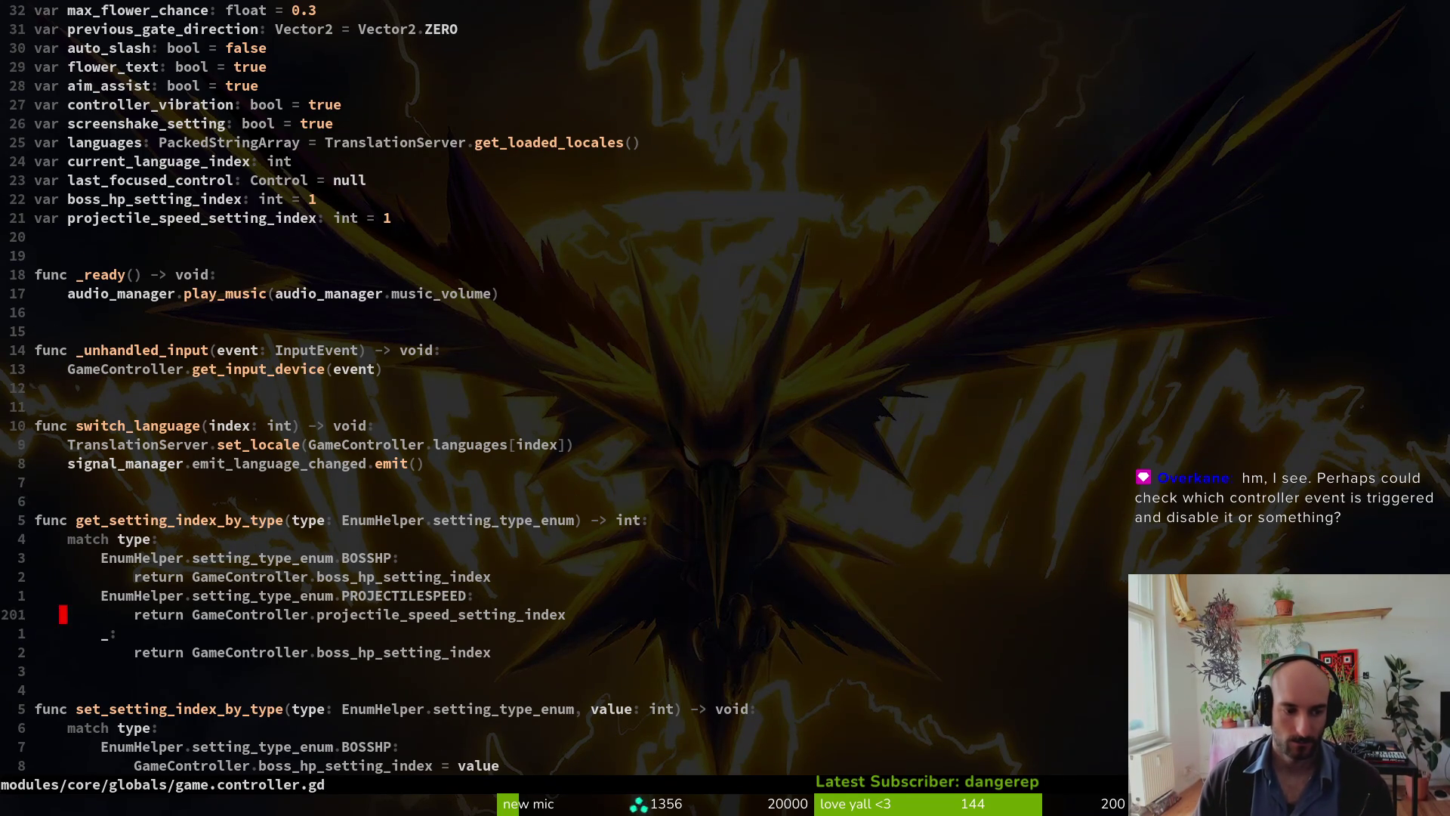
pyautogui.press('j')
pyautogui.press('j')
pyautogui.press('j')
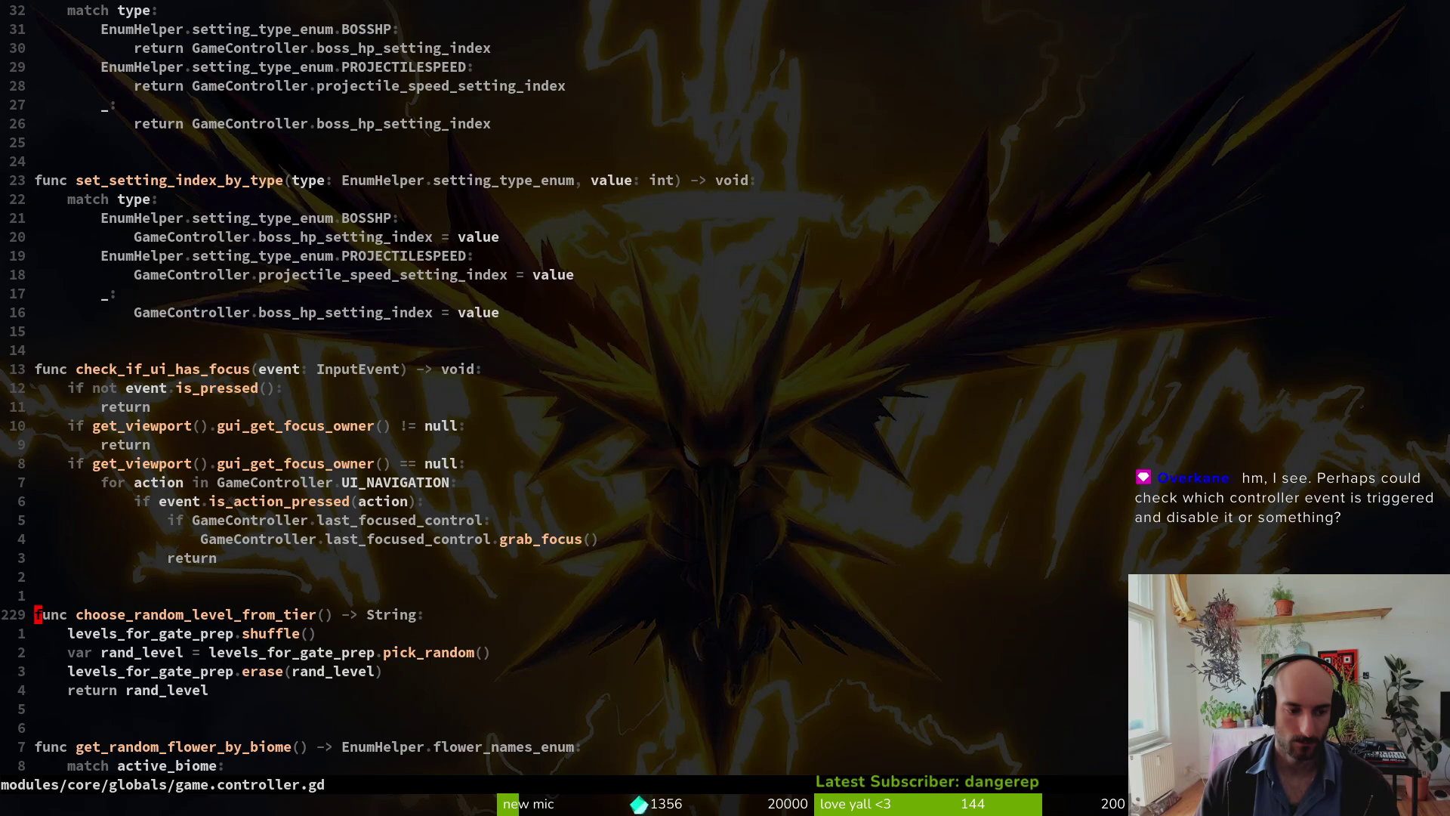
pyautogui.press('j')
pyautogui.press('j')
pyautogui.press('j')
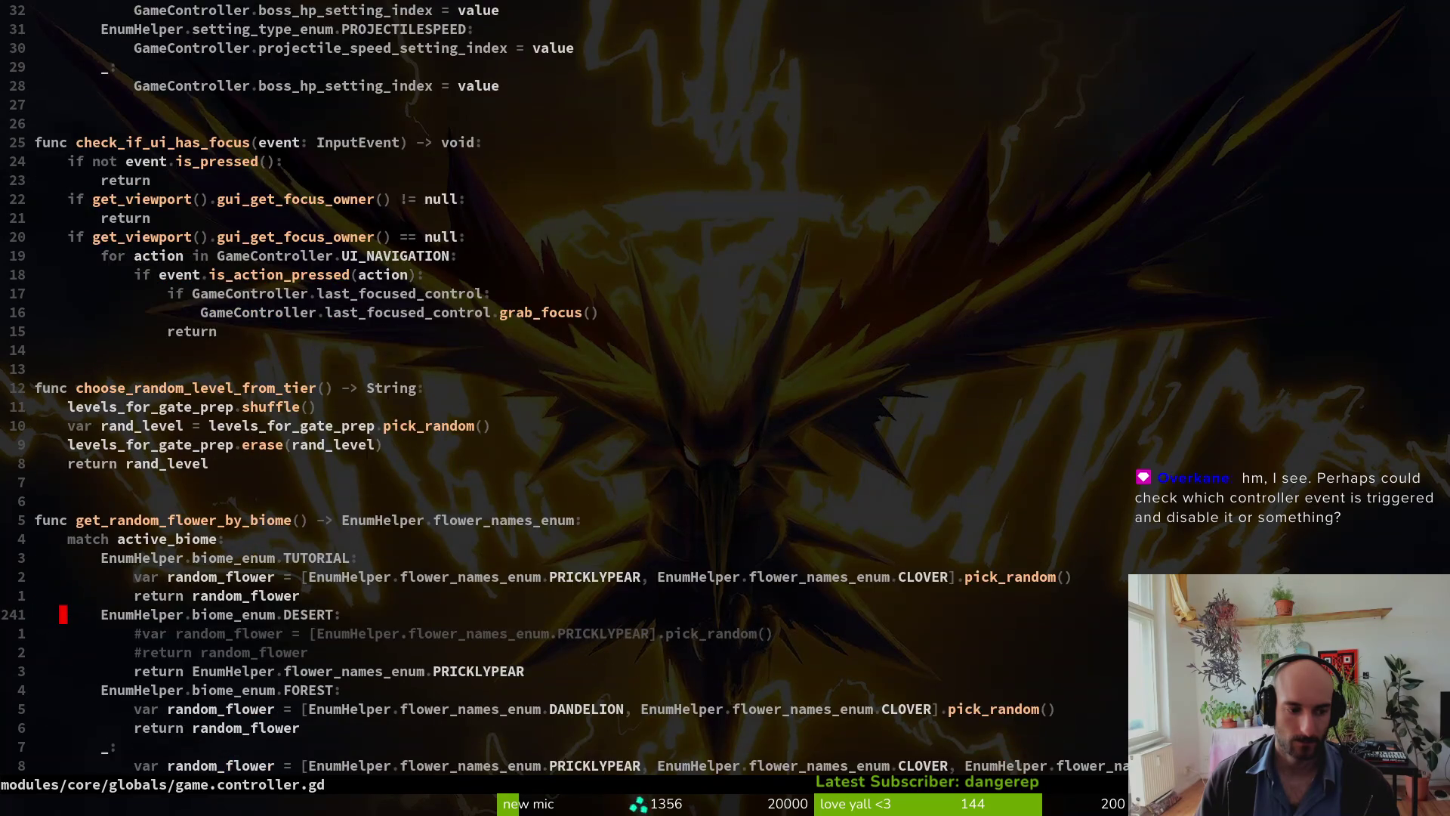
pyautogui.press('u')
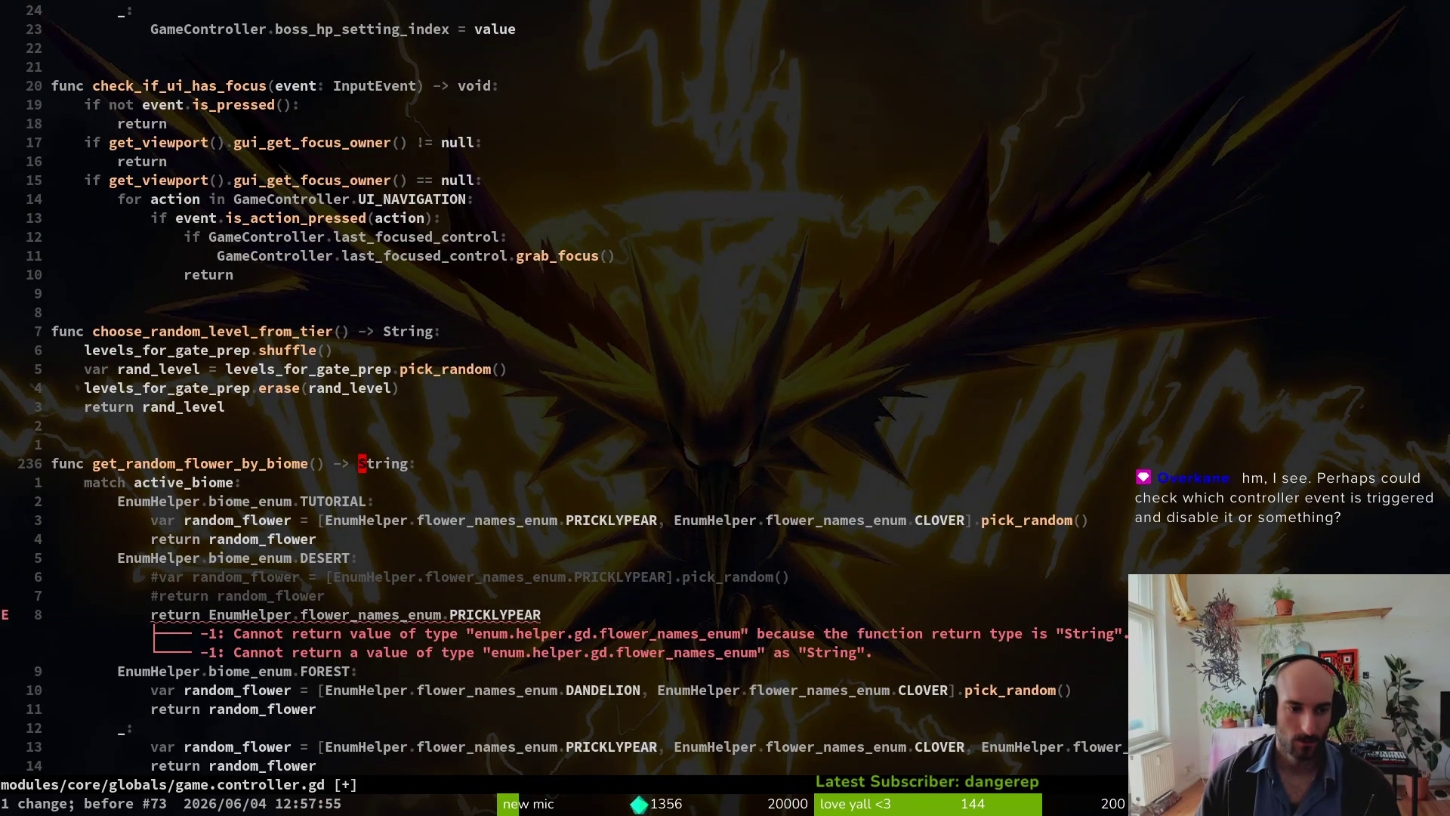
pyautogui.hotkey('ctrl', 'r')
pyautogui.hotkey('ctrl', 'o')
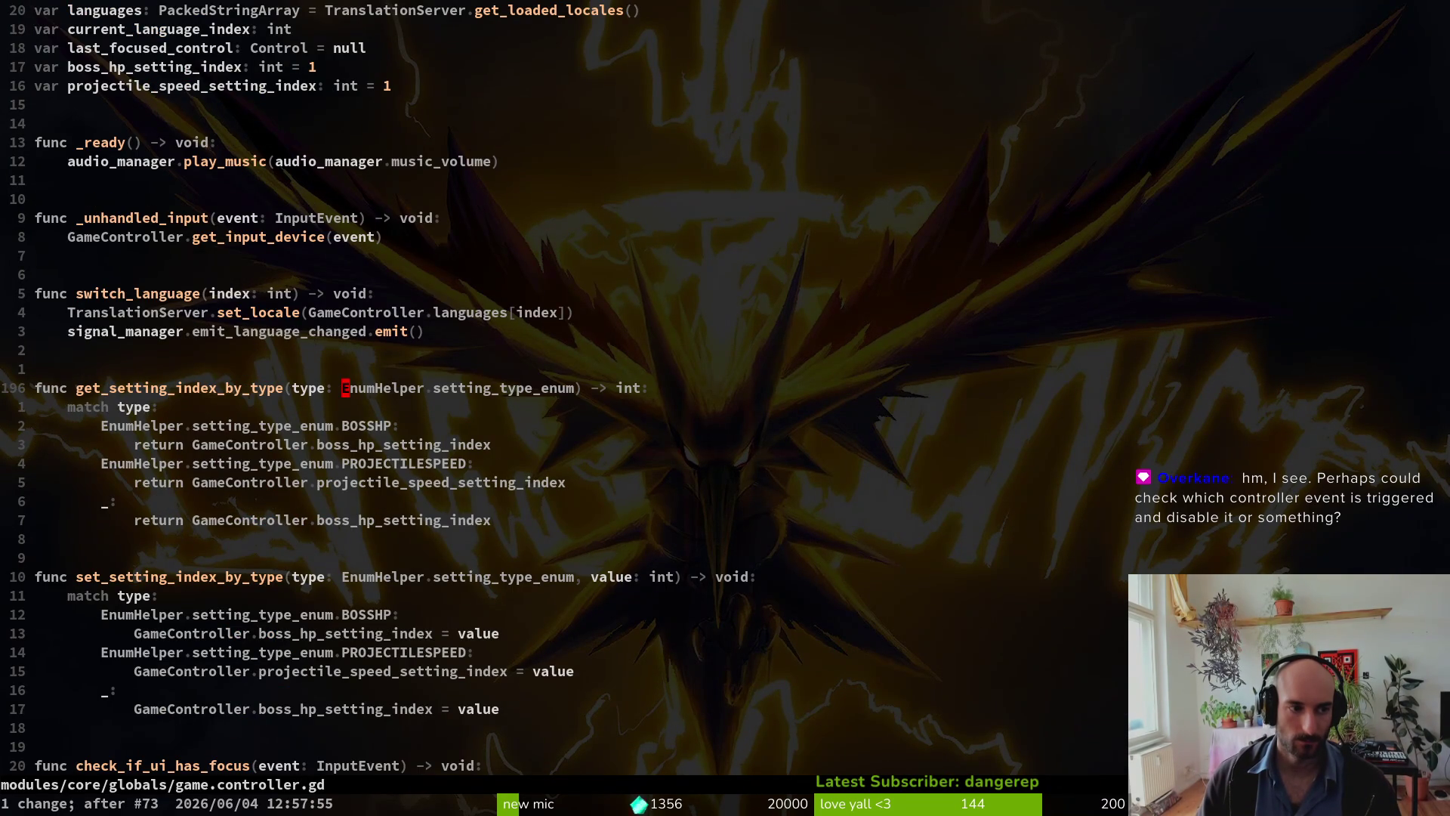
pyautogui.press('k')
pyautogui.press('k')
pyautogui.press('k')
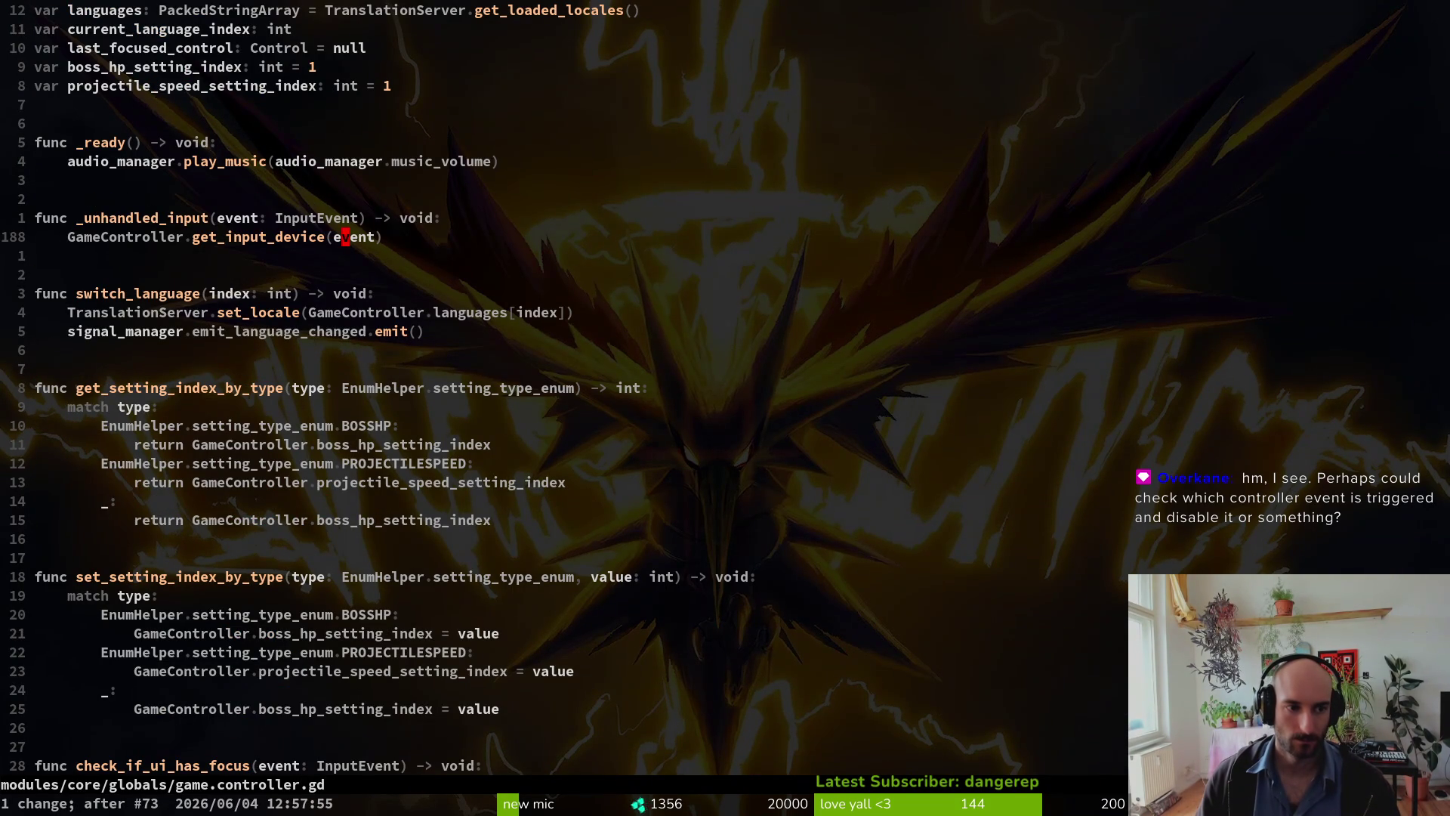
# Step: Copy the get_input_device name and jump to its definition
pyautogui.press('b')
pyautogui.press('b')
pyautogui.press('v')
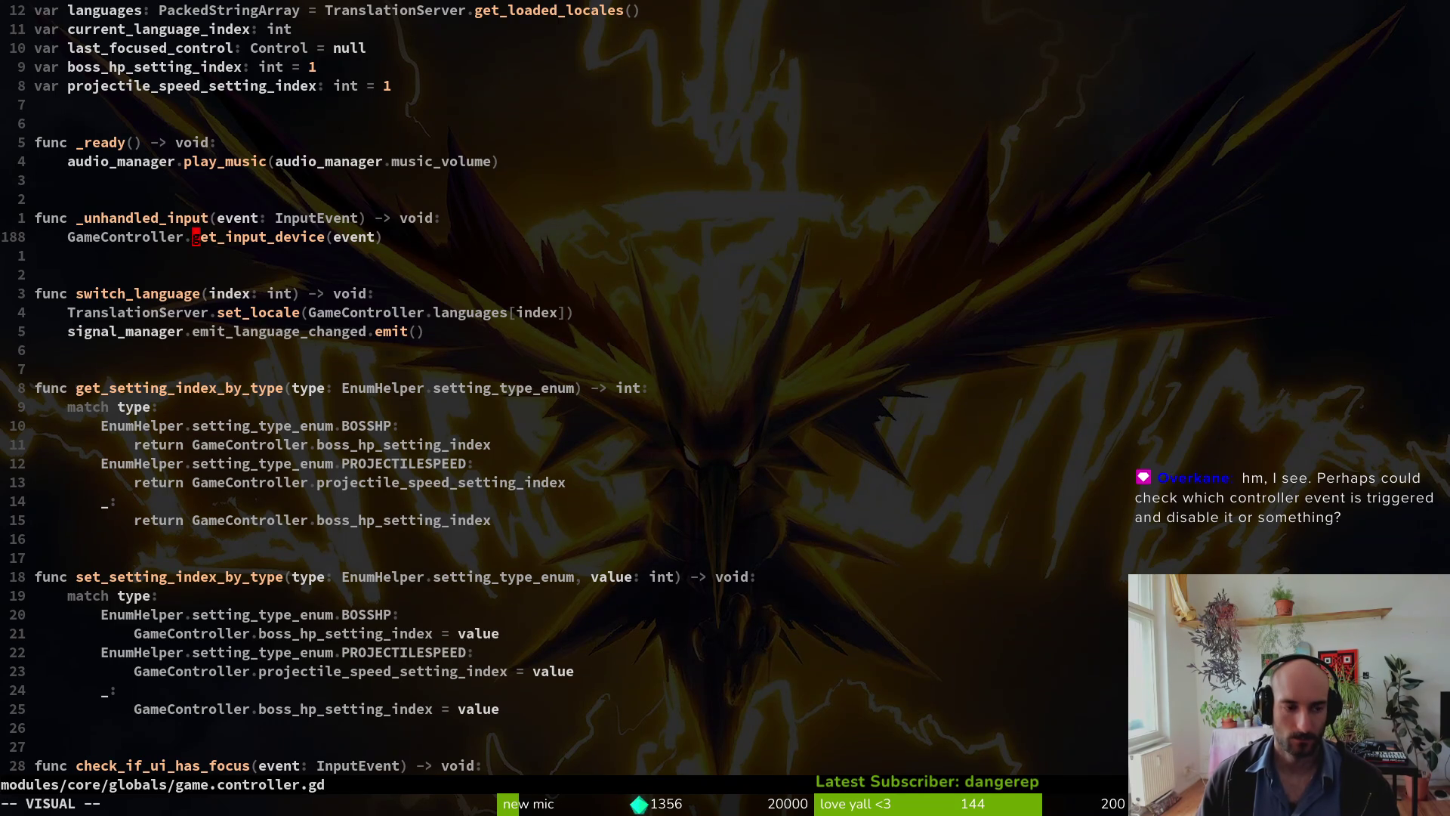
pyautogui.press('y')
pyautogui.press('g')
pyautogui.press('d')
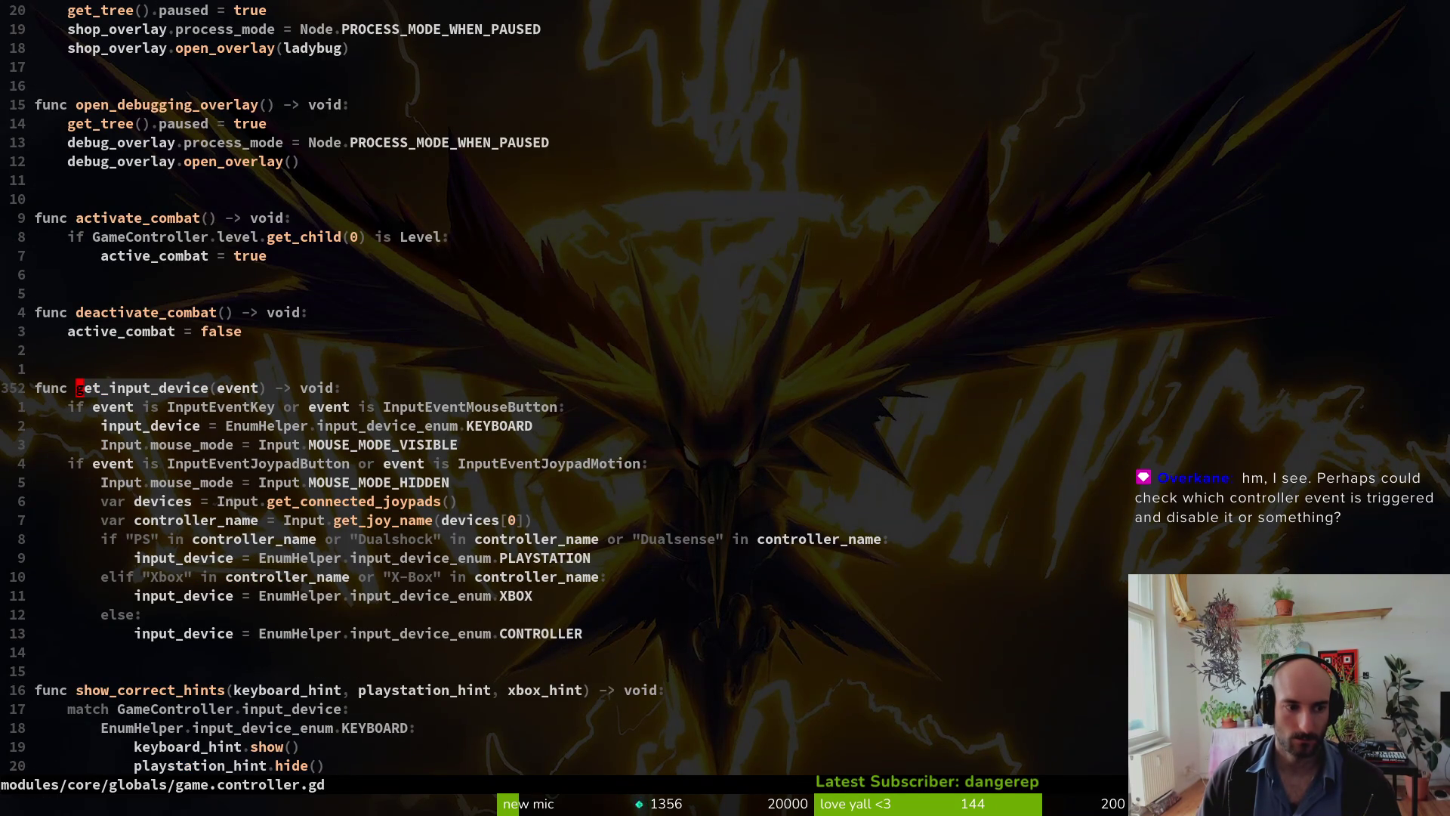
# Step: Delete 'or event is InputEventJoypadMotion' from the joypad check and save the script
pyautogui.press('j')
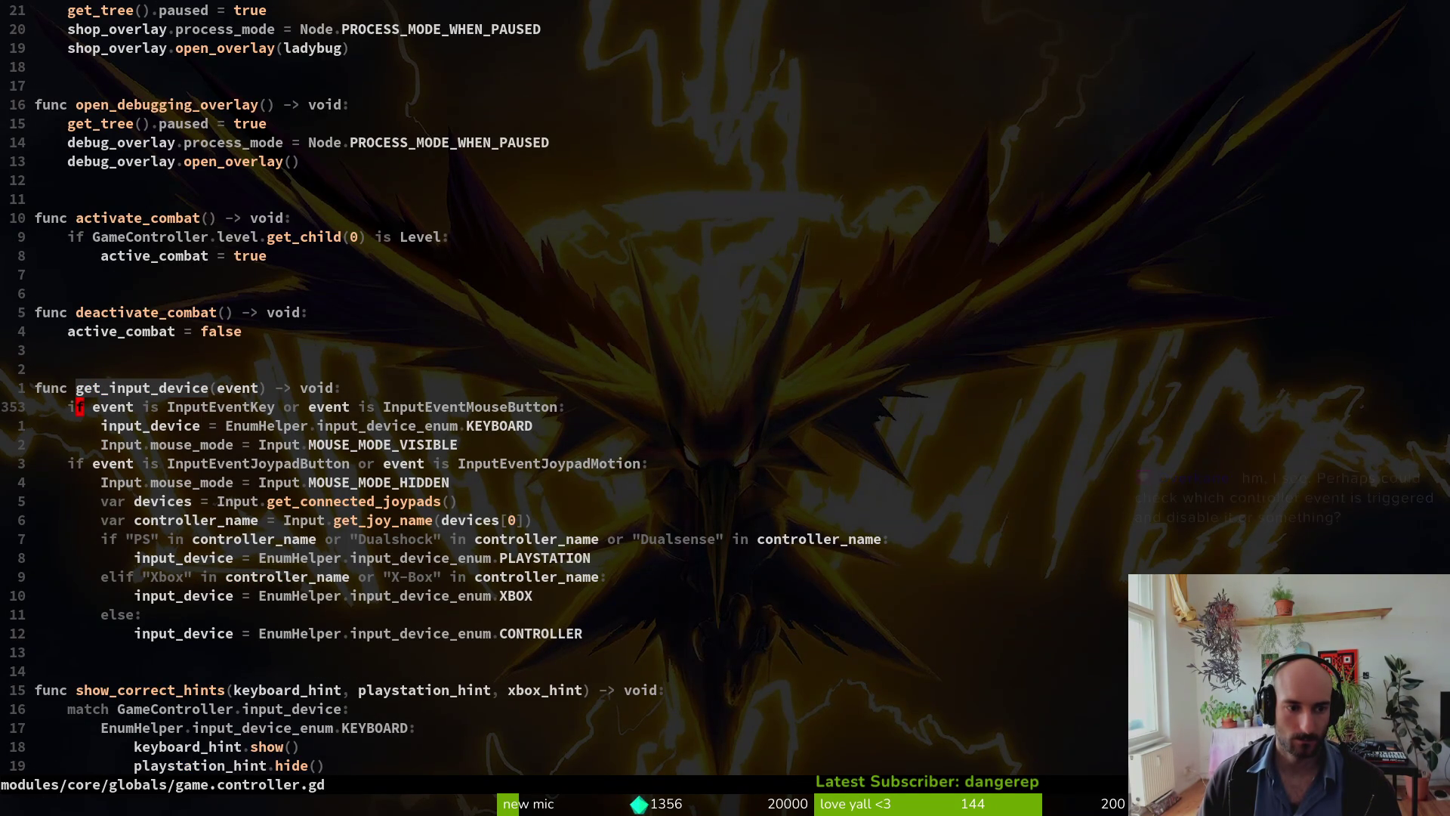
pyautogui.press('j')
pyautogui.press('j')
pyautogui.press('j')
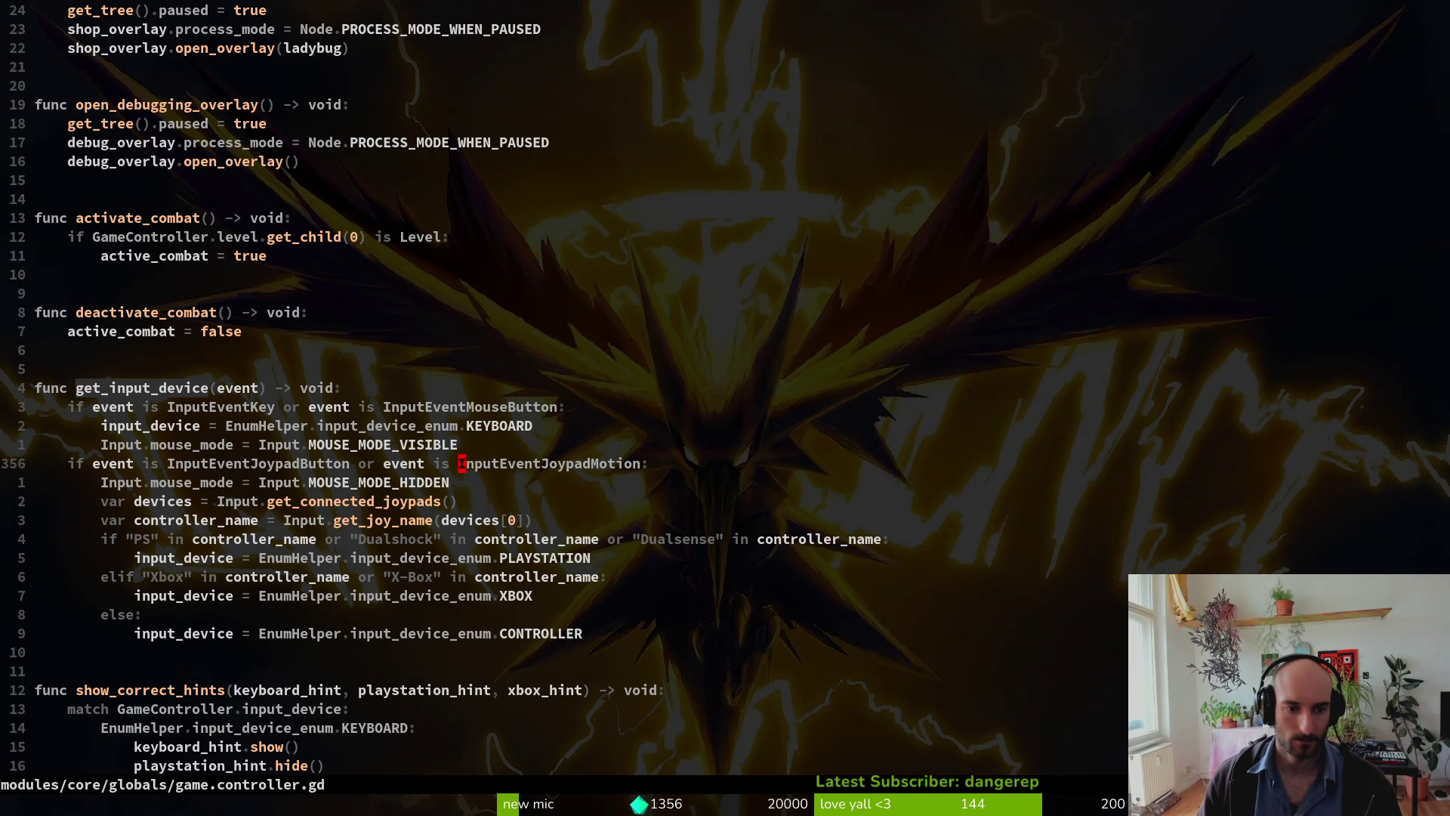
pyautogui.press('c')
pyautogui.press('a')
pyautogui.press('w')
pyautogui.press('BackSpace')
pyautogui.press('BackSpace')
pyautogui.press('BackSpace')
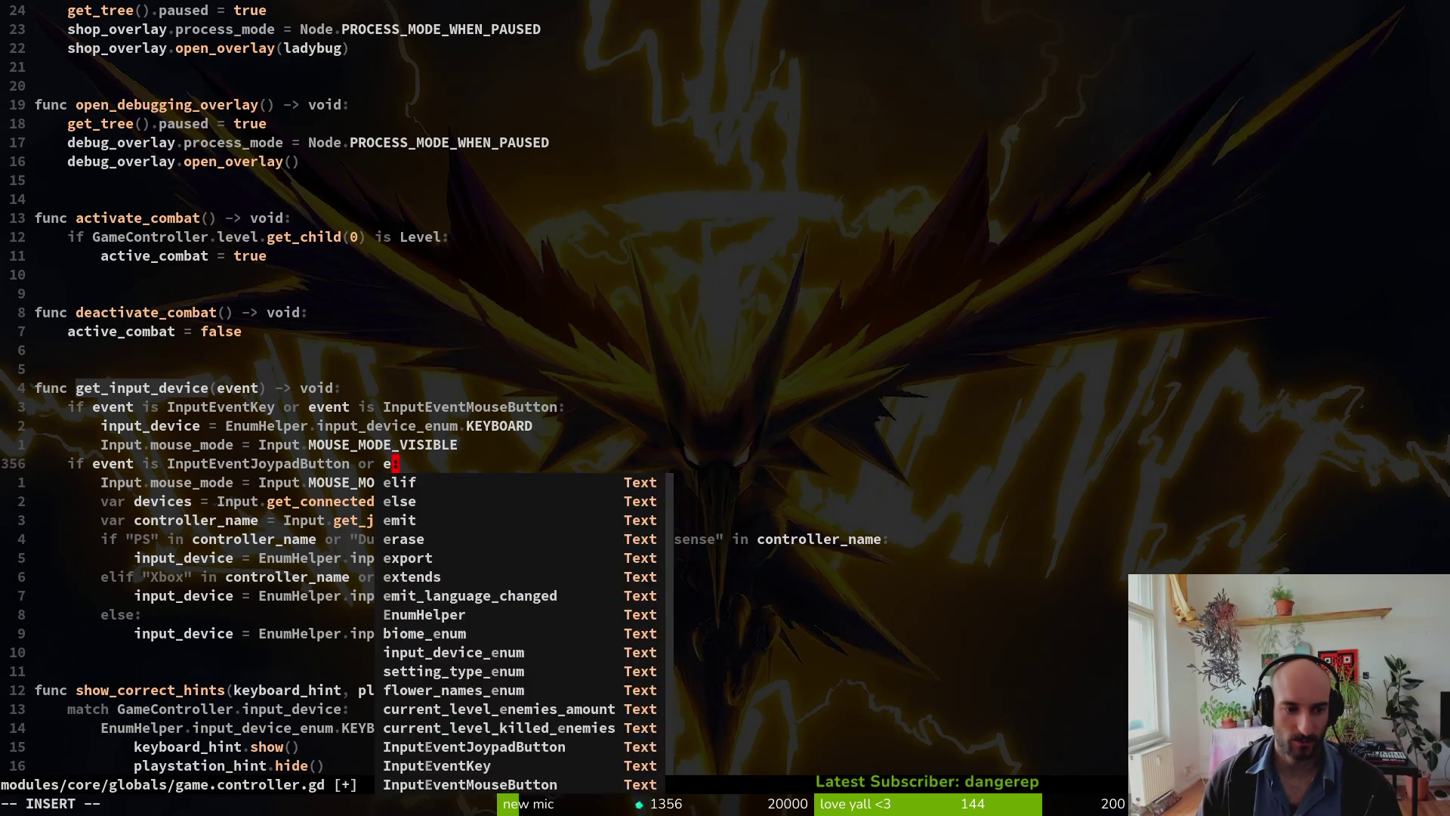
pyautogui.press('Escape')
pyautogui.hotkey('ctrl', 's')
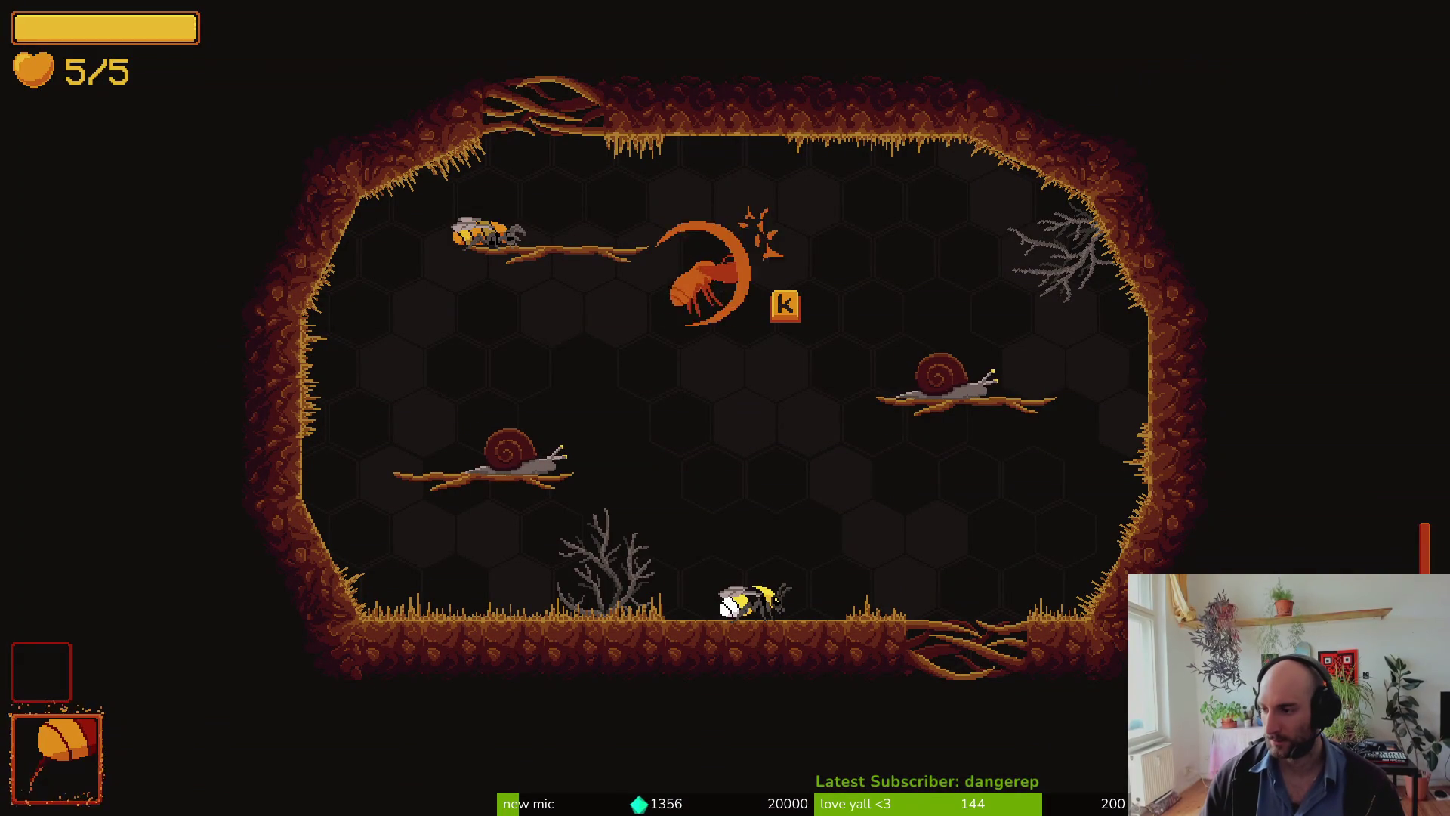
# Step: Restart the game from Godot, continue, and load level 4 from the debug level select
pyautogui.hotkey('alt', 'Tab')
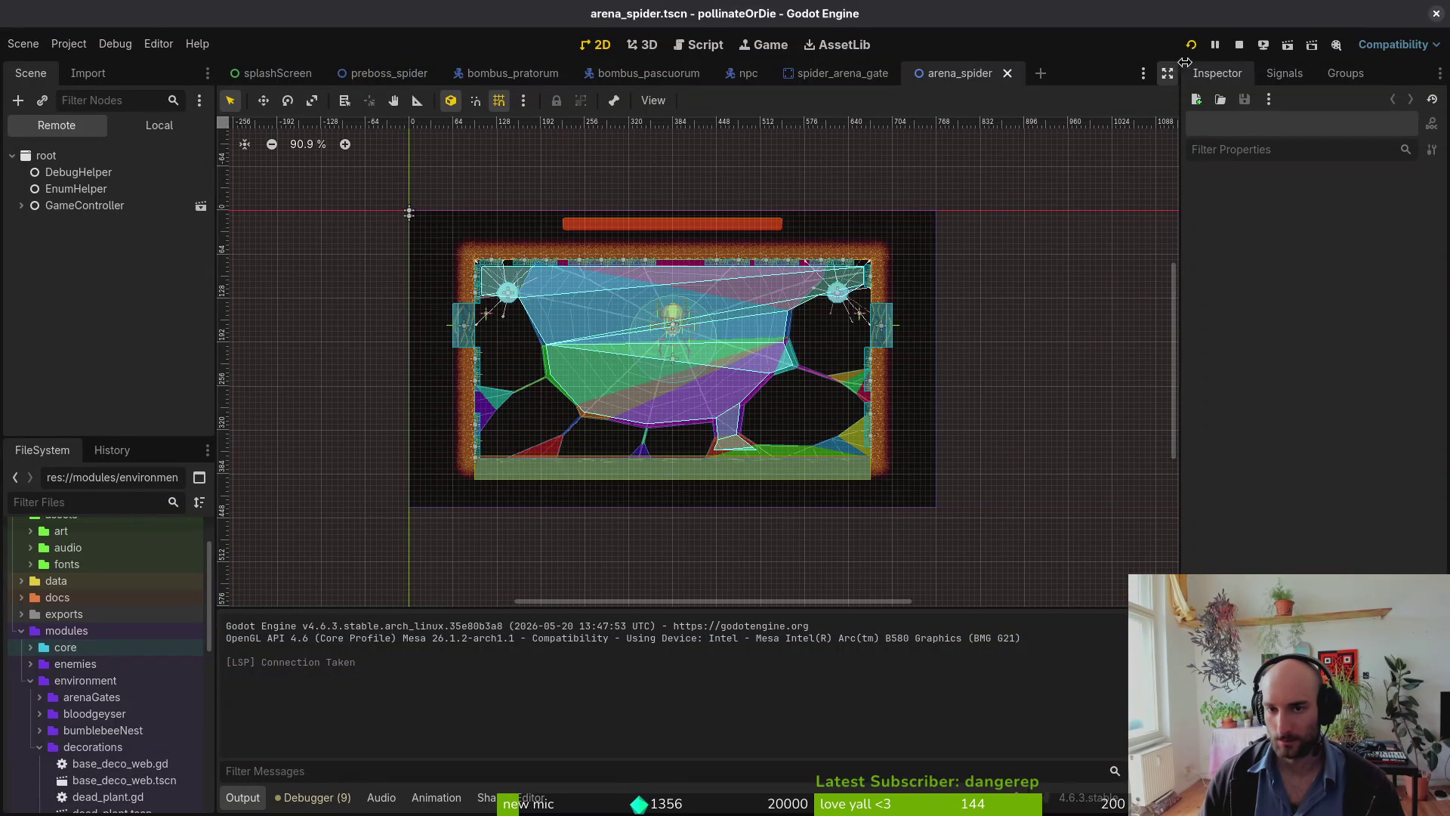
pyautogui.click(1191, 45)
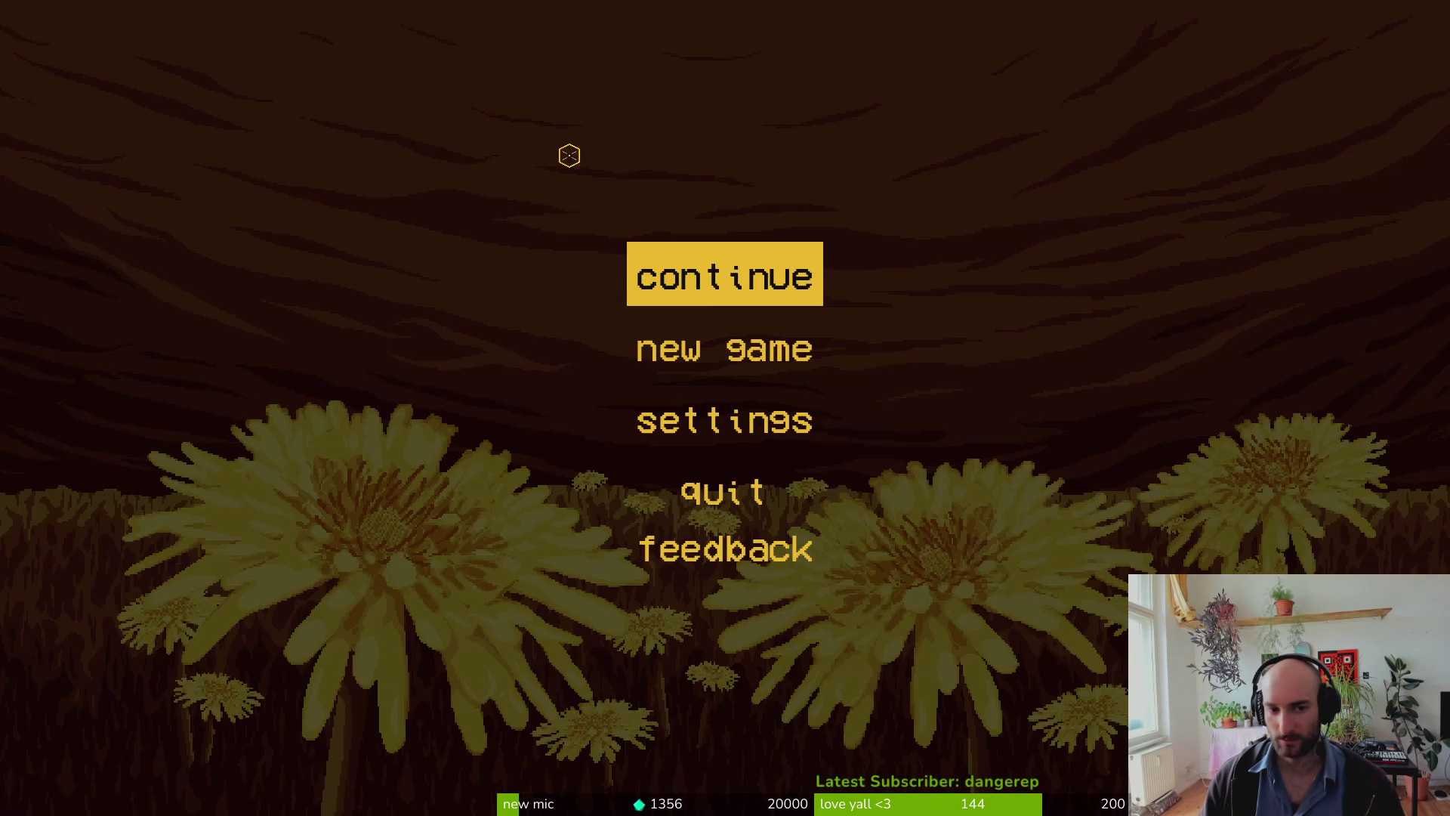
pyautogui.click(738, 254)
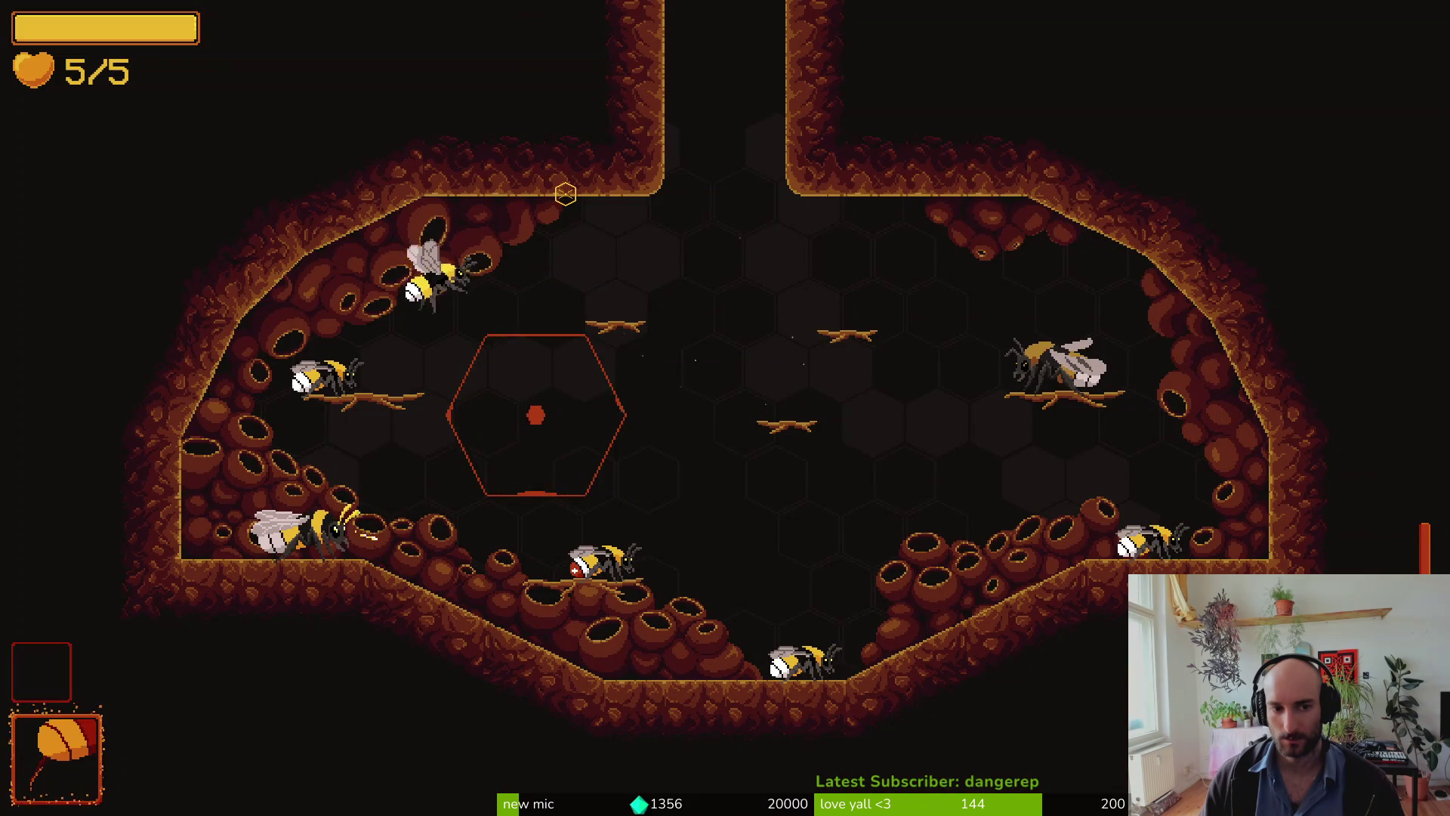
pyautogui.press('Escape')
pyautogui.press('Left')
pyautogui.press('Left')
pyautogui.press('Left')
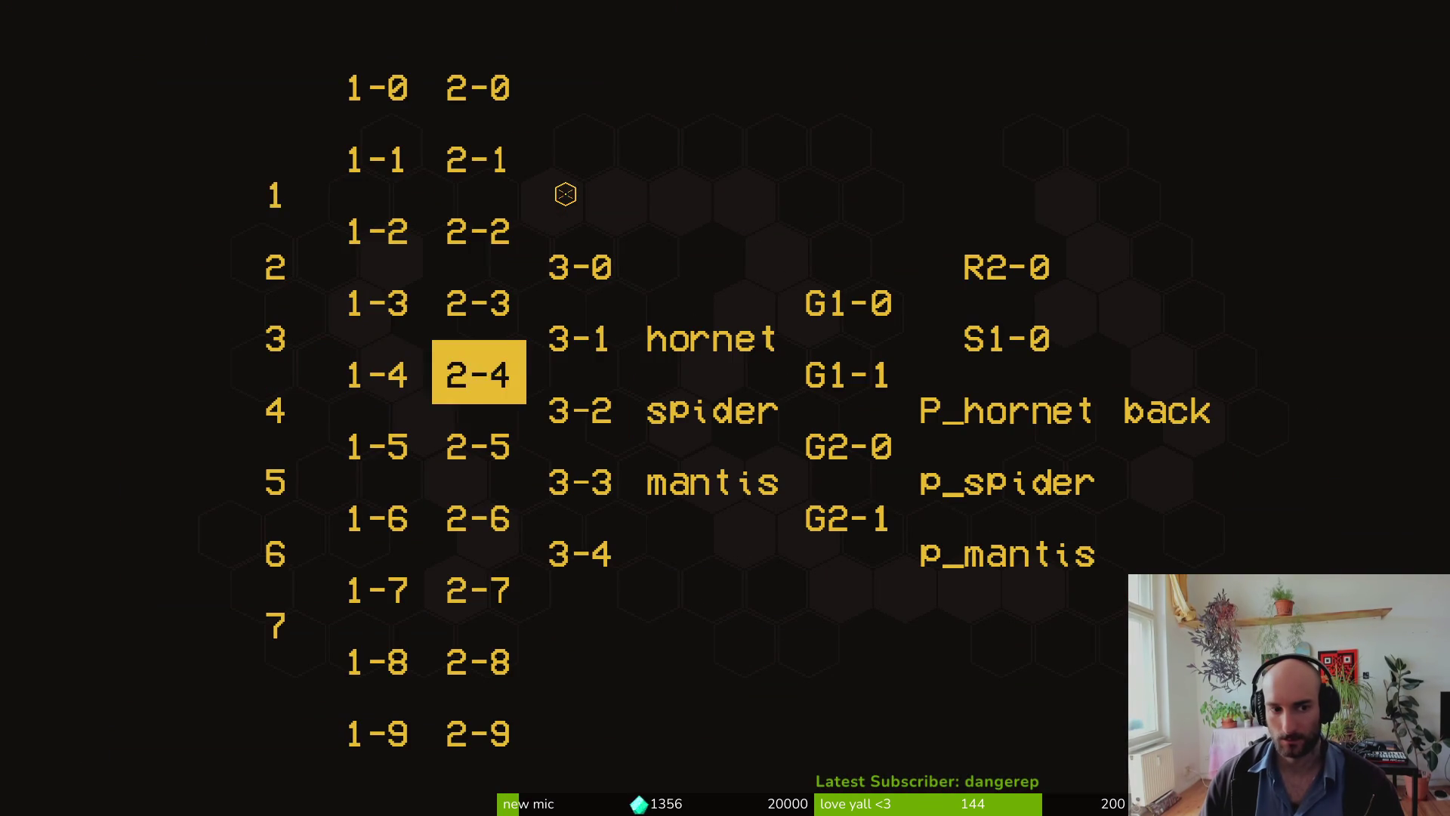
pyautogui.press('Return')
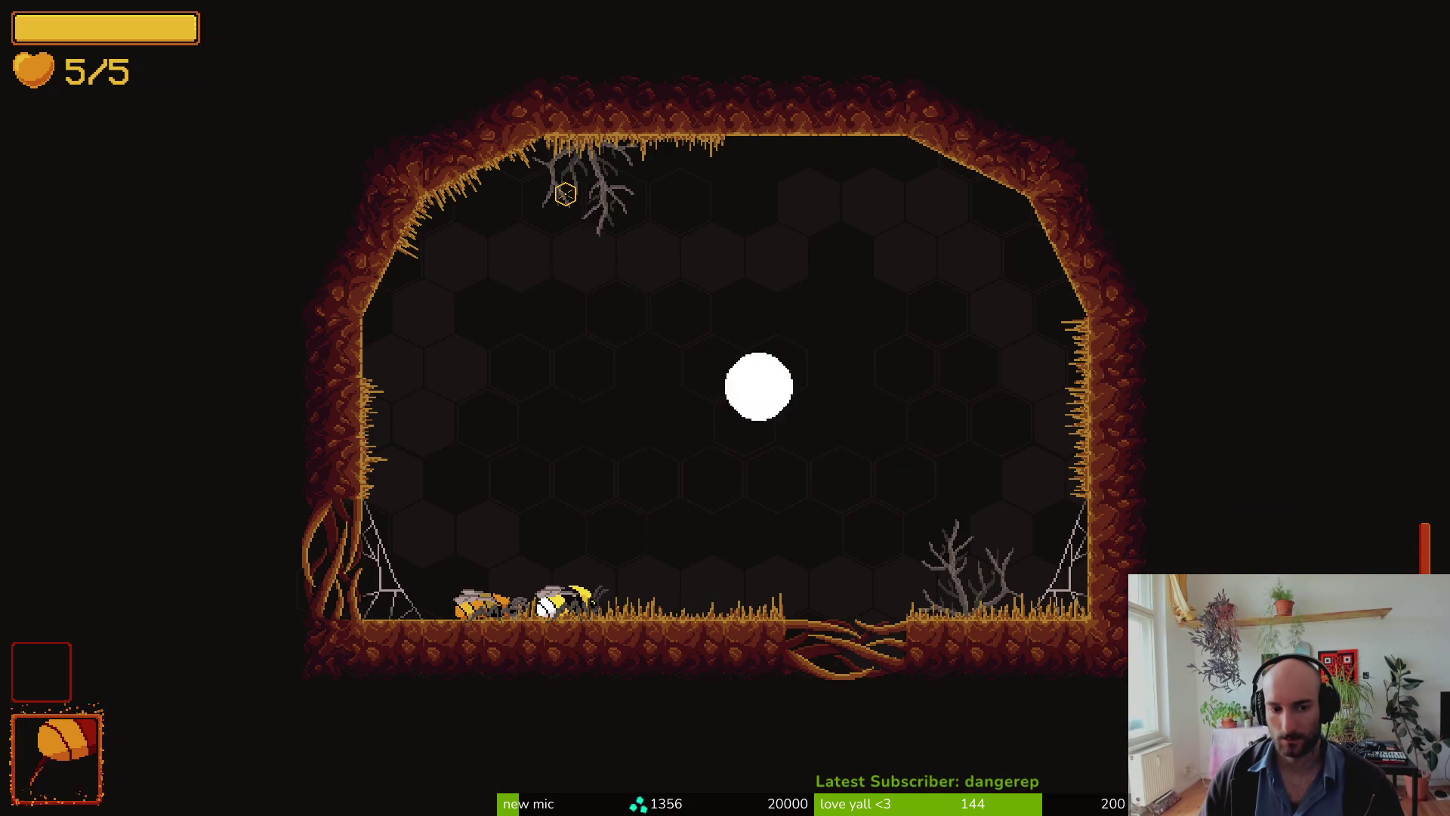
# Step: Skip the friend bee's dialogue, then knock down a fly with leaf throws and a dash
pyautogui.press('space')
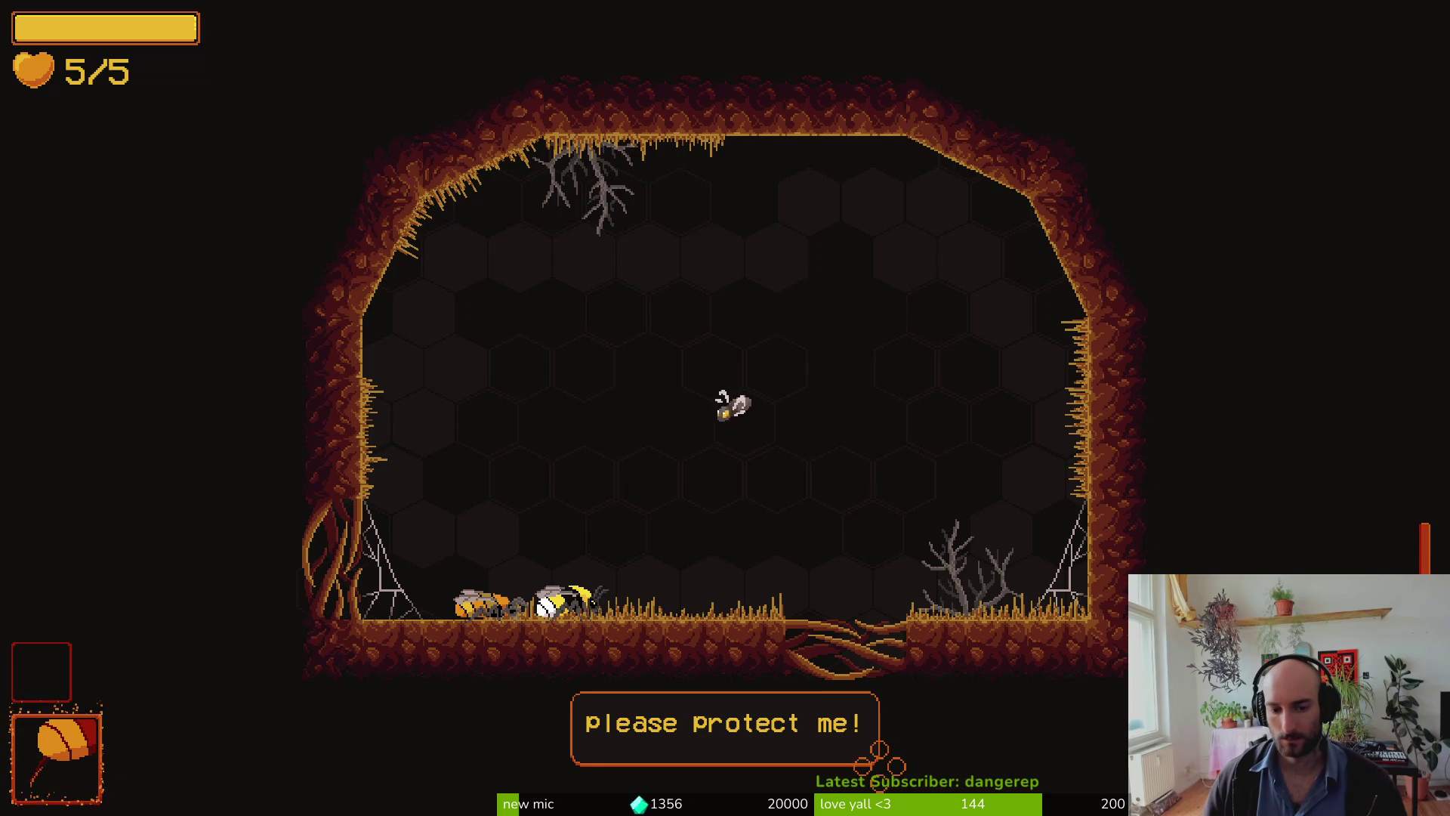
pyautogui.press('space')
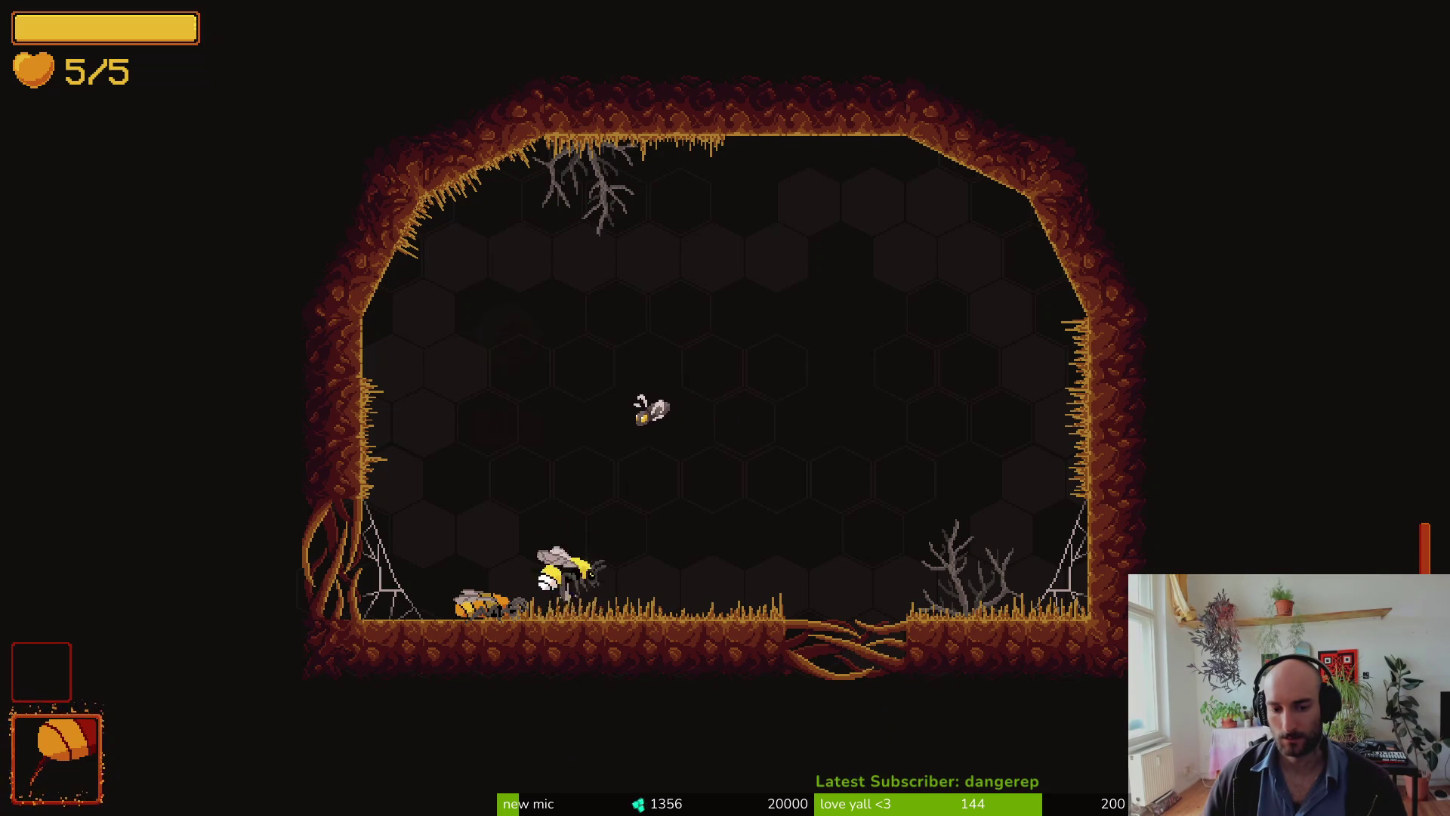
pyautogui.press('e')
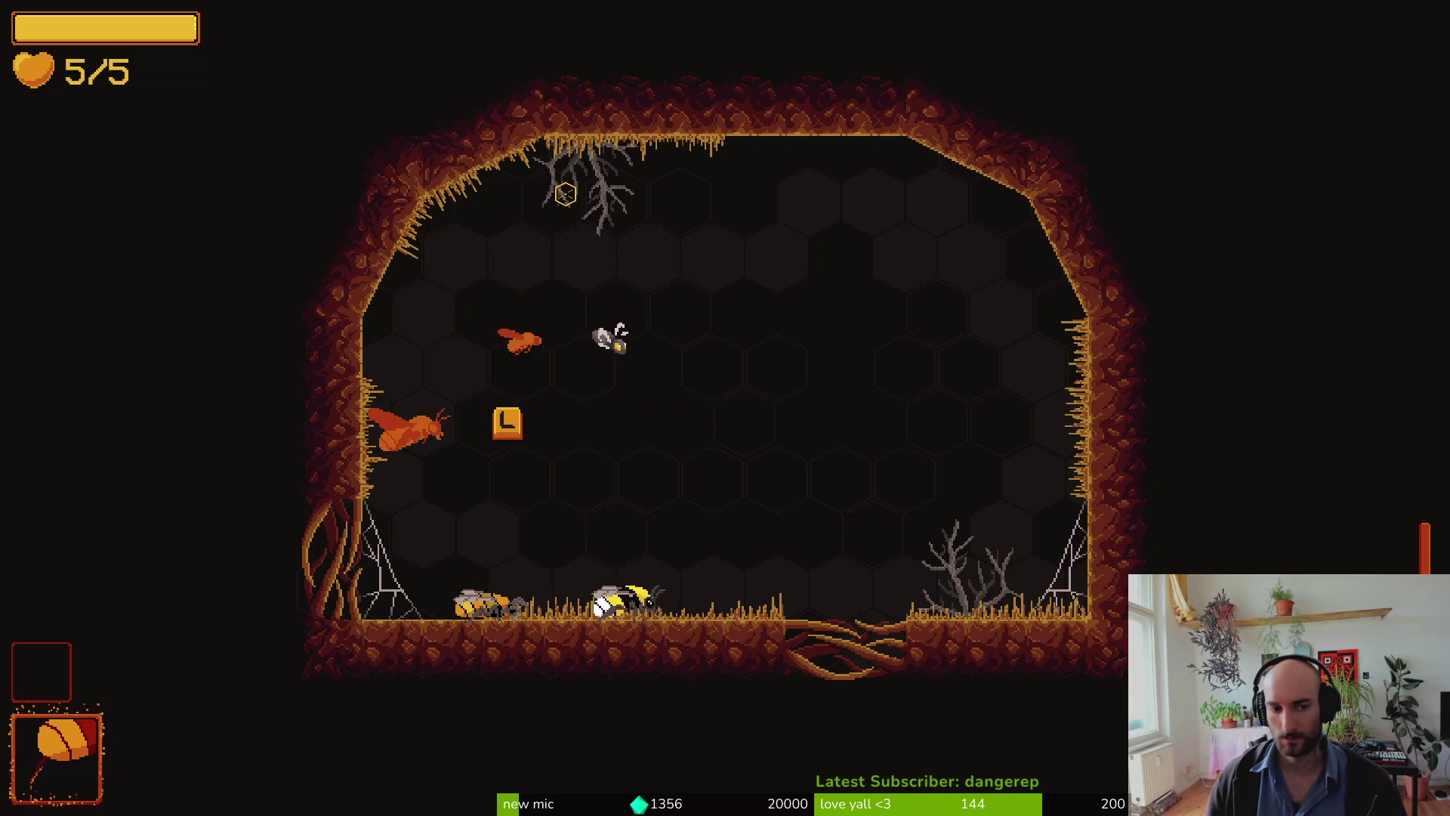
pyautogui.press('space')
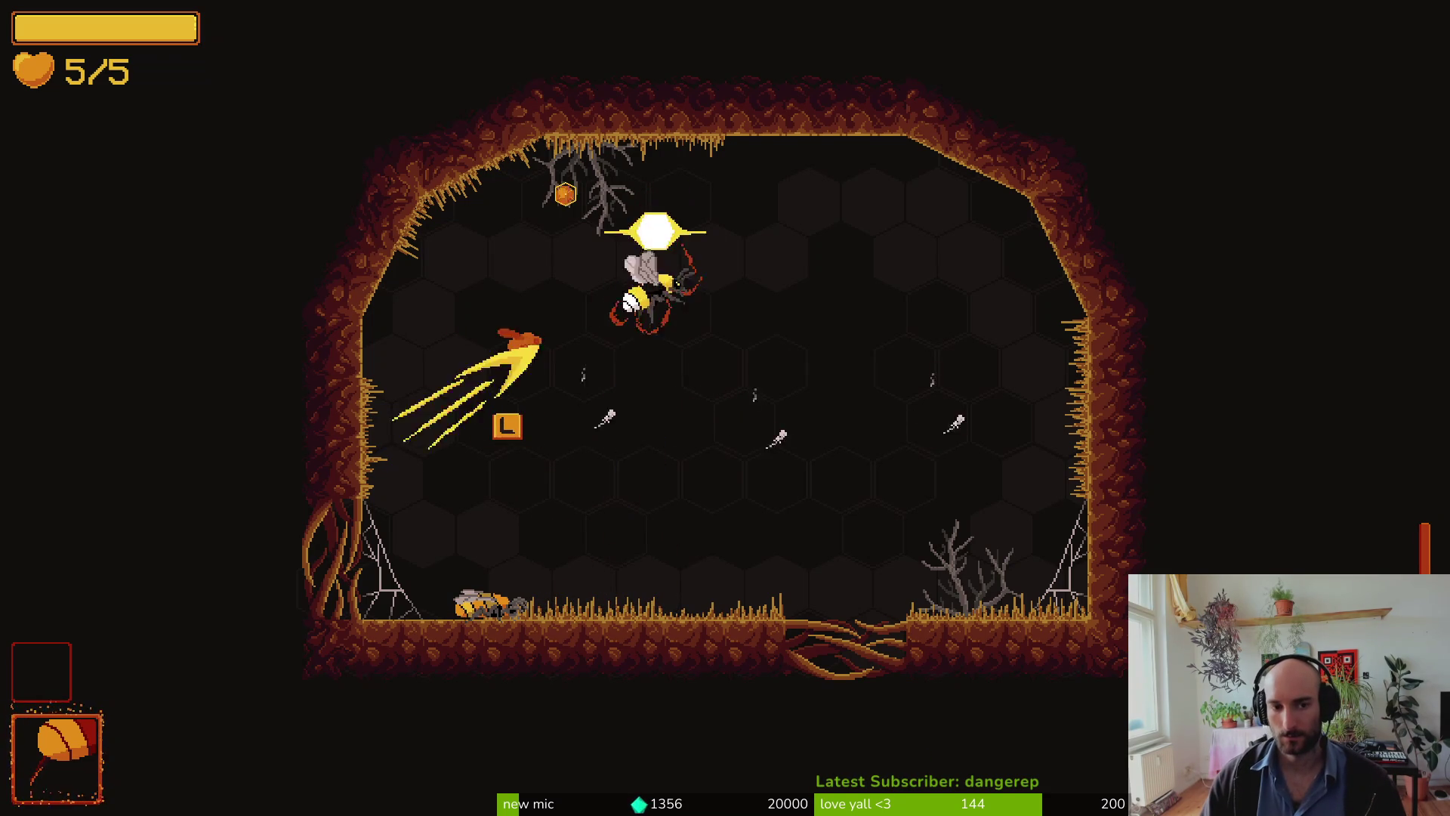
pyautogui.click(565, 194)
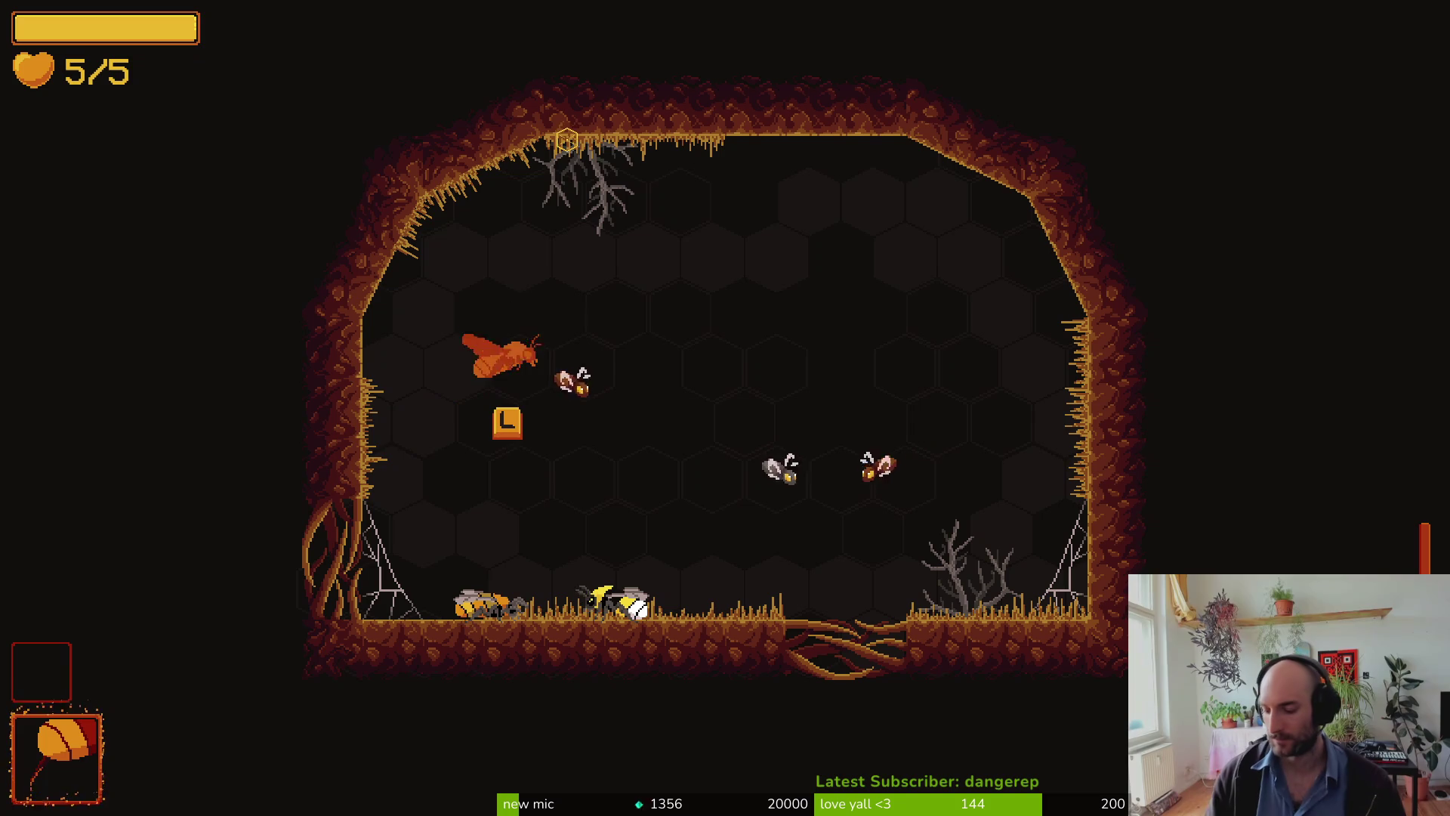
pyautogui.click(605, 82)
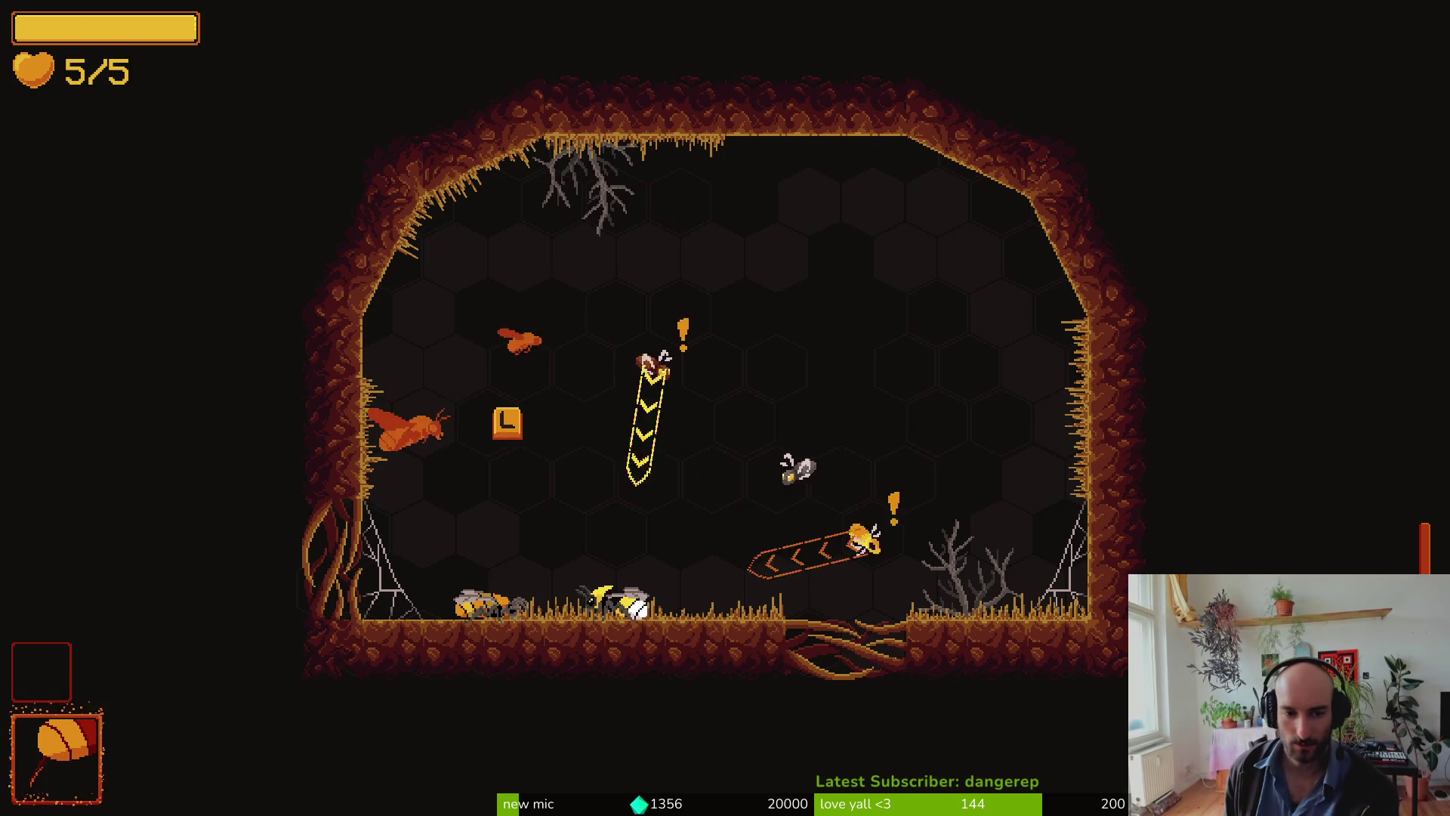
pyautogui.press('space')
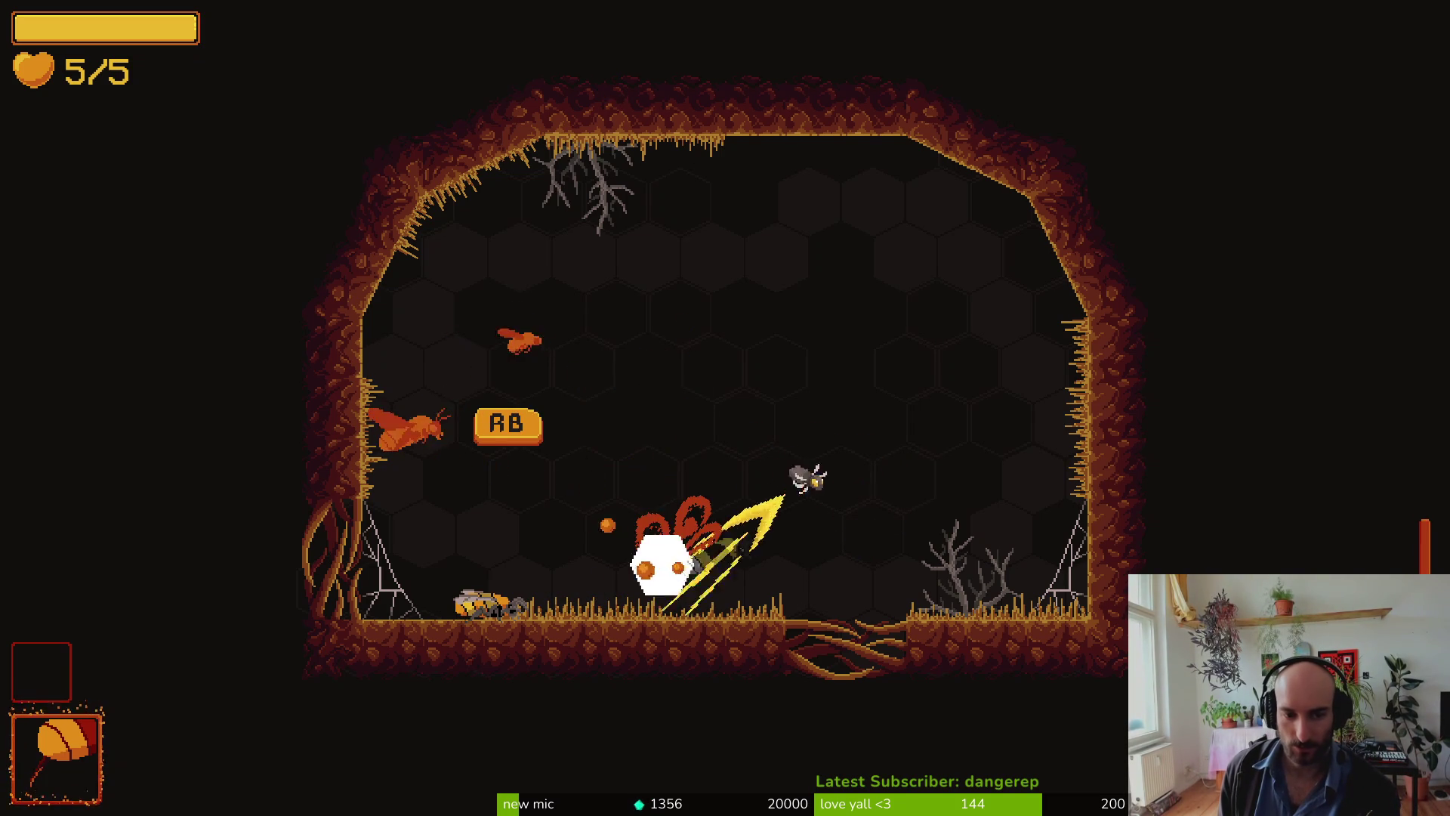
pyautogui.rightClick(505, 332)
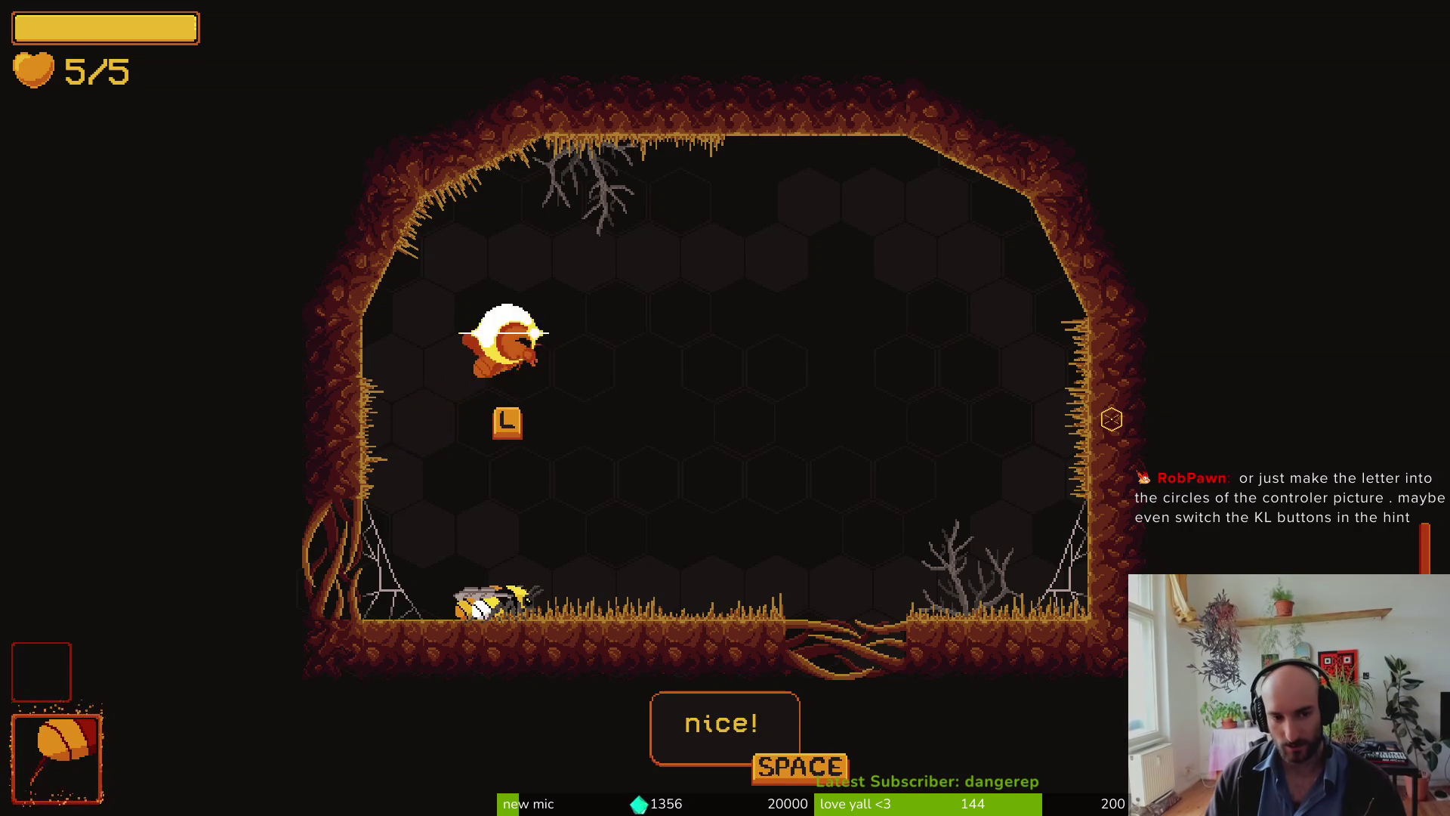
pyautogui.press('space')
pyautogui.press('space')
pyautogui.press('space')
# Step: Drop through the floor hole into the next room and dismiss the armored-enemies tutorial hint
pyautogui.press('d')
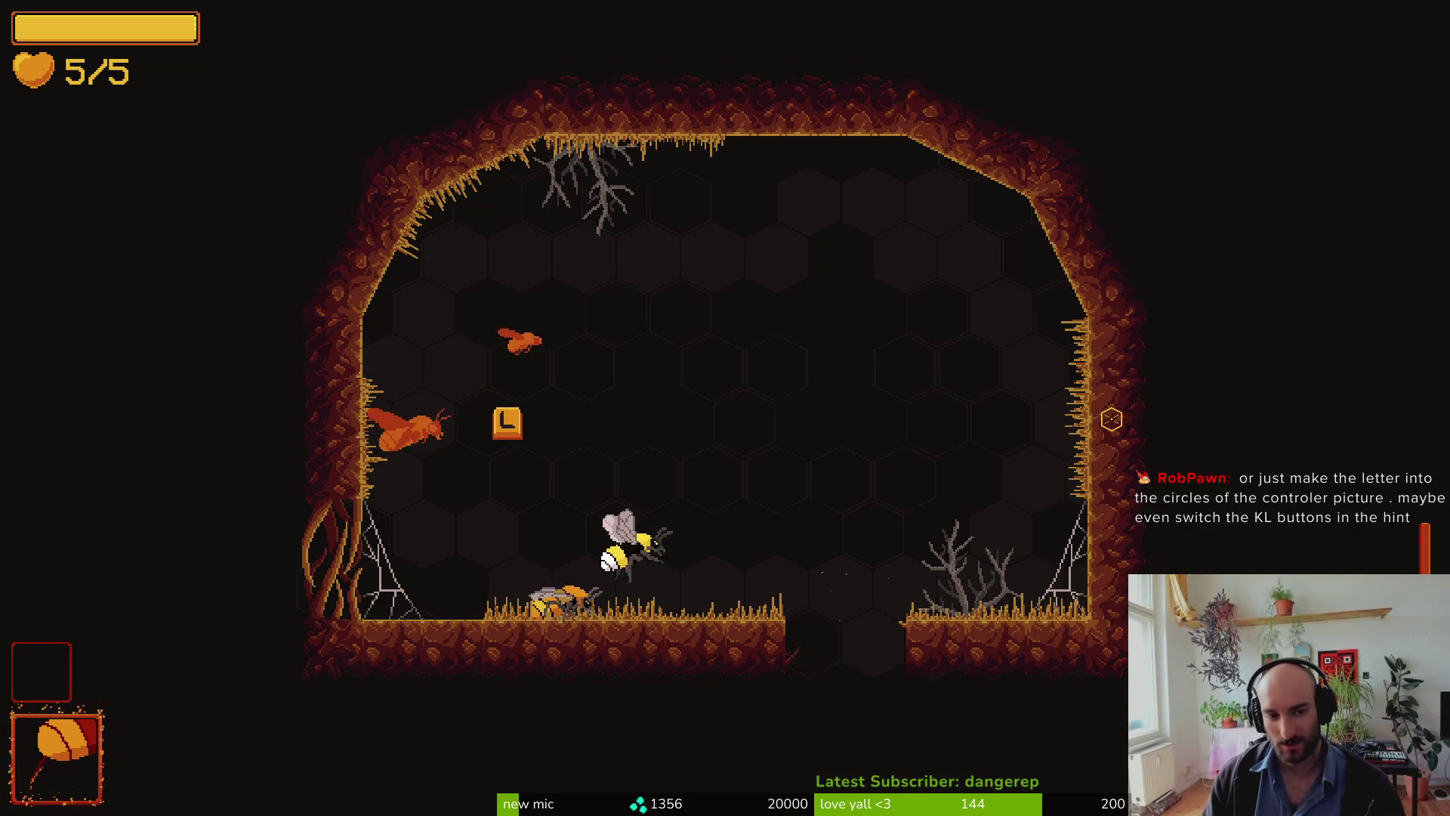
pyautogui.press('s')
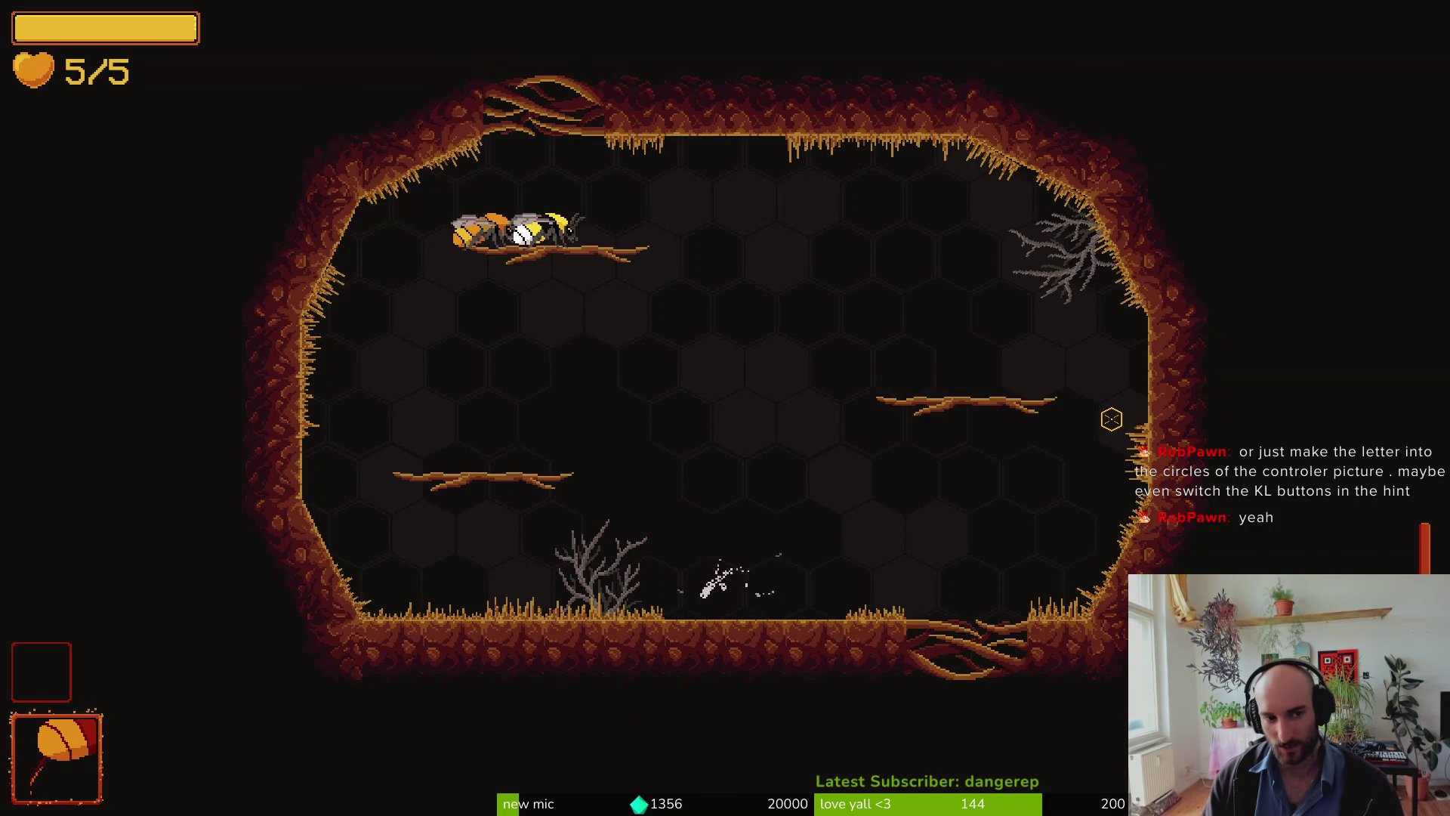
pyautogui.press('space')
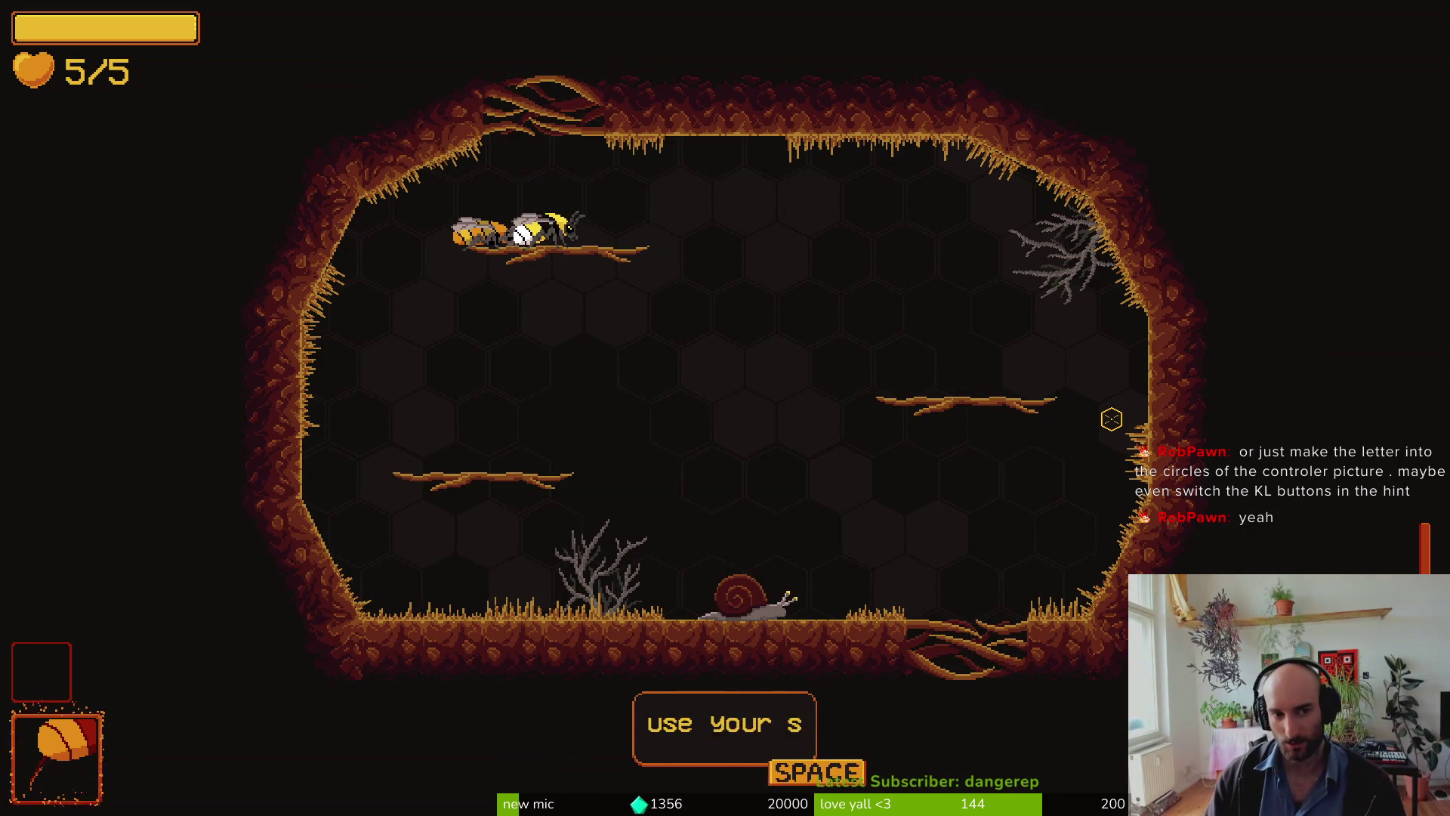
pyautogui.press('space')
# Step: Fly up to the branch, strike the stunned moth, then pause the game
pyautogui.press('d')
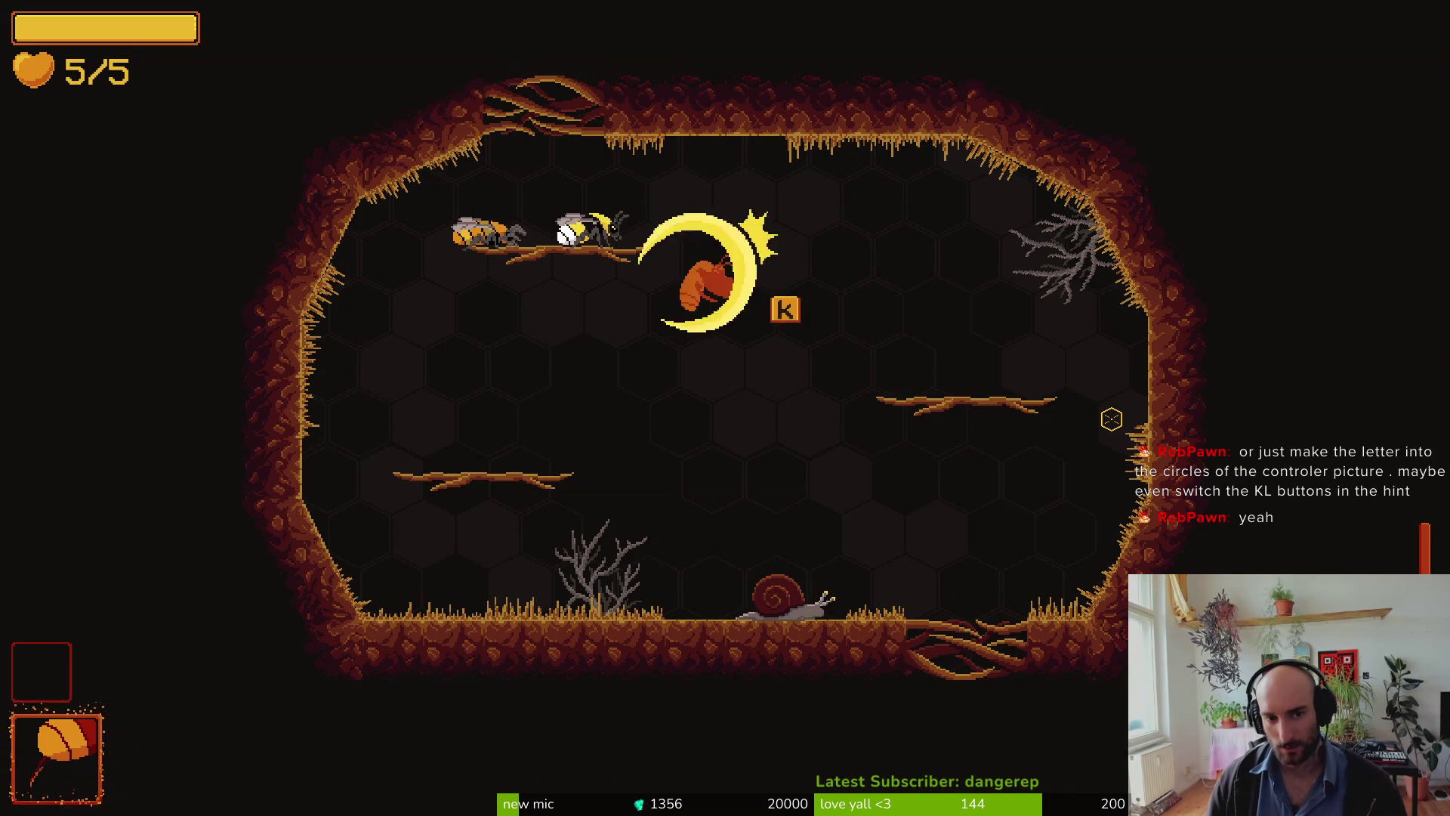
pyautogui.press('space')
pyautogui.press('space')
pyautogui.press('a')
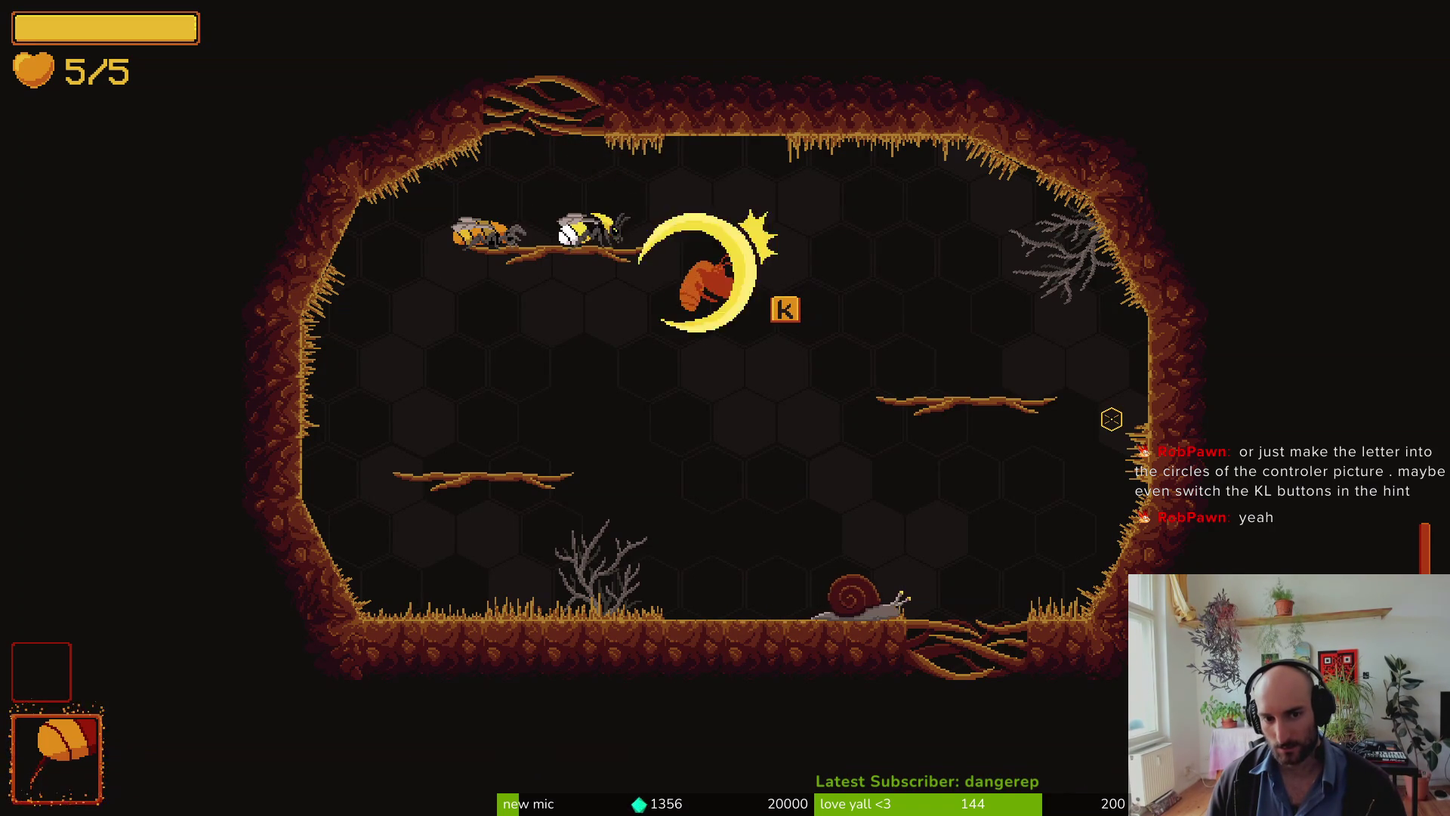
pyautogui.press('a')
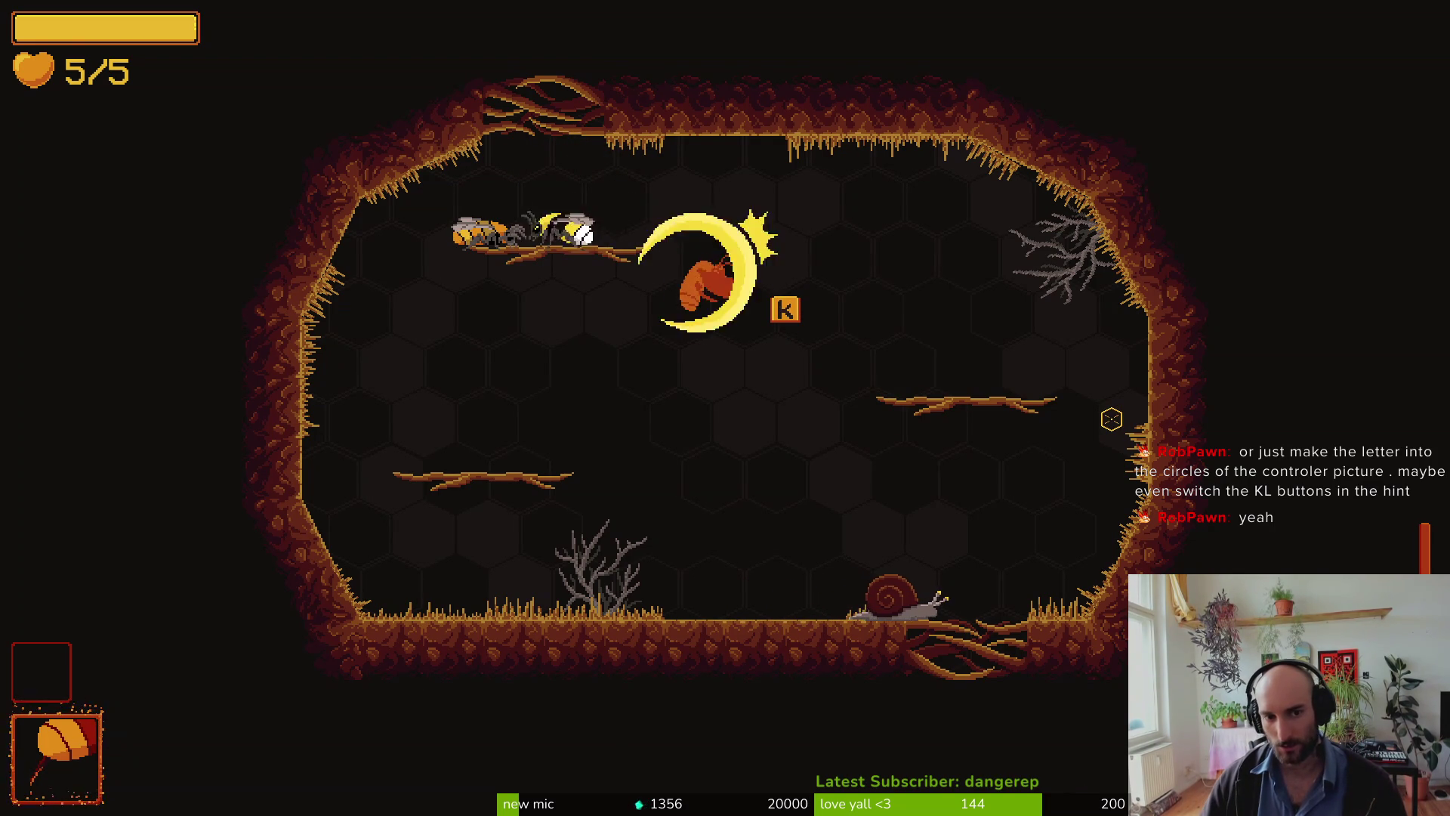
pyautogui.press('d')
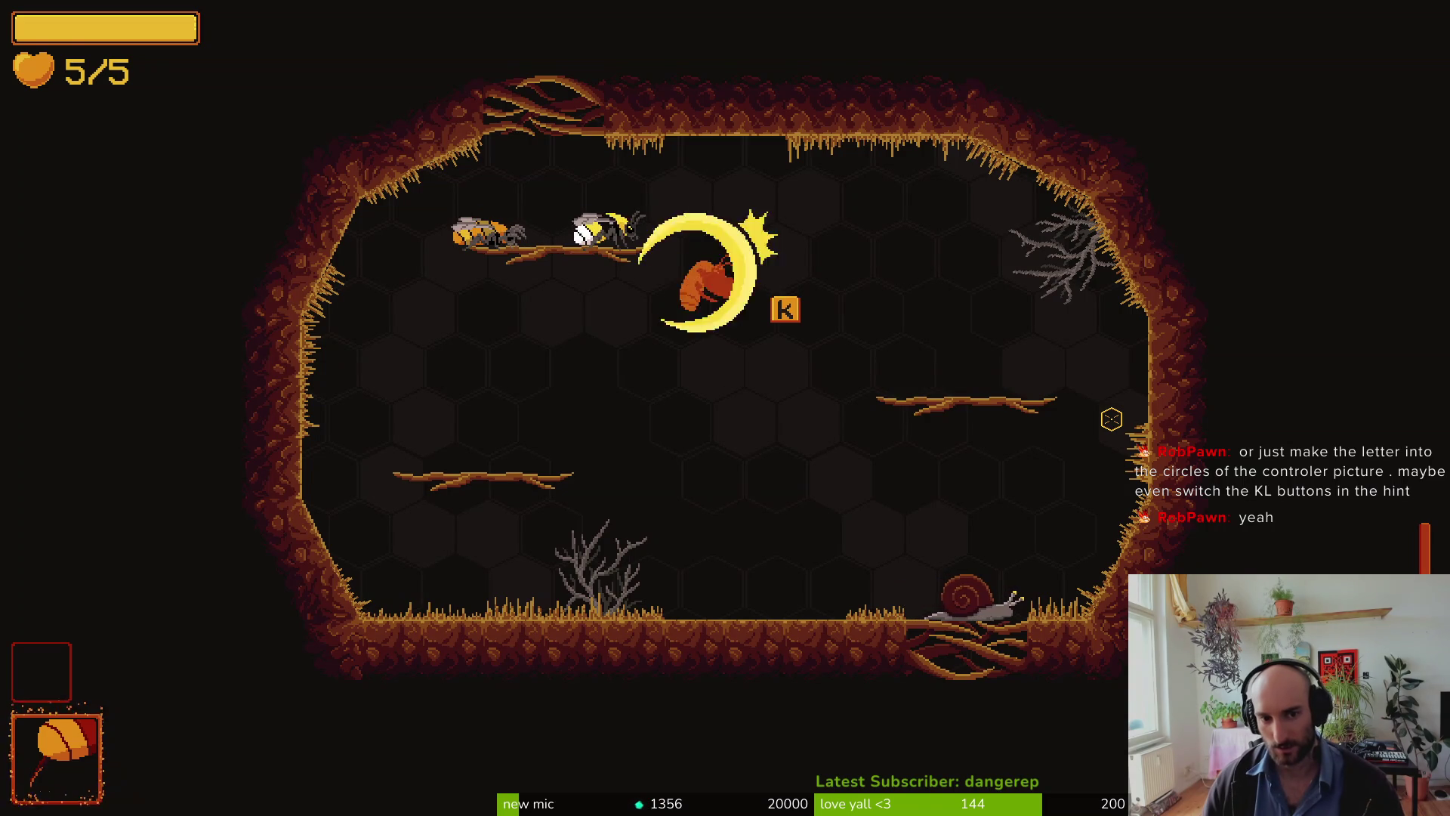
pyautogui.press('j')
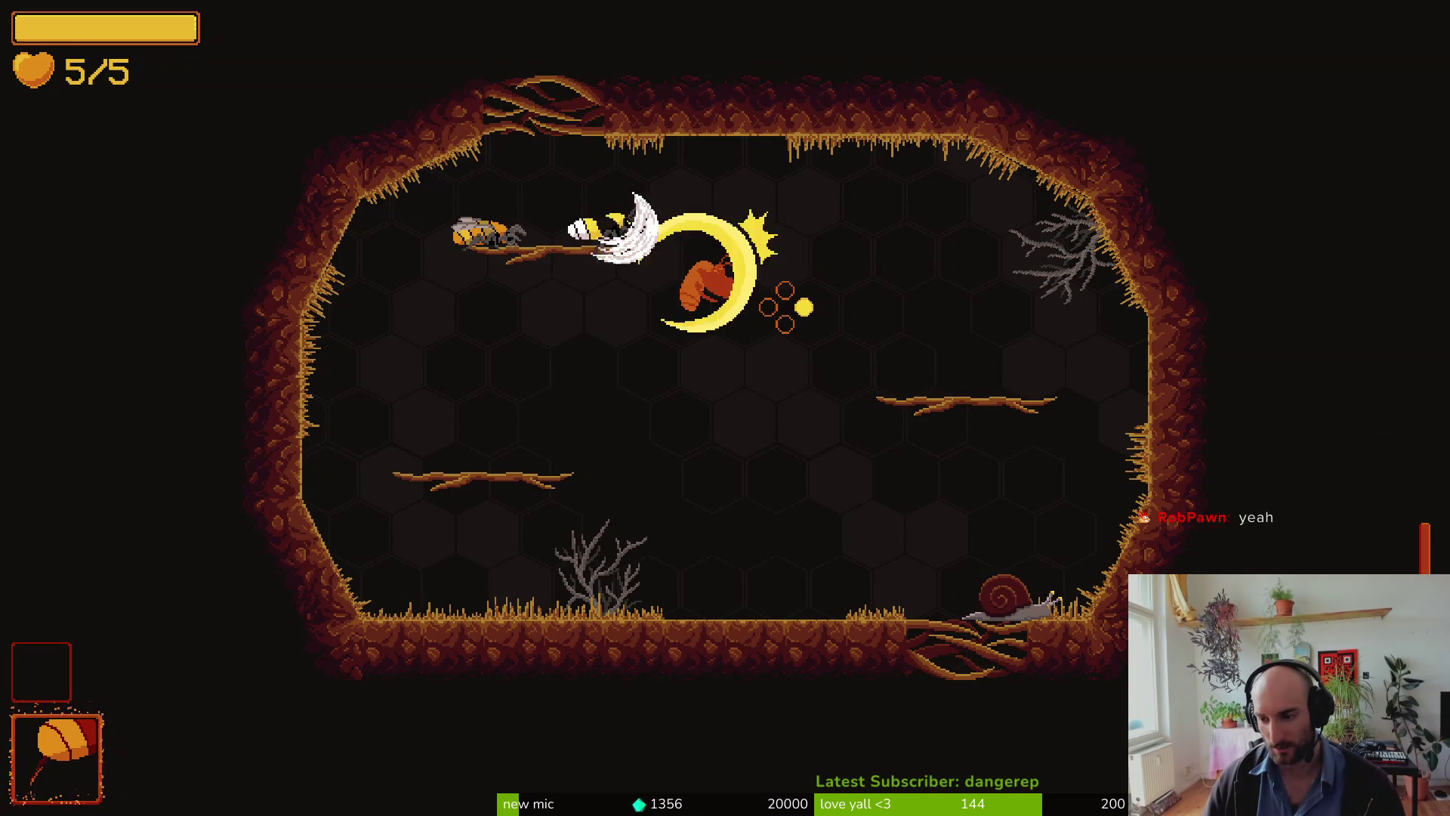
pyautogui.press('a')
pyautogui.press('d')
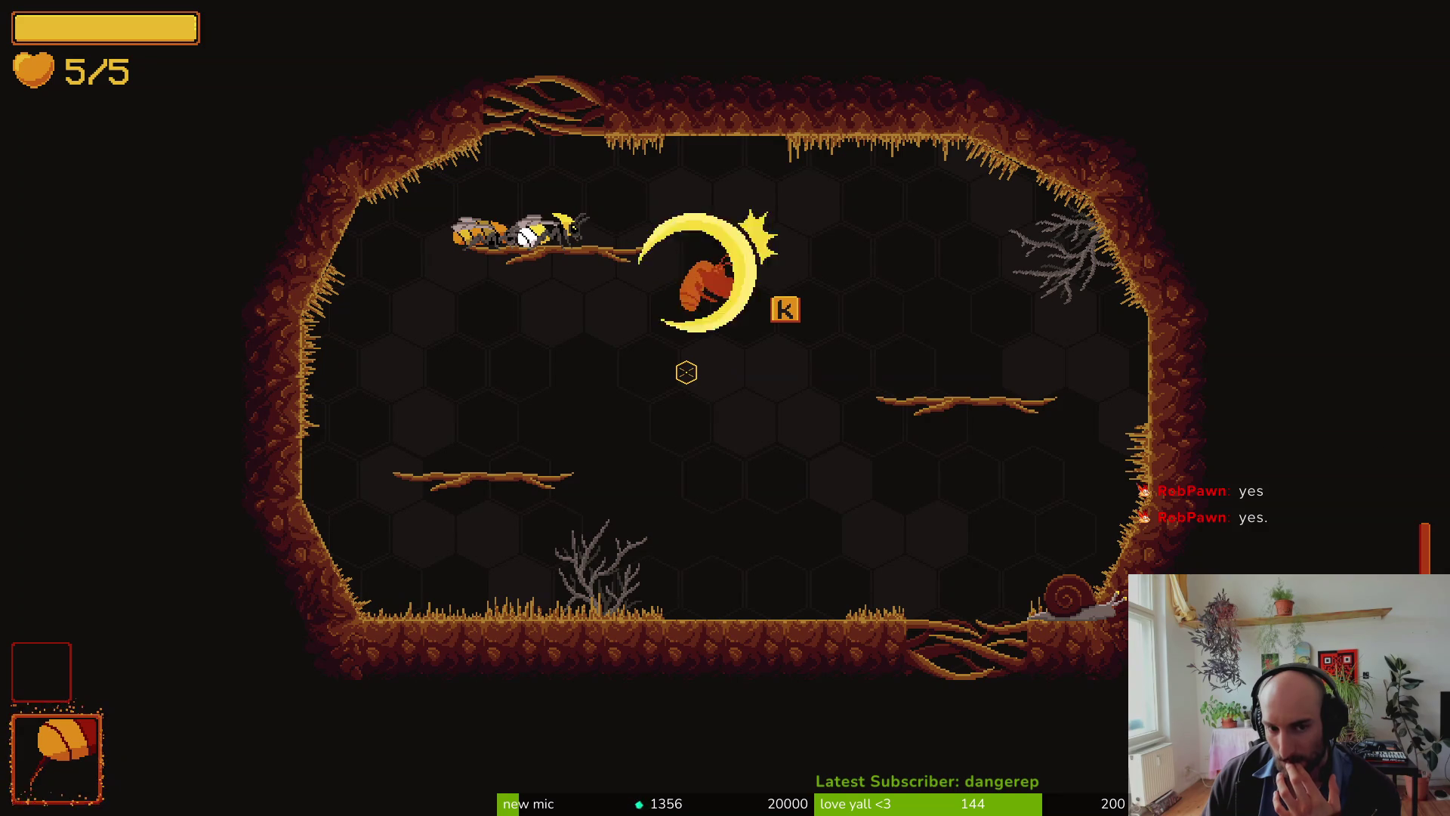
pyautogui.press('Escape')
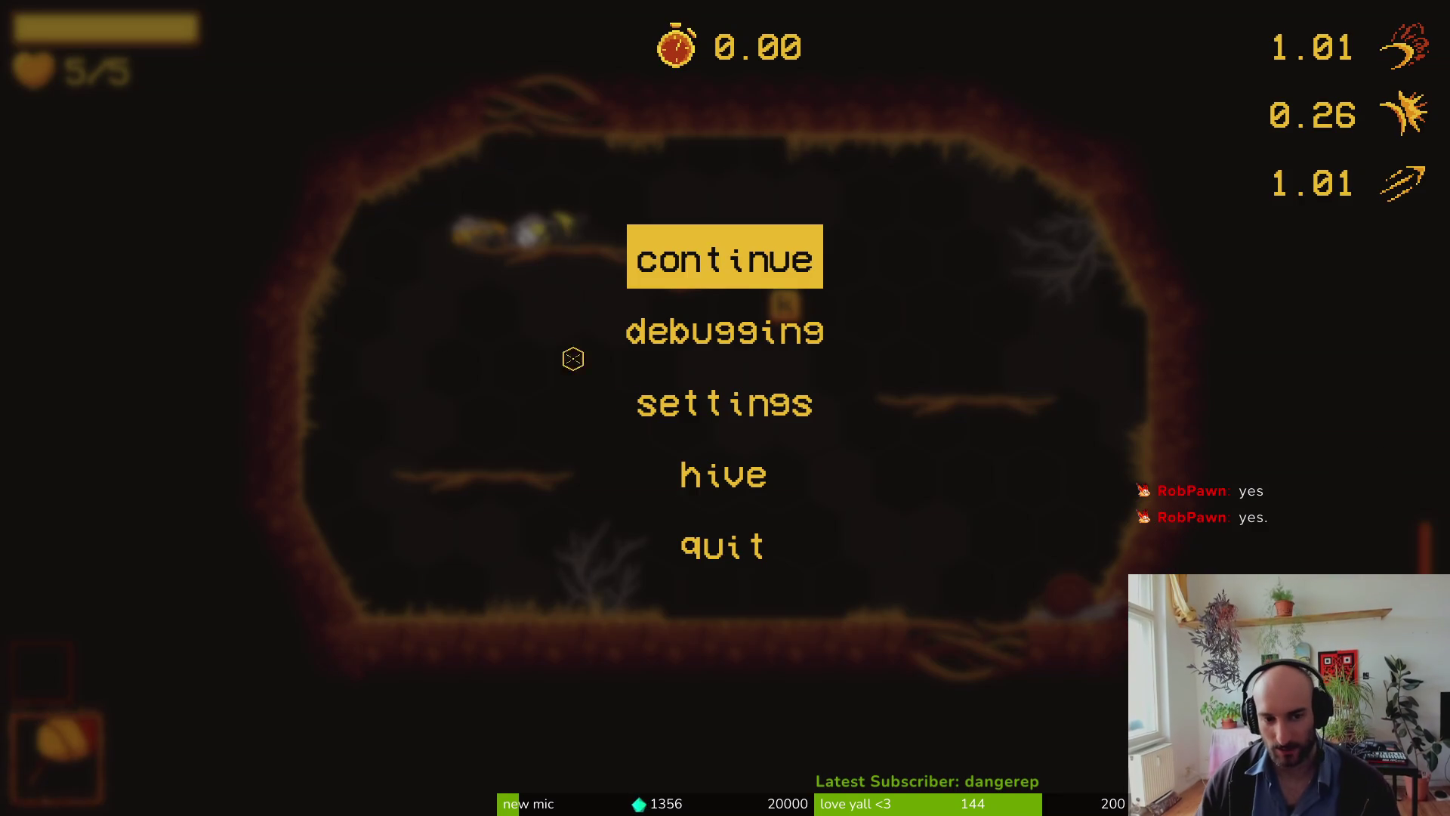
# Step: Return to the hive, quit to the main menu, and close the game back to the editor
pyautogui.click(706, 477)
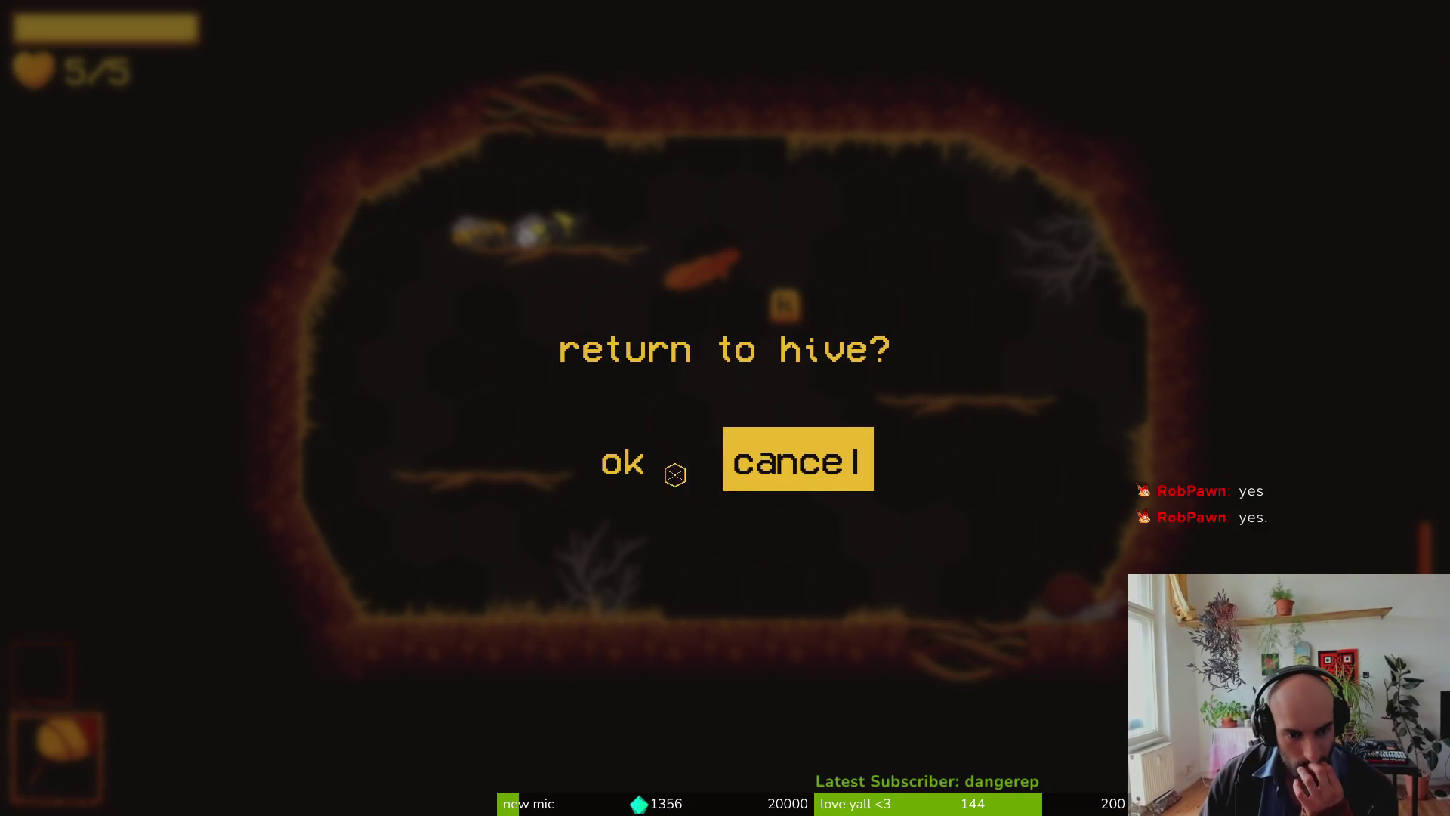
pyautogui.click(634, 459)
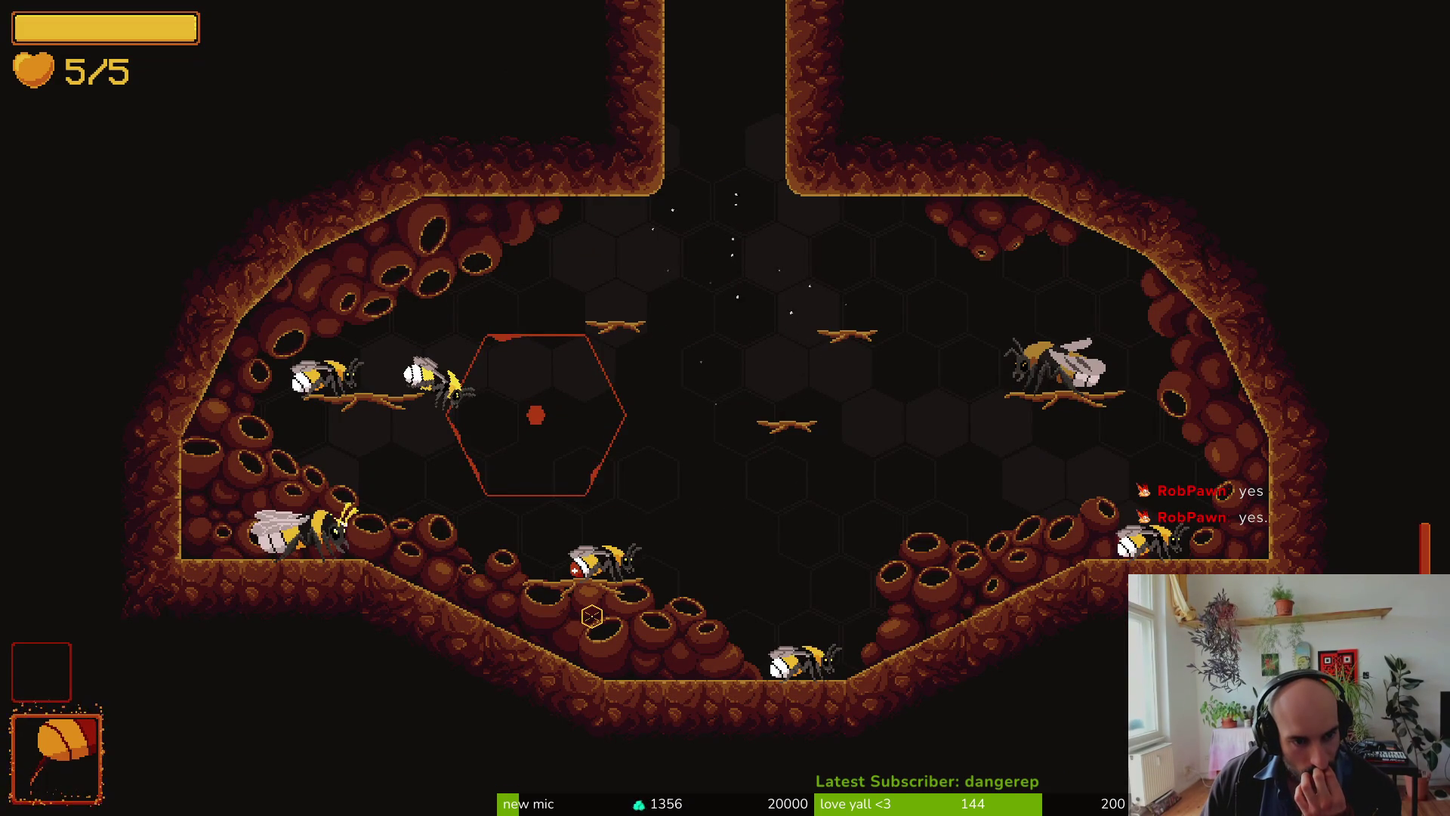
pyautogui.press('Escape')
pyautogui.click(718, 474)
pyautogui.click(661, 463)
pyautogui.click(736, 487)
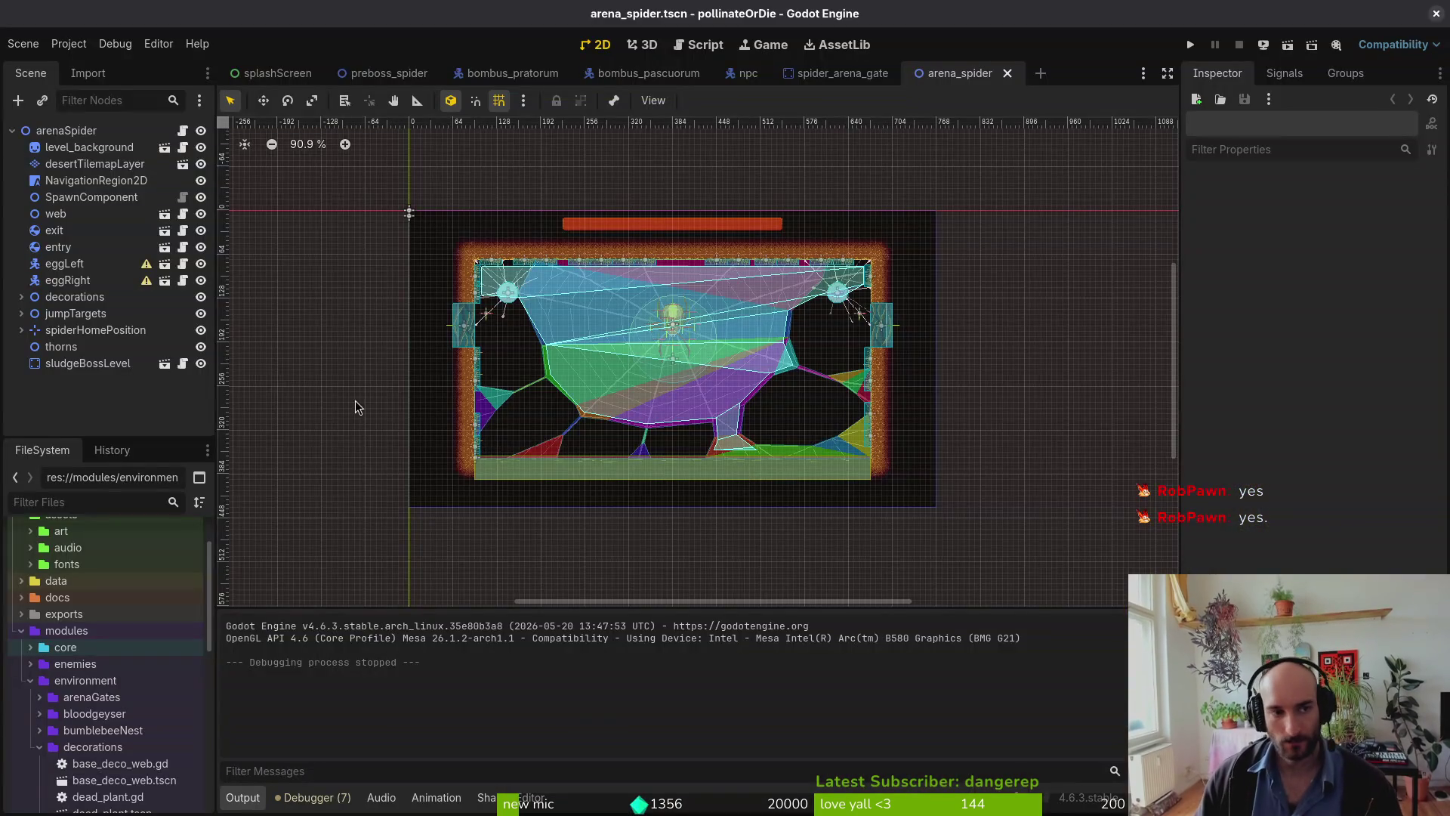
# Step: In Project Settings > Display > Window, change Mode from Fullscreen to Windowed
pyautogui.click(51, 49)
pyautogui.click(72, 66)
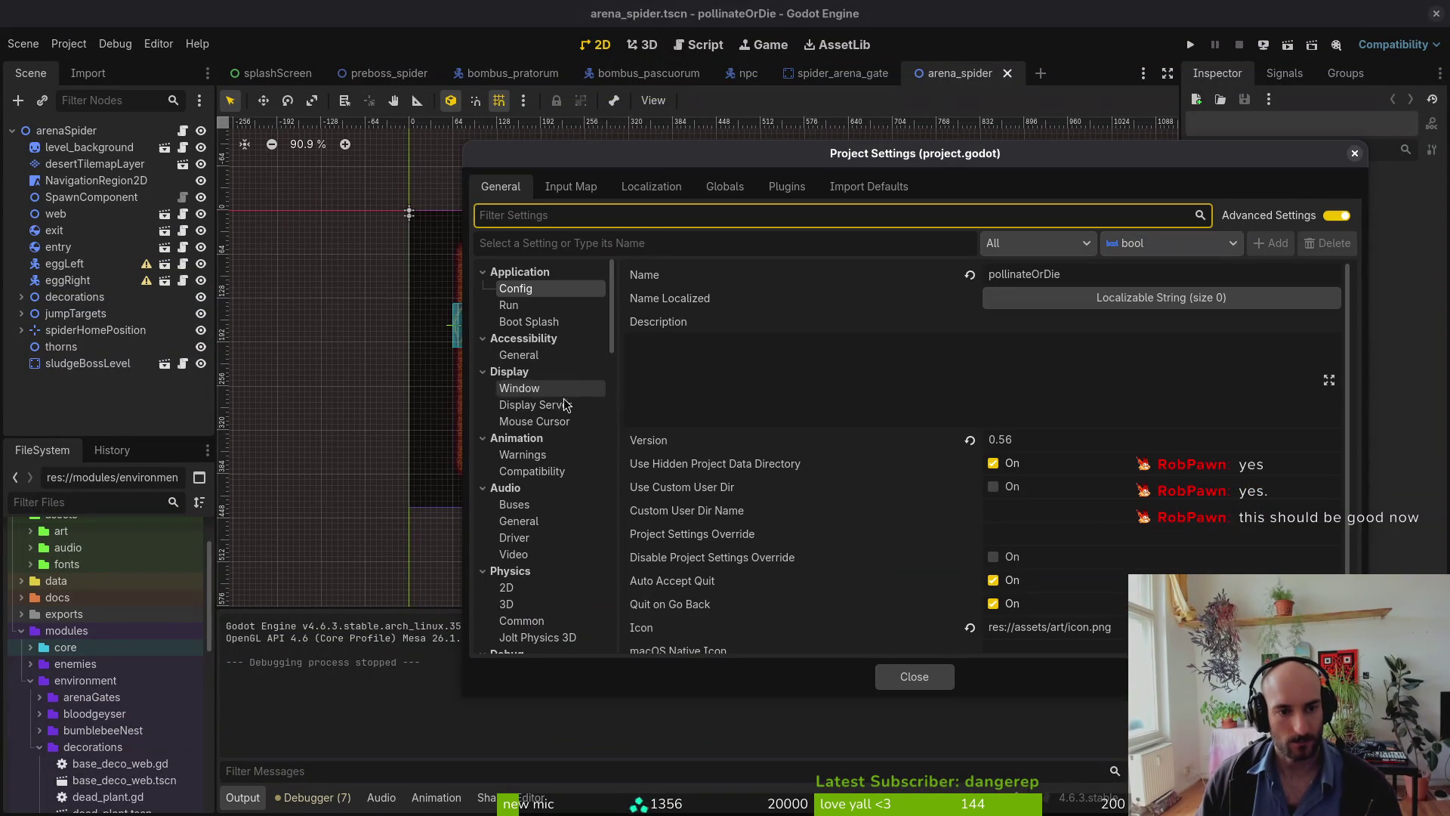
pyautogui.click(532, 387)
pyautogui.click(1049, 344)
pyautogui.click(1020, 369)
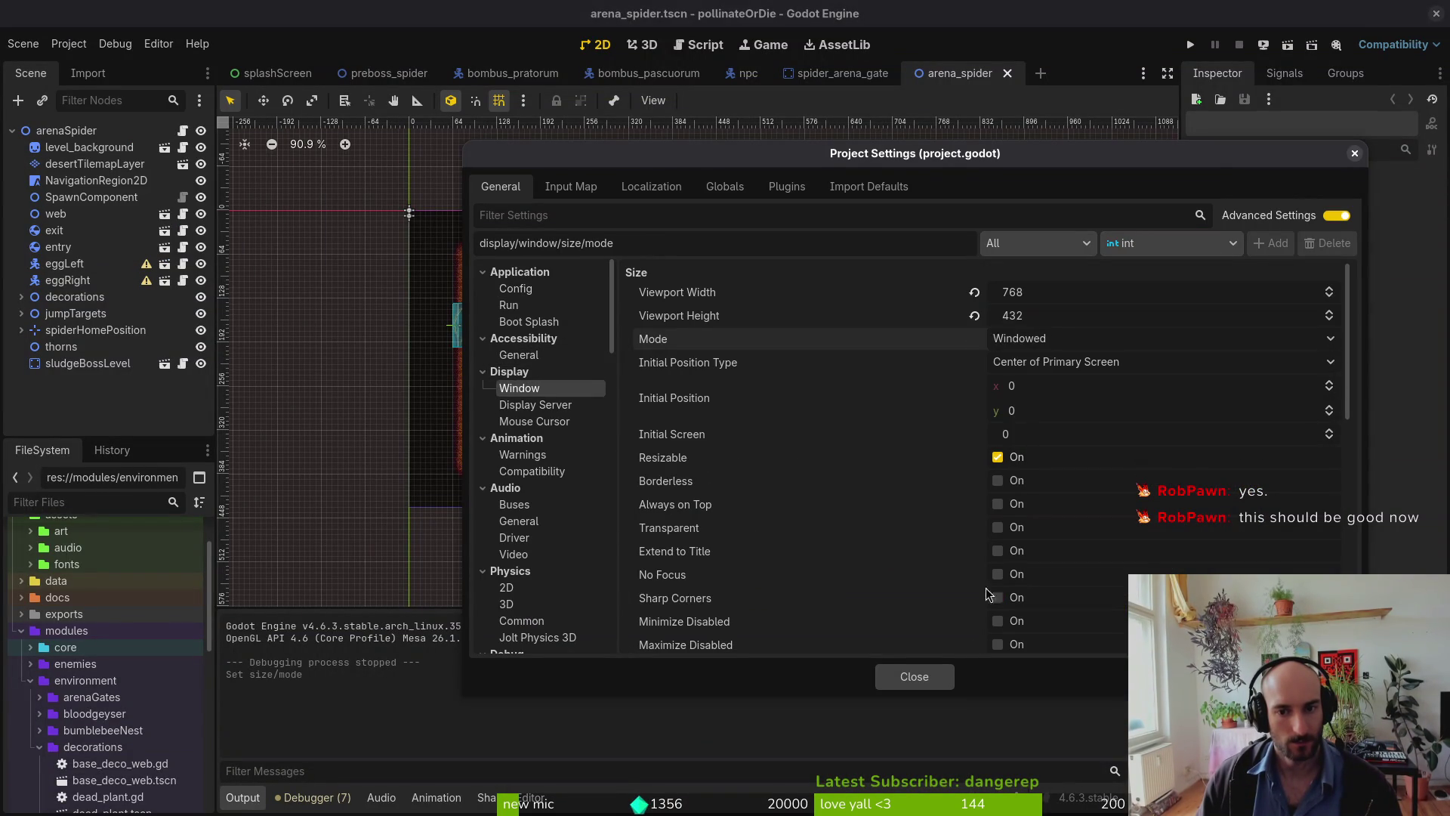
pyautogui.click(940, 676)
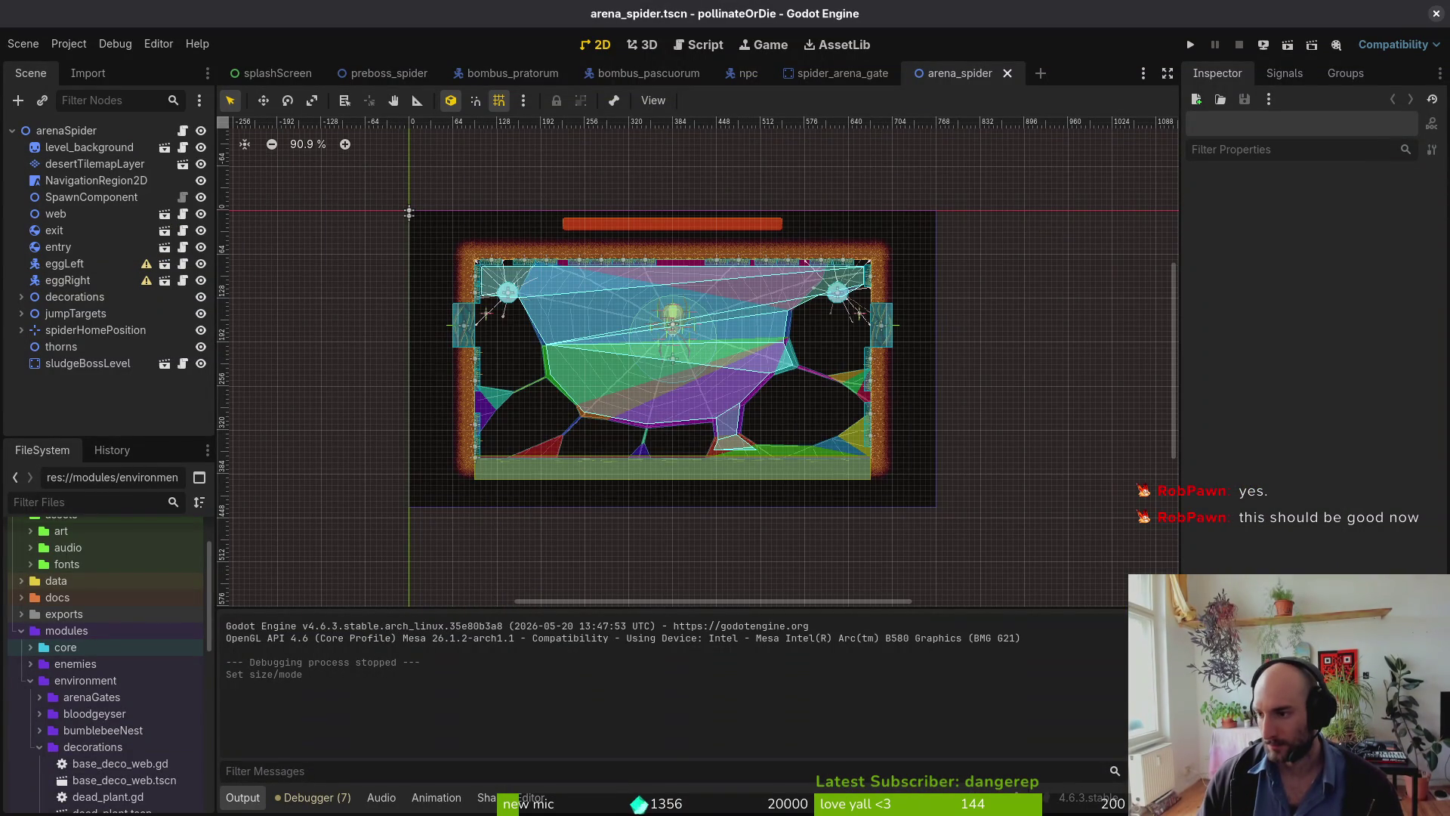
pyautogui.hotkey('alt', 'Tab')
# Step: Save and quit Vim with :wq, then stage the modified files in tig
pyautogui.write(':wq')
pyautogui.press('Return')
pyautogui.write('tig')
pyautogui.press('Return')
pyautogui.press('Down')
pyautogui.press('Down')
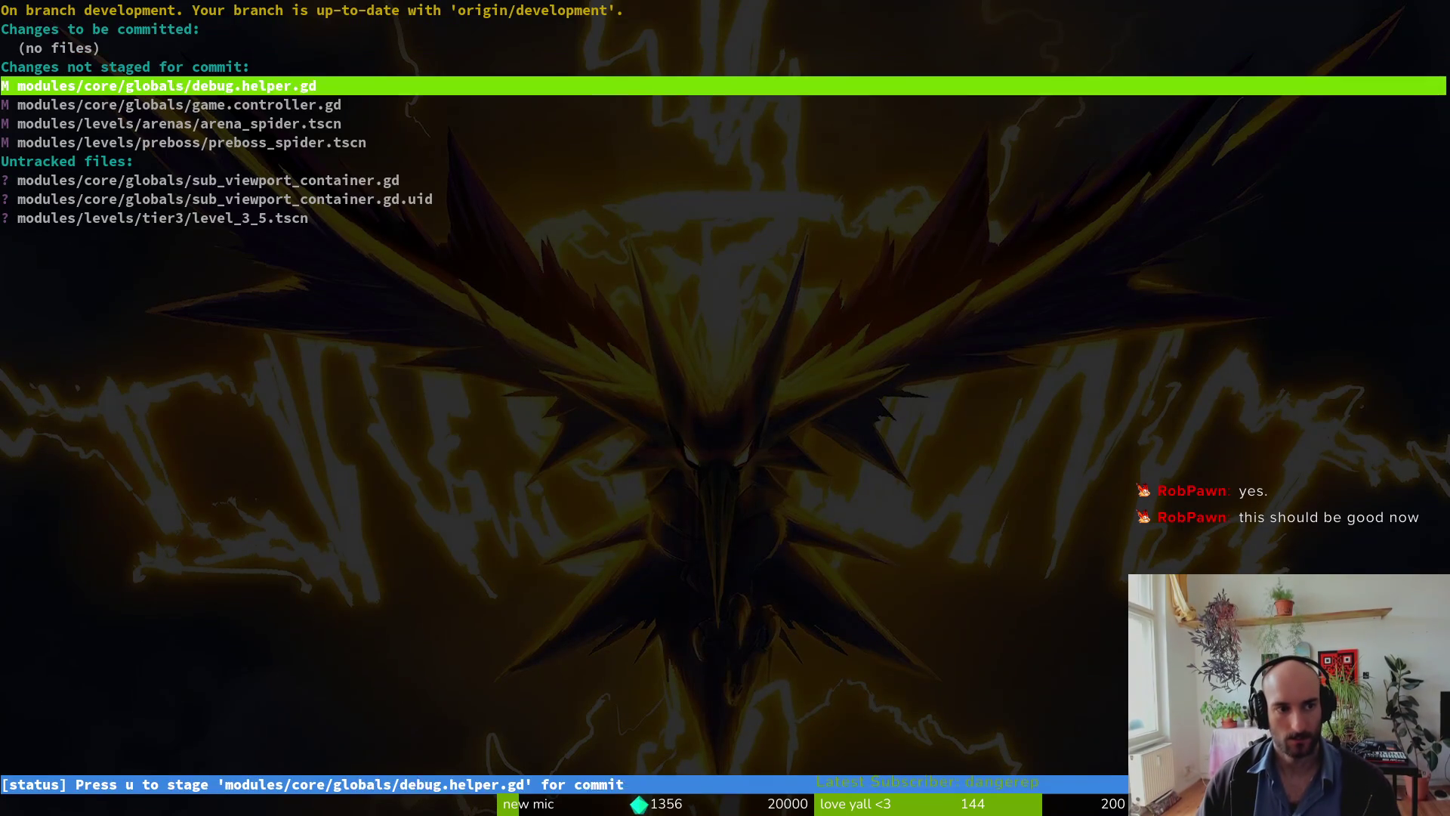
pyautogui.press('Return')
pyautogui.press('u')
pyautogui.press('u')
pyautogui.press('u')
pyautogui.press('u')
pyautogui.press('q')
pyautogui.press('q')
# Step: Commit as "only swithc input device when pressing a button on controller" and push to development
pyautogui.write('git commit -m "only swithc')
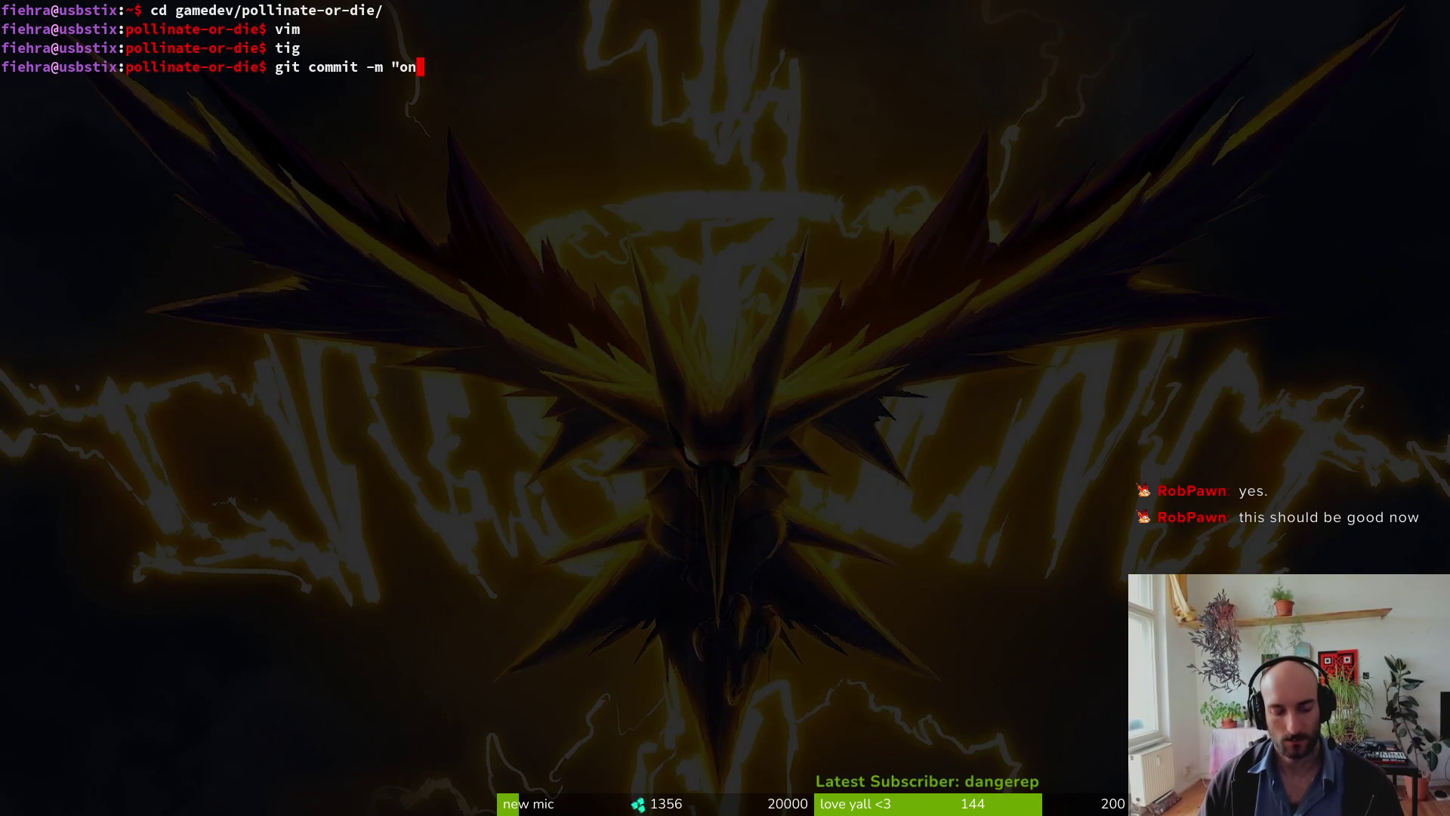
pyautogui.write(' input d')
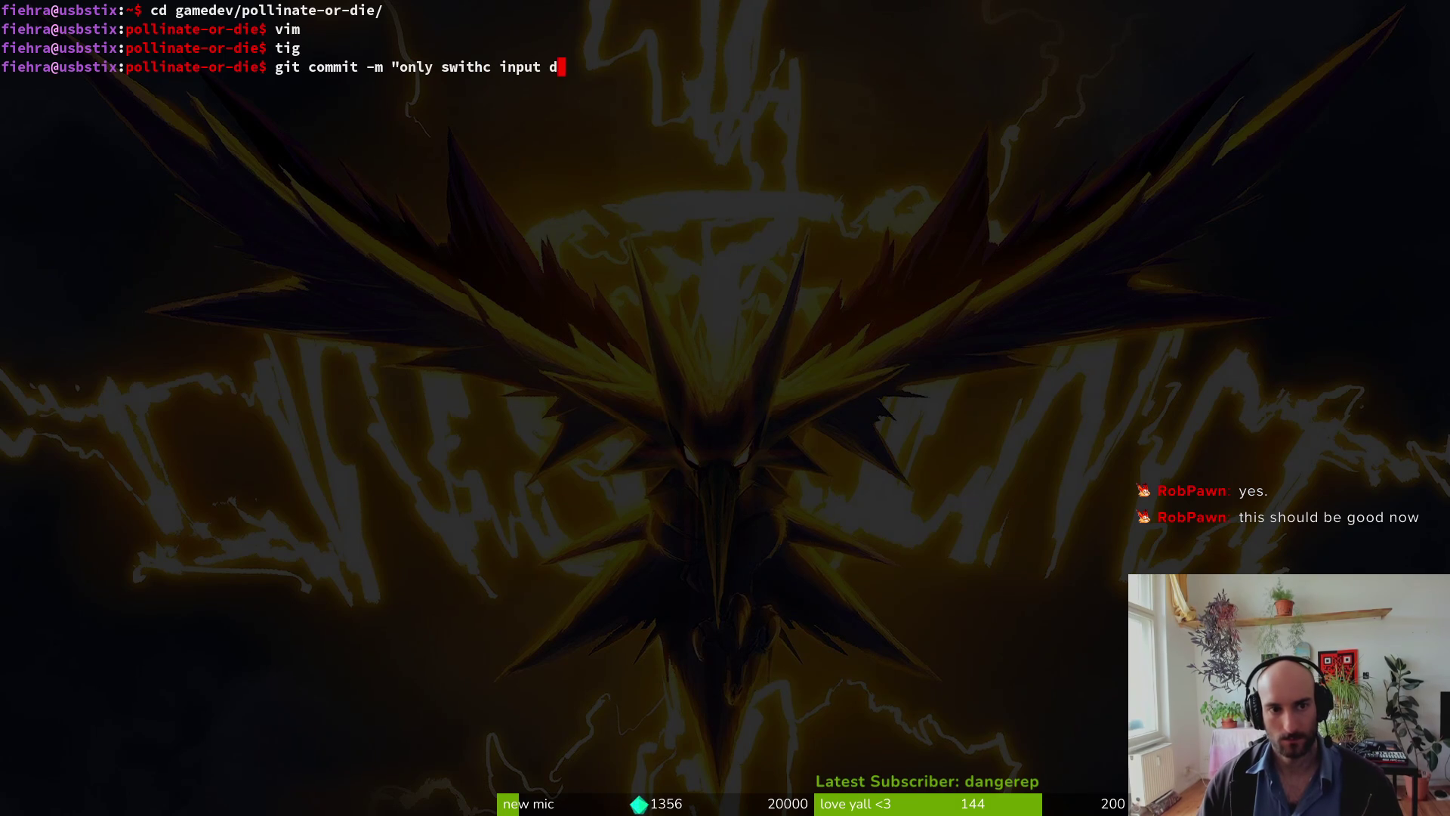
pyautogui.write('evice when pressing ')
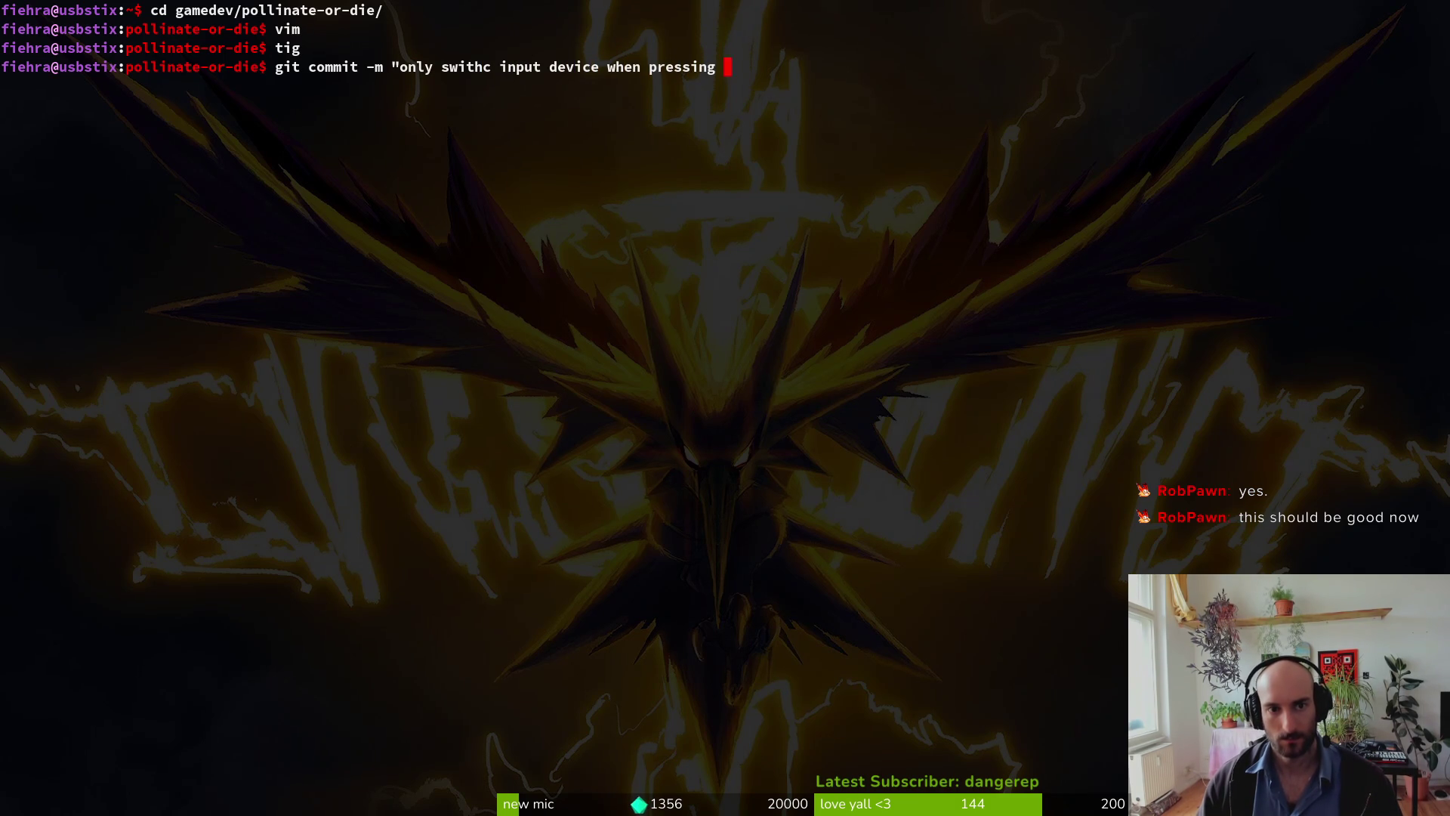
pyautogui.write('a button on controller"')
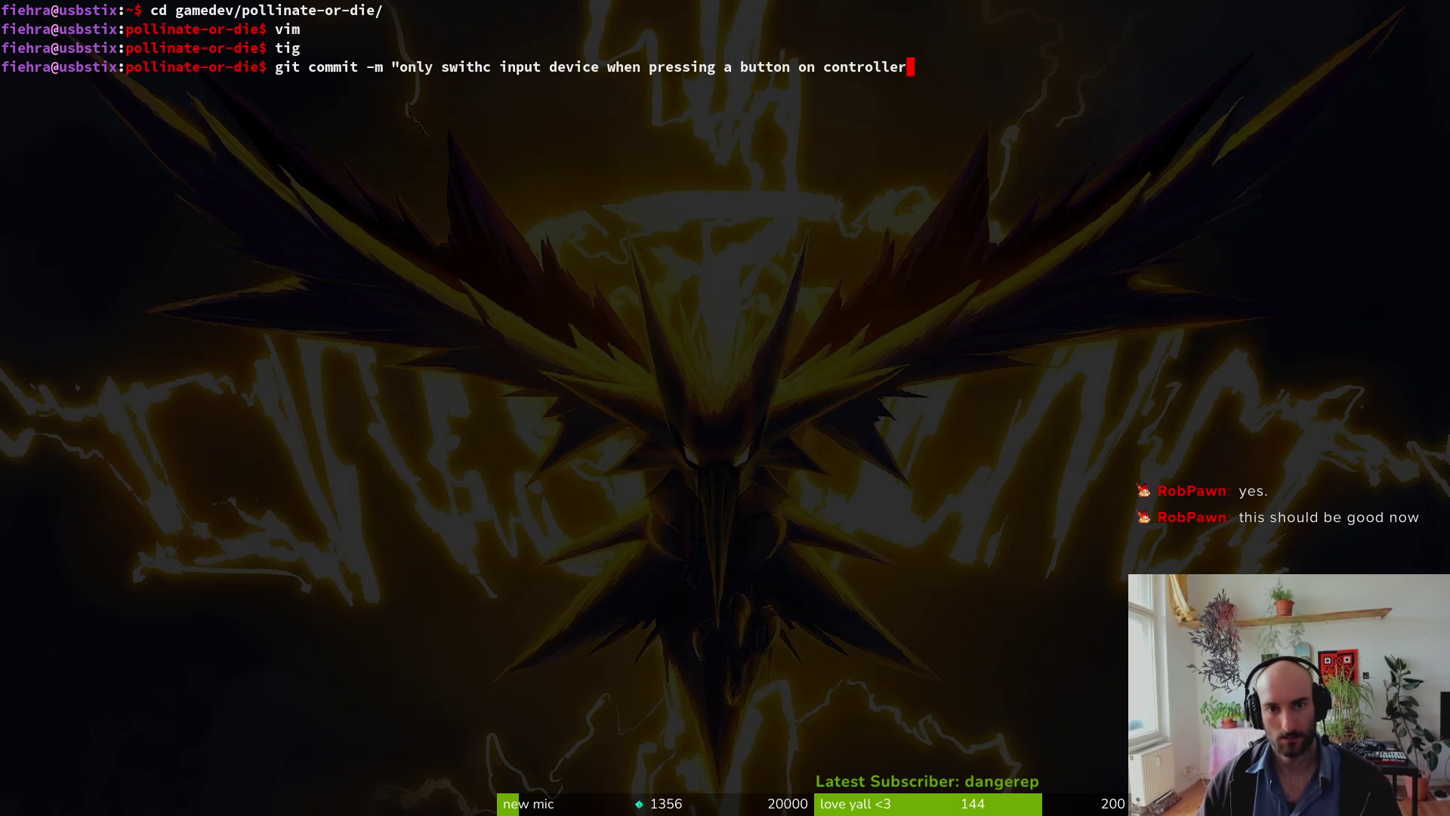
pyautogui.press('Return')
pyautogui.write('git push')
pyautogui.press('Return')
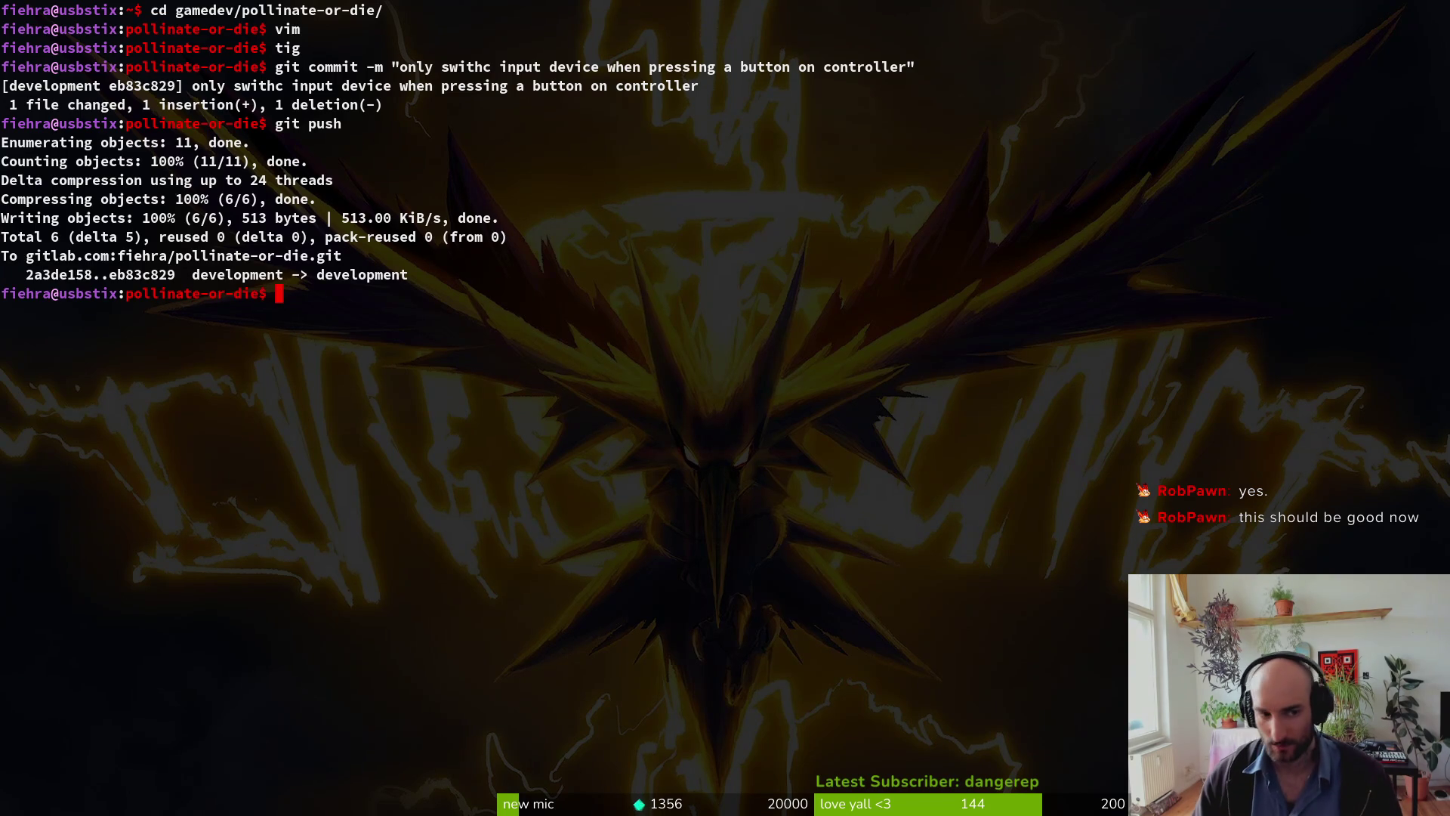
pyautogui.press('super+1')
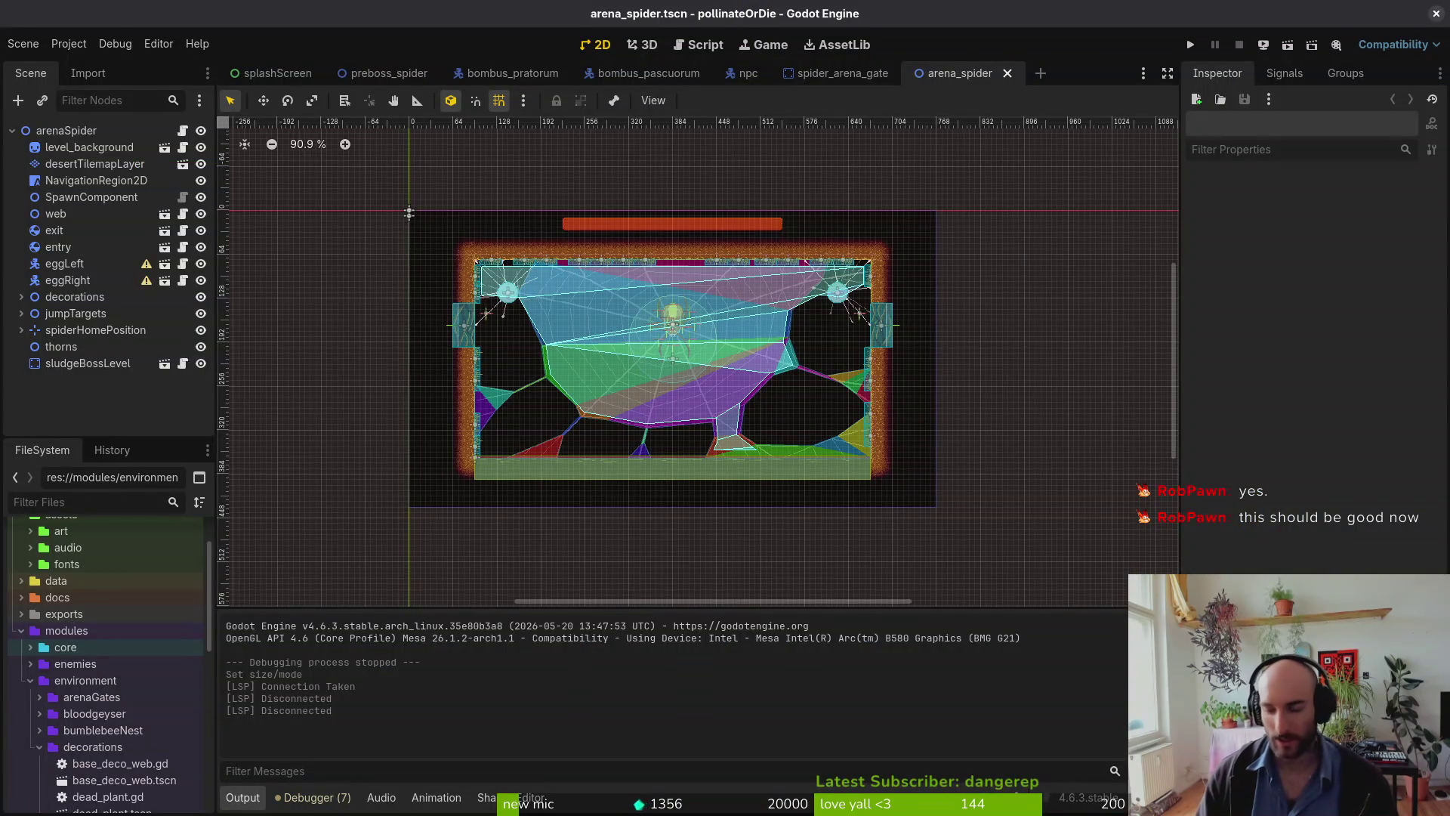
# Step: Run the project and load level 5 from the debug level-select menu in a maximized window
pyautogui.press('F5')
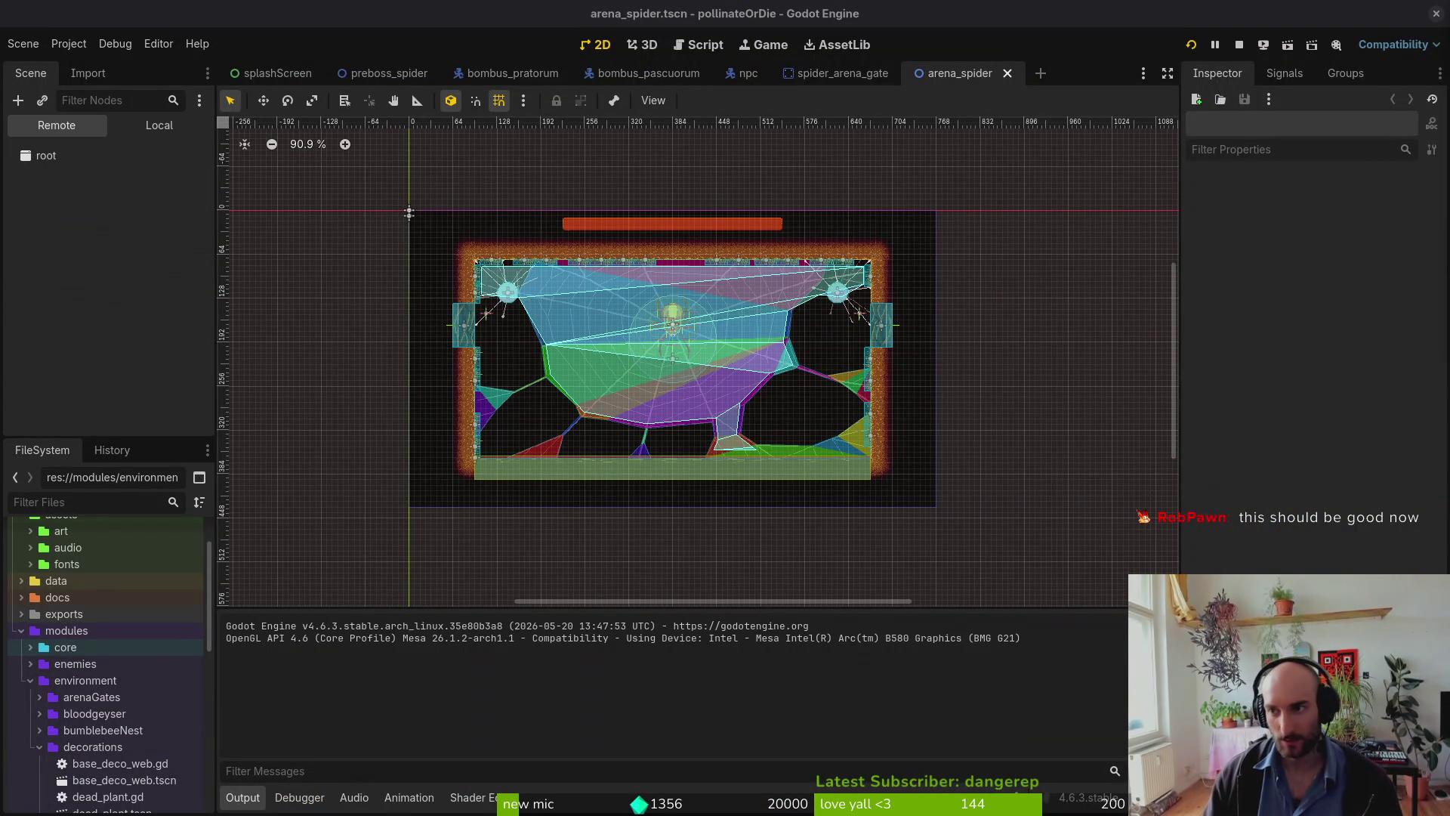
pyautogui.press('Return')
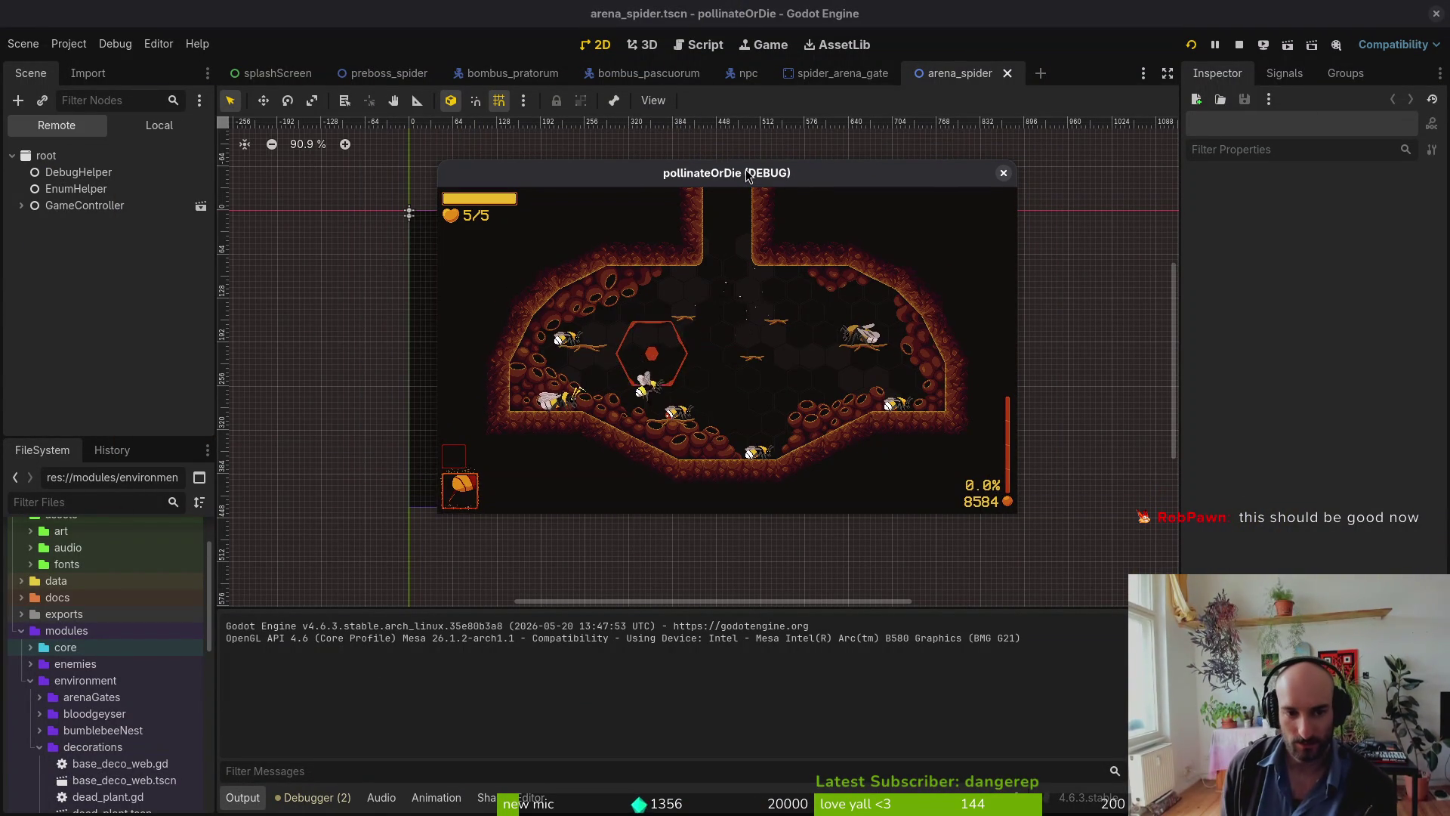
pyautogui.press('Escape')
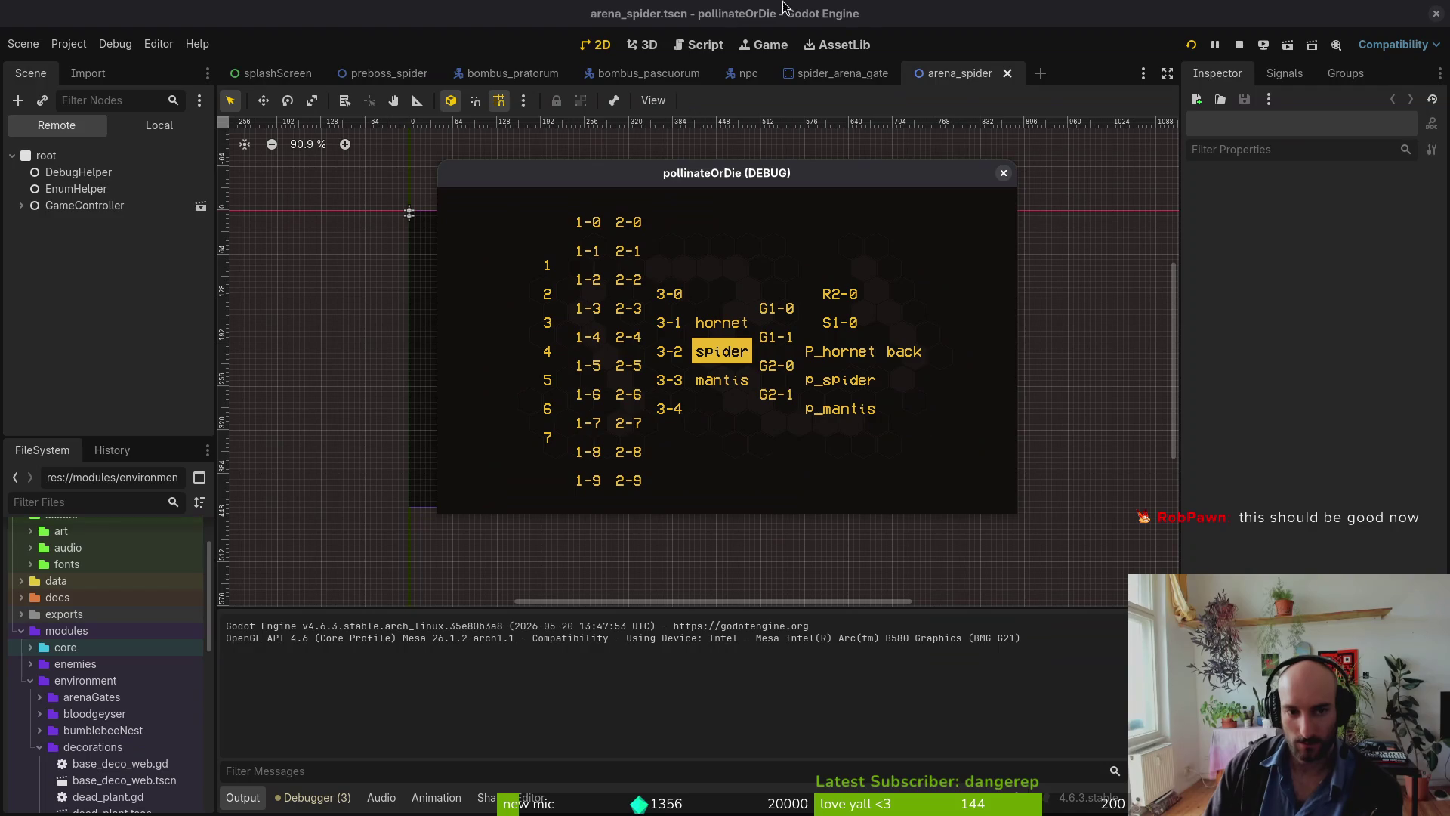
pyautogui.doubleClick(850, 177)
pyautogui.press('Left')
pyautogui.press('Left')
pyautogui.press('Left')
pyautogui.press('Left')
pyautogui.press('Down')
pyautogui.press('Down')
pyautogui.press('Return')
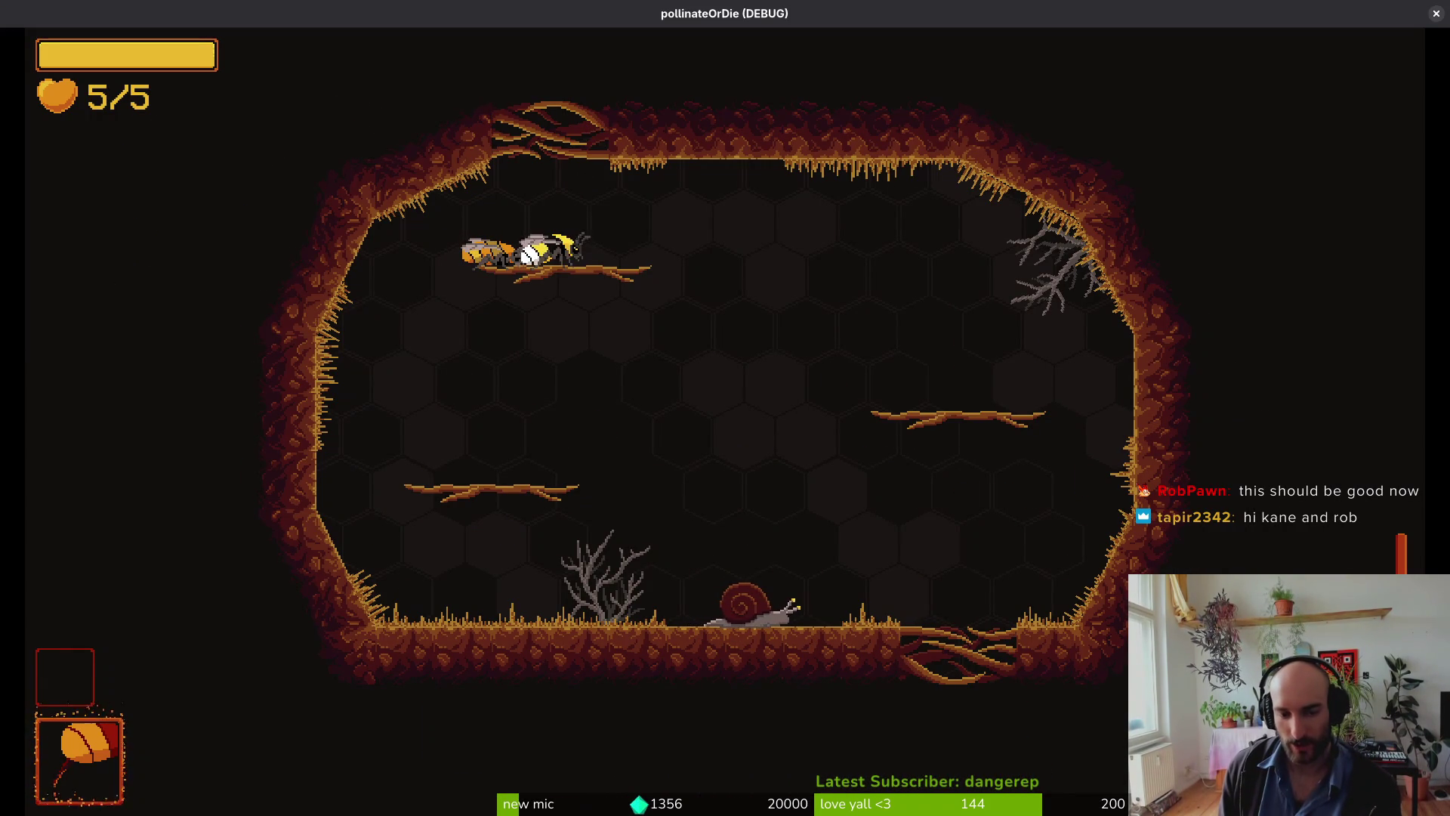
# Step: Slash the cave snails, the moth and the orange larva with repeated crescent attacks
pyautogui.click(784, 324)
pyautogui.press('s')
pyautogui.click(783, 324)
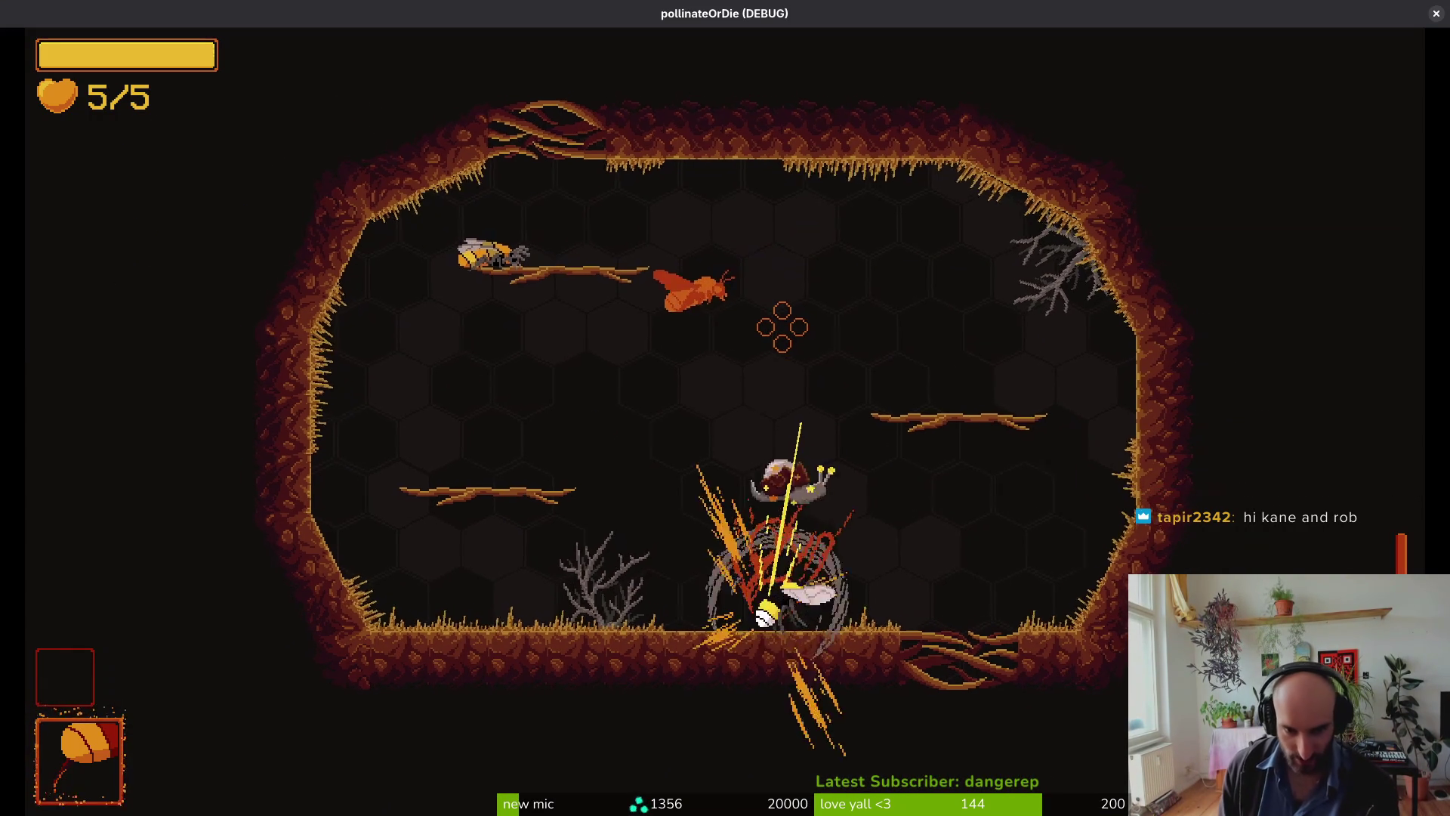
pyautogui.click(783, 325)
pyautogui.click(783, 325)
pyautogui.click(783, 324)
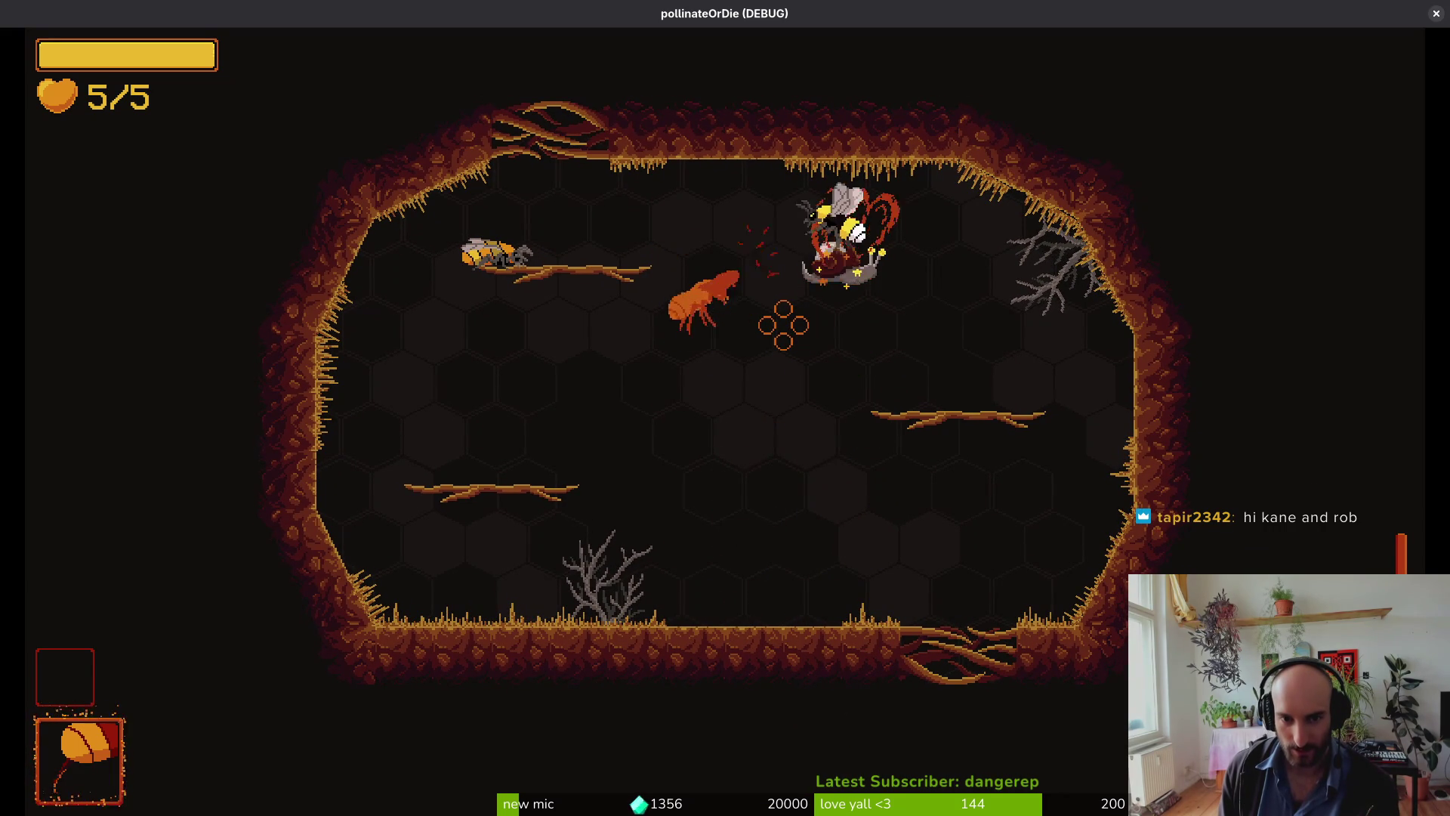
pyautogui.click(783, 325)
pyautogui.click(783, 325)
pyautogui.click(783, 324)
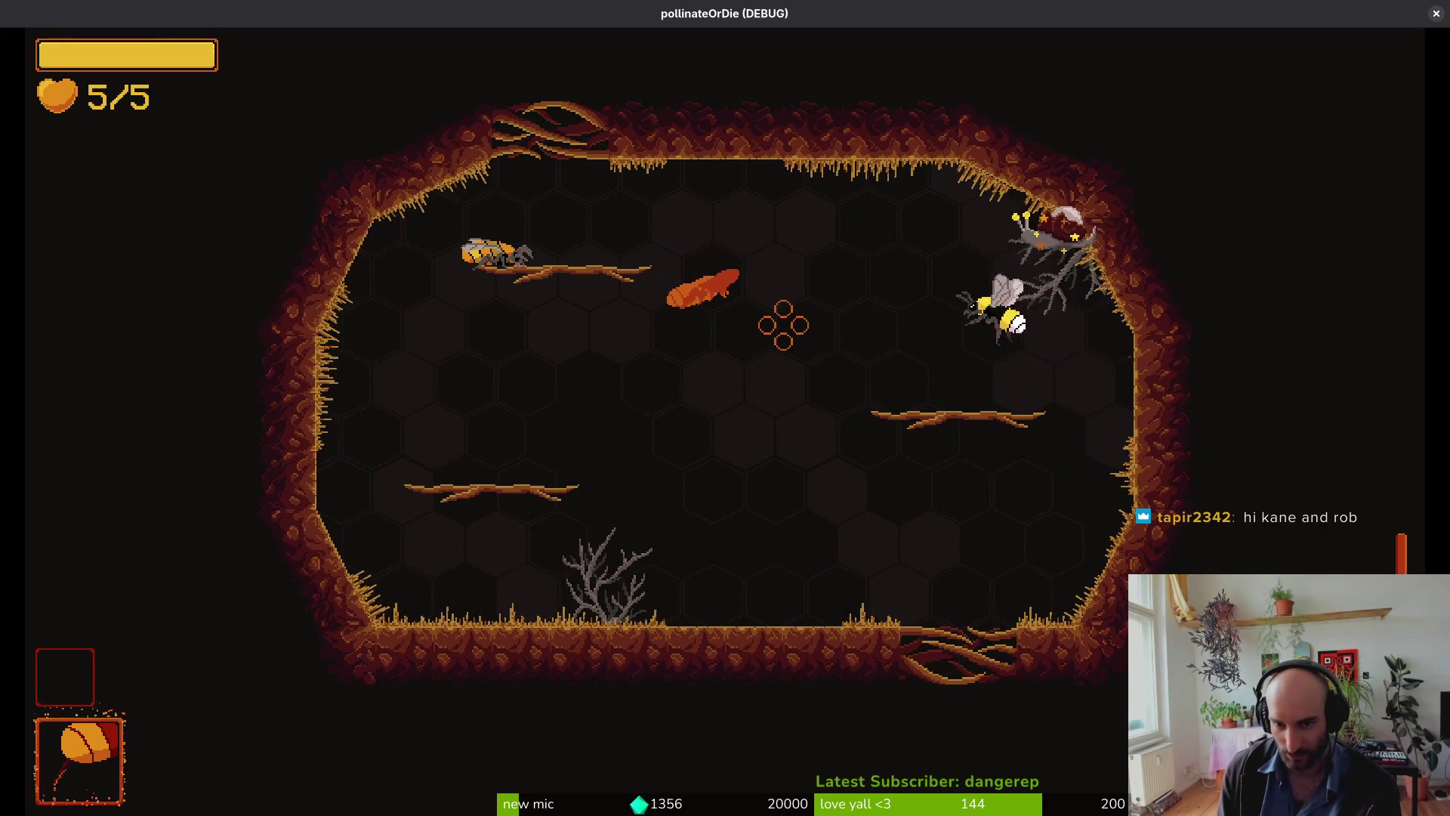
pyautogui.click(783, 325)
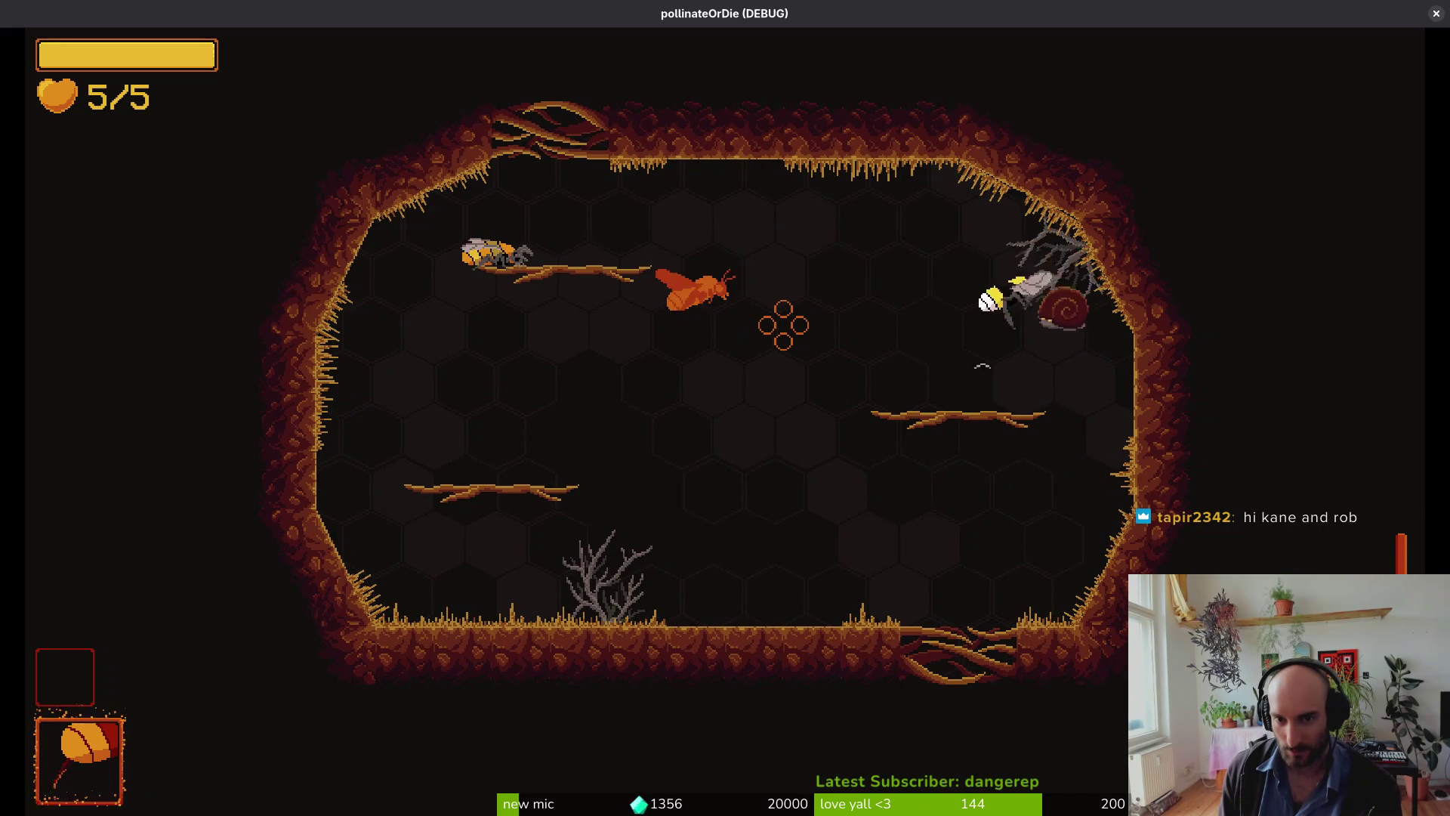
pyautogui.click(783, 325)
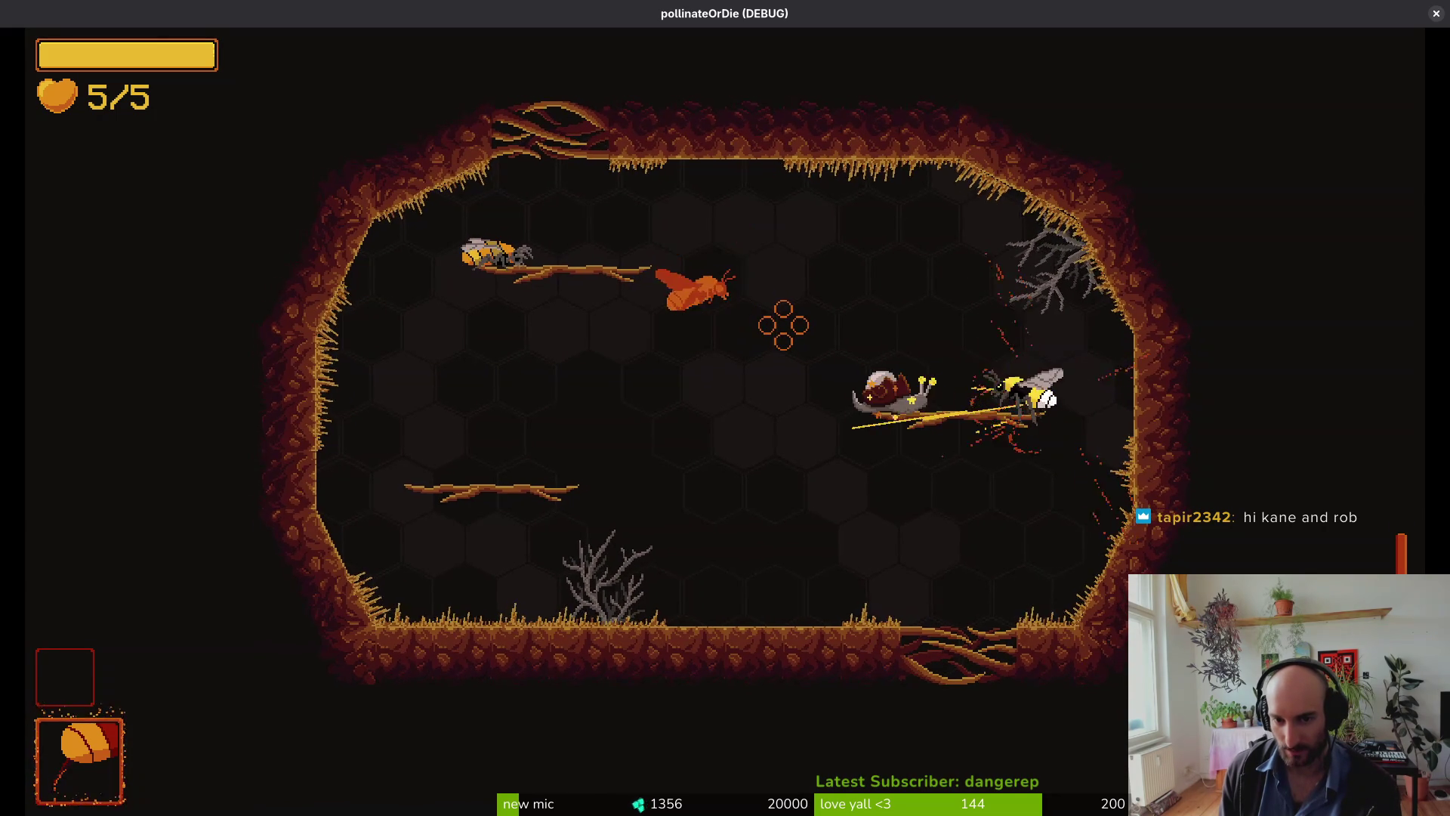
pyautogui.click(783, 325)
pyautogui.click(787, 322)
pyautogui.click(786, 323)
pyautogui.click(784, 324)
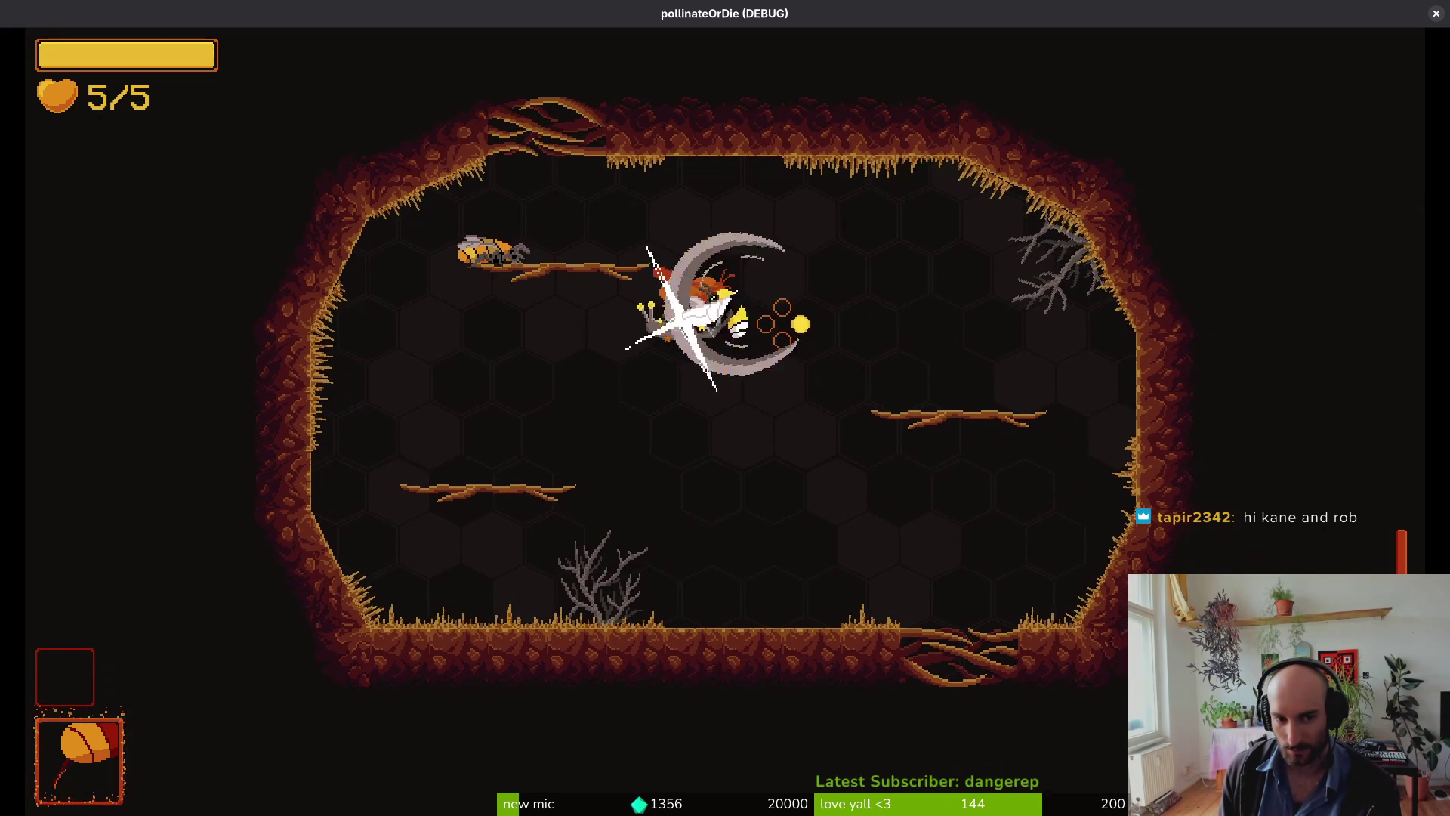
pyautogui.click(783, 323)
pyautogui.click(784, 327)
pyautogui.click(785, 327)
pyautogui.click(783, 324)
pyautogui.click(782, 326)
pyautogui.click(783, 326)
pyautogui.click(782, 330)
pyautogui.click(783, 327)
pyautogui.click(783, 325)
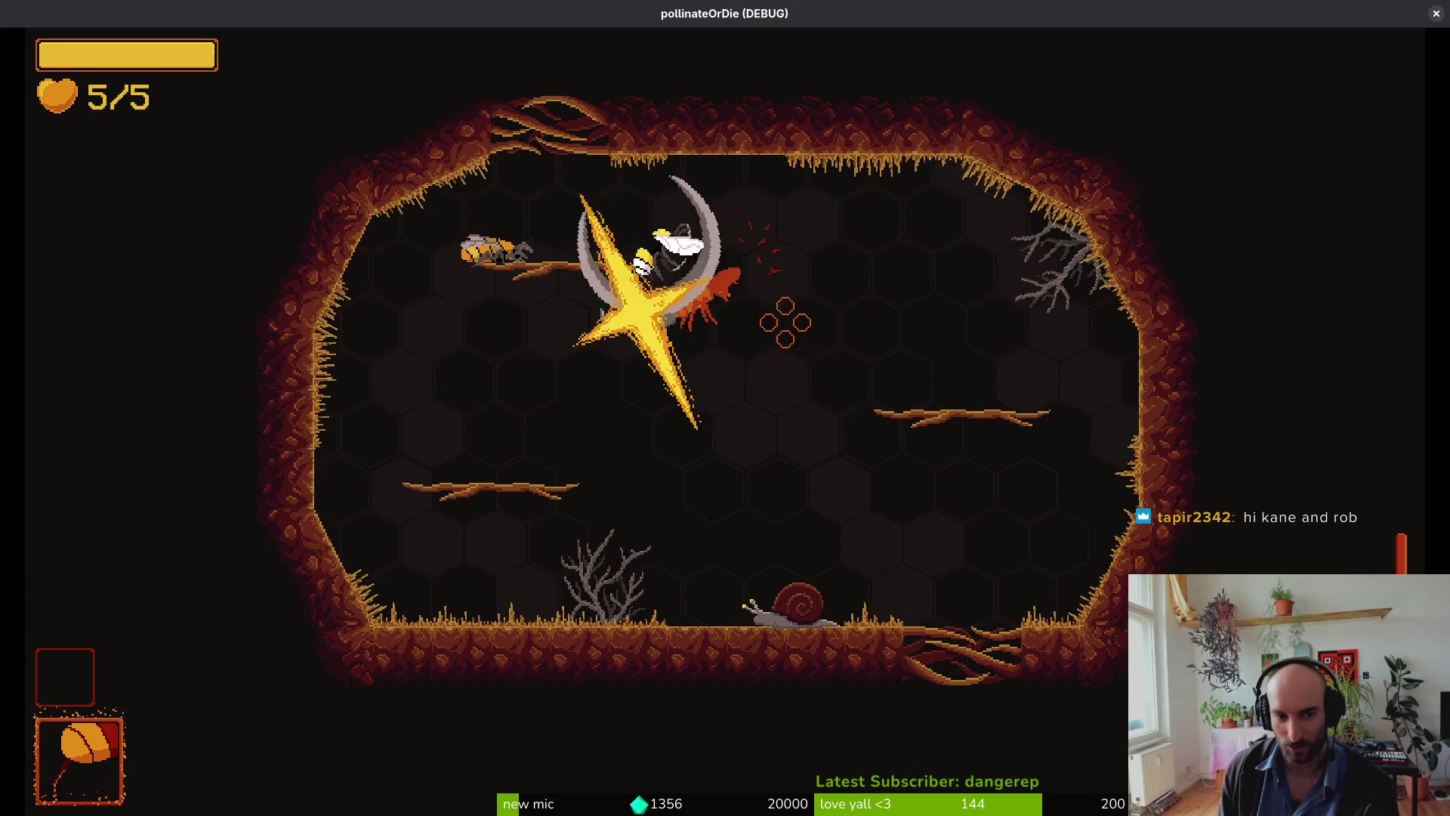
pyautogui.click(783, 326)
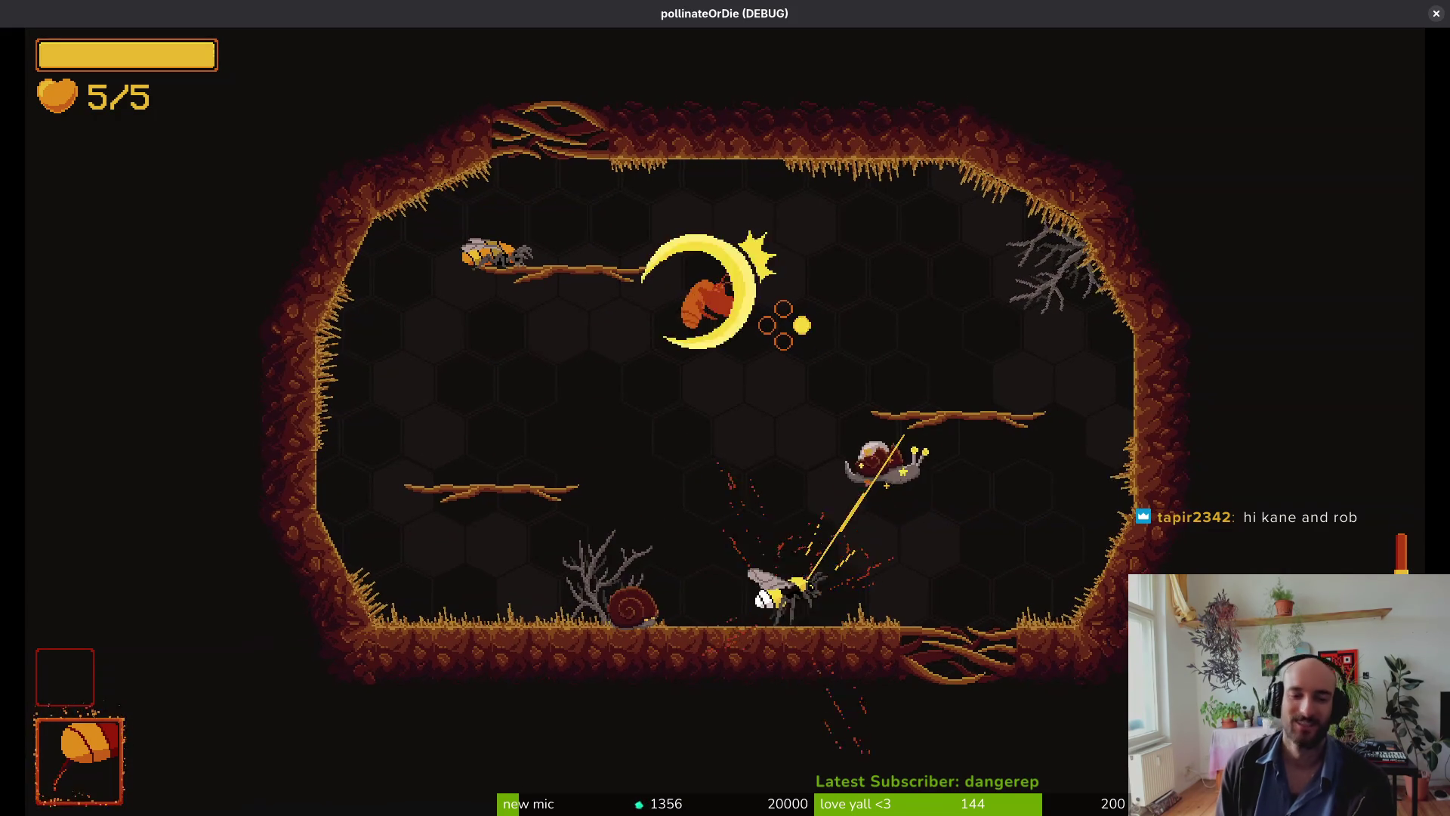
pyautogui.click(783, 326)
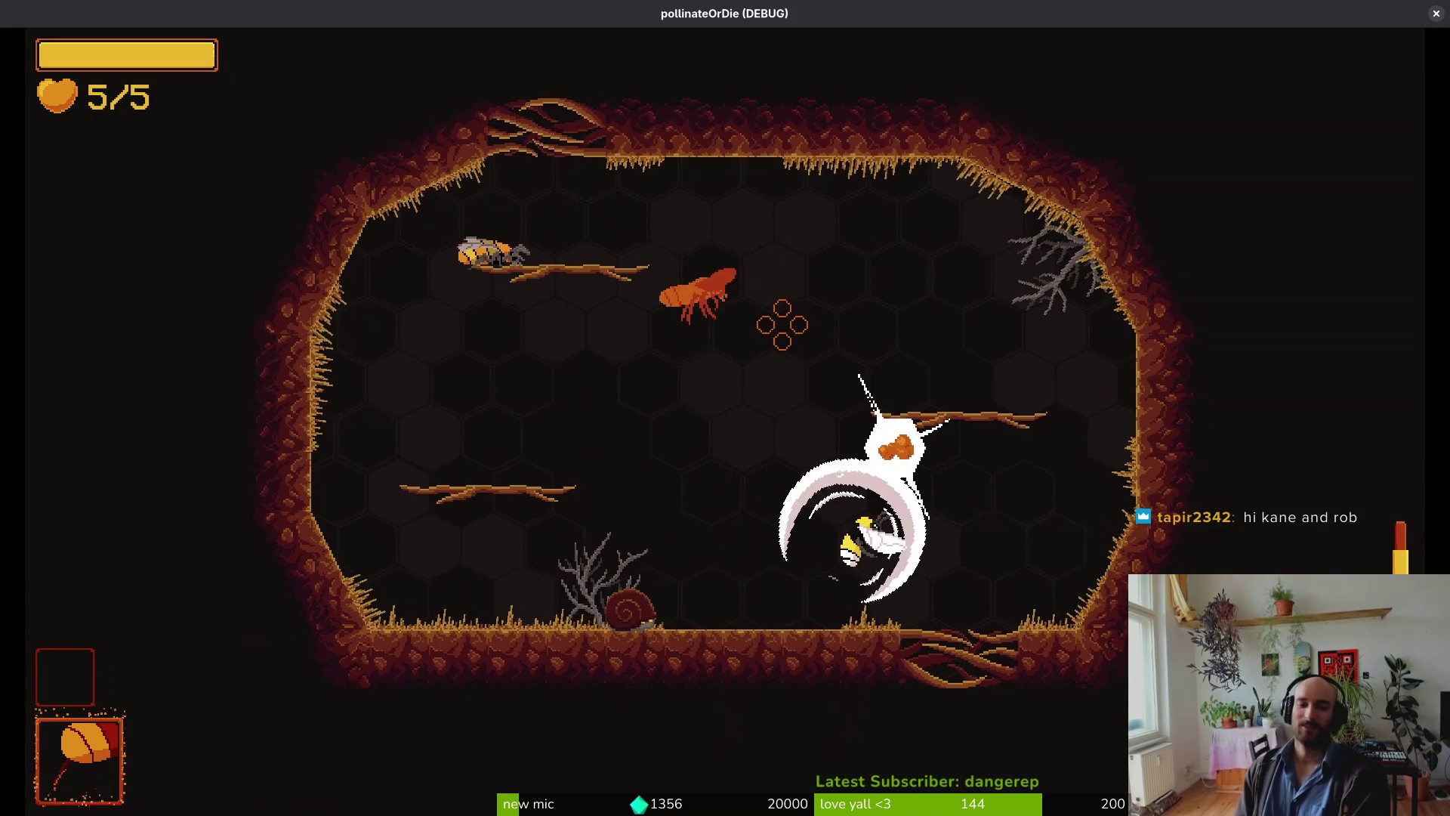
pyautogui.click(783, 326)
pyautogui.click(784, 326)
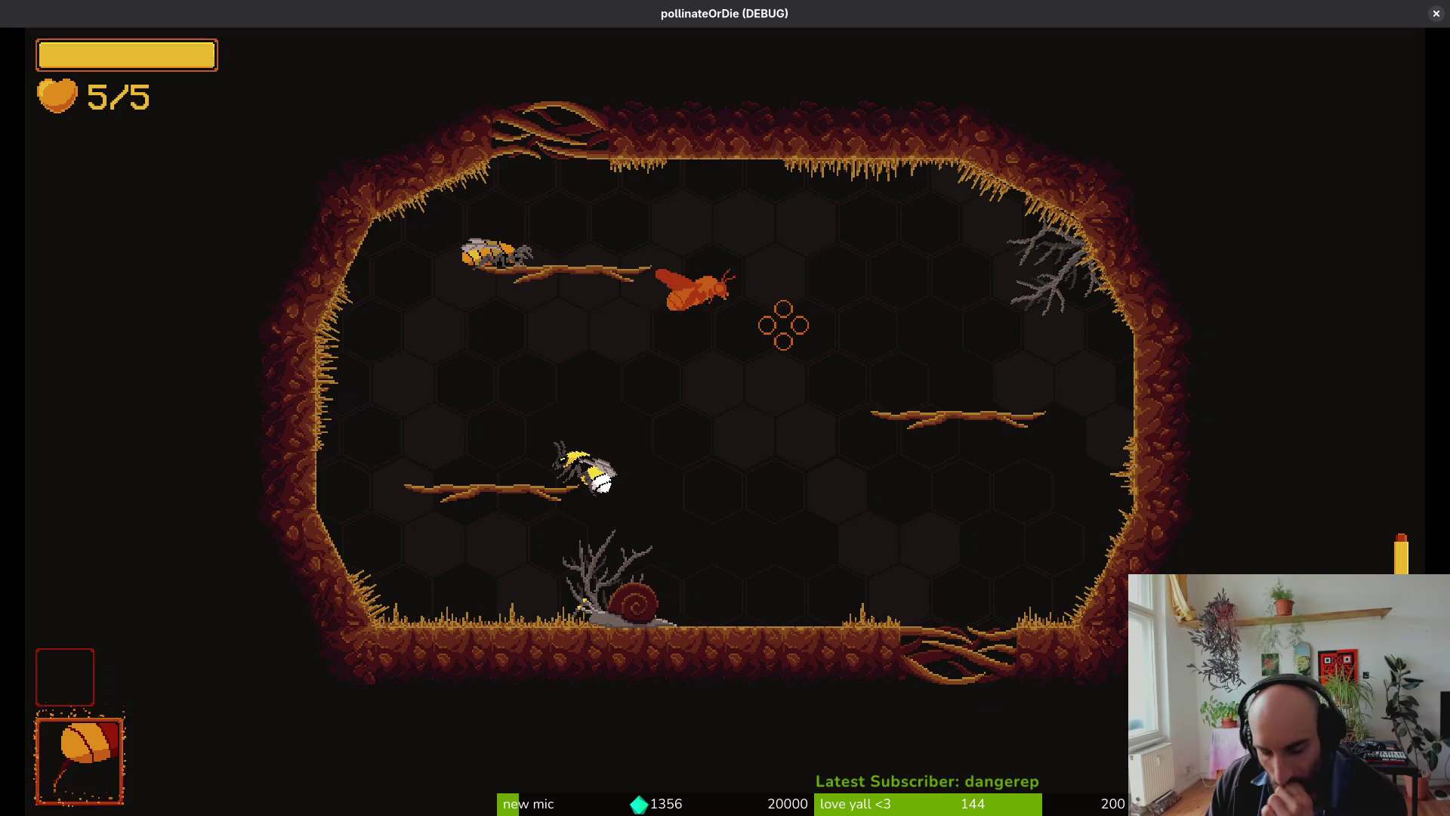
# Step: Finish the last snail with the K special slash, reach 'amazing! you learn quickly', then stop the game
pyautogui.press('s')
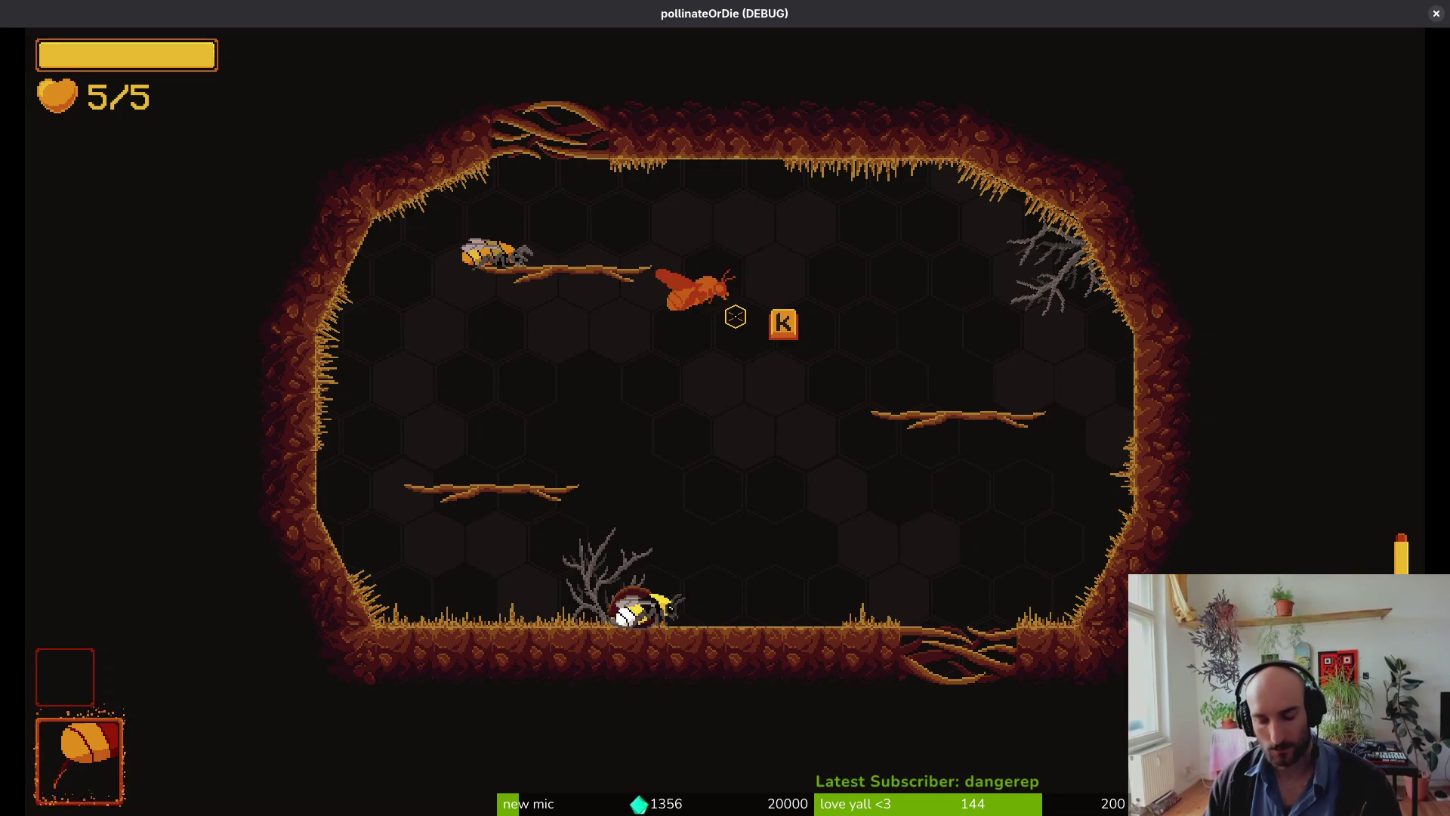
pyautogui.press('k')
pyautogui.press('w')
pyautogui.press('a')
pyautogui.press('k')
pyautogui.press('d')
pyautogui.press('k')
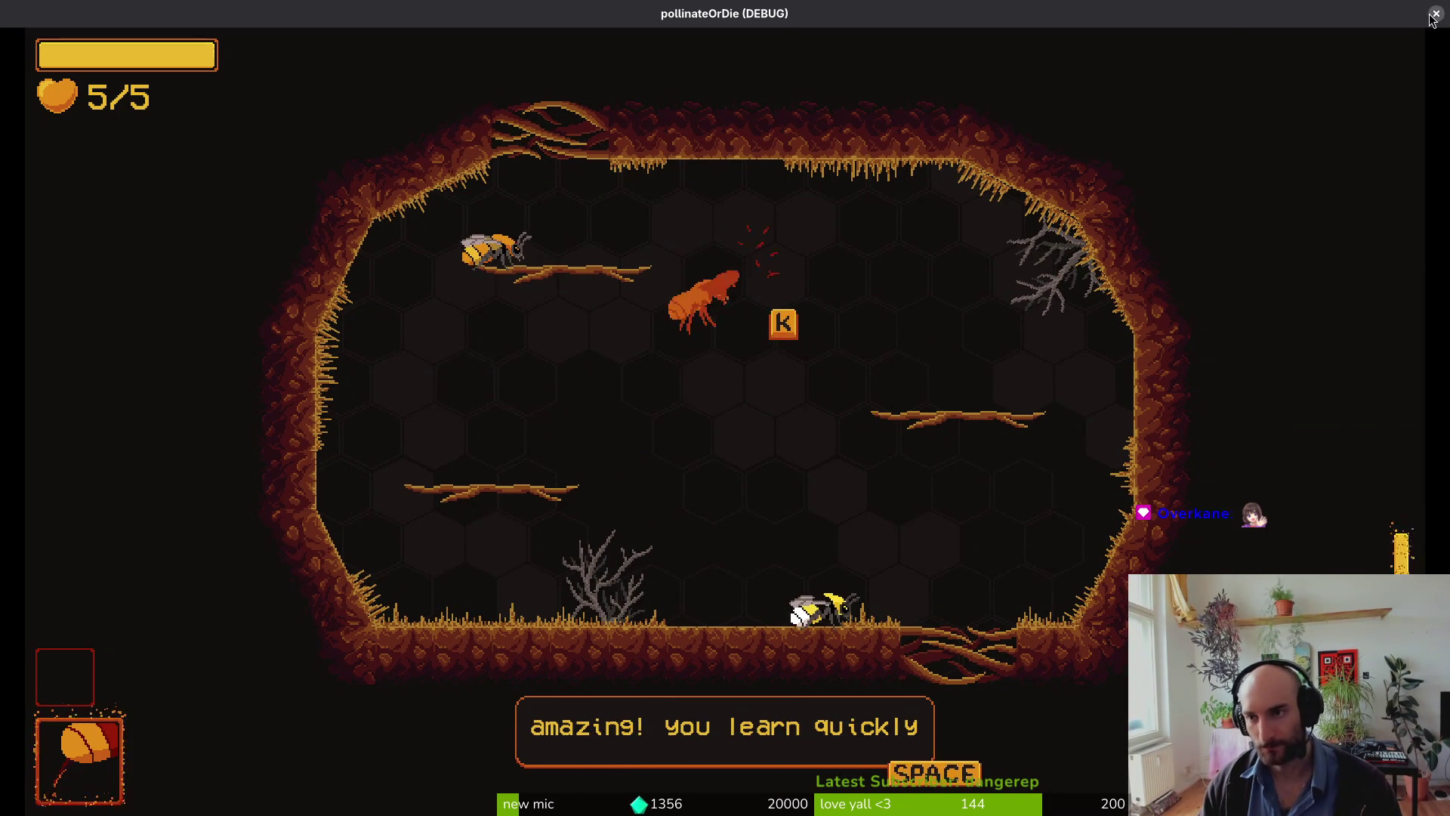
pyautogui.press('F8')
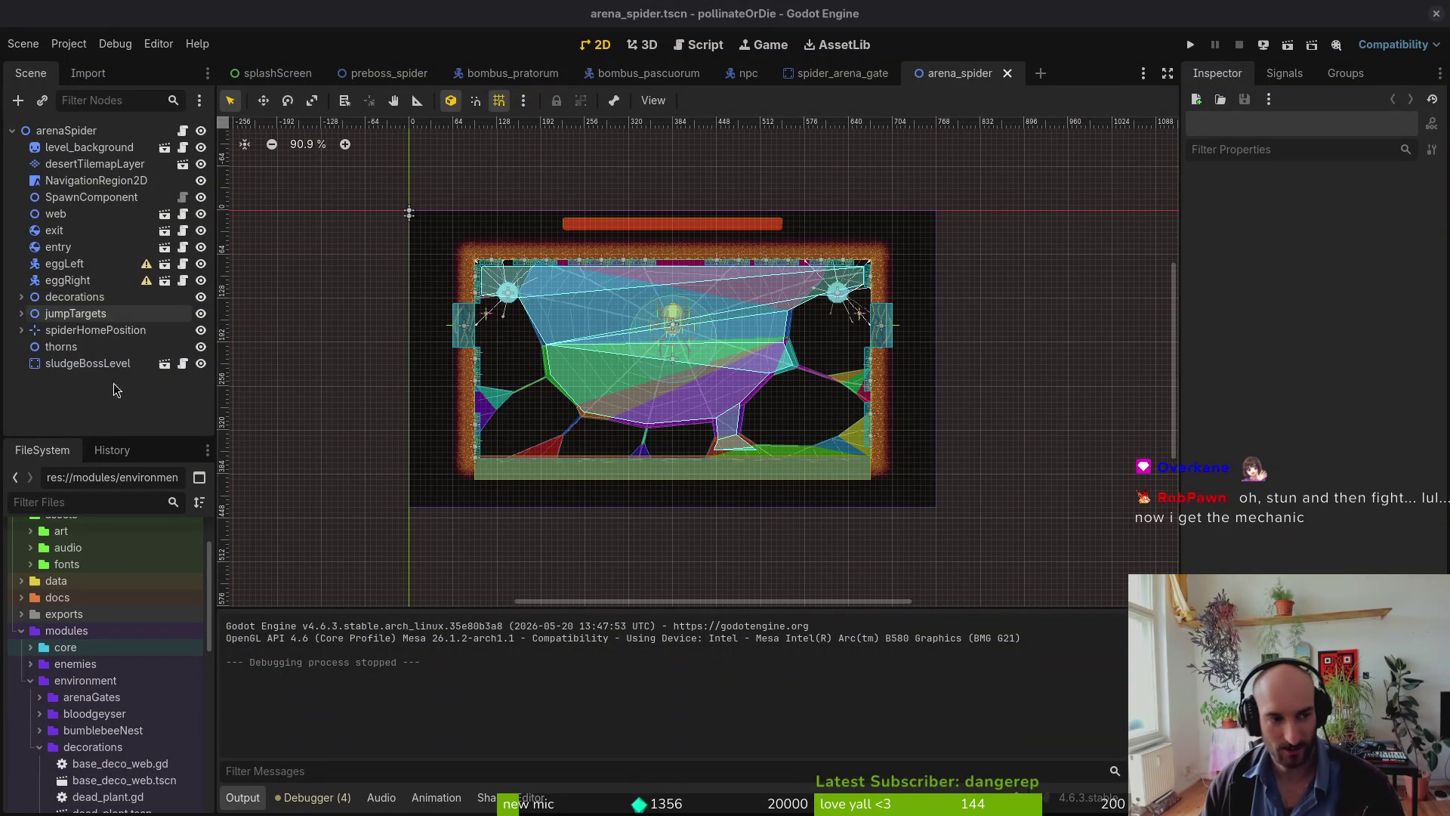
# Step: Close the spider_arena_gate, arena_spider and npc scene tabs, keeping bombus_pascuorum open
pyautogui.middleClick(822, 80)
pyautogui.middleClick(822, 80)
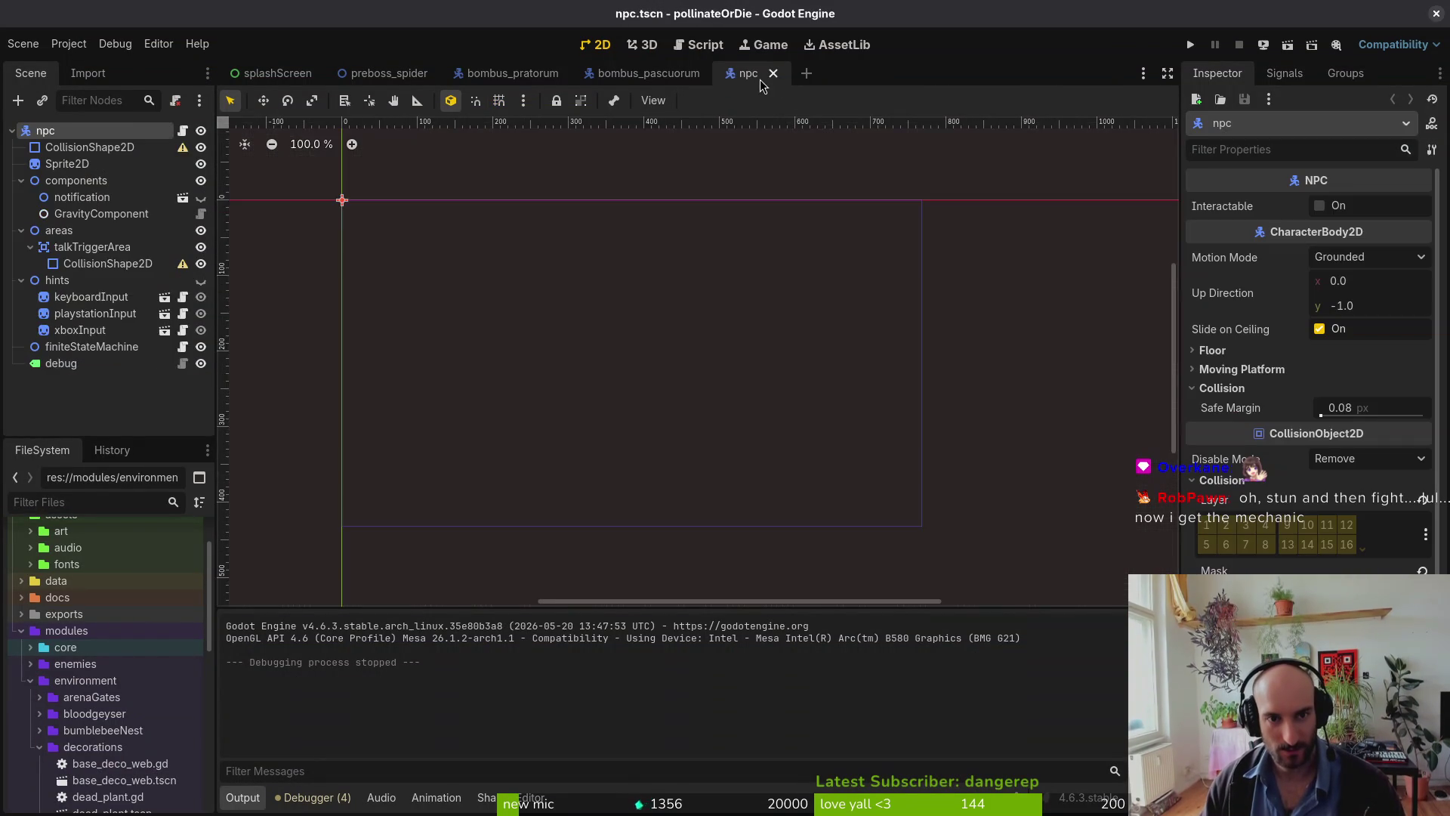
pyautogui.middleClick(754, 80)
pyautogui.middleClick(594, 80)
pyautogui.hotkey('ctrl', 'shift', 't')
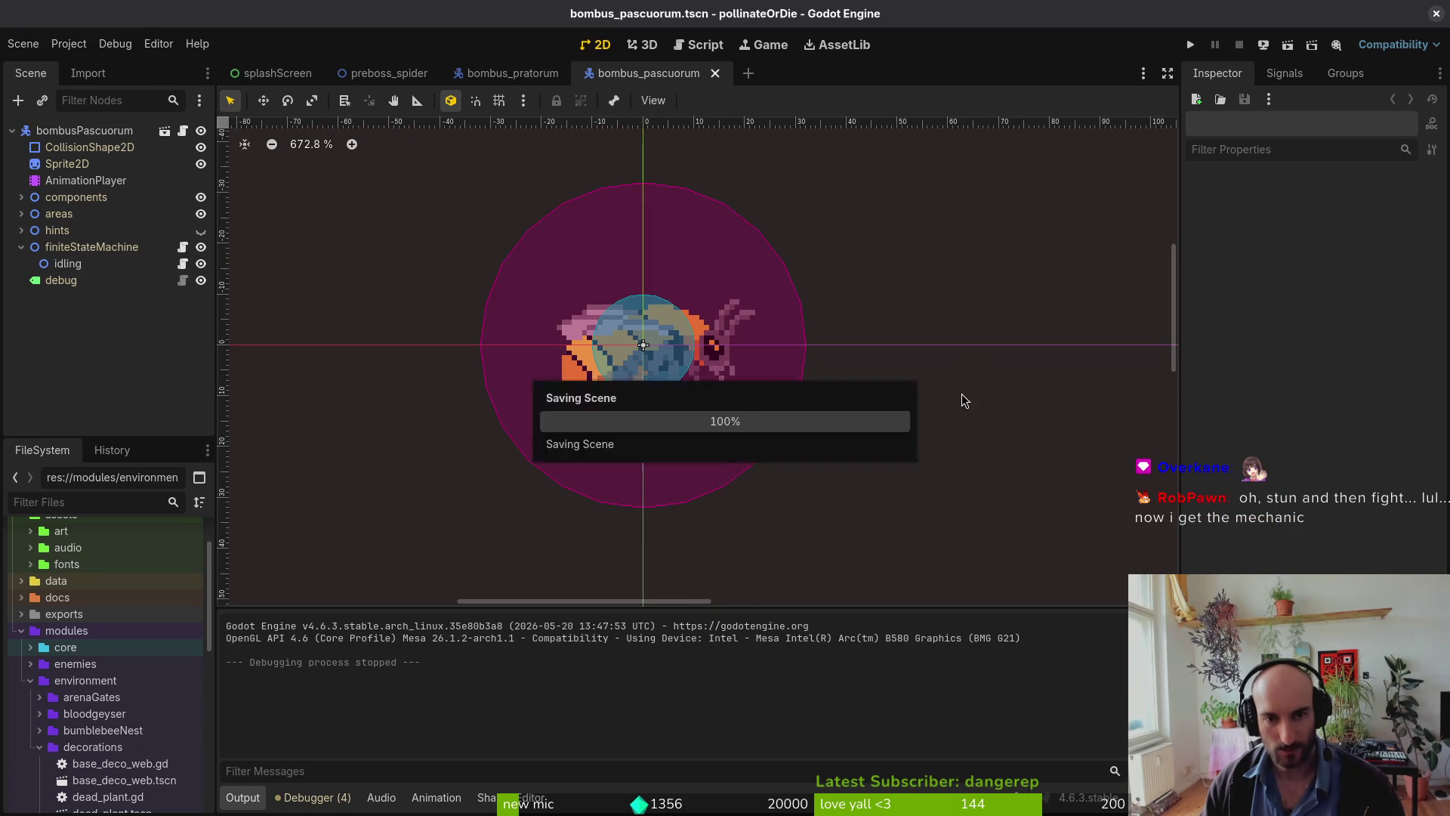
# Step: Save and exit ScourgeBringer and close its window
pyautogui.hotkey('alt', 'Tab')
pyautogui.press('Escape')
pyautogui.press('Down')
pyautogui.press('Down')
pyautogui.press('Down')
pyautogui.press('Return')
pyautogui.press('Escape')
pyautogui.click(1346, 14)
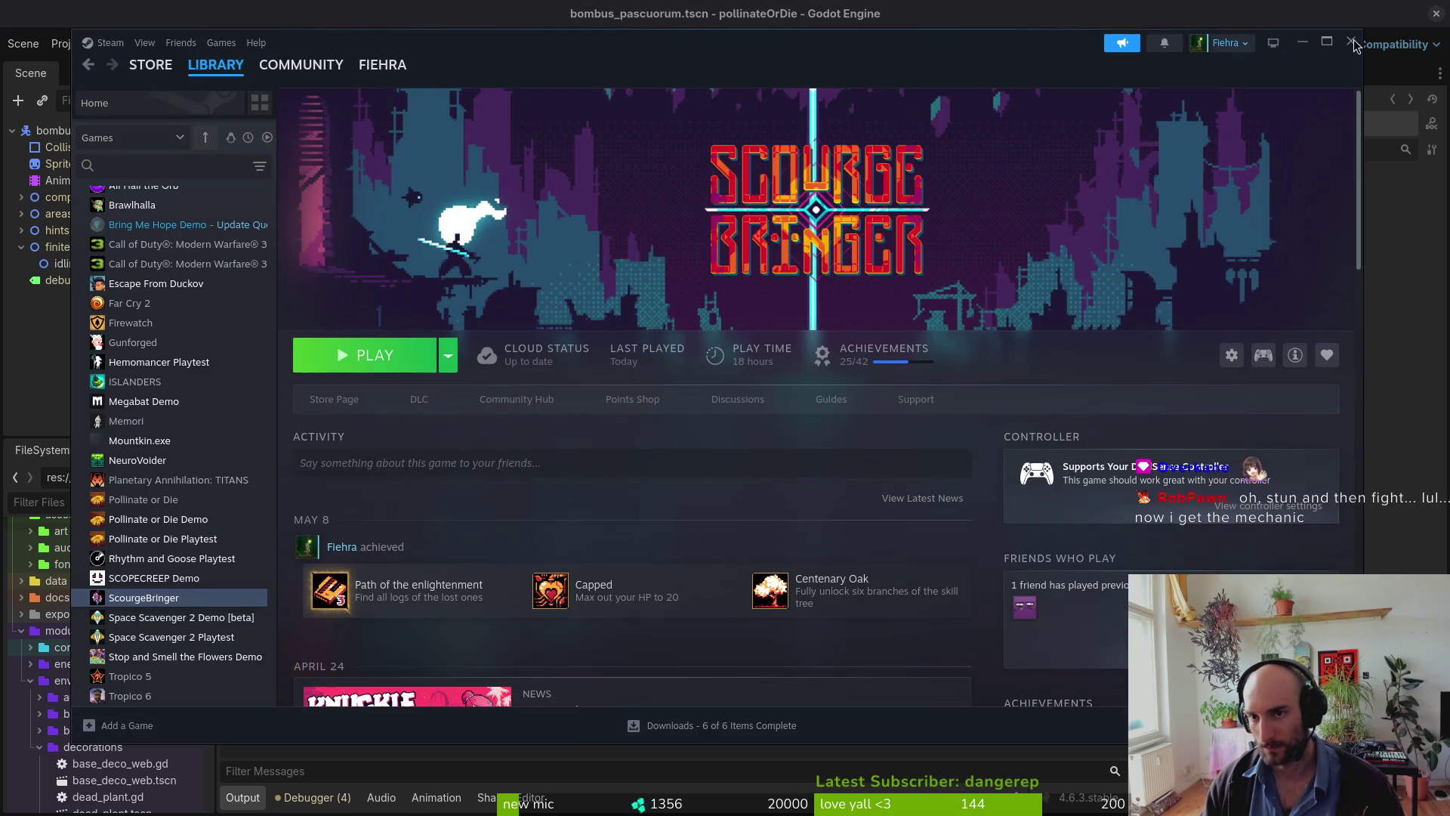
pyautogui.click(1352, 50)
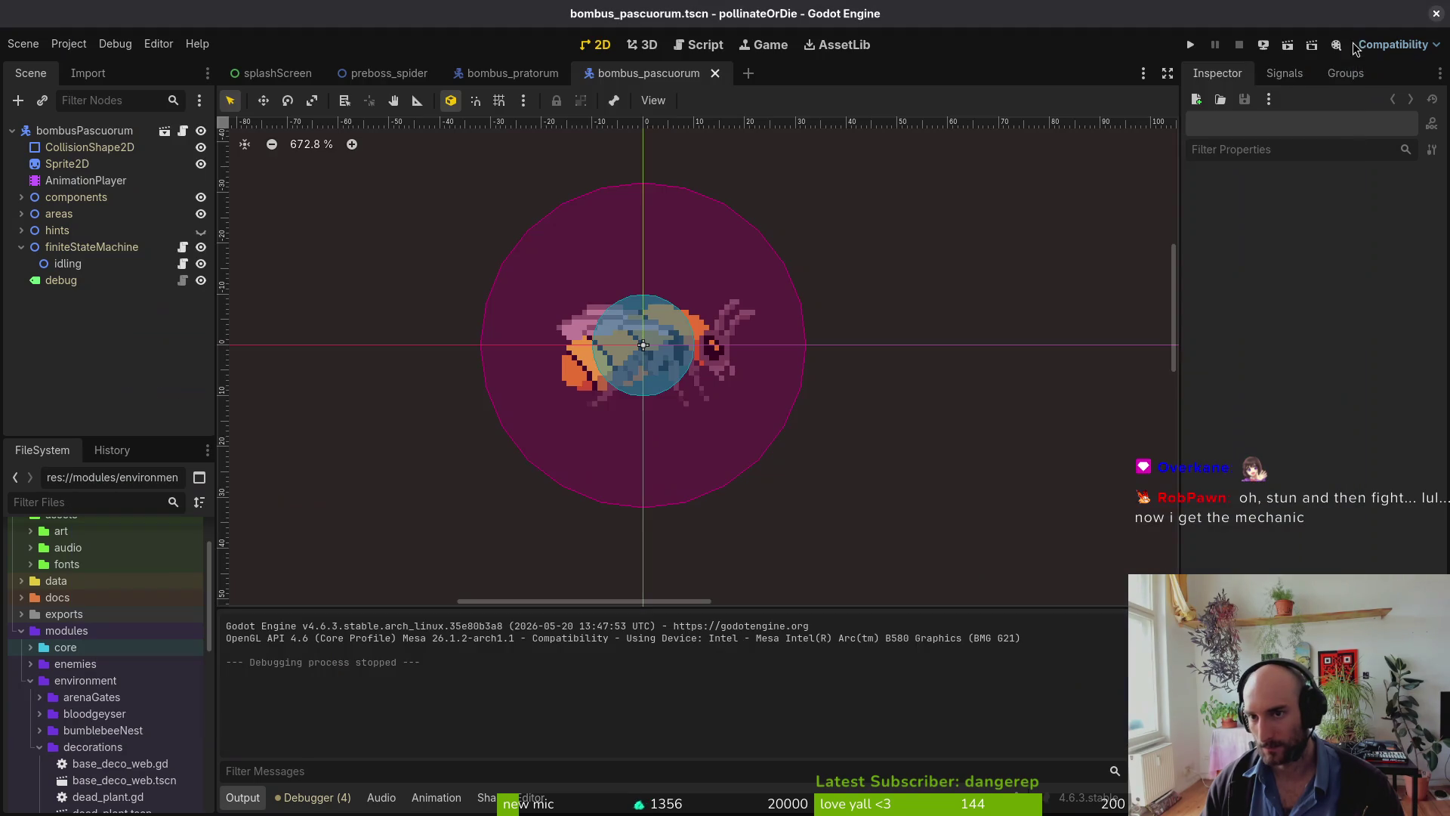
# Step: Switch to the full-screen terminal using the window switcher and overview
pyautogui.hotkey('alt', 'Tab')
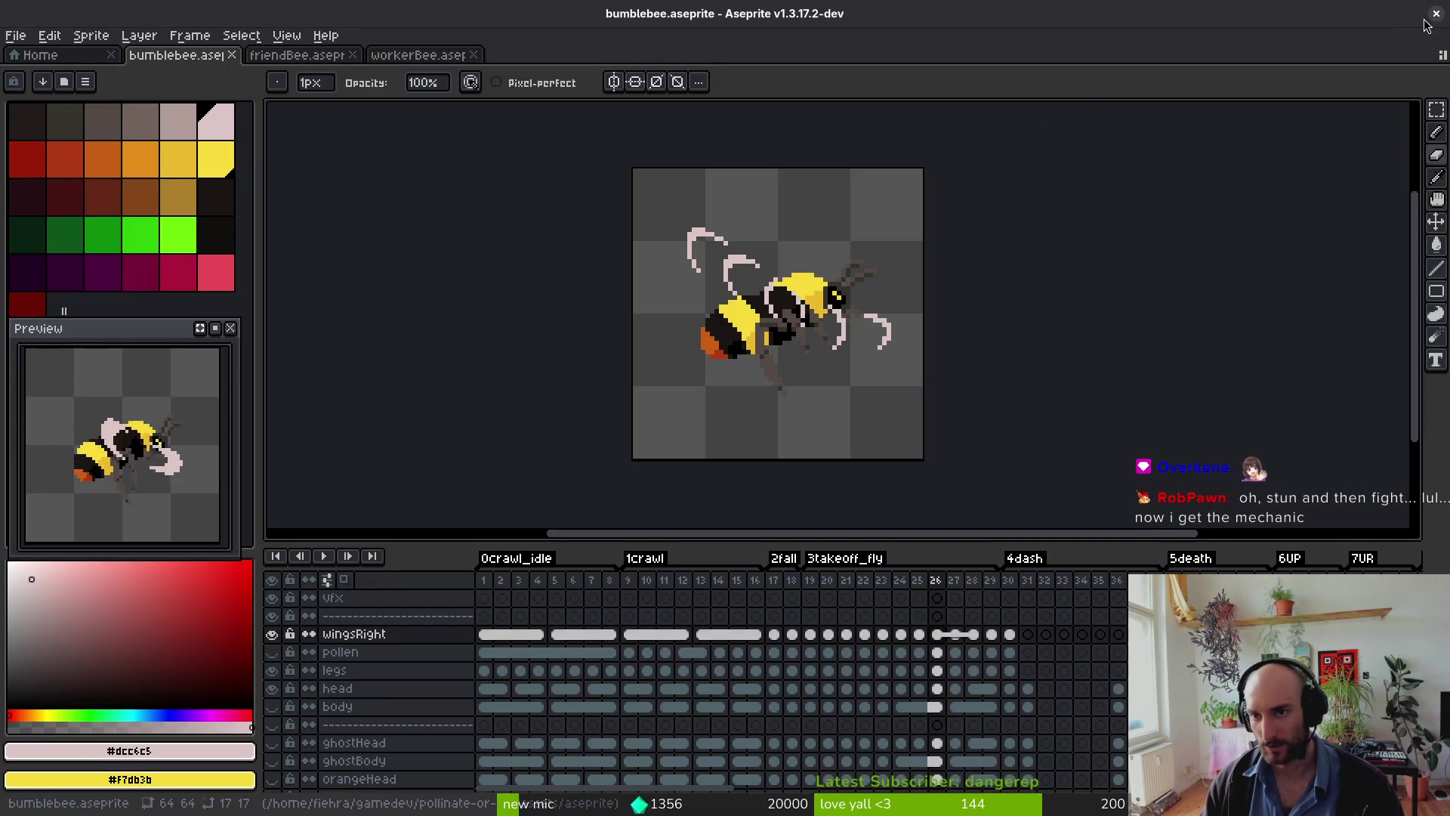
pyautogui.hotkey('alt', 'Tab')
pyautogui.hotkey('alt', 'Tab')
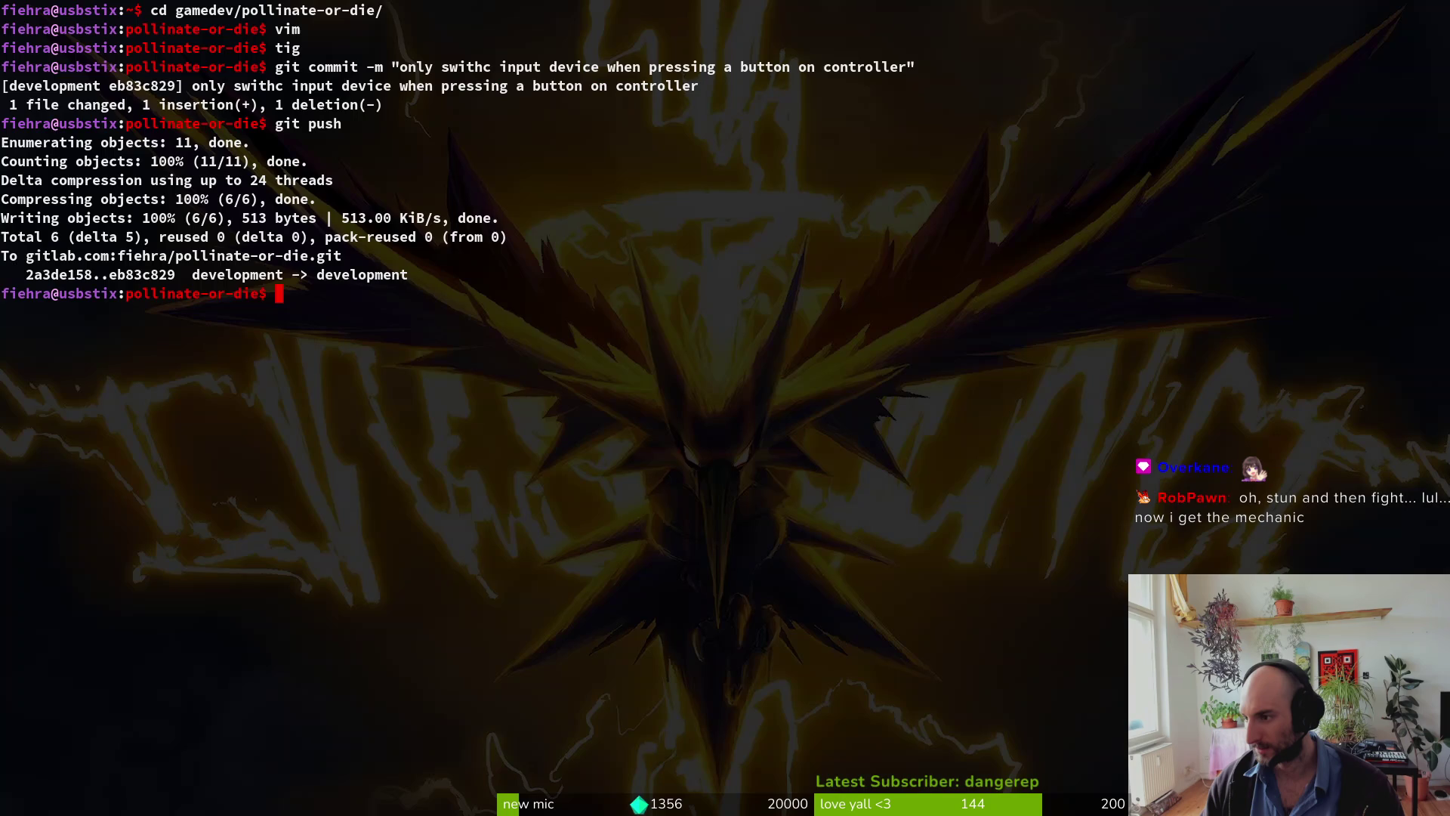
pyautogui.hotkey('alt', 'Tab')
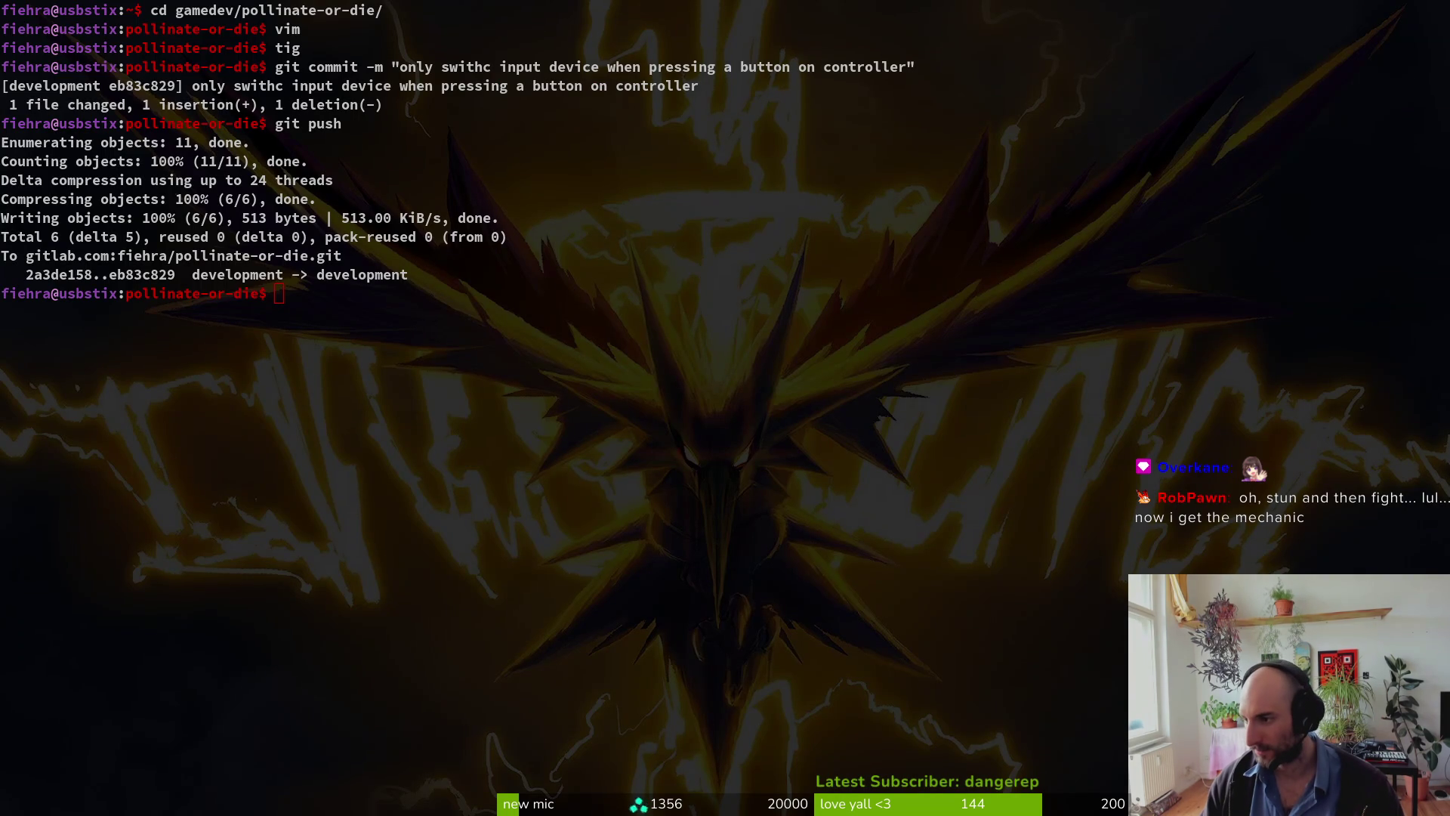
pyautogui.press('super')
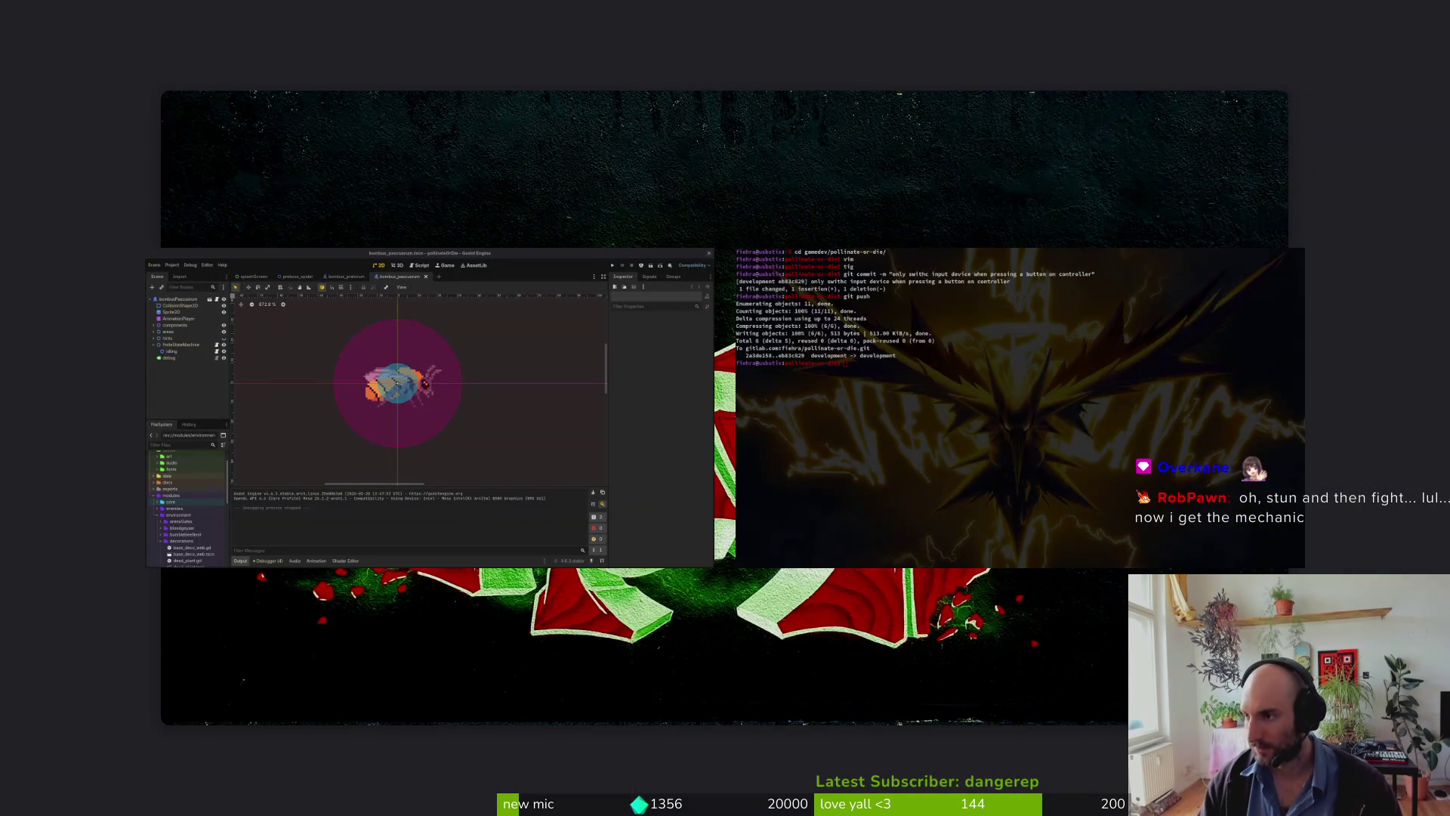
pyautogui.press('super')
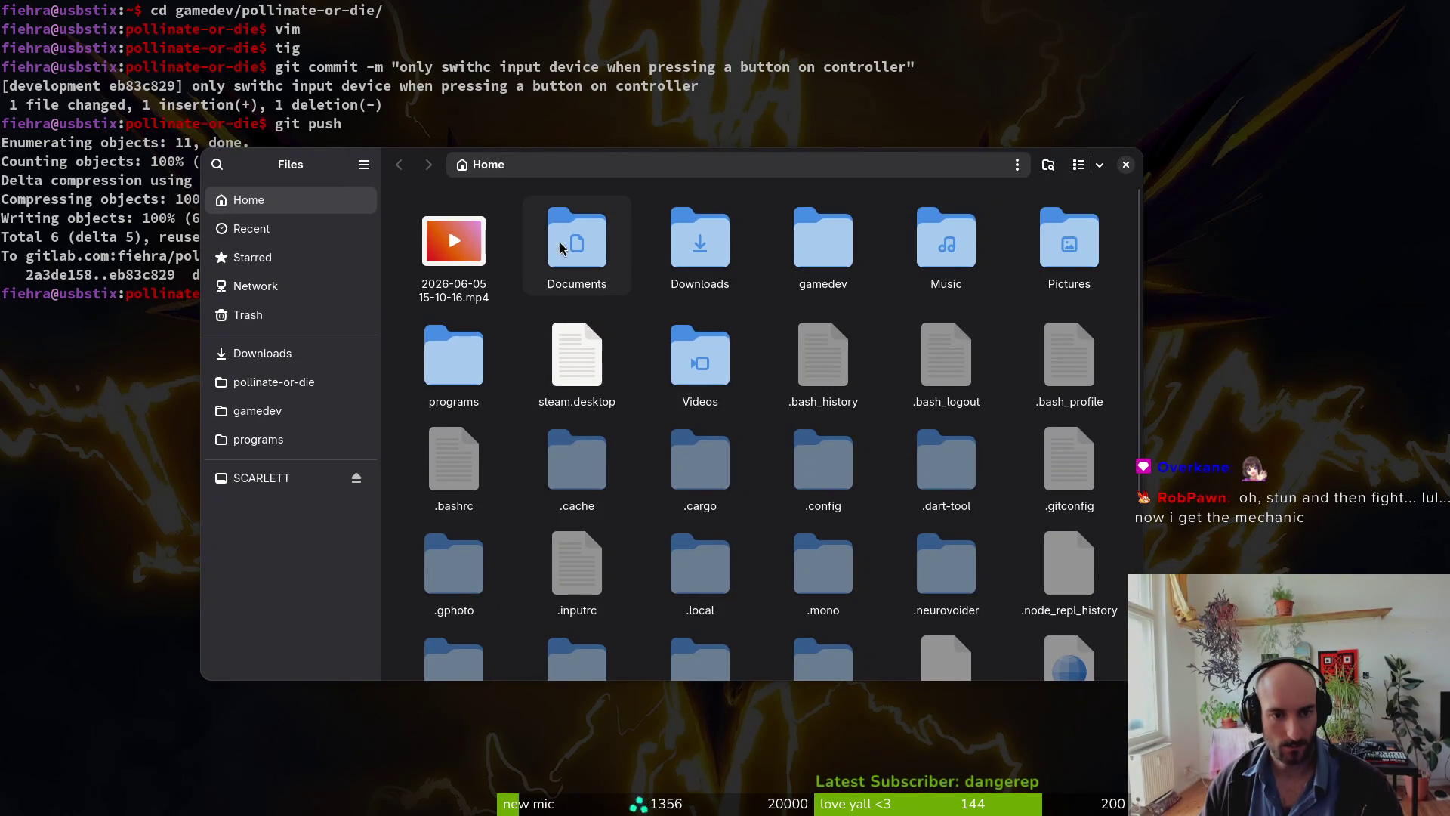
# Step: Browse Downloads > pollinateOrDieSteamMarketingStuff > screenshotSelection screenshots, then close the Files window
pyautogui.doubleClick(695, 230)
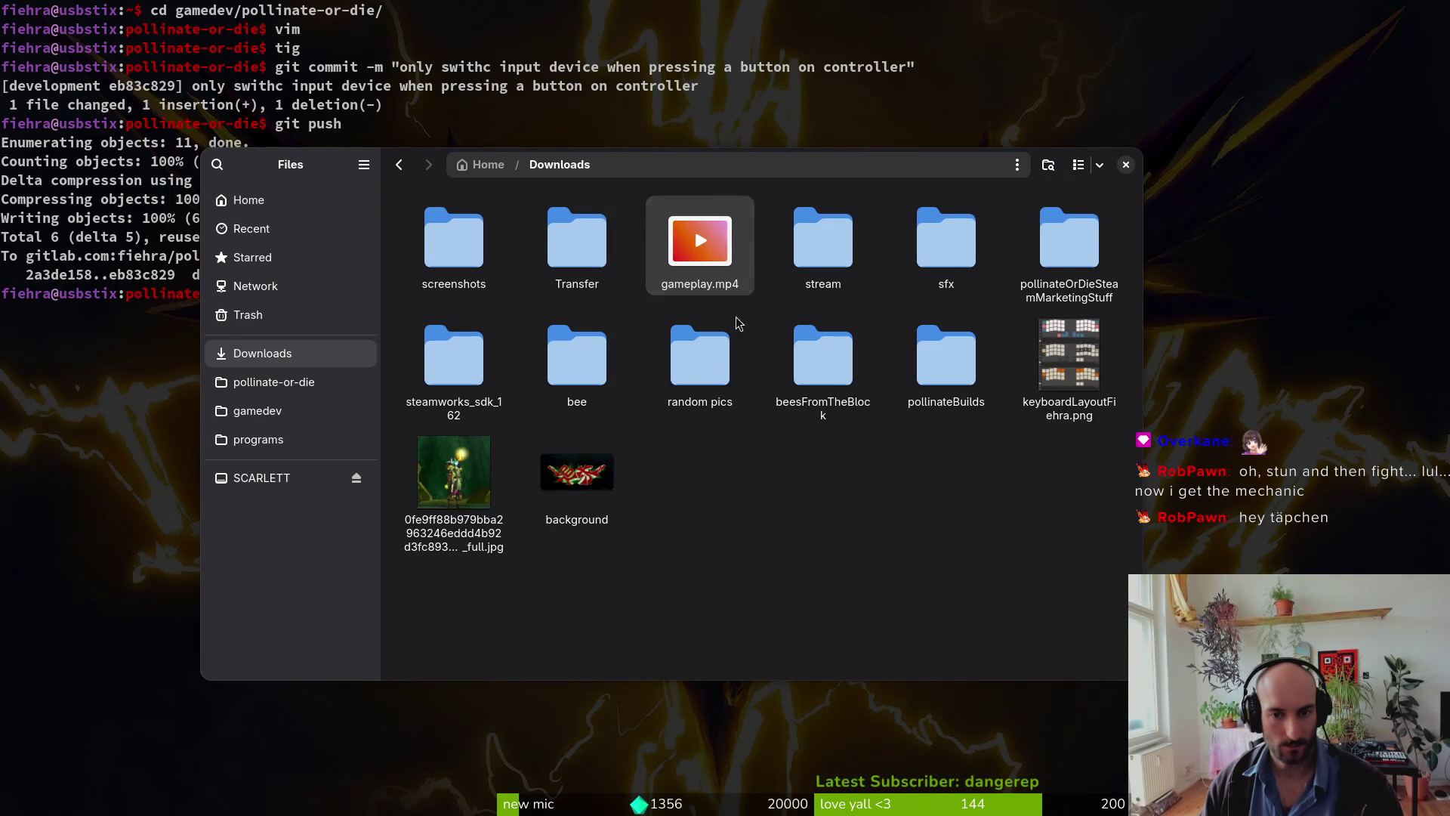
pyautogui.doubleClick(1068, 247)
pyautogui.doubleClick(1069, 355)
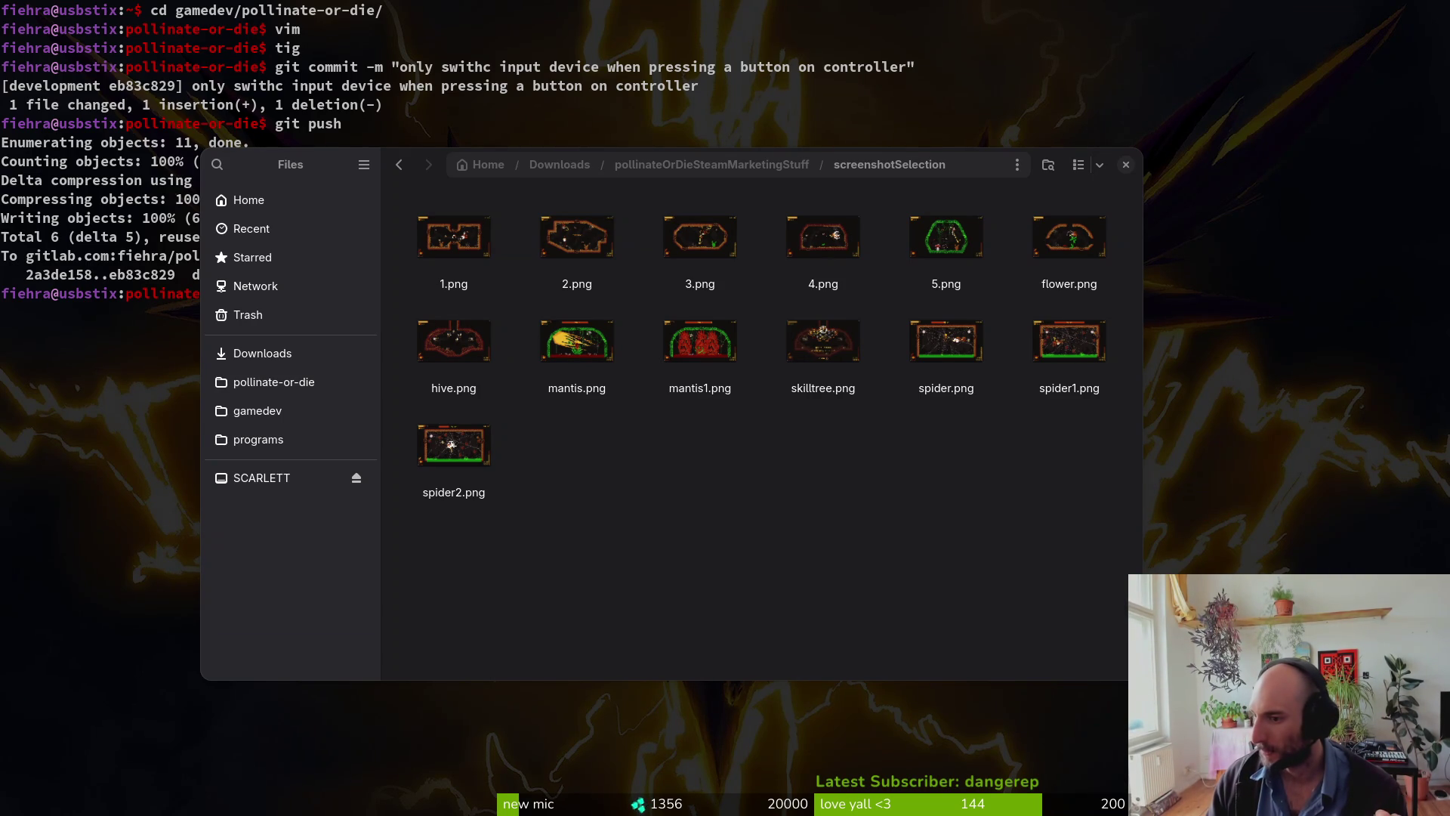
pyautogui.click(944, 507)
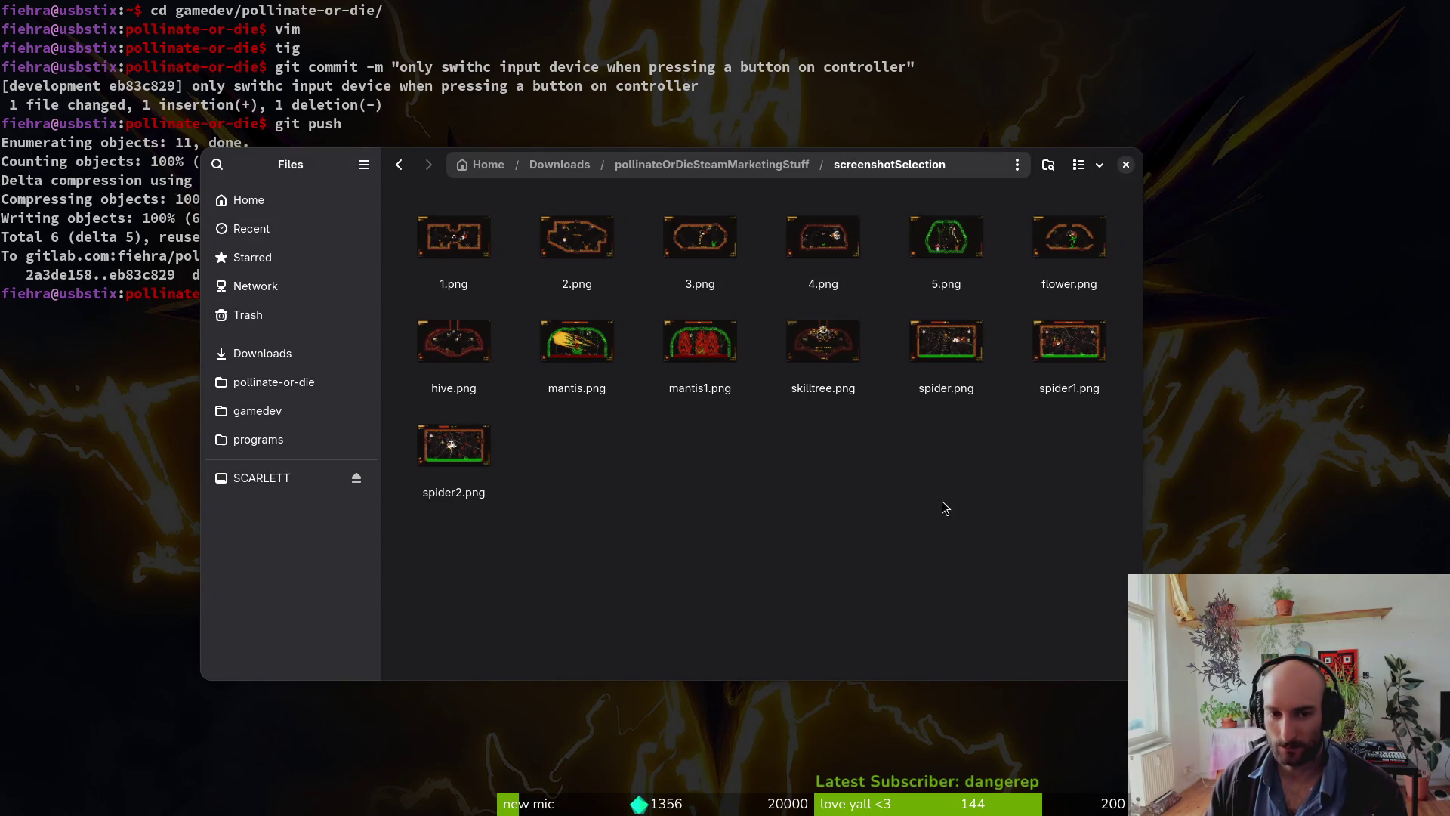
pyautogui.click(1125, 165)
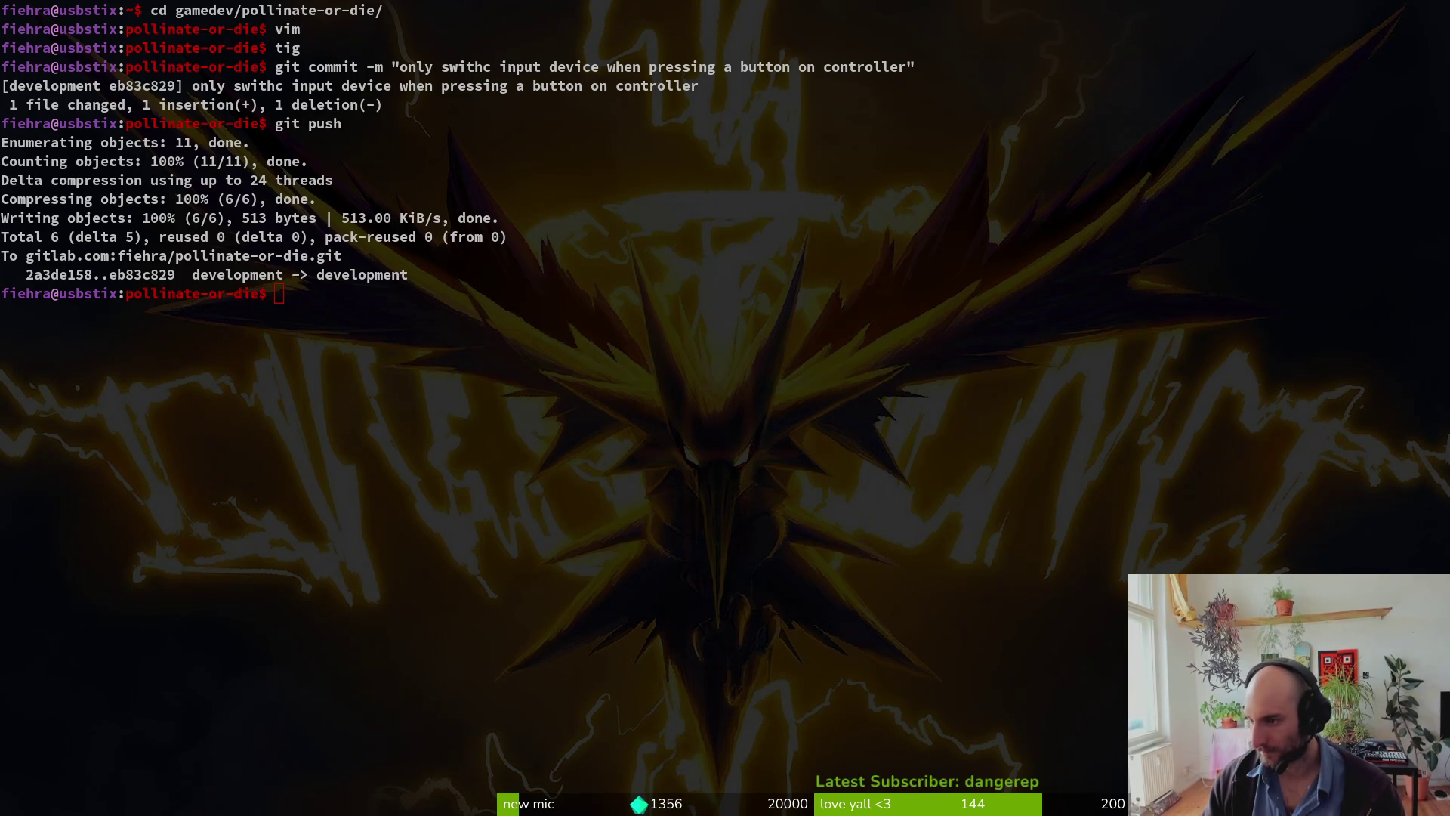
# Step: Open Files at Home and navigate via Downloads to pollinateOrDieSteamMarketingStuff/screenshotSelection
pyautogui.press('super+o')
pyautogui.press('super+o')
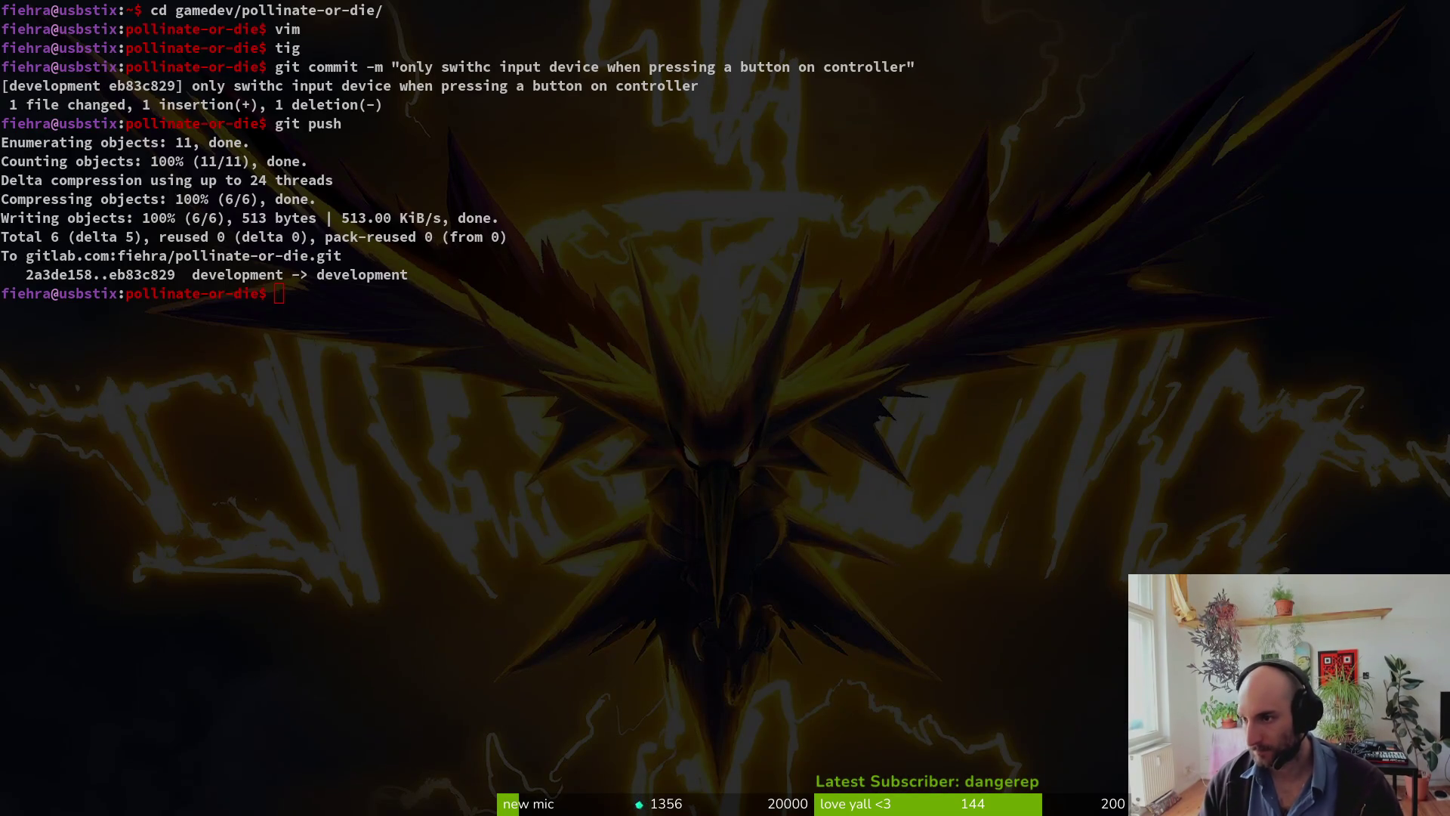
pyautogui.press('super+e')
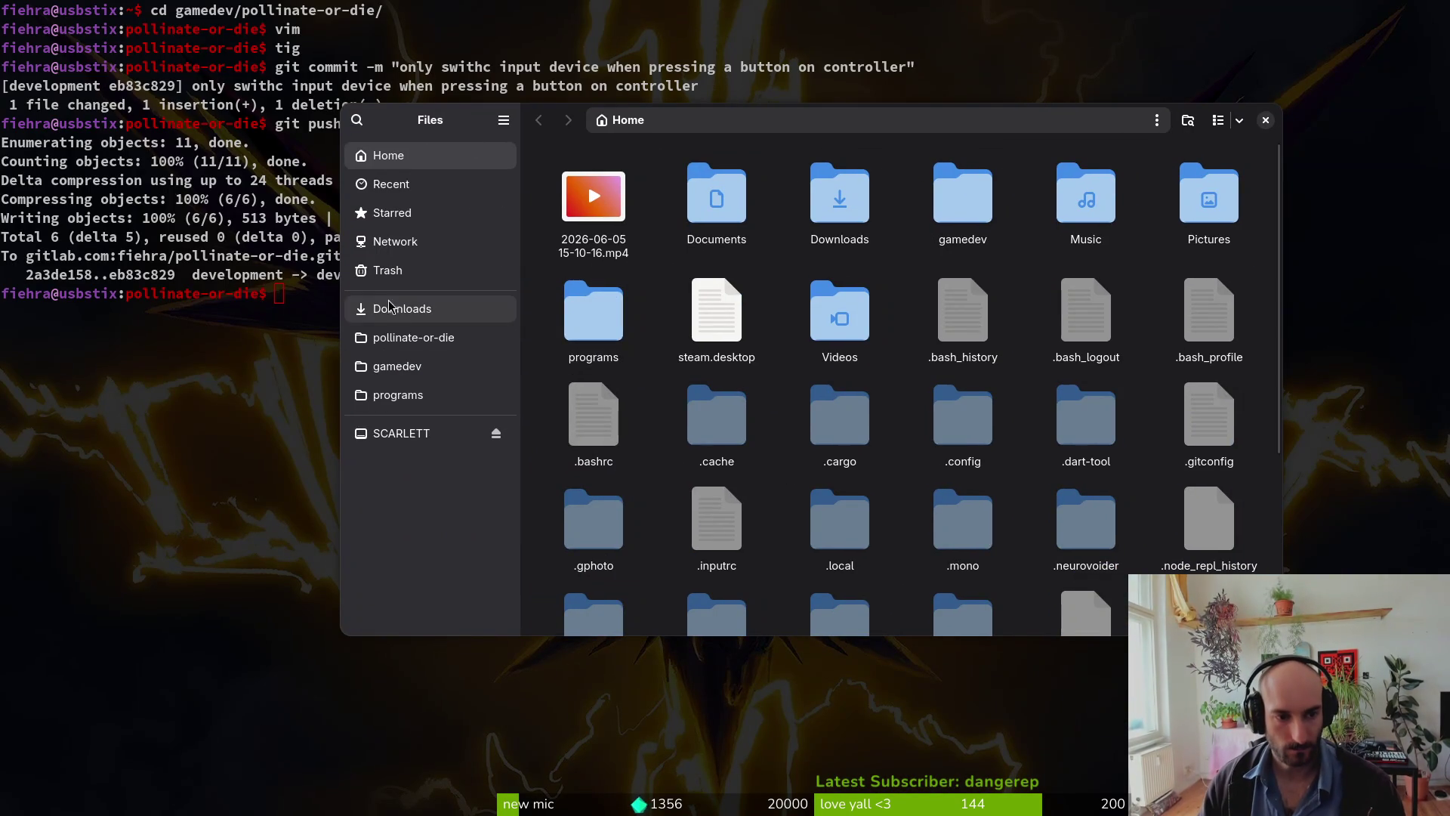
pyautogui.doubleClick(813, 198)
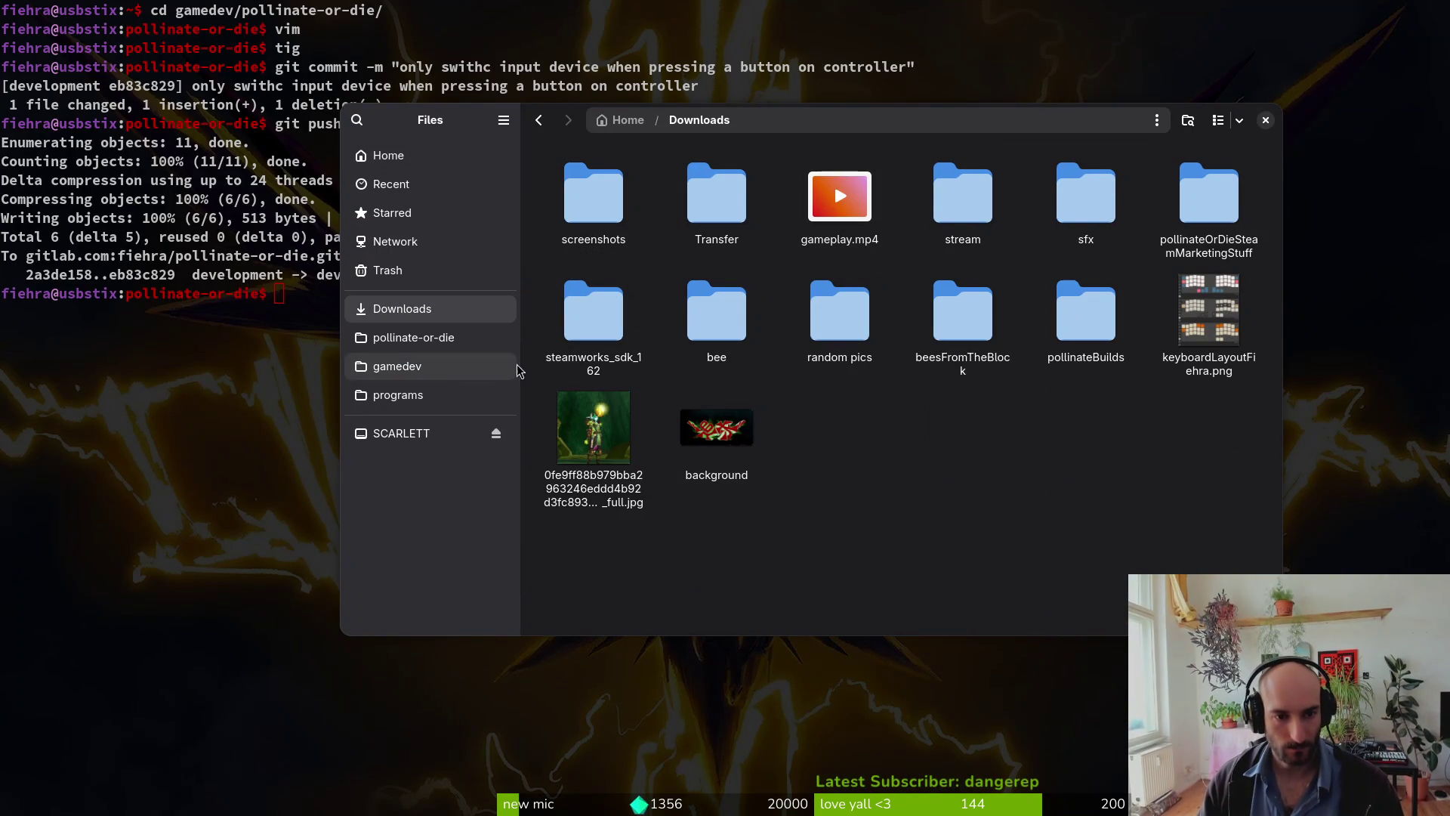
pyautogui.doubleClick(1065, 329)
pyautogui.hotkey('alt', 'Left')
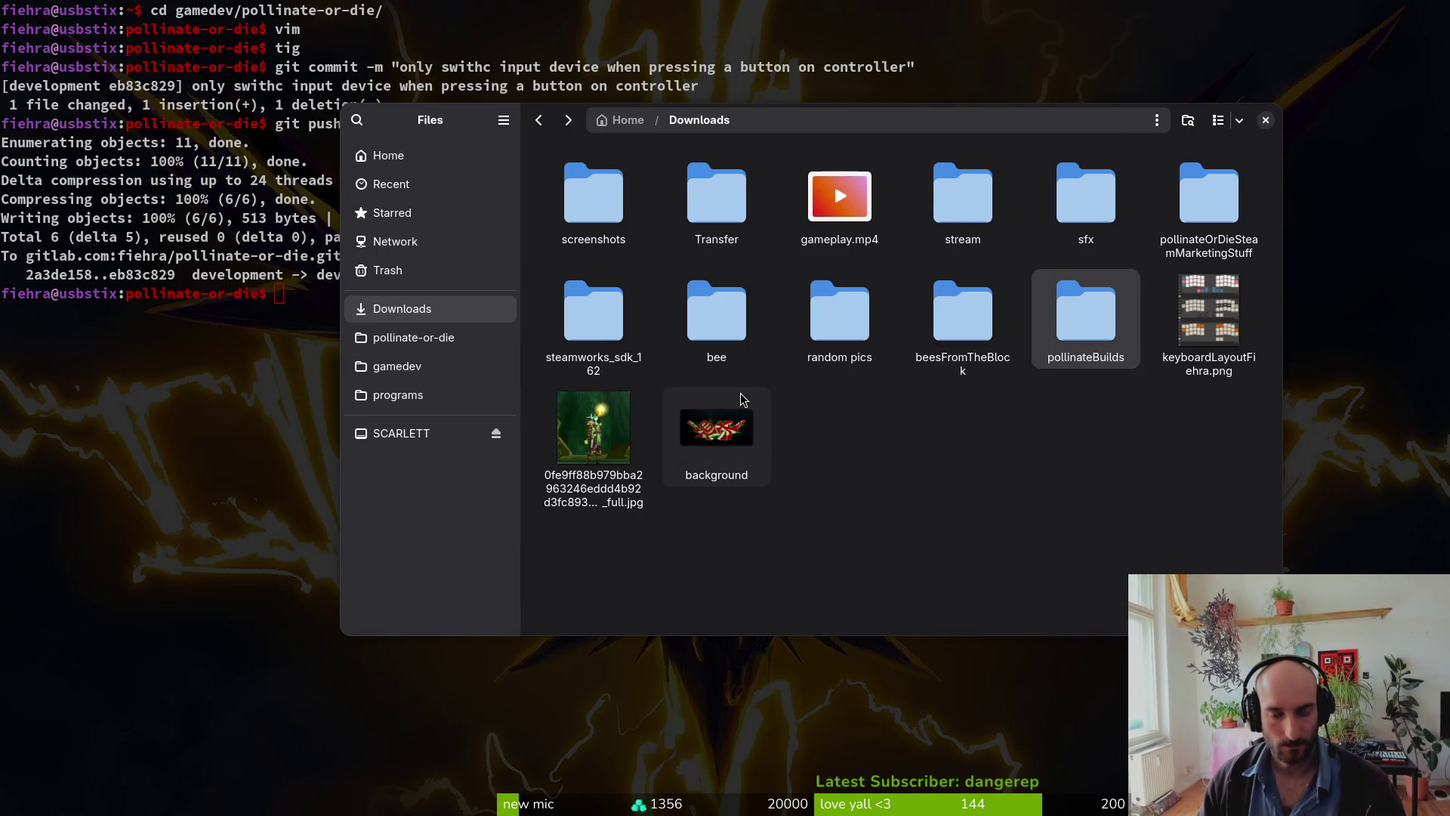
pyautogui.doubleClick(1233, 203)
pyautogui.doubleClick(1209, 325)
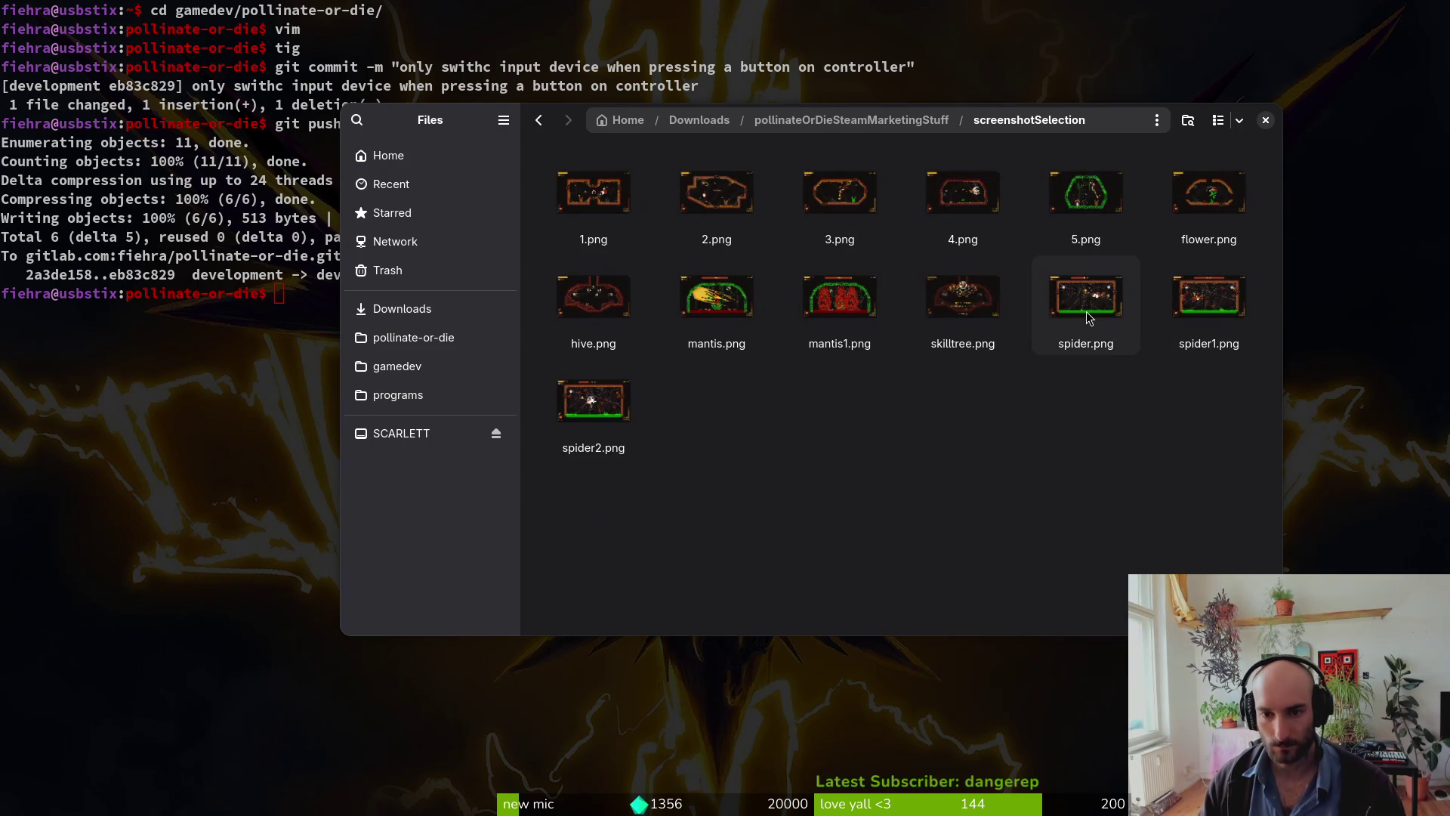
# Step: Select mantis.png and mantis1.png, then bring the Steam store page forward
pyautogui.click(1199, 318)
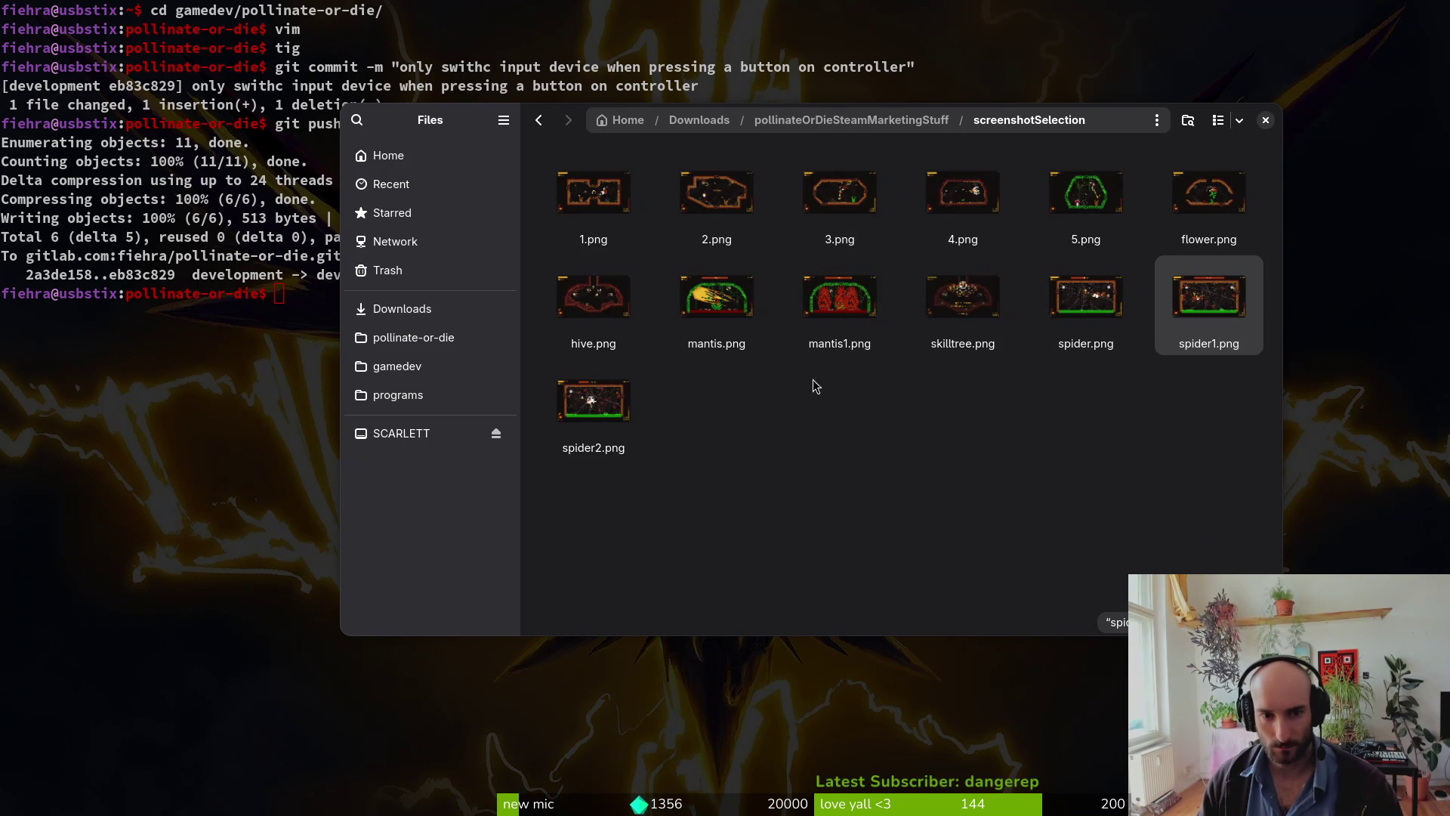
pyautogui.click(716, 302)
pyautogui.keyDown('ctrl'); pyautogui.click(852, 315); pyautogui.keyUp('ctrl')
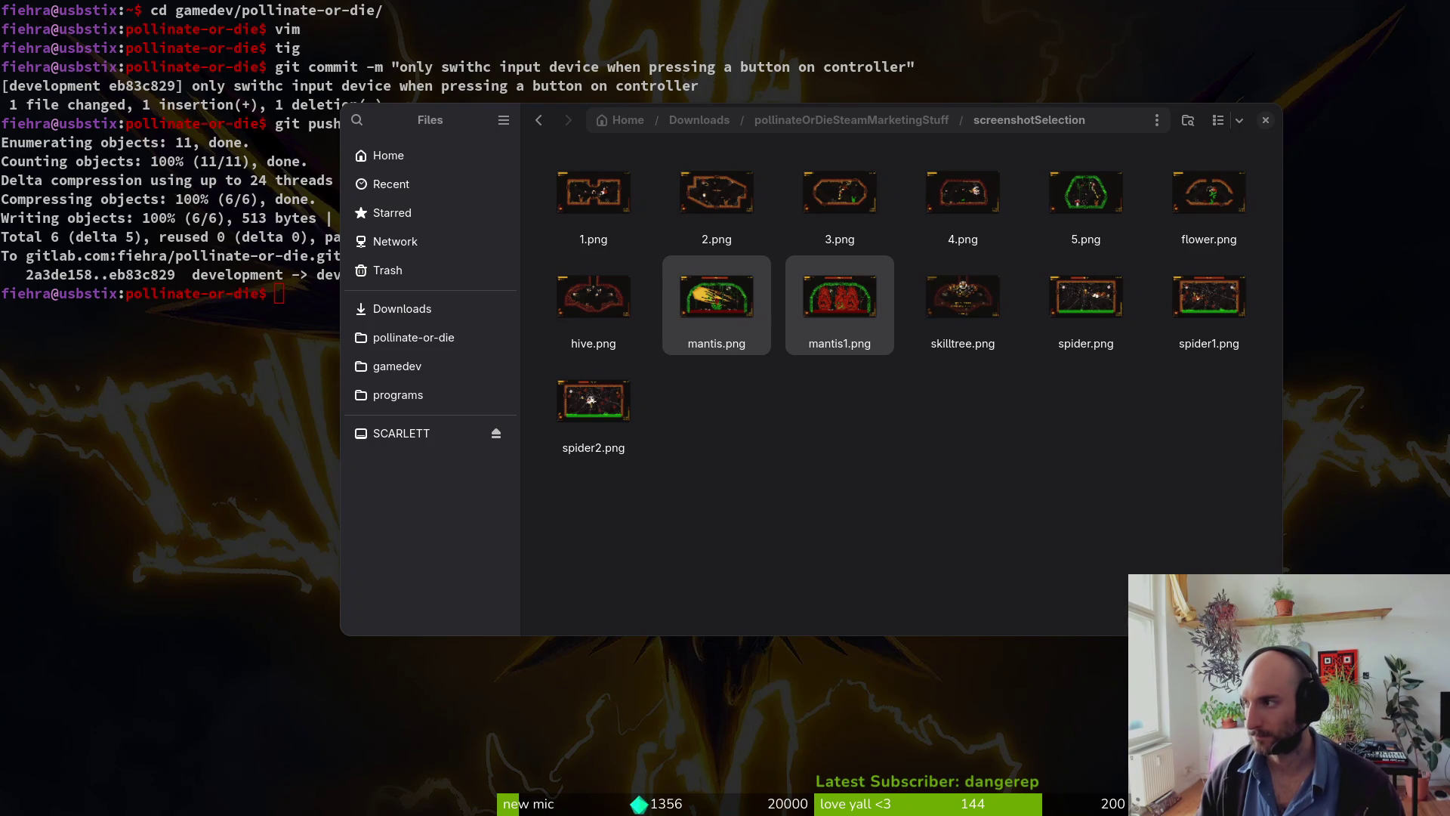
pyautogui.hotkey('alt', 'Tab')
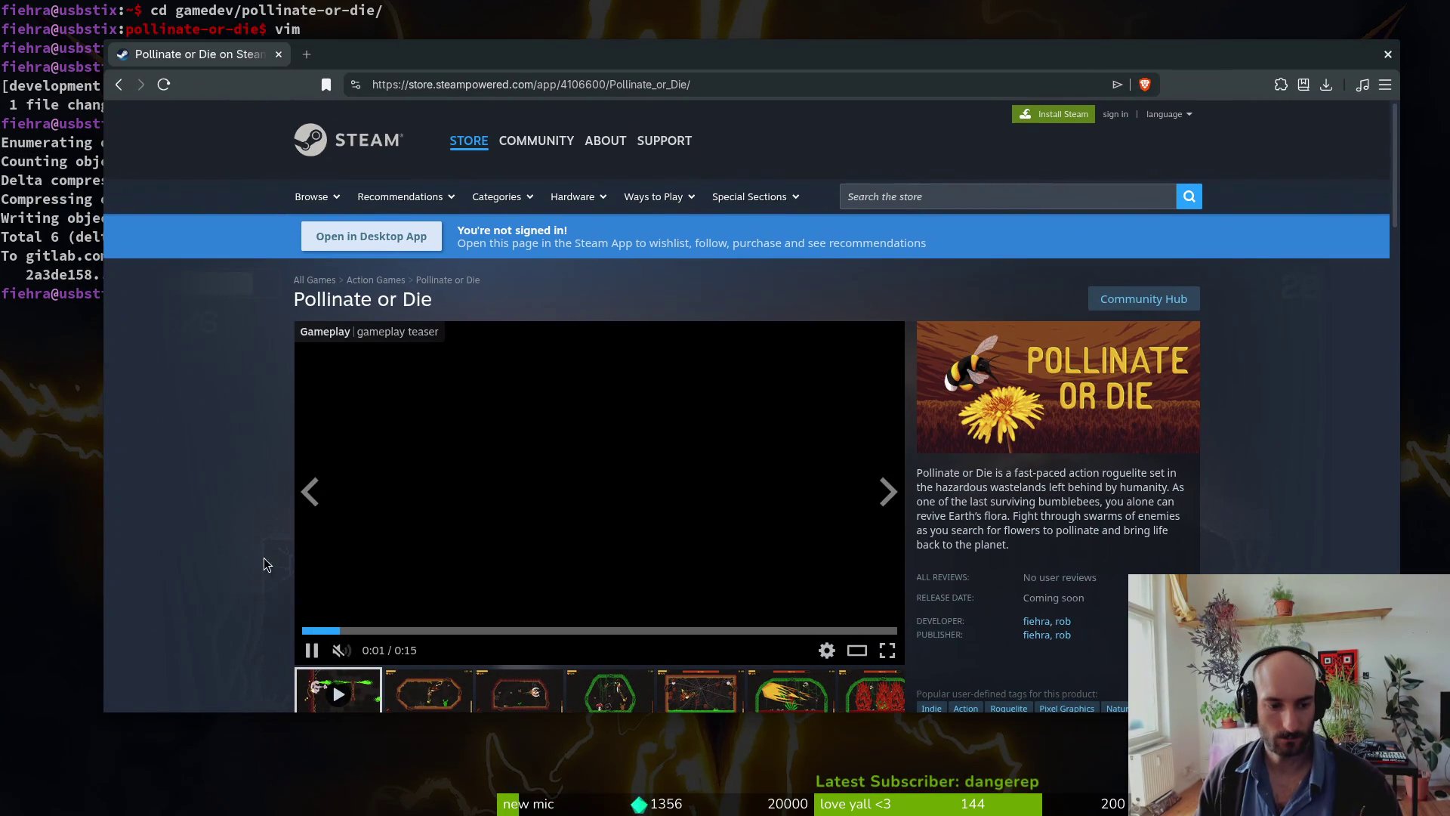
# Step: Browse the store page's gallery screenshots, including the Mantis boss, plant and spider shots
pyautogui.click(684, 693)
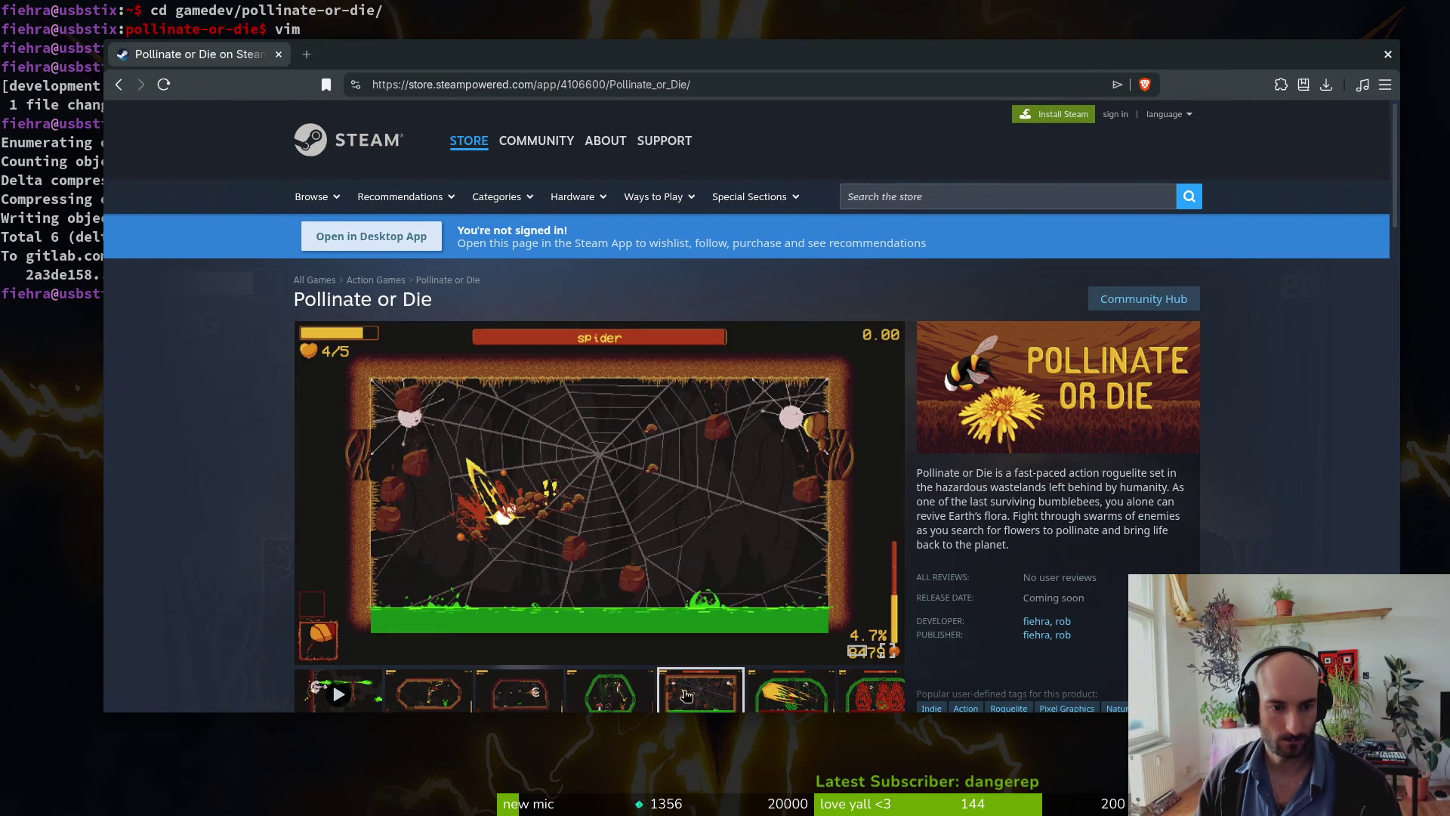
pyautogui.click(792, 696)
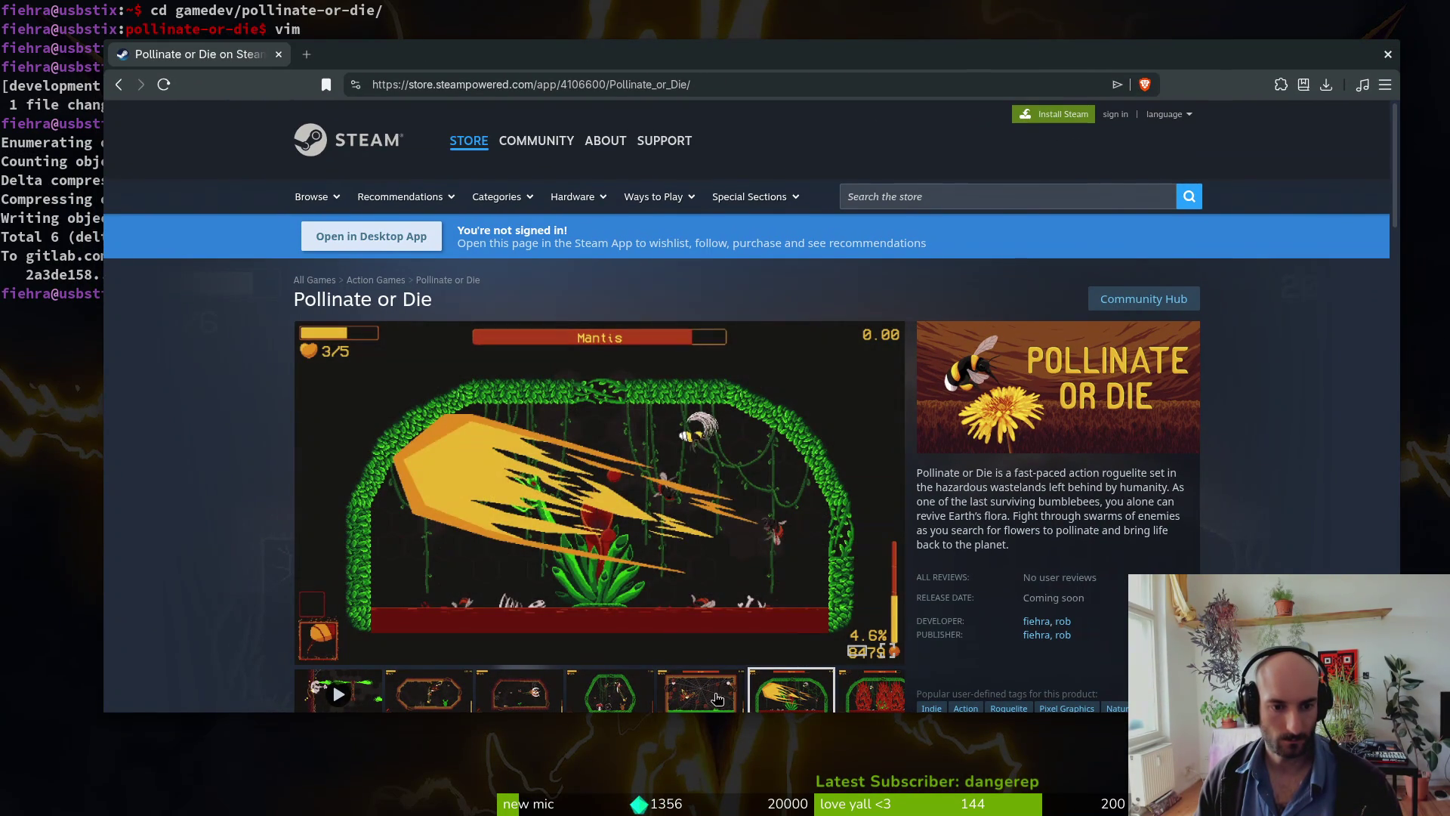
pyautogui.click(856, 696)
pyautogui.click(696, 696)
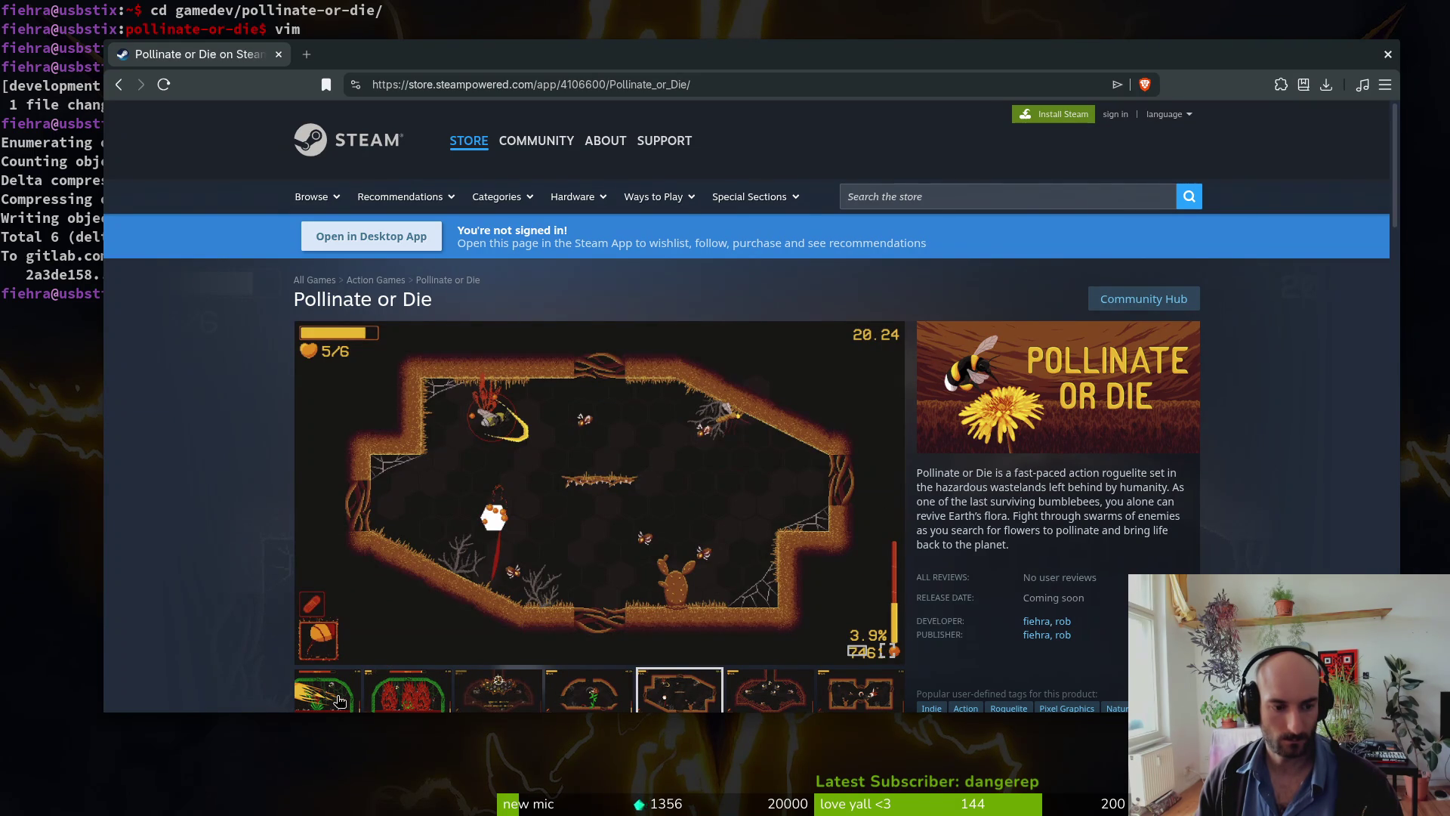
pyautogui.click(332, 695)
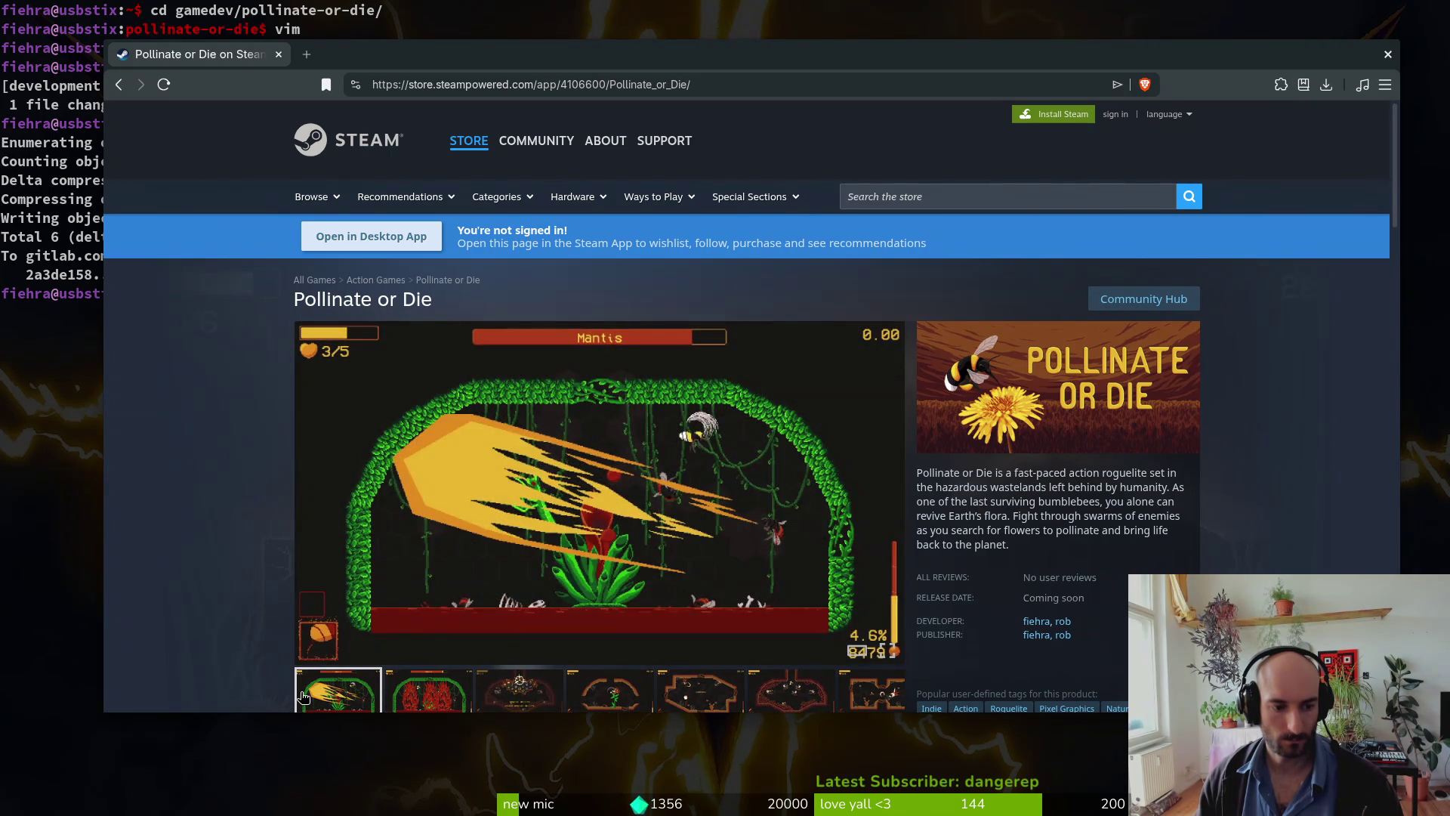
pyautogui.scroll(-3, 484, 666)
pyautogui.moveTo(837, 450); pyautogui.dragTo(586, 461)
pyautogui.click(483, 421)
# Step: Scroll through the Pollinate or Die store page and back to the top
pyautogui.scroll(2, 220, 468)
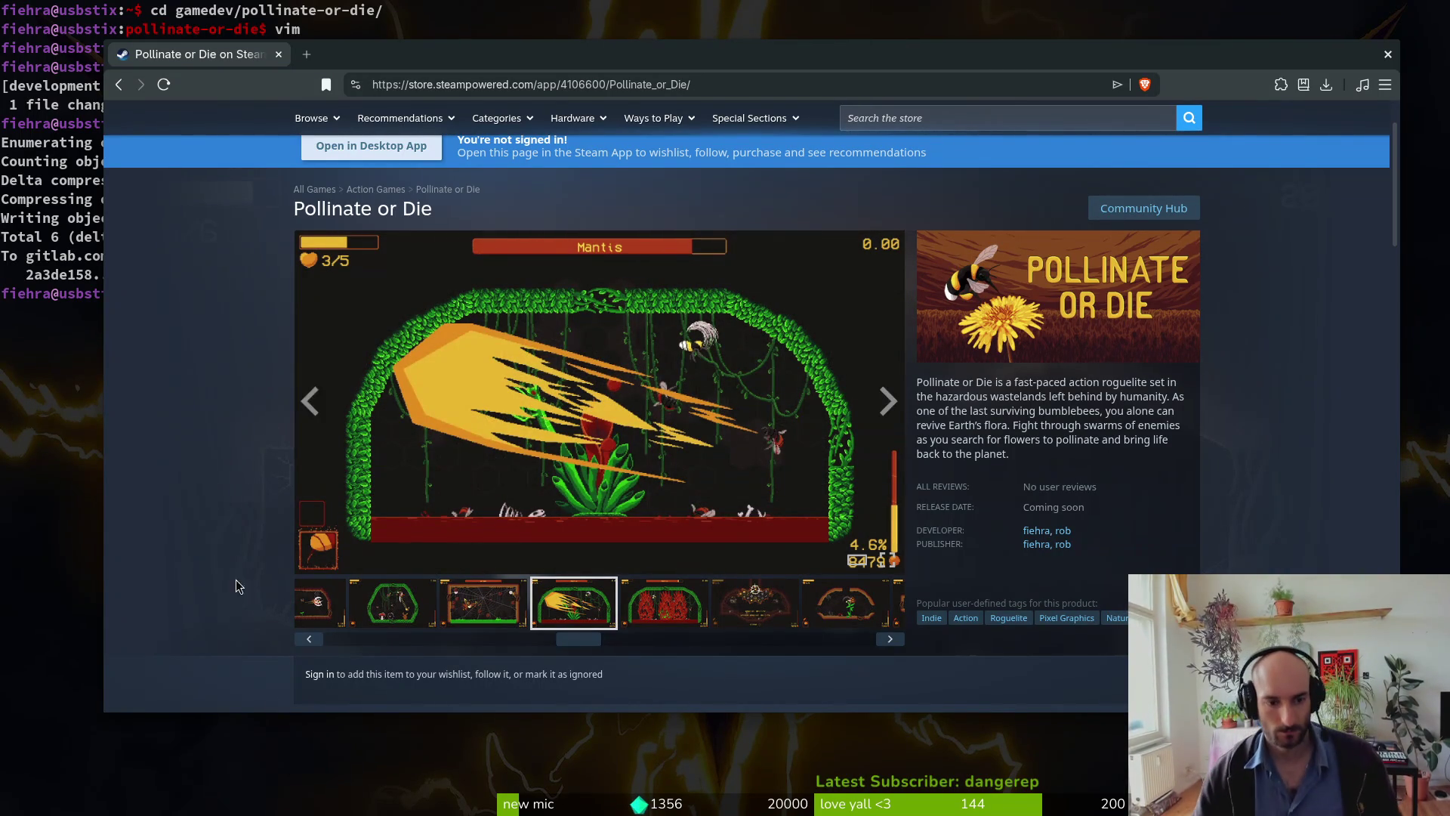
pyautogui.scroll(-10, 239, 529)
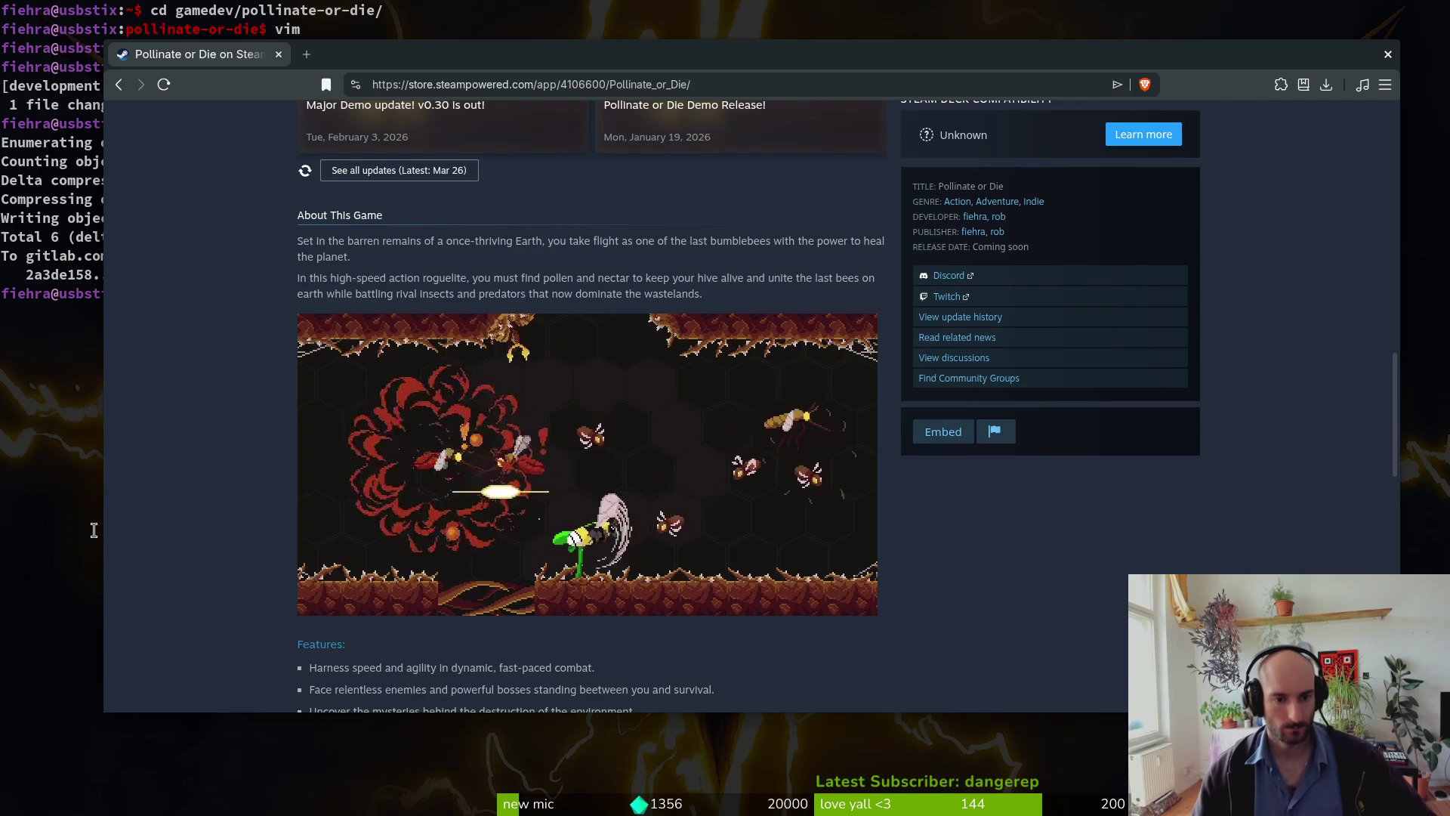
pyautogui.scroll(-5, 227, 509)
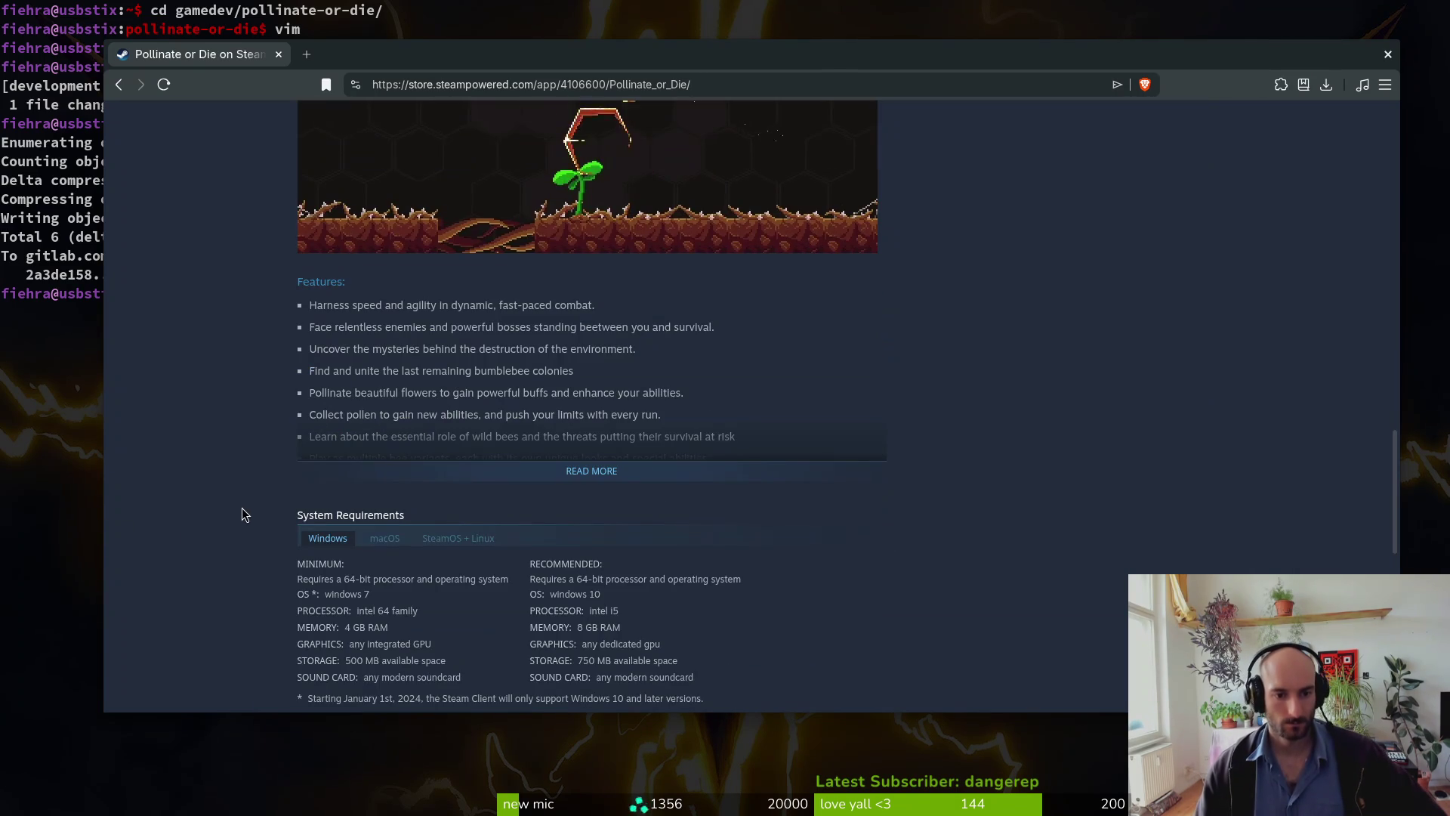
pyautogui.scroll(-4, 231, 463)
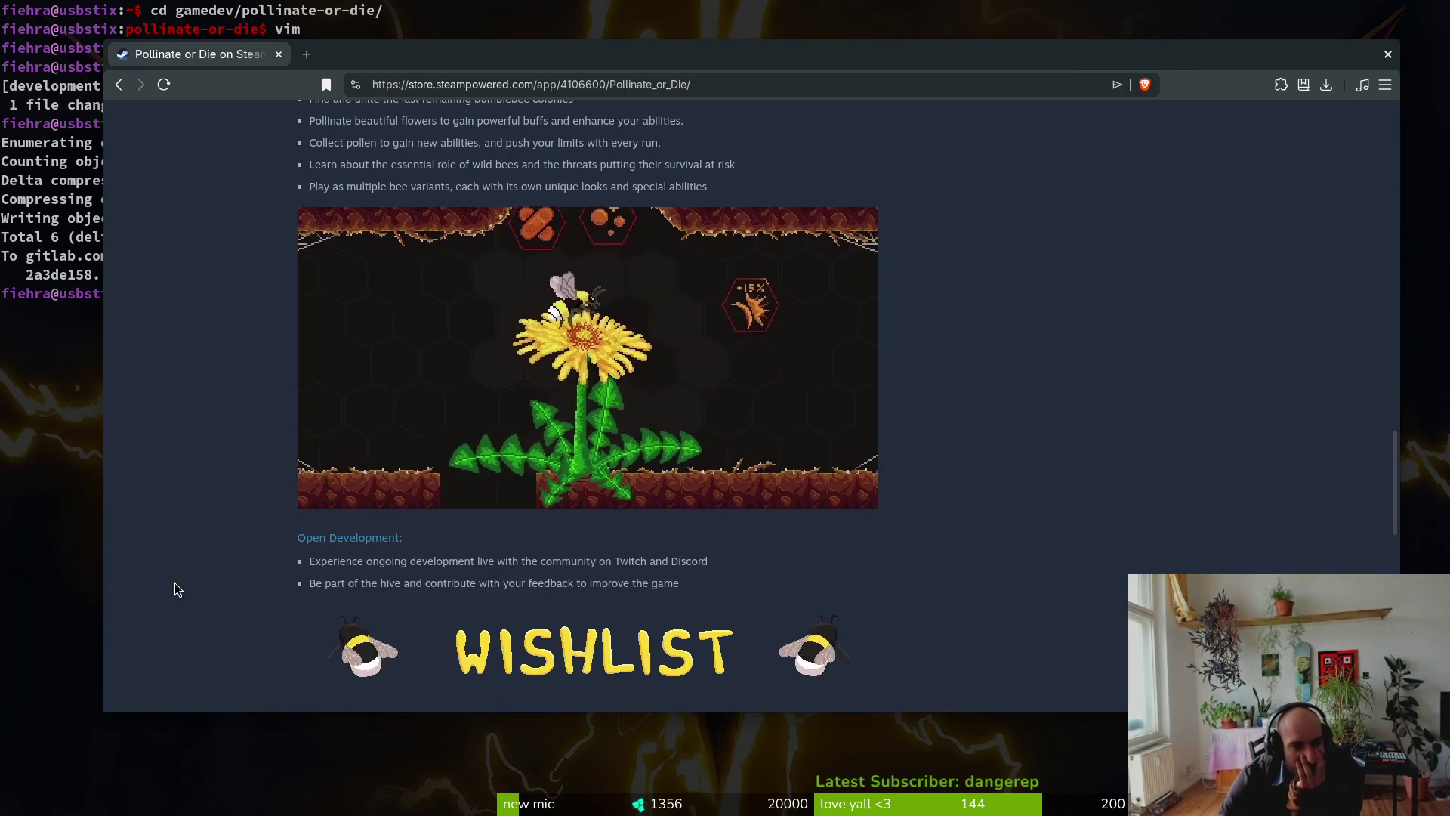
pyautogui.scroll(-5, 152, 602)
pyautogui.scroll(4, 260, 460)
pyautogui.scroll(4, 215, 503)
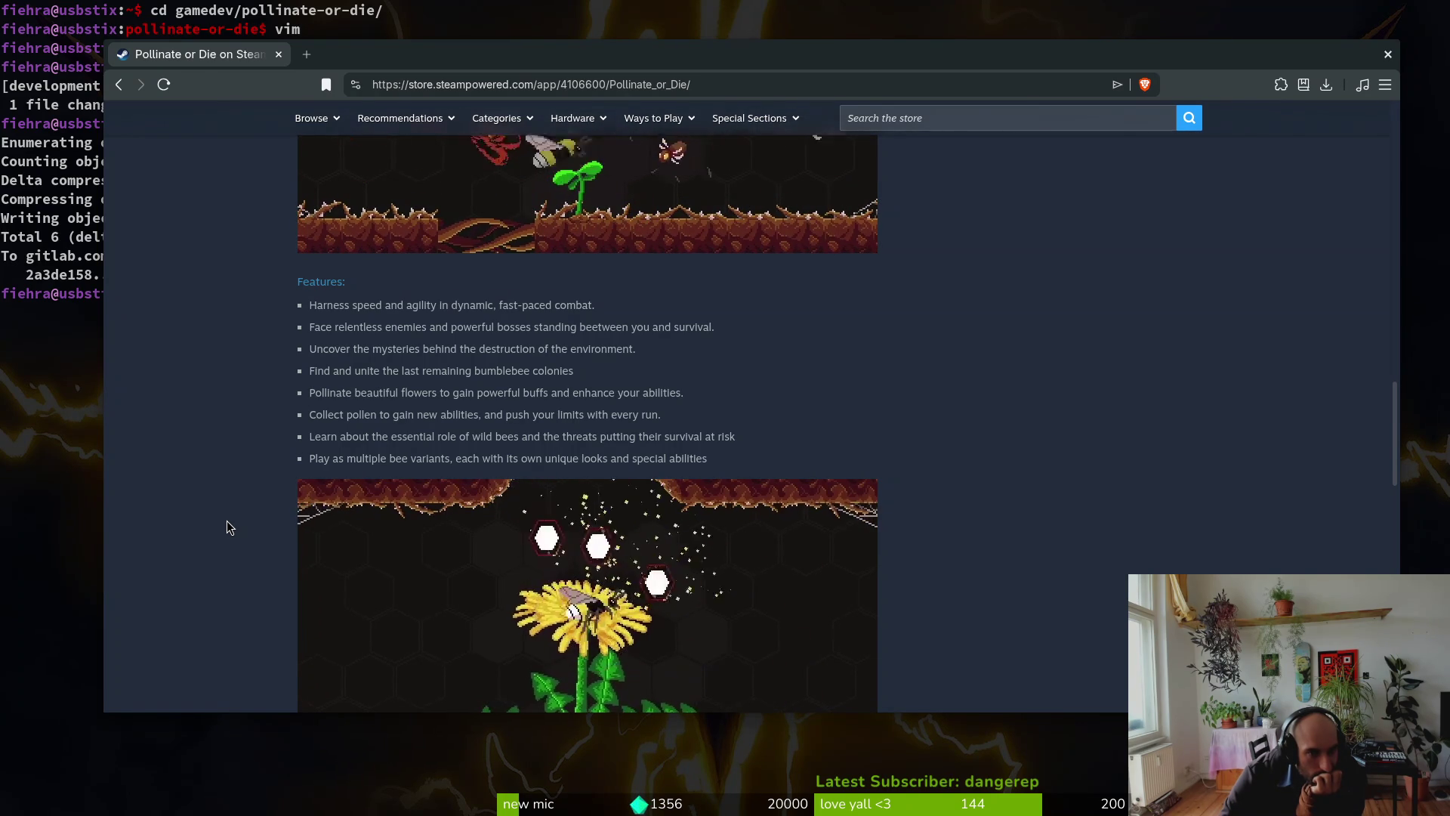
pyautogui.scroll(2, 226, 520)
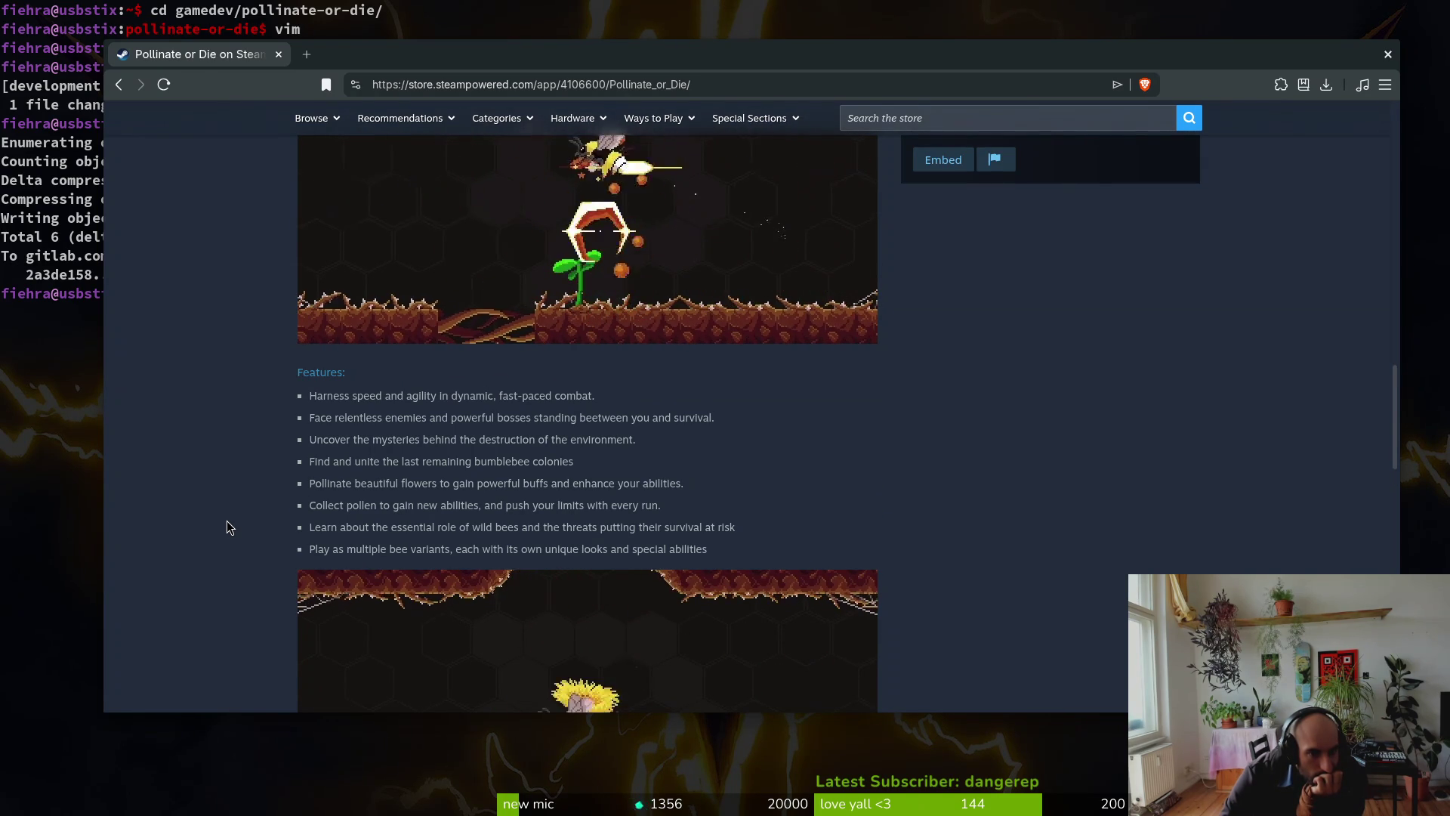
pyautogui.scroll(2, 227, 521)
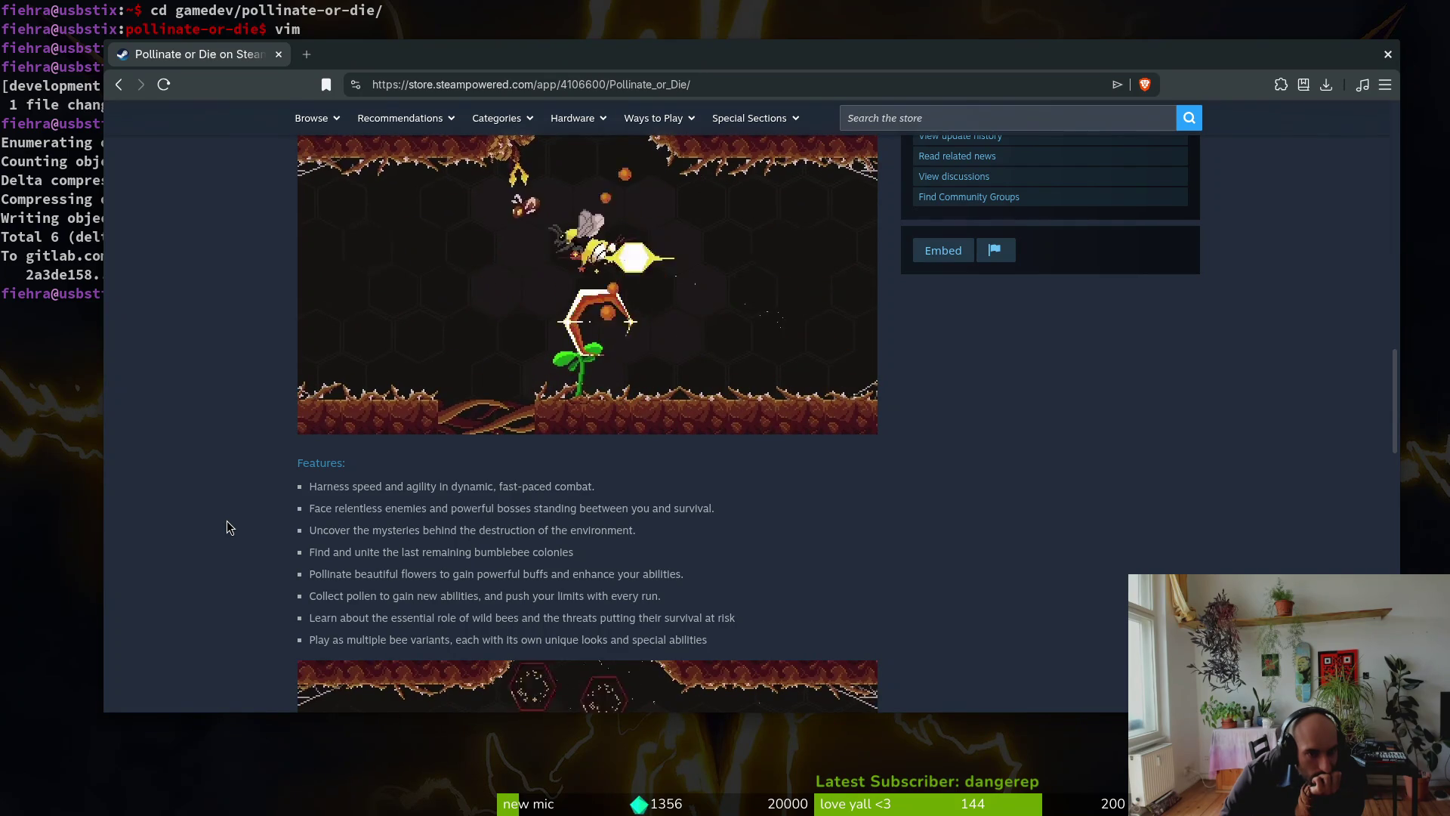
pyautogui.scroll(15, 226, 521)
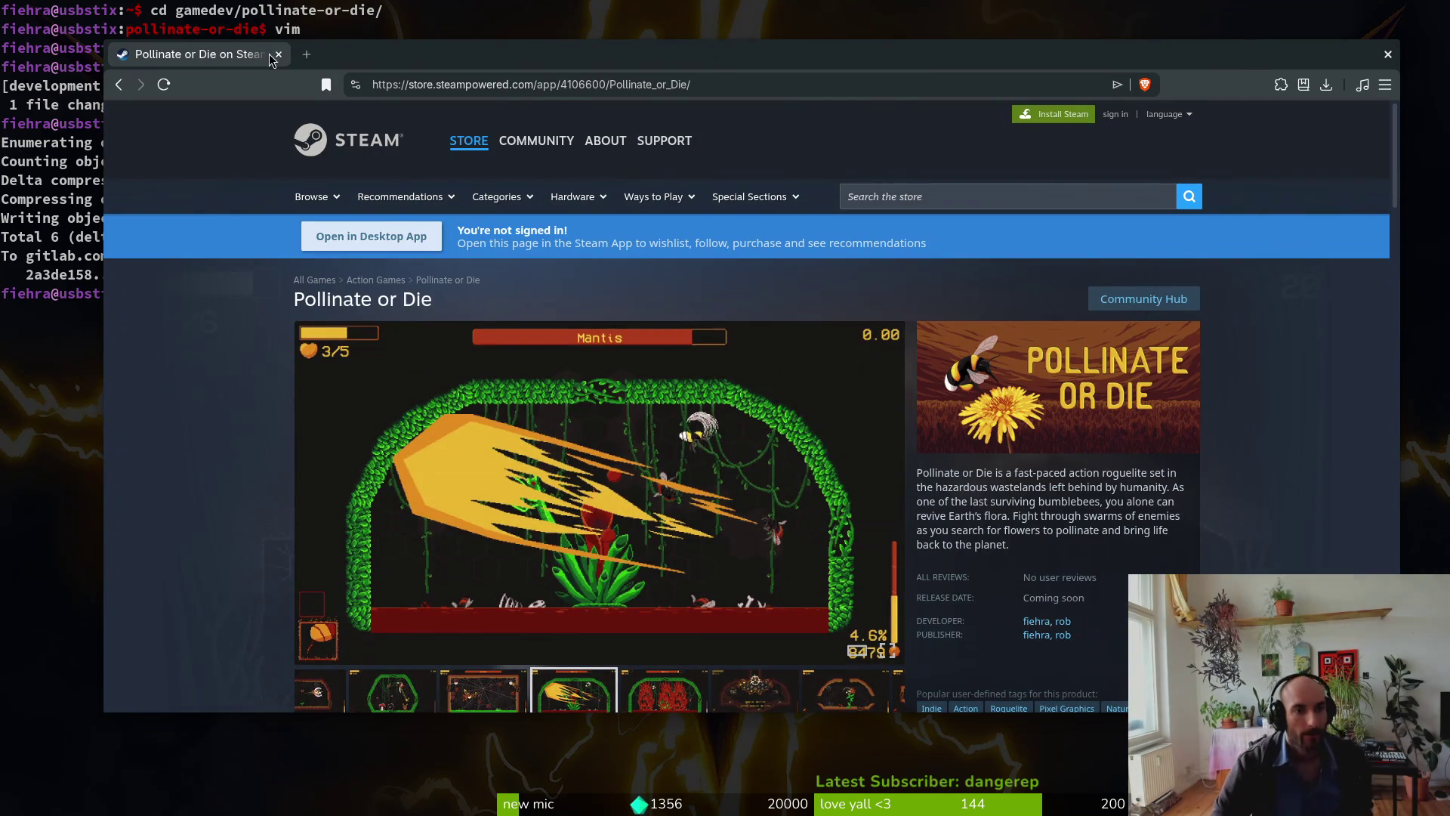
# Step: Close the store page and the screenshot folder, then launch tig in the terminal
pyautogui.click(277, 54)
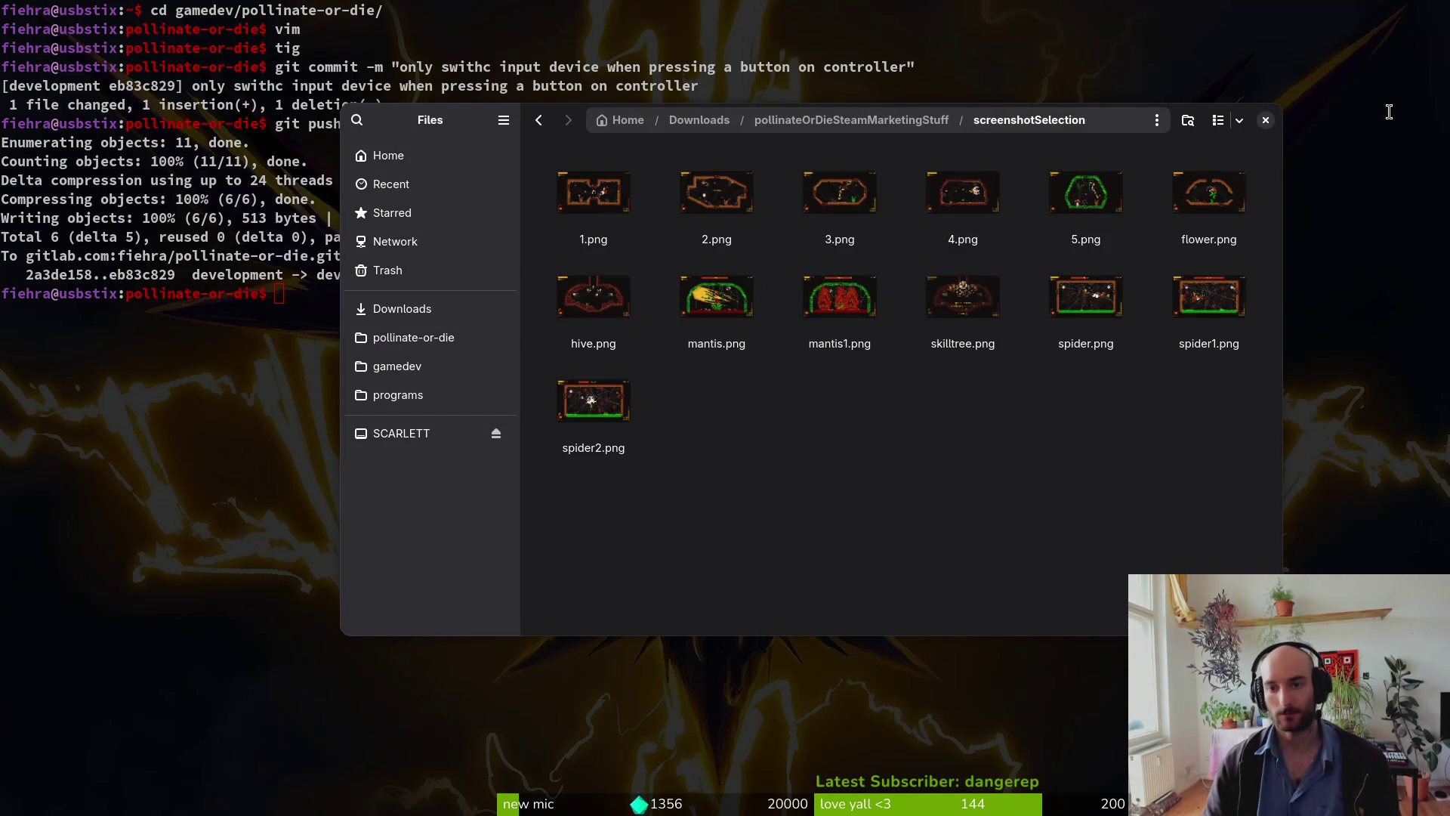
pyautogui.hotkey('ctrl', 'w')
pyautogui.write('tig')
pyautogui.press('Return')
# Step: Review the changed files in tig's status view, including the preboss_spider scene diff
pyautogui.press('s')
pyautogui.press('Down')
pyautogui.press('Down')
pyautogui.press('Down')
pyautogui.press('Down')
pyautogui.press('Return')
pyautogui.press('Down')
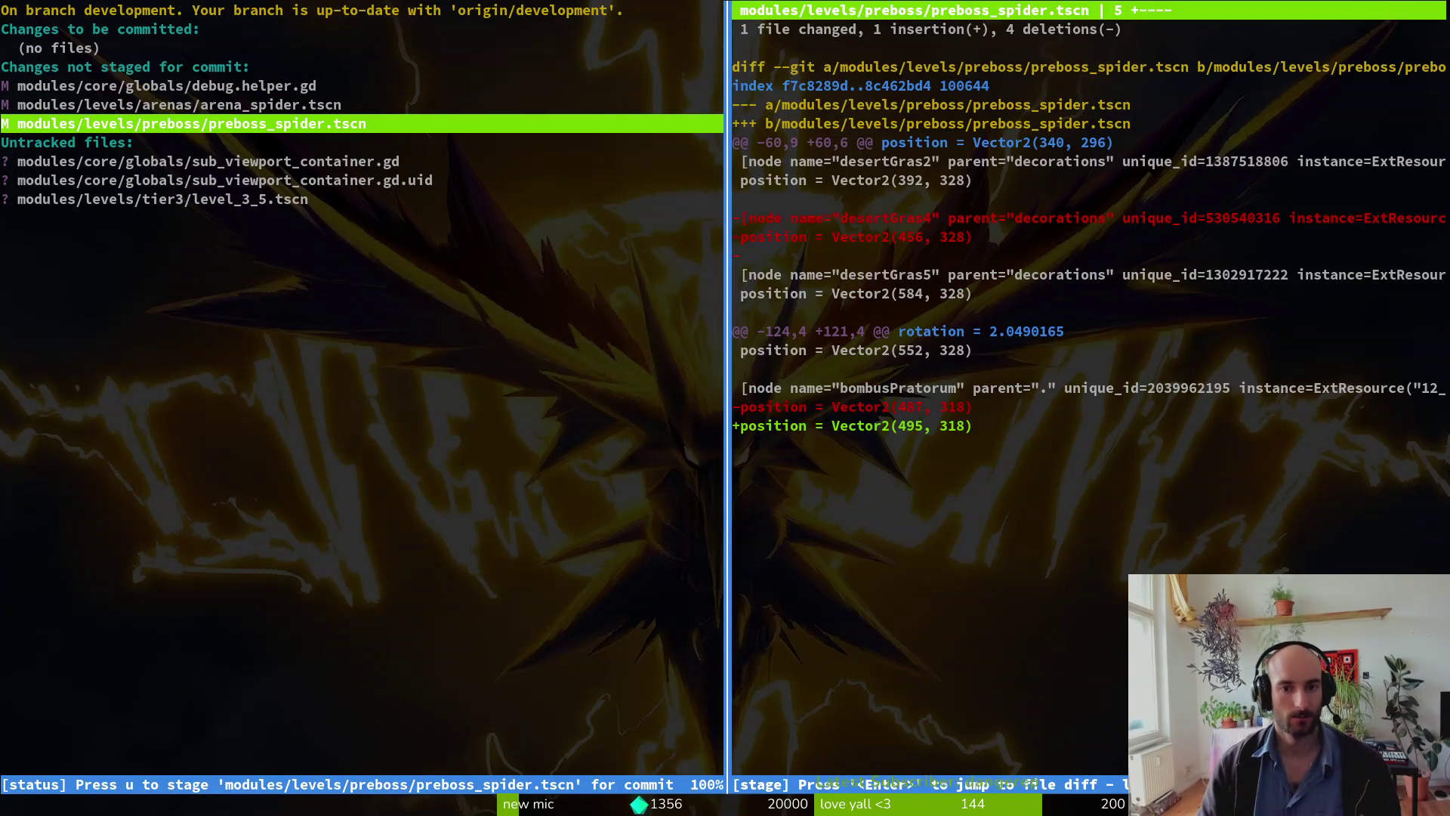
pyautogui.press('q')
pyautogui.hotkey('alt', 'Tab')
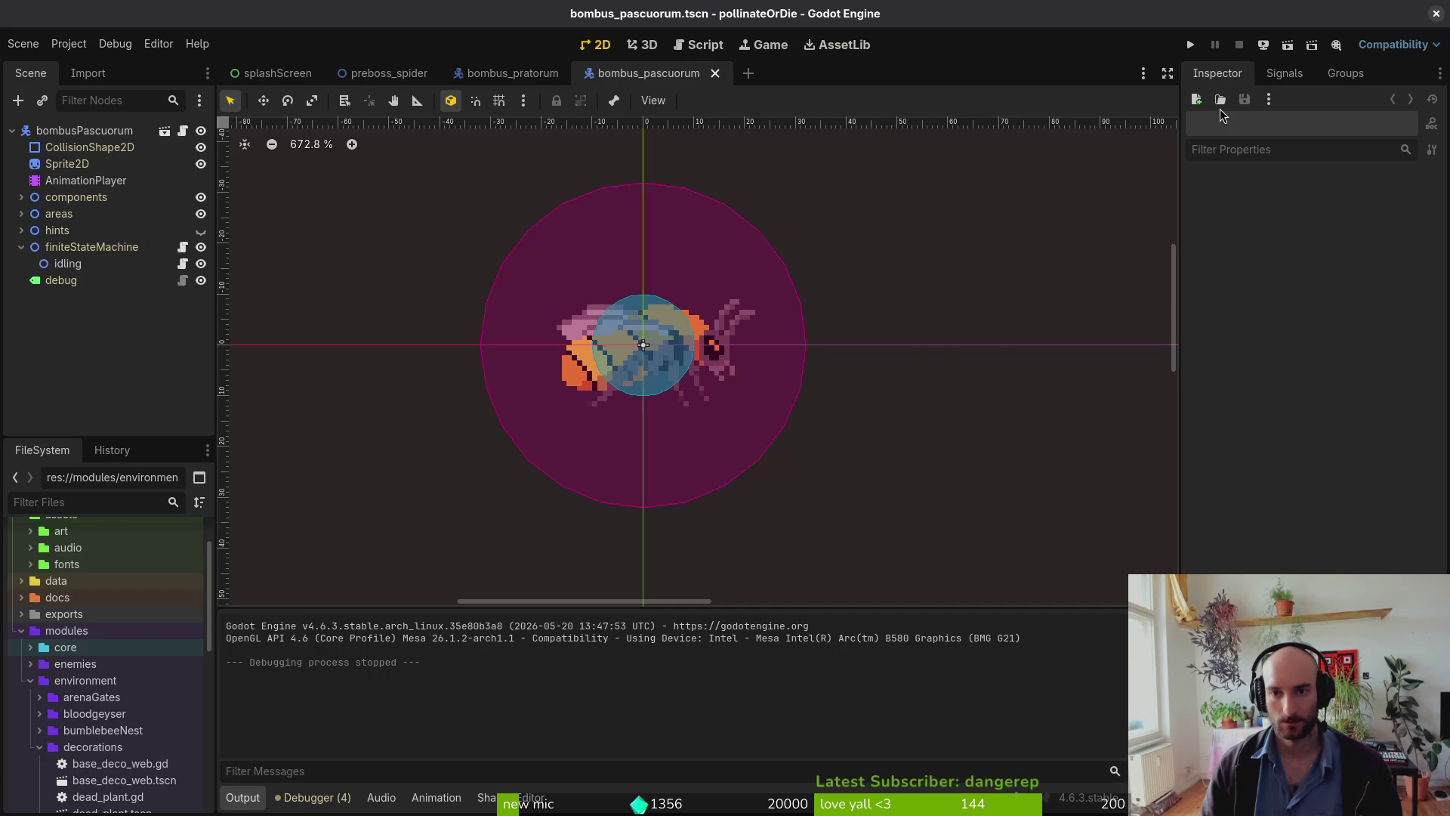
# Step: Run the game, load the p_spider level from the debug menu, and check the editor's errors
pyautogui.click(1191, 46)
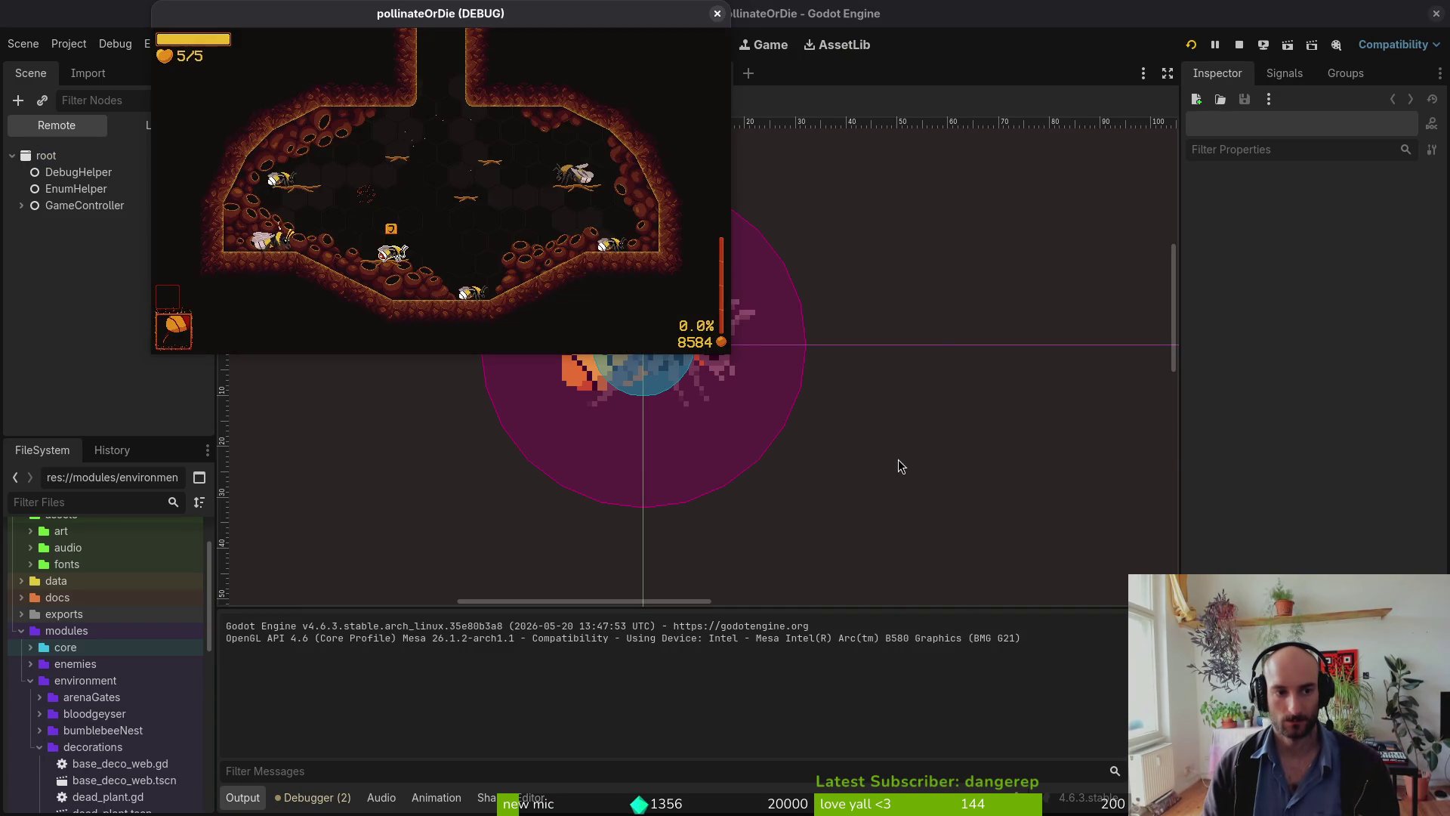
pyautogui.press('Escape')
pyautogui.press('Right')
pyautogui.press('Down')
pyautogui.press('Return')
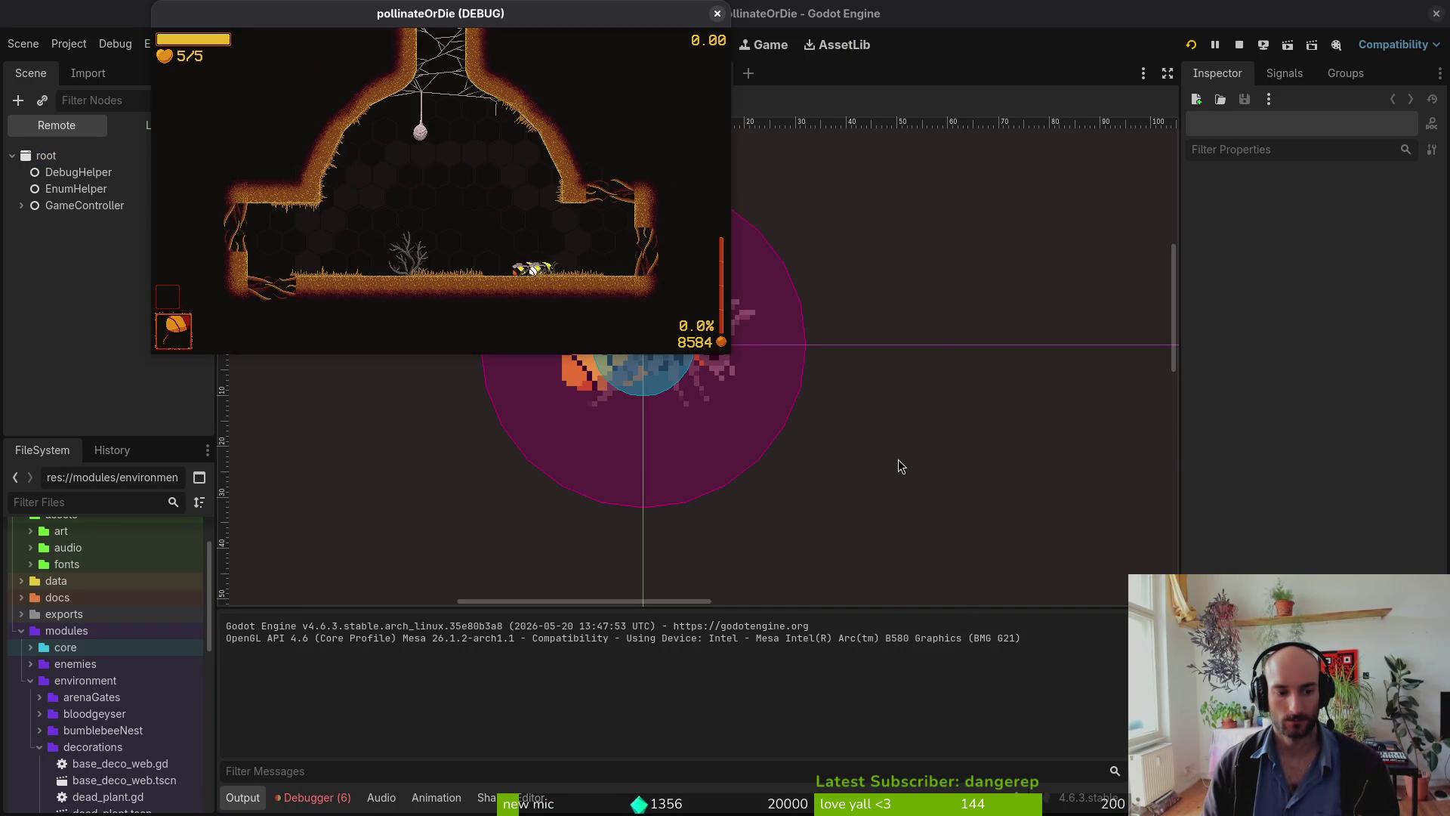
pyautogui.click(310, 798)
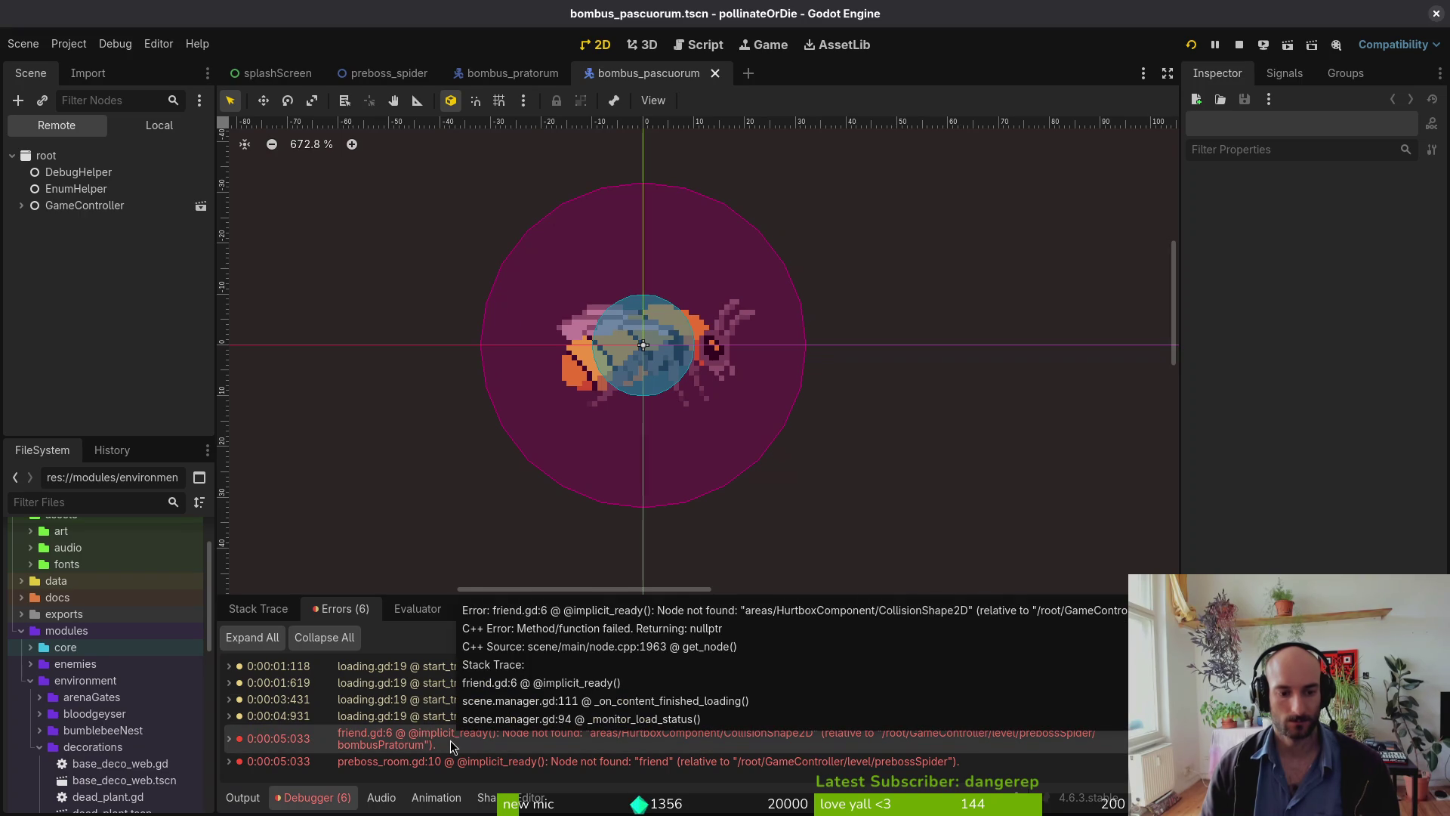
pyautogui.press('super+1')
# Step: Open the project in vim and find friend.gd with the file finder
pyautogui.write('vim .')
pyautogui.press('Return')
pyautogui.press('space')
pyautogui.press('f')
pyautogui.press('f')
pyautogui.write('friend')
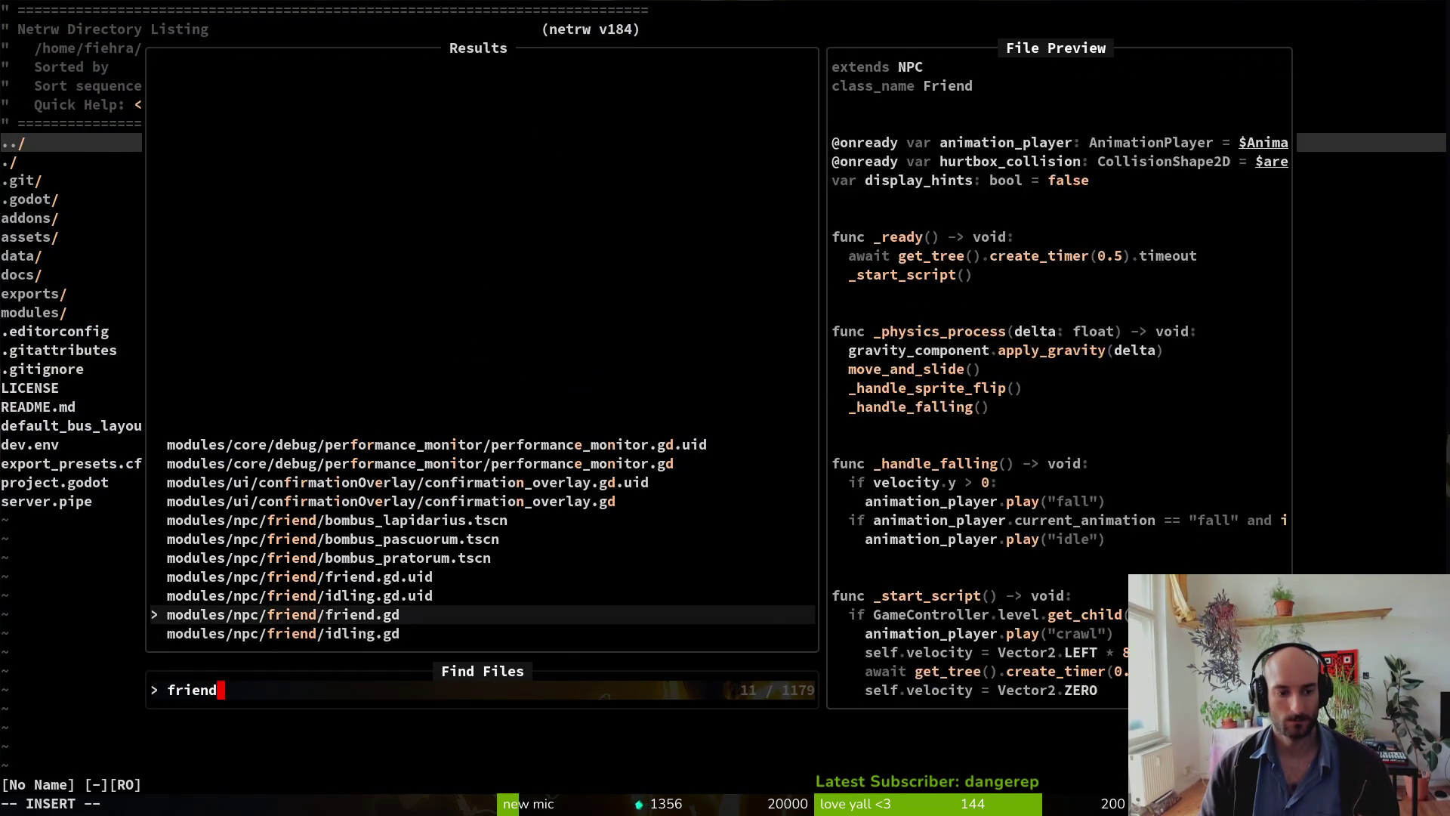
pyautogui.press('Return')
# Step: Copy bombus_pascuorum's HurtboxComponent into bombus_pratorum's areas node and save the scene
pyautogui.press('super+2')
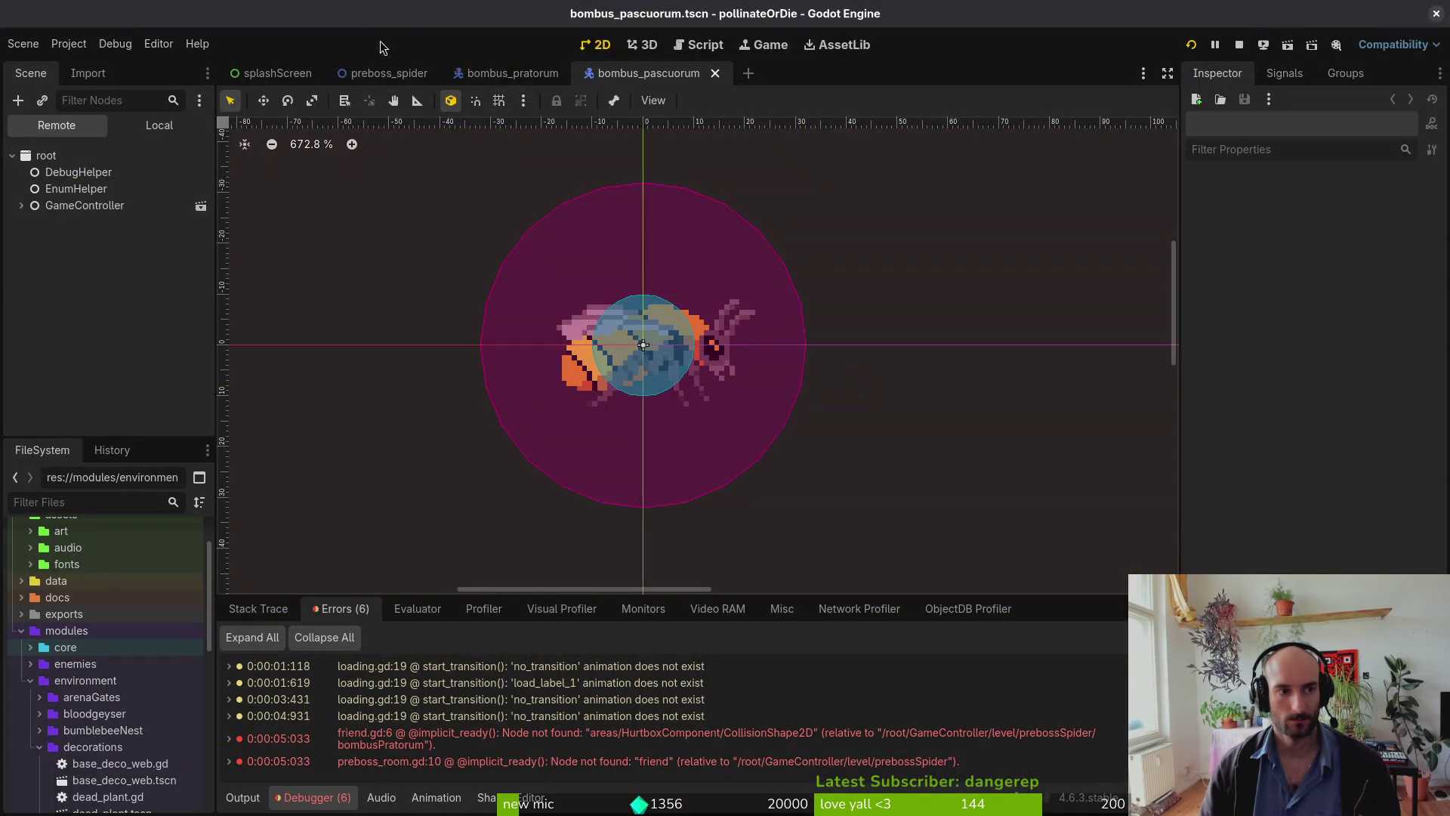
pyautogui.click(527, 85)
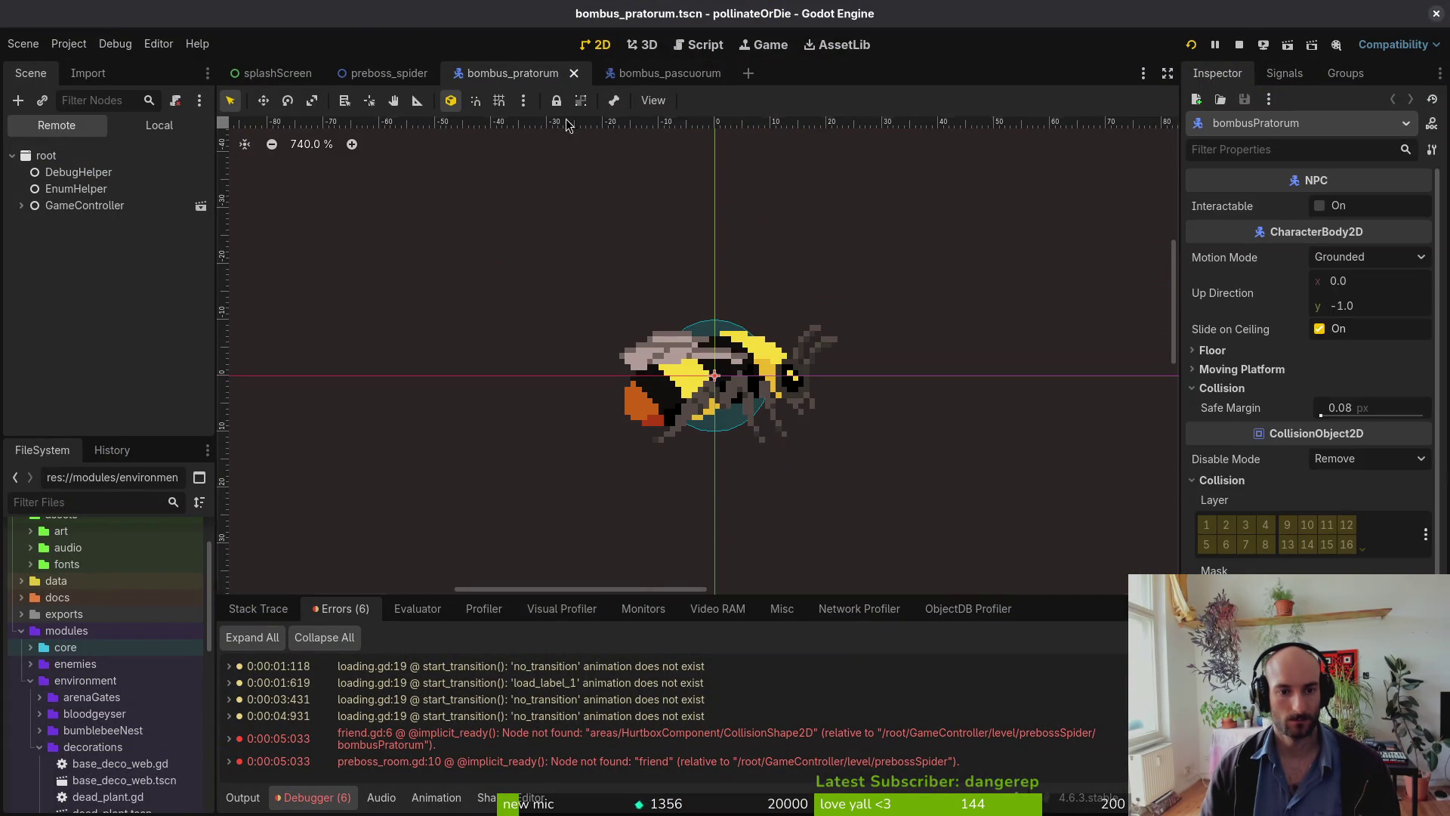
pyautogui.click(648, 73)
pyautogui.click(159, 124)
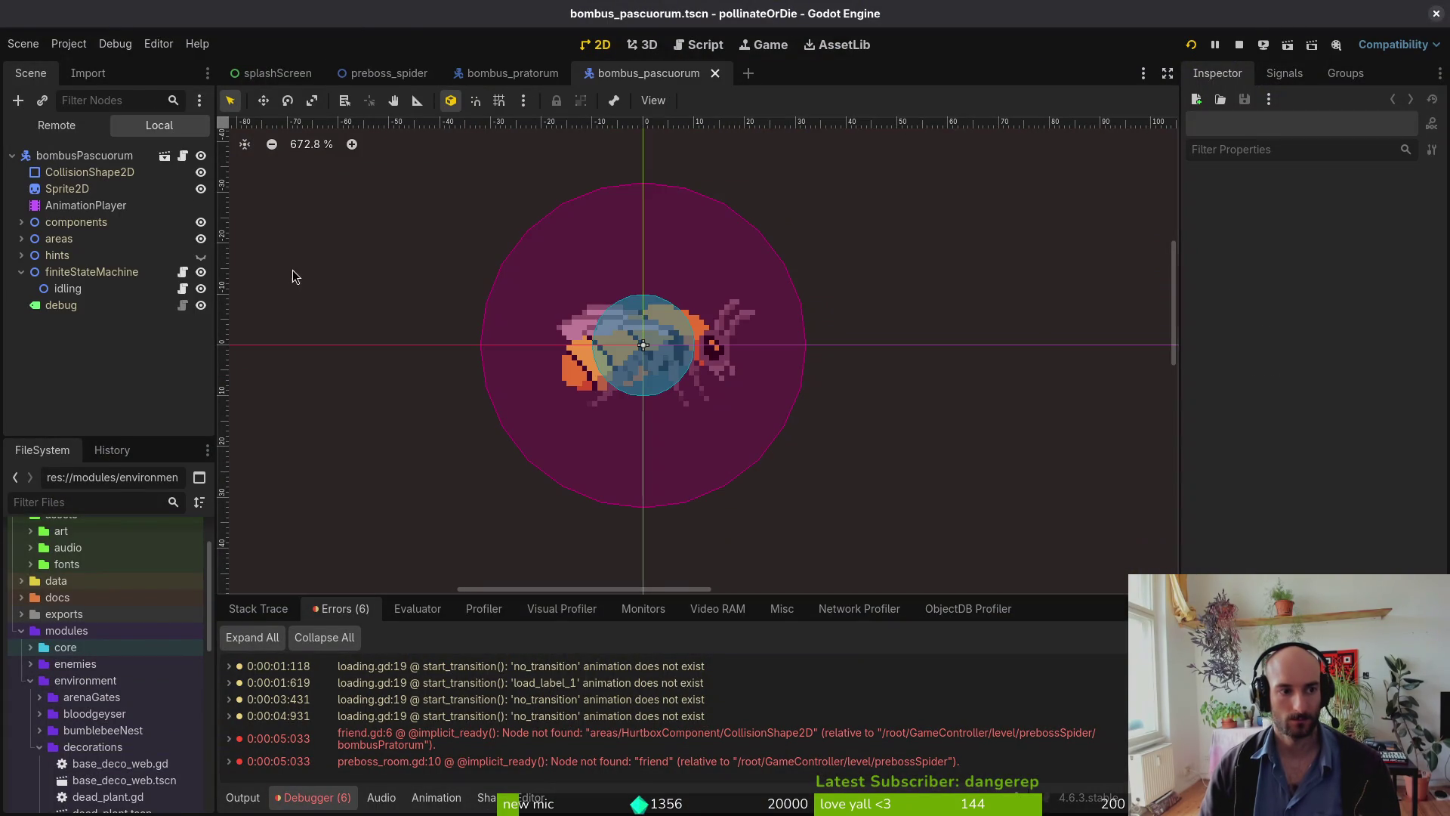
pyautogui.click(21, 238)
pyautogui.click(83, 274)
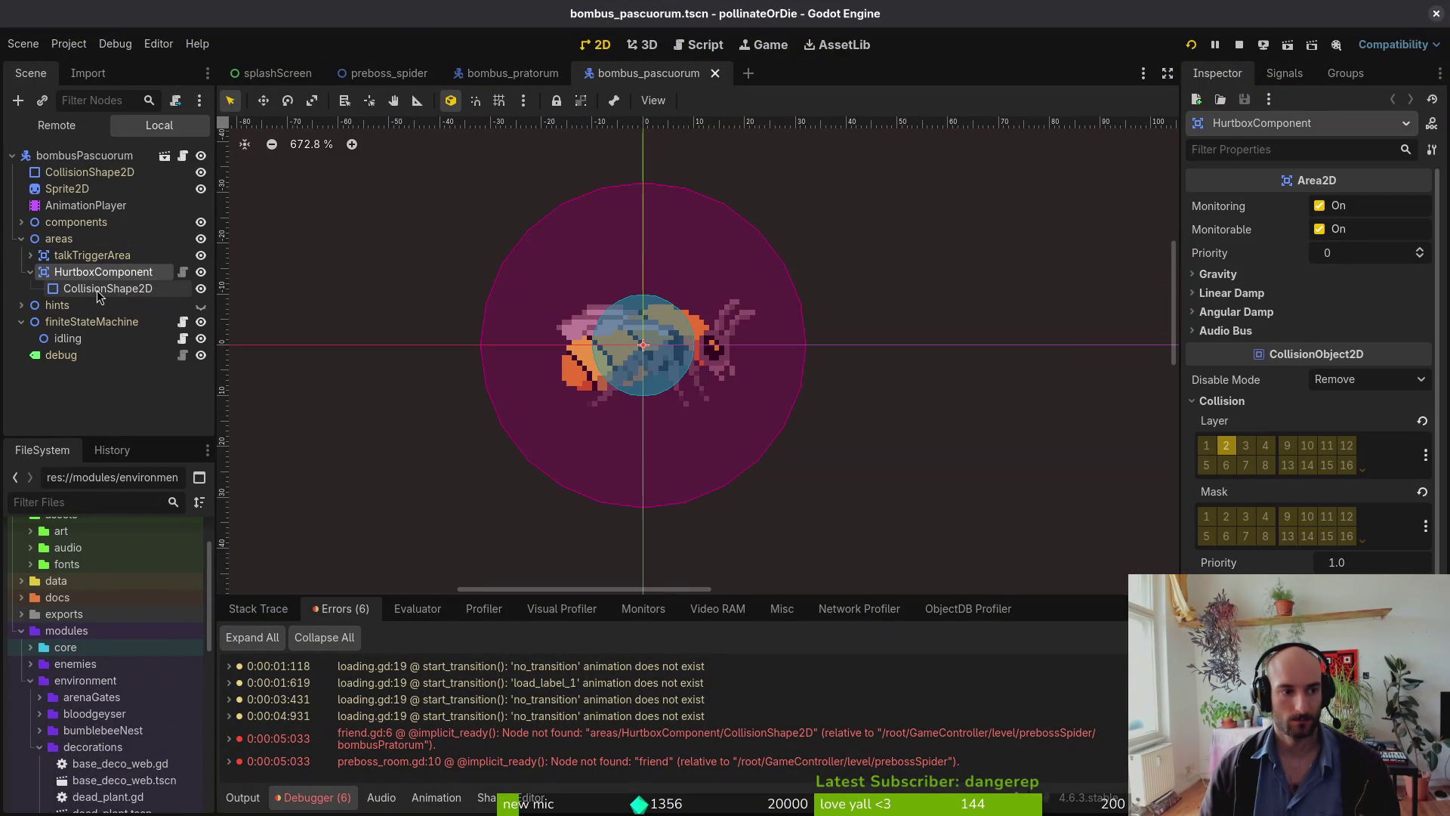
pyautogui.hotkey('ctrl', 'c')
pyautogui.hotkey('ctrl', 'v')
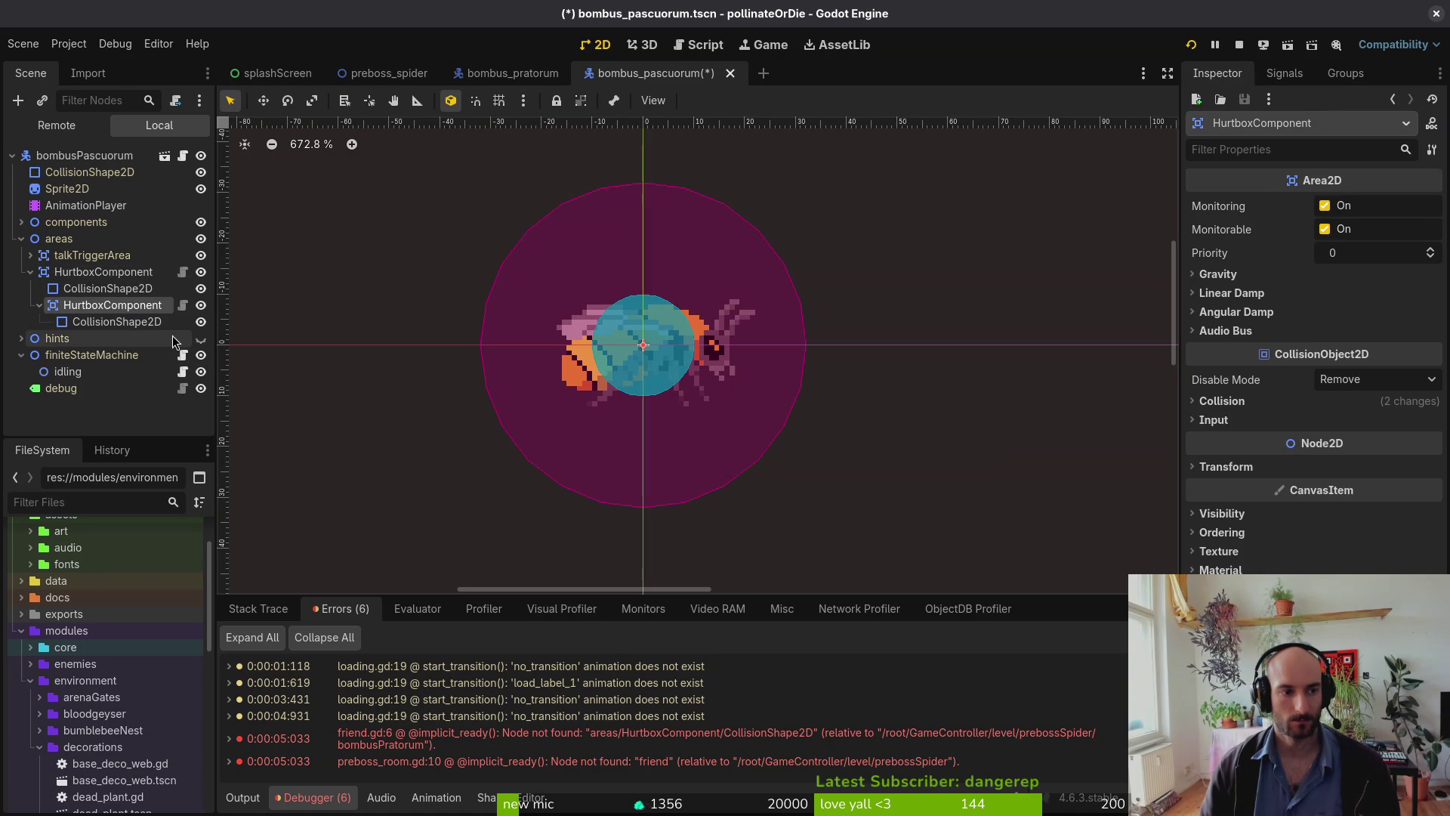
pyautogui.hotkey('ctrl', 'z')
pyautogui.click(513, 74)
pyautogui.click(61, 239)
pyautogui.hotkey('ctrl', 'v')
pyautogui.hotkey('ctrl', 's')
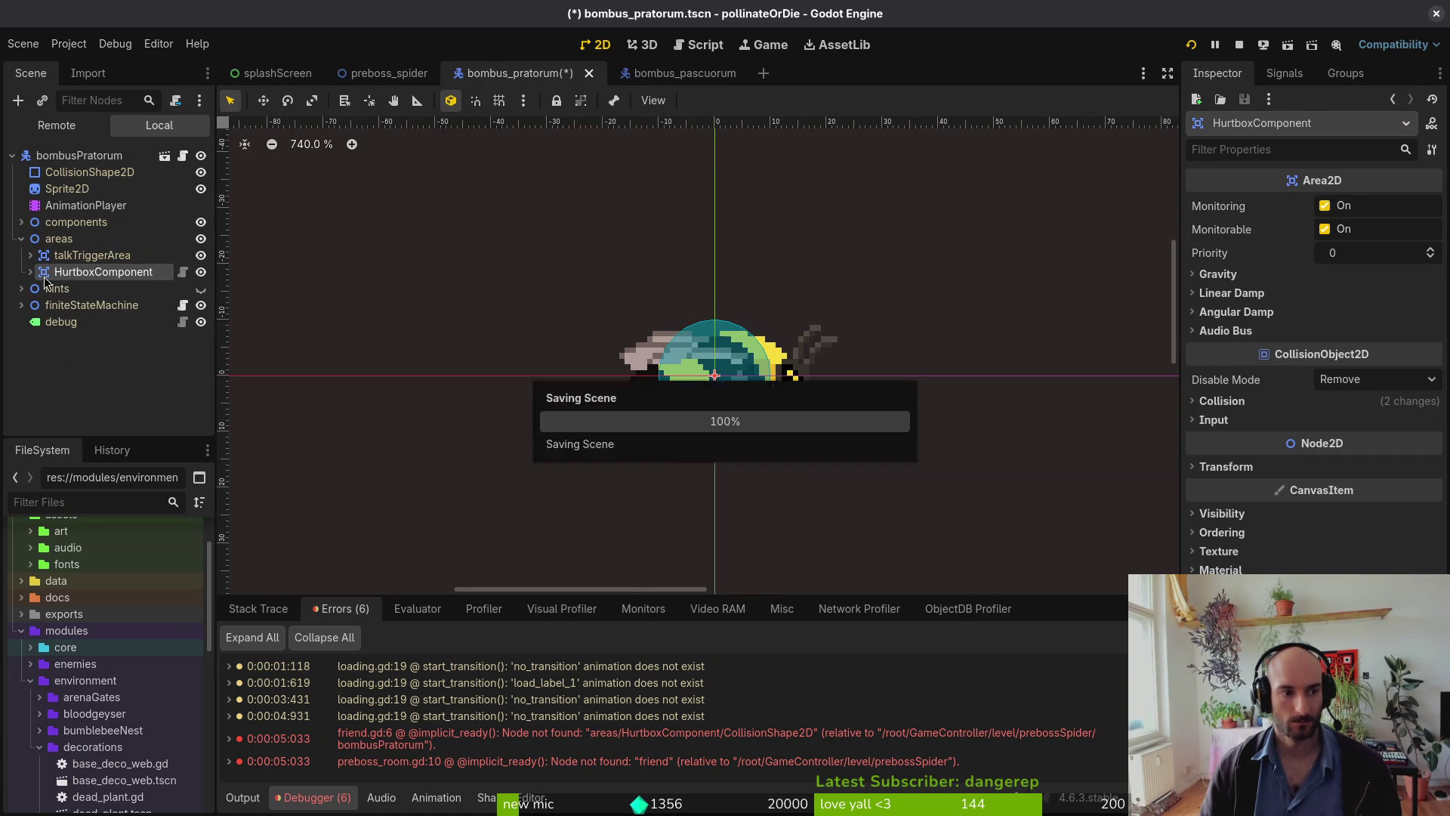
# Step: Rerun the game and load the p_spider level to test the fix
pyautogui.click(1191, 45)
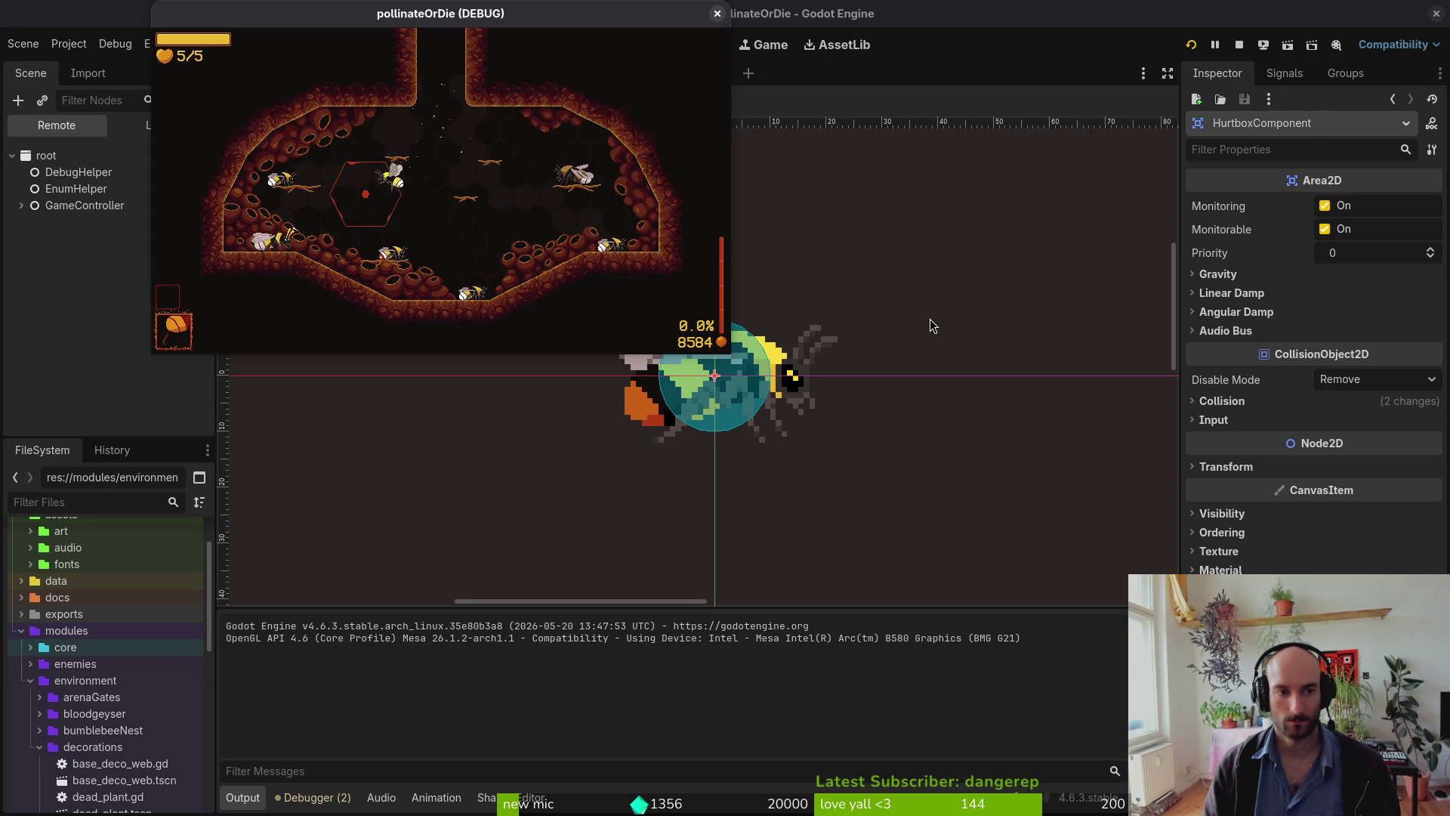
pyautogui.press('F1')
pyautogui.press('Right')
pyautogui.press('Right')
pyautogui.press('Left')
pyautogui.press('Down')
pyautogui.press('space')
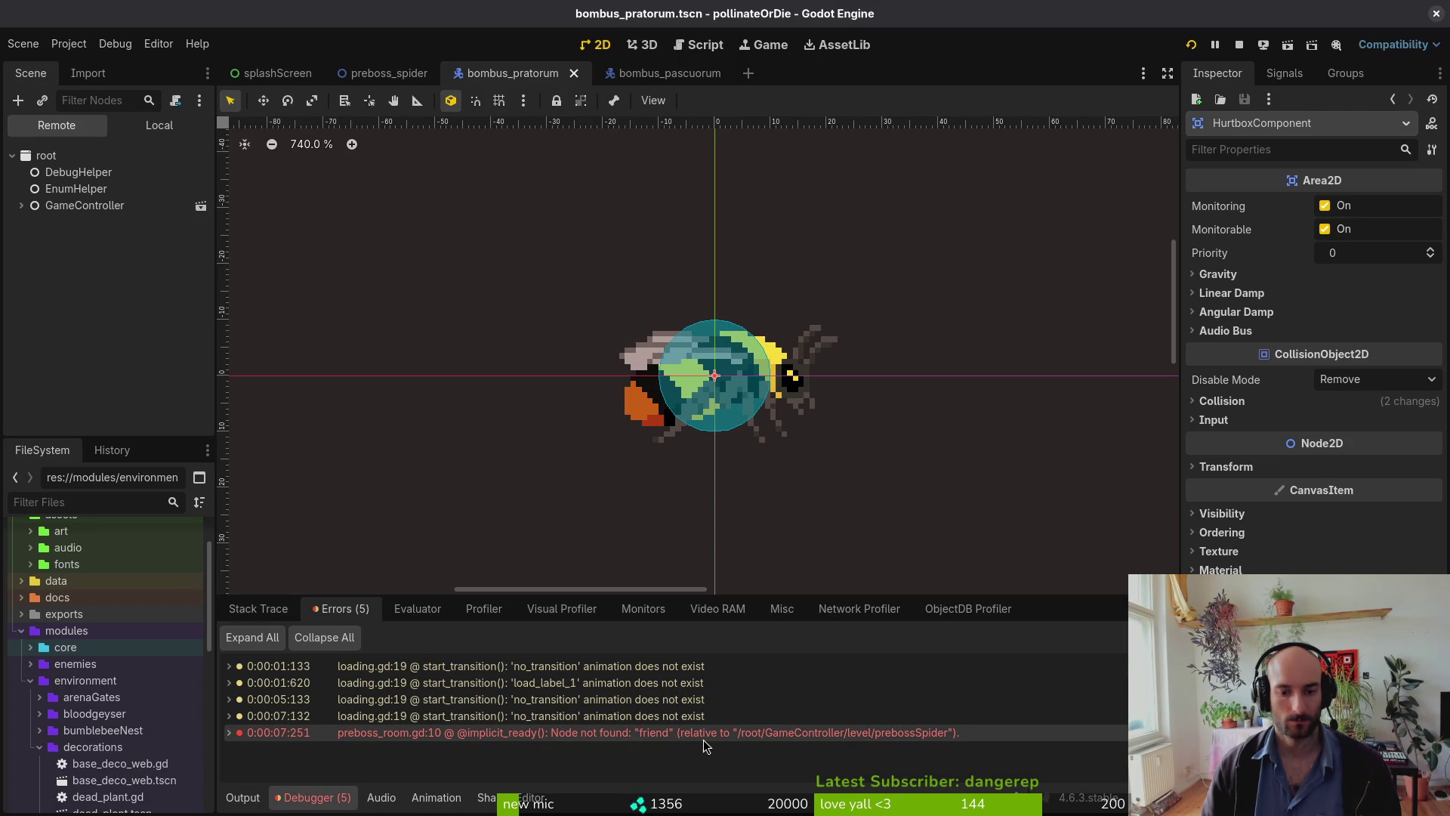
# Step: Collapse the bee's areas node, resave bombus_pratorum, and switch to the preboss_spider scene
pyautogui.click(143, 126)
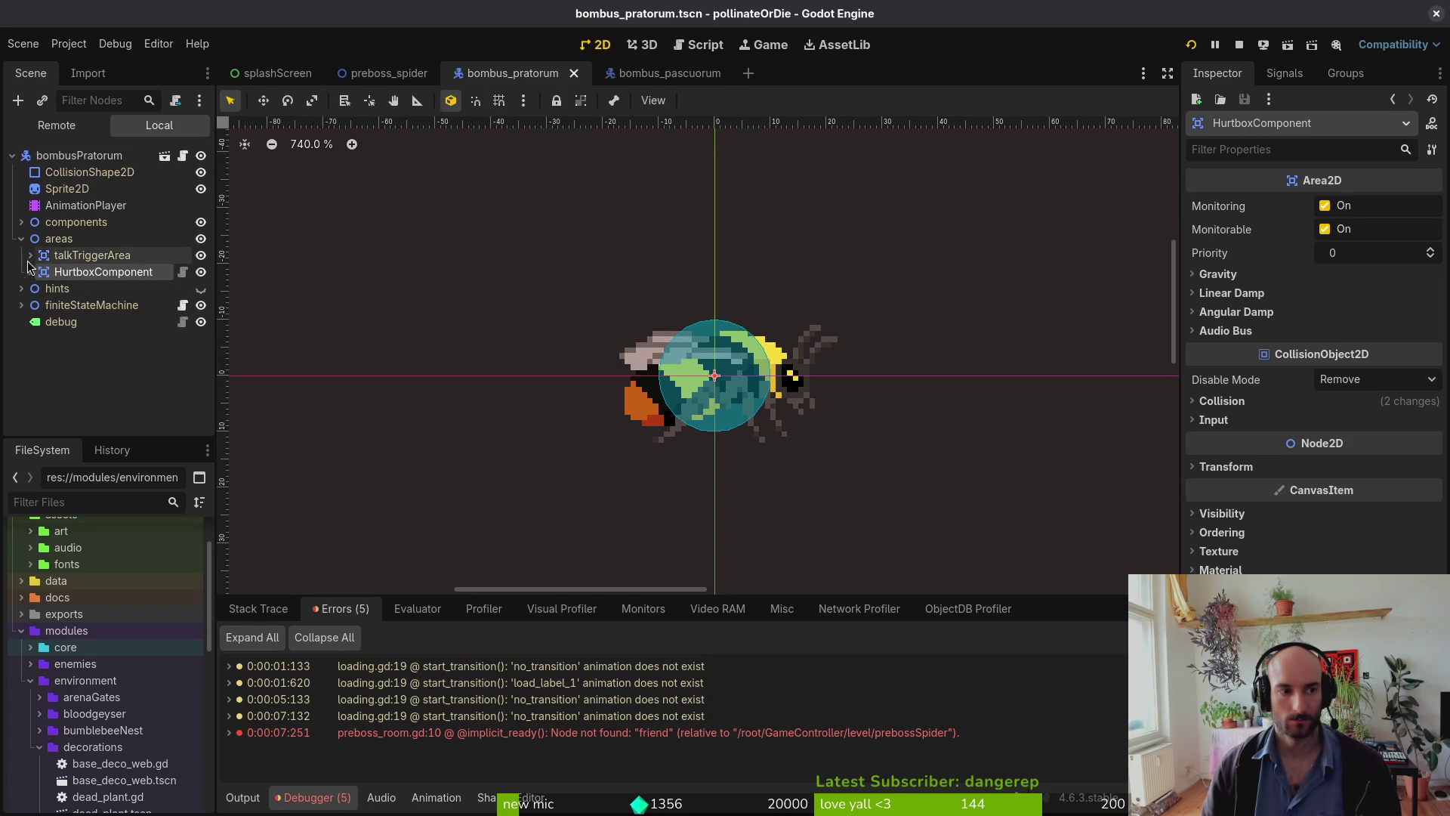
pyautogui.click(21, 239)
pyautogui.hotkey('ctrl', 's')
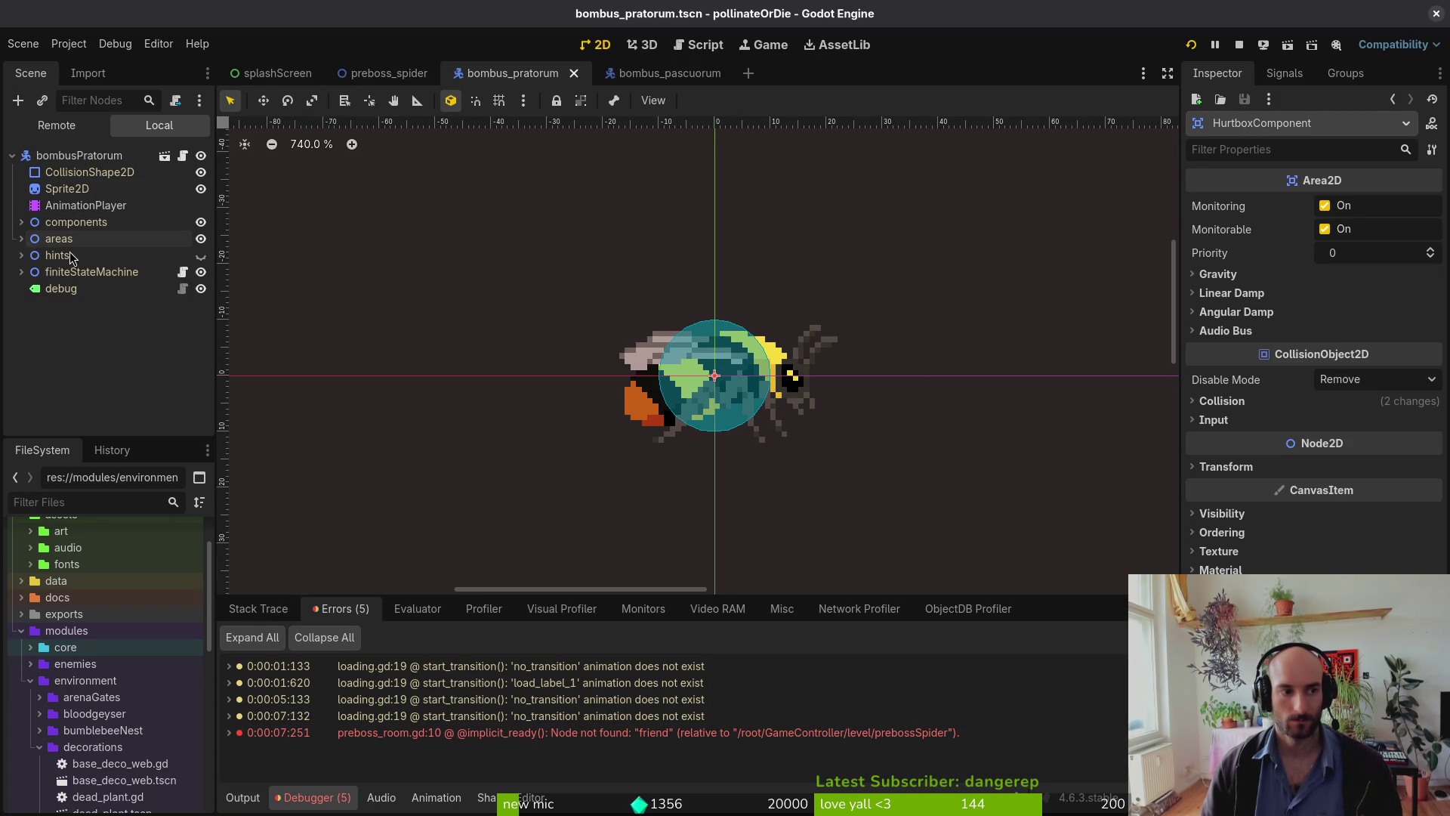
pyautogui.click(387, 74)
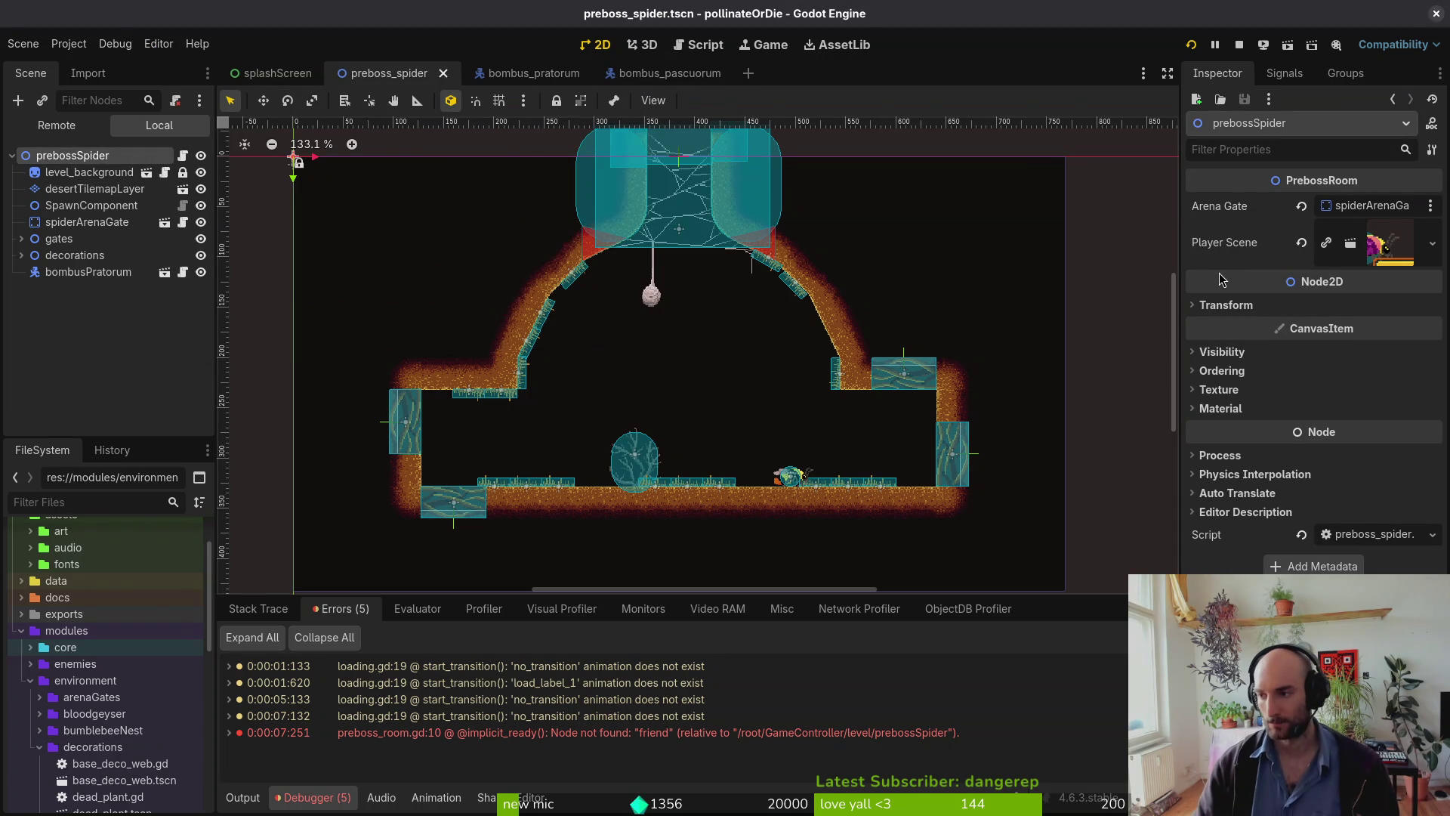
# Step: In Neovim, open preboss_room.gd through the Telescope file finder
pyautogui.hotkey('alt', 'Tab')
pyautogui.press('space')
pyautogui.press('f')
pyautogui.press('f')
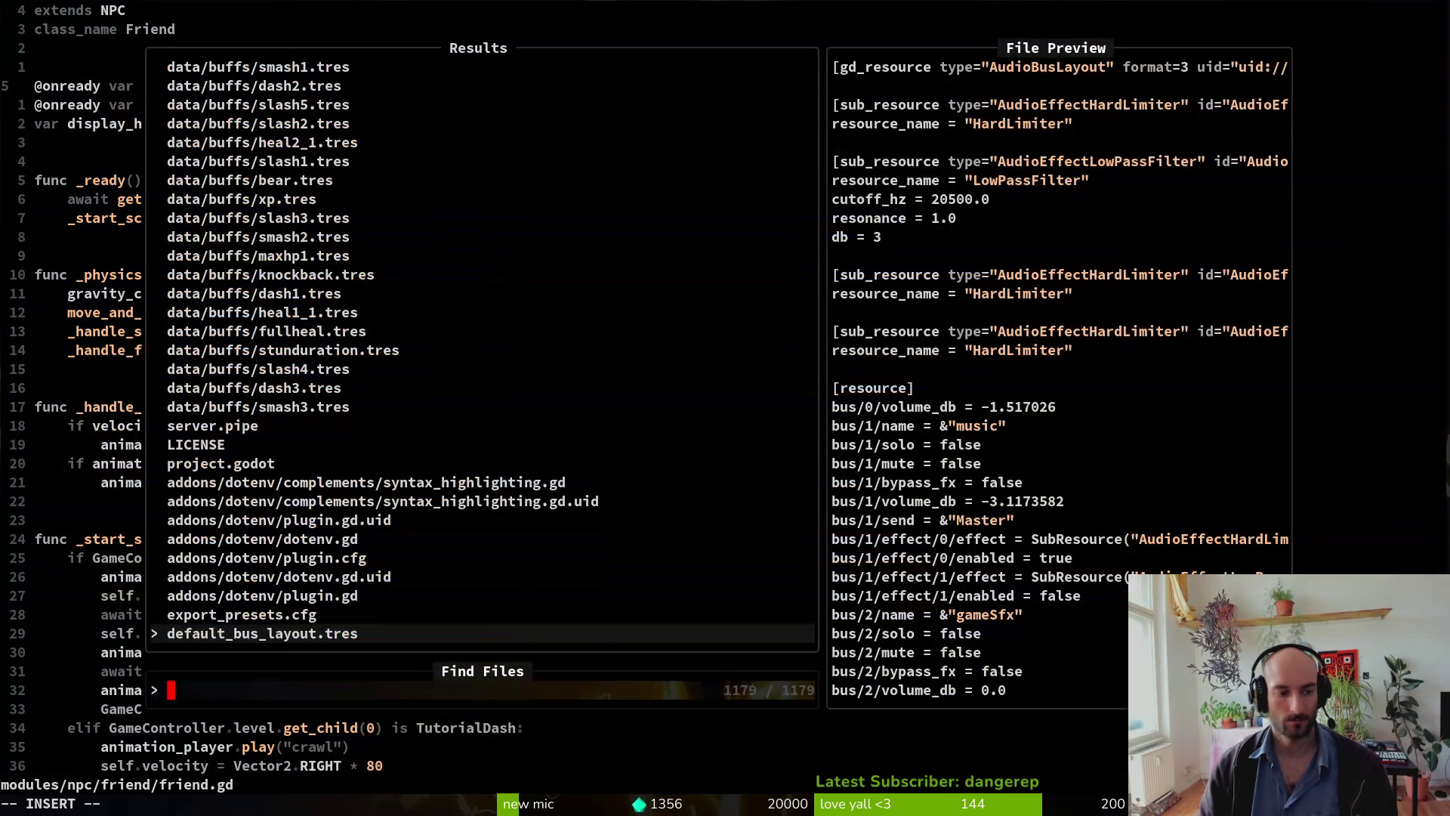
pyautogui.write('preboss room')
pyautogui.press('Return')
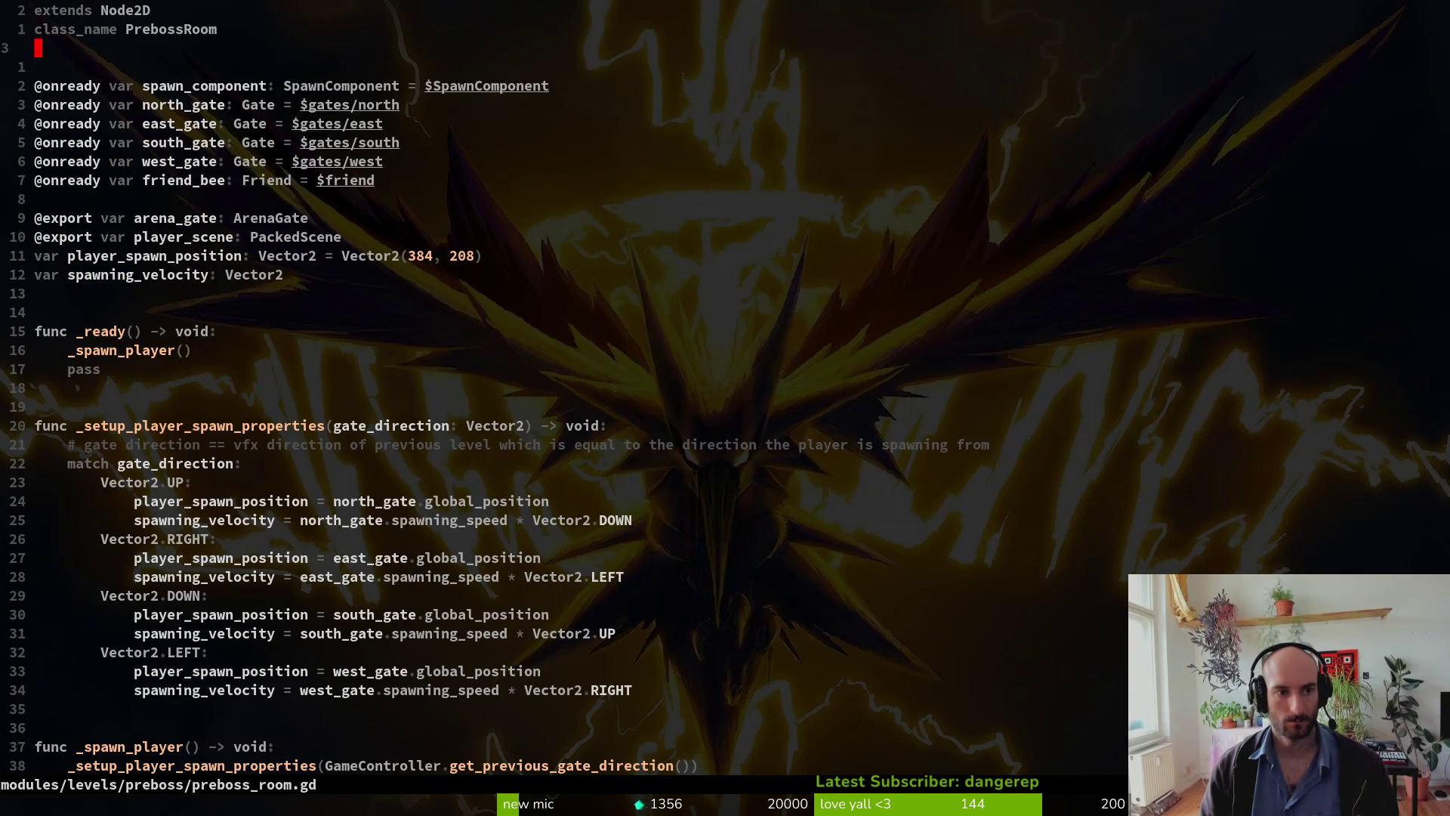
# Step: Change friend_bee from onready to export and move it beside arena_gate
pyautogui.press('j')
pyautogui.press('j')
pyautogui.press('j')
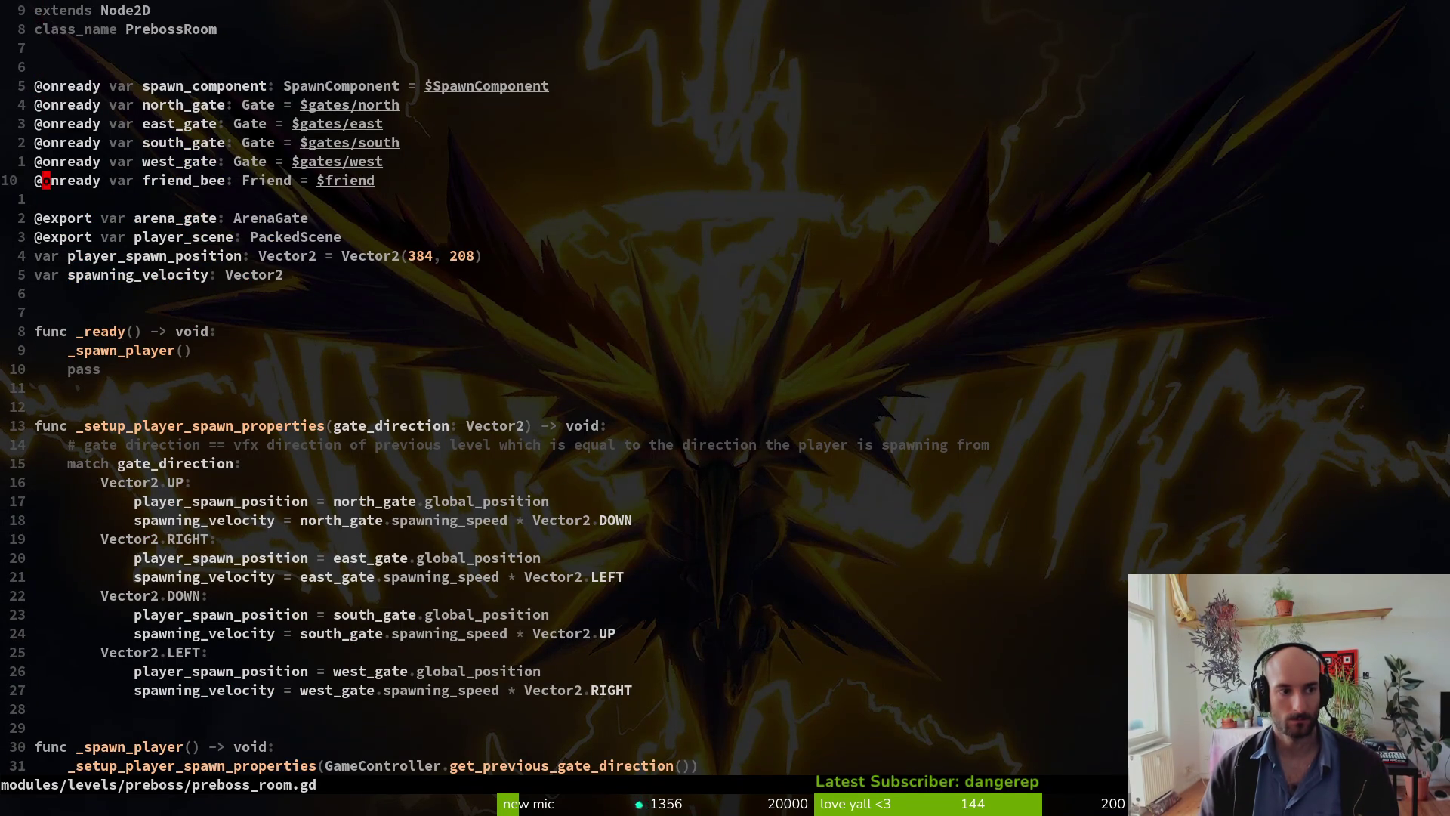
pyautogui.press('d')
pyautogui.press('d')
pyautogui.write('pcwexport')
pyautogui.press('Escape')
pyautogui.hotkey('shift', 'v')
pyautogui.hotkey('shift', 'j')
pyautogui.press('Escape')
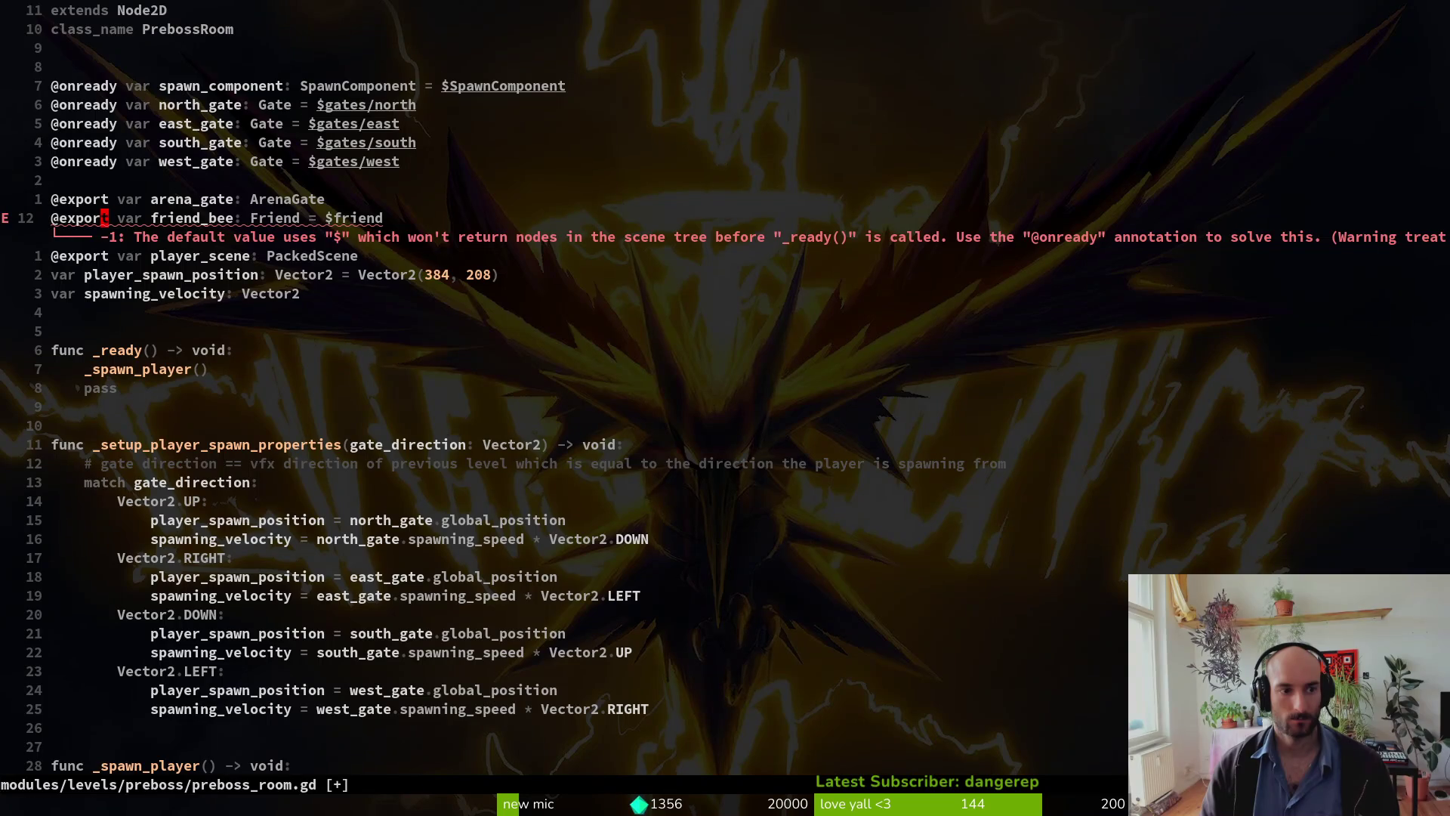
pyautogui.hotkey('shift', 'v')
pyautogui.hotkey('shift', 'k')
pyautogui.press('Escape')
pyautogui.press('A')
pyautogui.press('BackSpace')
pyautogui.press('BackSpace')
pyautogui.press('BackSpace')
pyautogui.press('Escape')
pyautogui.write(':wq')
pyautogui.press('Return')
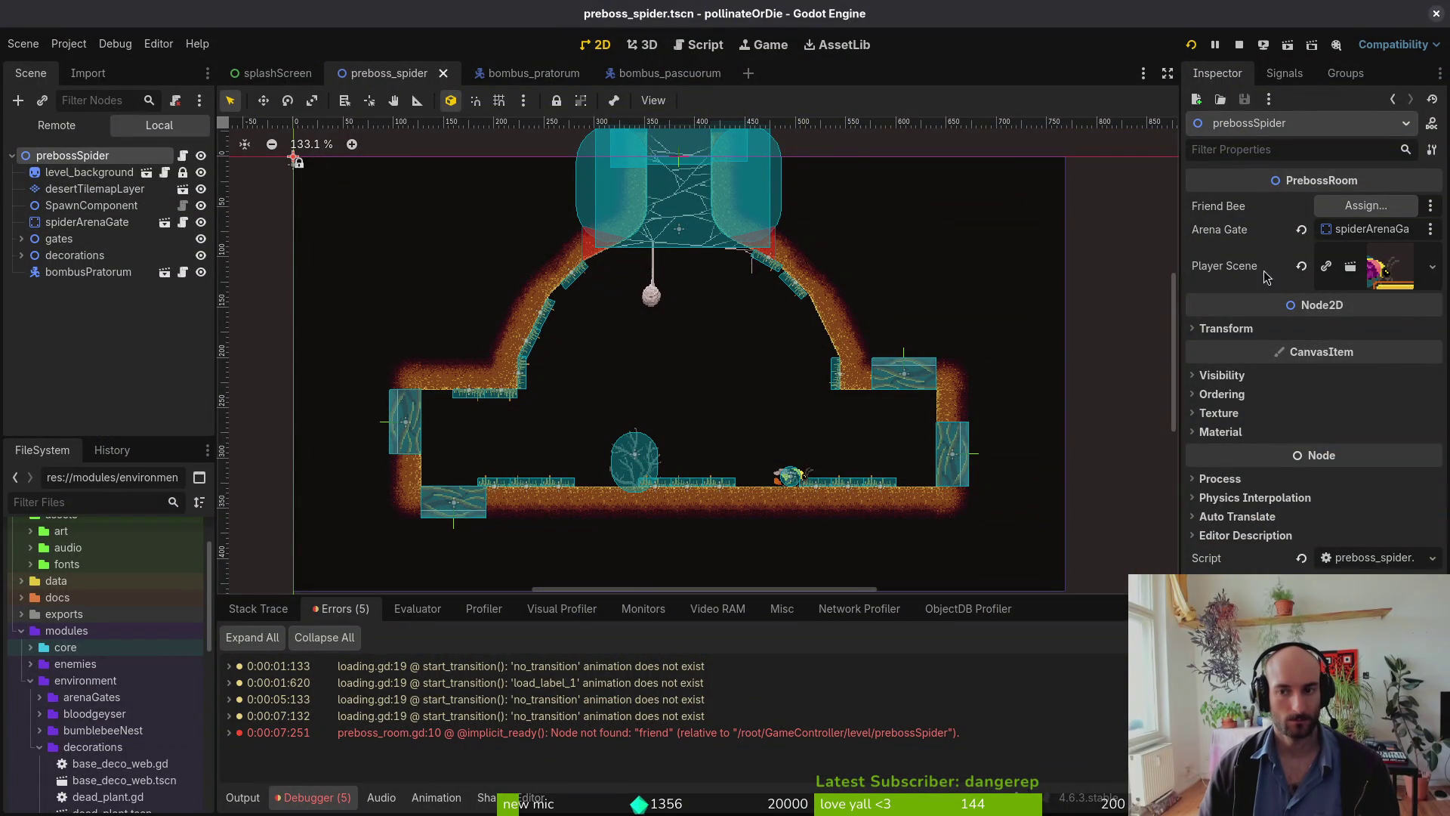
# Step: Assign bombusPratorum as the preboss room's Friend Bee node
pyautogui.click(1331, 204)
pyautogui.click(602, 218)
pyautogui.click(668, 236)
pyautogui.click(780, 651)
# Step: Run the game with F5 and load the P_hornet level from the debug menu
pyautogui.press('F5')
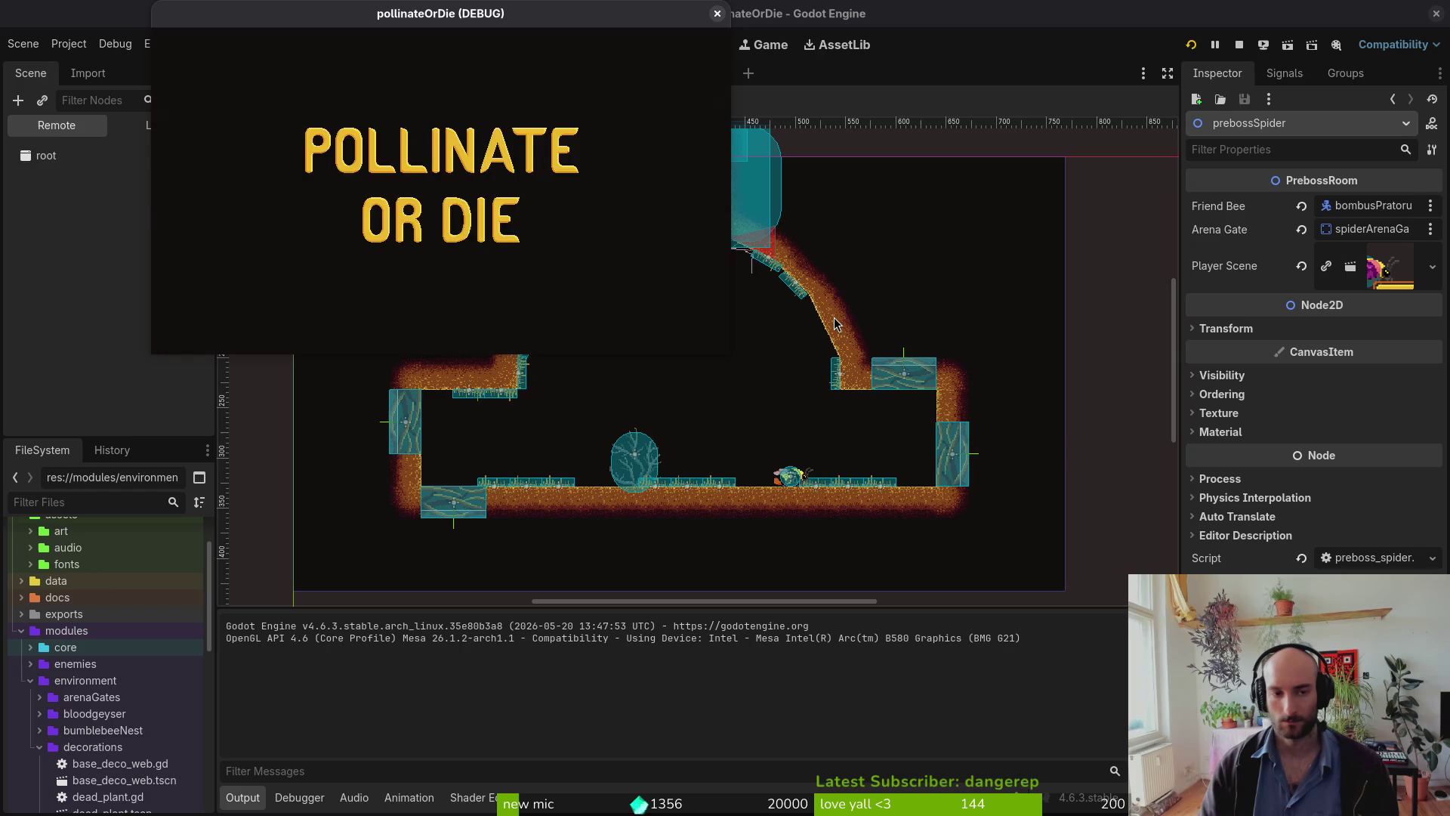
pyautogui.press('Return')
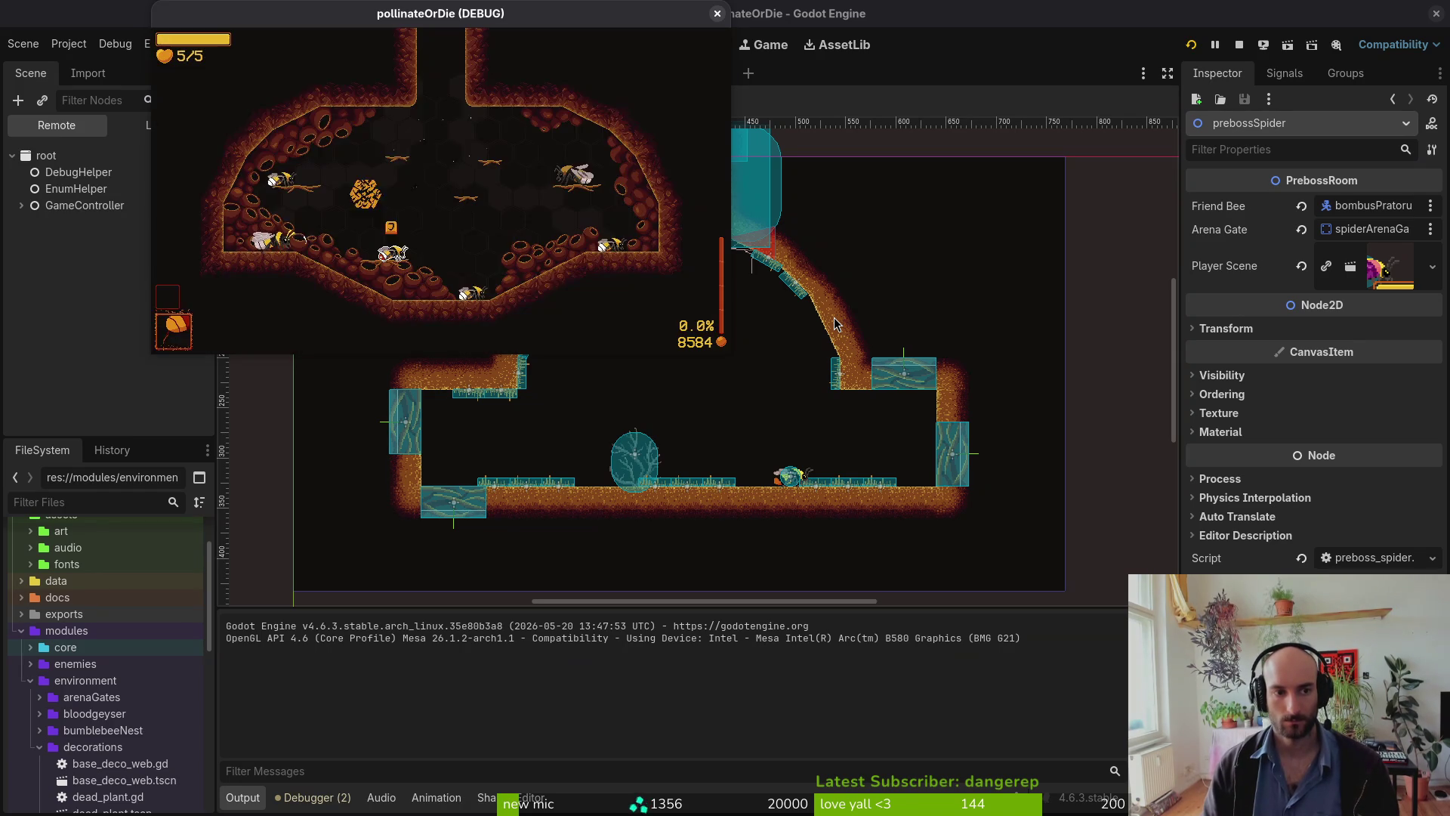
pyautogui.press('Escape')
pyautogui.press('Right')
pyautogui.press('Right')
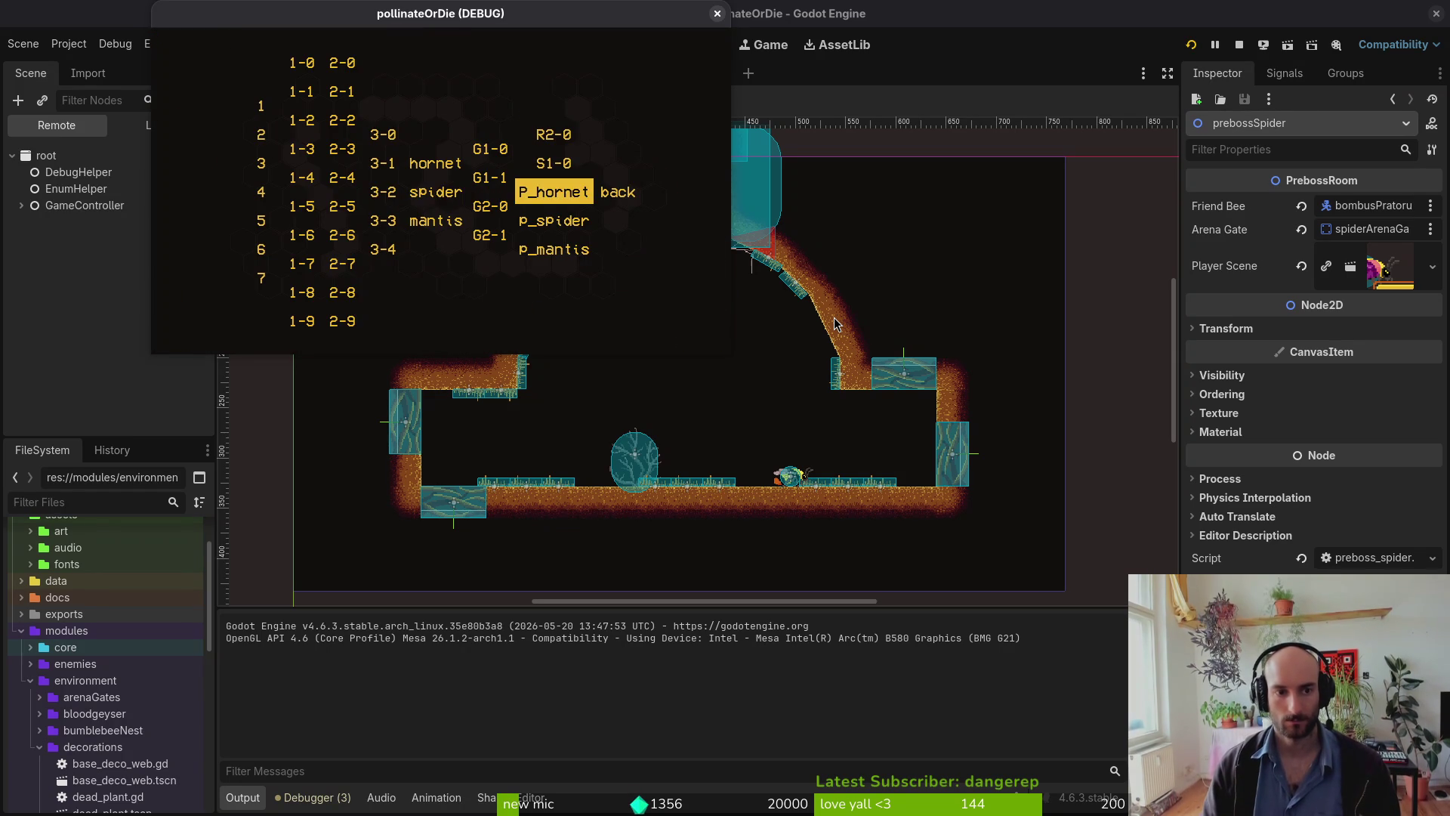
pyautogui.press('Return')
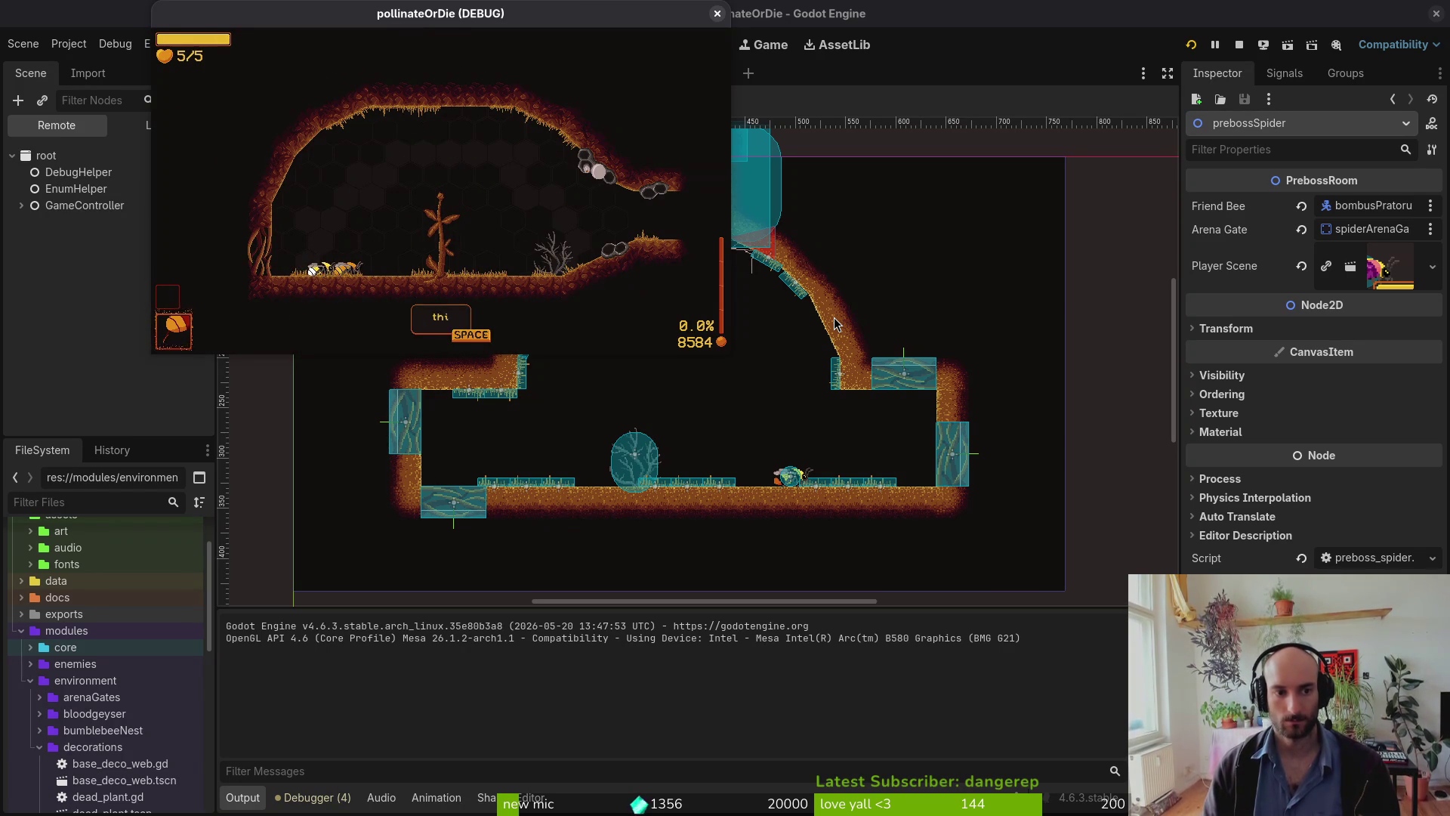
pyautogui.press('space')
pyautogui.press('space')
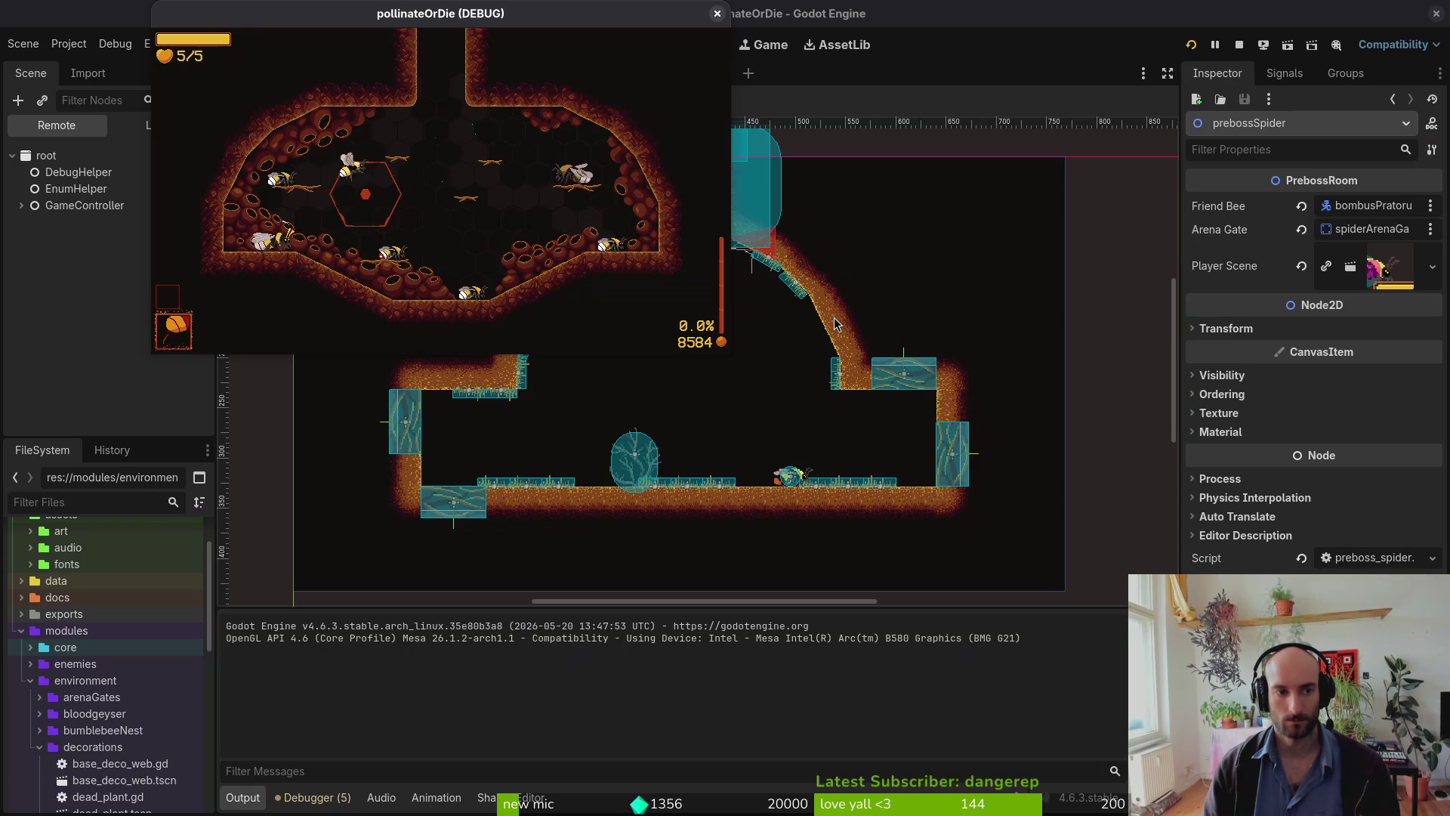
# Step: Load the p_spider level and play through the friend bee's dialogue
pyautogui.press('Escape')
pyautogui.press('Right')
pyautogui.press('Right')
pyautogui.press('Down')
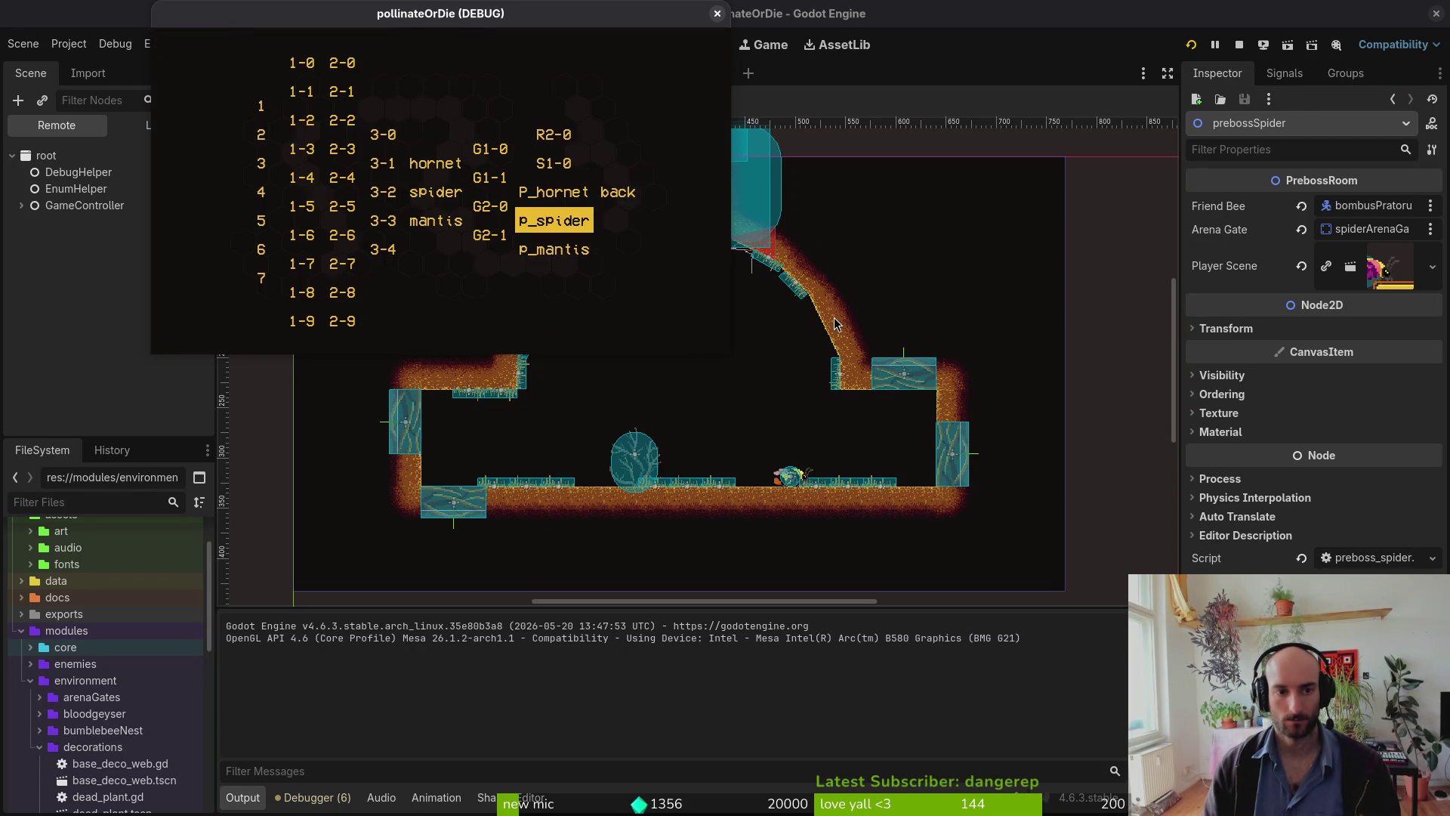
pyautogui.press('Return')
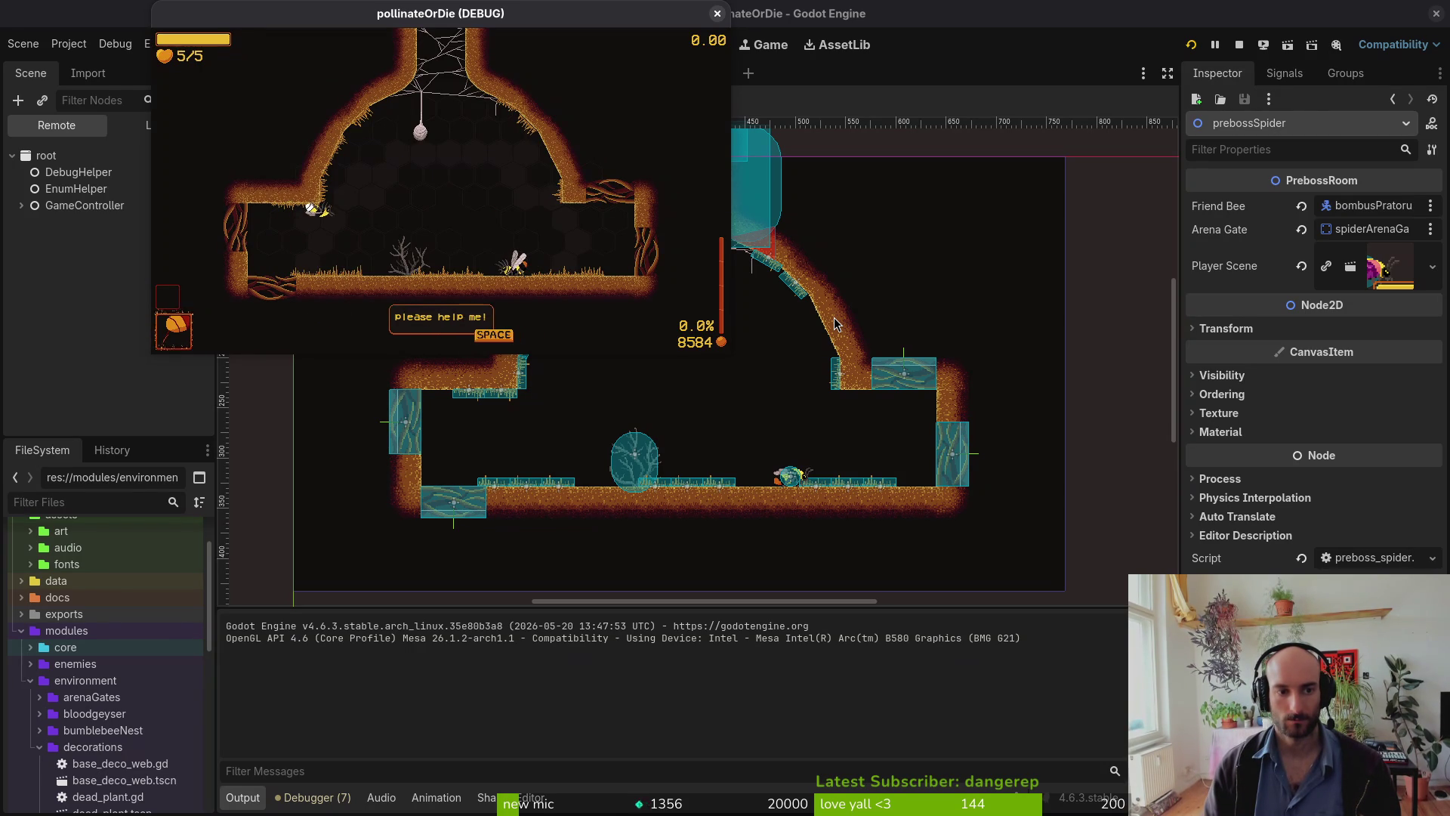
pyautogui.press('space')
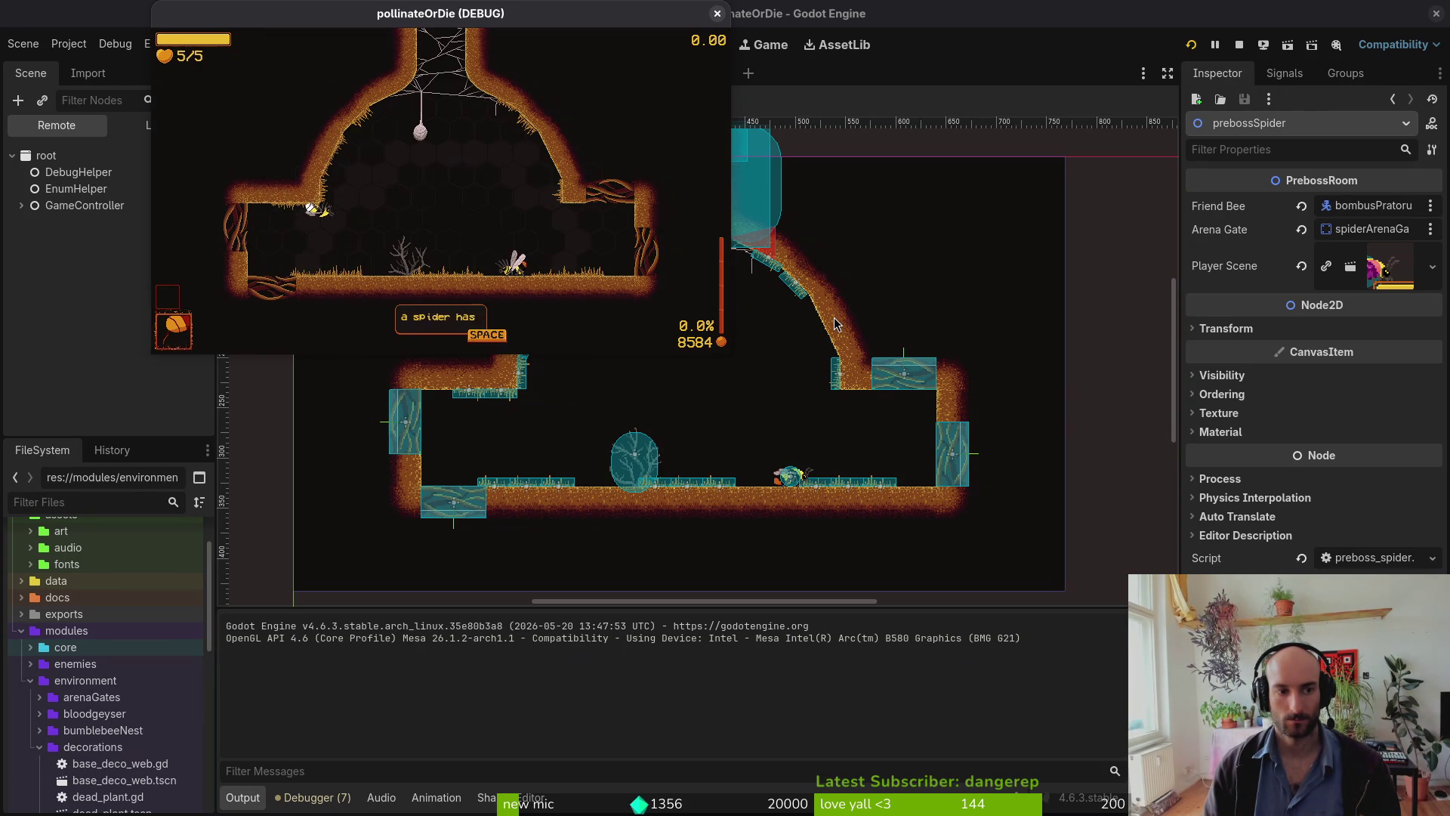
pyautogui.press('space')
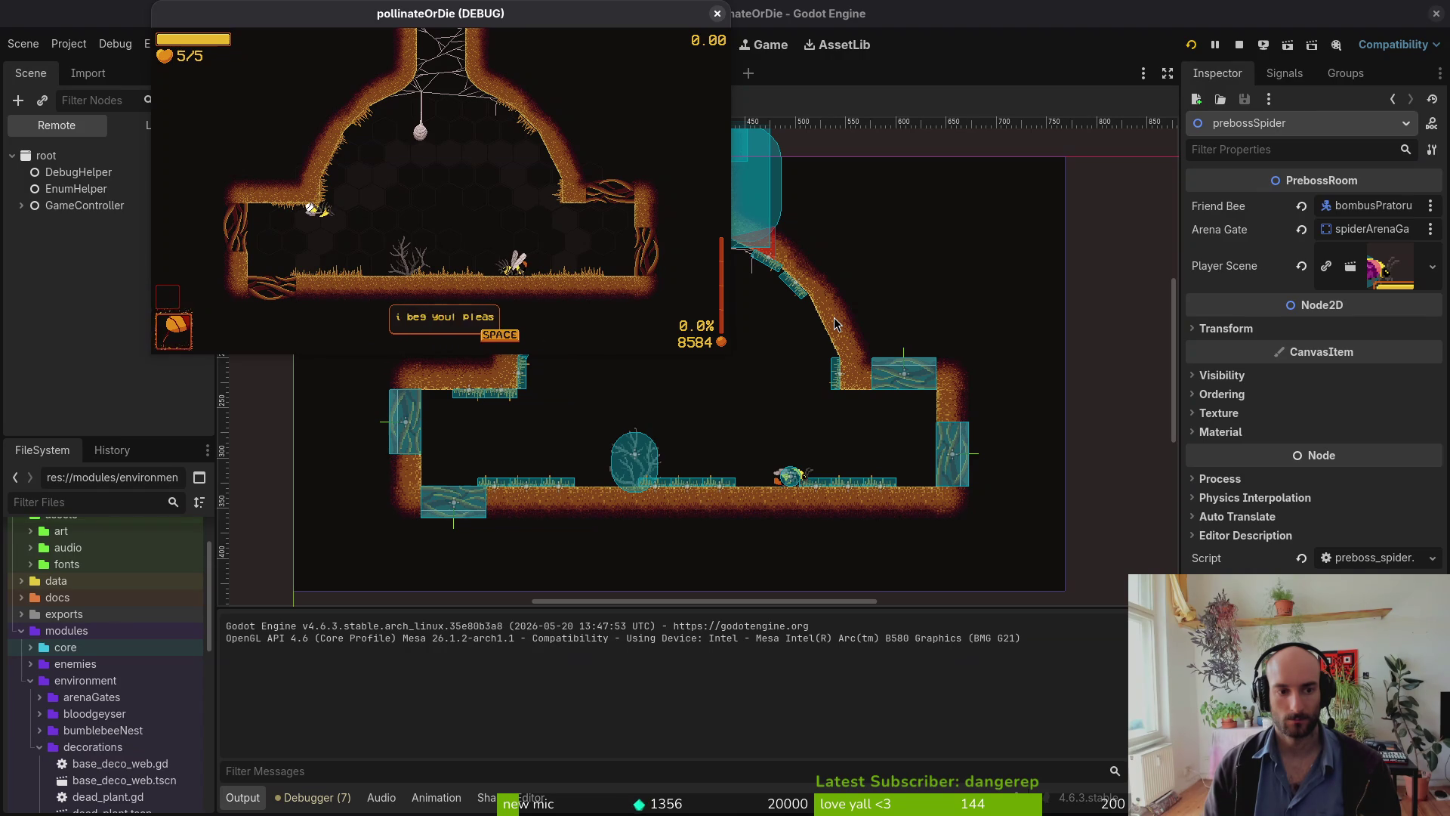
pyautogui.press('space')
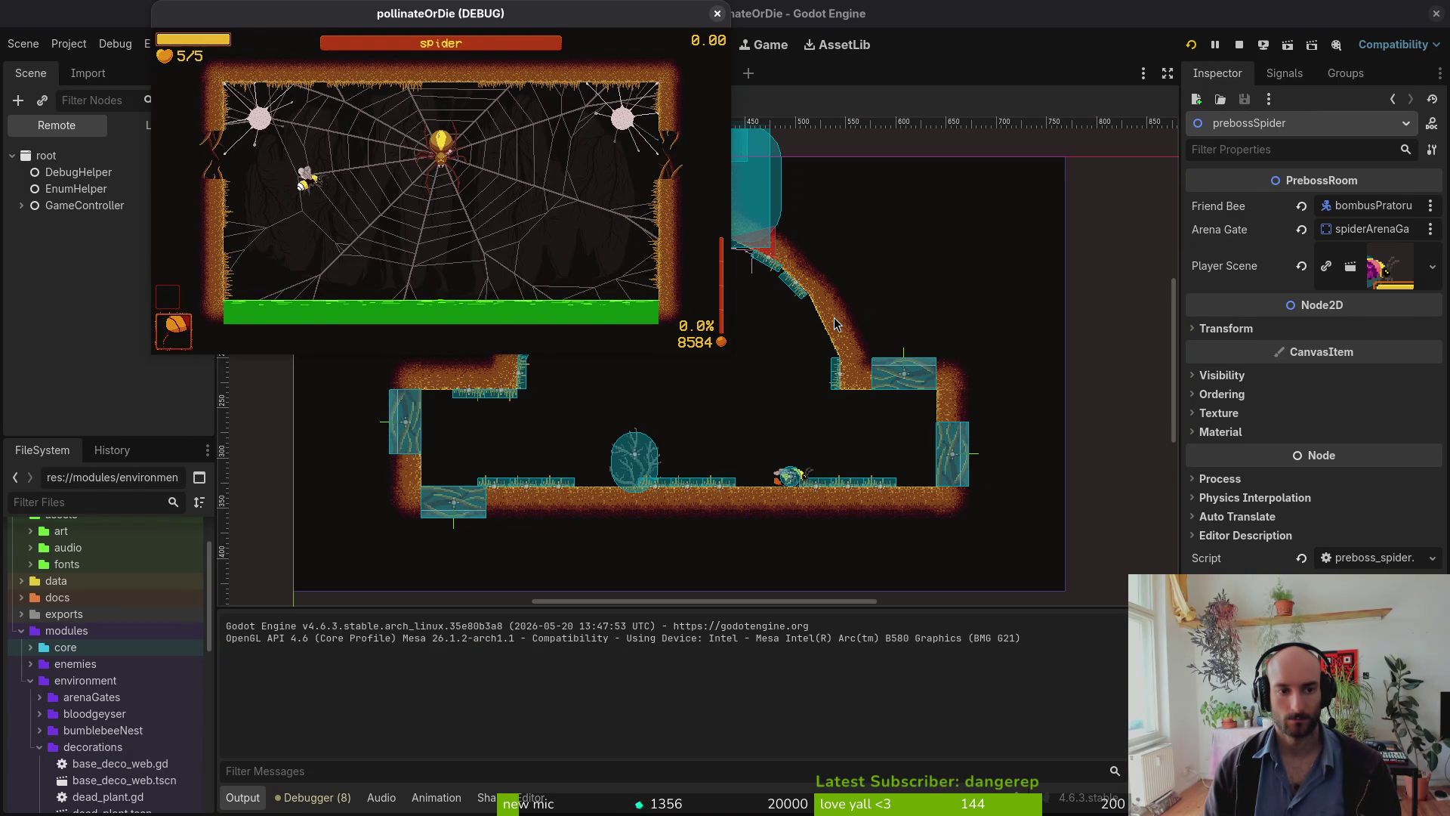
# Step: Stop the running game and collapse the prebossSpider node tree
pyautogui.press('Escape')
pyautogui.click(718, 13)
pyautogui.click(14, 132)
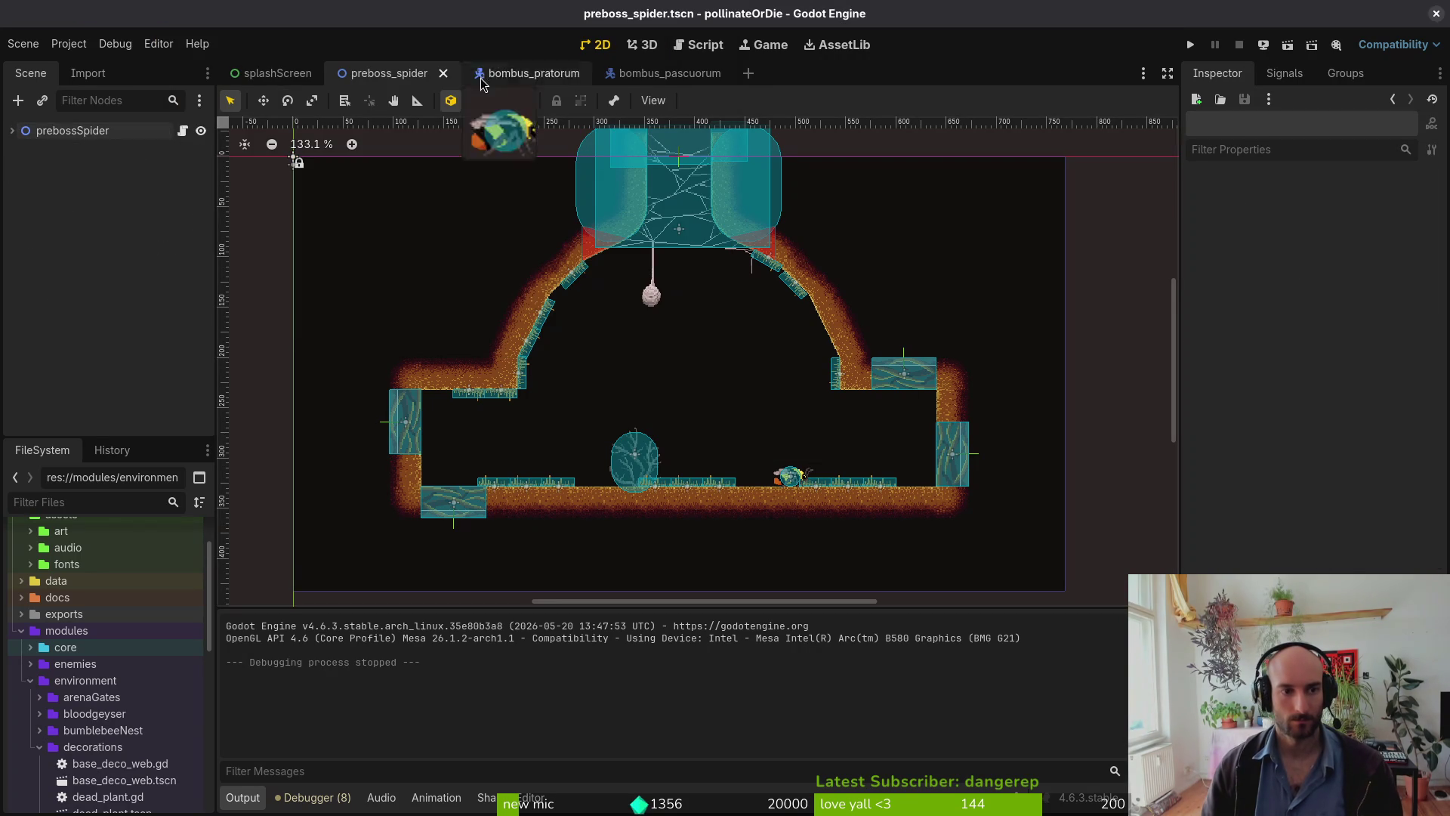
# Step: Close Godot's scene tabs and change the terminal to assets/aseprite/
pyautogui.middleClick(418, 79)
pyautogui.middleClick(418, 80)
pyautogui.middleClick(418, 79)
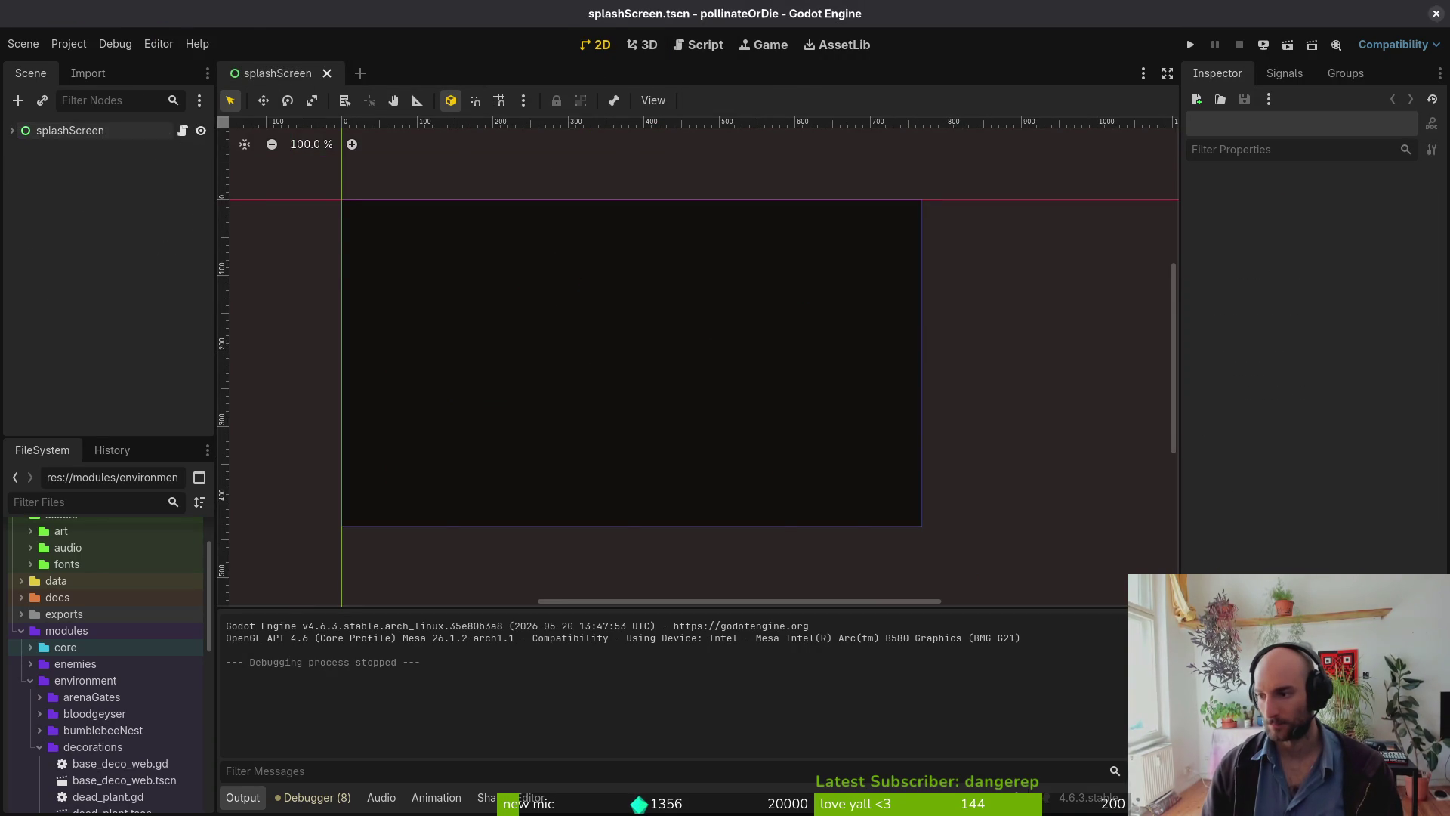
pyautogui.hotkey('ctrl', 'q')
pyautogui.write('cd assets/aseprite/')
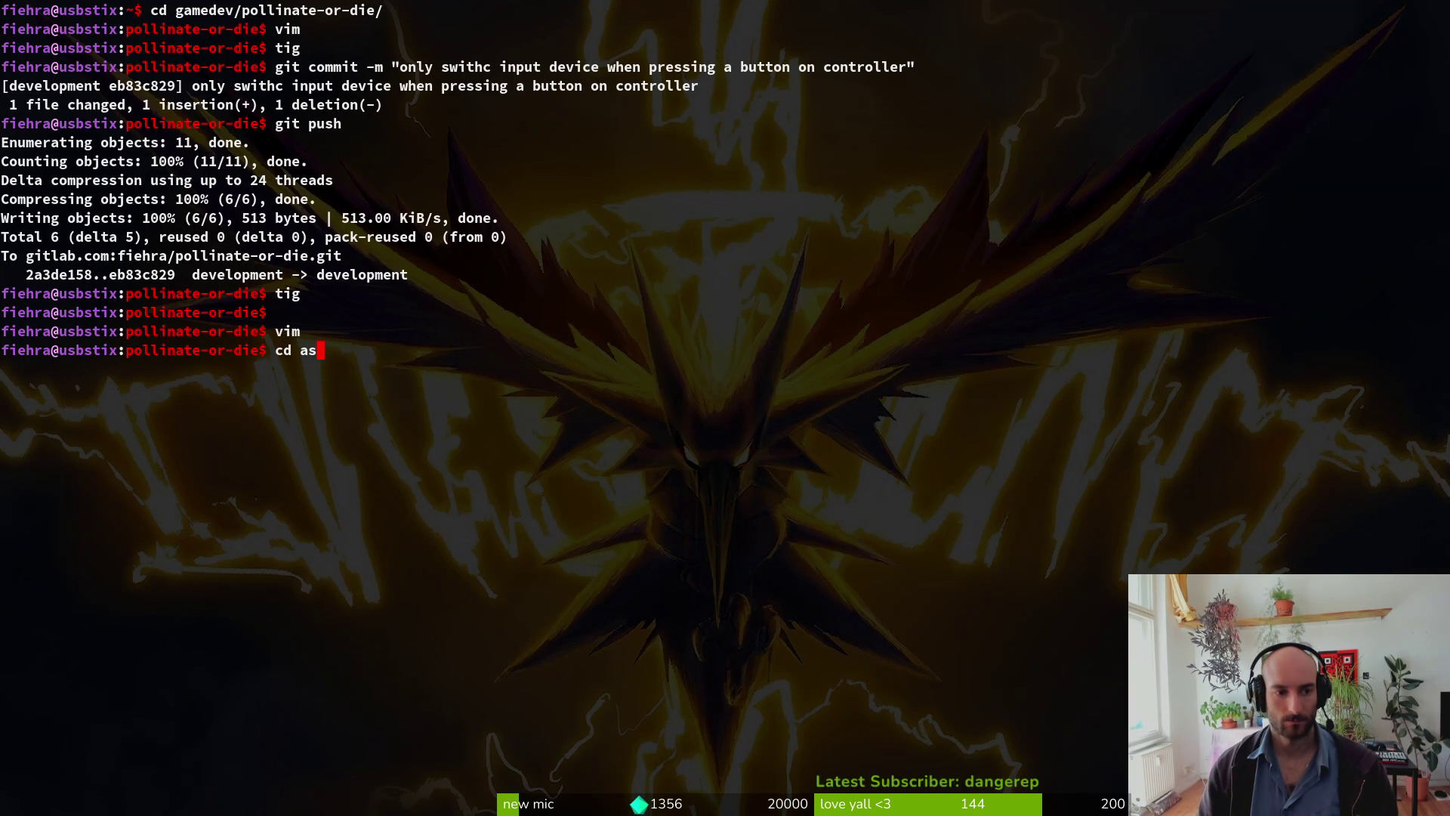
pyautogui.press('Return')
# Step: Stage the bumblebee.aseprite and friendBee.aseprite changes in tig status
pyautogui.write('tig status')
pyautogui.press('Return')
pyautogui.press('Down')
pyautogui.press('Down')
pyautogui.press('Down')
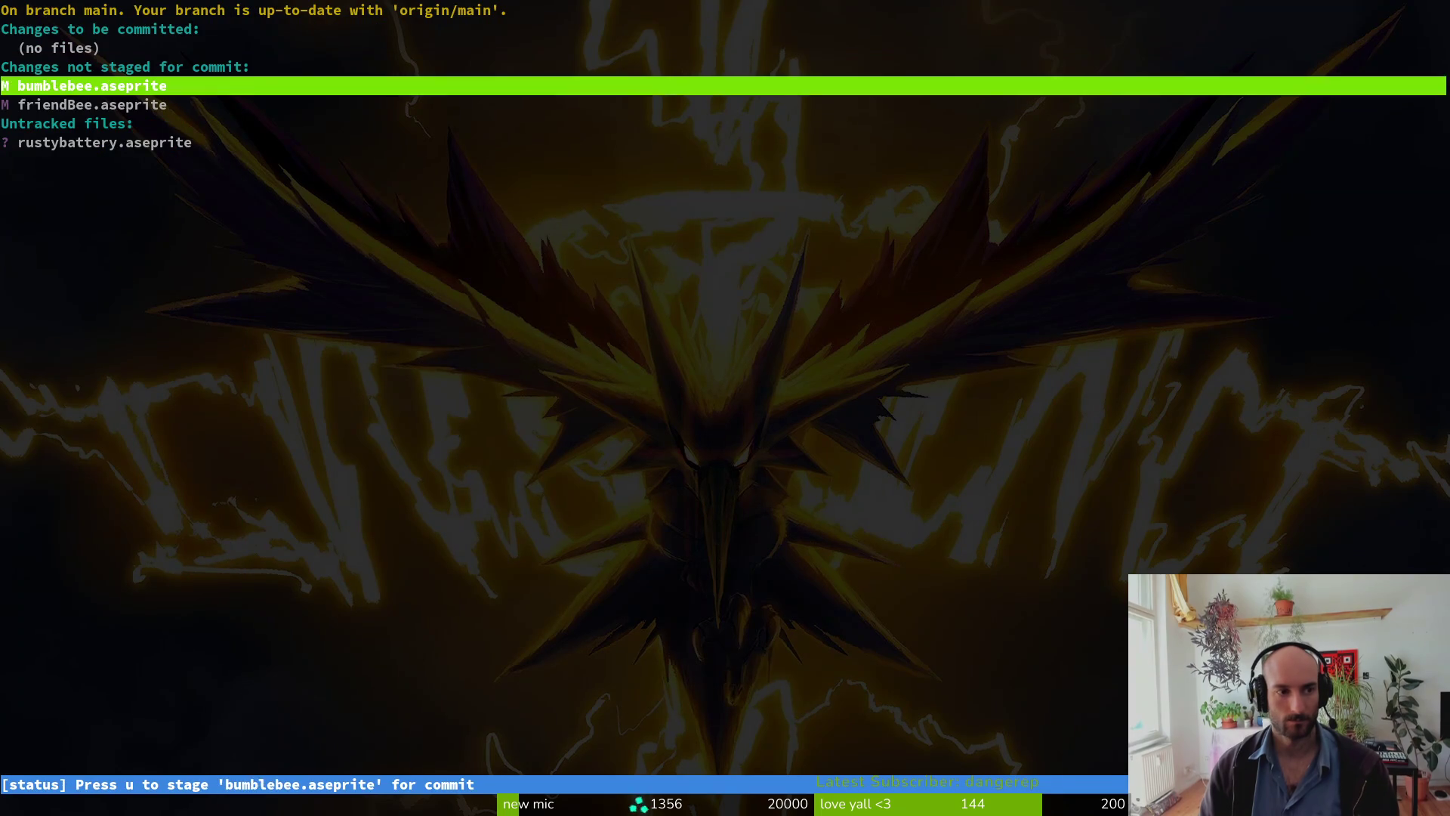
pyautogui.press('Down')
pyautogui.press('Down')
pyautogui.press('Return')
pyautogui.press('Up')
pyautogui.press('u')
pyautogui.press('u')
pyautogui.press('q')
pyautogui.press('q')
# Step: Commit the sprites with a message about updated wings and the early bumblebee skin, then git push
pyautogui.write('git commi')
pyautogui.press('BackSpace')
pyautogui.press('BackSpace')
pyautogui.press('BackSpace')
pyautogui.write('t -m "updated f')
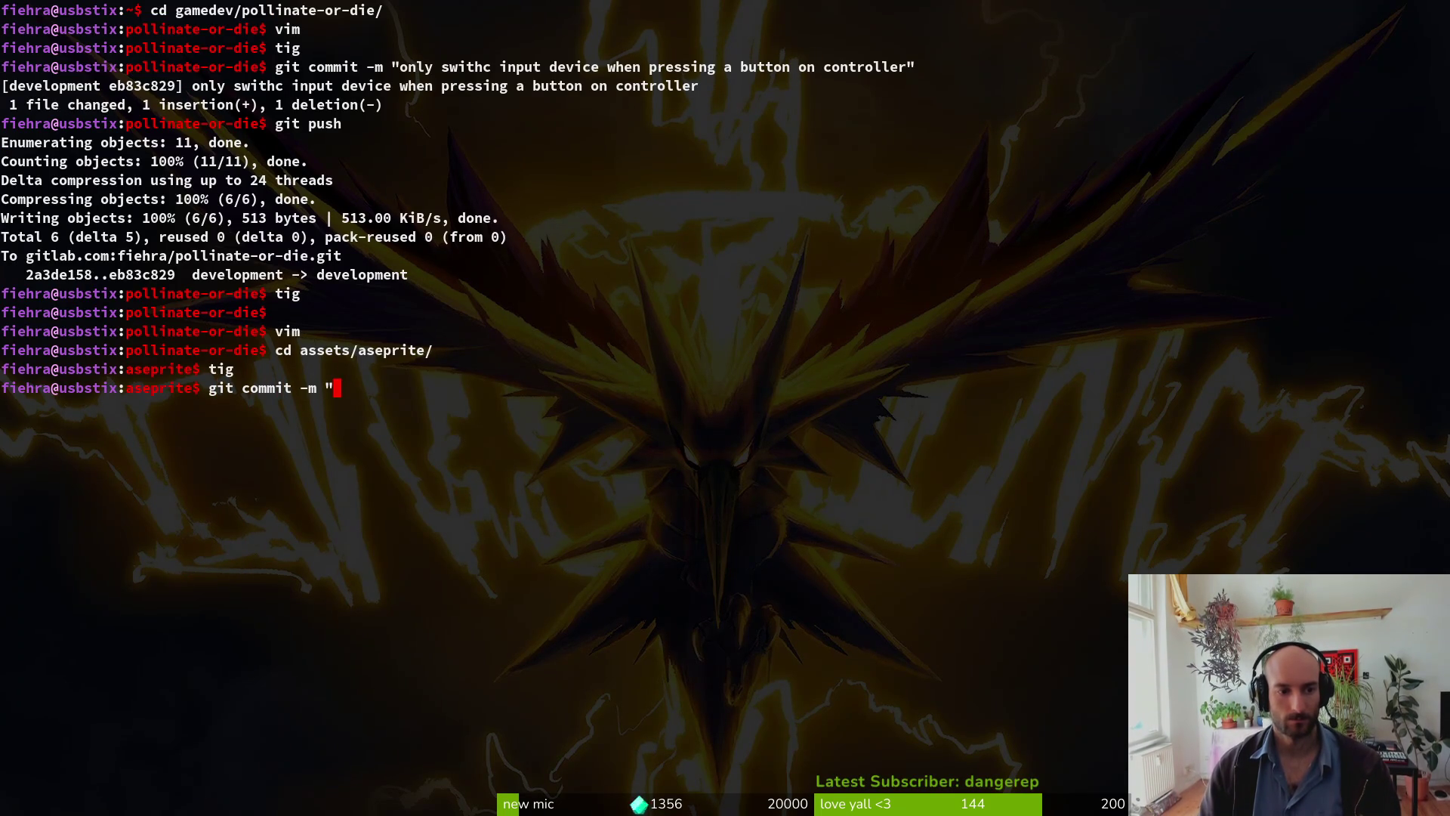
pyautogui.press('BackSpace')
pyautogui.write('wings on f')
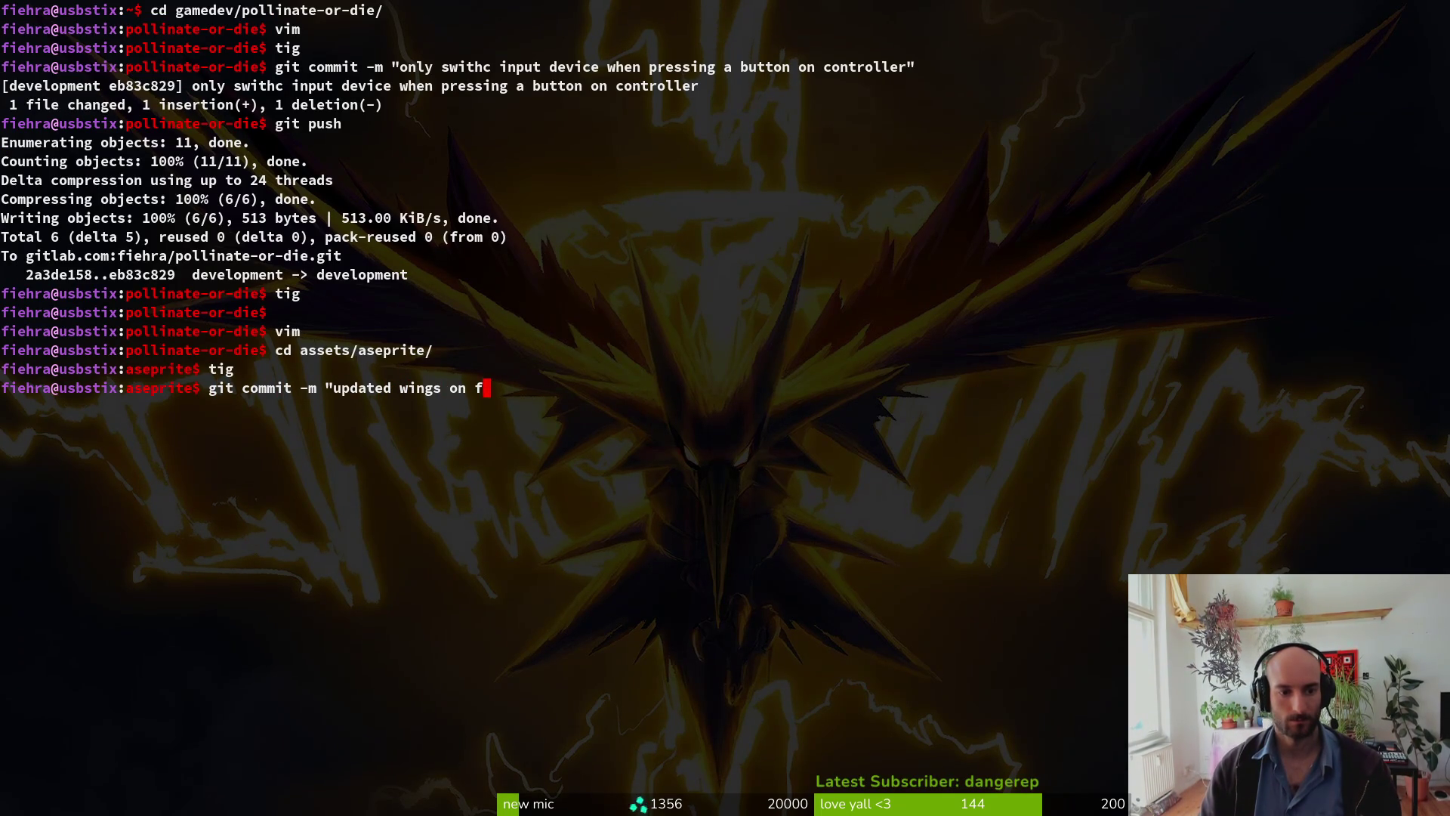
pyautogui.write('lying animations and added new sk')
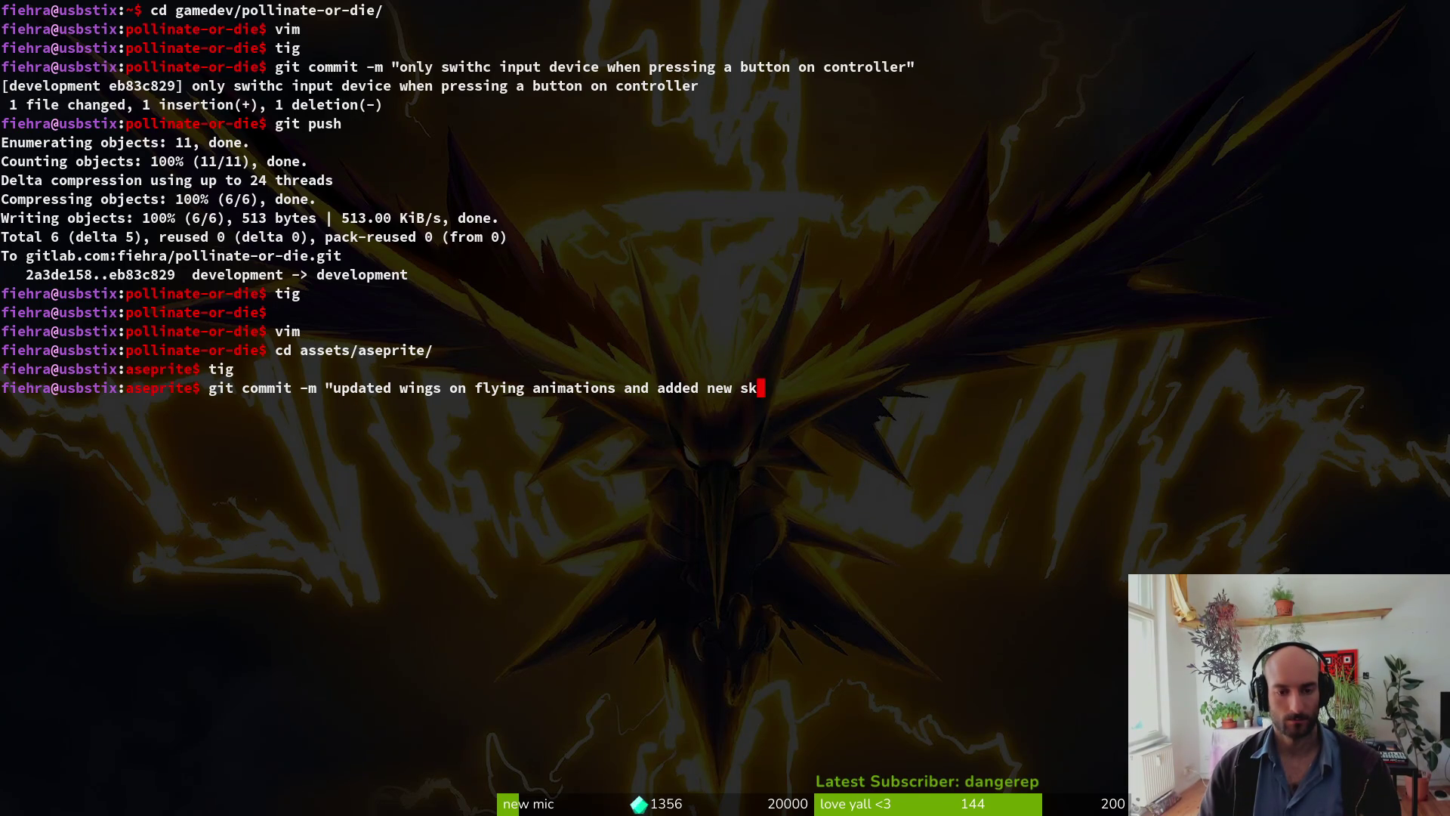
pyautogui.press('BackSpace')
pyautogui.press('BackSpace')
pyautogui.write('early bumble')
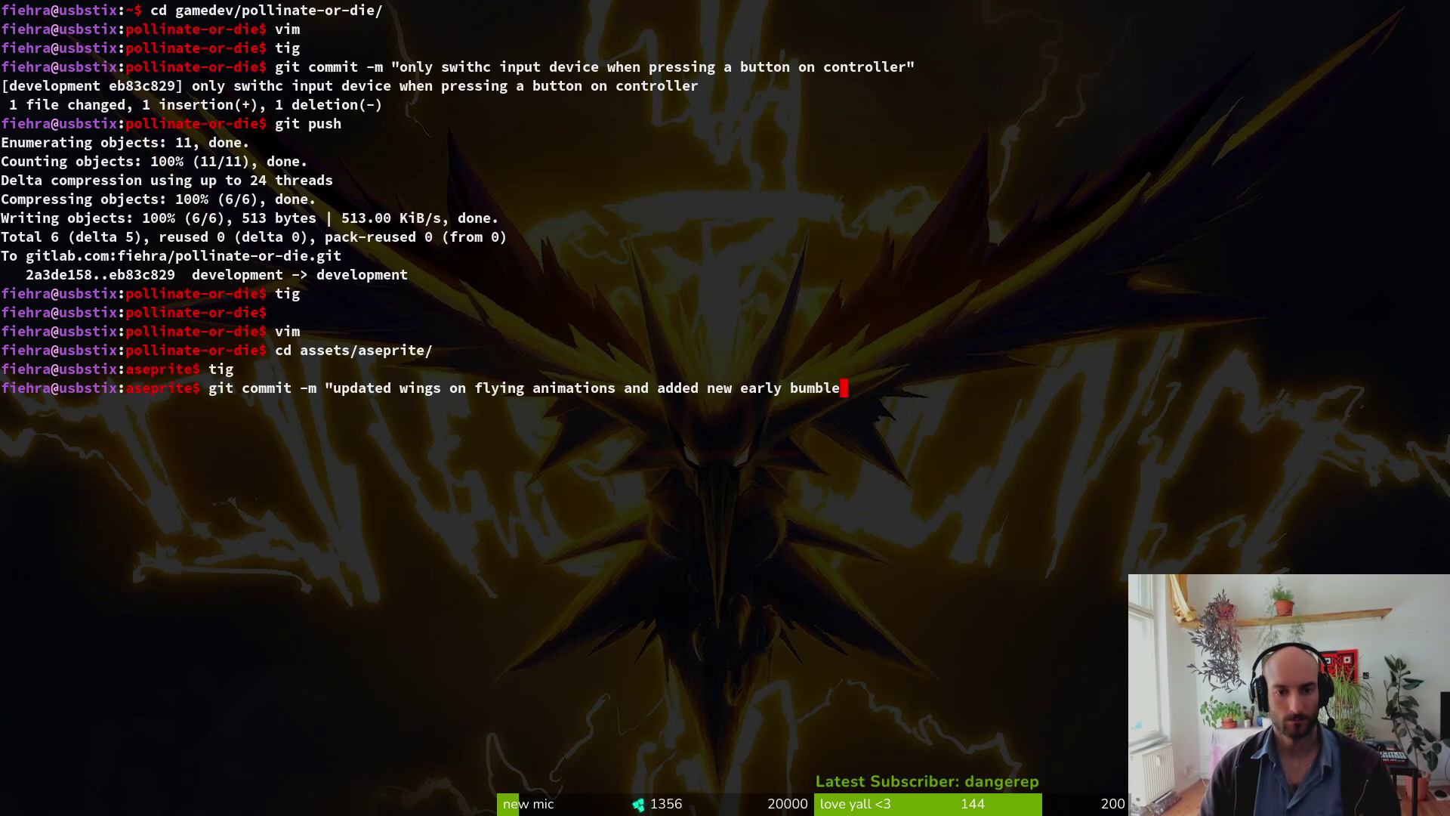
pyautogui.write('bee skin to ')
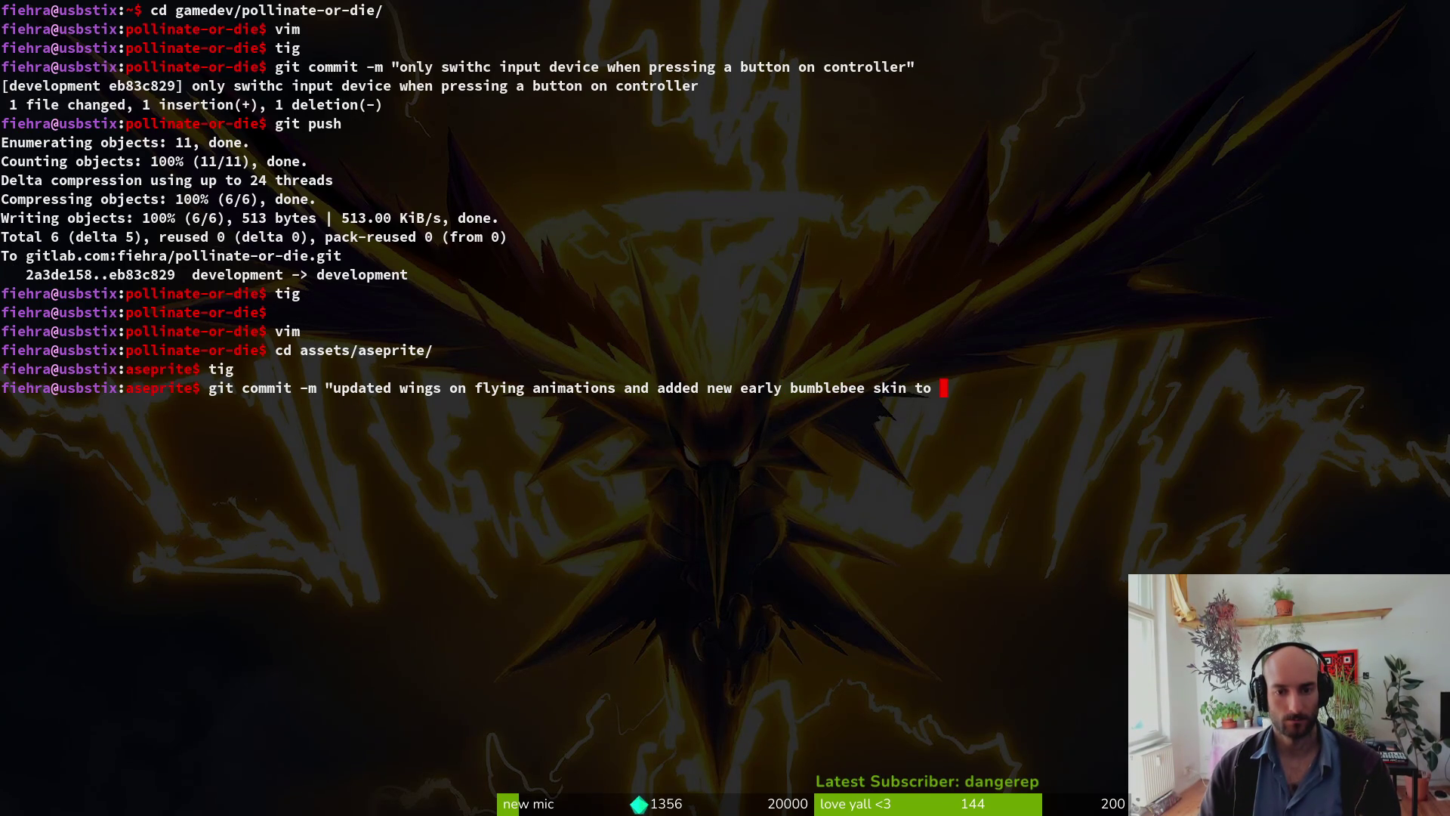
pyautogui.write('player and ')
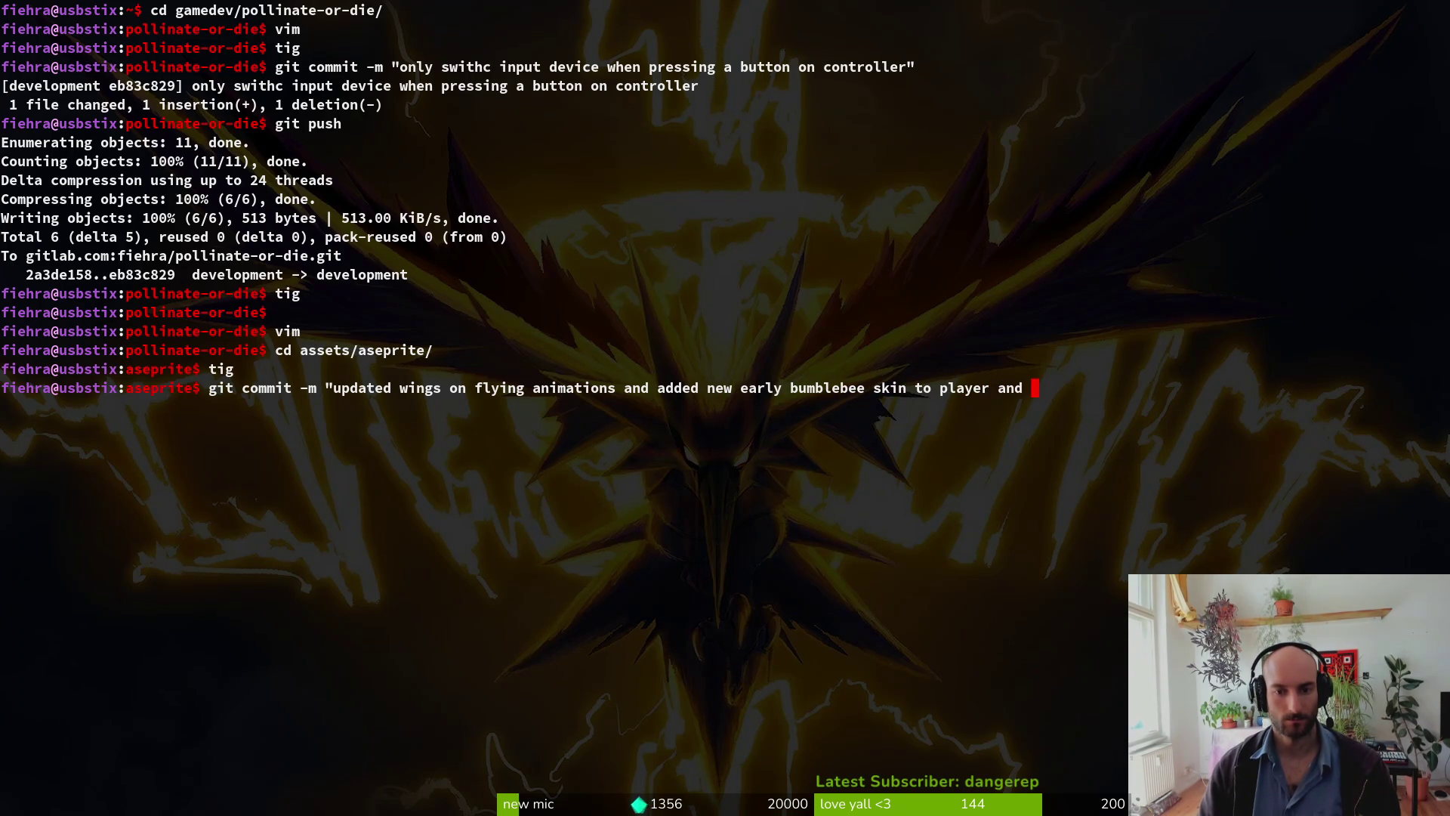
pyautogui.write('friend sprites"')
pyautogui.press('Return')
pyautogui.write('git push')
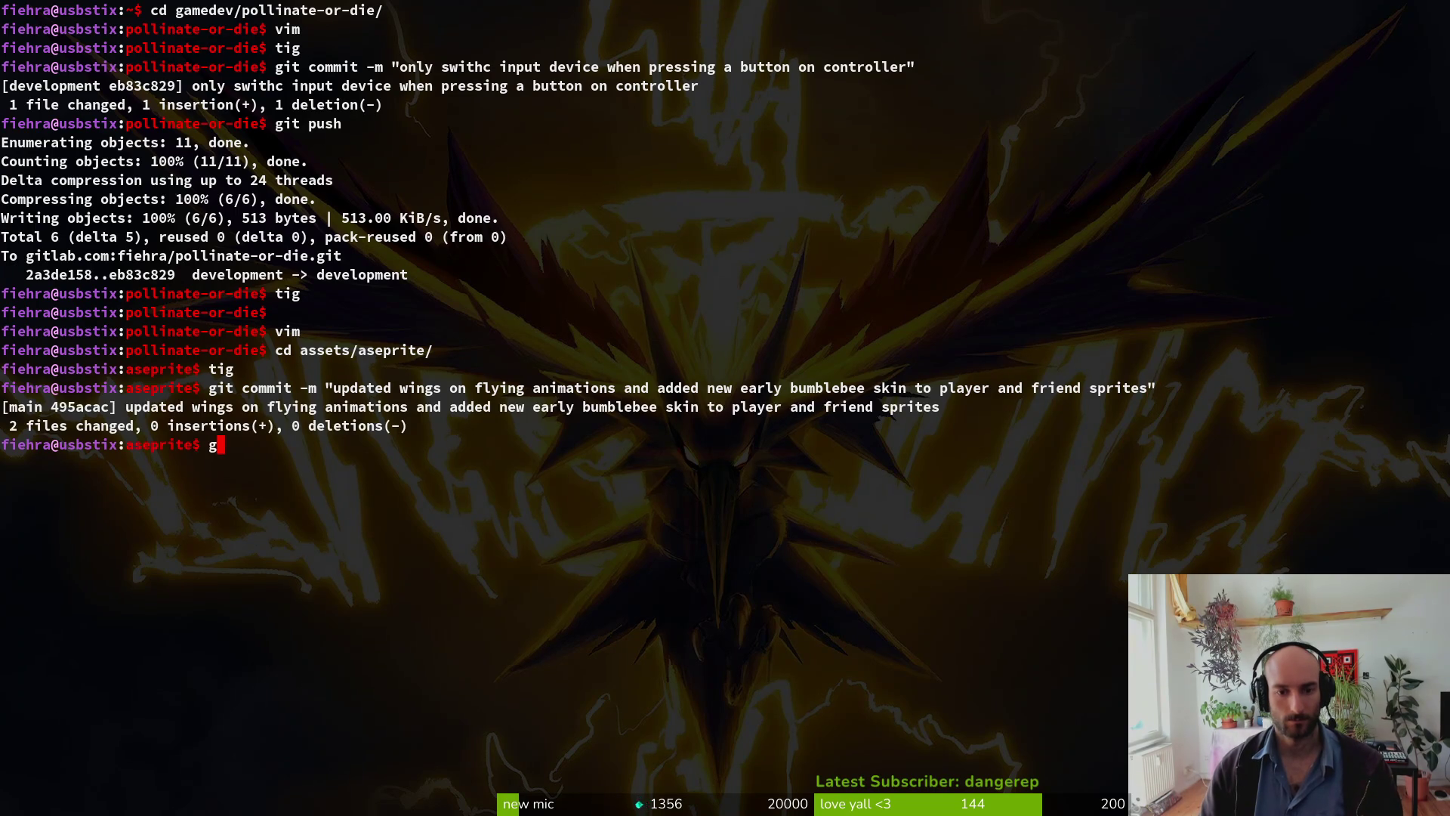
pyautogui.press('Return')
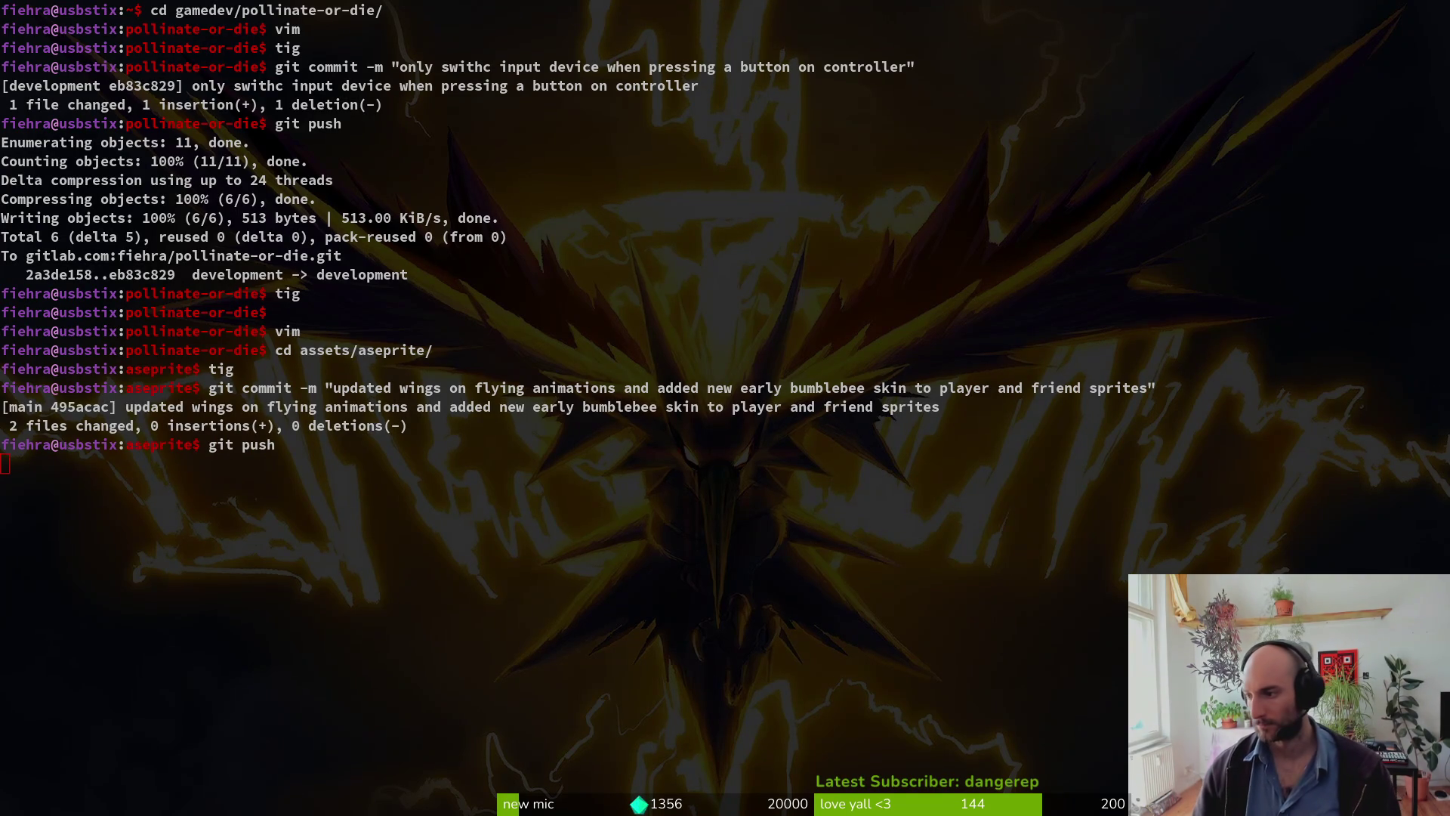
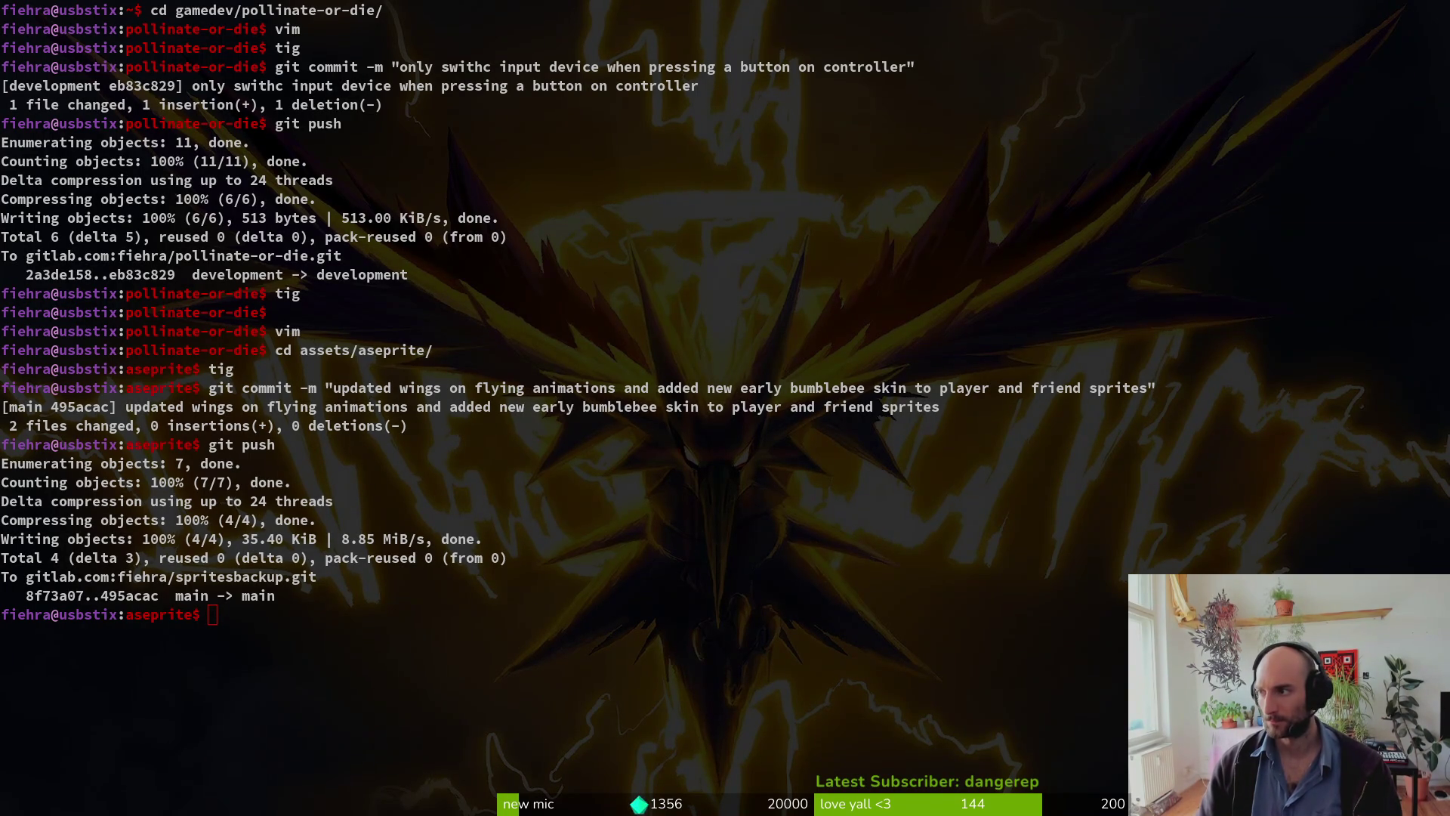
# Step: Bring up the GitLab profile in the browser and open the 'pollinate or die' project
pyautogui.press('super+b')
pyautogui.click(559, 516)
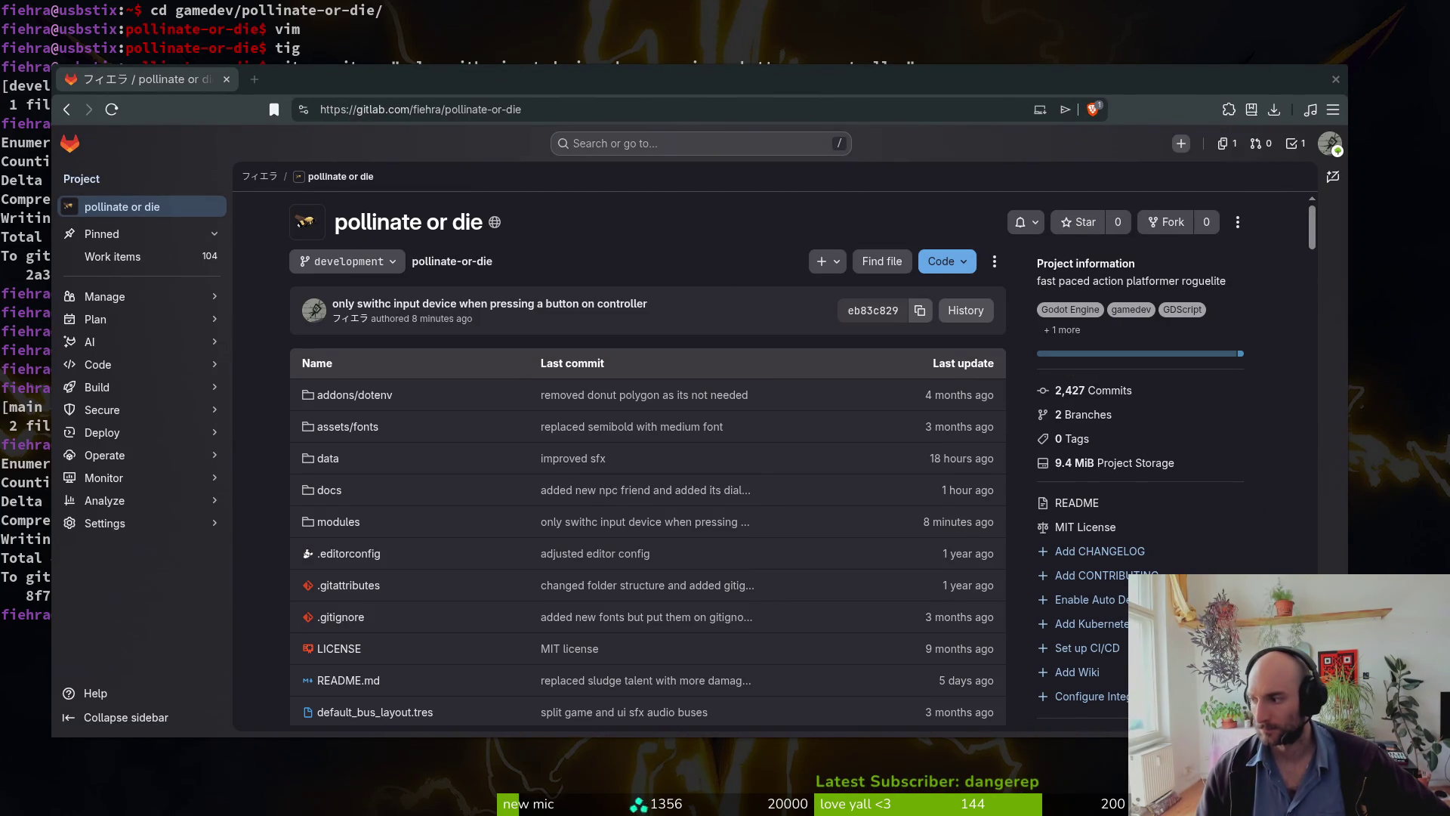
# Step: Open the project's milestones, choose 'steam nextfest demo (forest area)' and scroll its work item board
pyautogui.moveTo(183, 324)
pyautogui.click(276, 368)
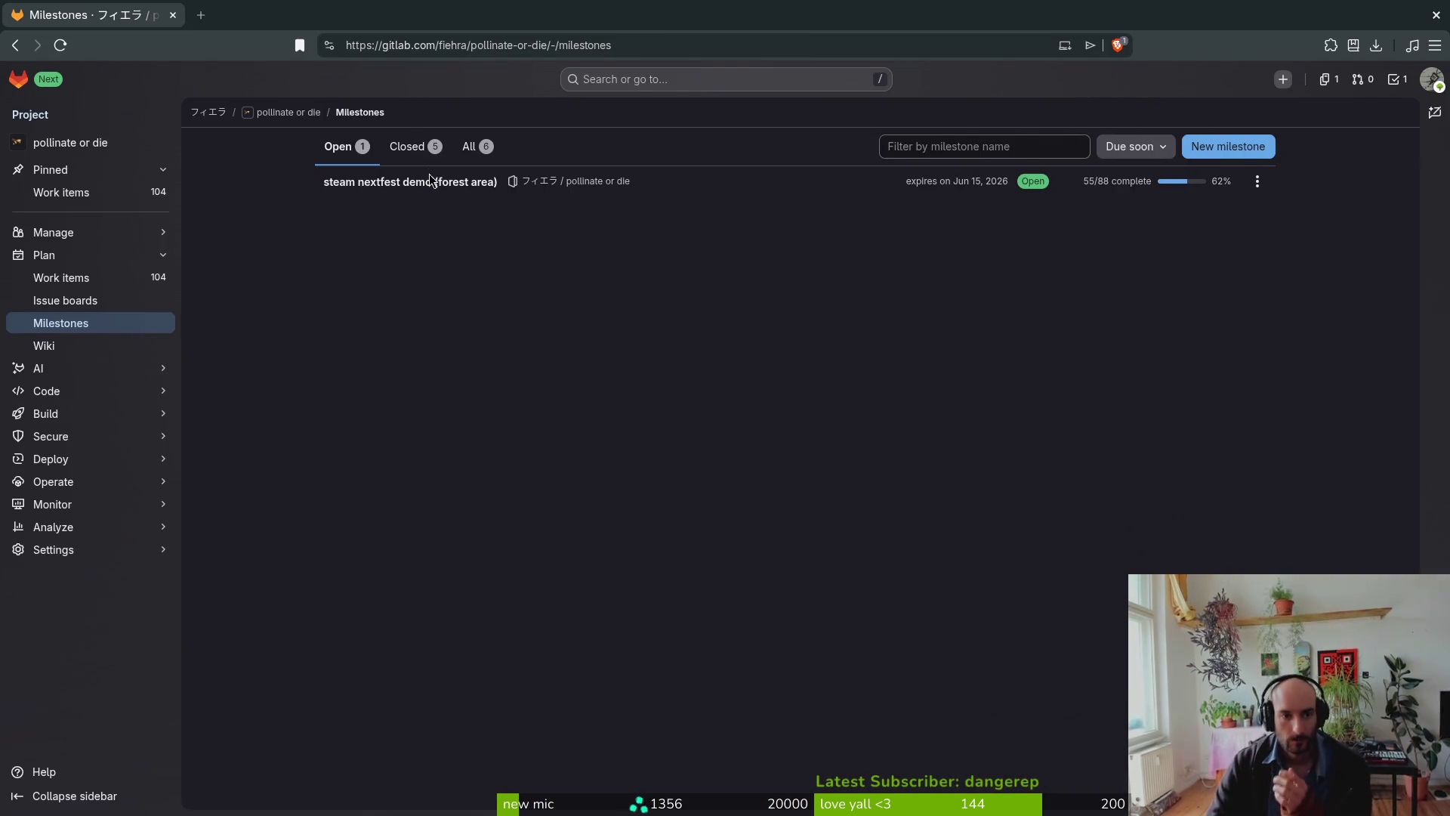
pyautogui.click(431, 182)
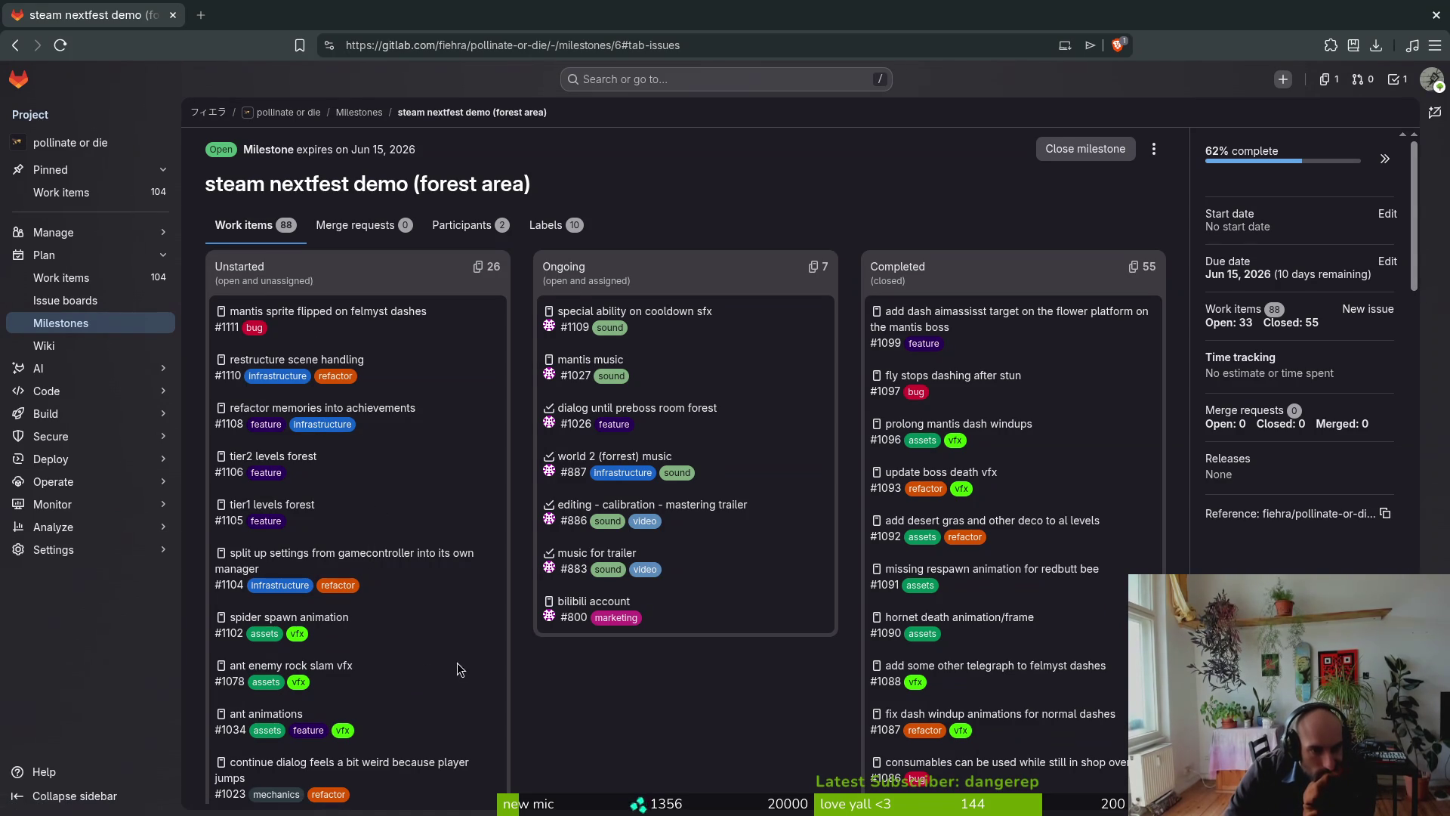
pyautogui.scroll(-4, 450, 651)
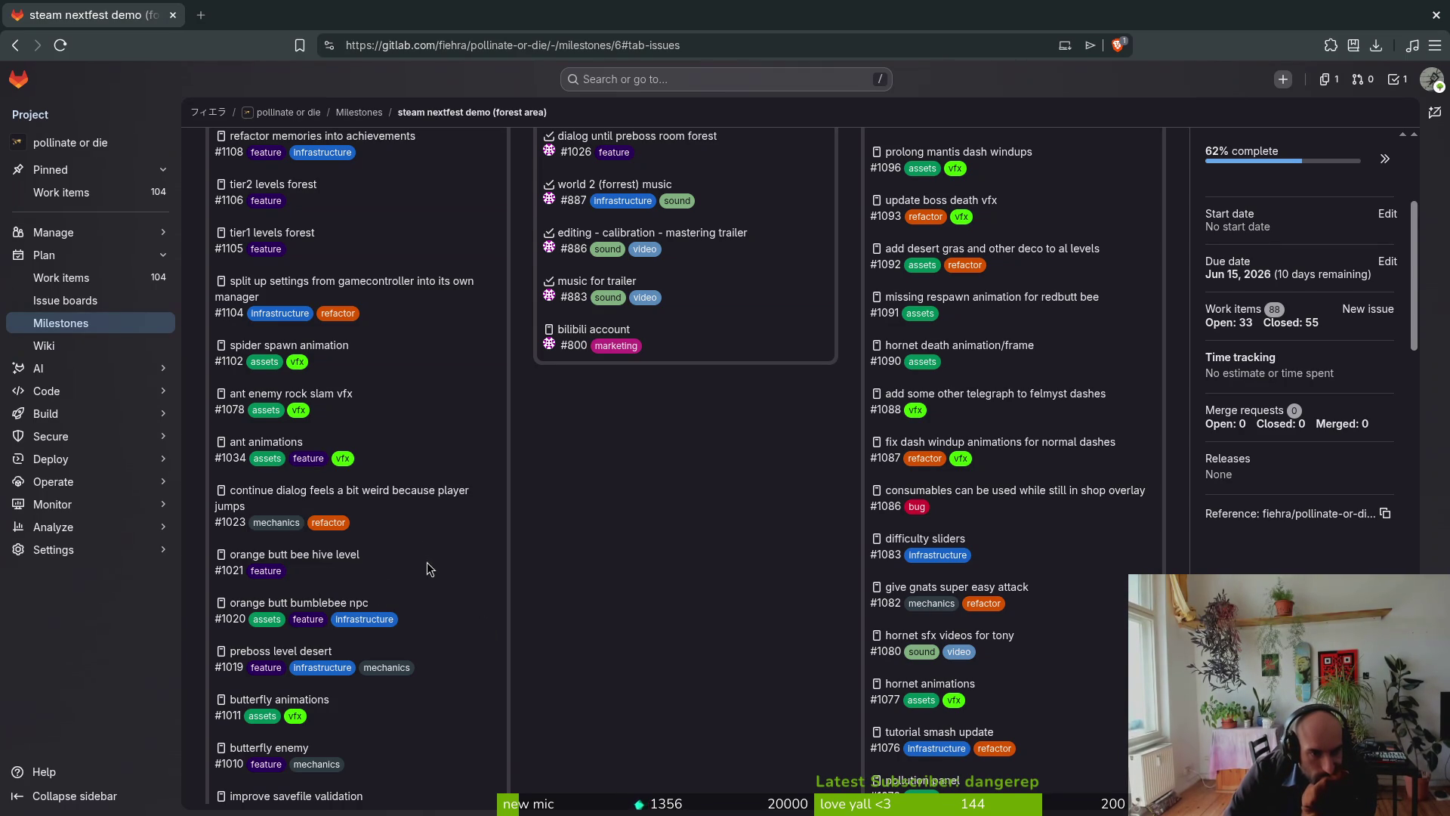
pyautogui.scroll(-1, 428, 562)
# Step: Open the preboss level desert item in a tab, then return to the milestone board
pyautogui.click(281, 560)
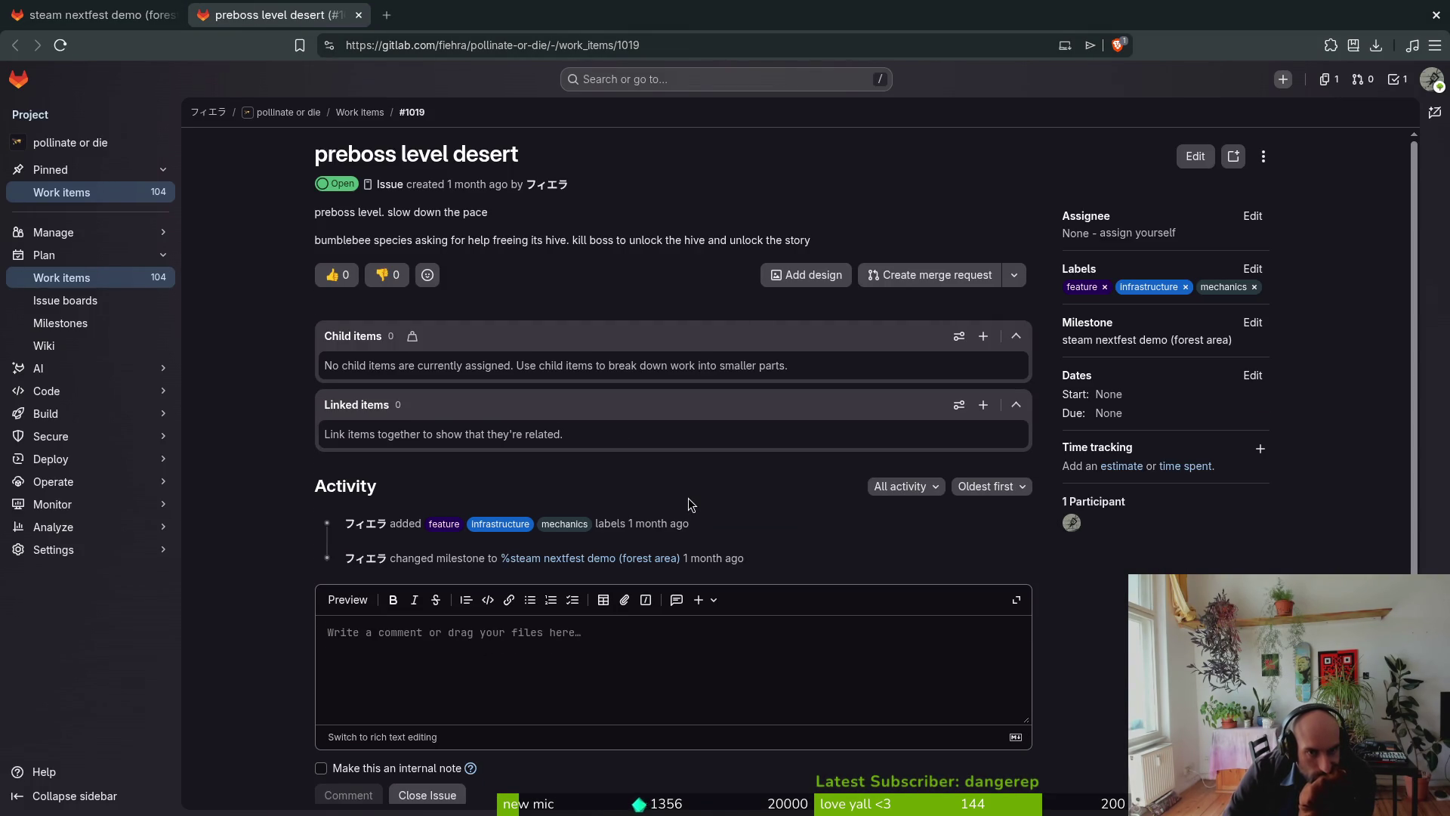
pyautogui.scroll(-1, 686, 505)
pyautogui.scroll(1, 529, 642)
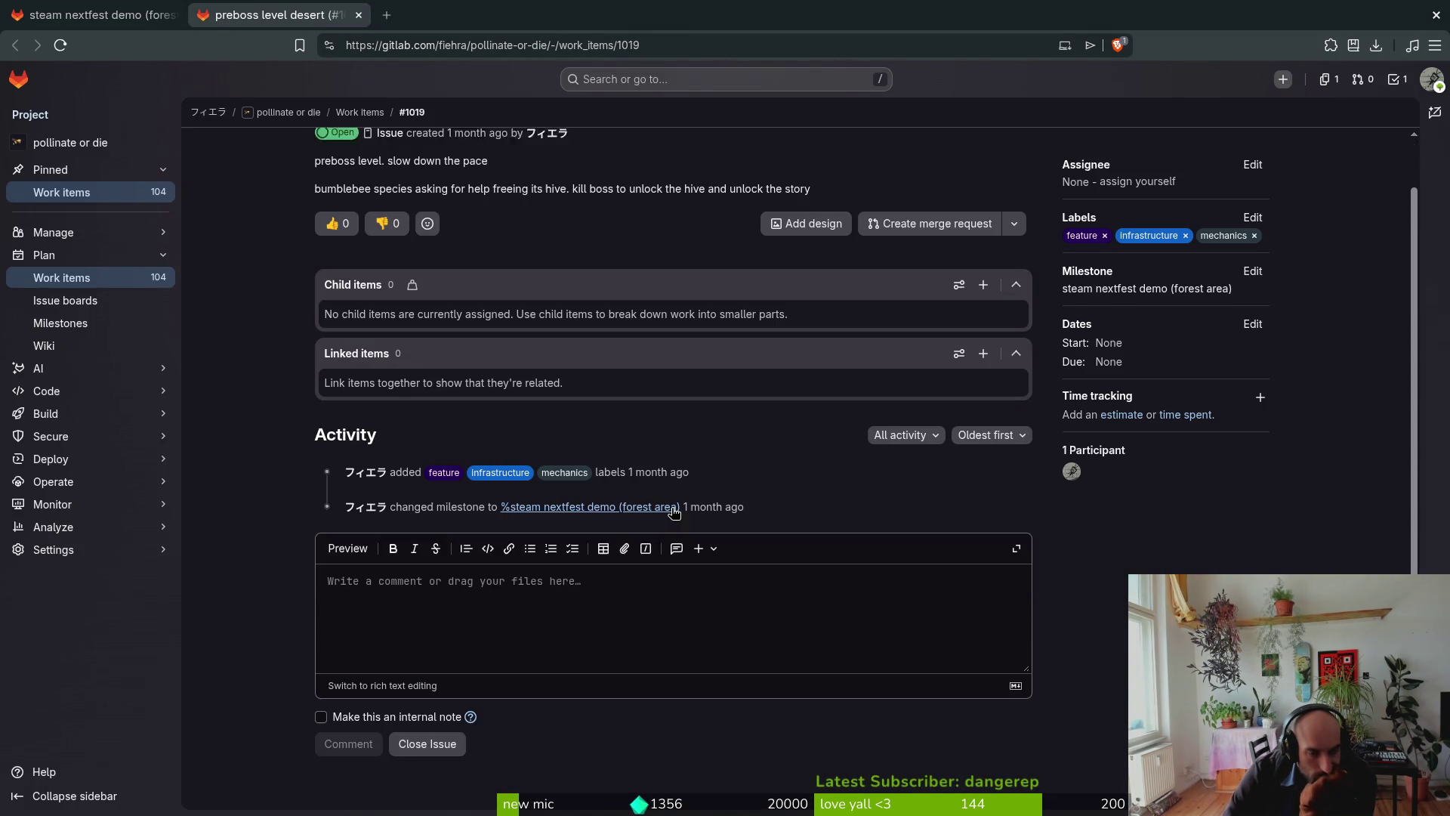
pyautogui.hotkey('ctrl', 'shift', 'Tab')
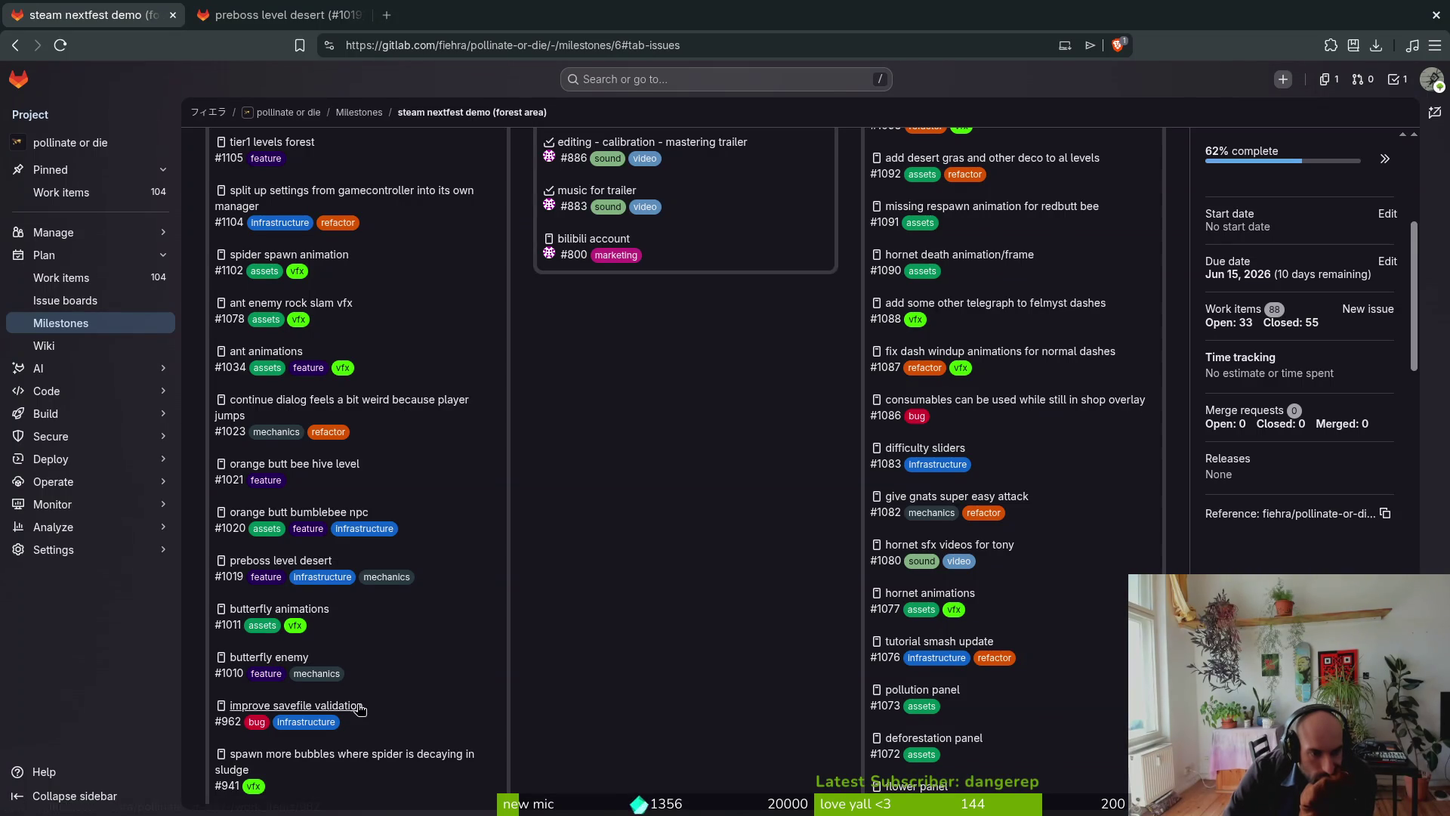
# Step: Open 'implement more bee lore' in a new tab and view it
pyautogui.scroll(-1, 423, 710)
pyautogui.scroll(-1, 466, 711)
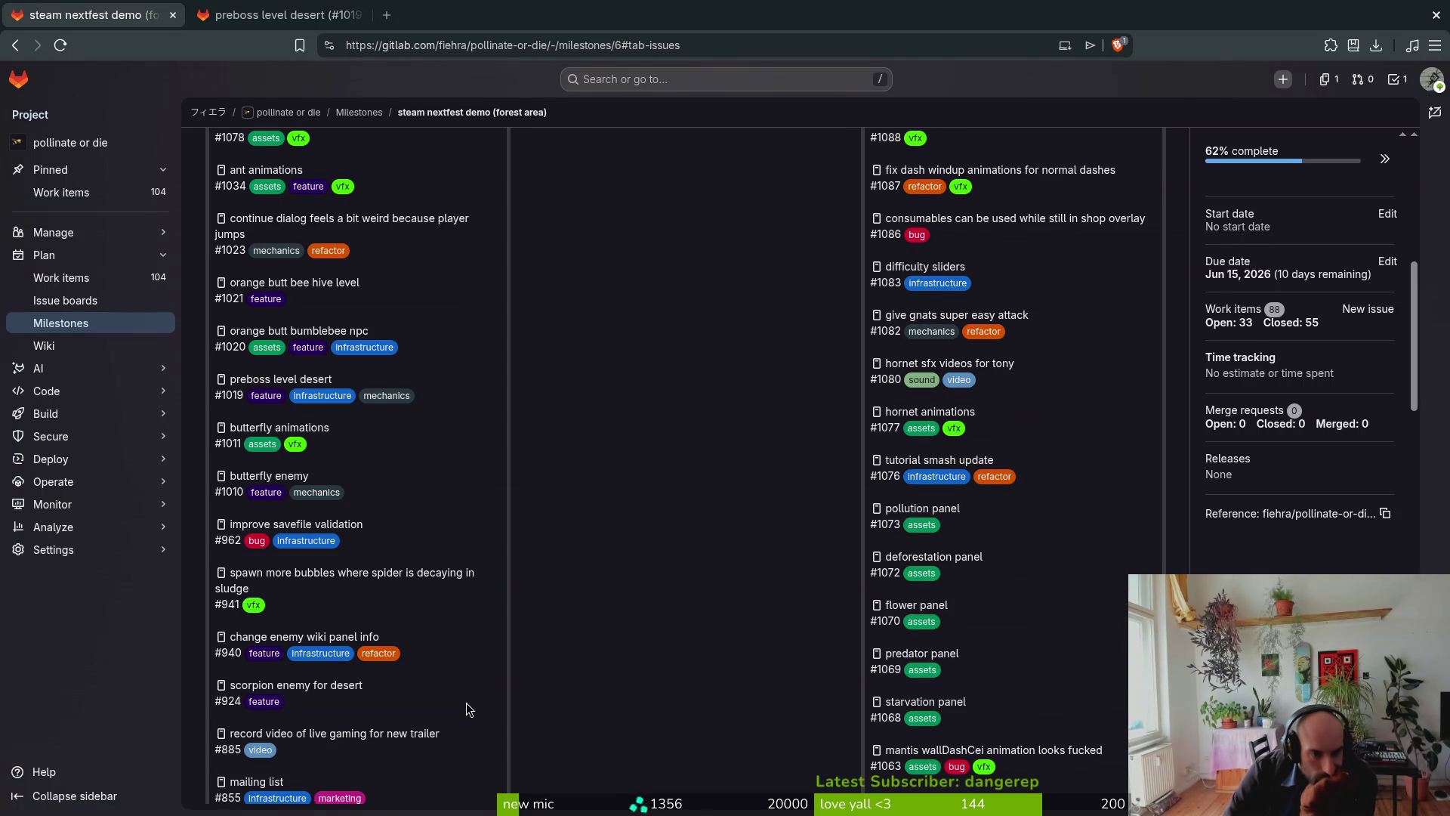
pyautogui.scroll(-1, 468, 704)
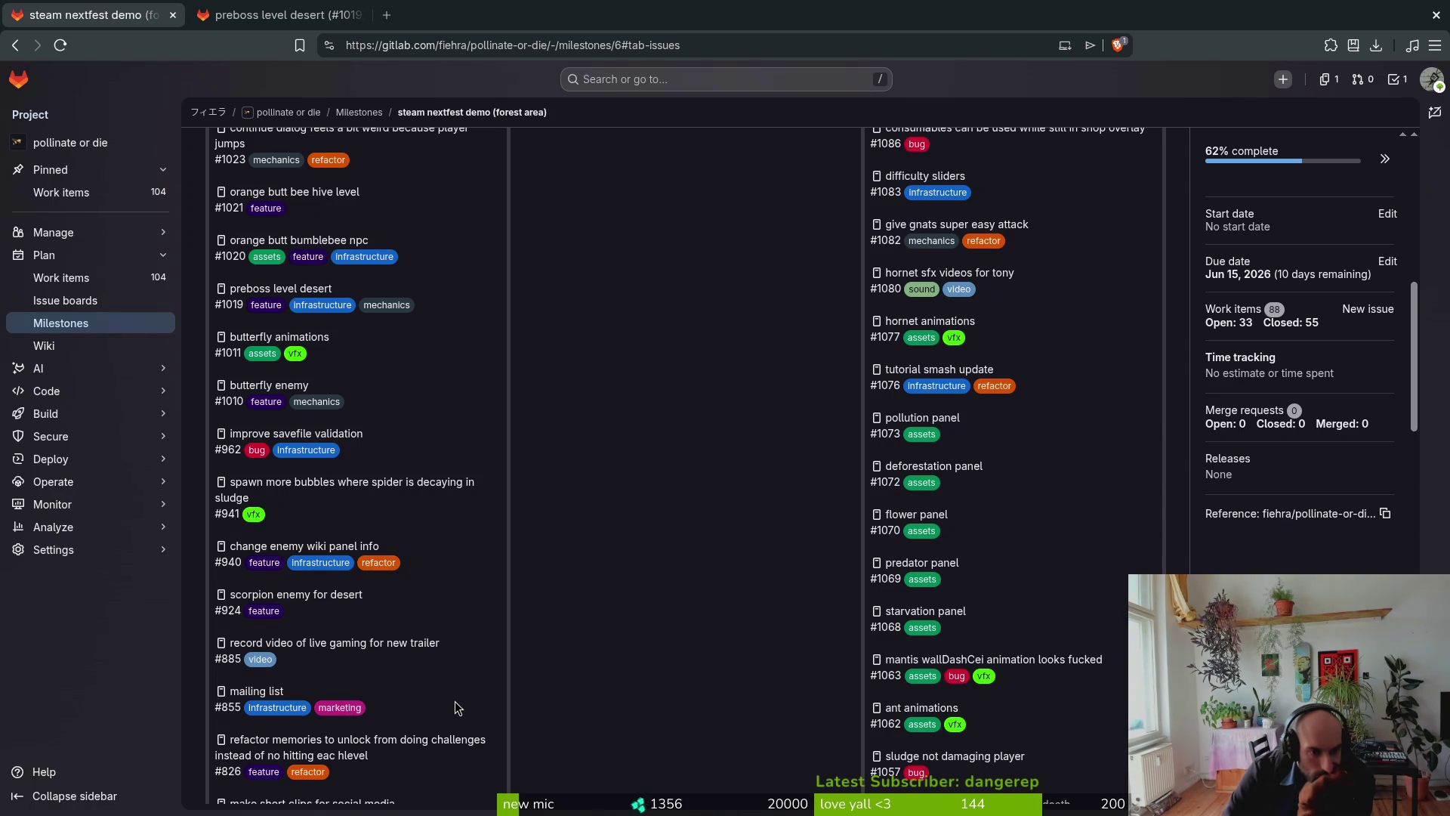
pyautogui.scroll(-1, 457, 708)
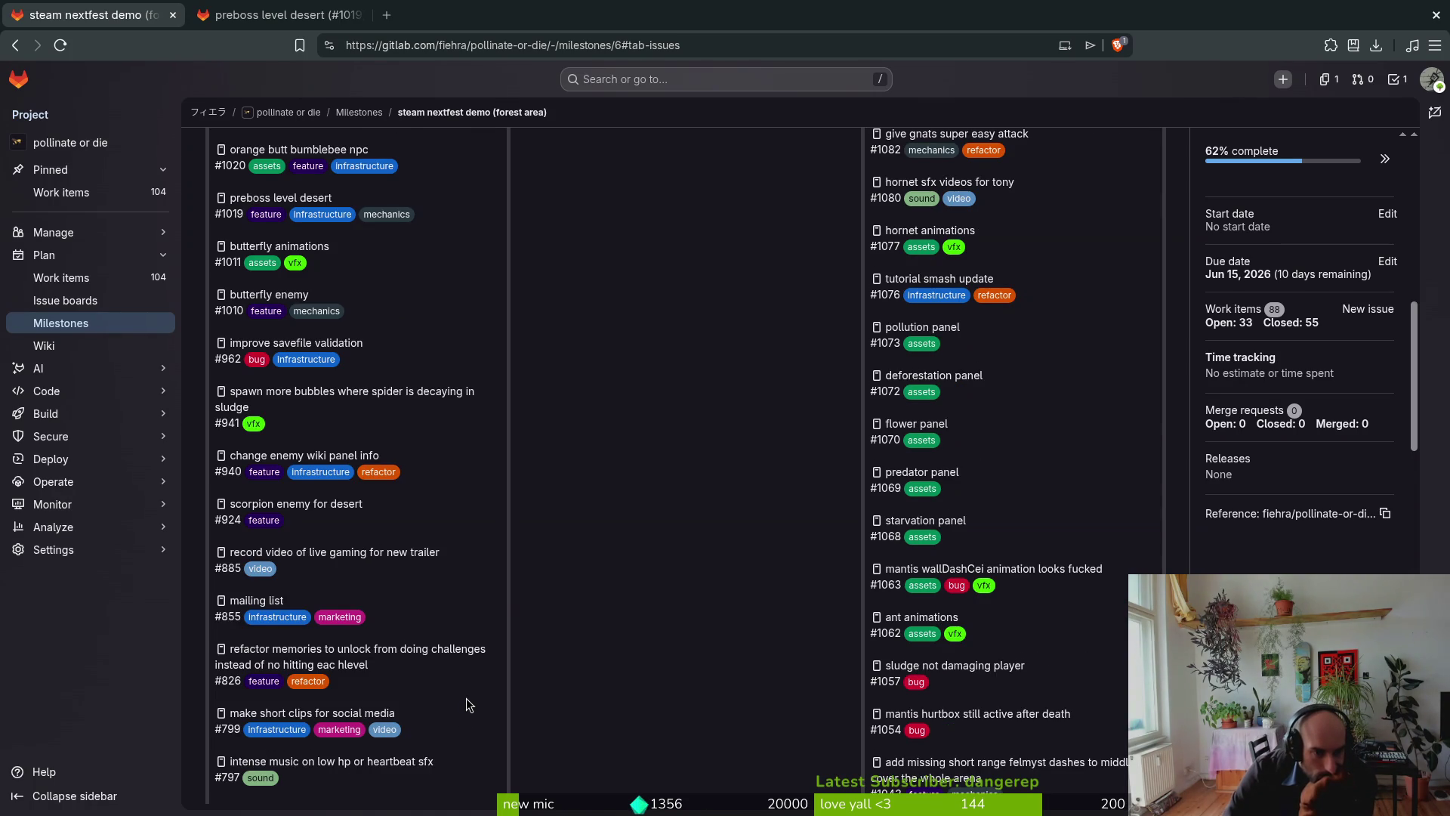
pyautogui.scroll(-1, 465, 707)
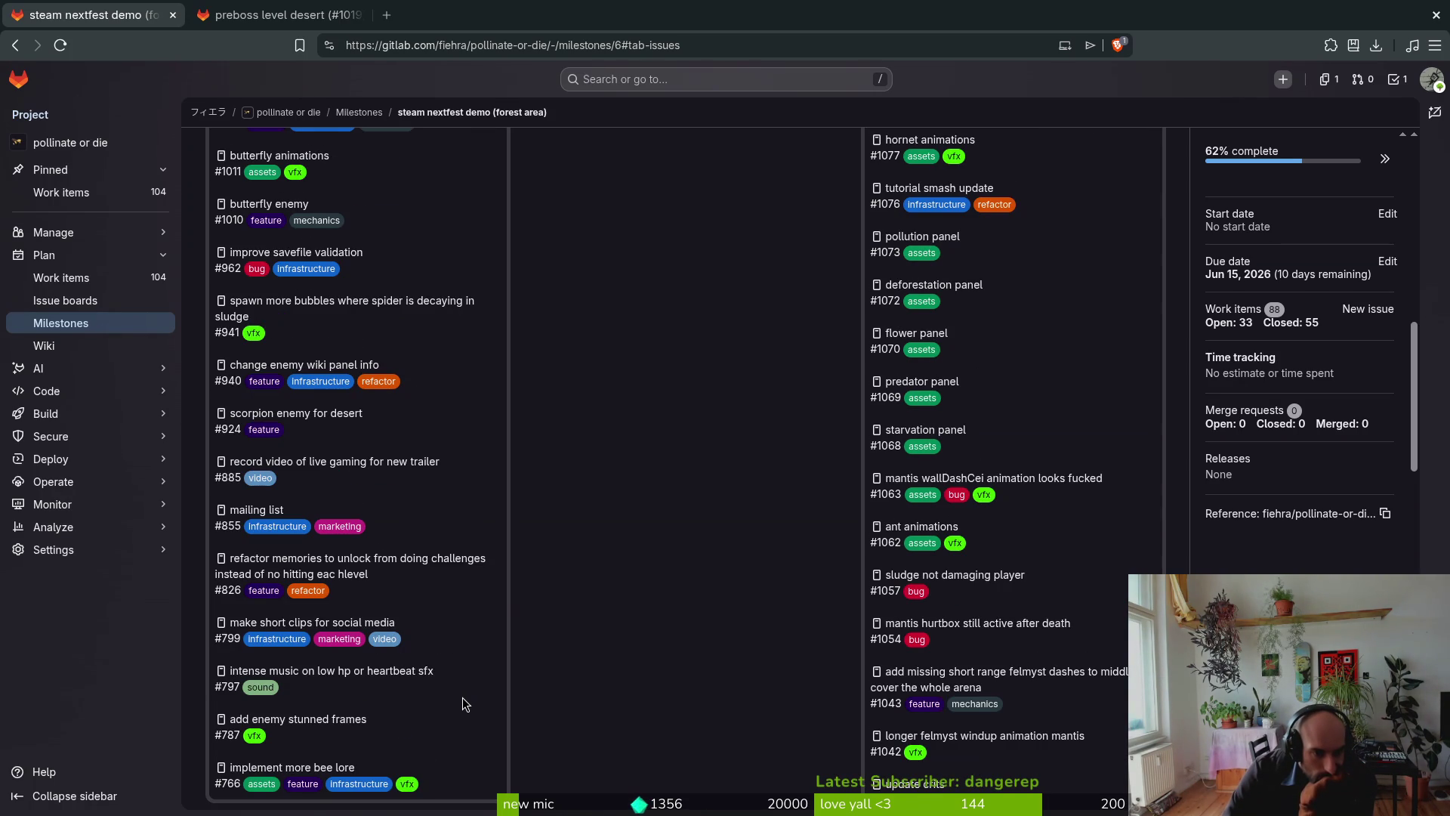
pyautogui.middleClick(331, 767)
pyautogui.click(434, 8)
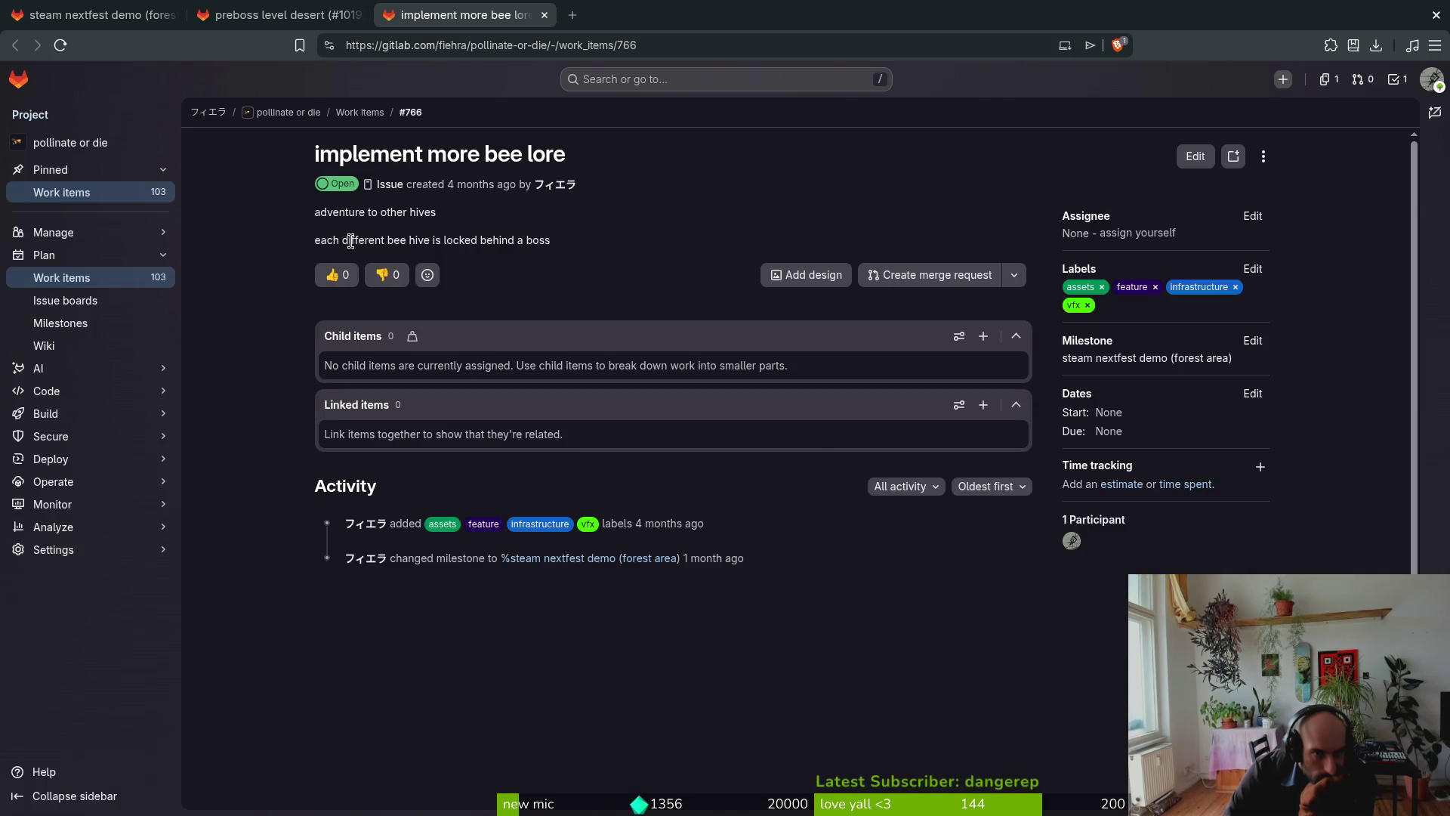
# Step: Return to the milestone board and open work item #1102 'spider spawn animation'
pyautogui.click(98, 15)
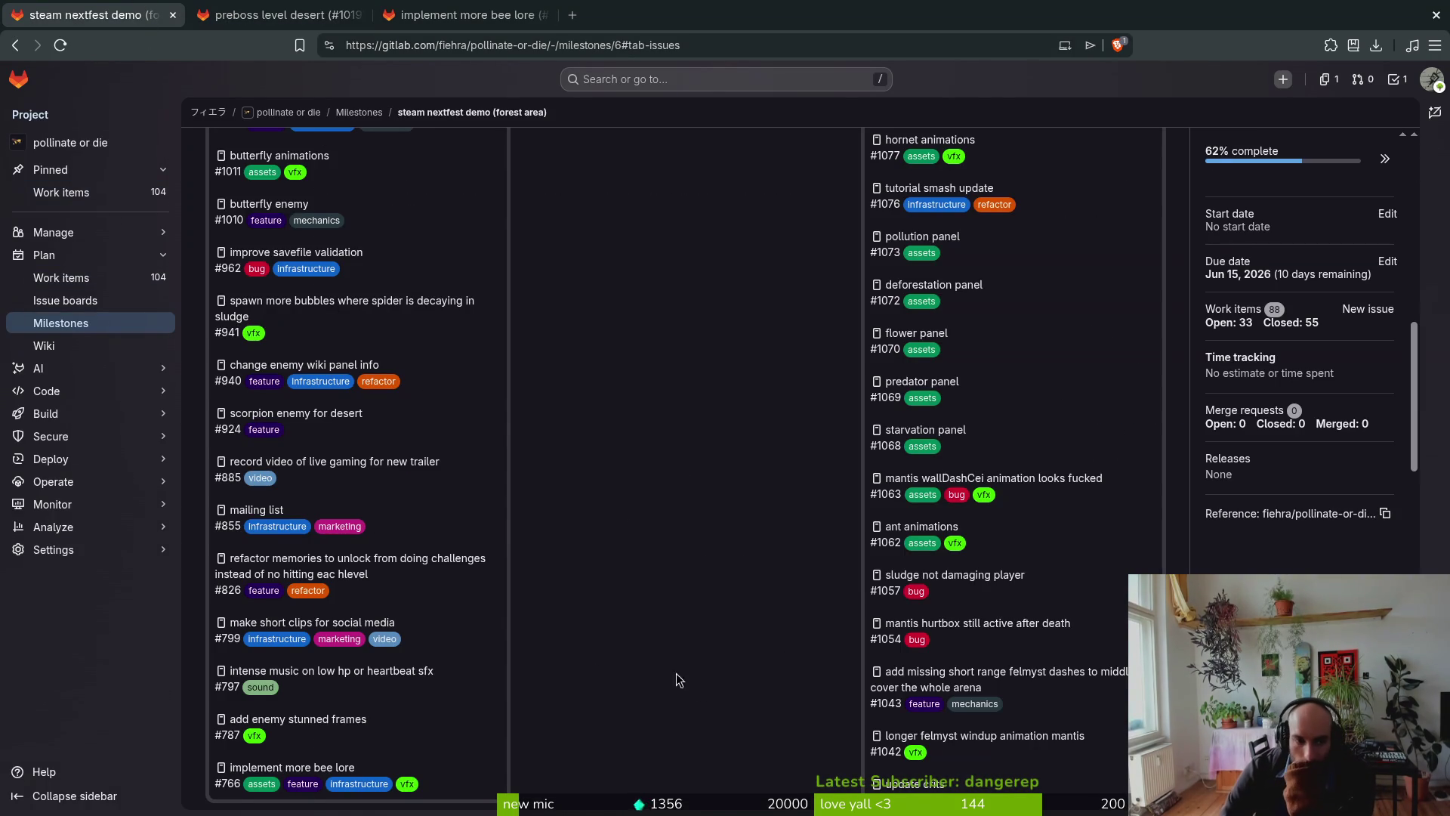
pyautogui.scroll(10, 316, 592)
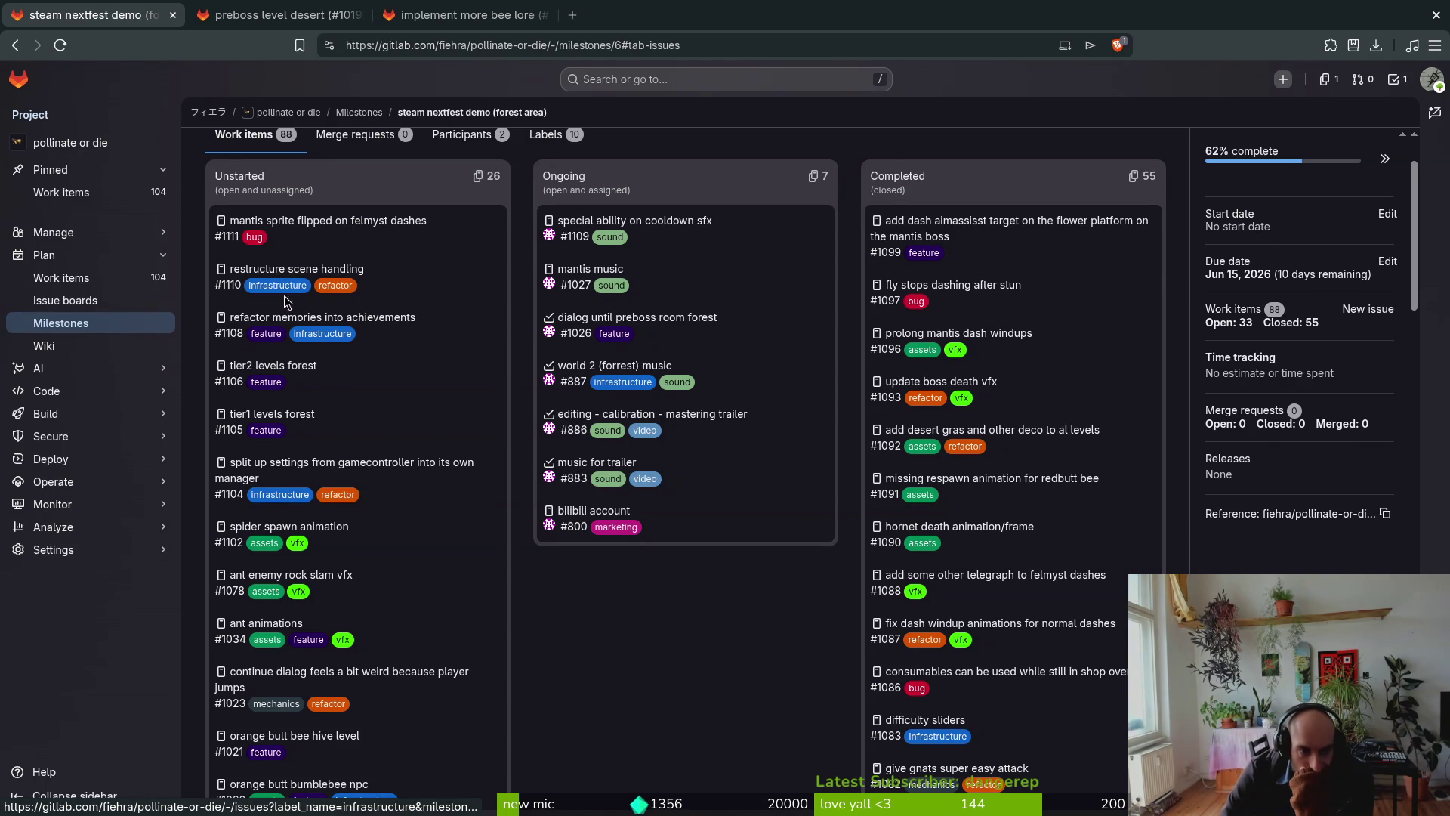
pyautogui.click(273, 532)
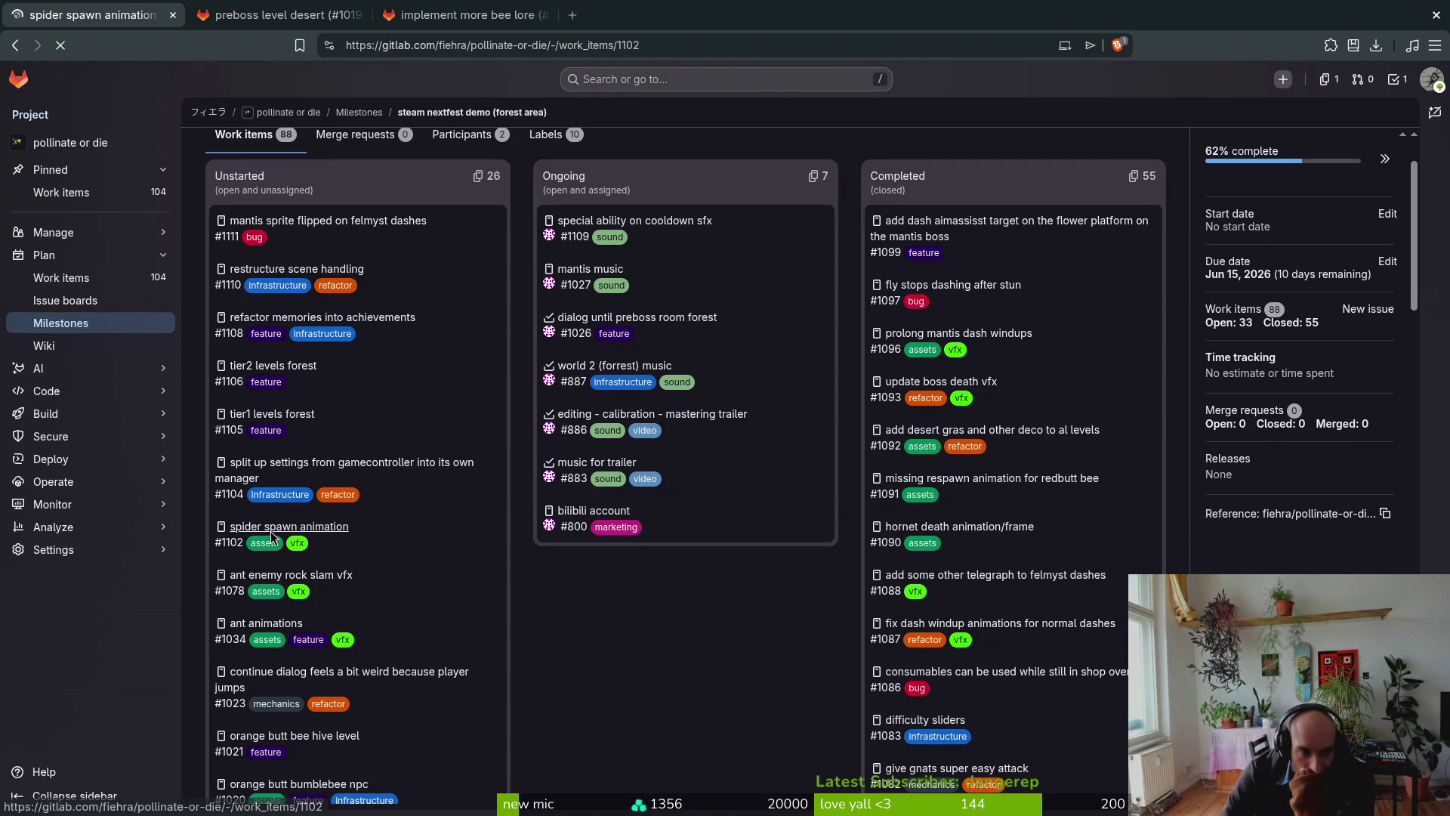
# Step: Load YouTube in a new tab and pause the autoplaying music video
pyautogui.click(574, 17)
pyautogui.write('you')
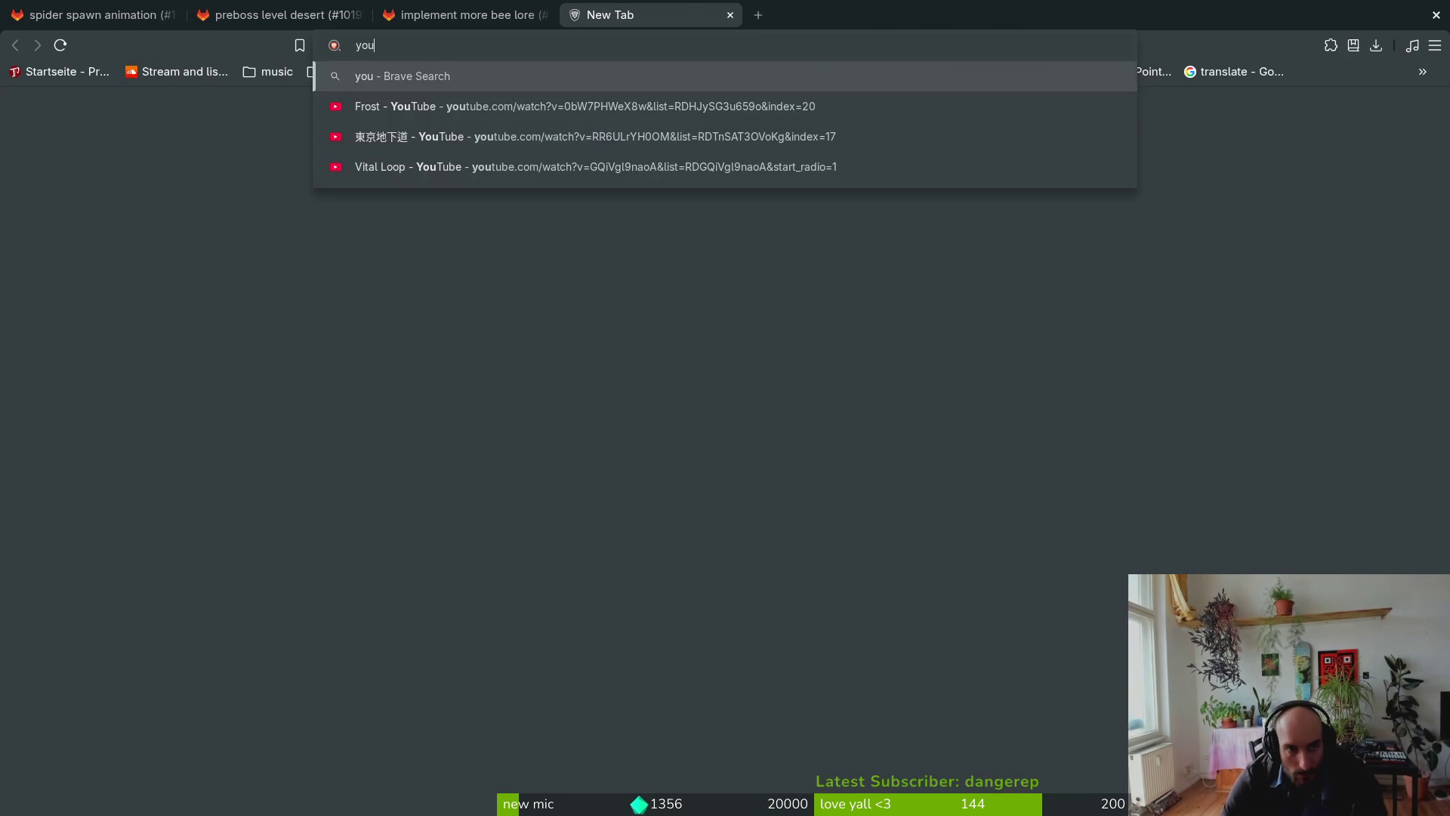
pyautogui.press('Down')
pyautogui.press('Return')
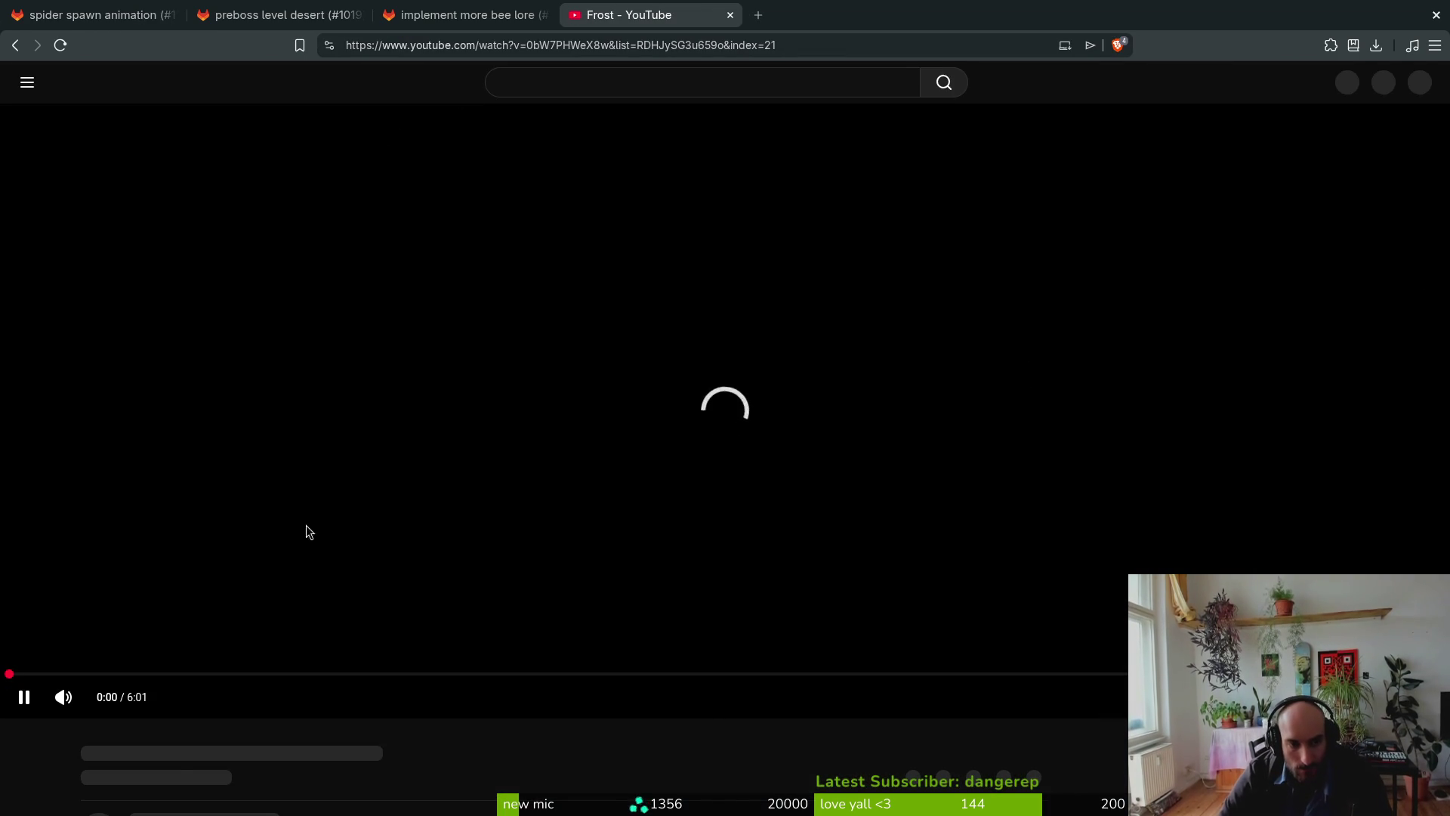
pyautogui.click(546, 256)
# Step: Search YouTube for 'spider wrapping prey'
pyautogui.click(653, 71)
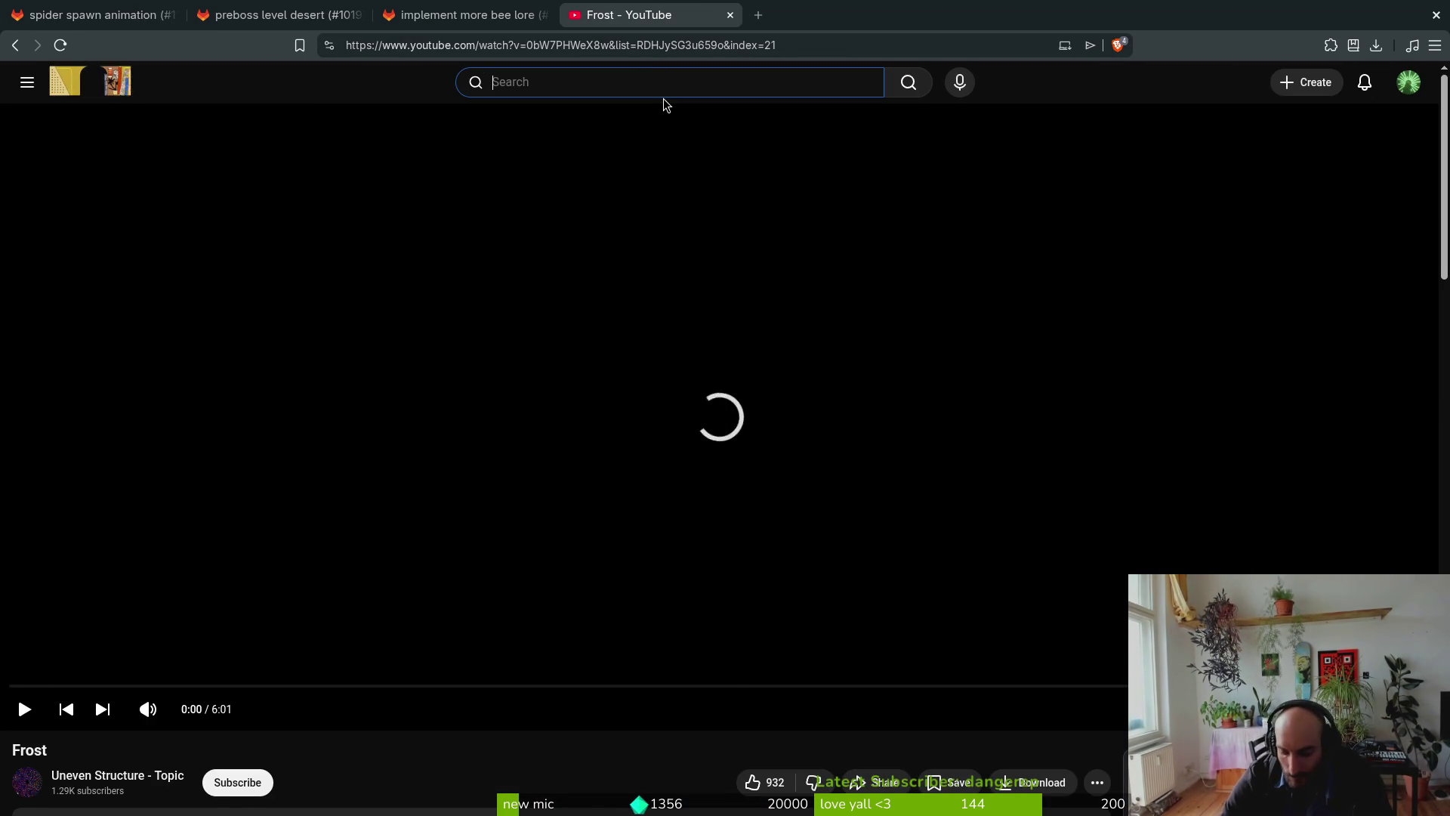
pyautogui.write('spider rolling prey')
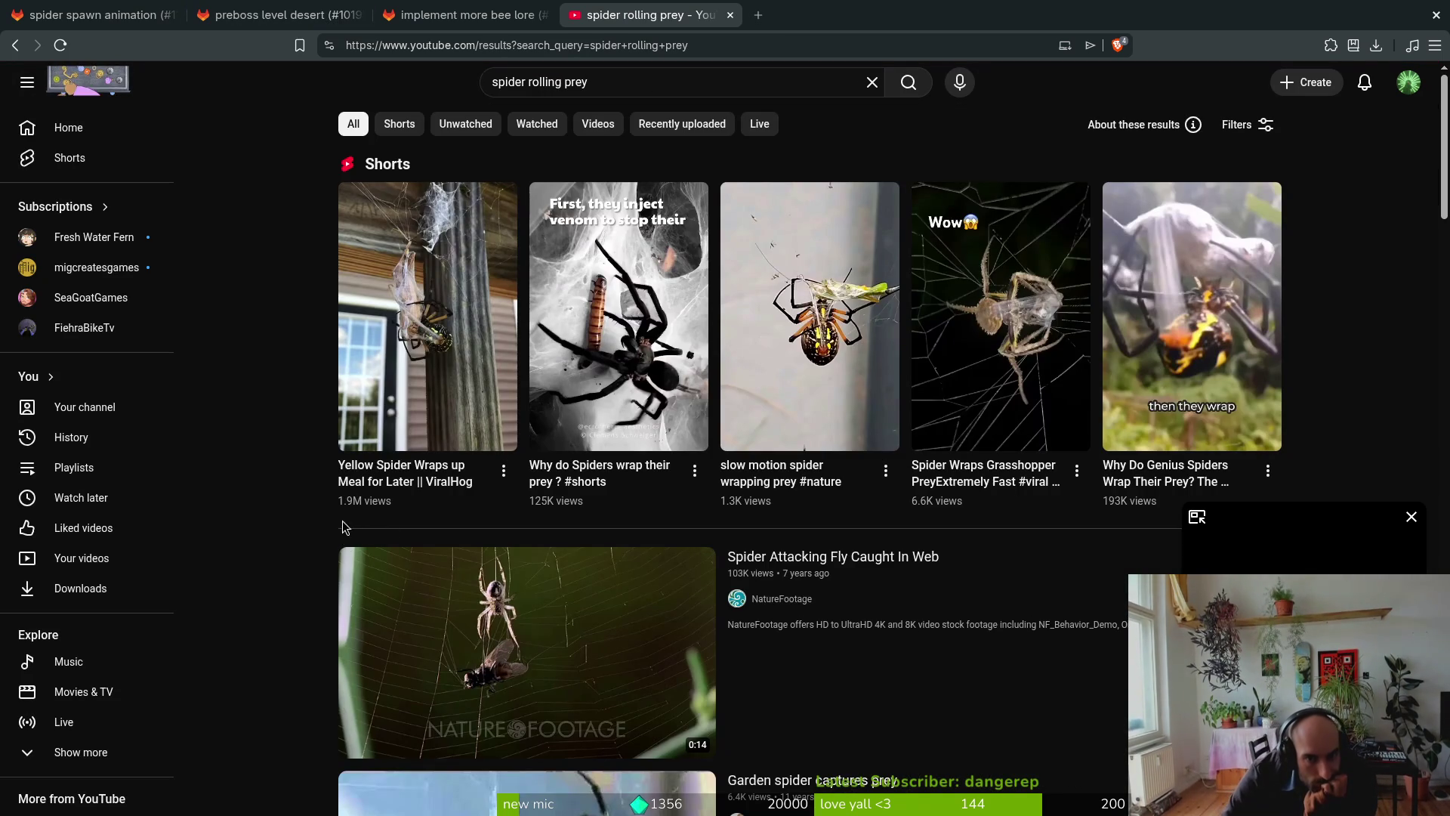
pyautogui.doubleClick(532, 83)
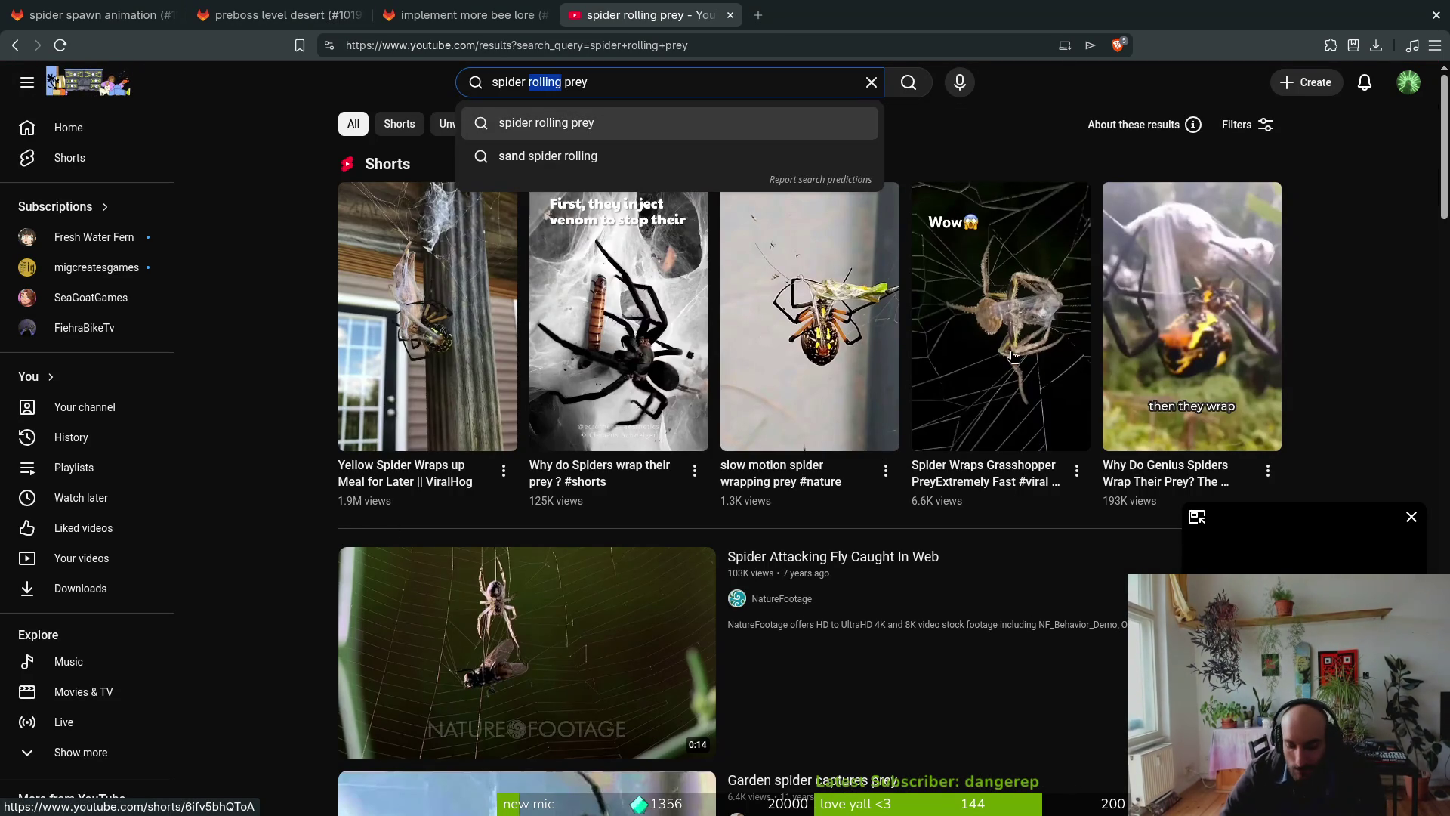
pyautogui.write('wraping')
pyautogui.press('Return')
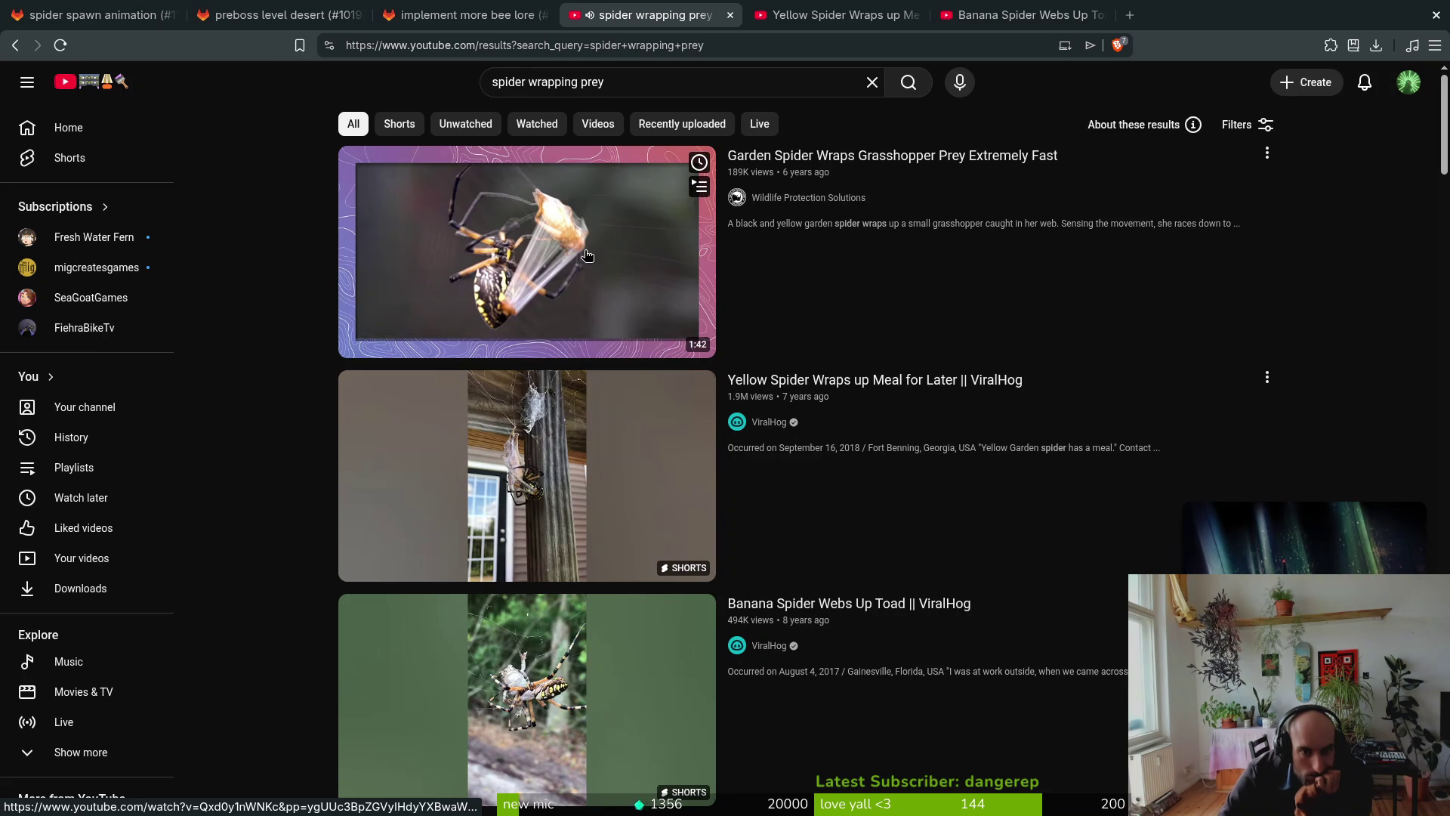
# Step: Open the garden spider and spider-wrapping-grasshopper results in background tabs
pyautogui.middleClick(551, 272)
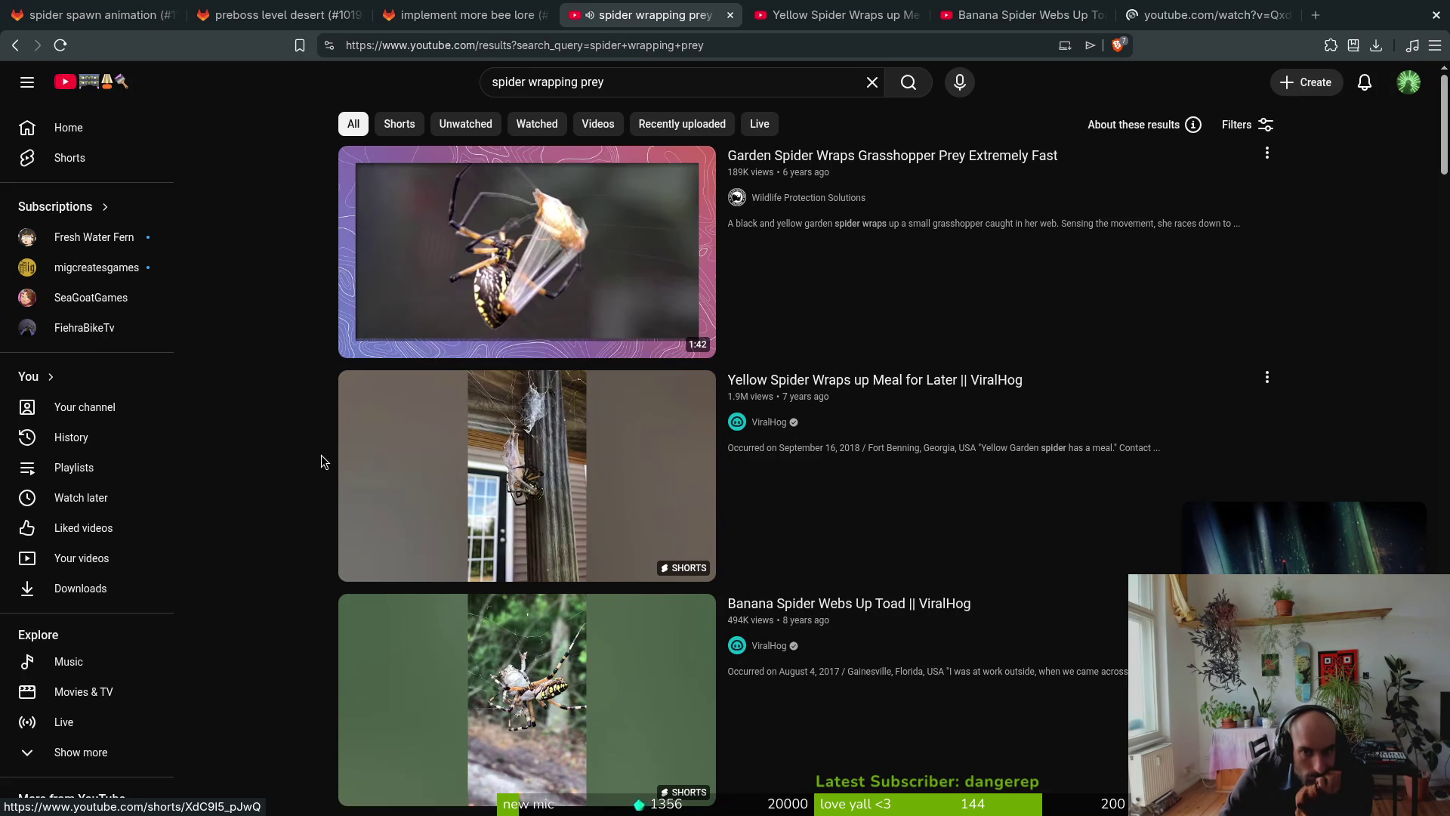
pyautogui.scroll(-6, 275, 453)
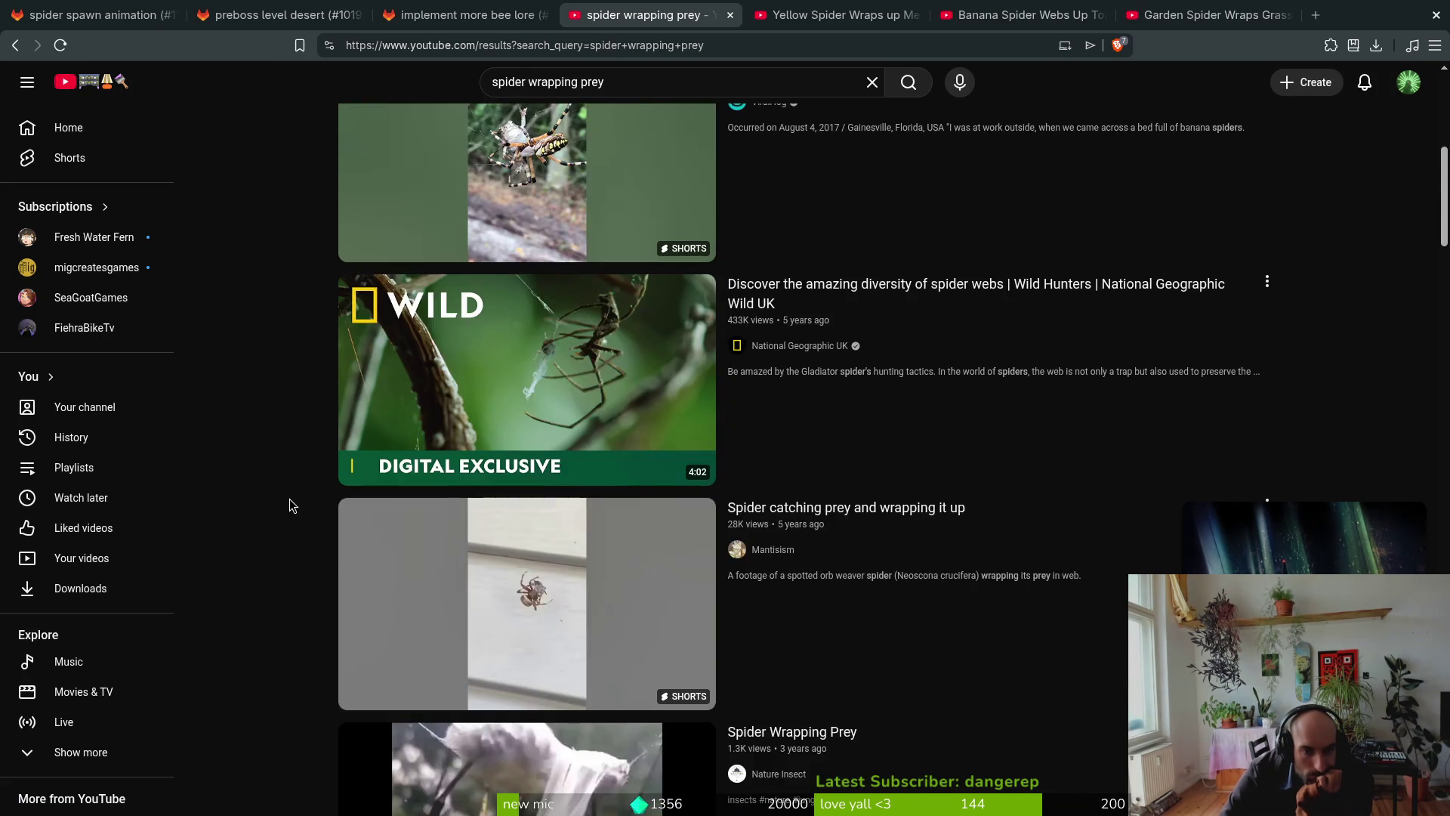
pyautogui.scroll(-3, 288, 499)
pyautogui.scroll(-1, 293, 501)
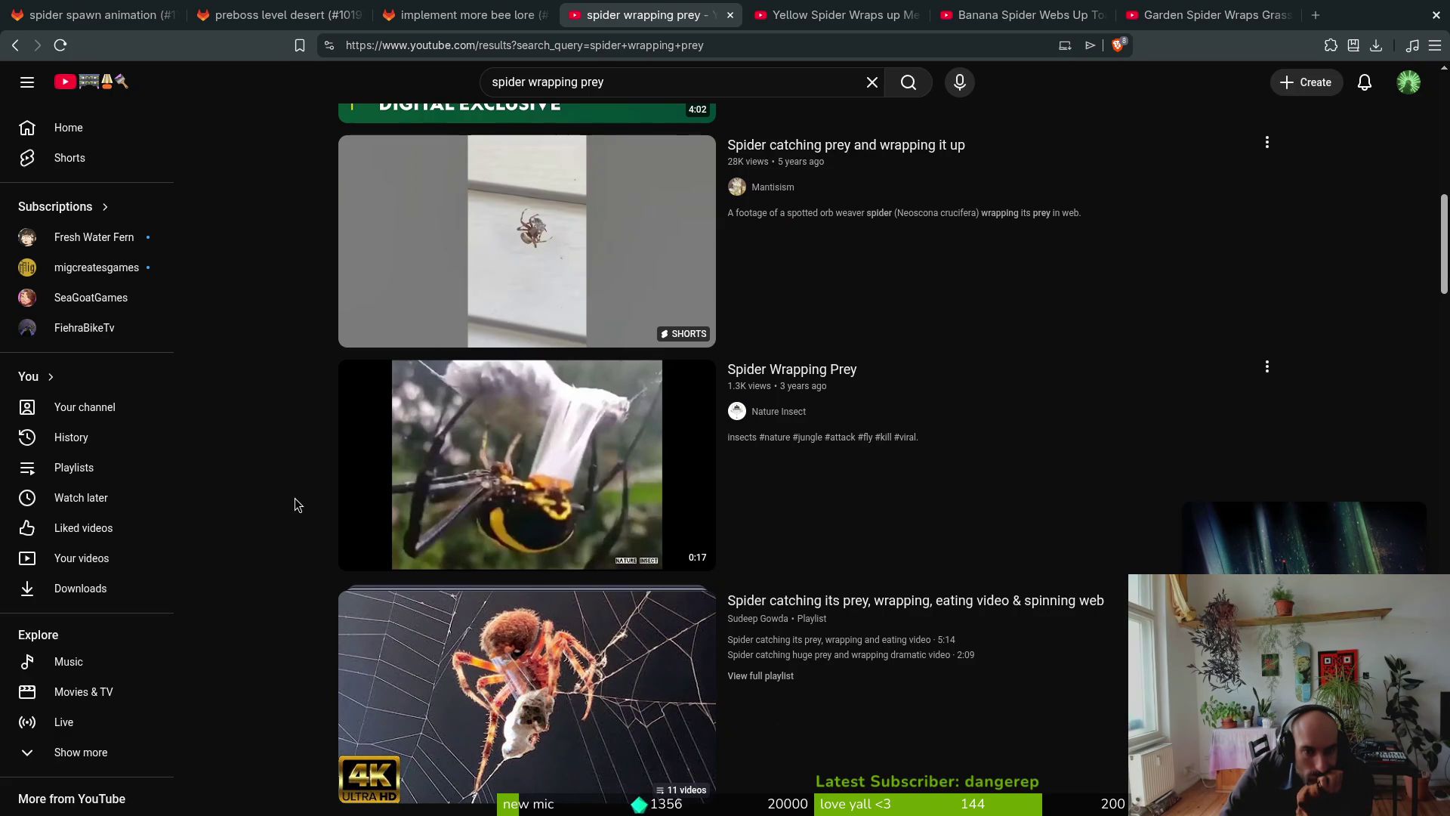
pyautogui.scroll(-2, 295, 501)
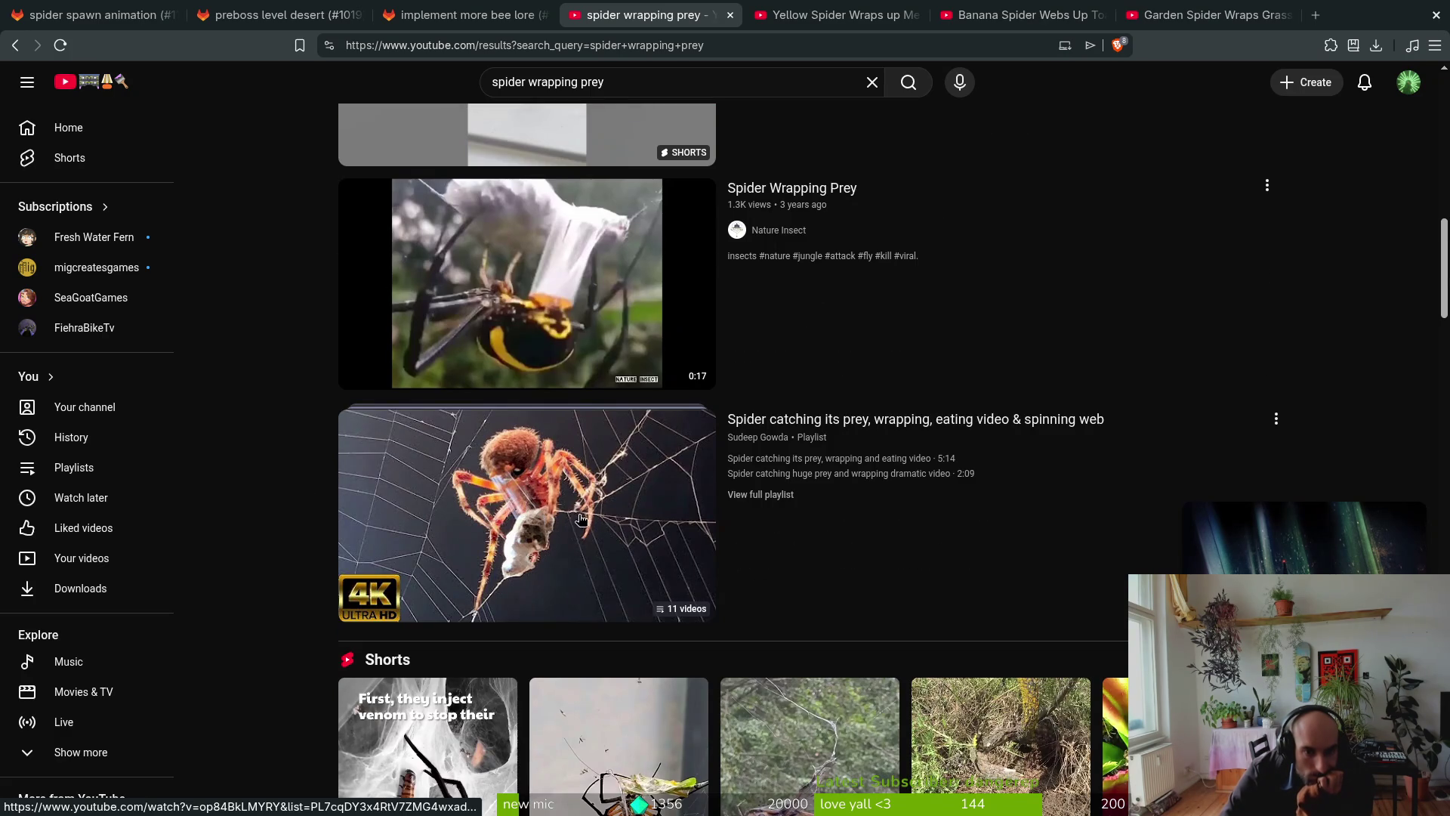
pyautogui.scroll(-4, 306, 500)
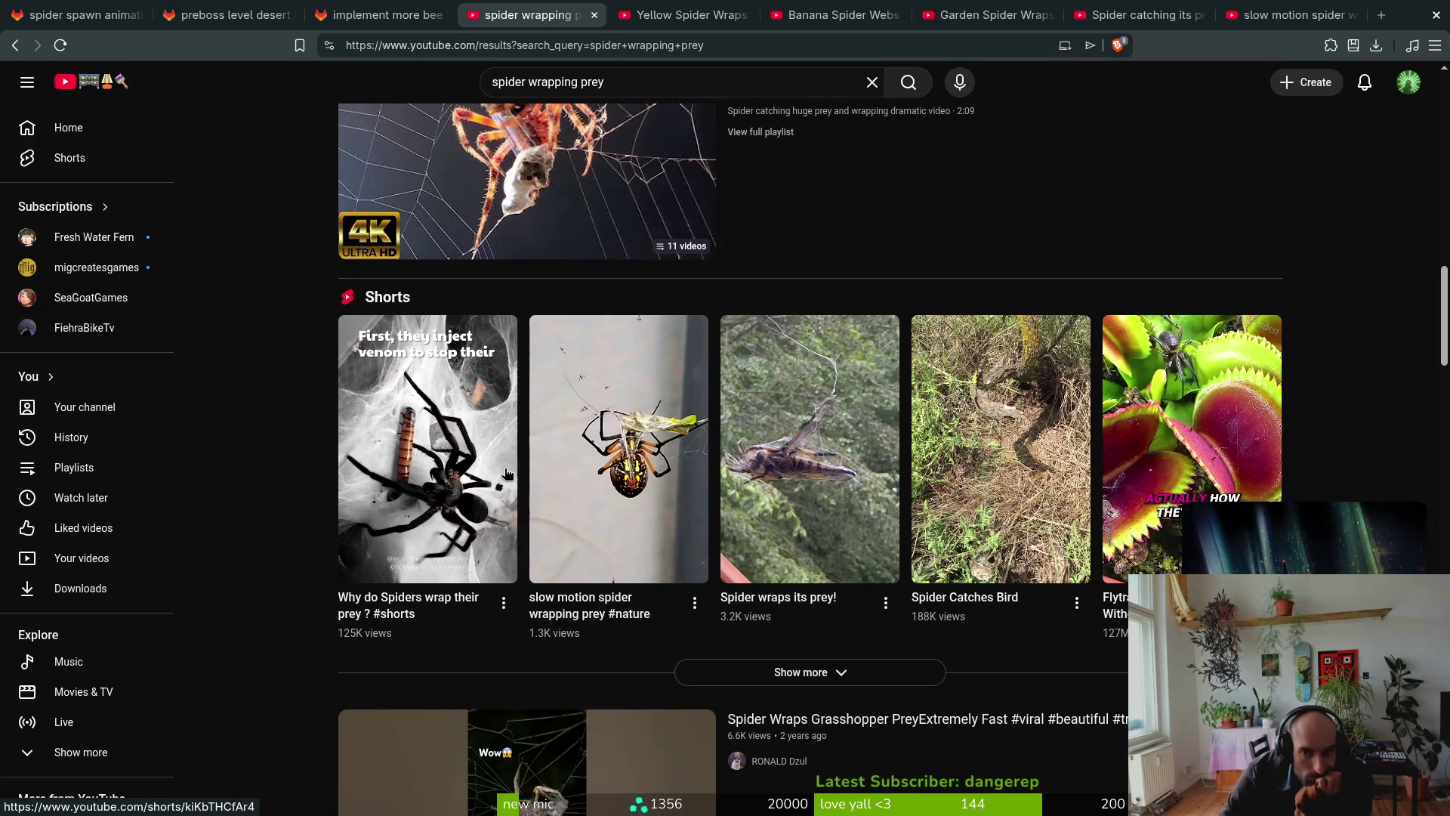
pyautogui.scroll(-3, 506, 474)
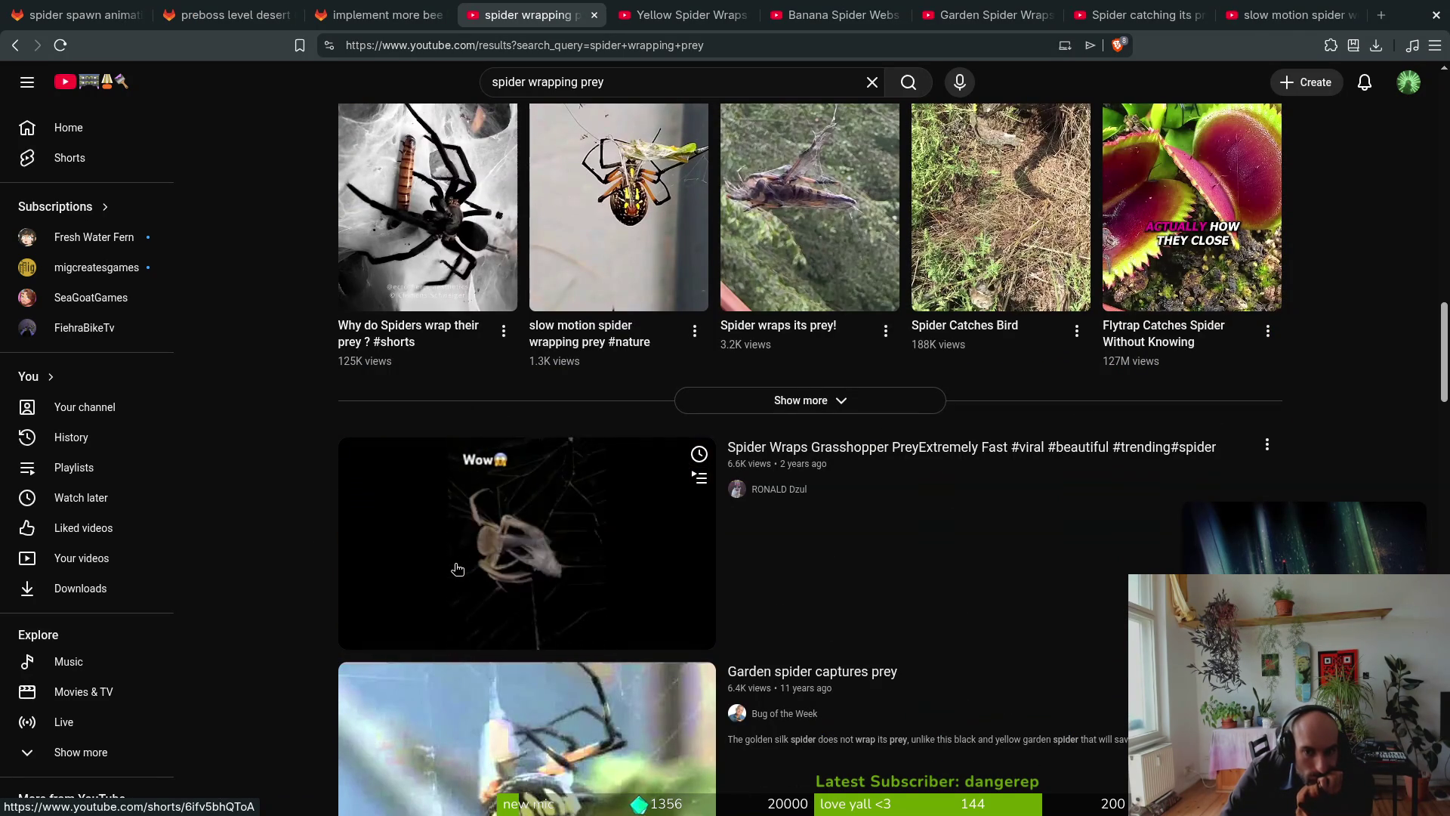
pyautogui.middleClick(458, 568)
pyautogui.scroll(-2, 267, 605)
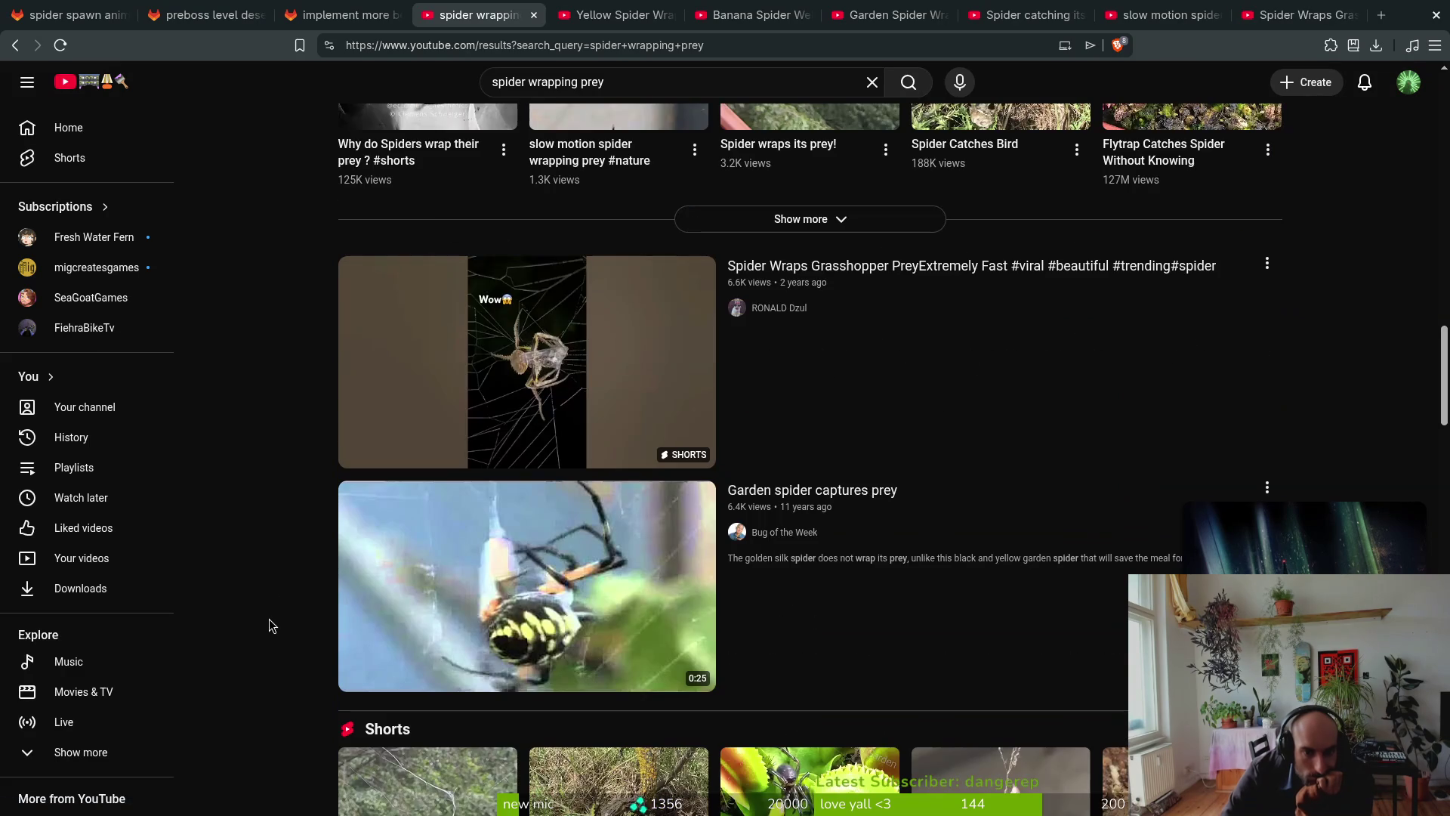
# Step: Watch the yellow spider wrapping its meal Short, then close that tab
pyautogui.click(616, 14)
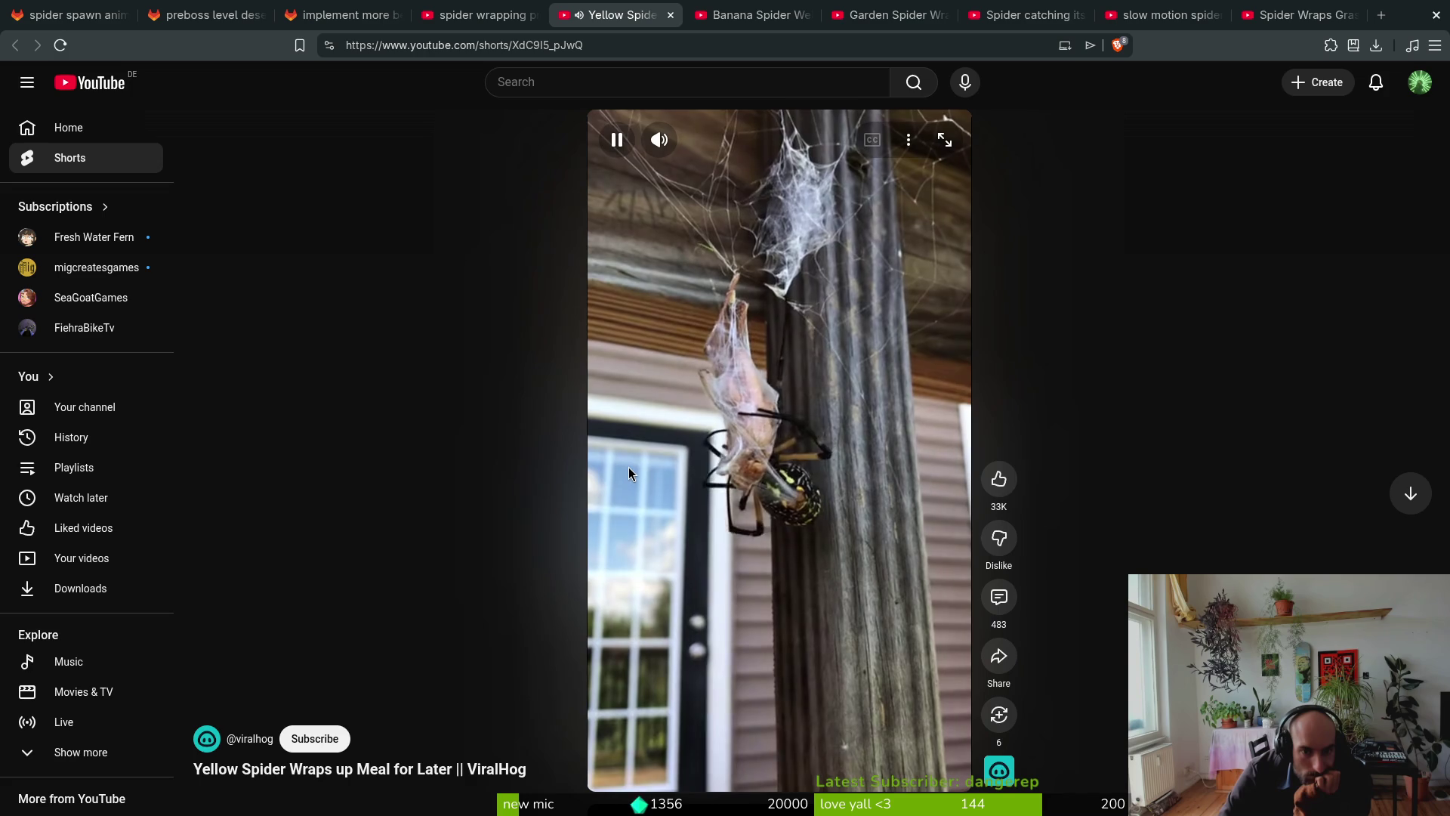
pyautogui.scroll(-1, 631, 465)
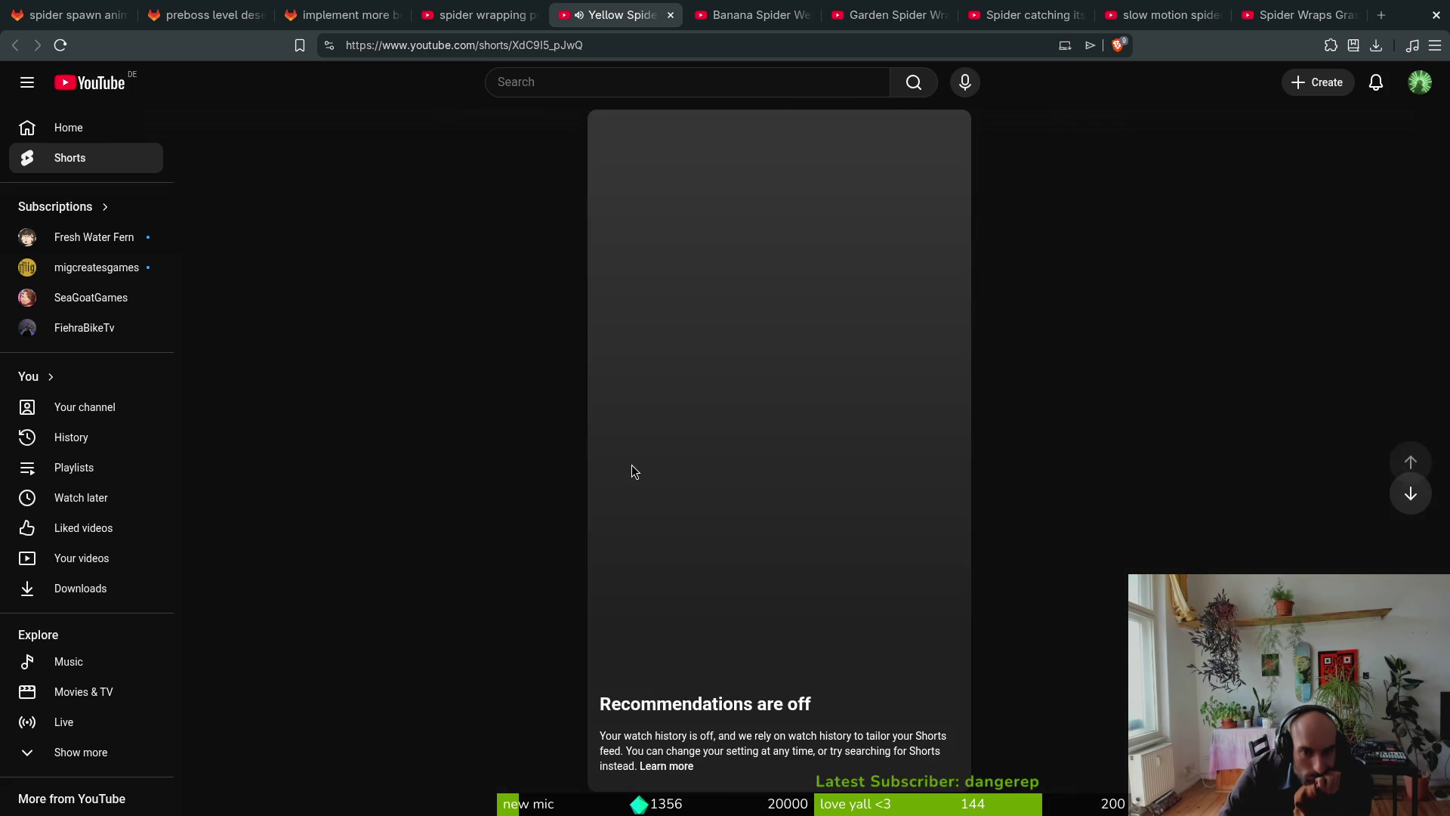
pyautogui.click(671, 15)
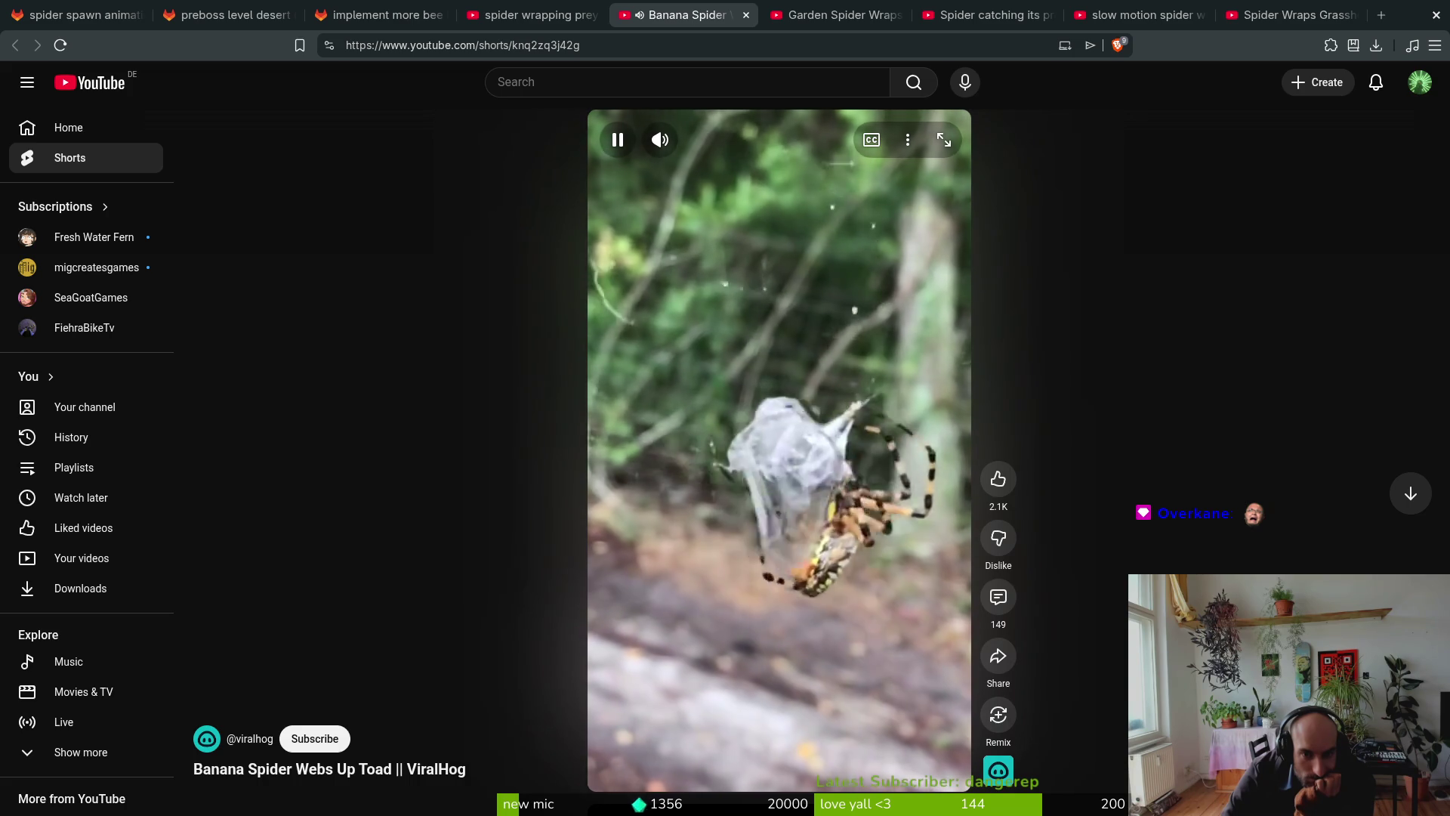
# Step: Watch and pause the Banana Spider Short, then play the Garden Spider Wraps Grasshopper video
pyautogui.scroll(-1, 664, 537)
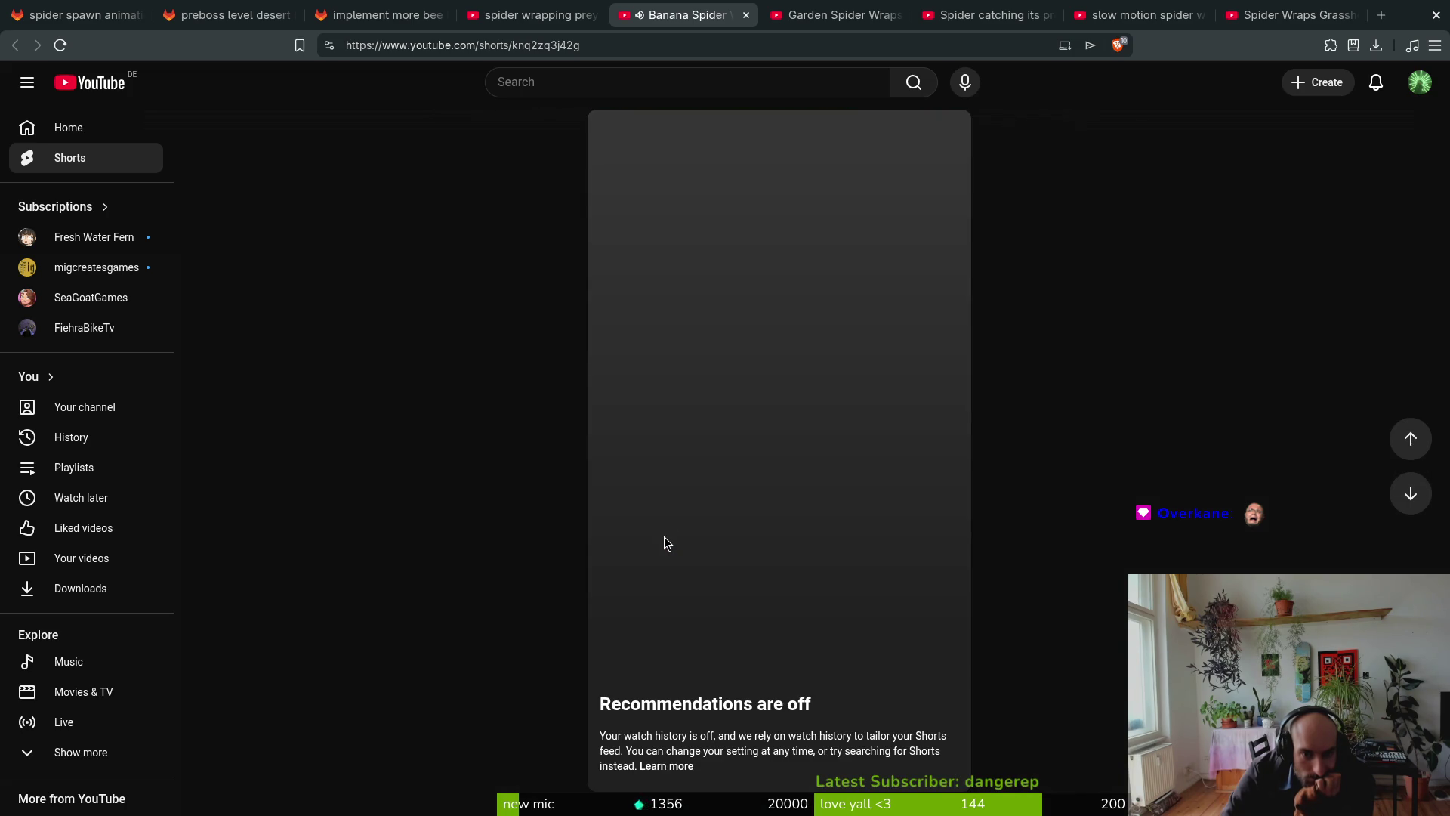
pyautogui.scroll(1, 727, 379)
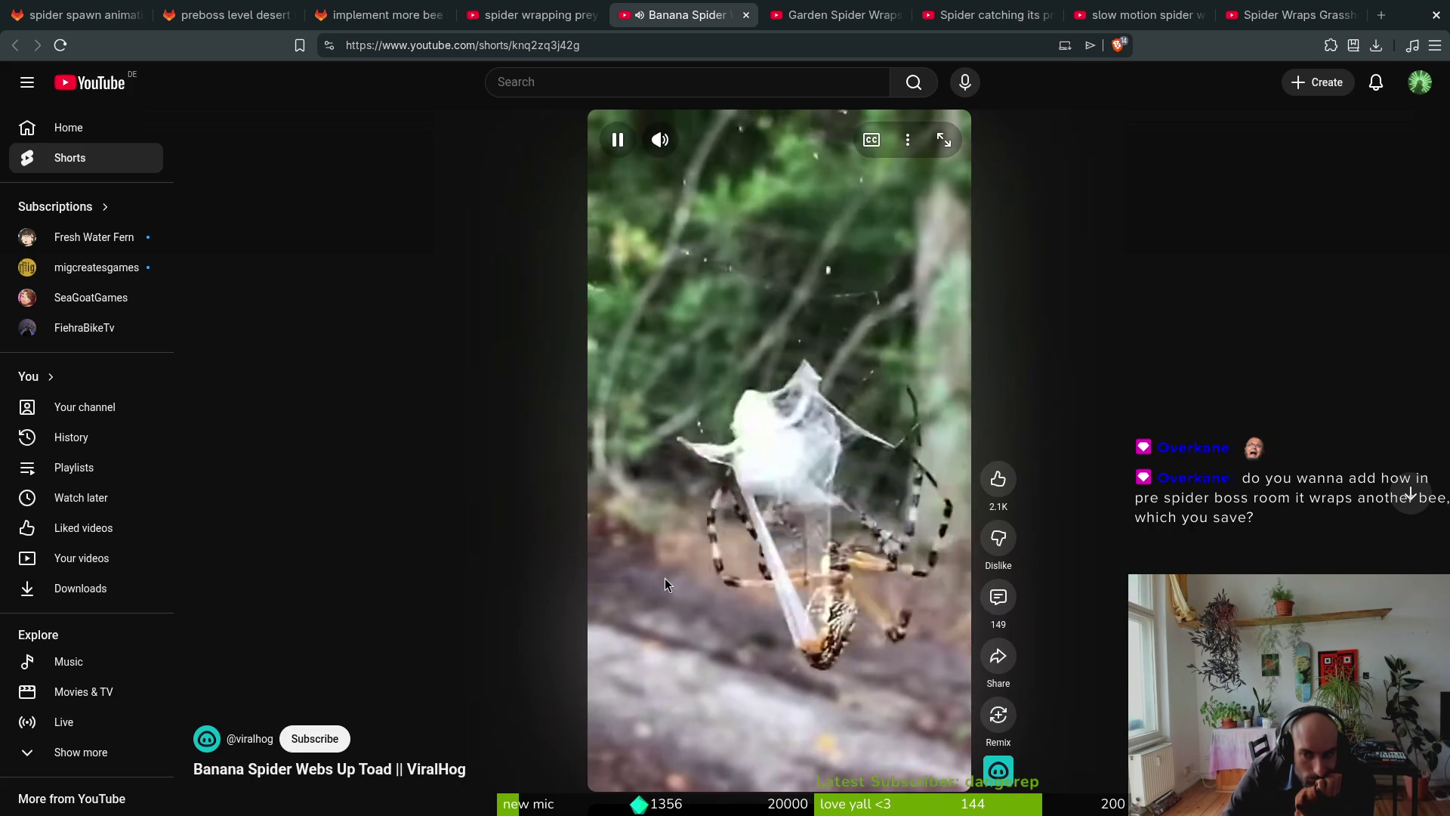
pyautogui.click(683, 550)
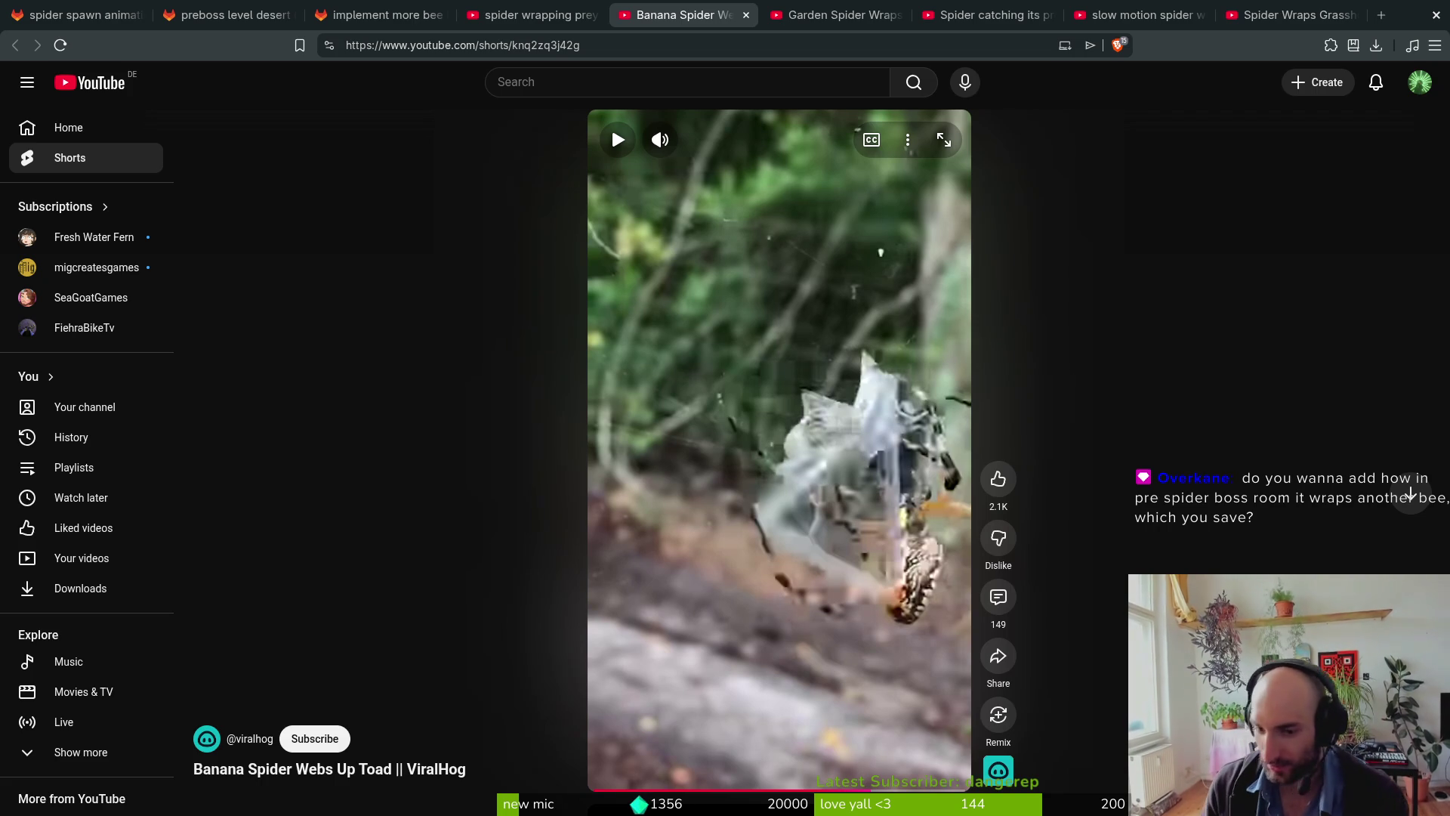
pyautogui.click(835, 15)
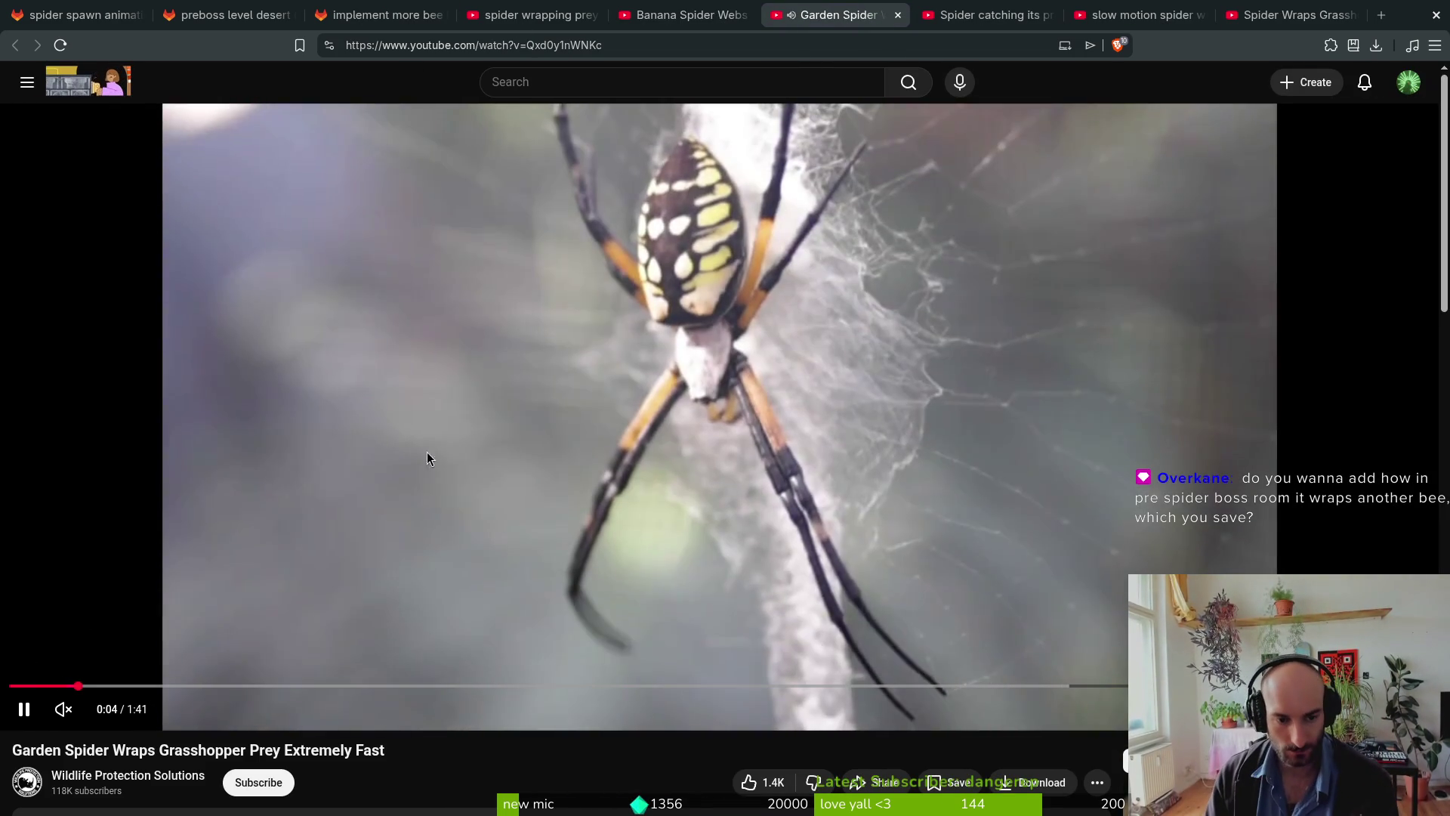
# Step: Skim the garden spider video at about 0:52, 0:57, 1:03 and 1:15, then play 'Spider catching its prey'
pyautogui.click(226, 686)
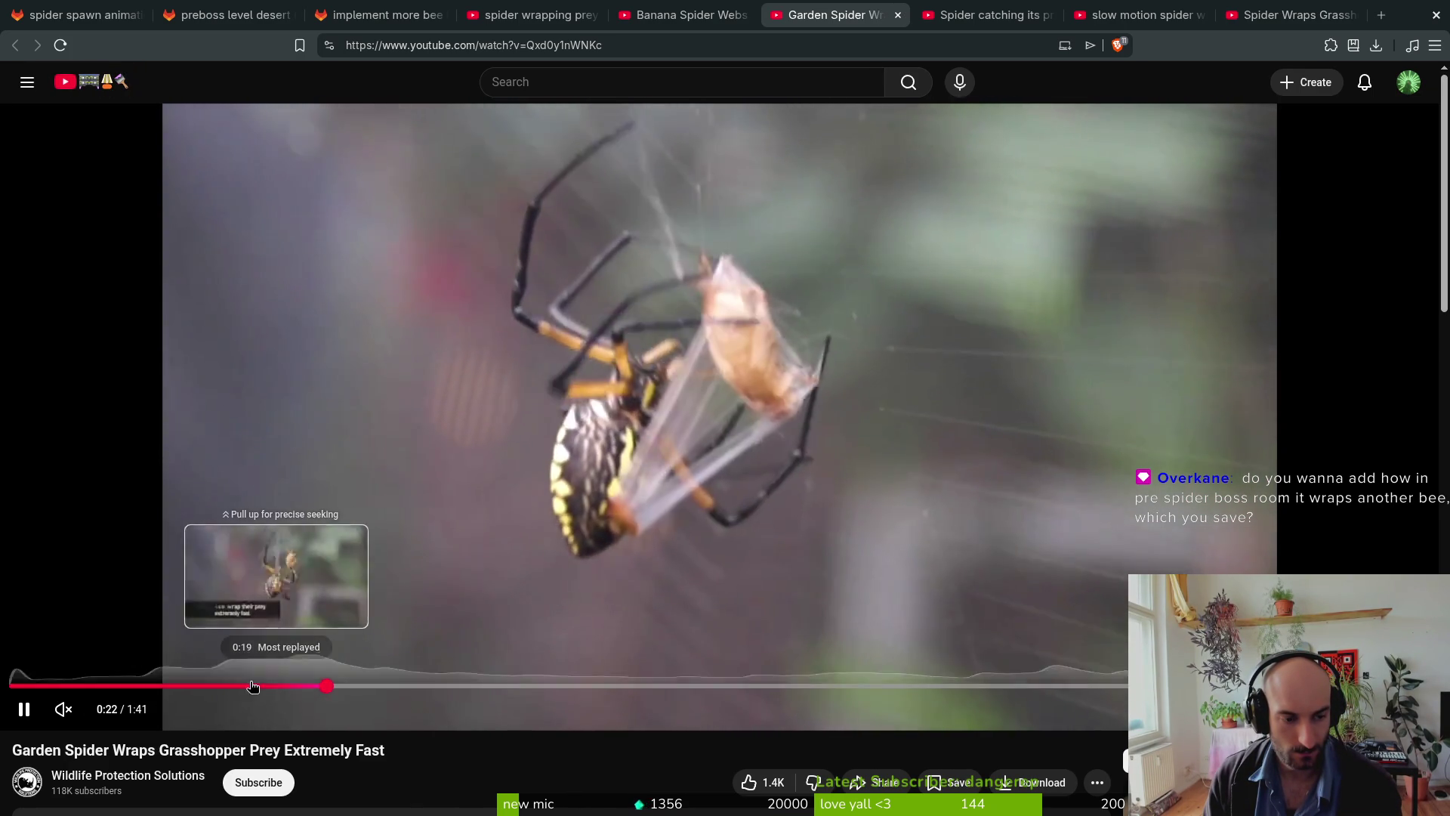
pyautogui.click(243, 686)
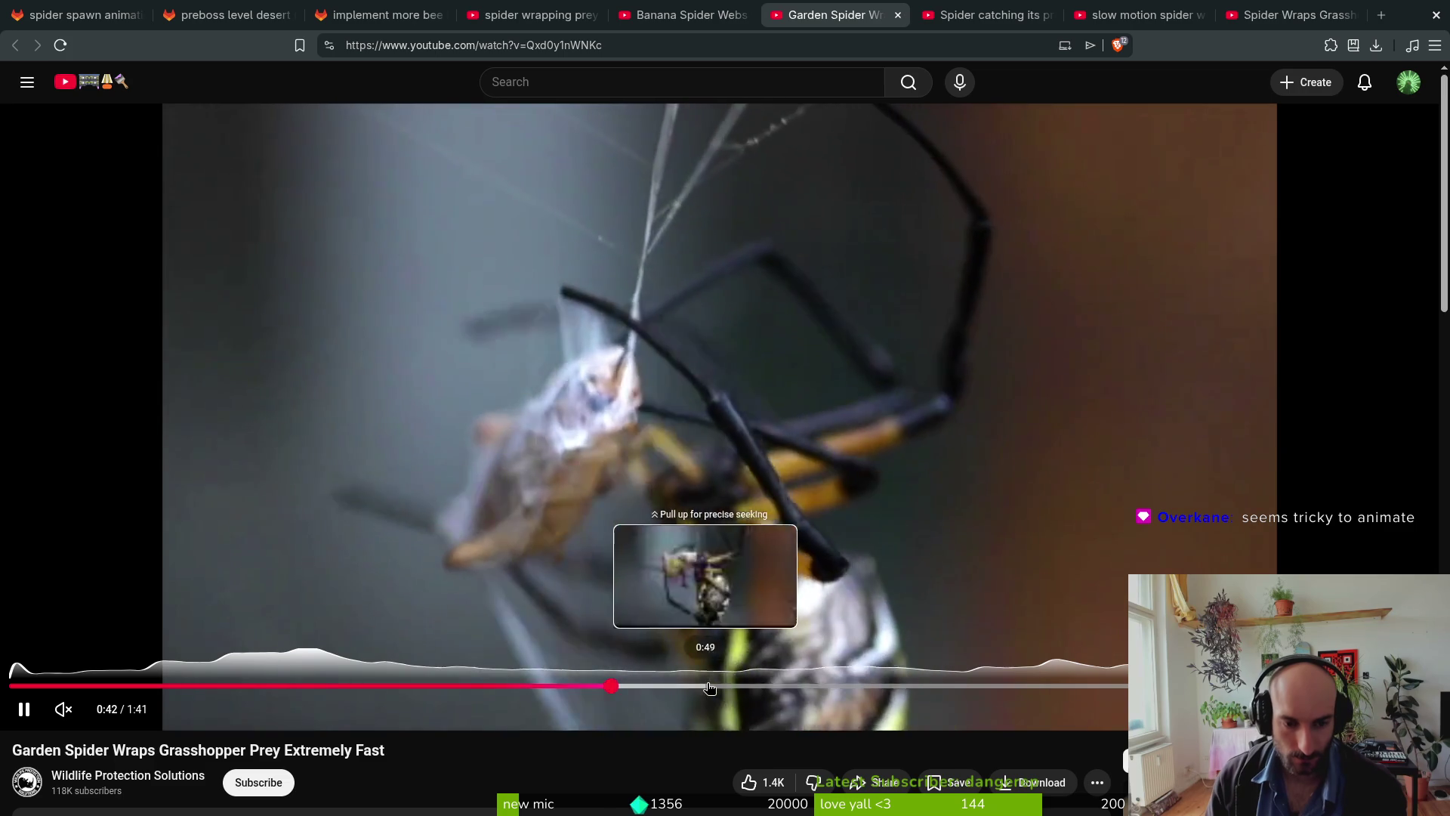
pyautogui.click(748, 691)
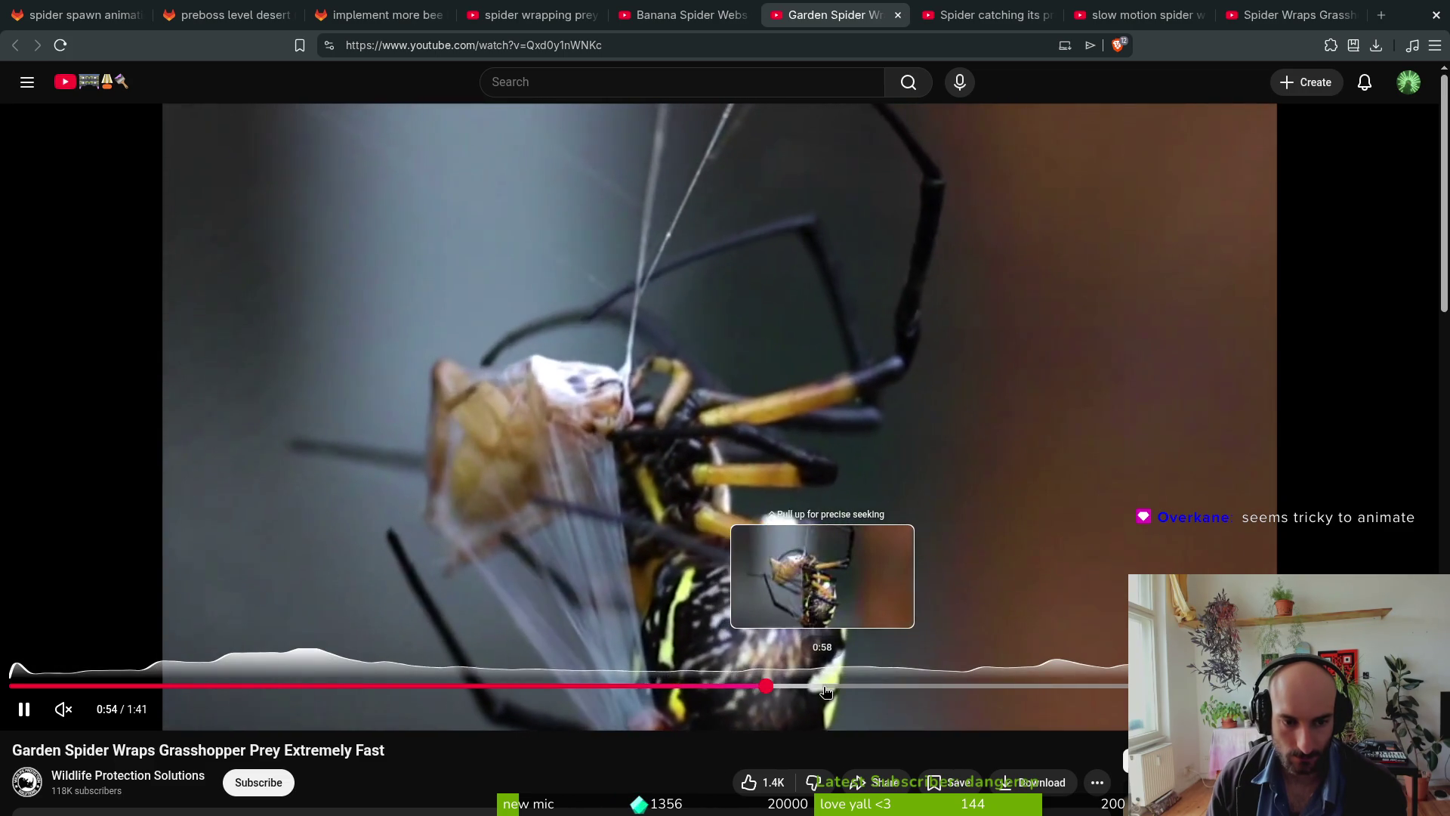
pyautogui.click(815, 691)
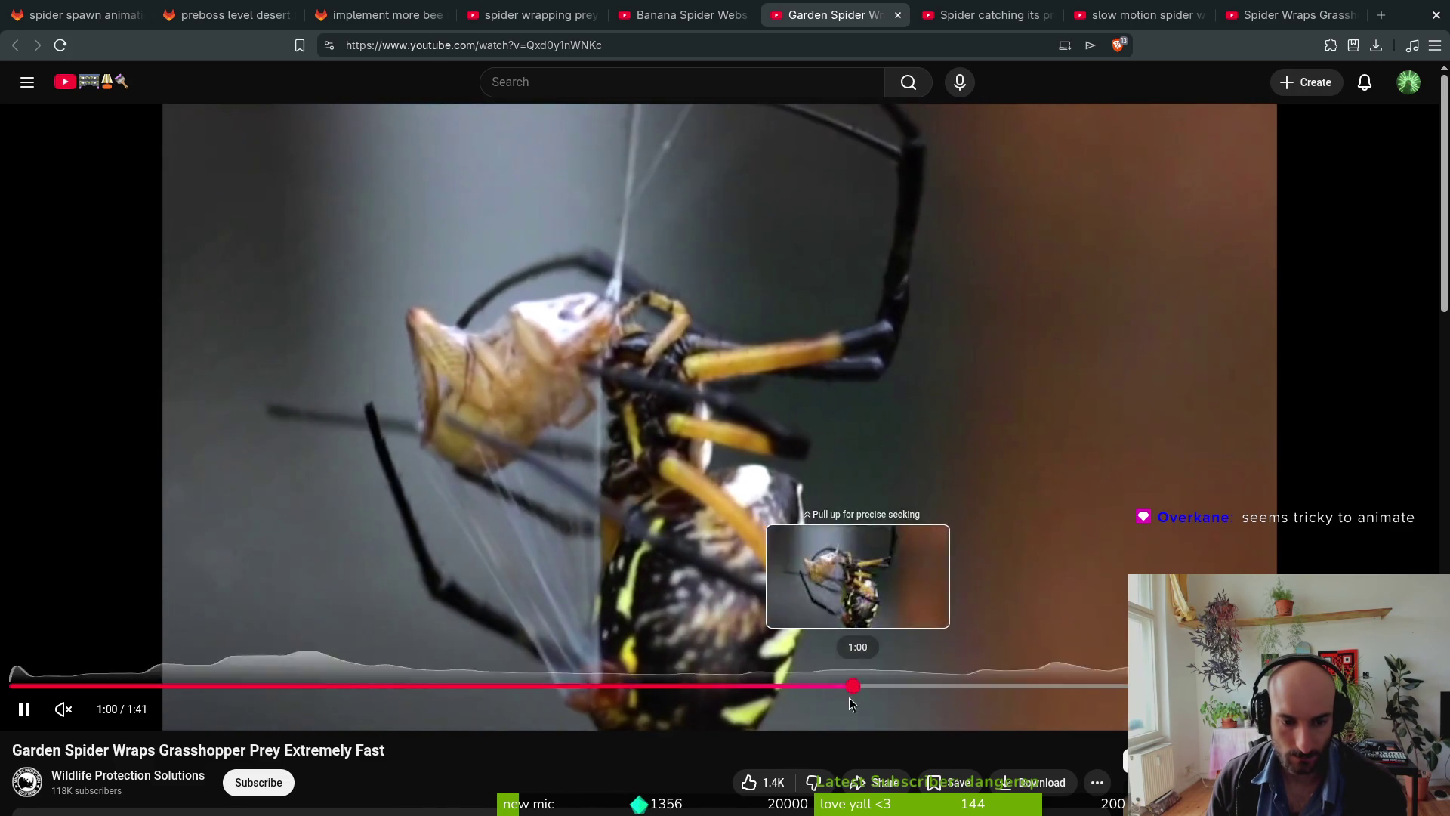
pyautogui.click(902, 686)
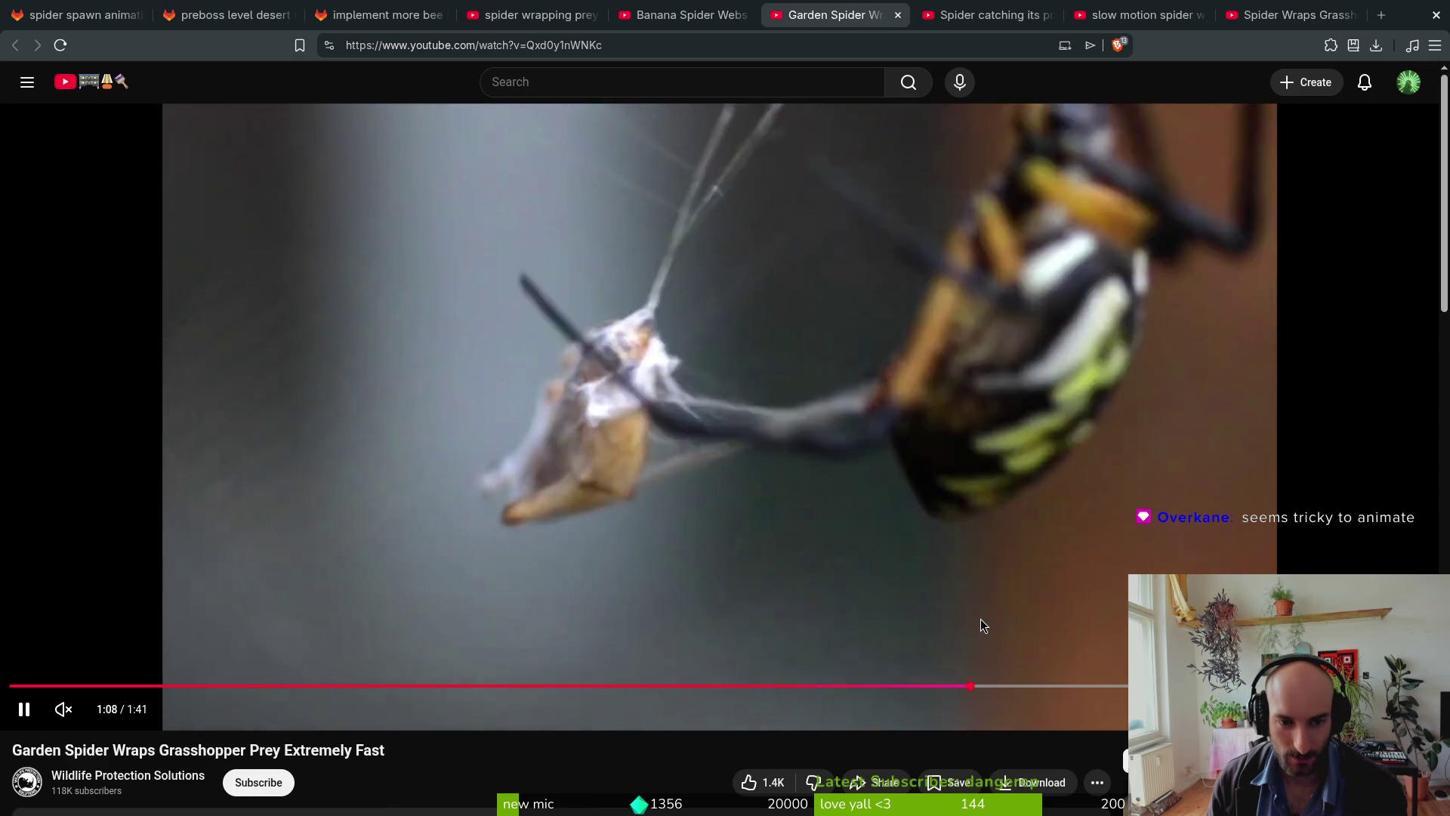
pyautogui.click(1067, 686)
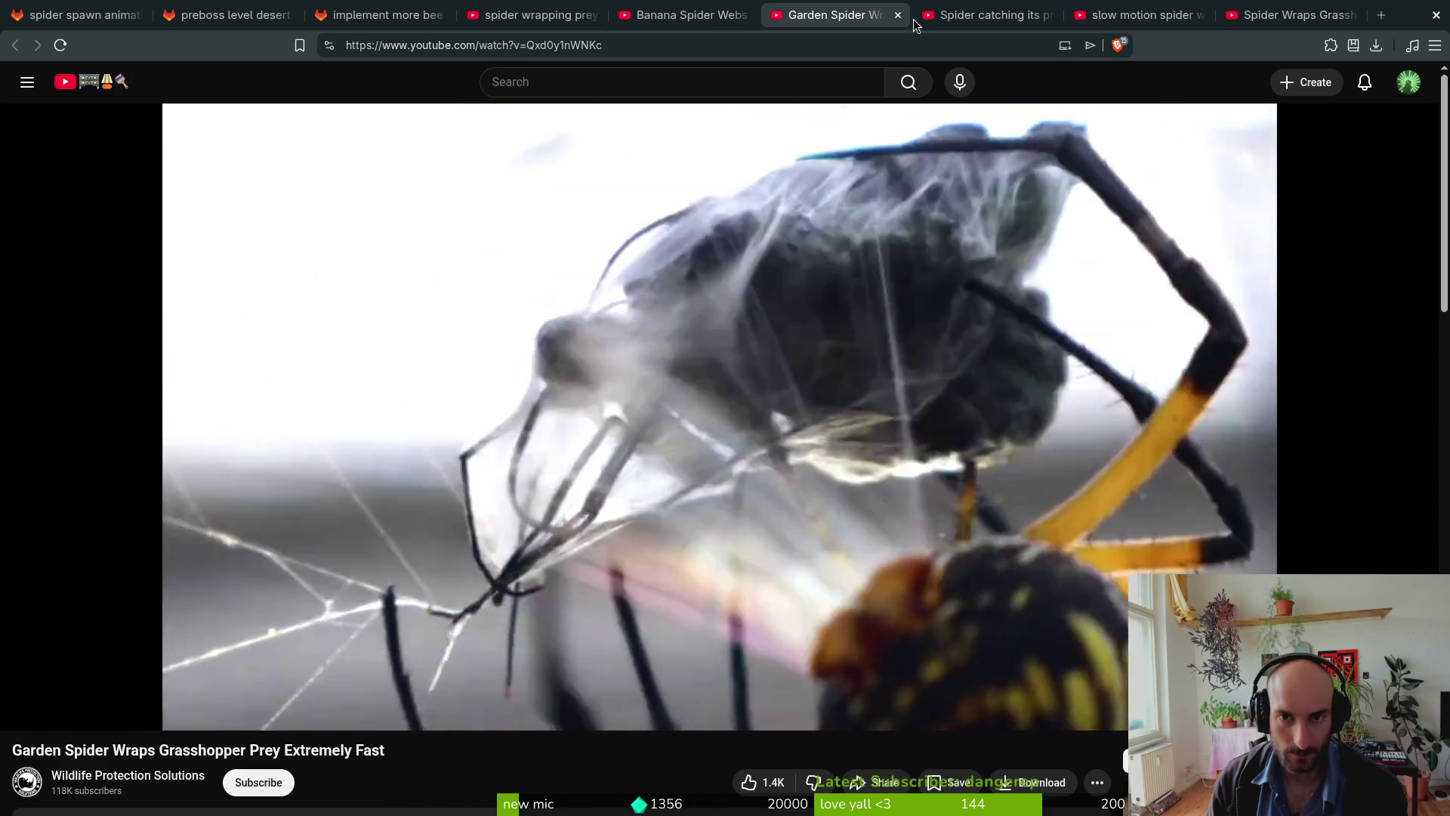
pyautogui.click(917, 17)
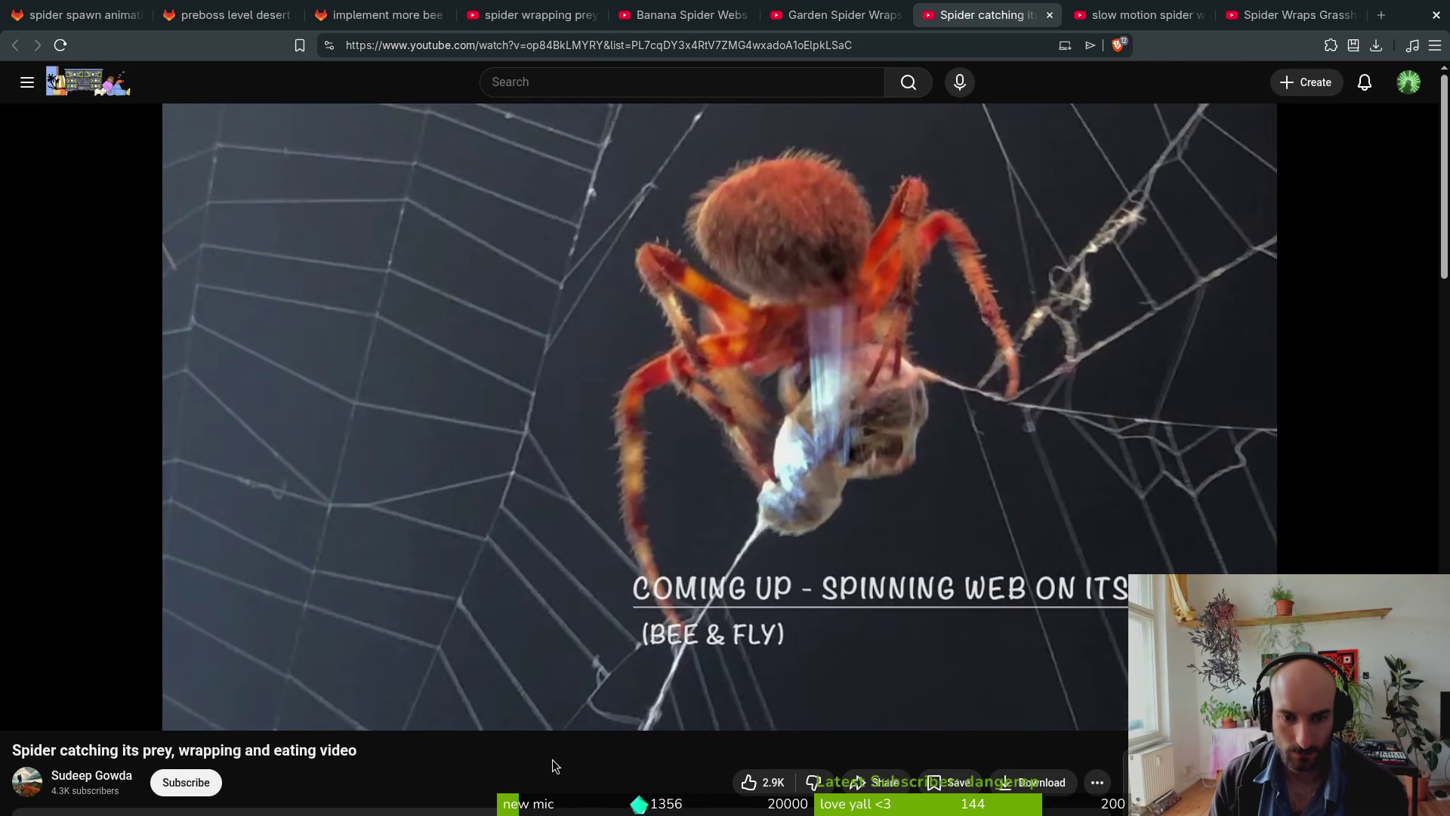
# Step: Seek the spider video back and forward five seconds to review the wrapping, then switch to Aseprite
pyautogui.press('Left')
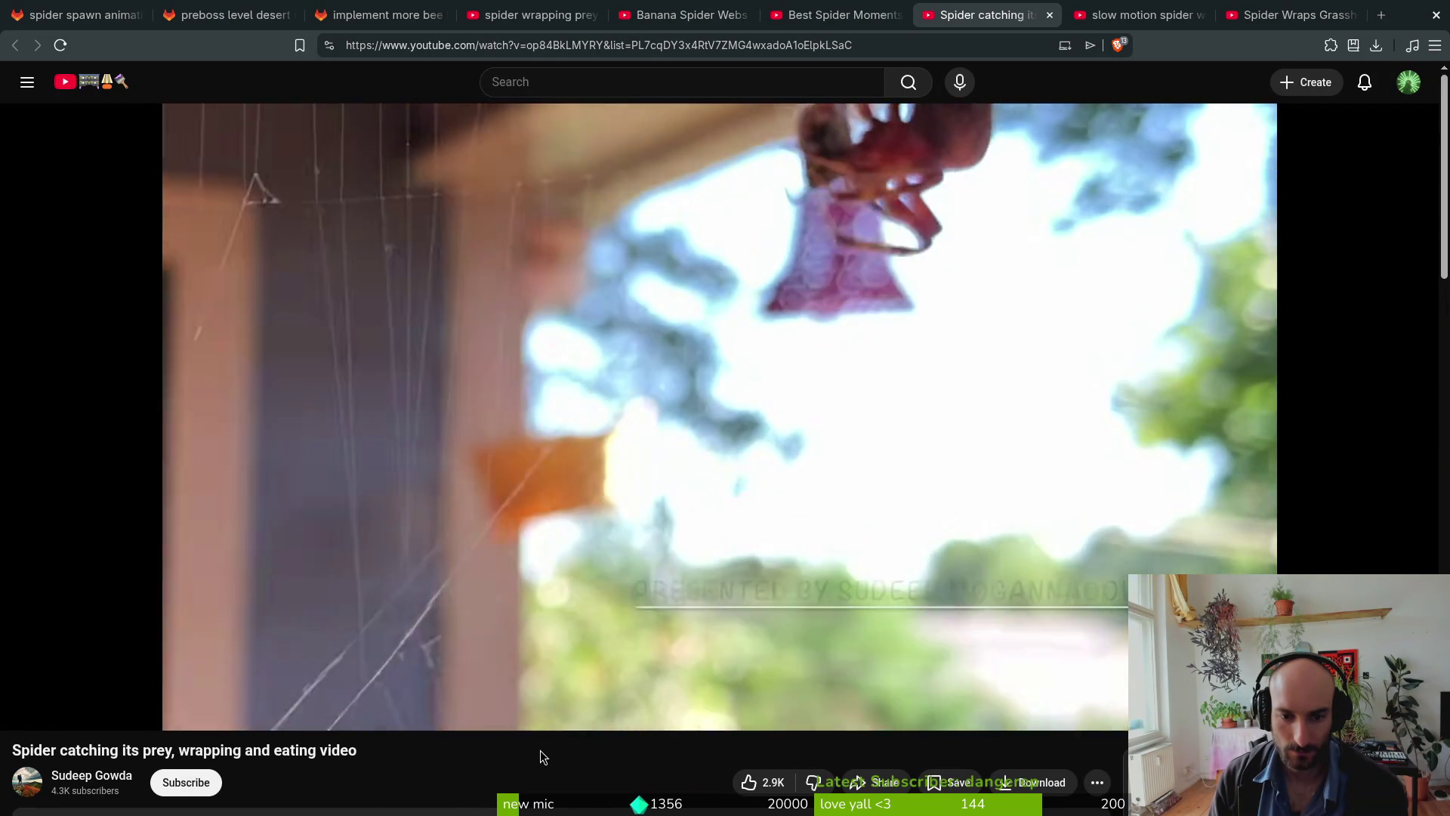
pyautogui.press('Right')
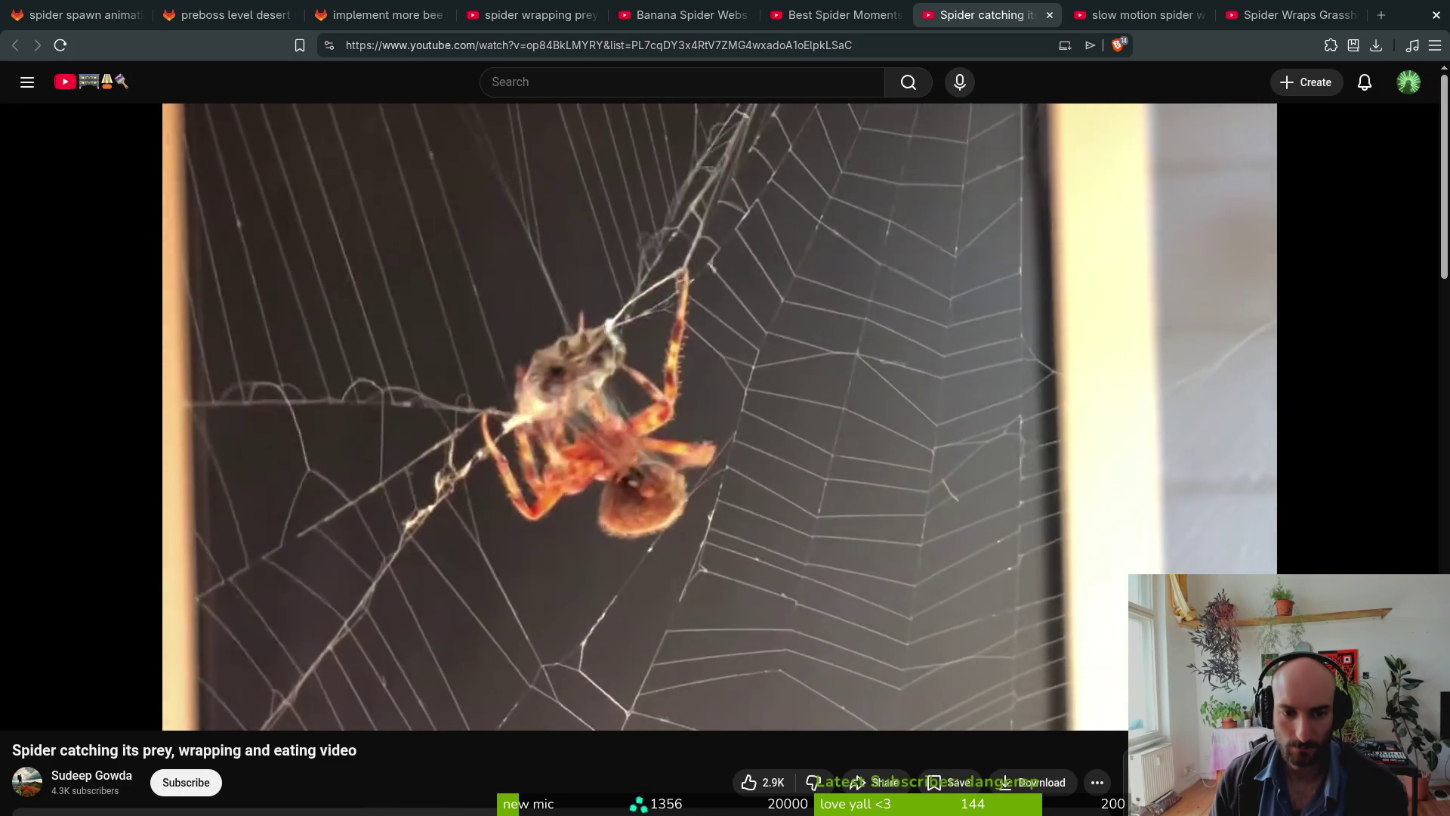
pyautogui.click(984, 330)
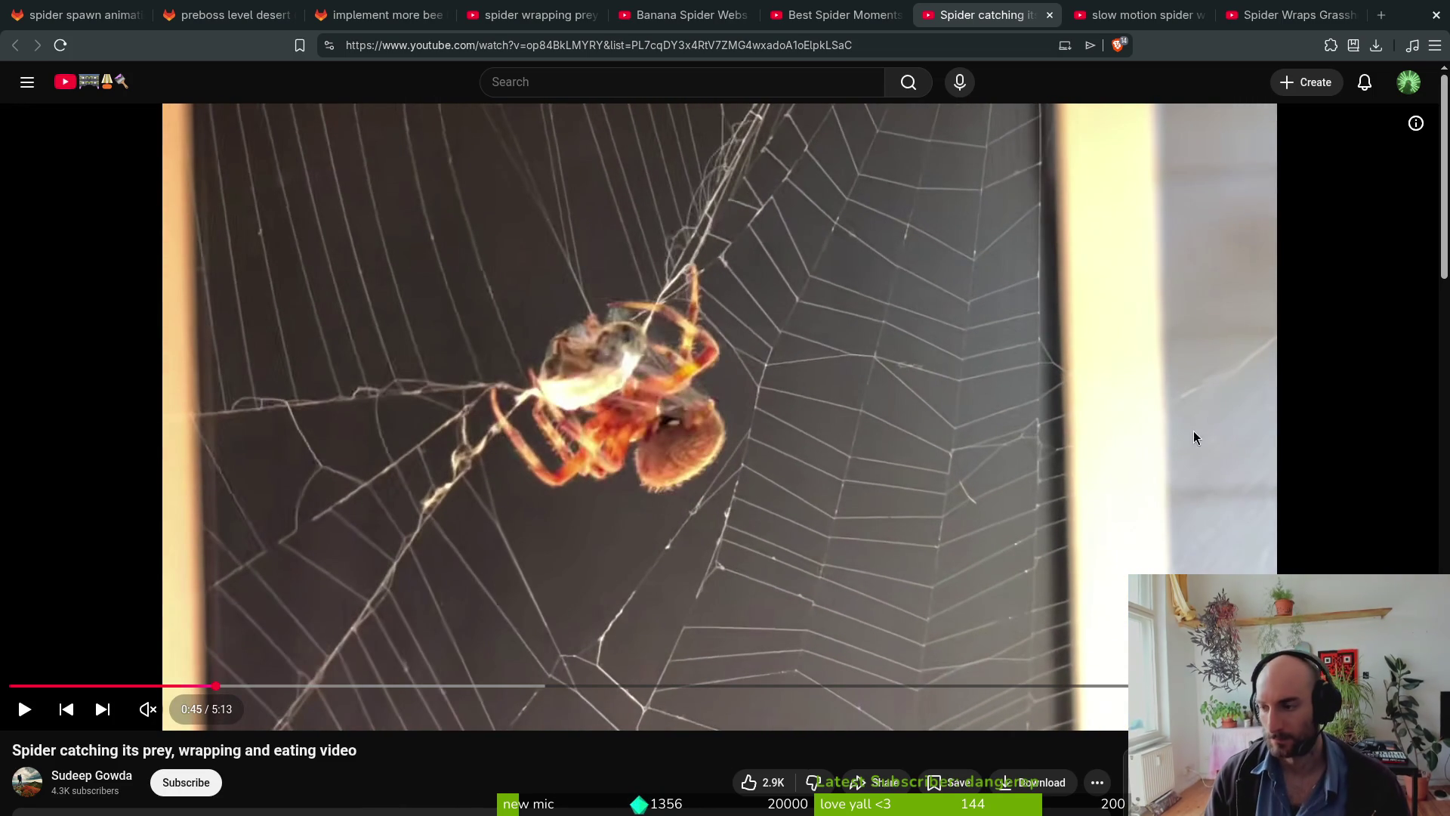
pyautogui.hotkey('alt', 'Tab')
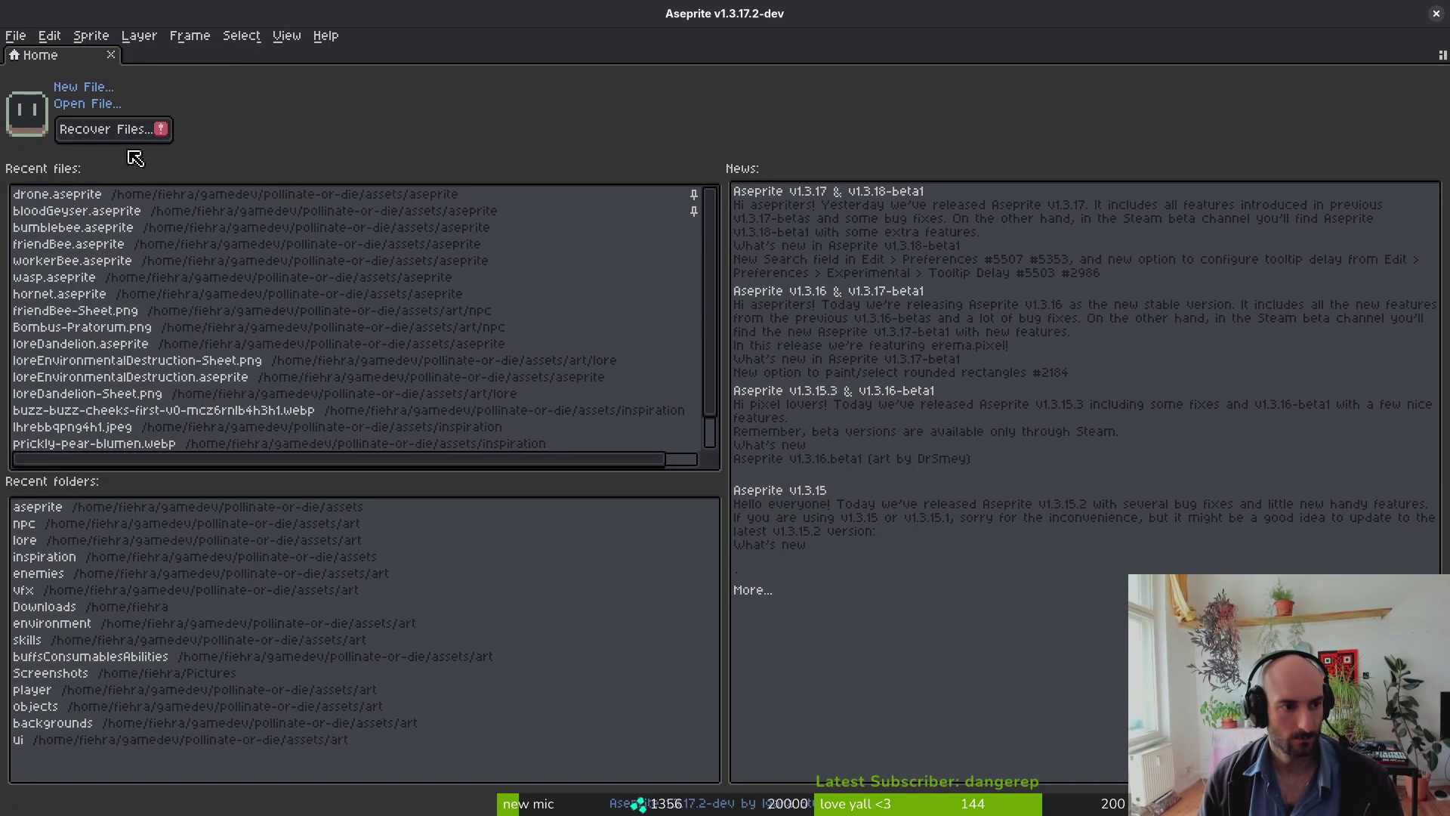
# Step: Open spider.aseprite from the Open File thumbnail grid
pyautogui.click(88, 104)
pyautogui.scroll(-15, 695, 355)
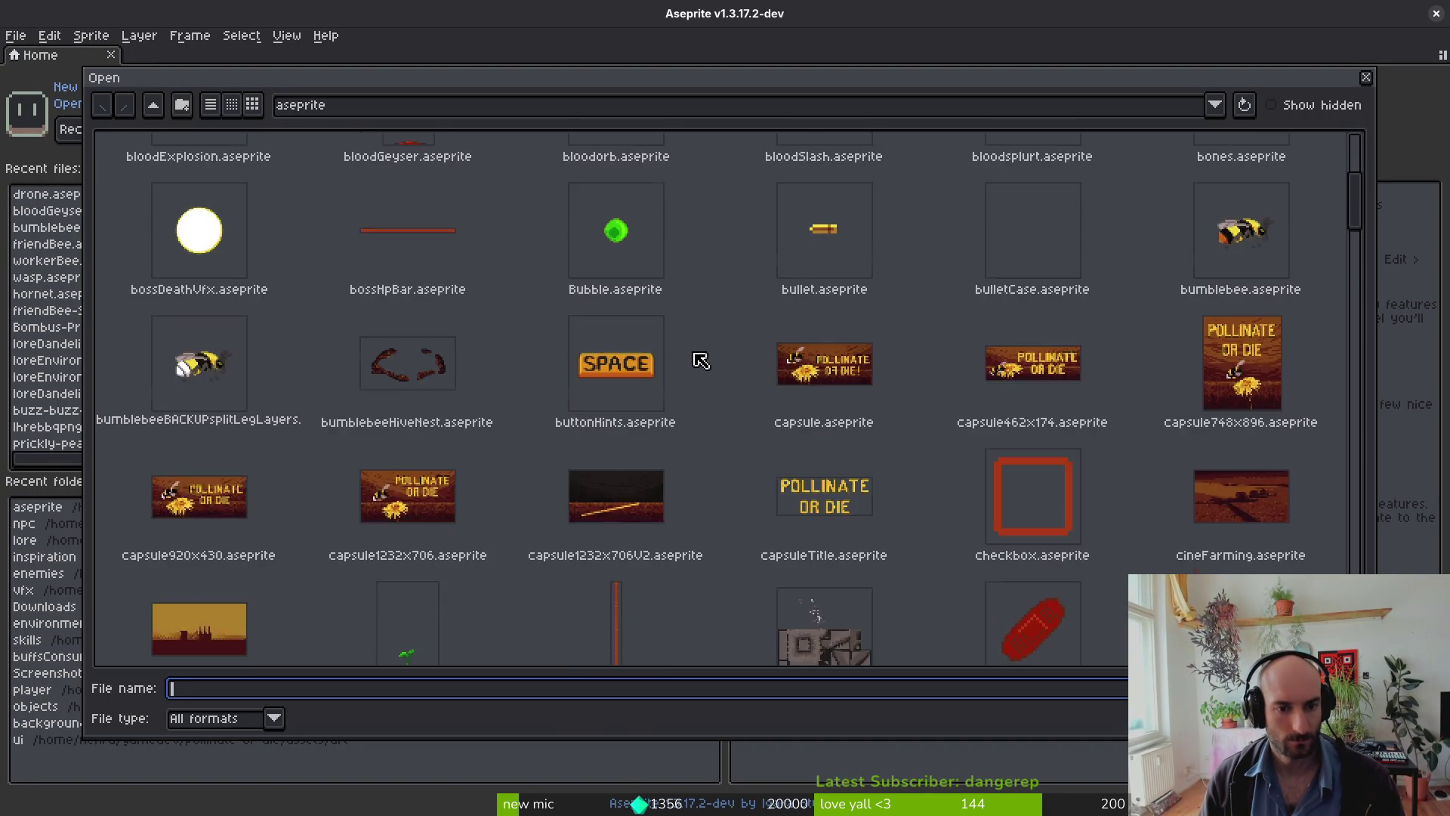
pyautogui.scroll(-10, 746, 395)
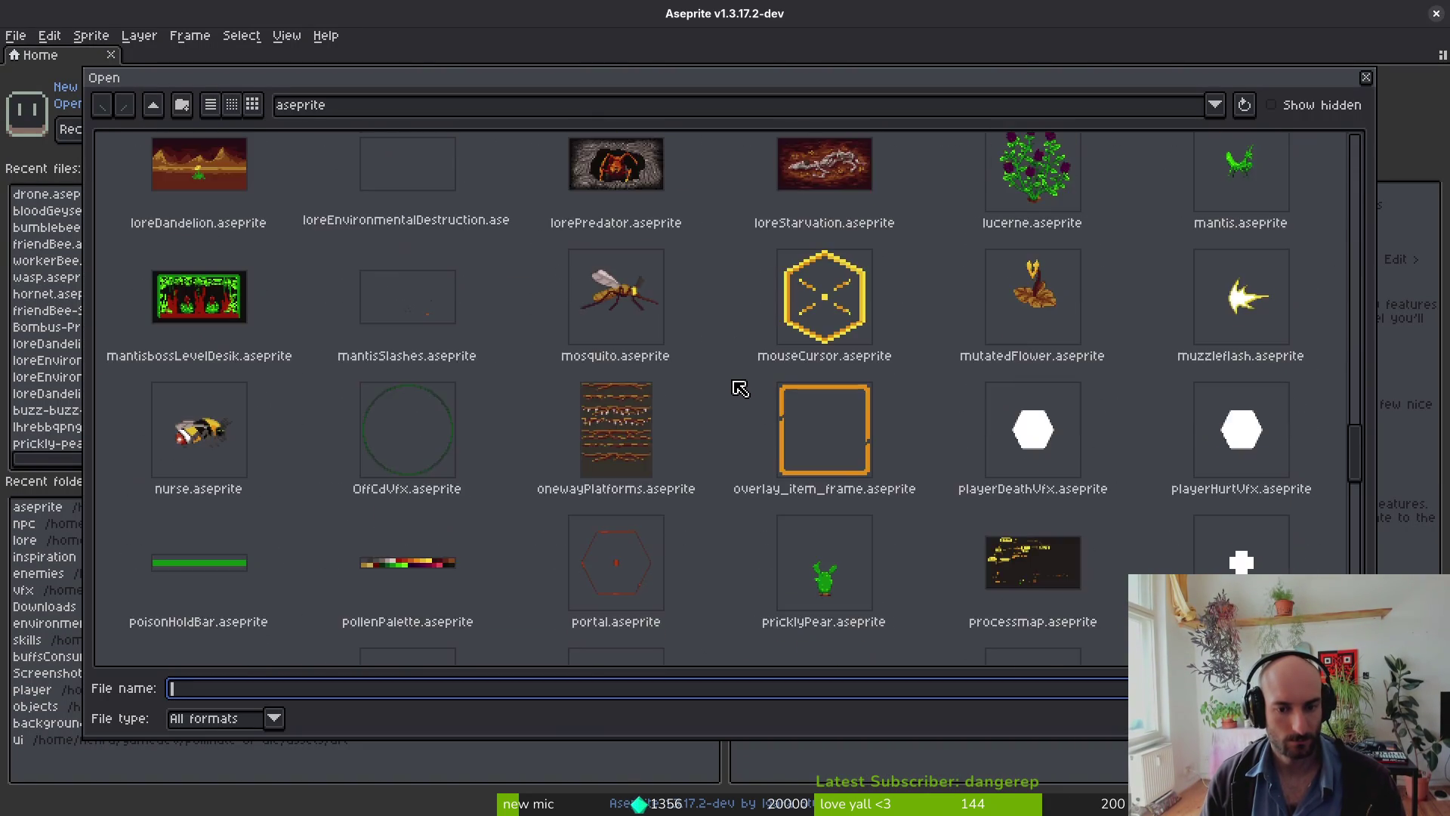
pyautogui.scroll(-5, 738, 386)
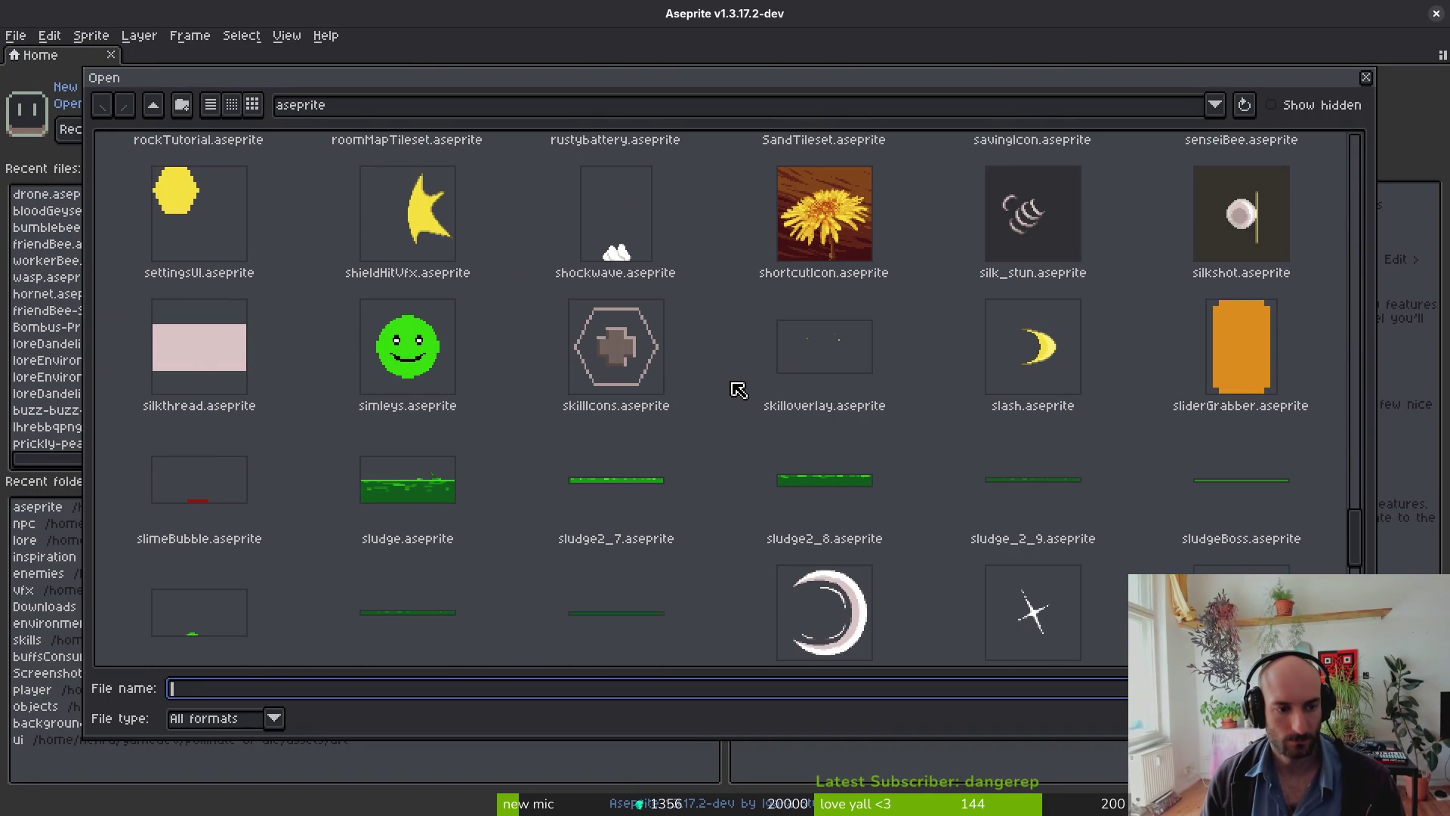
pyautogui.scroll(5, 736, 390)
pyautogui.scroll(-15, 936, 416)
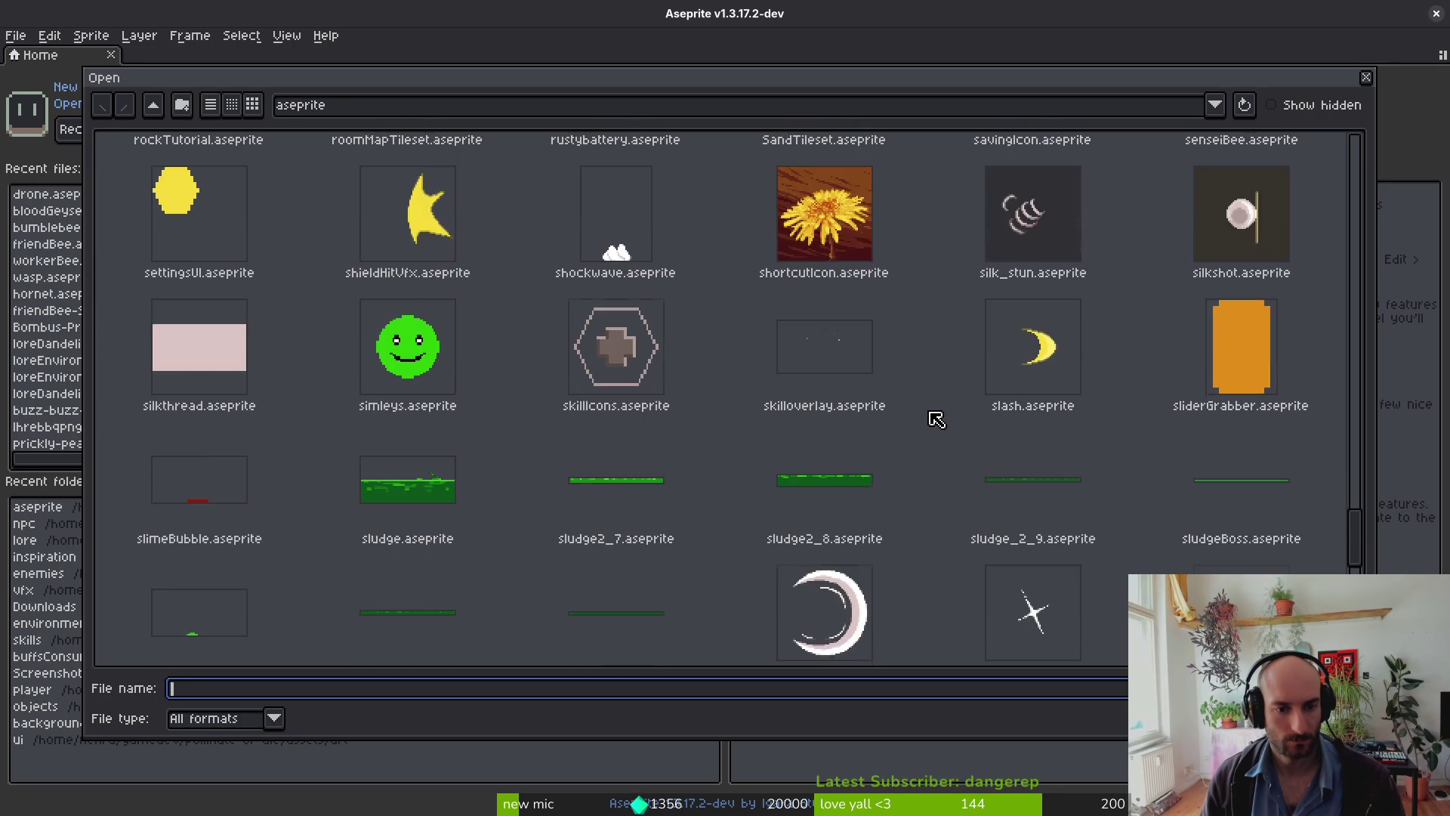
pyautogui.doubleClick(417, 447)
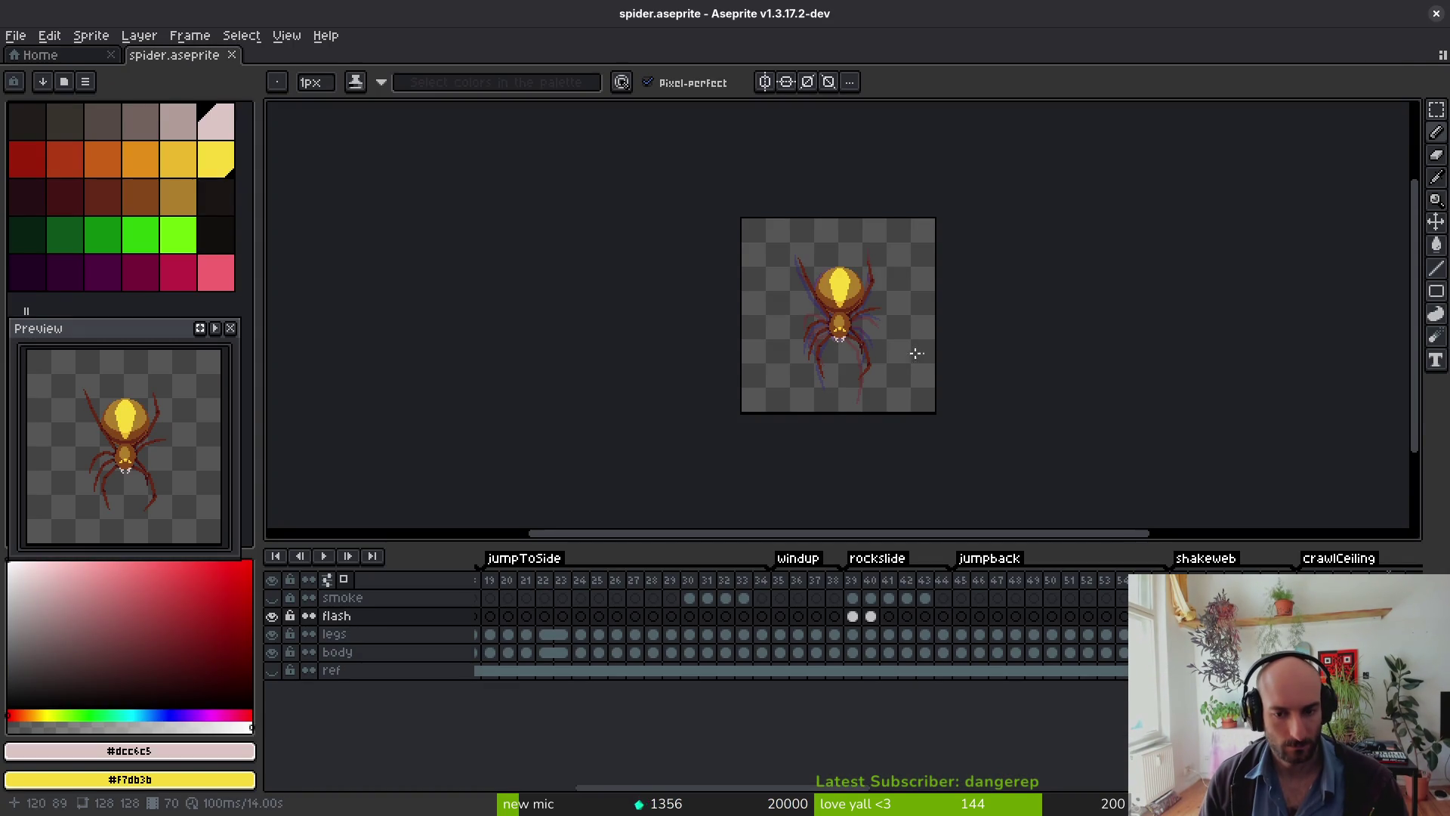
# Step: Insert six empty frames after the last living-spider frame, right after the death animation
pyautogui.hscroll(10, 994, 599)
pyautogui.hscroll(3, 933, 647)
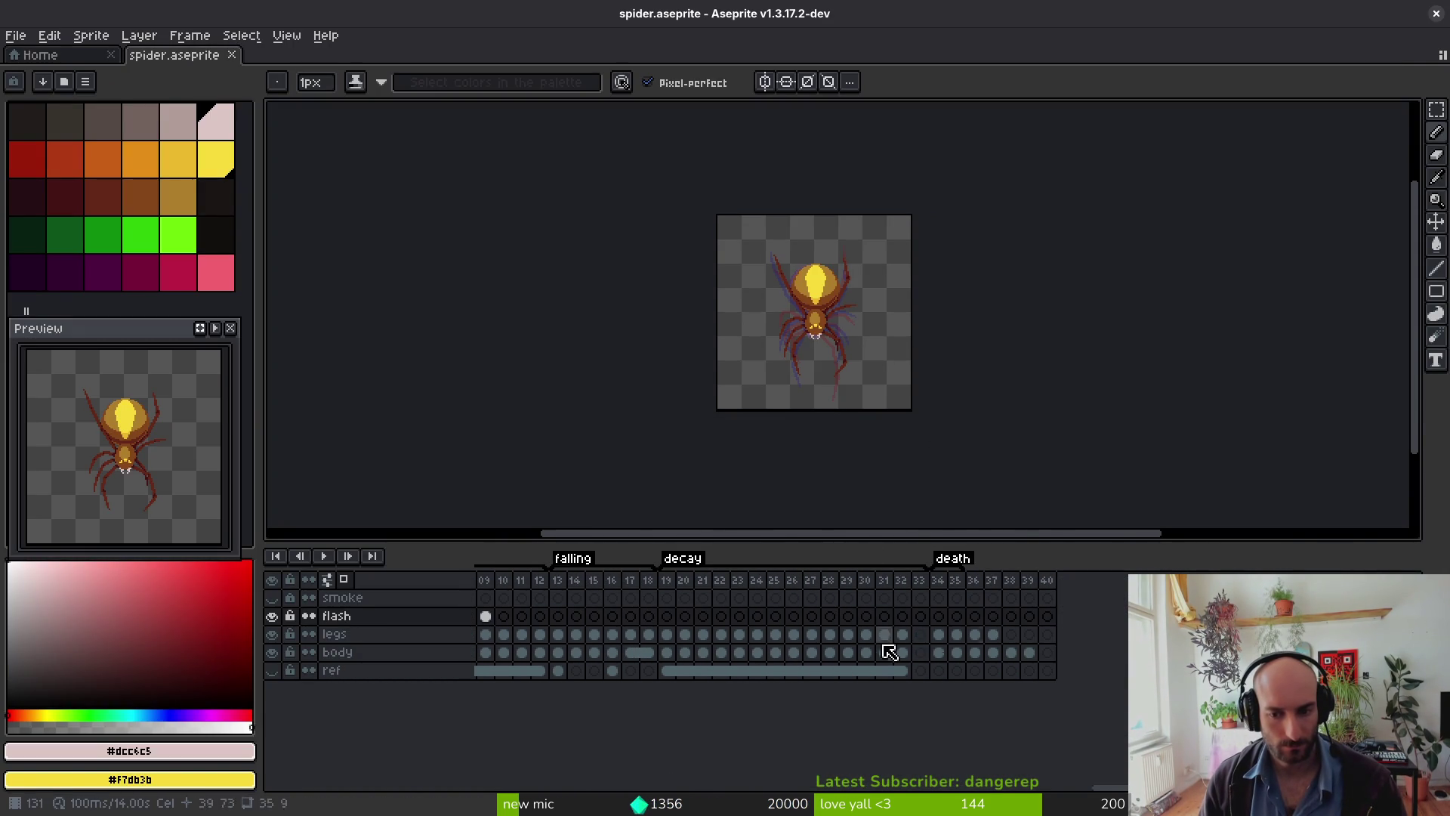
pyautogui.click(972, 636)
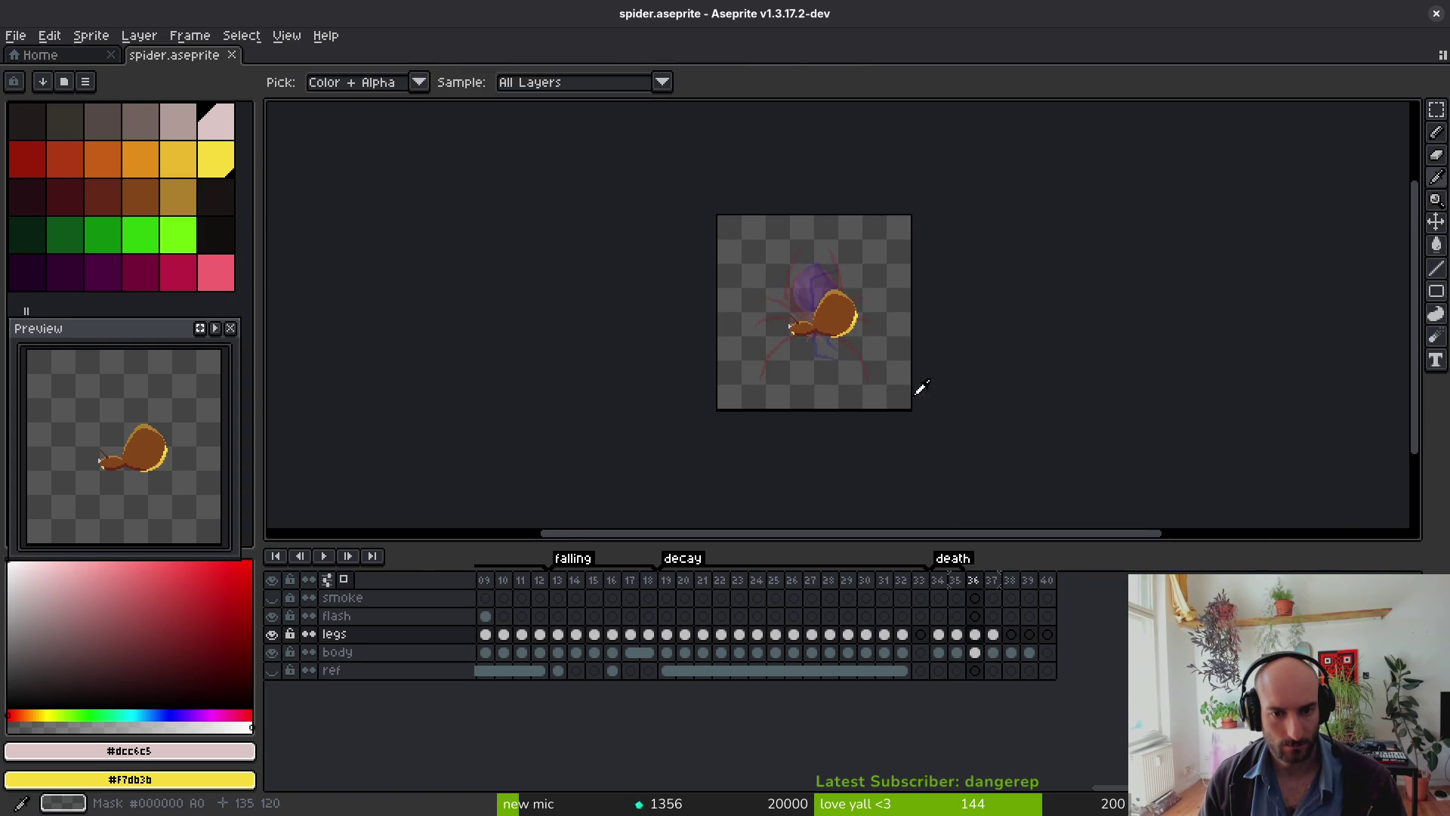
pyautogui.scroll(4, 844, 344)
pyautogui.scroll(-1, 844, 344)
pyautogui.press('Left')
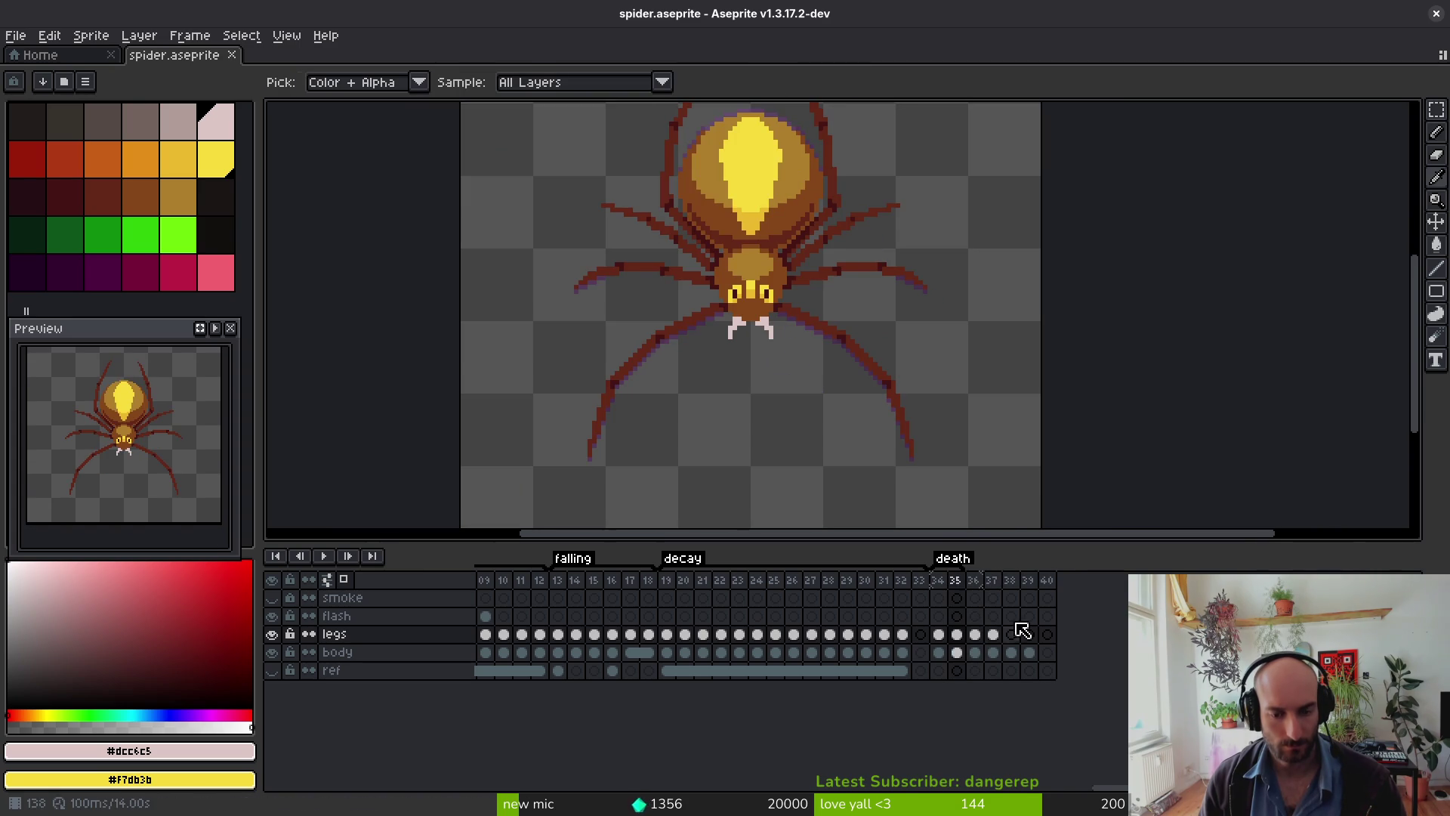
pyautogui.hotkey('alt', 'b')
pyautogui.hotkey('alt', 'b')
pyautogui.hotkey('alt', 'b')
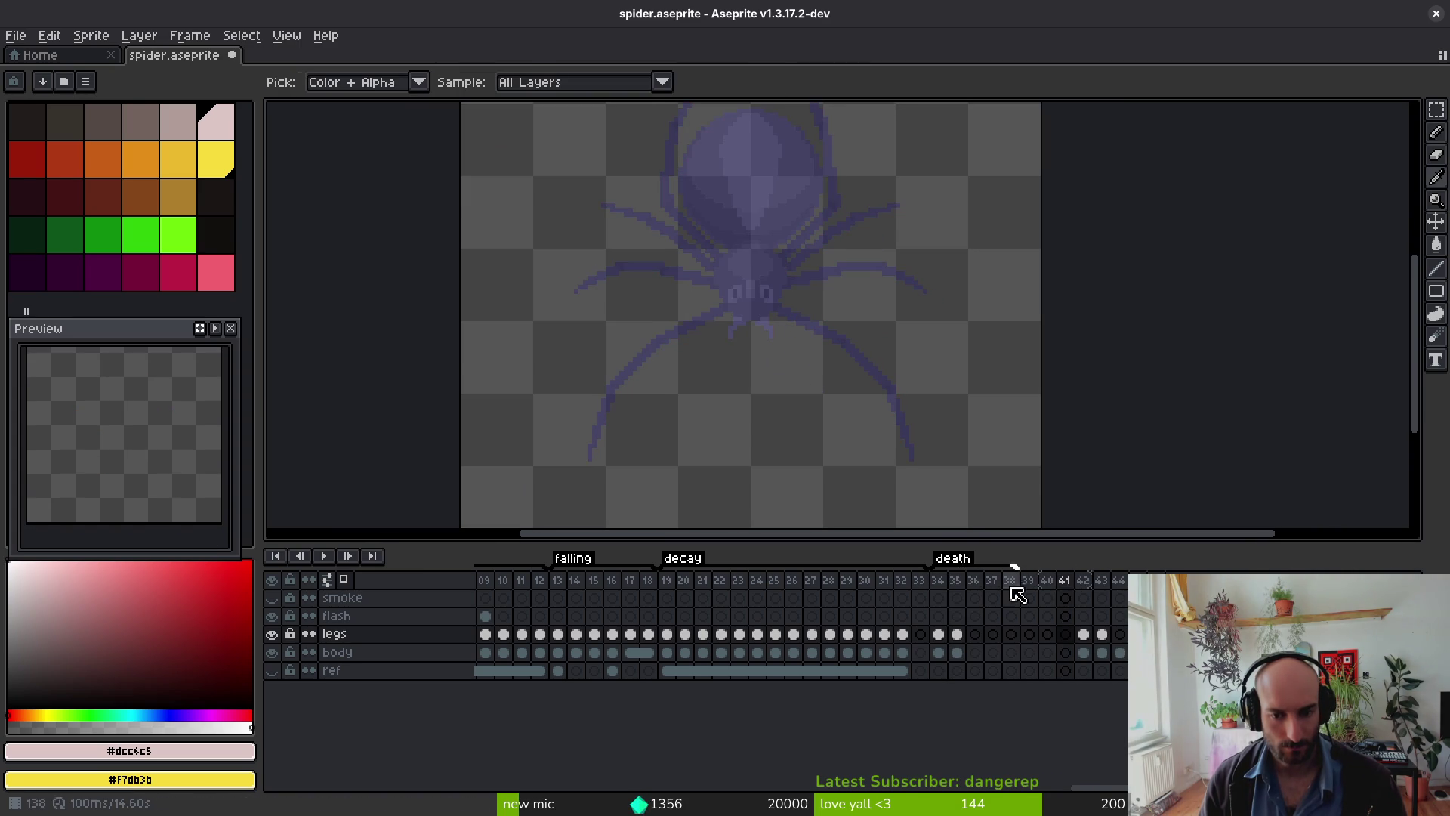
# Step: Select the six new frames and tag them 'wrapping'
pyautogui.moveTo(972, 580); pyautogui.dragTo(1066, 581)
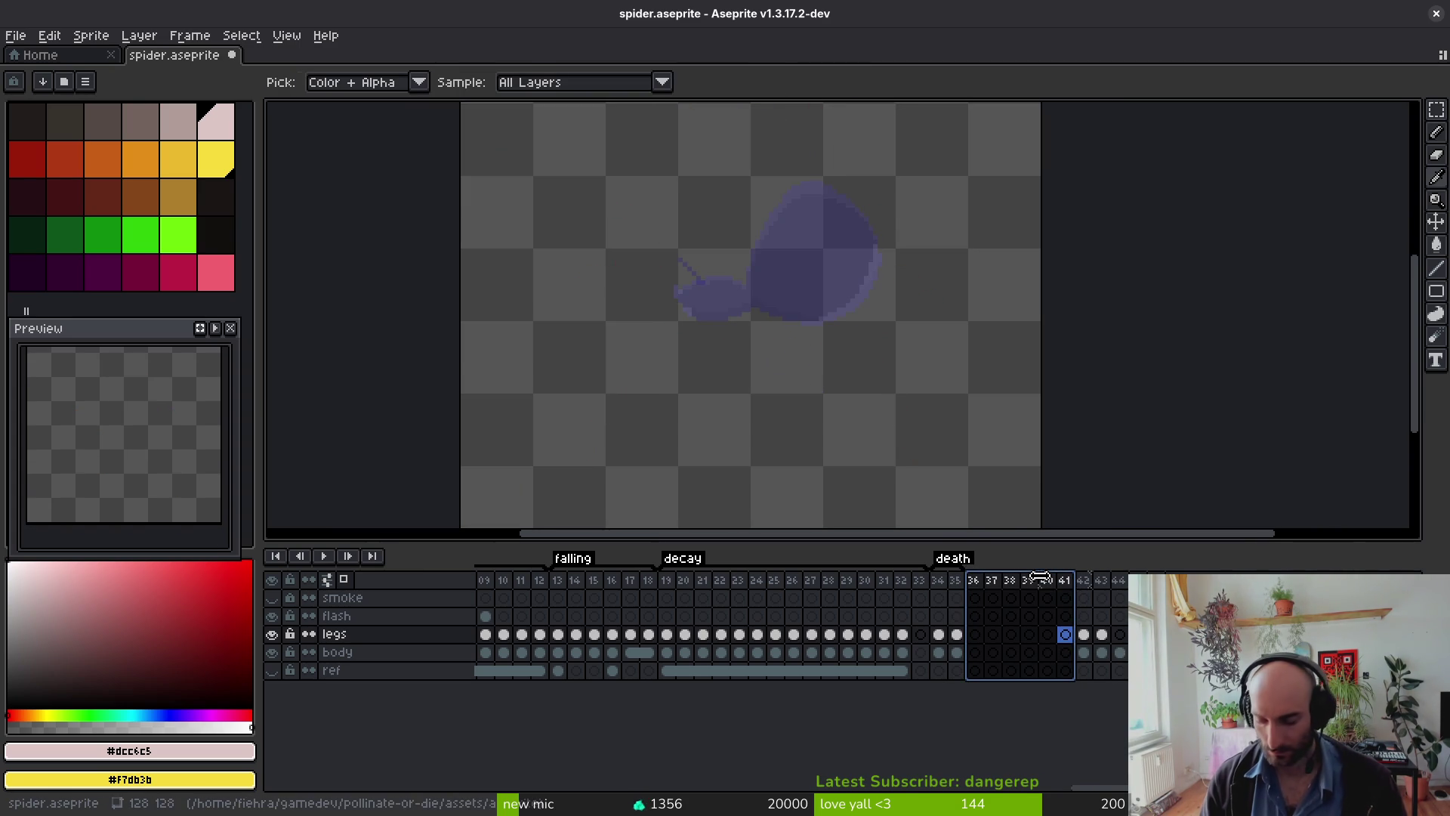
pyautogui.hotkey('alt', 'F5')
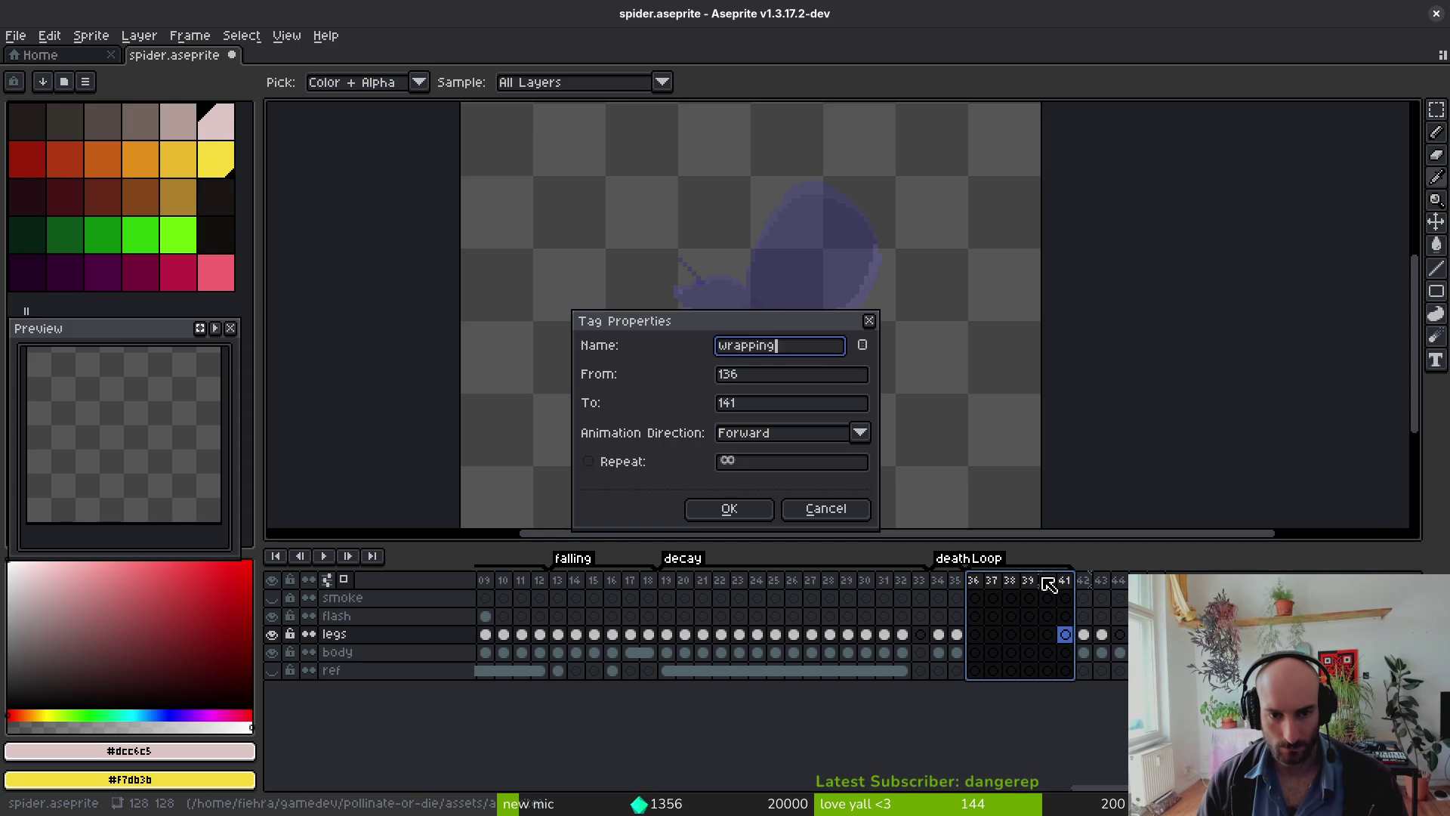
pyautogui.write('g')
pyautogui.press('Return')
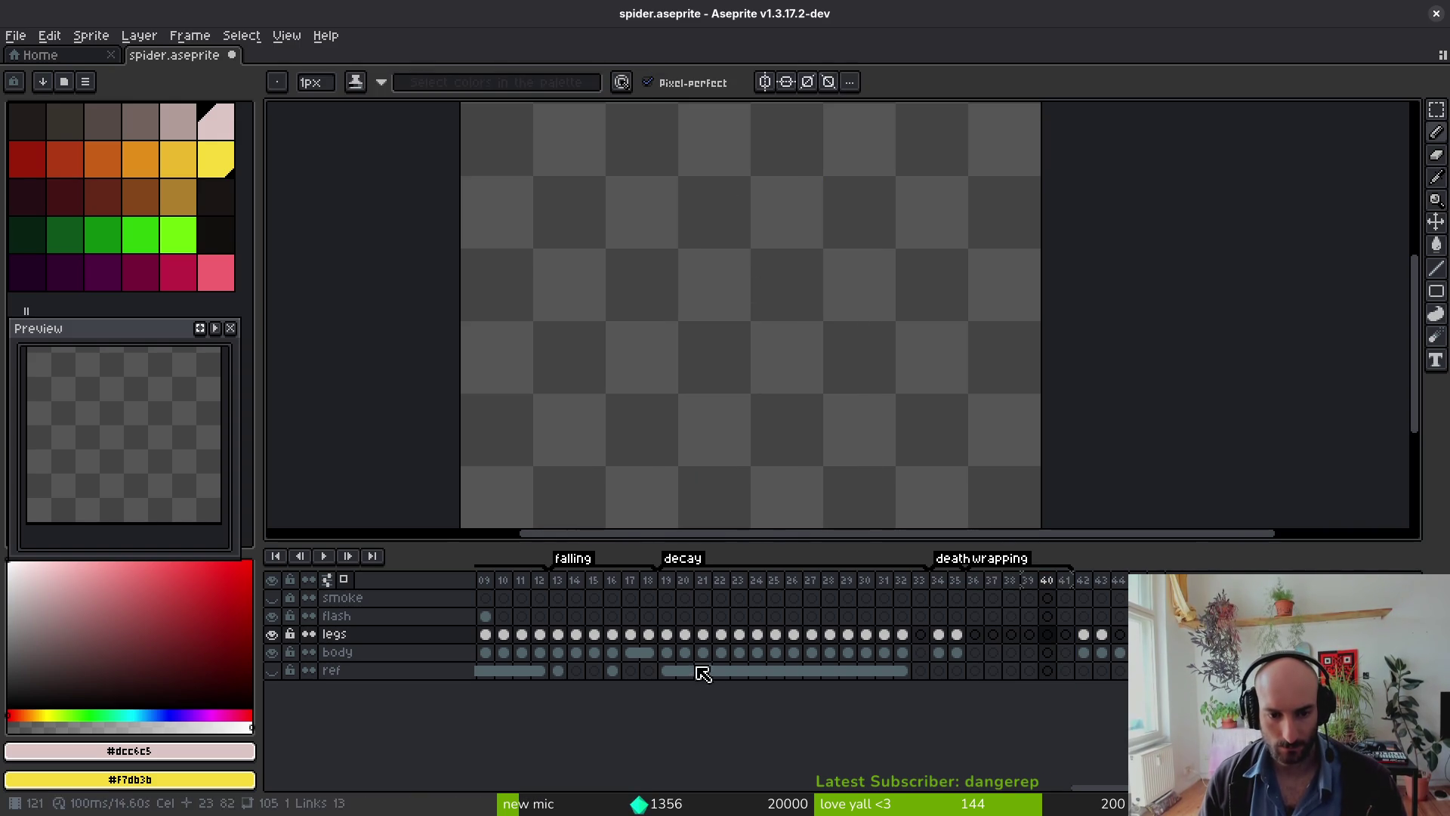
pyautogui.hscroll(10, 705, 664)
# Step: Show the spider's first body frame, then go to the first death wrapping frame
pyautogui.hscroll(-12, 676, 651)
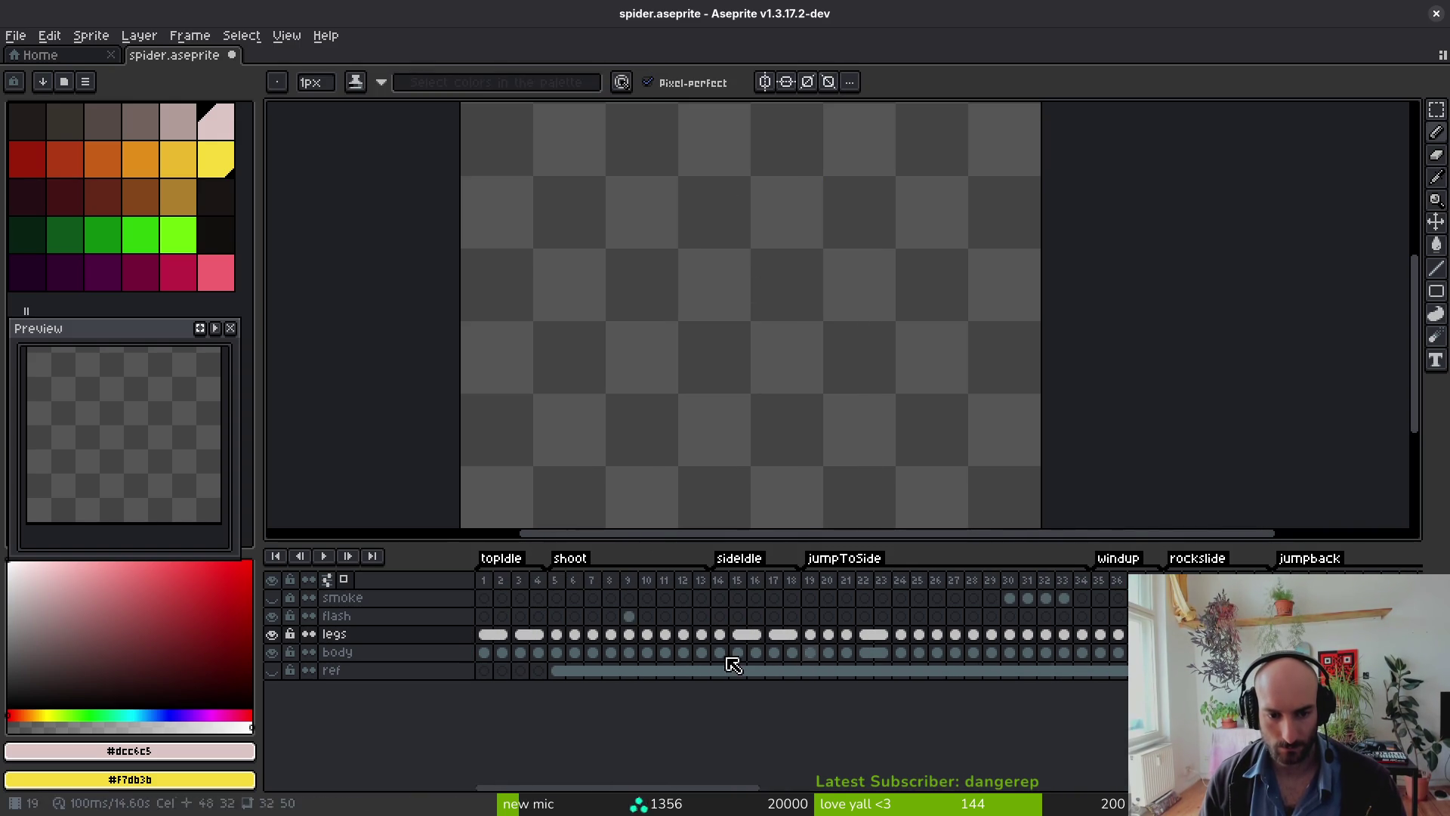
pyautogui.click(487, 654)
pyautogui.hscroll(20, 680, 657)
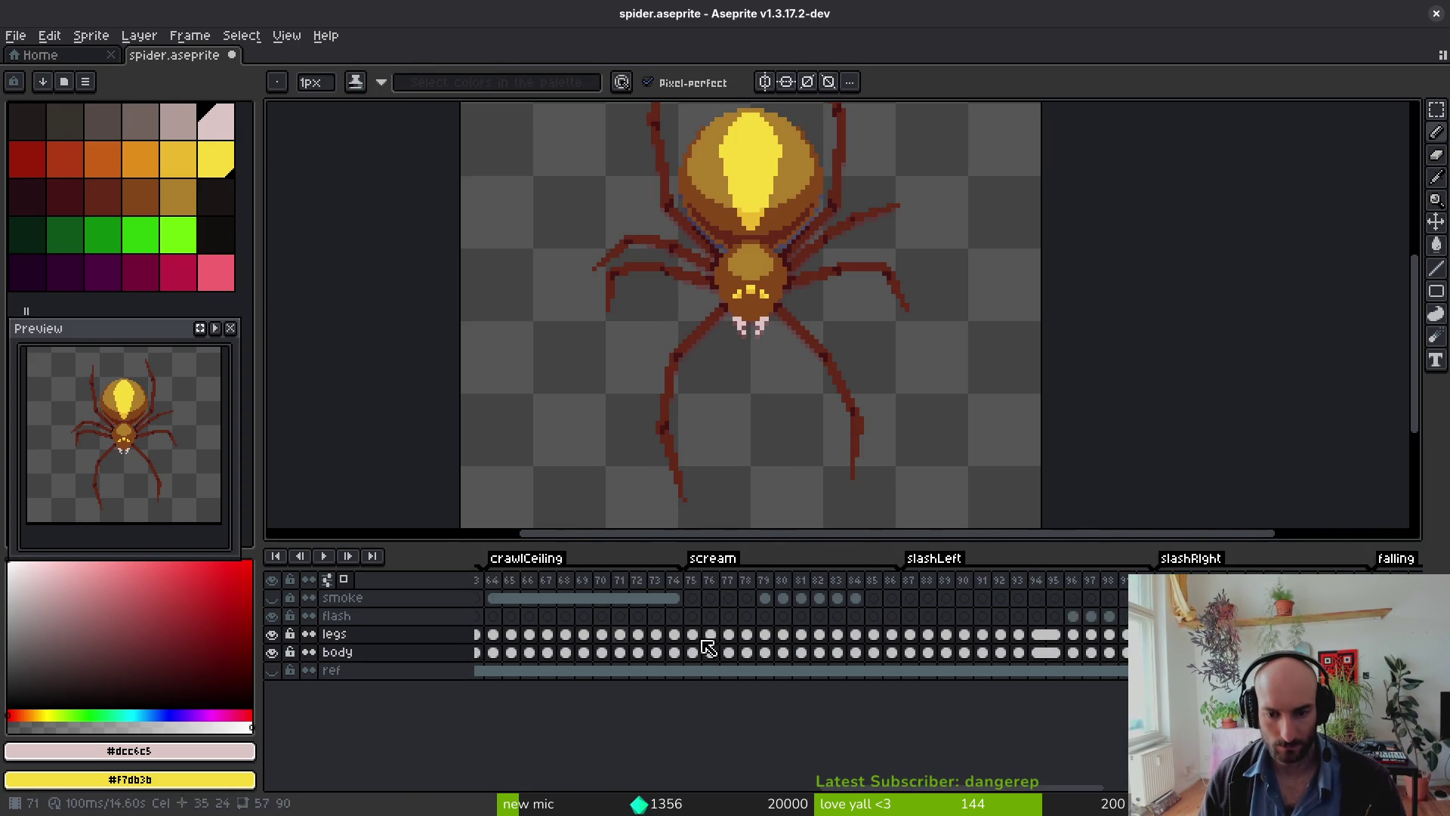
pyautogui.click(868, 635)
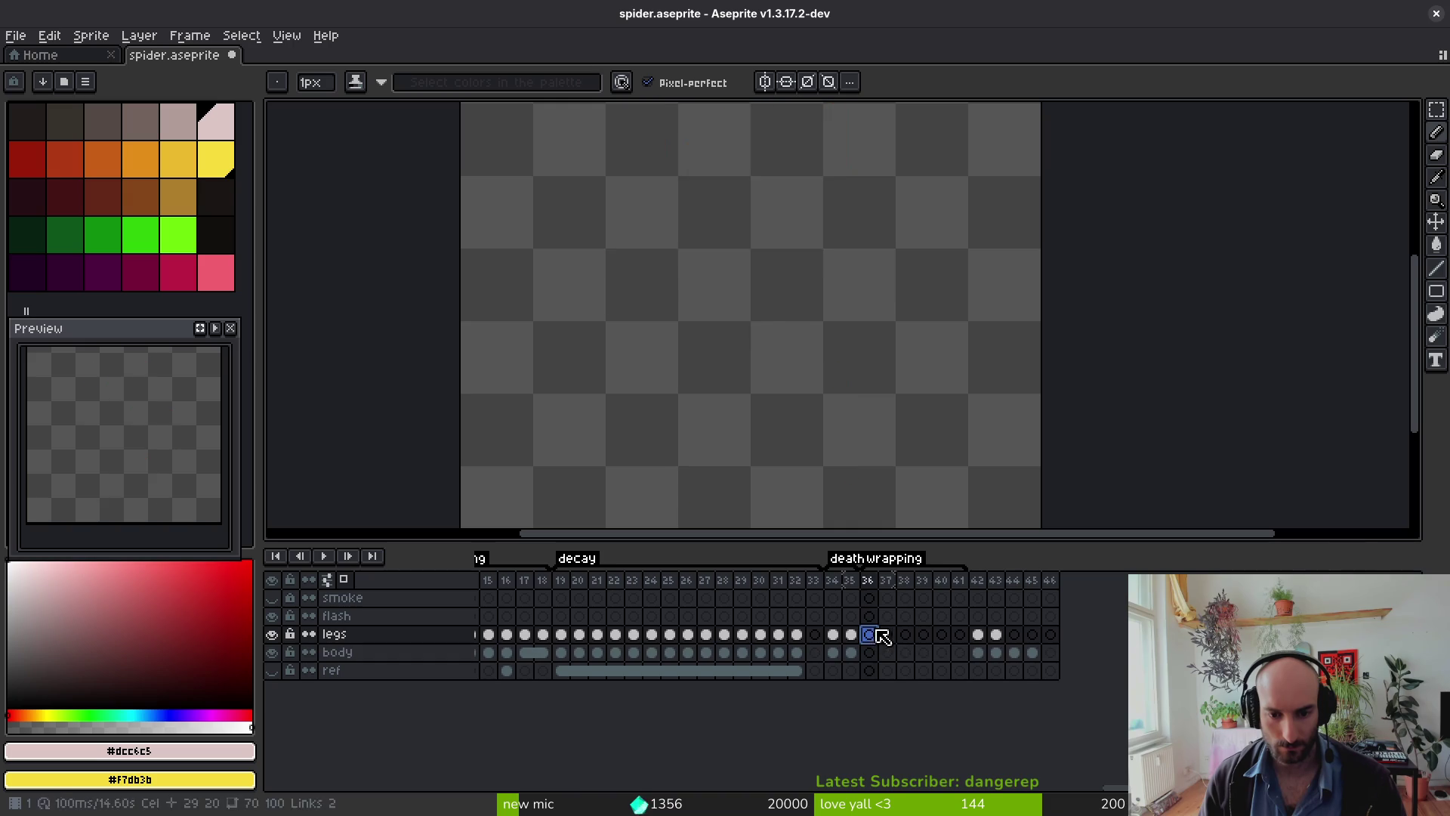
pyautogui.scroll(-2, 821, 317)
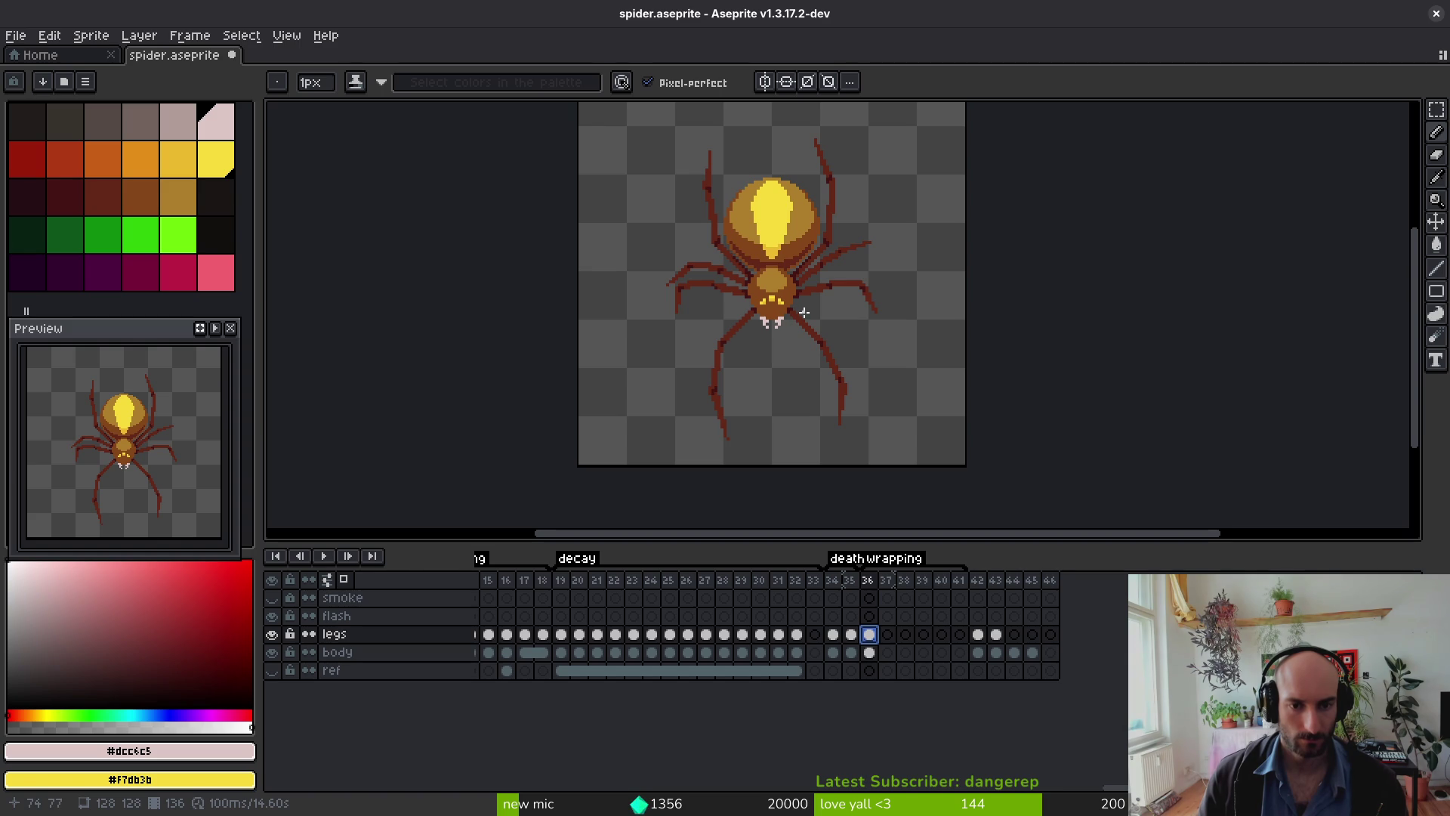
pyautogui.scroll(2, 784, 256)
pyautogui.scroll(-2, 764, 346)
# Step: Make the body layer active and lasso an area above the abdomen
pyautogui.keyDown('alt'); pyautogui.click(814, 328); pyautogui.keyUp('alt')
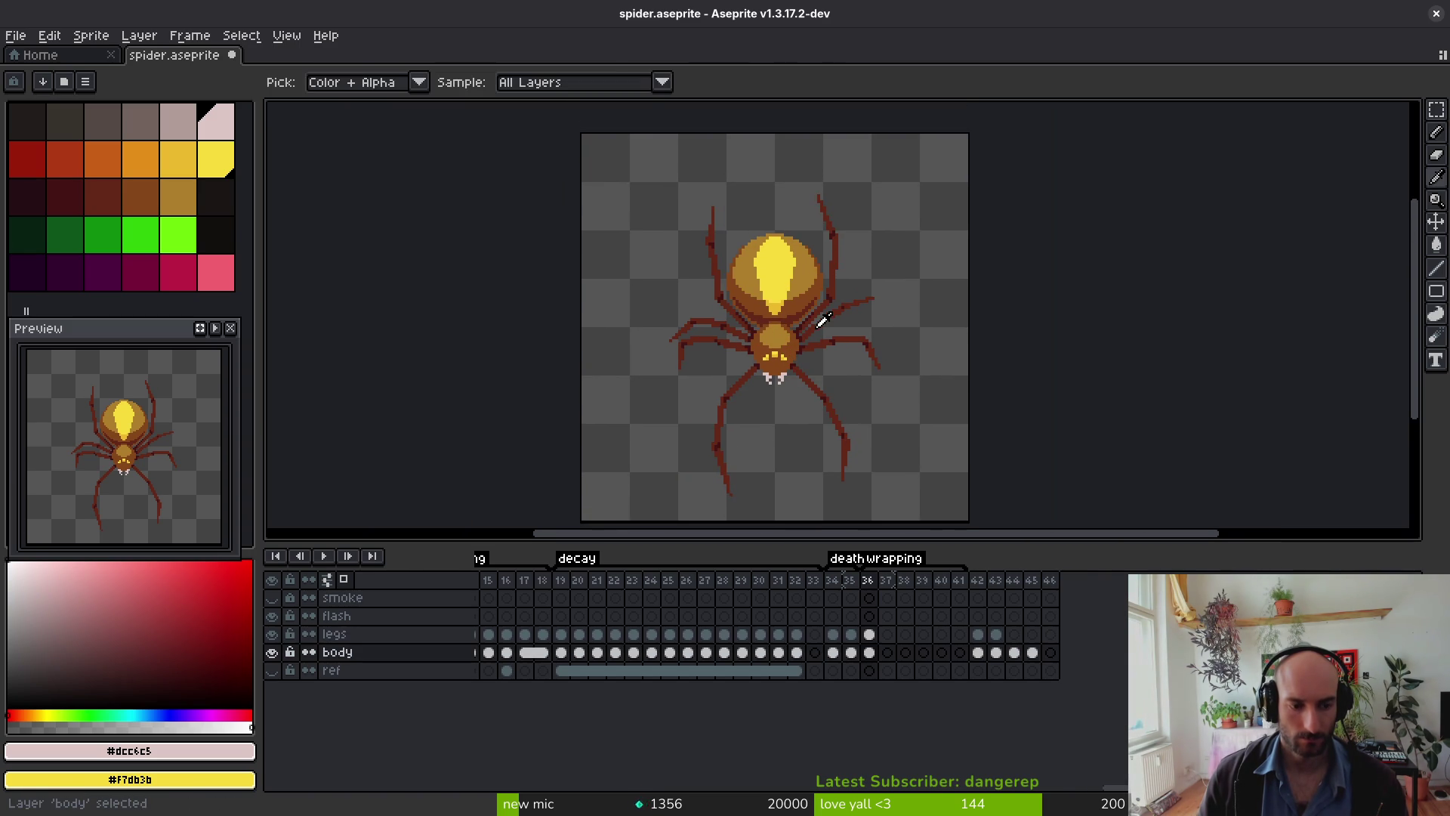
pyautogui.scroll(2, 801, 327)
pyautogui.press('q')
pyautogui.moveTo(803, 145); pyautogui.dragTo(698, 121)
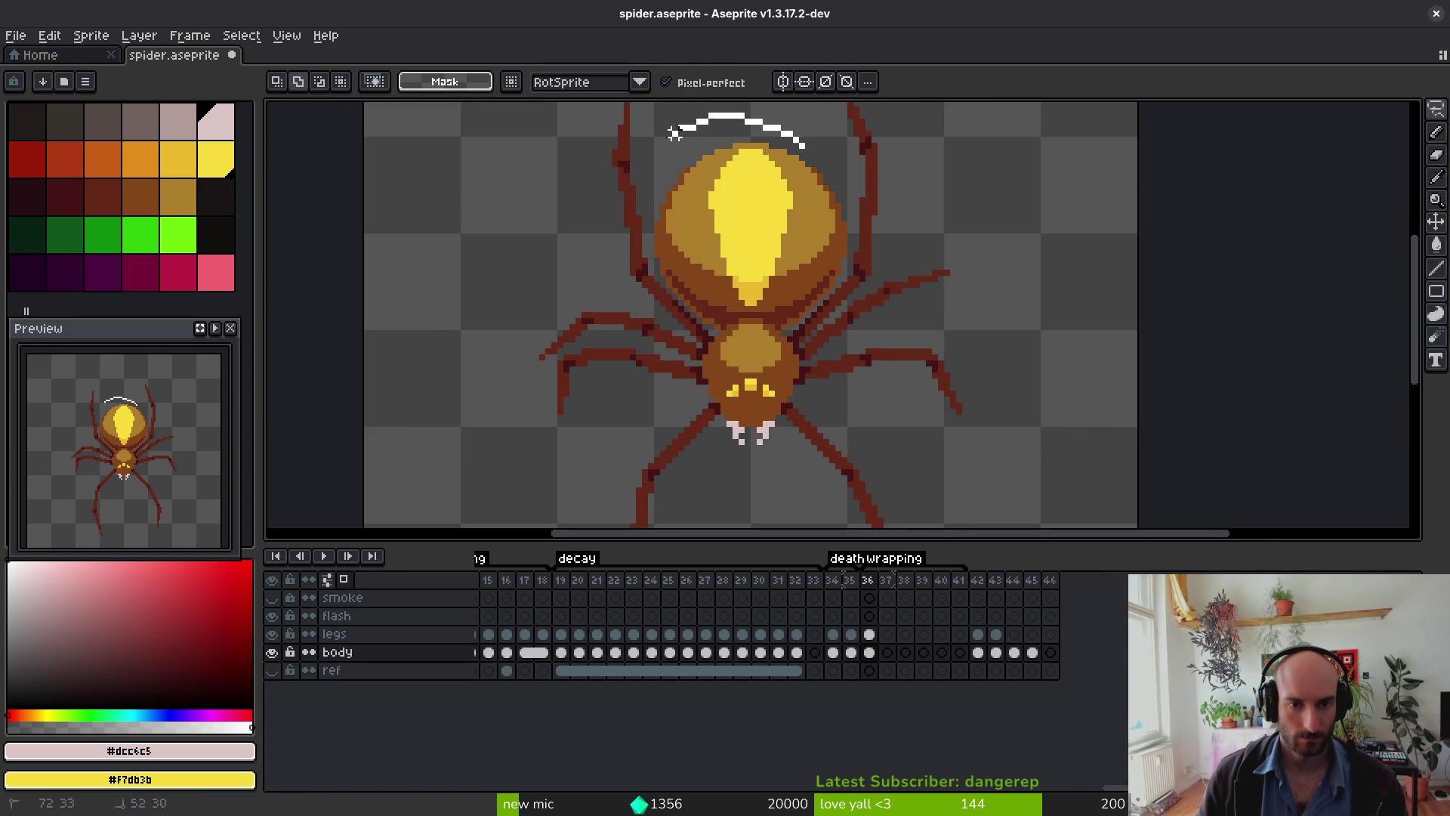
pyautogui.moveTo(738, 332); pyautogui.dragTo(744, 334)
pyautogui.hscroll(5, 632, 604)
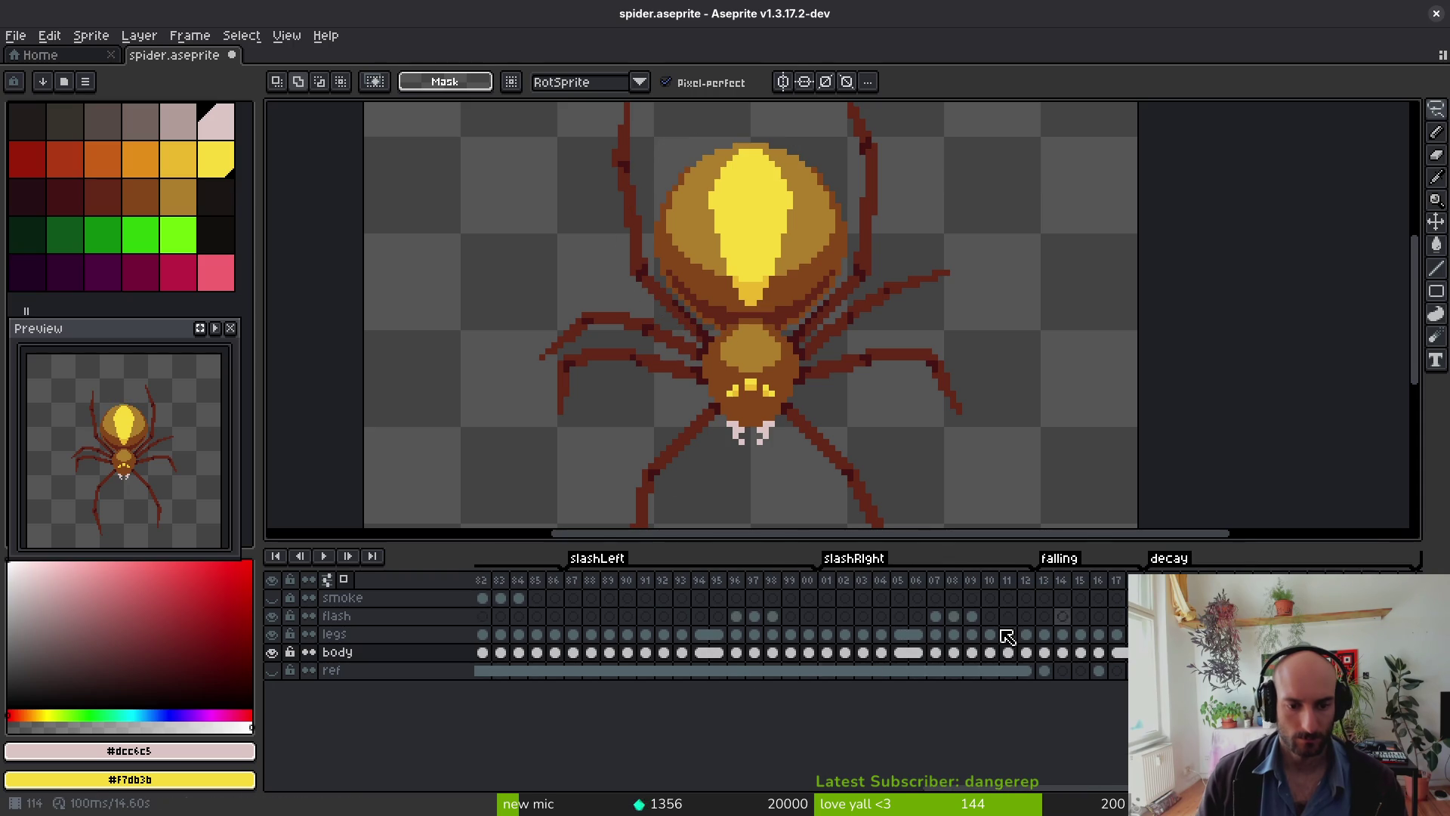
pyautogui.hscroll(-7, 618, 633)
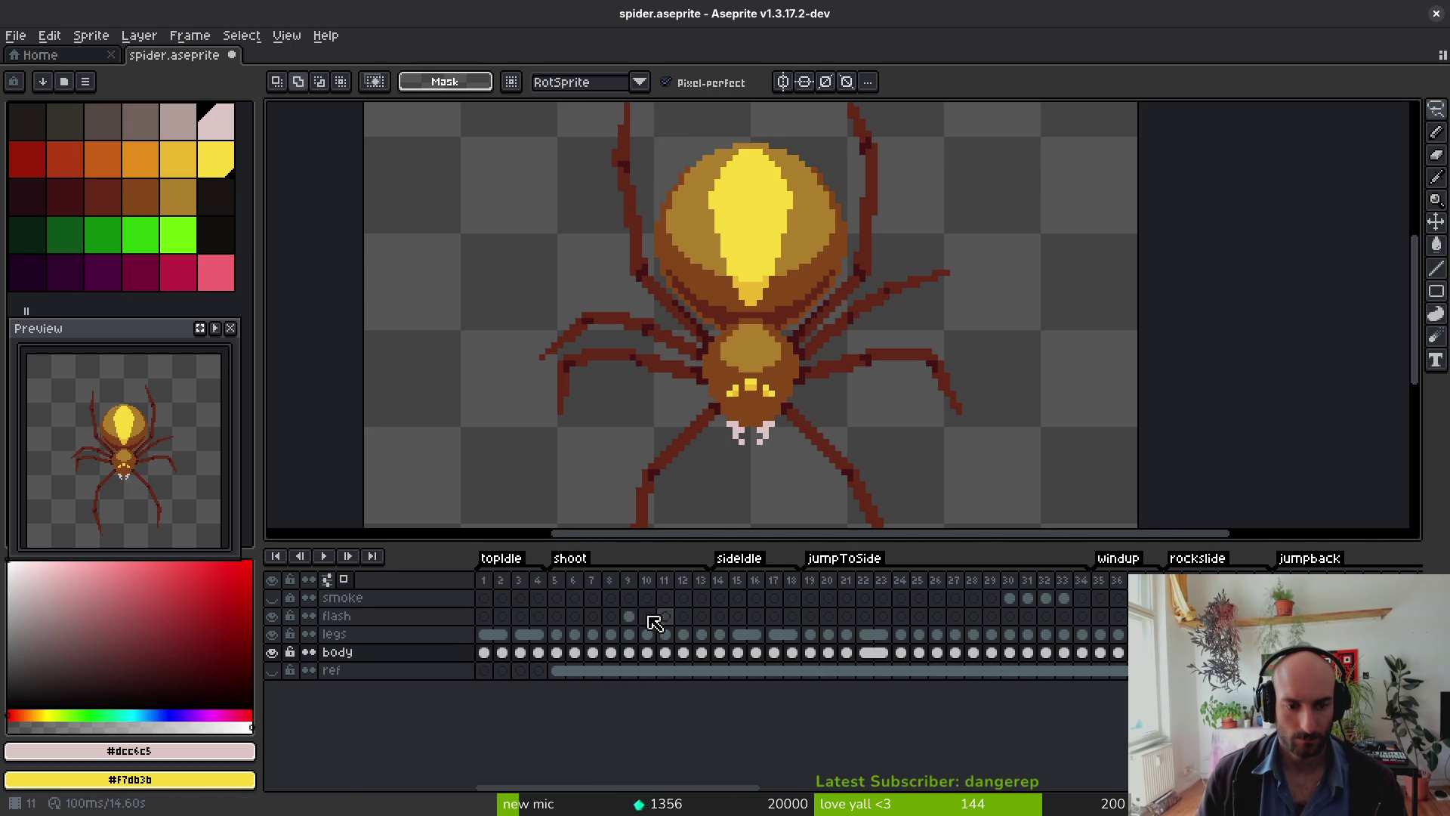
# Step: Jump to shoot frame 8 and flip between neighbouring poses around frames 5 to 7
pyautogui.click(572, 618)
pyautogui.press('i')
pyautogui.scroll(-1, 787, 340)
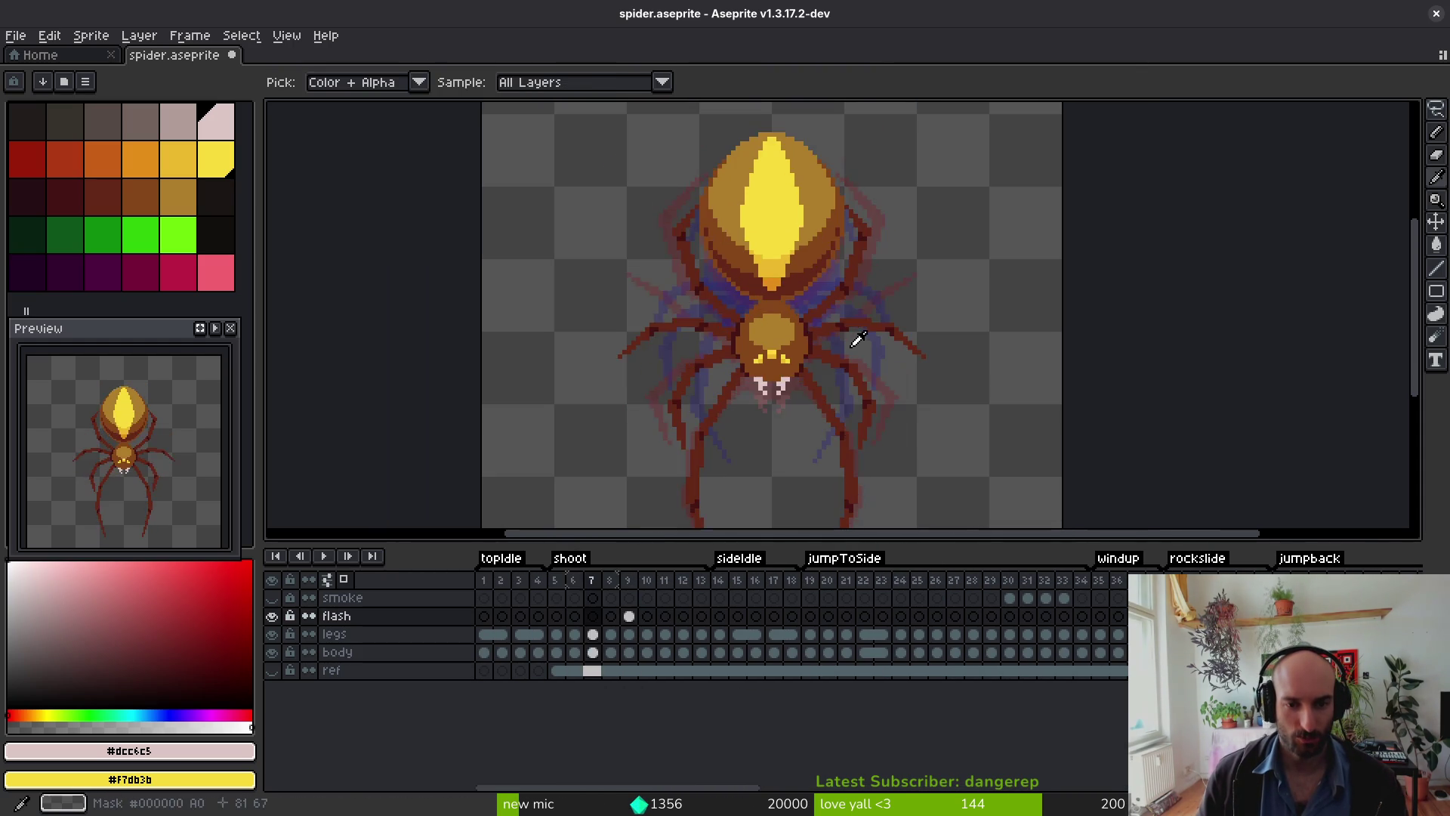
pyautogui.press('Right')
pyautogui.press('Right')
pyautogui.press('Right')
pyautogui.press('Right')
pyautogui.press('Left')
pyautogui.press('Left')
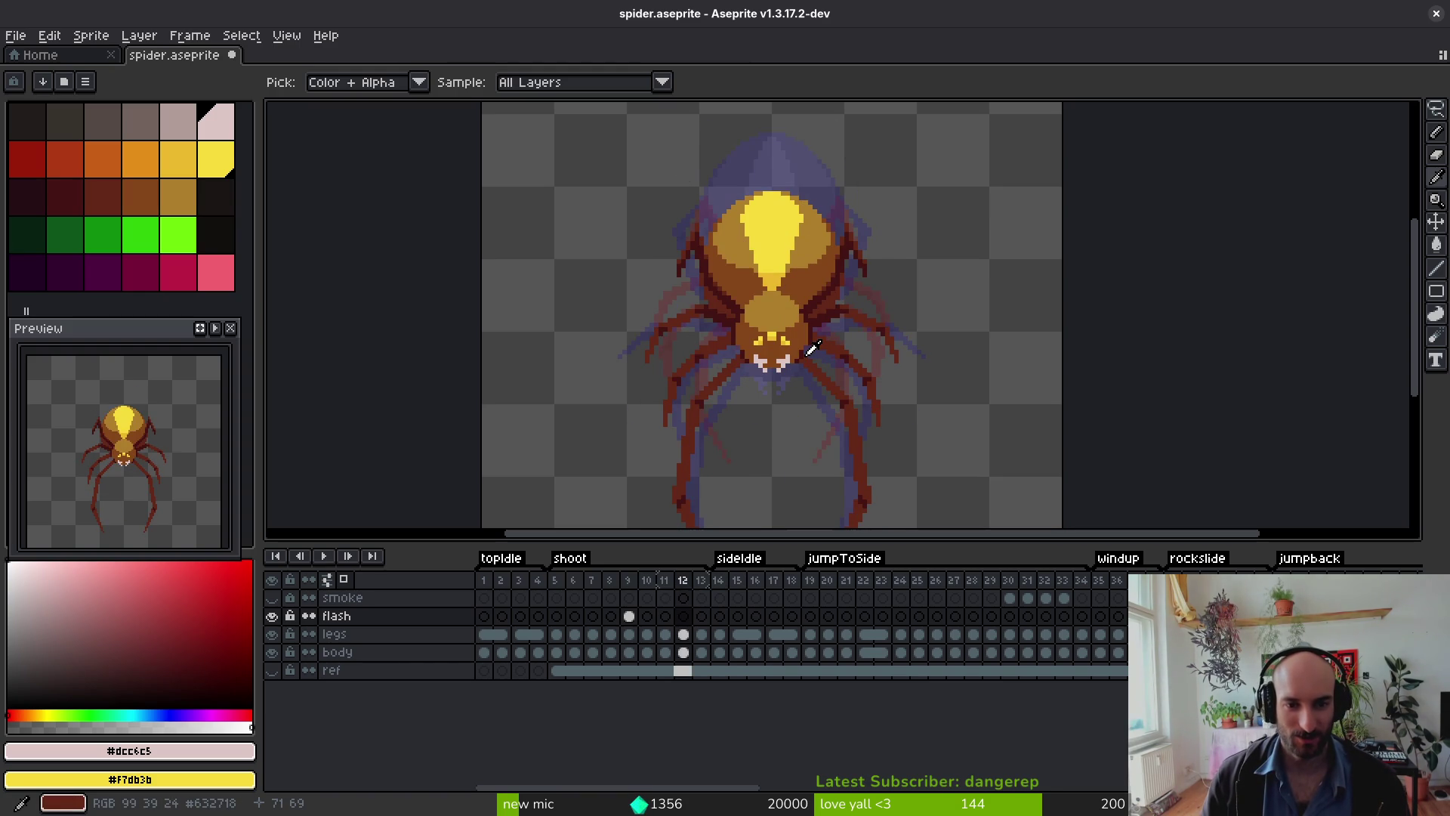
pyautogui.press('Left')
pyautogui.press('Left')
pyautogui.press('Left')
pyautogui.press('Right')
pyautogui.press('Right')
pyautogui.press('Right')
pyautogui.press('Left')
pyautogui.press('Left')
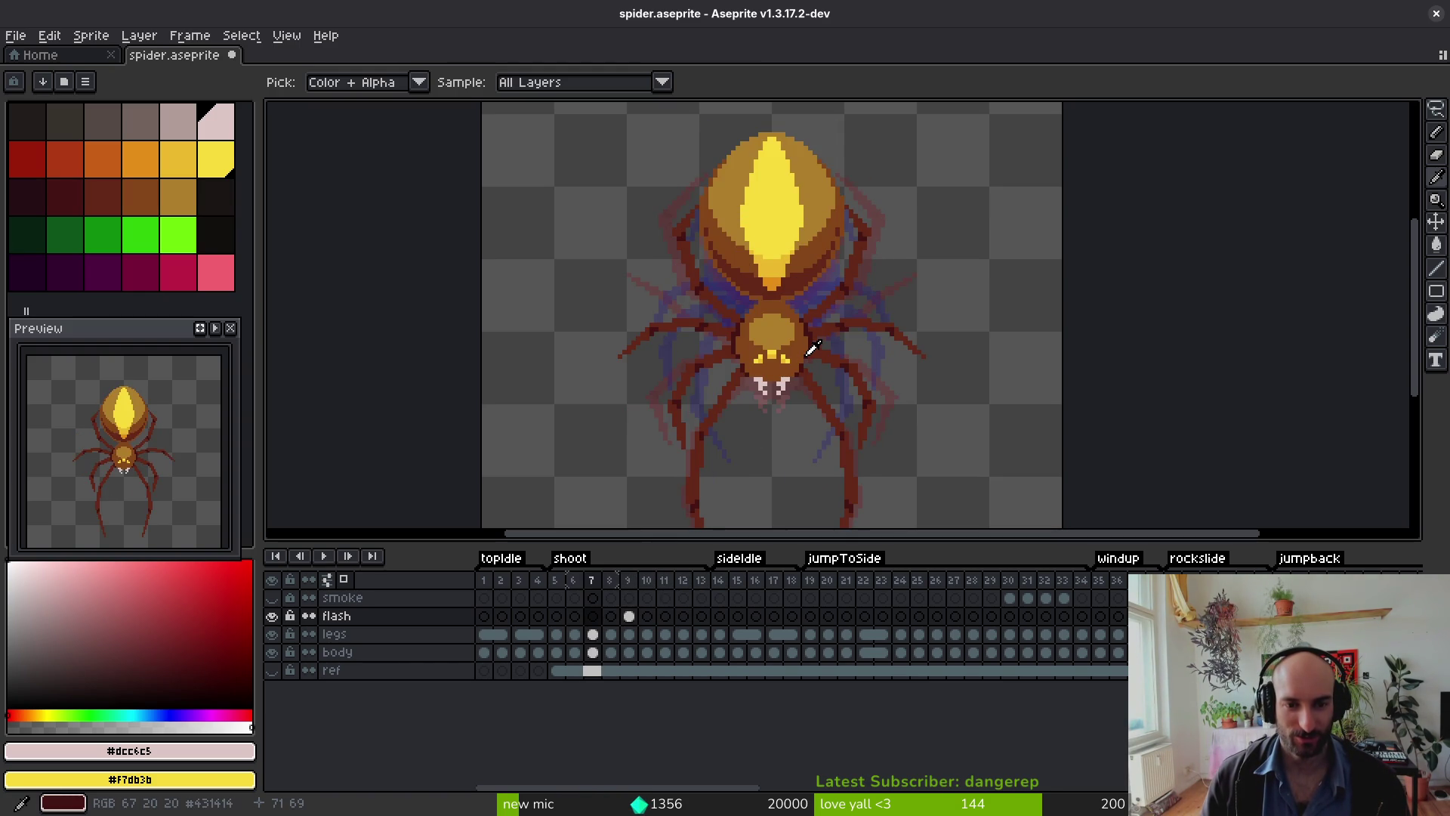
pyautogui.press('Right')
pyautogui.press('Left')
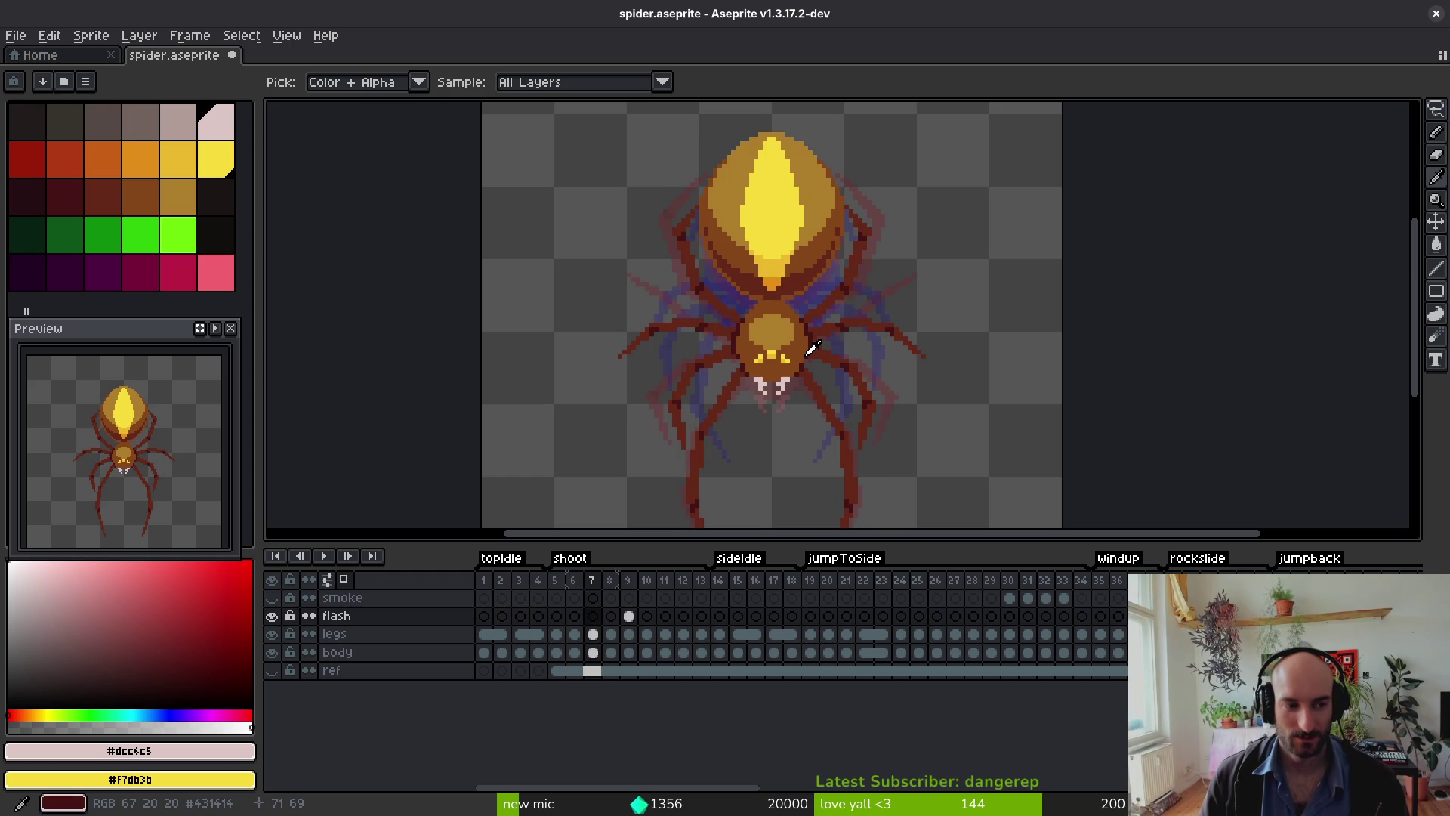
pyautogui.press('Left')
pyautogui.press('Left')
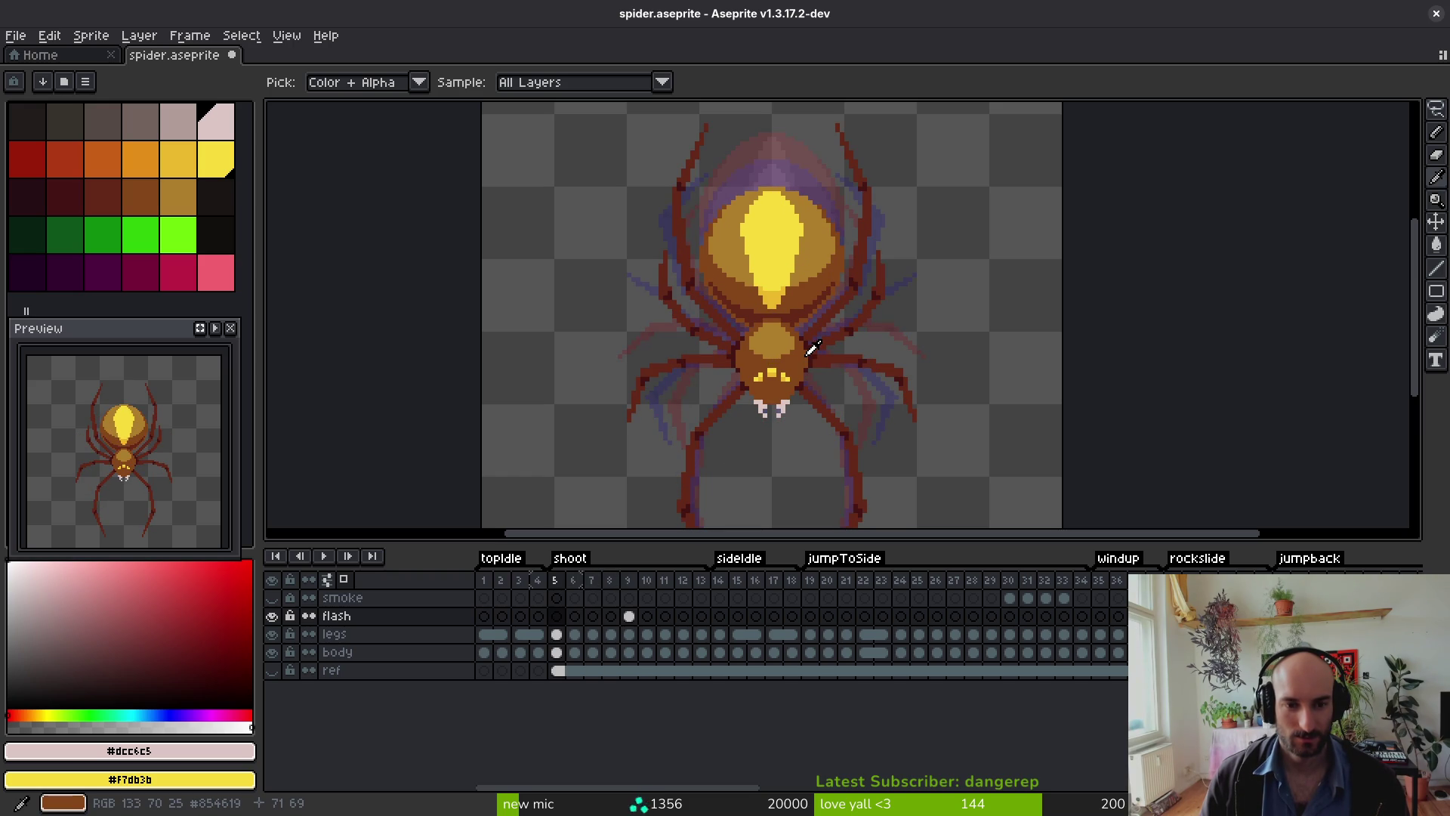
# Step: Step through shoot frames 1 to 13 with onion skinning, comparing frames 6 and 7
pyautogui.press('Right')
pyautogui.press('Right')
pyautogui.press('Right')
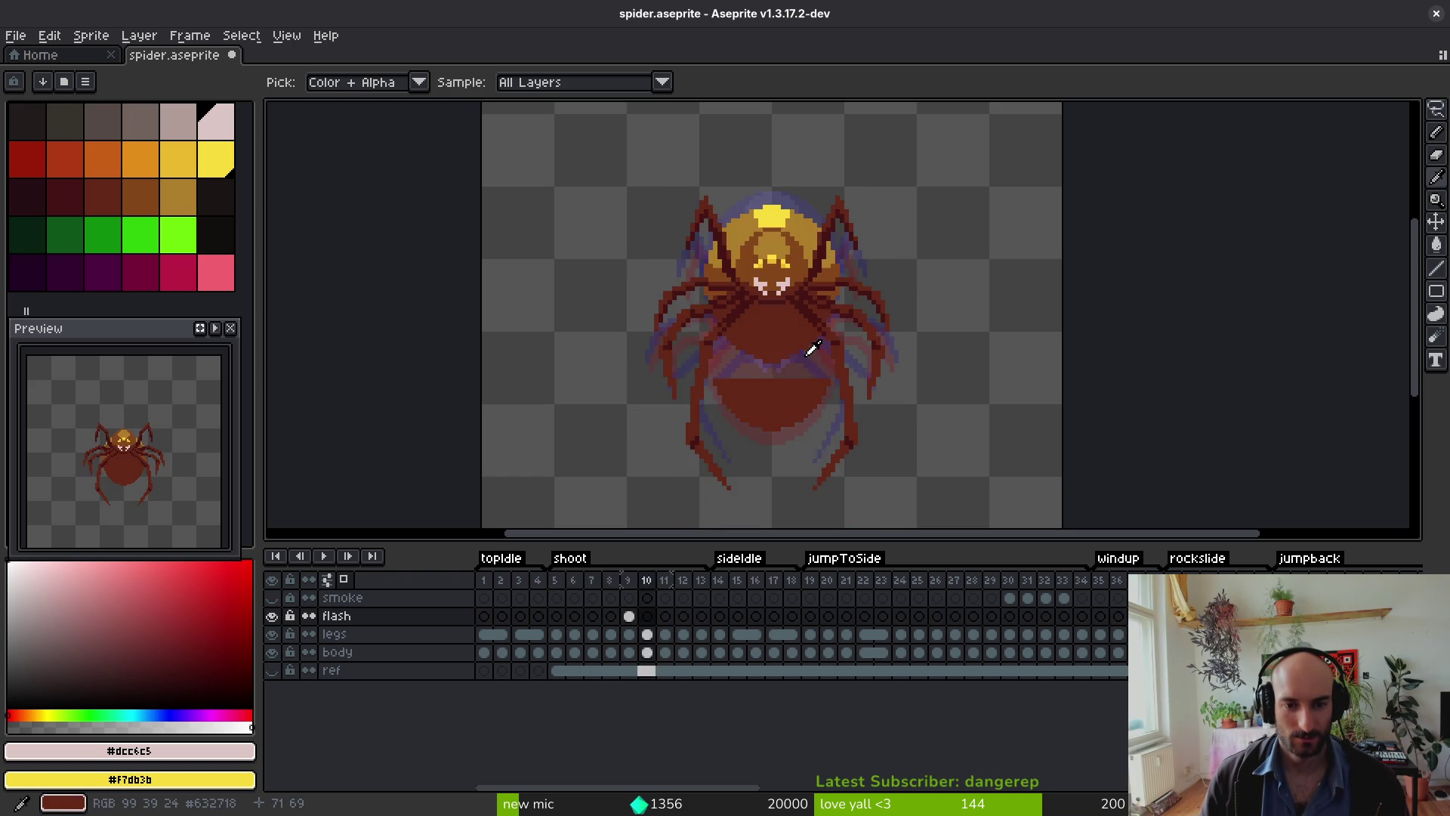
pyautogui.press('Right')
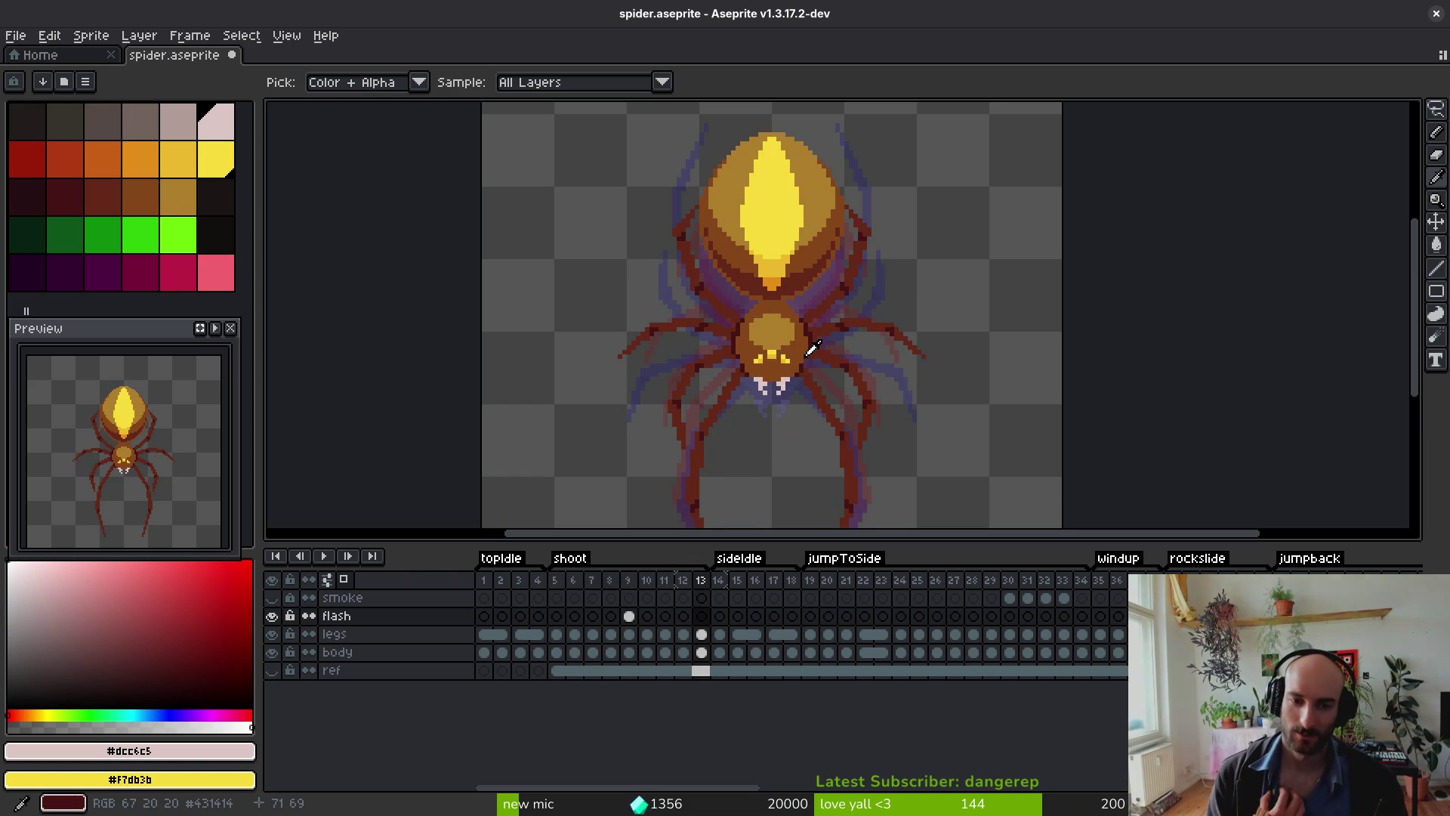
pyautogui.press('Left')
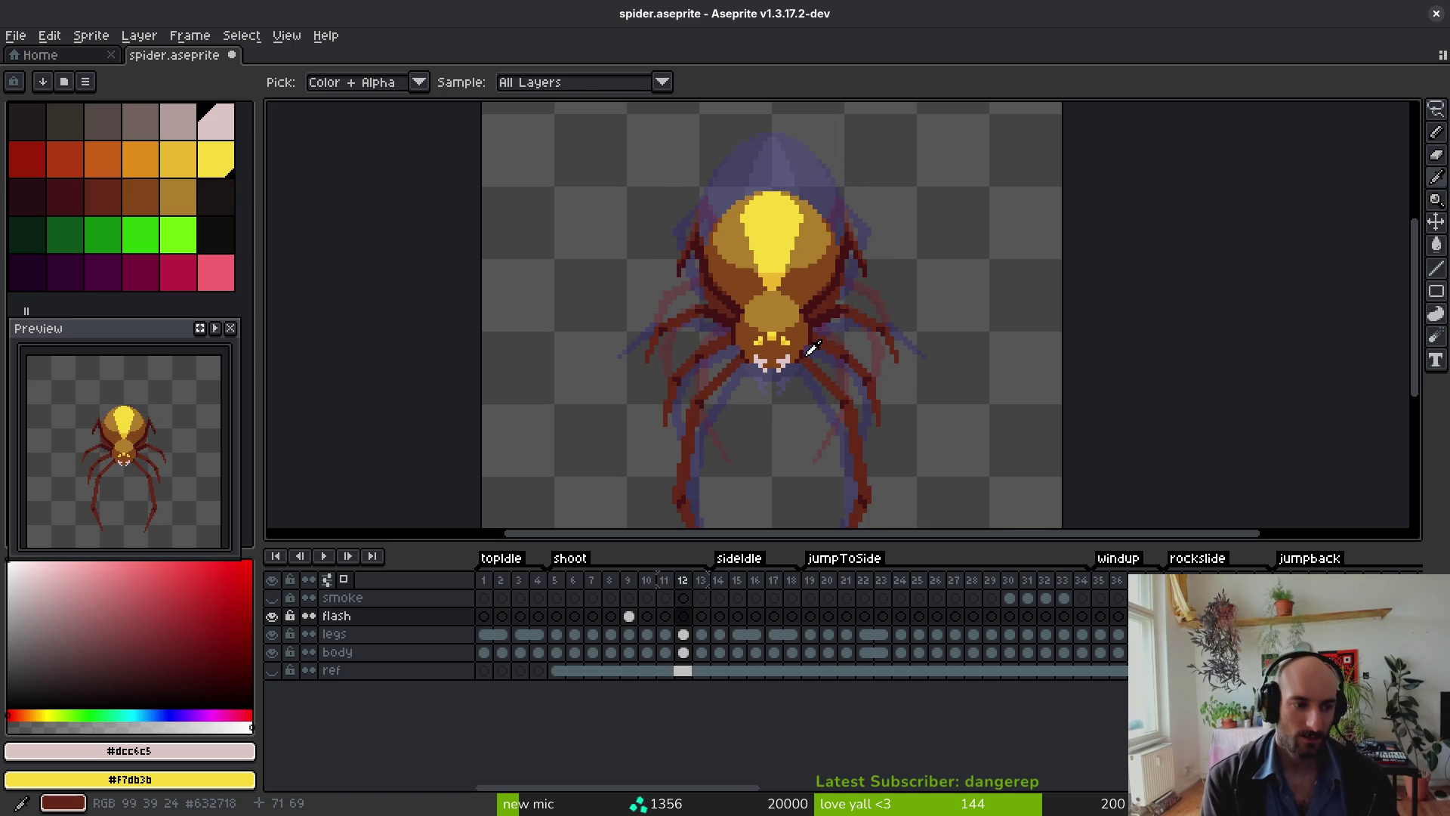
pyautogui.press('Left')
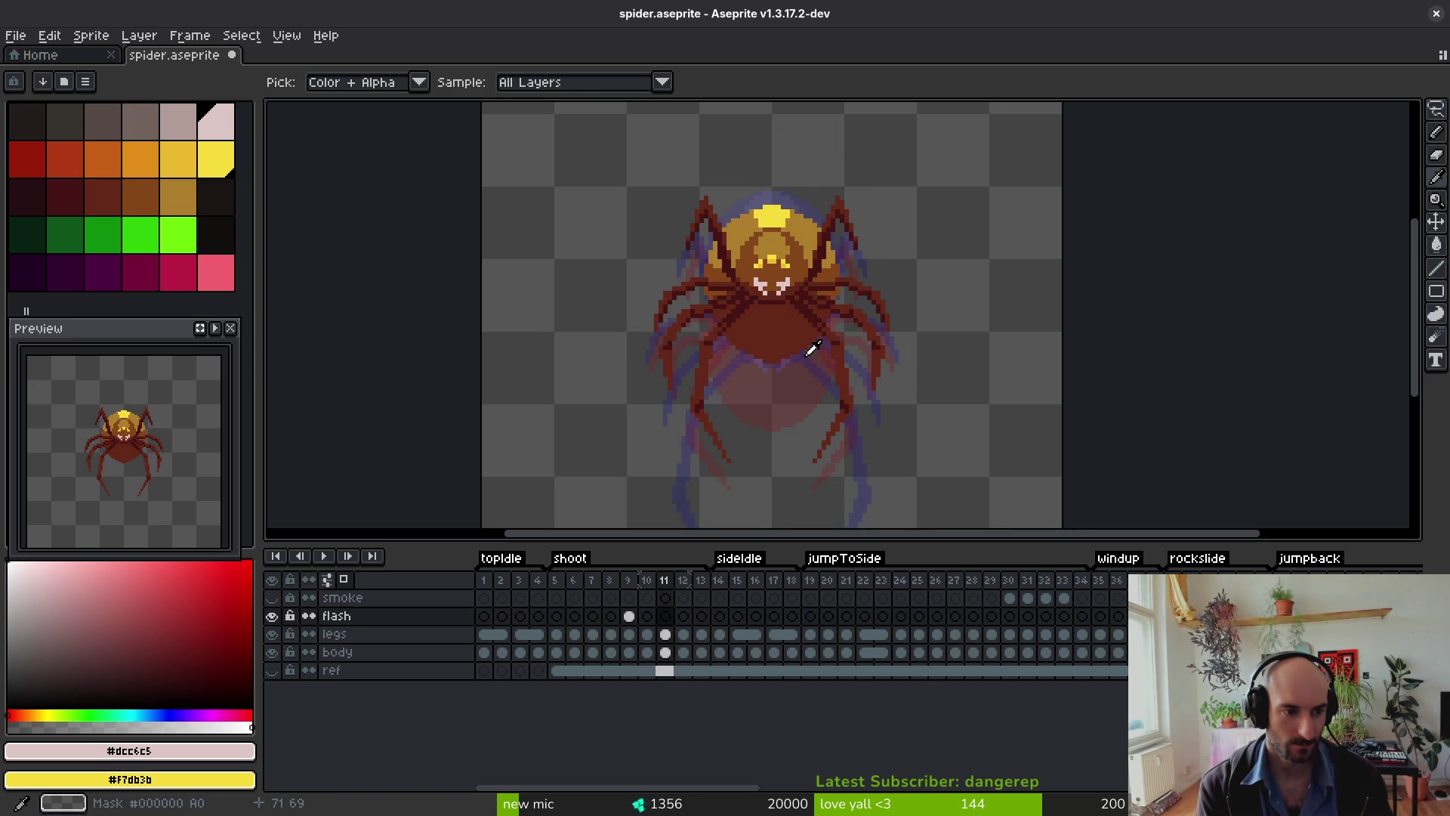
pyautogui.press('Left')
pyautogui.press('Left')
pyautogui.press('Left')
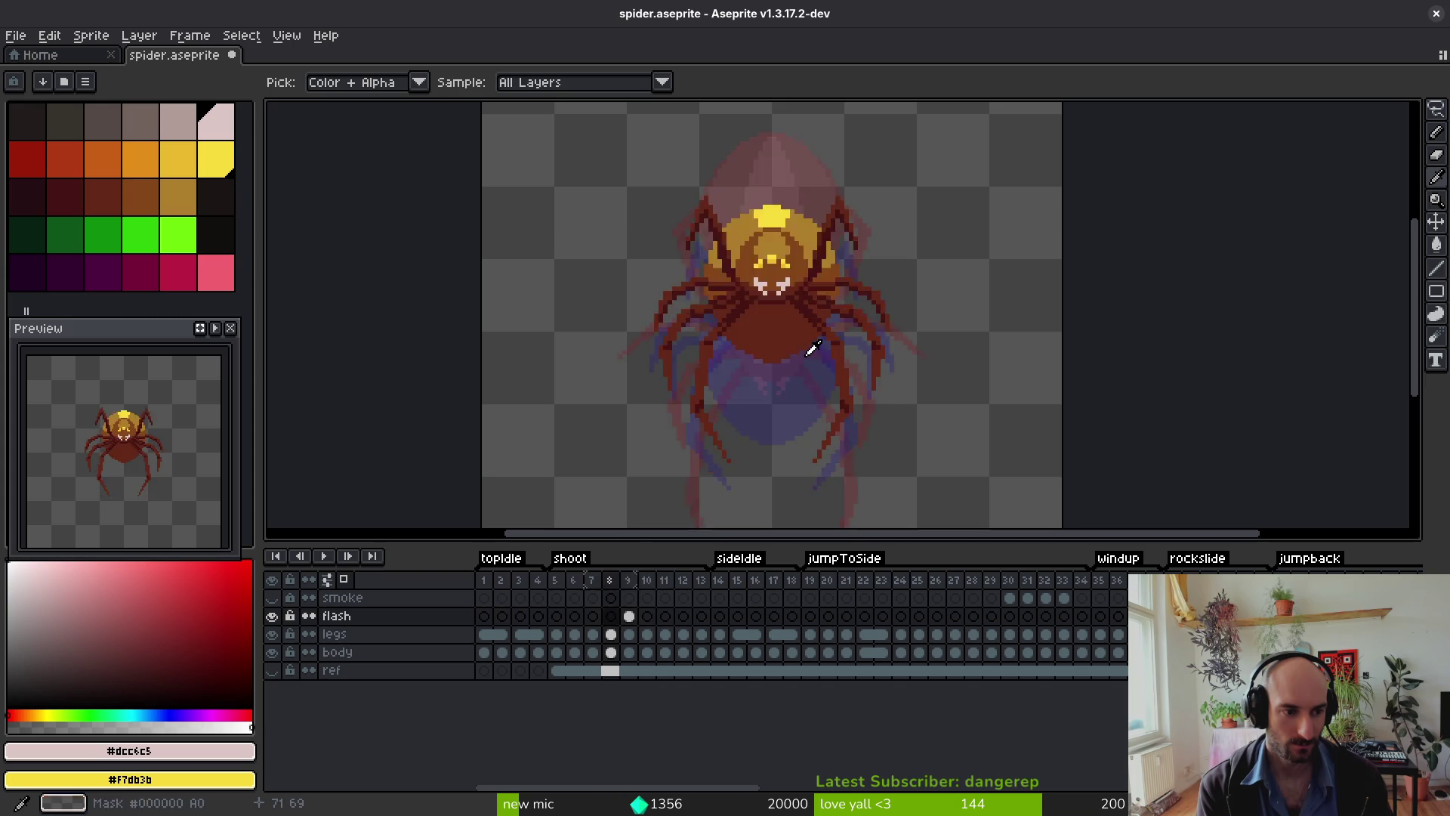
pyautogui.press('Right')
pyautogui.press('Right')
pyautogui.press('Right')
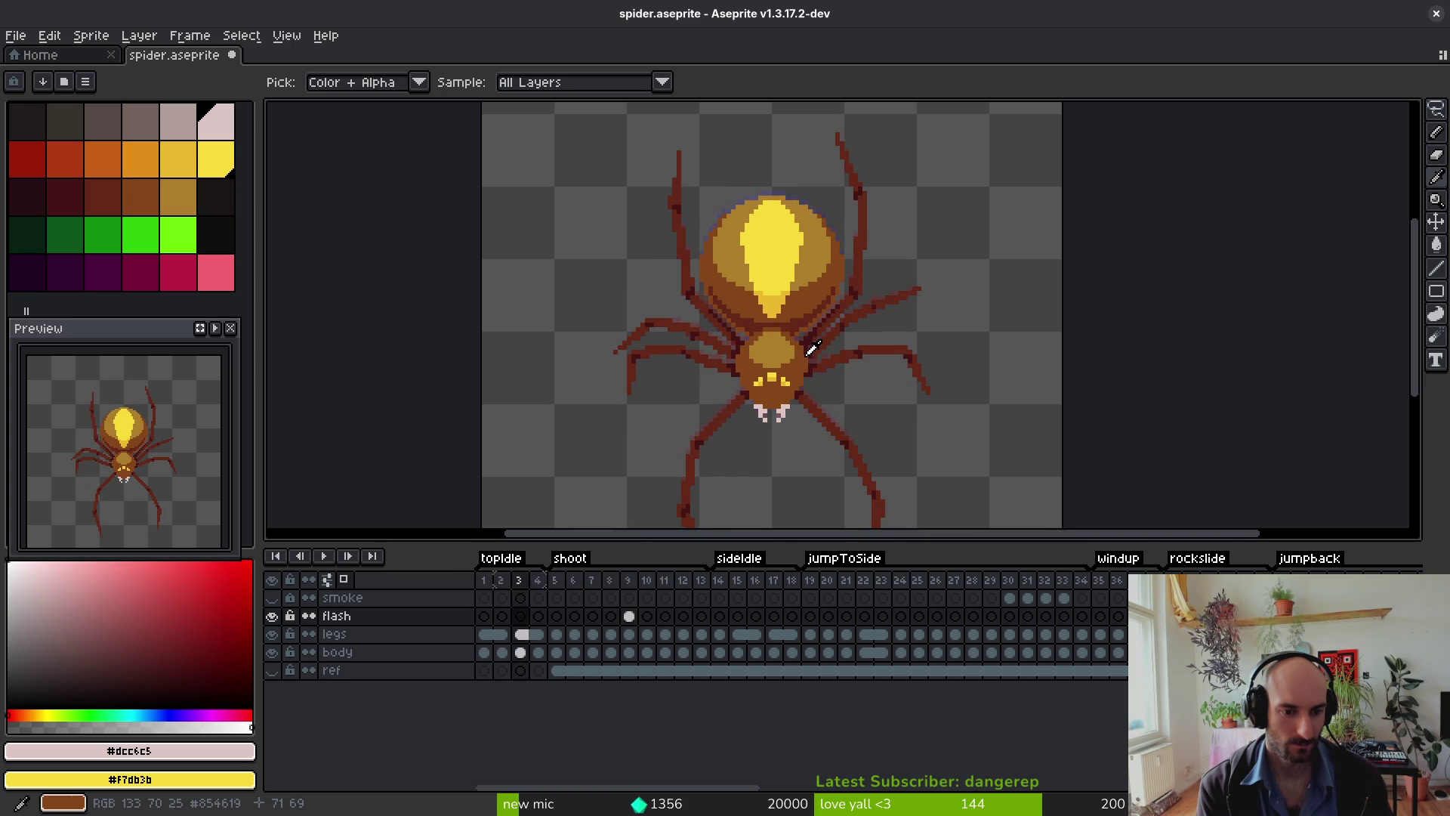
pyautogui.press('Right')
pyautogui.press('Left')
pyautogui.press('Left')
pyautogui.press('Left')
pyautogui.press('Right')
pyautogui.press('Right')
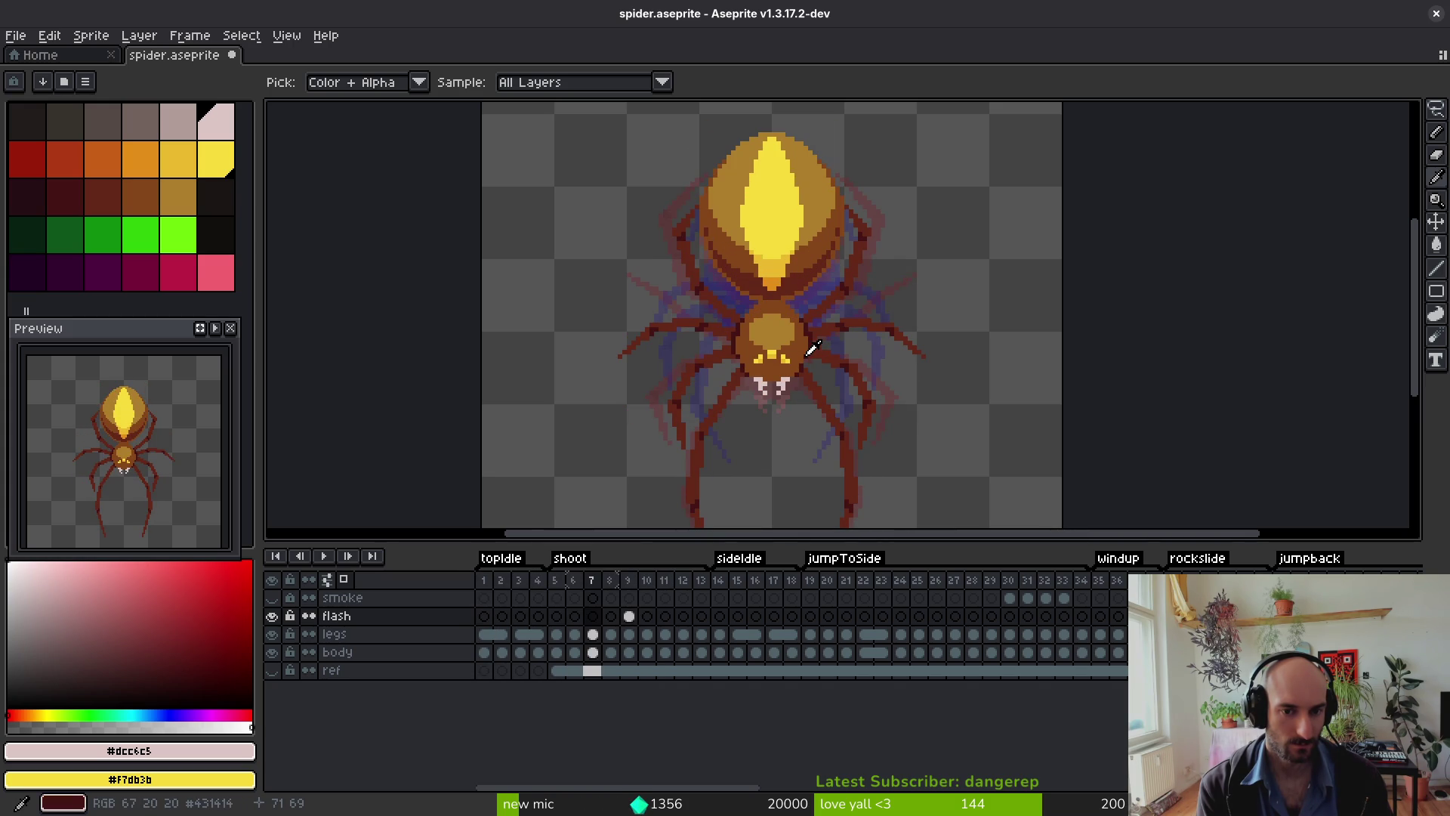
pyautogui.press('Left')
pyautogui.press('Left')
pyautogui.press('m')
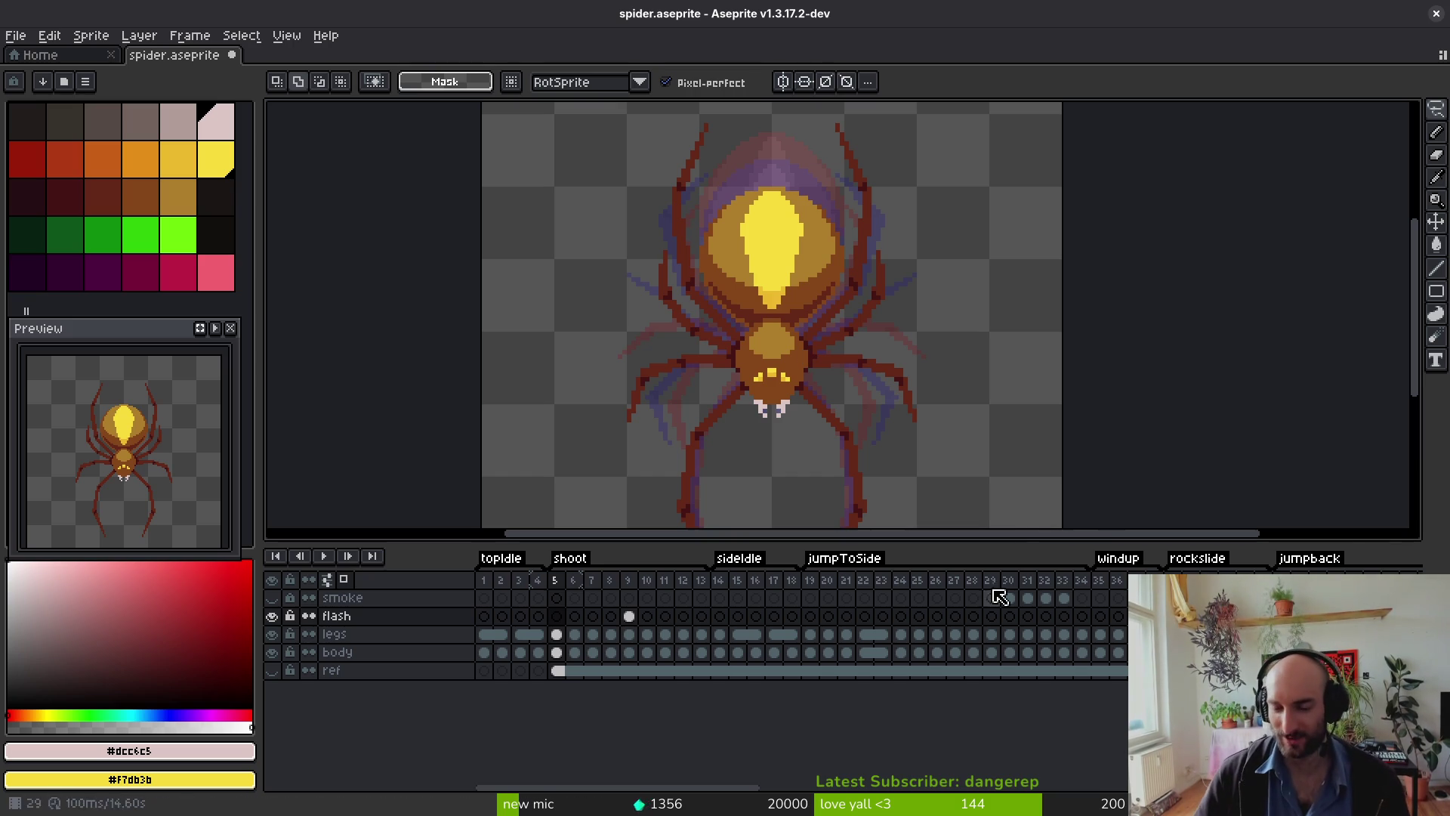
pyautogui.hscroll(3, 986, 678)
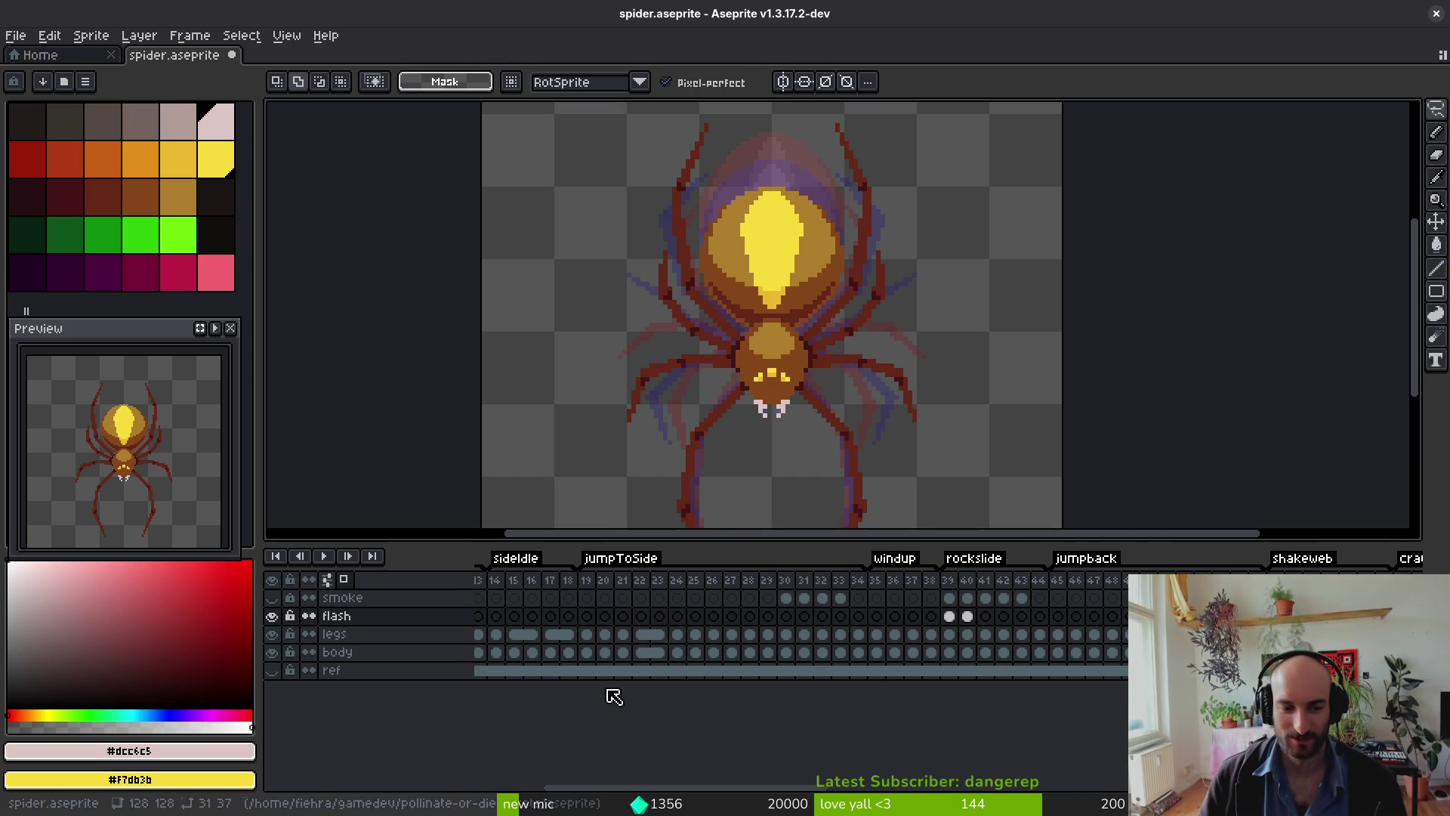
pyautogui.moveTo(1094, 664); pyautogui.dragTo(817, 696)
# Step: On the body layer in frame 36, lasso the spider's front body section
pyautogui.hscroll(20, 818, 697)
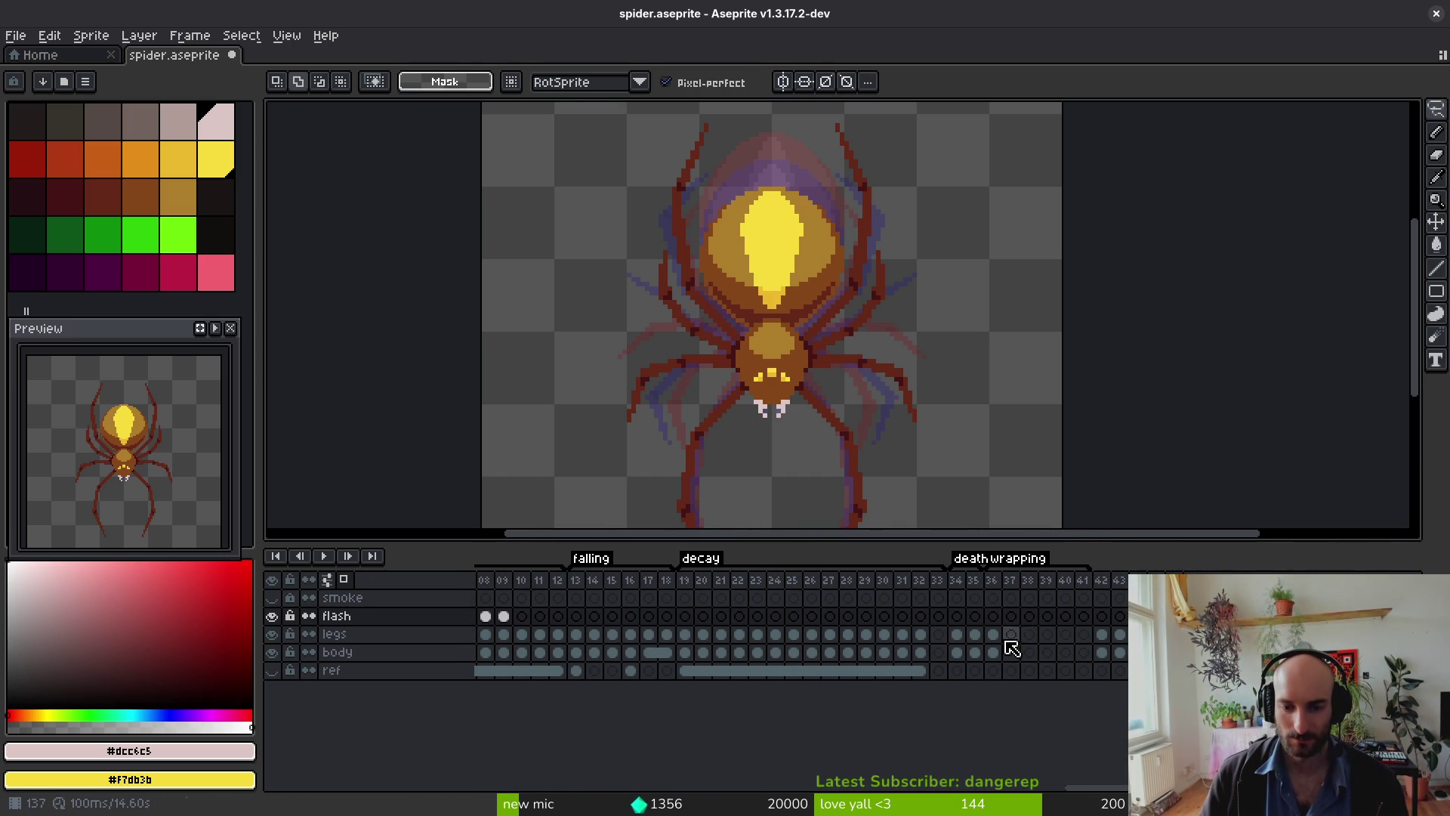
pyautogui.click(994, 635)
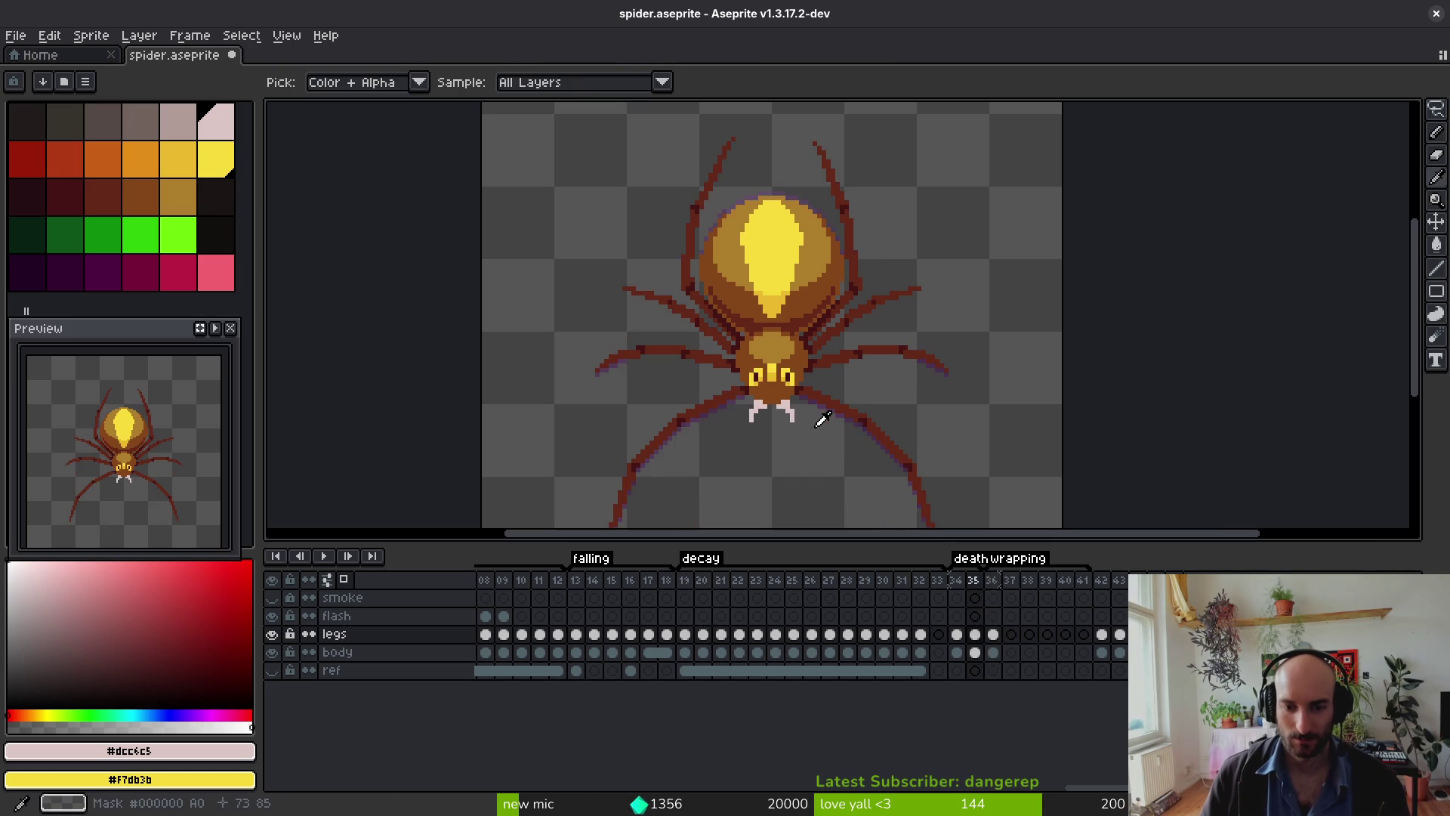
pyautogui.keyDown('ctrl'); pyautogui.keyDown('alt'); pyautogui.click(760, 320); pyautogui.keyUp('alt'); pyautogui.keyUp('ctrl')
pyautogui.hotkey('shift', 'w')
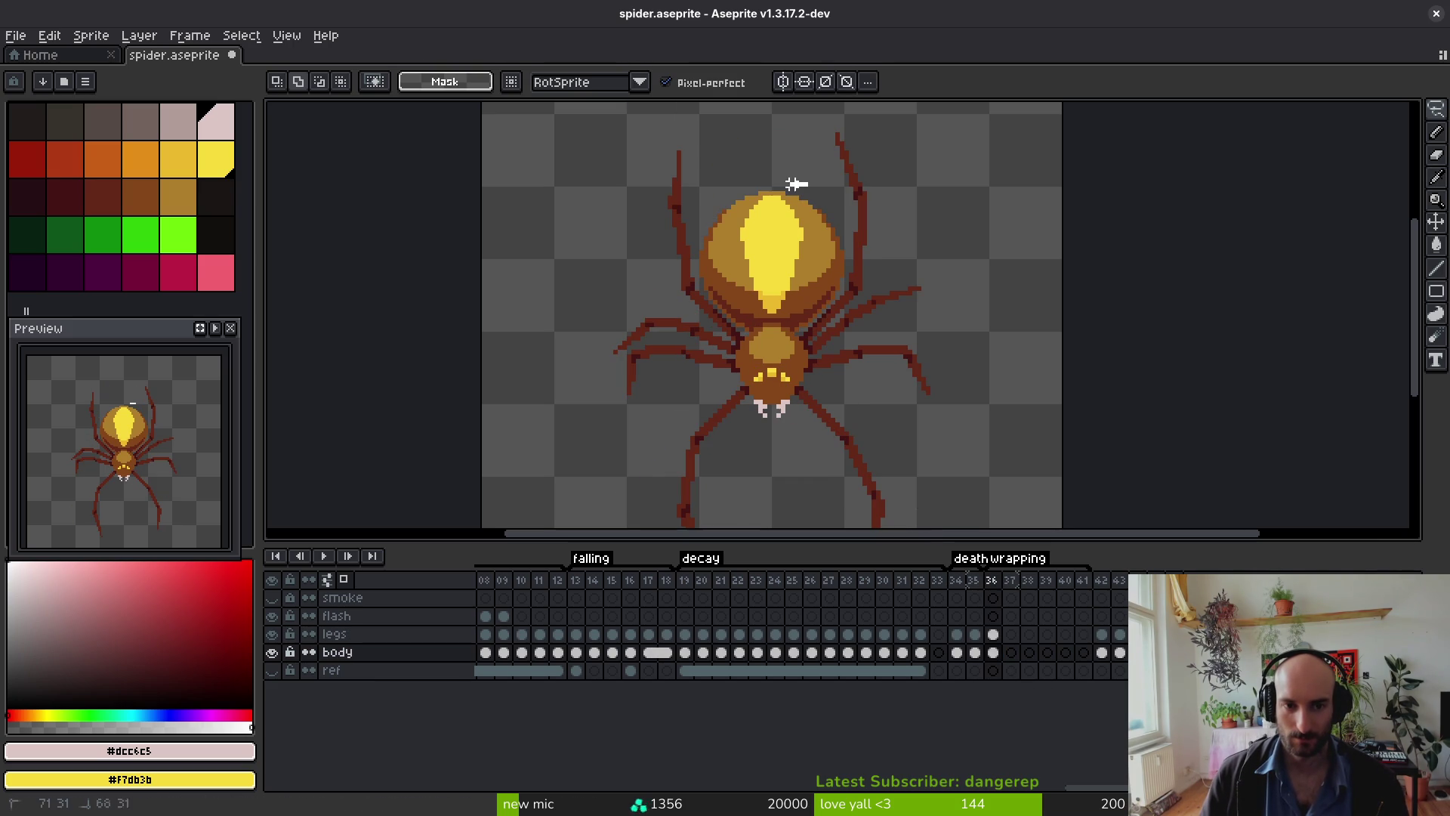
pyautogui.moveTo(869, 206); pyautogui.dragTo(816, 187)
pyautogui.scroll(4, 803, 280)
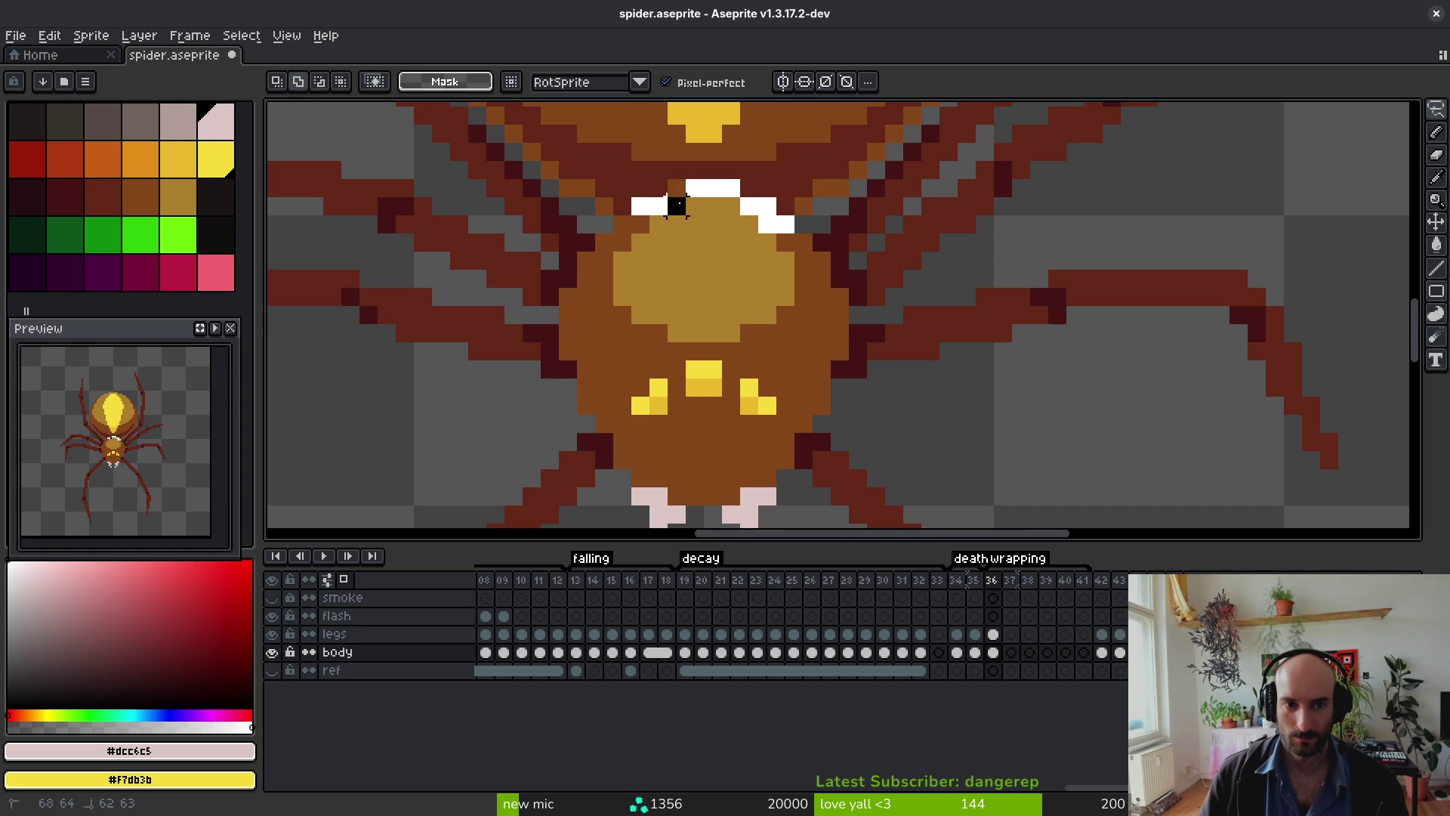
pyautogui.moveTo(595, 248); pyautogui.dragTo(552, 289)
pyautogui.scroll(-2, 552, 289)
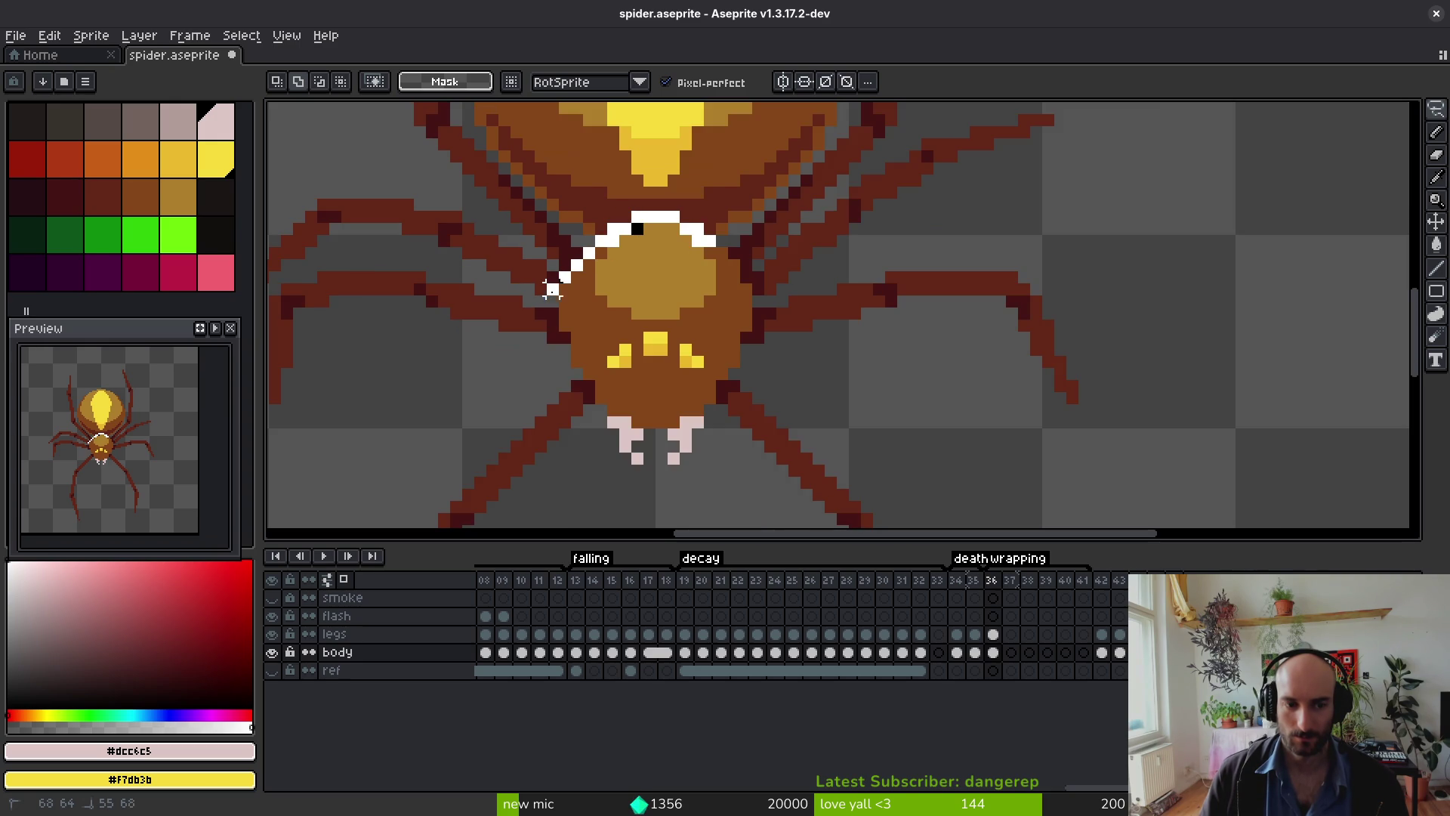
pyautogui.moveTo(576, 433); pyautogui.dragTo(793, 375)
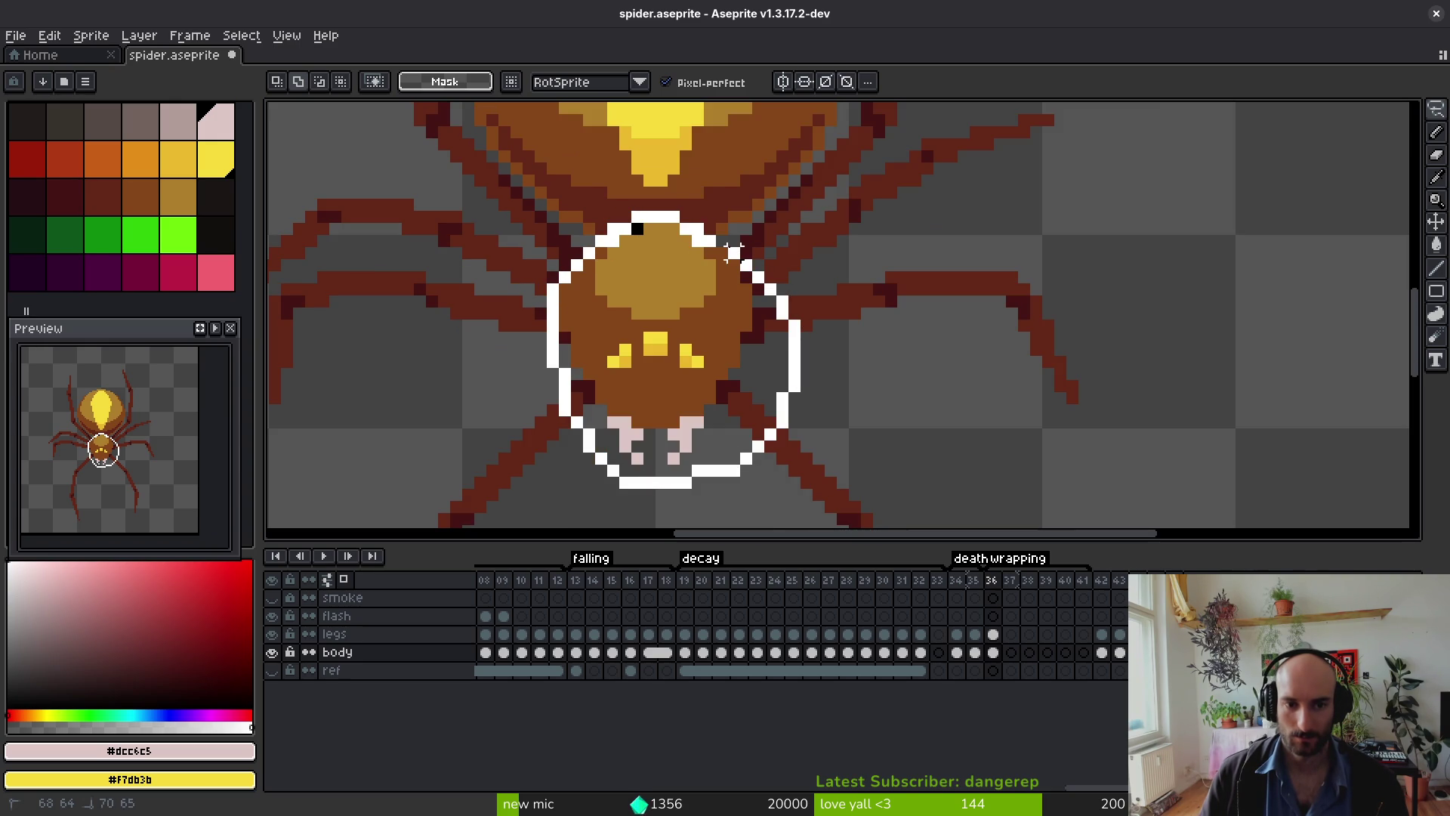
pyautogui.moveTo(731, 252); pyautogui.dragTo(722, 241)
# Step: Shift the selected front body section slightly and commit its new position
pyautogui.scroll(-1, 690, 324)
pyautogui.scroll(1, 717, 355)
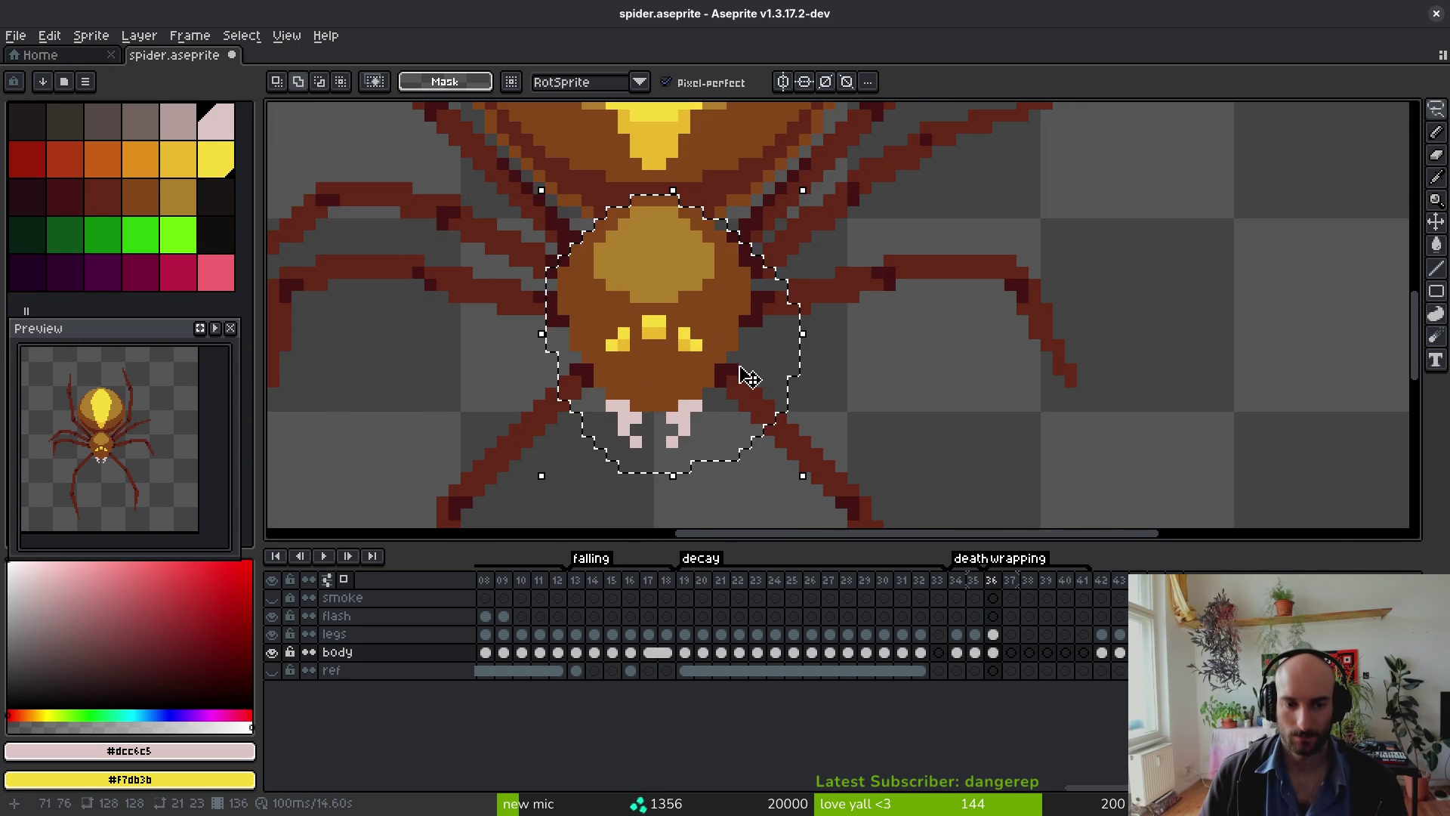
pyautogui.scroll(-2, 778, 415)
pyautogui.moveTo(801, 438)
pyautogui.mouseDown()
pyautogui.moveTo(768, 415)
pyautogui.moveTo(777, 395)
pyautogui.moveTo(771, 454)
pyautogui.moveTo(777, 399)
pyautogui.mouseUp()
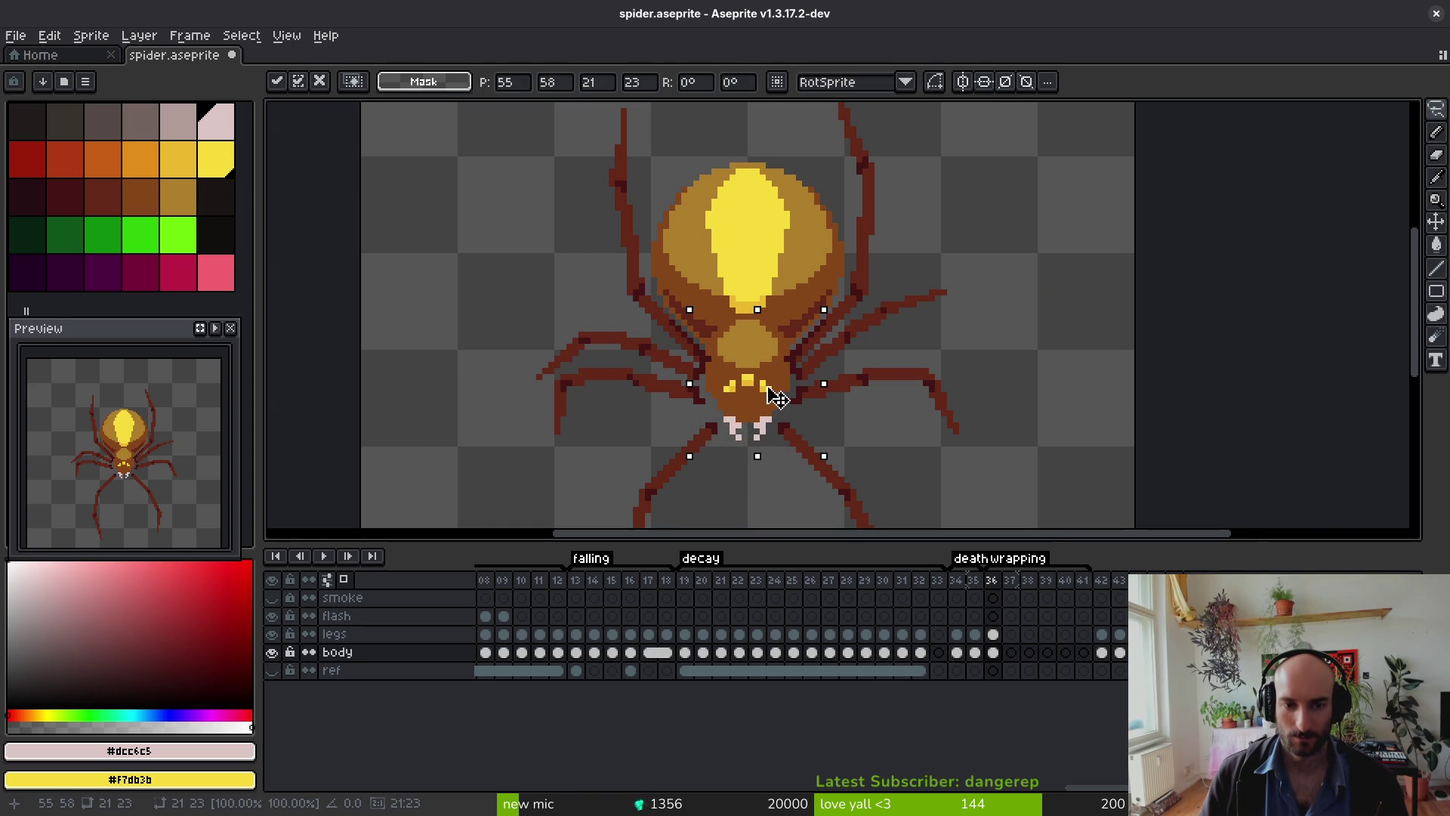
pyautogui.moveTo(766, 390); pyautogui.dragTo(765, 394)
pyautogui.press('Right')
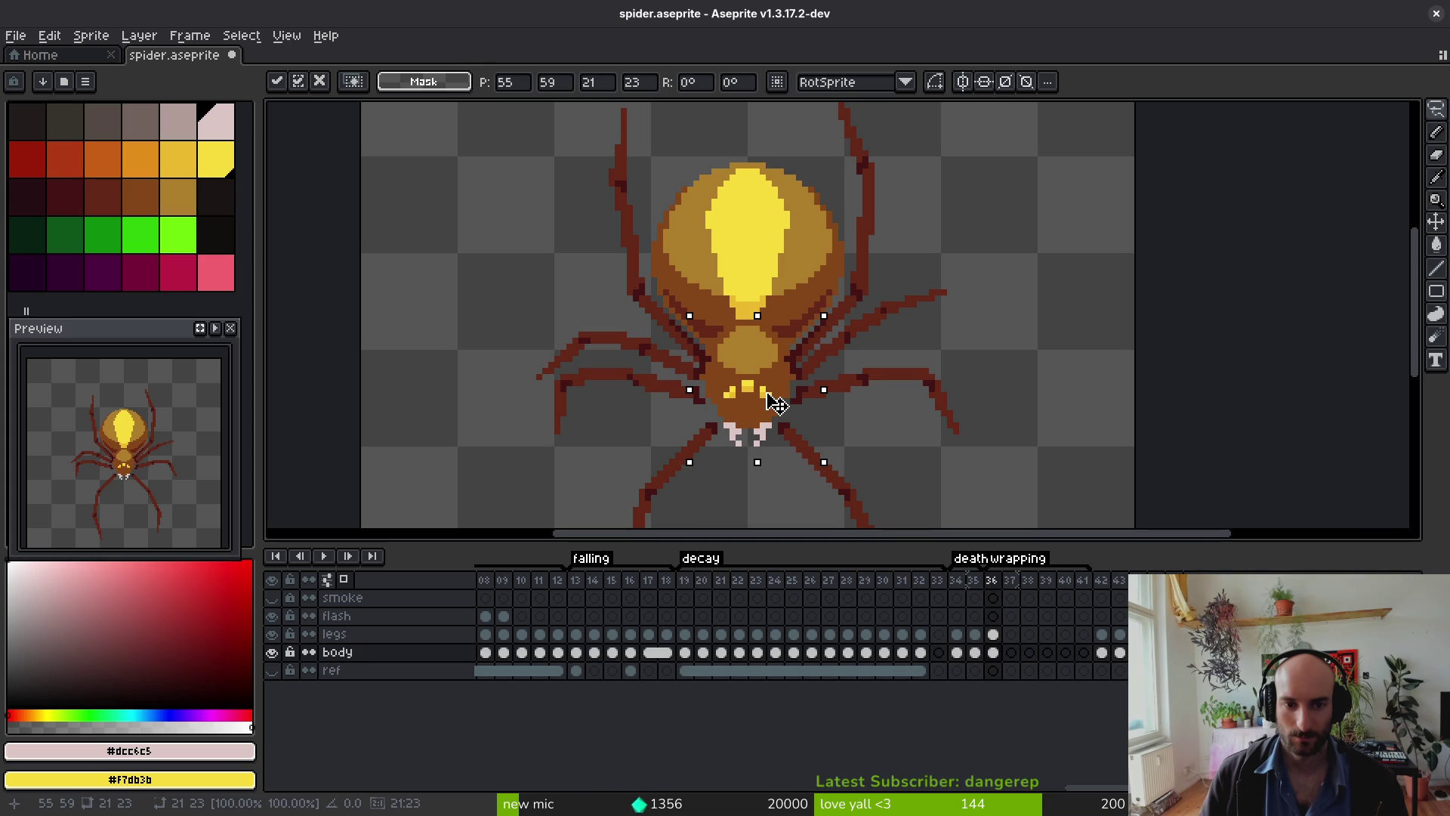
pyautogui.press('q')
# Step: Select the spider body, move it about 3 pixels down, and apply the transformation
pyautogui.moveTo(825, 168)
pyautogui.mouseDown()
pyautogui.moveTo(858, 509)
pyautogui.moveTo(902, 192)
pyautogui.mouseUp()
pyautogui.press('Down')
pyautogui.press('Down')
pyautogui.press('Down')
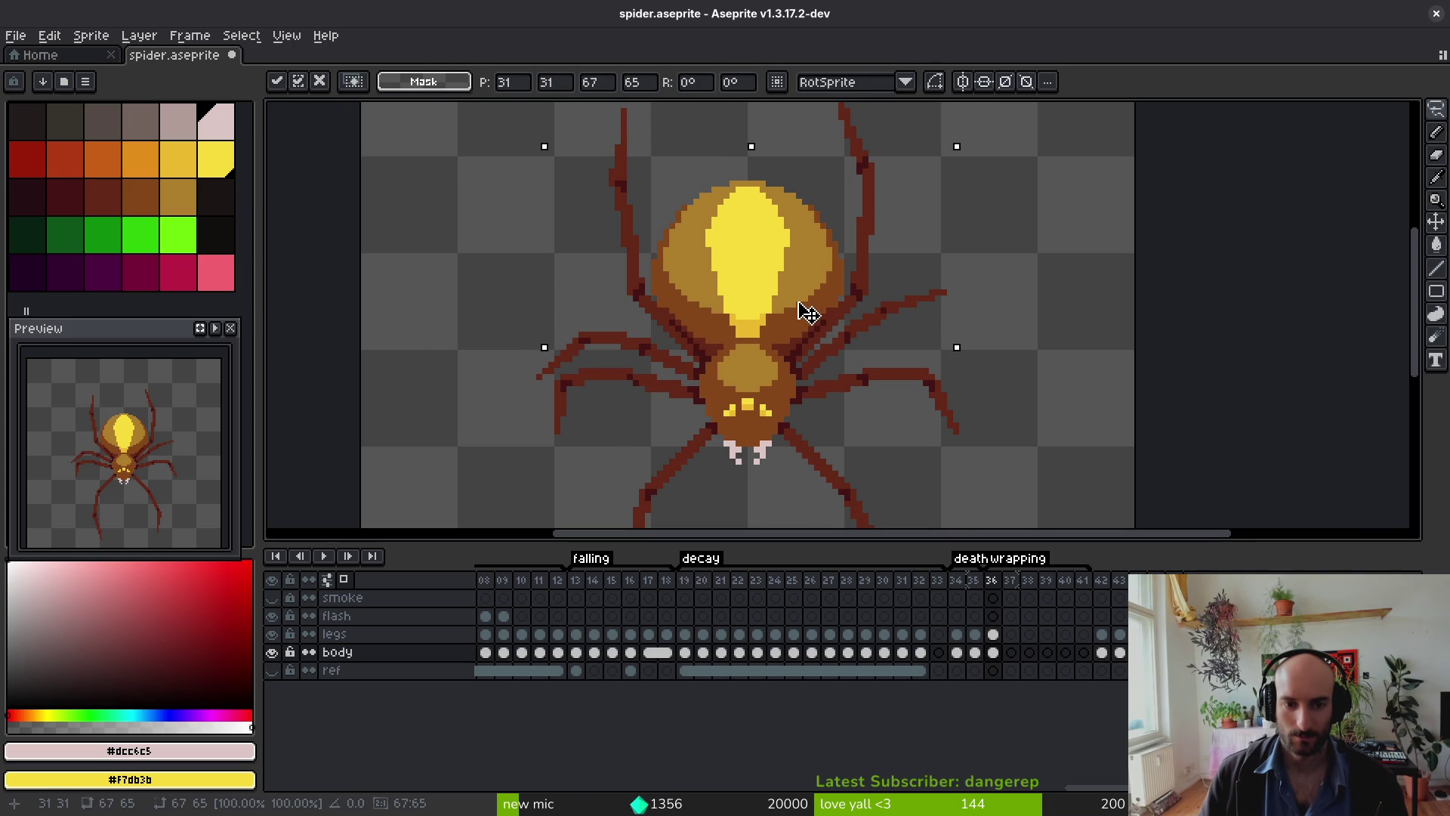
pyautogui.press('Return')
pyautogui.scroll(-4, 809, 313)
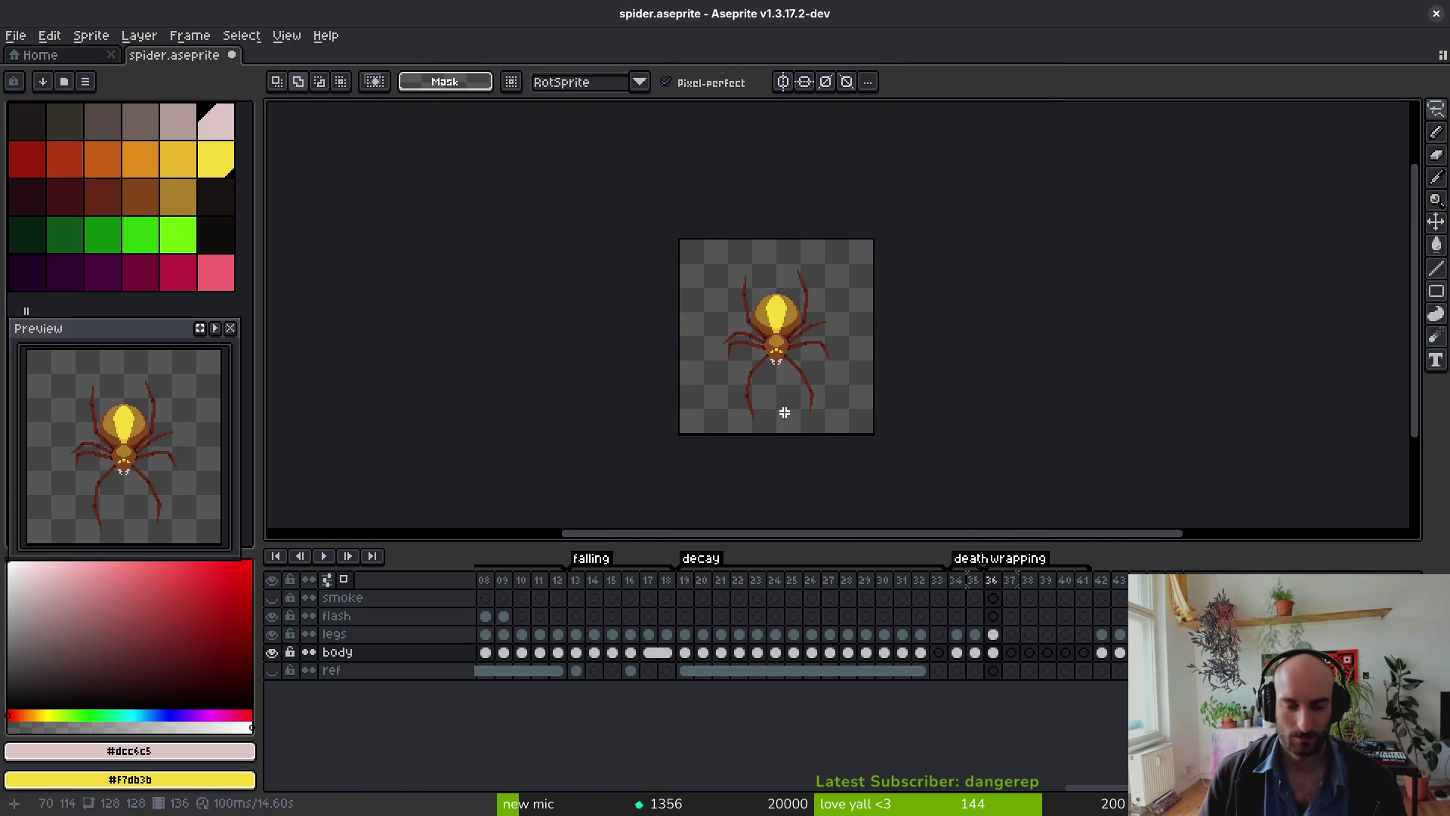
pyautogui.scroll(4, 797, 344)
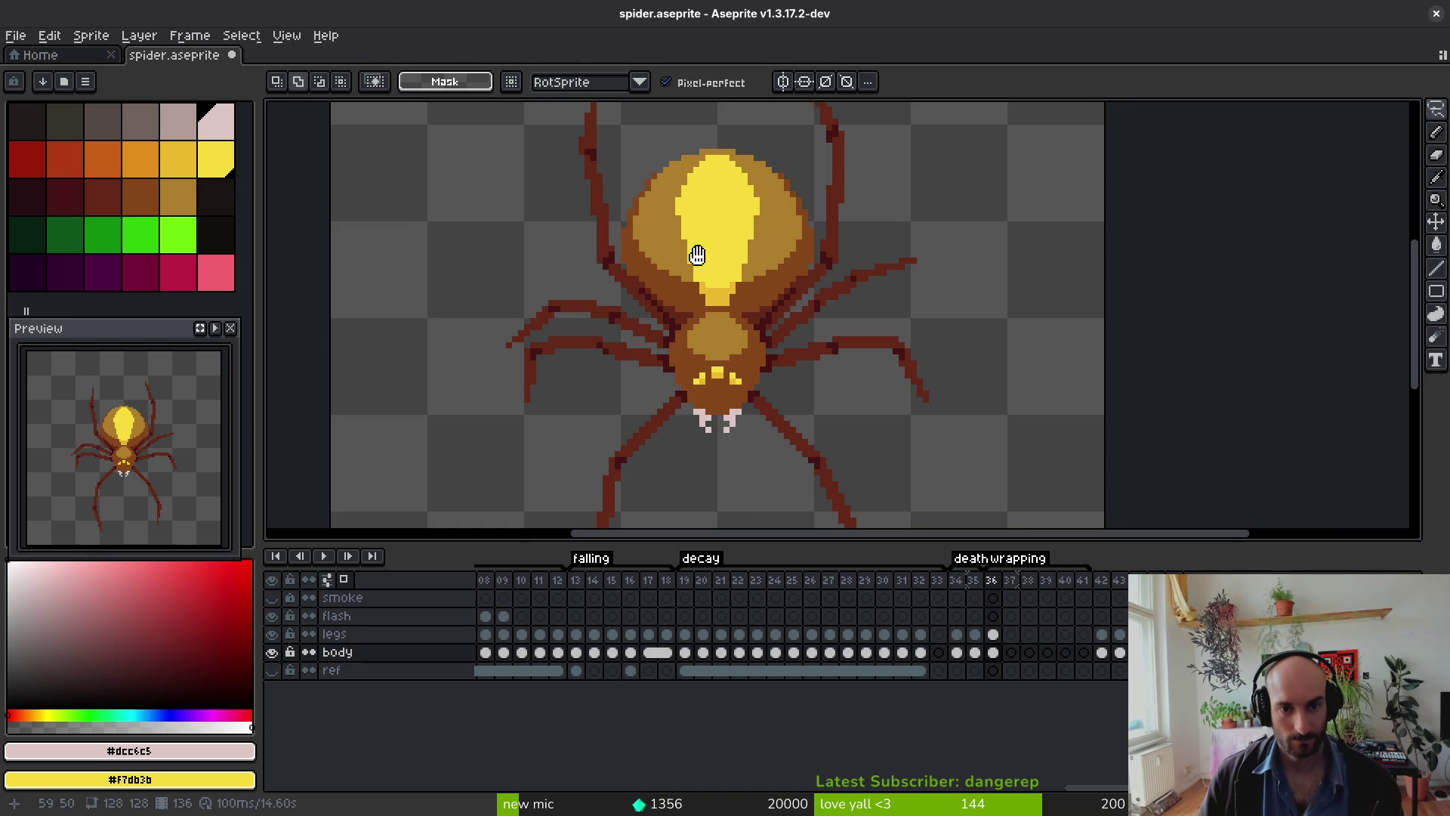
pyautogui.scroll(2, 691, 238)
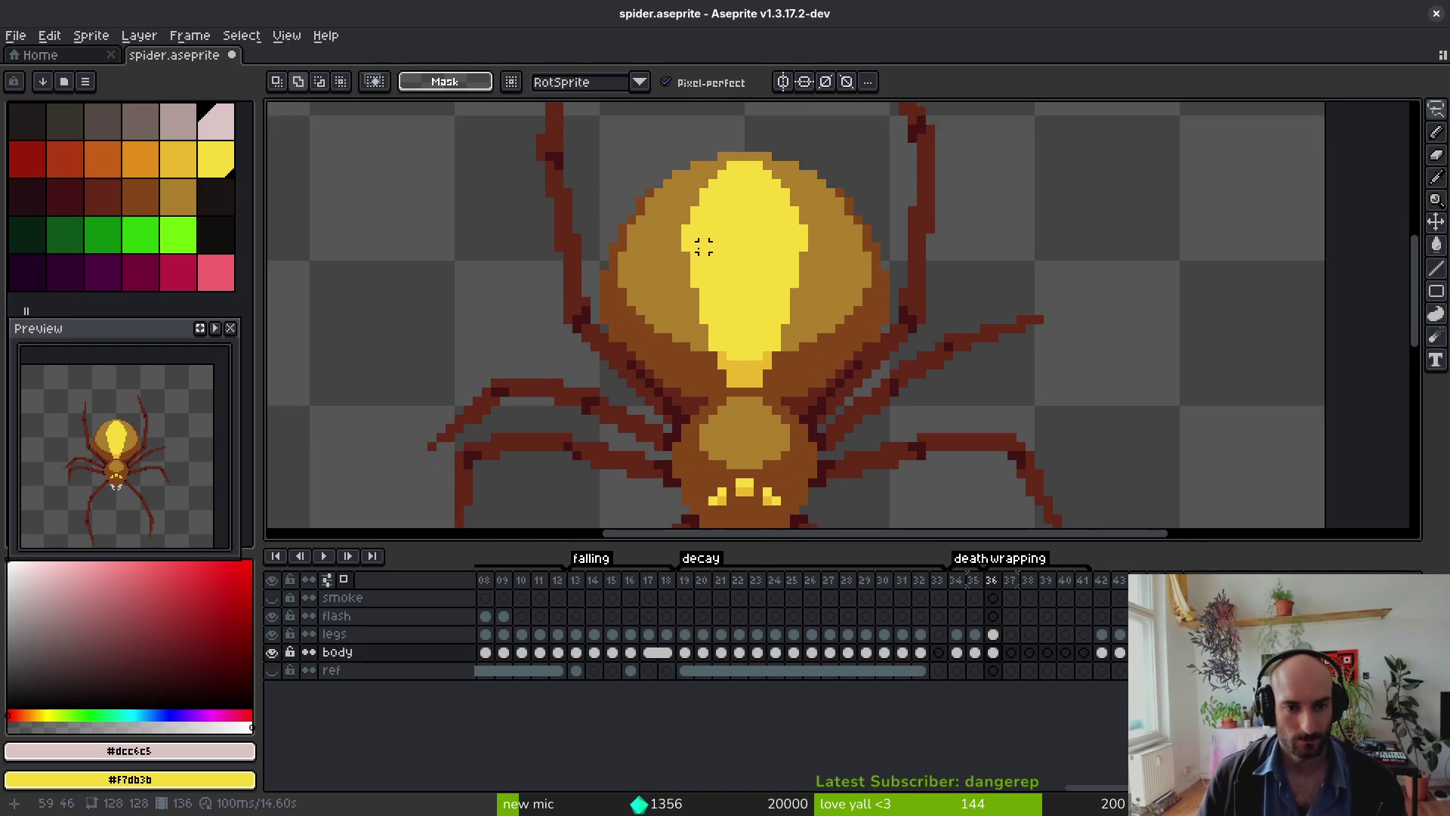
pyautogui.scroll(1, 768, 234)
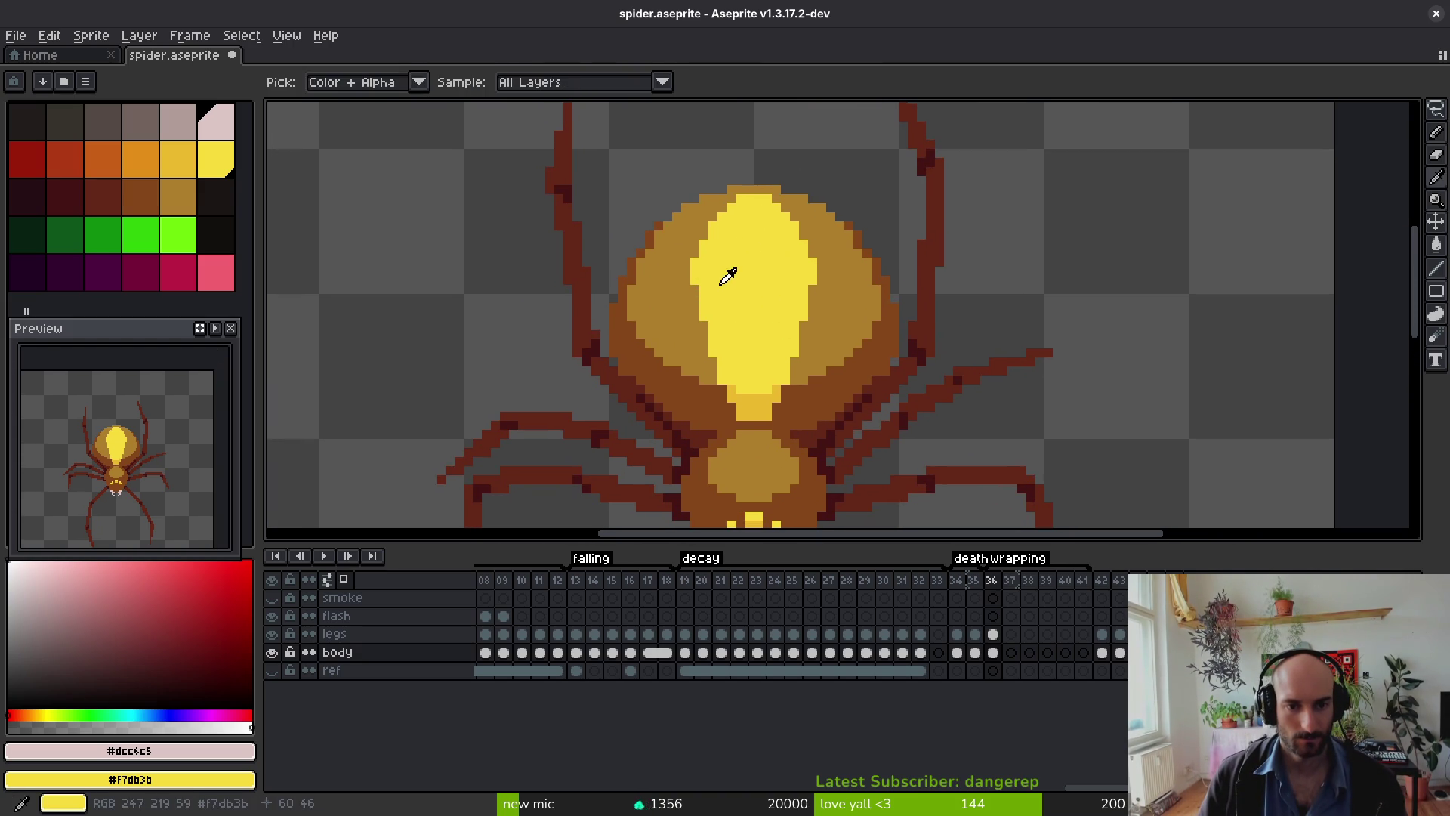
# Step: Undo the outline change, erase the orange bar above the abdomen, and eyedrop the gold
pyautogui.press('e')
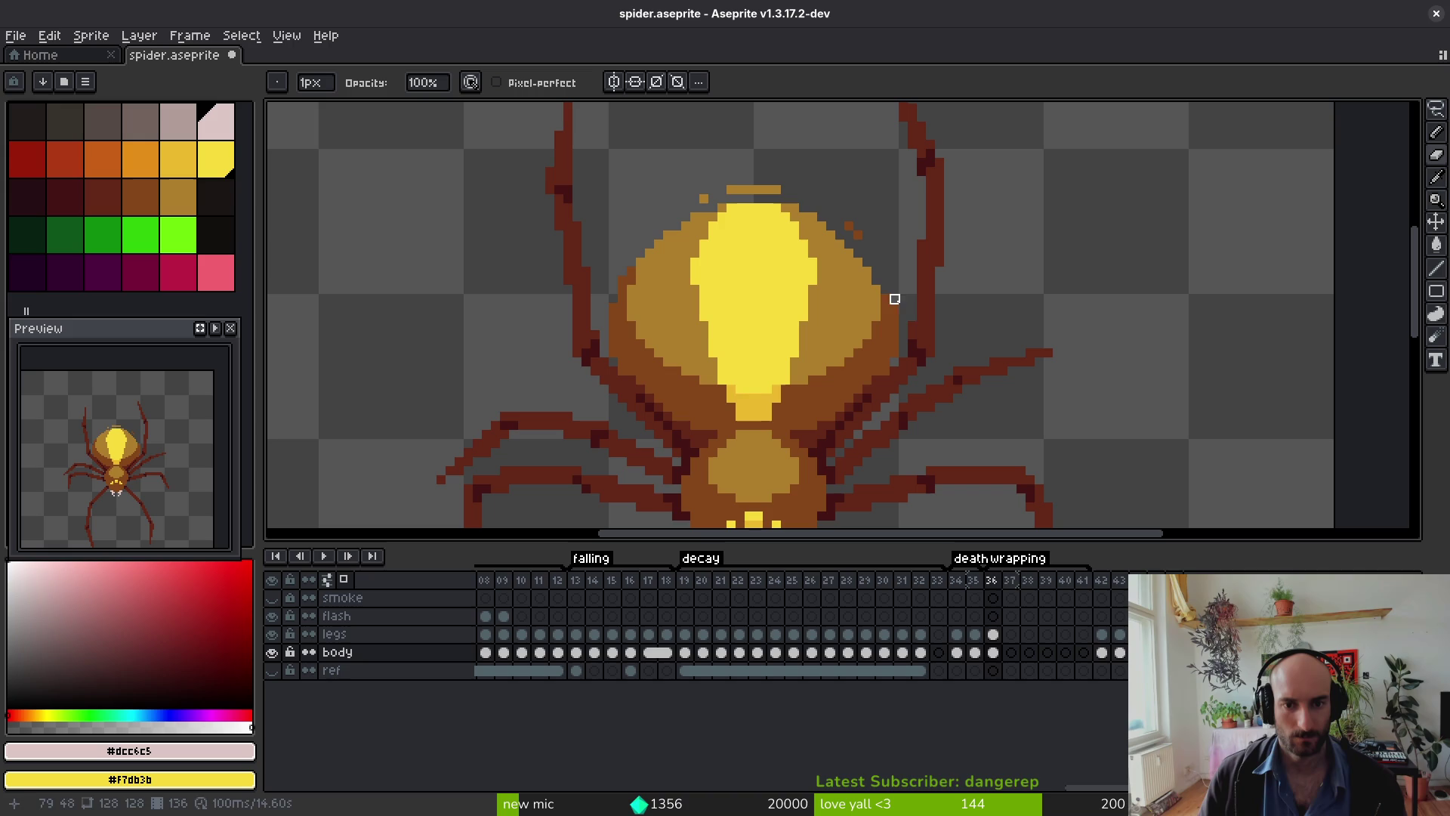
pyautogui.hotkey('ctrl', 'z')
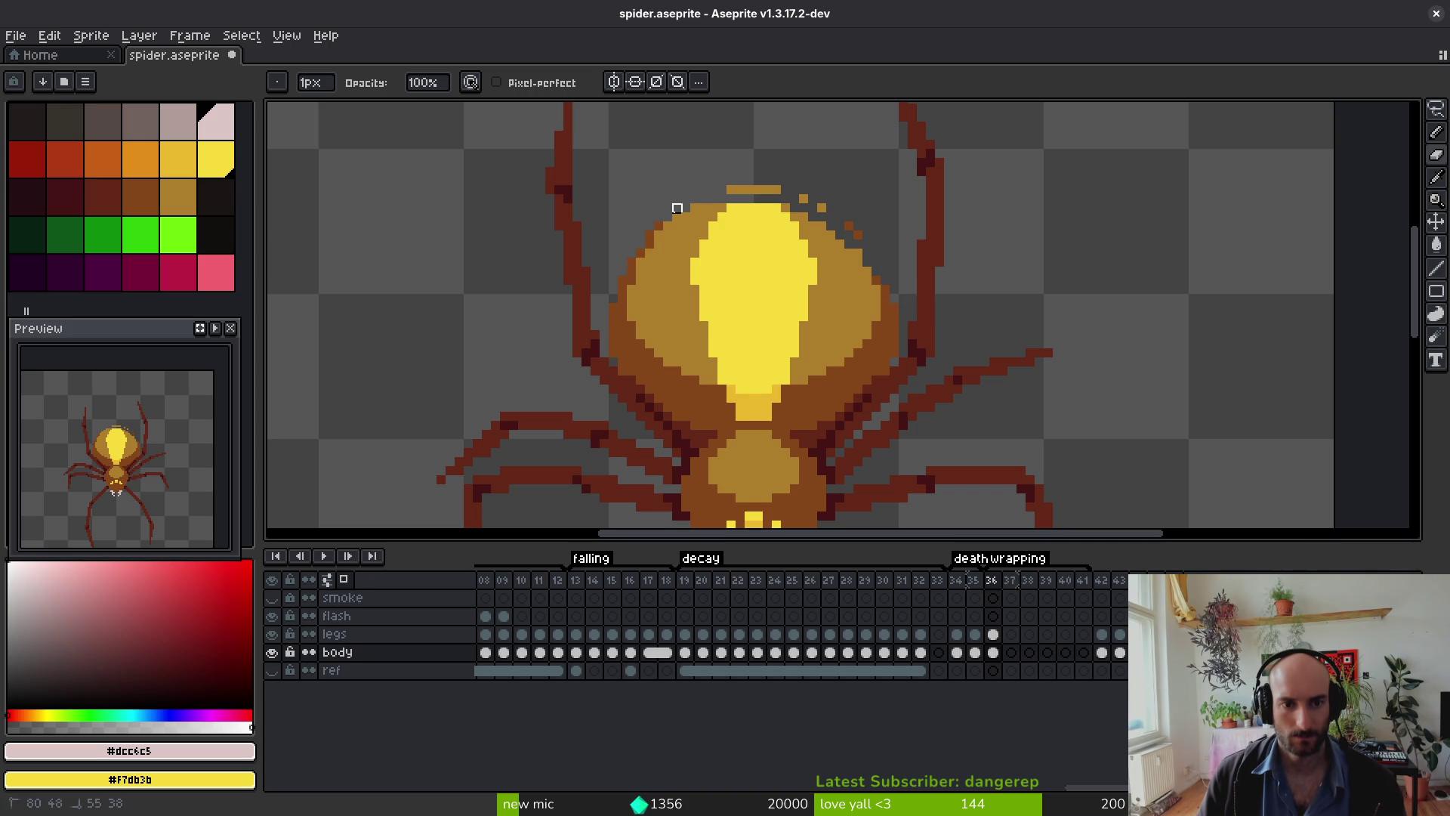
pyautogui.scroll(1, 613, 253)
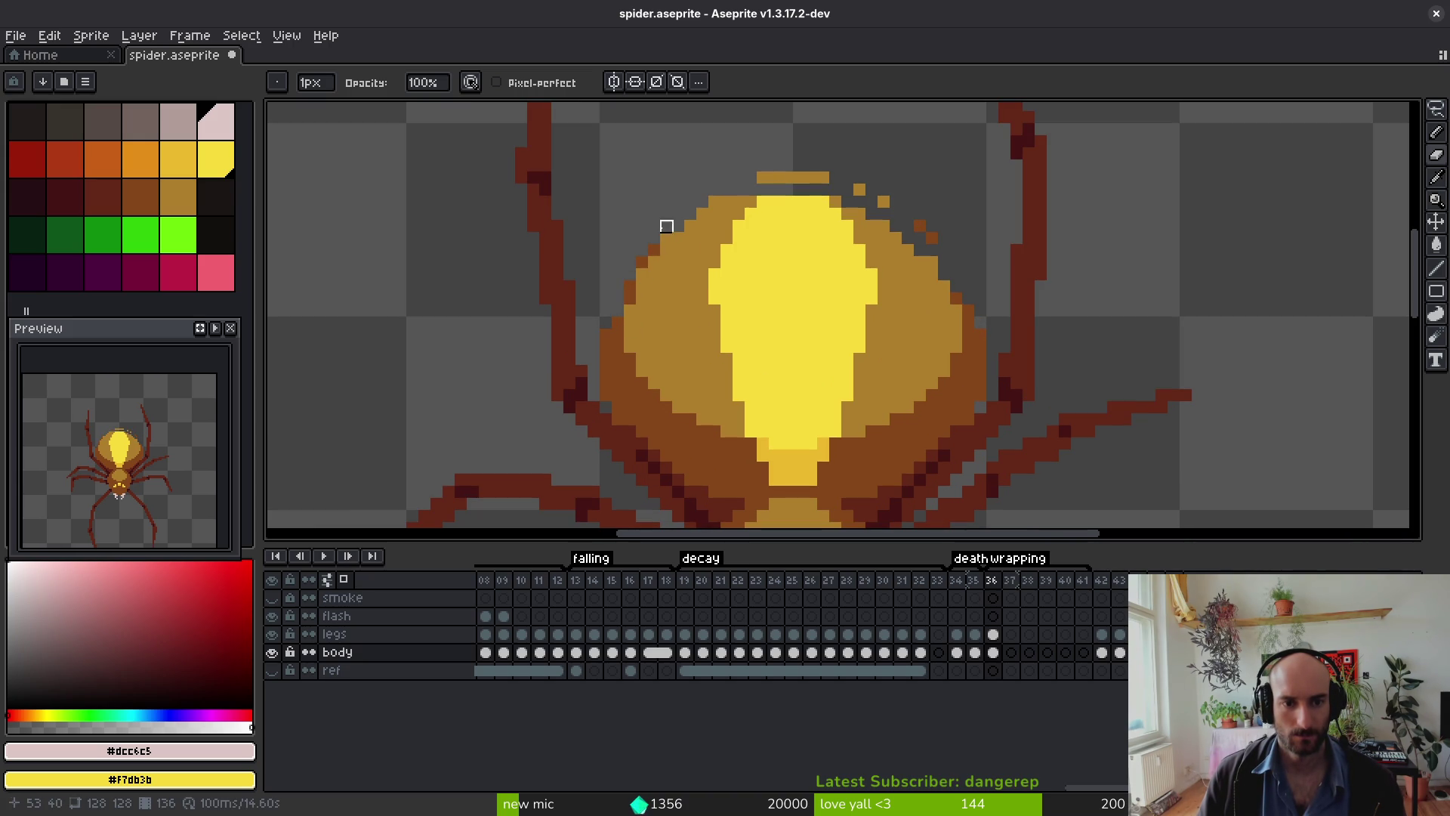
pyautogui.moveTo(835, 190); pyautogui.dragTo(908, 177)
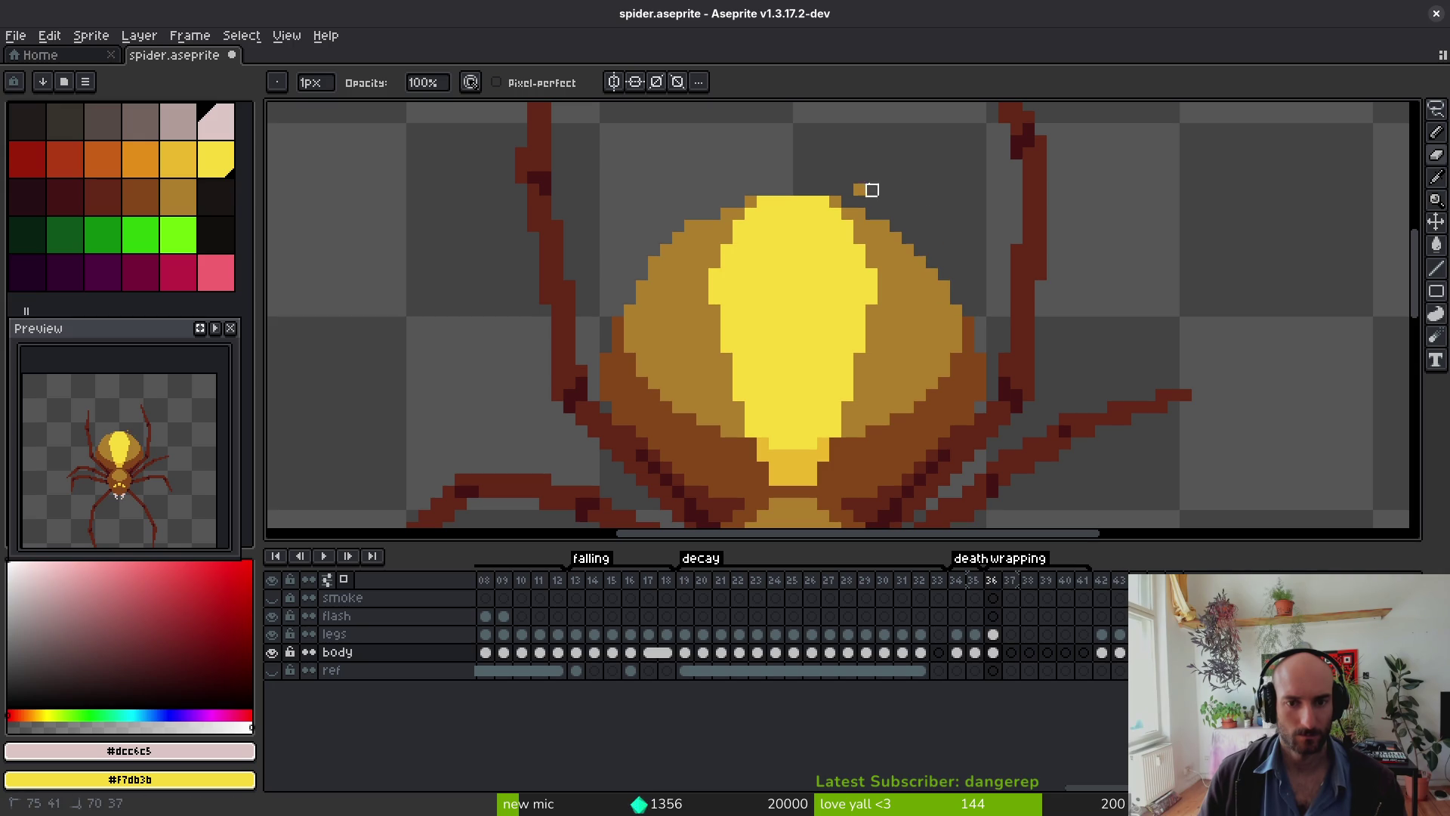
pyautogui.keyDown('alt'); pyautogui.click(716, 217); pyautogui.keyUp('alt')
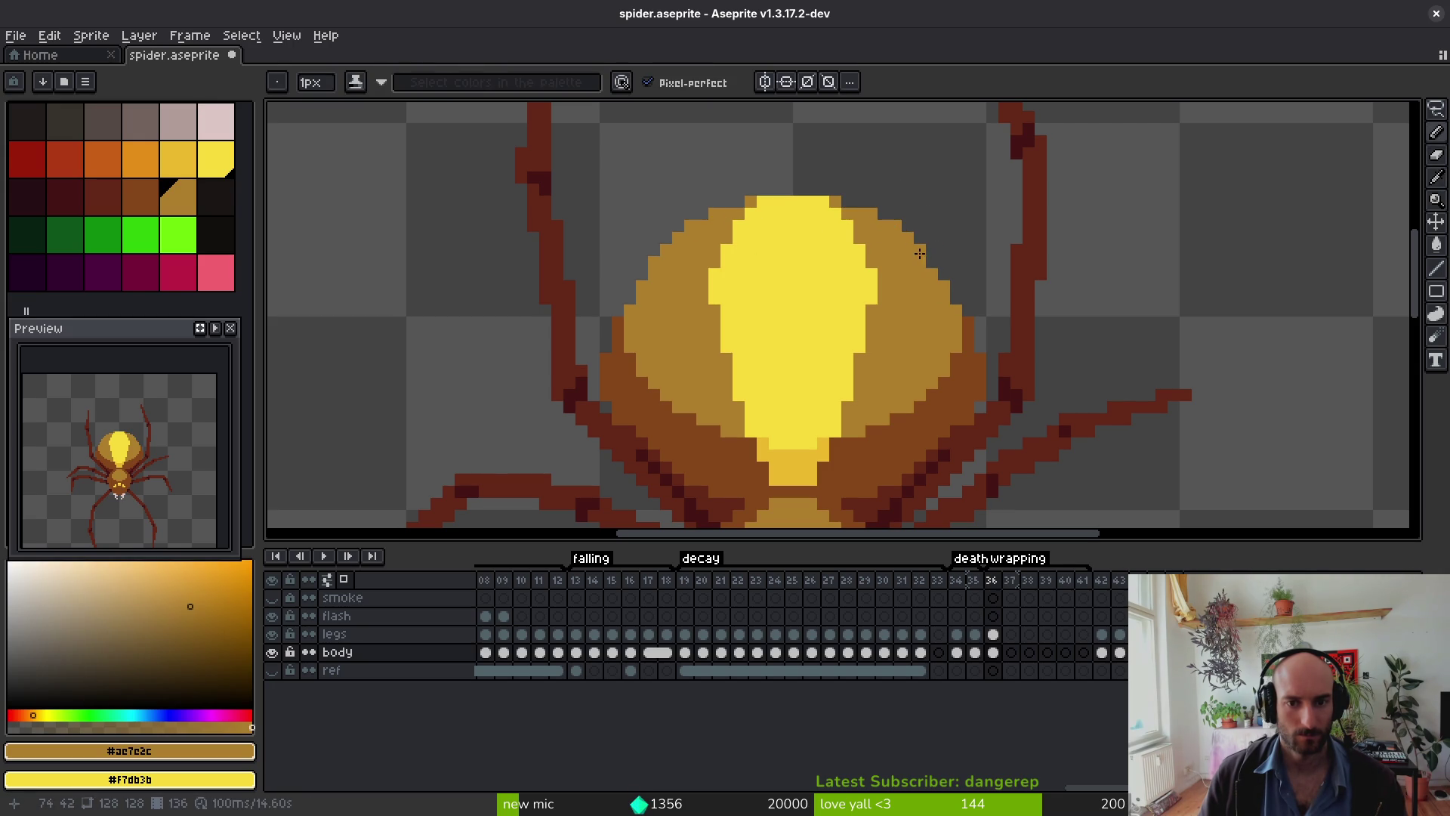
# Step: Save spider.aseprite, compare frame 36 against frame 35, then return to the browser
pyautogui.scroll(-7, 933, 337)
pyautogui.hotkey('ctrl', 's')
pyautogui.press('i')
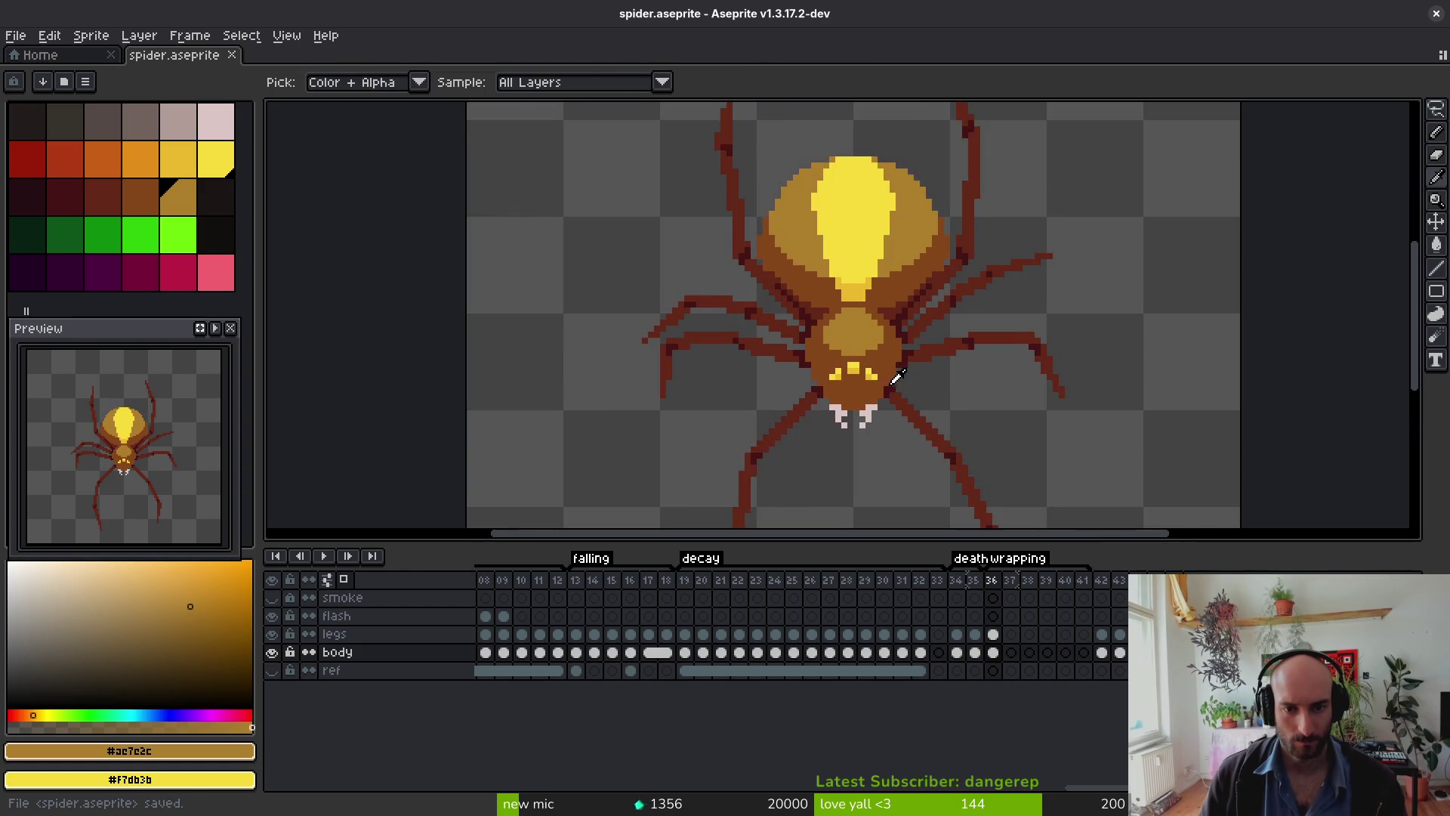
pyautogui.press('Left')
pyautogui.scroll(-2, 868, 363)
pyautogui.press('Right')
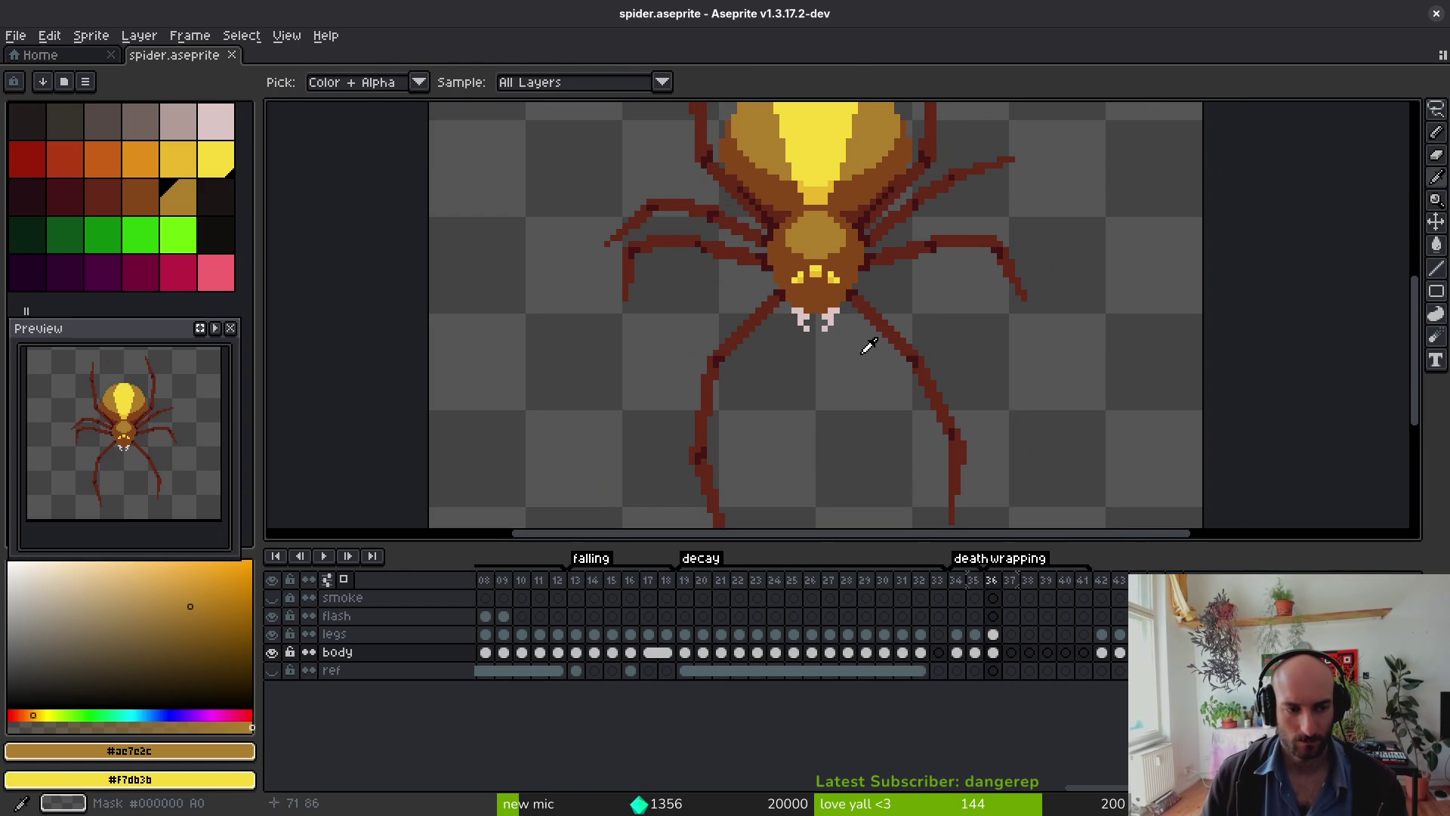
pyautogui.press('b')
pyautogui.scroll(-3, 876, 358)
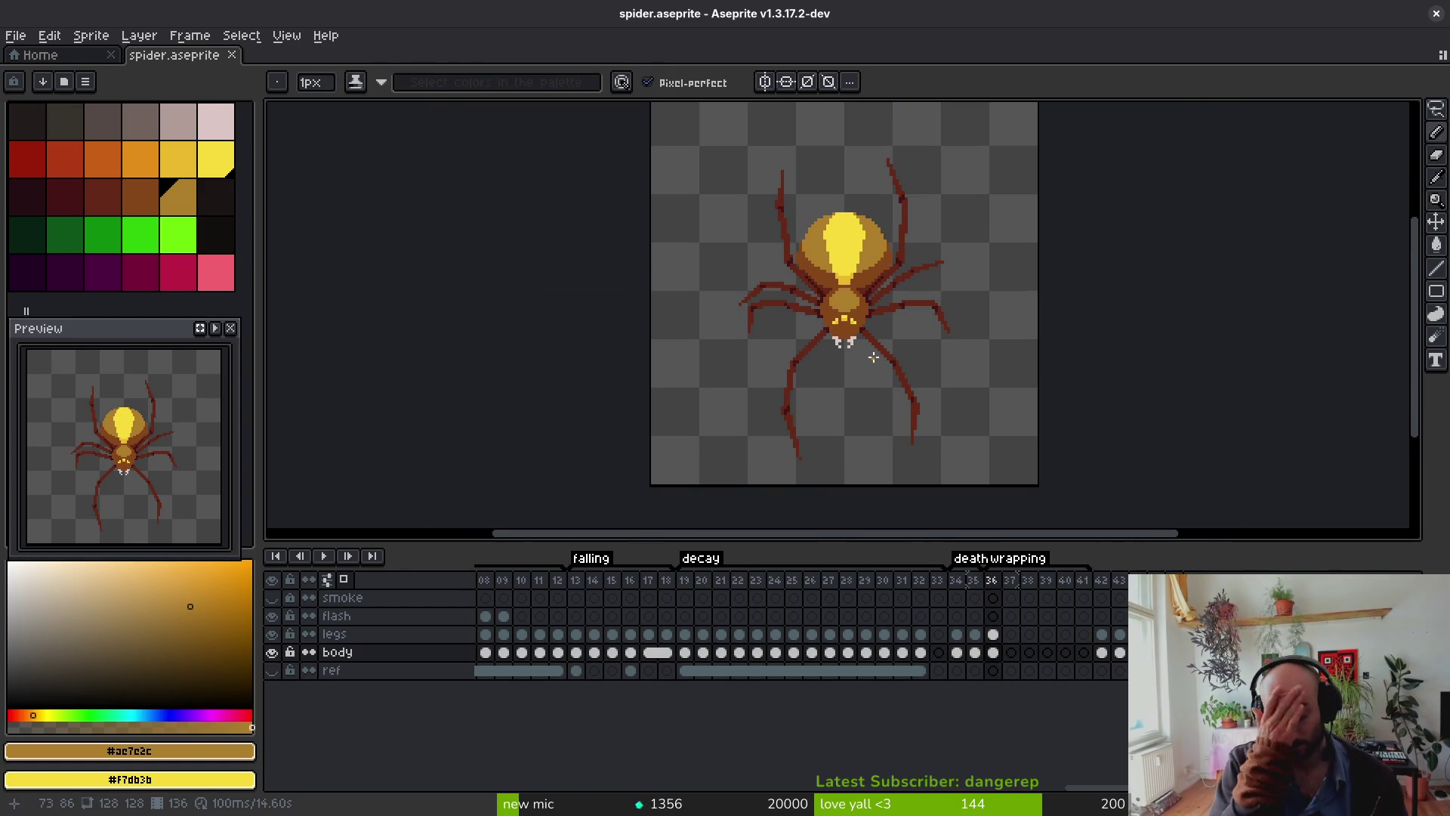
pyautogui.press('i')
pyautogui.hotkey('alt', 'Tab')
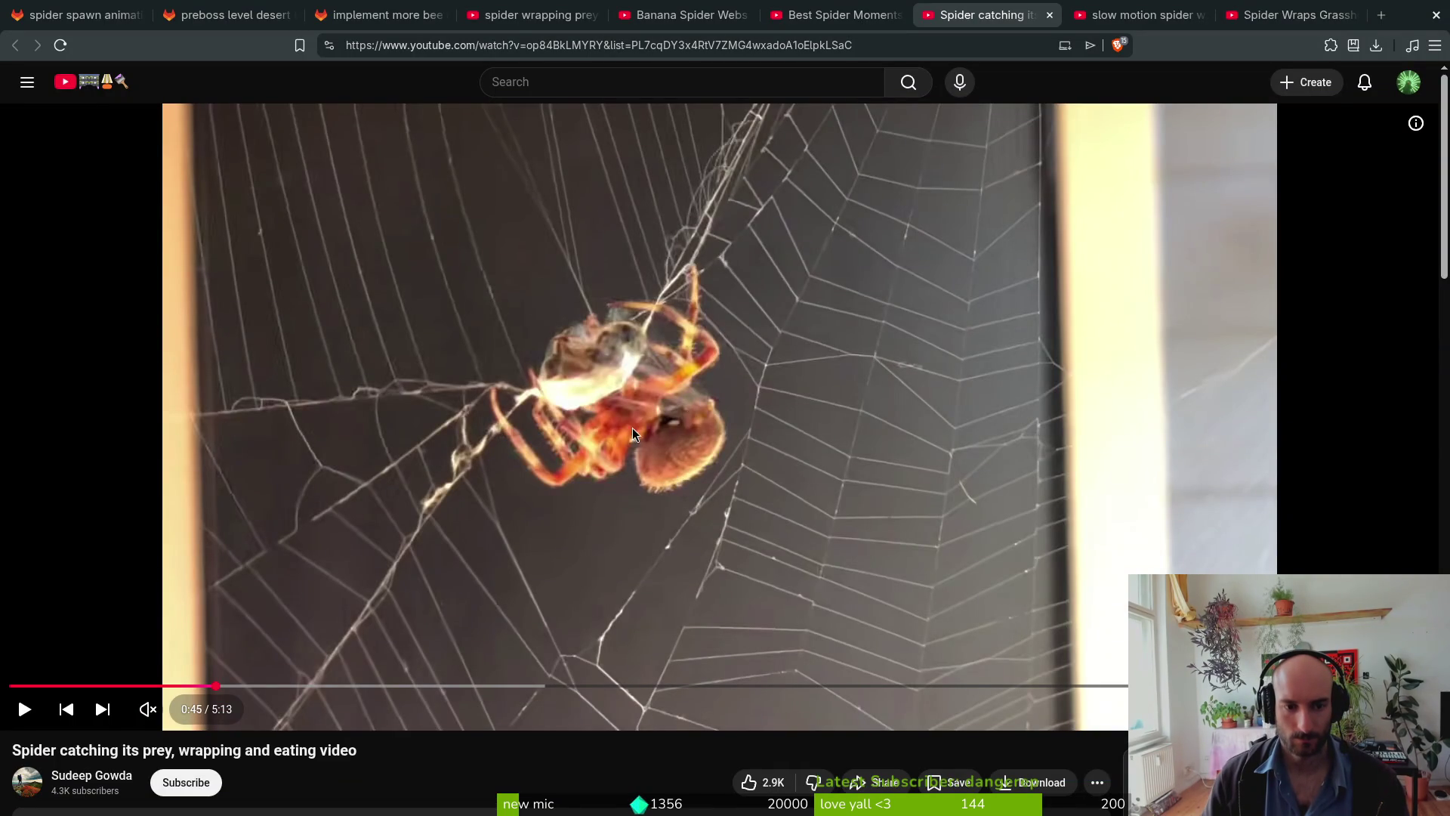
pyautogui.hotkey('ctrl', 'Tab')
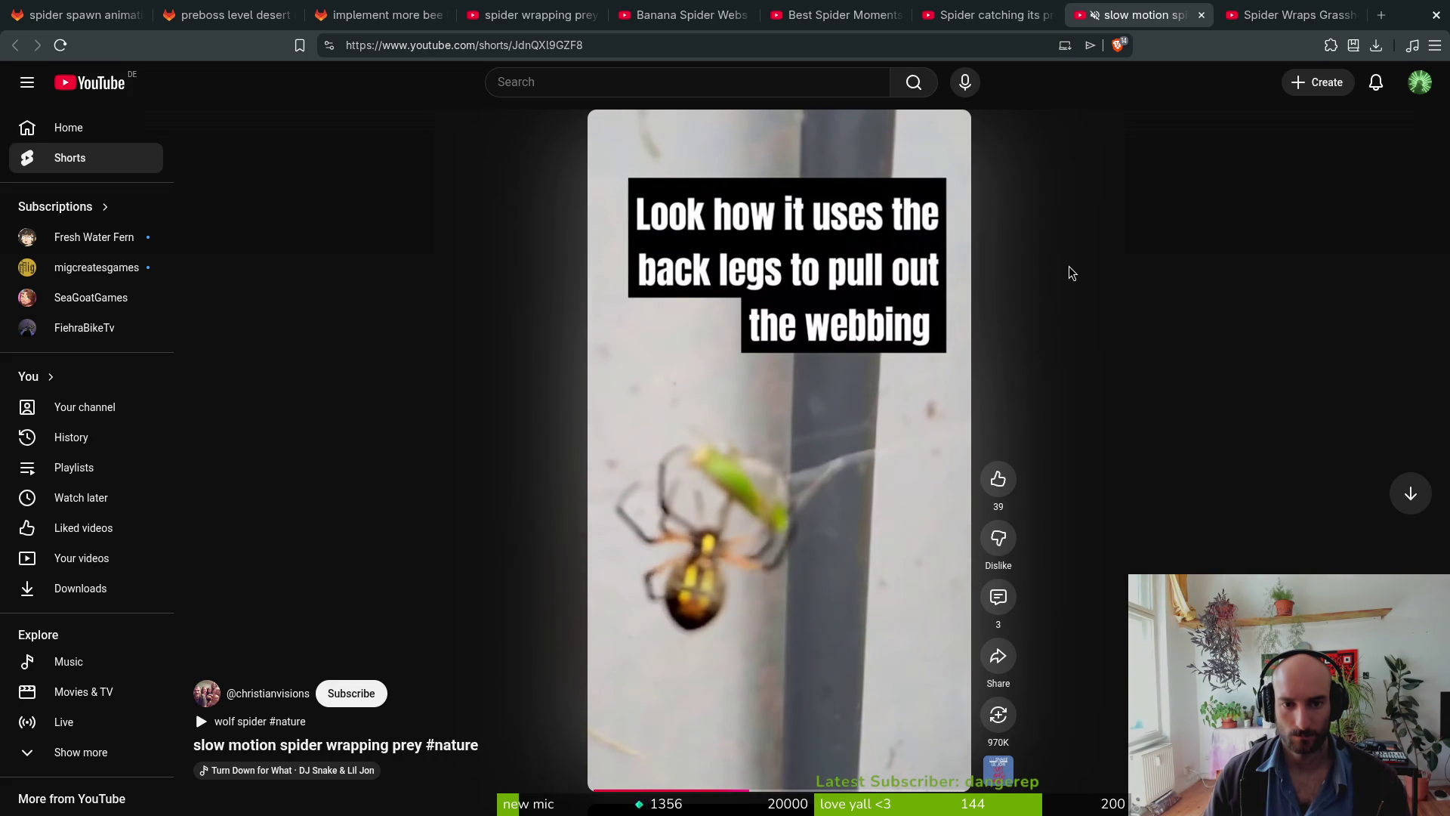
pyautogui.hotkey('alt', 'Tab')
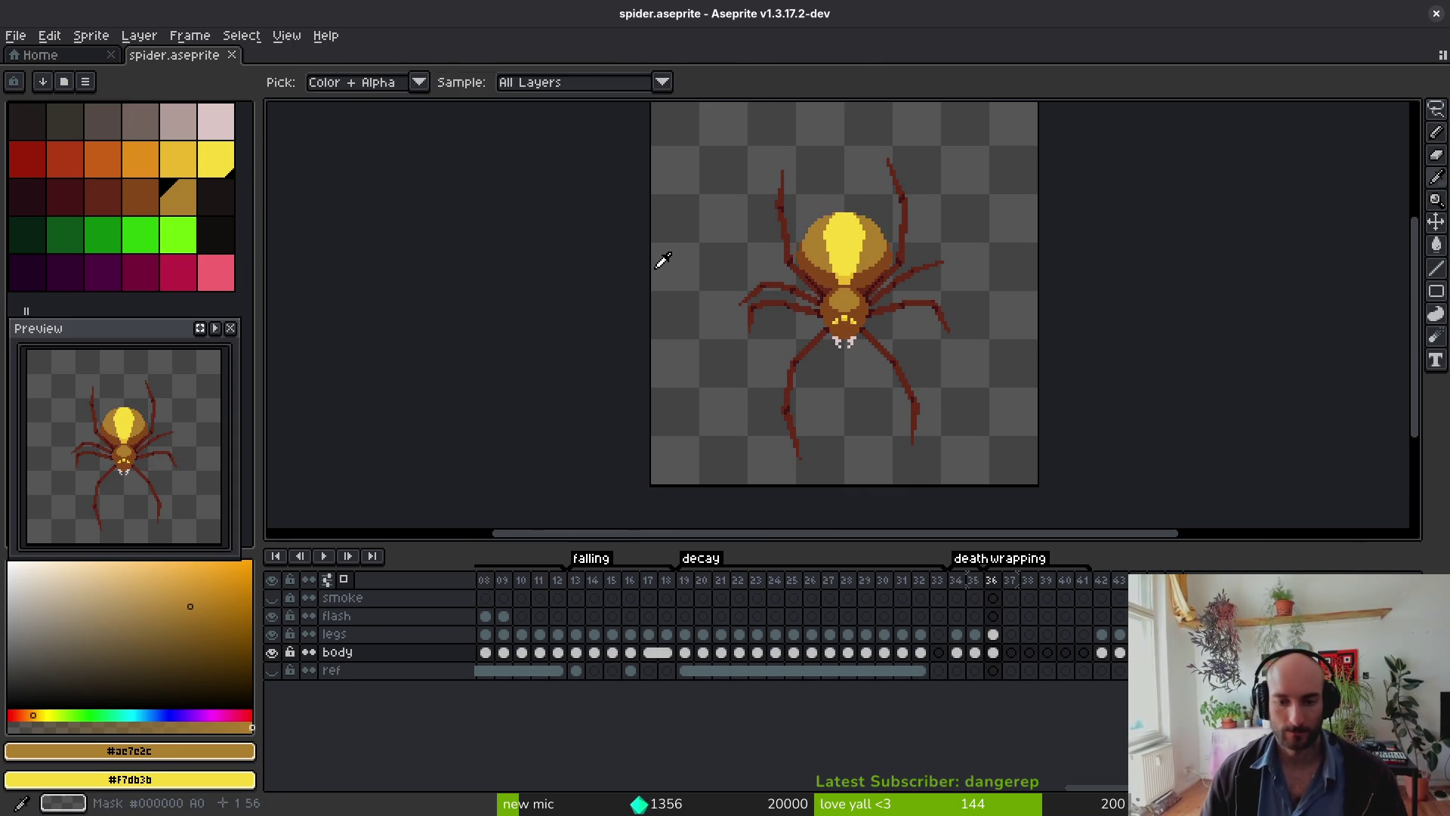
# Step: On the legs layer, erase the upper-left and upper-right legs and a stray red pixel
pyautogui.keyDown('ctrl'); pyautogui.keyDown('alt'); pyautogui.click(844, 326); pyautogui.keyUp('alt'); pyautogui.keyUp('ctrl')
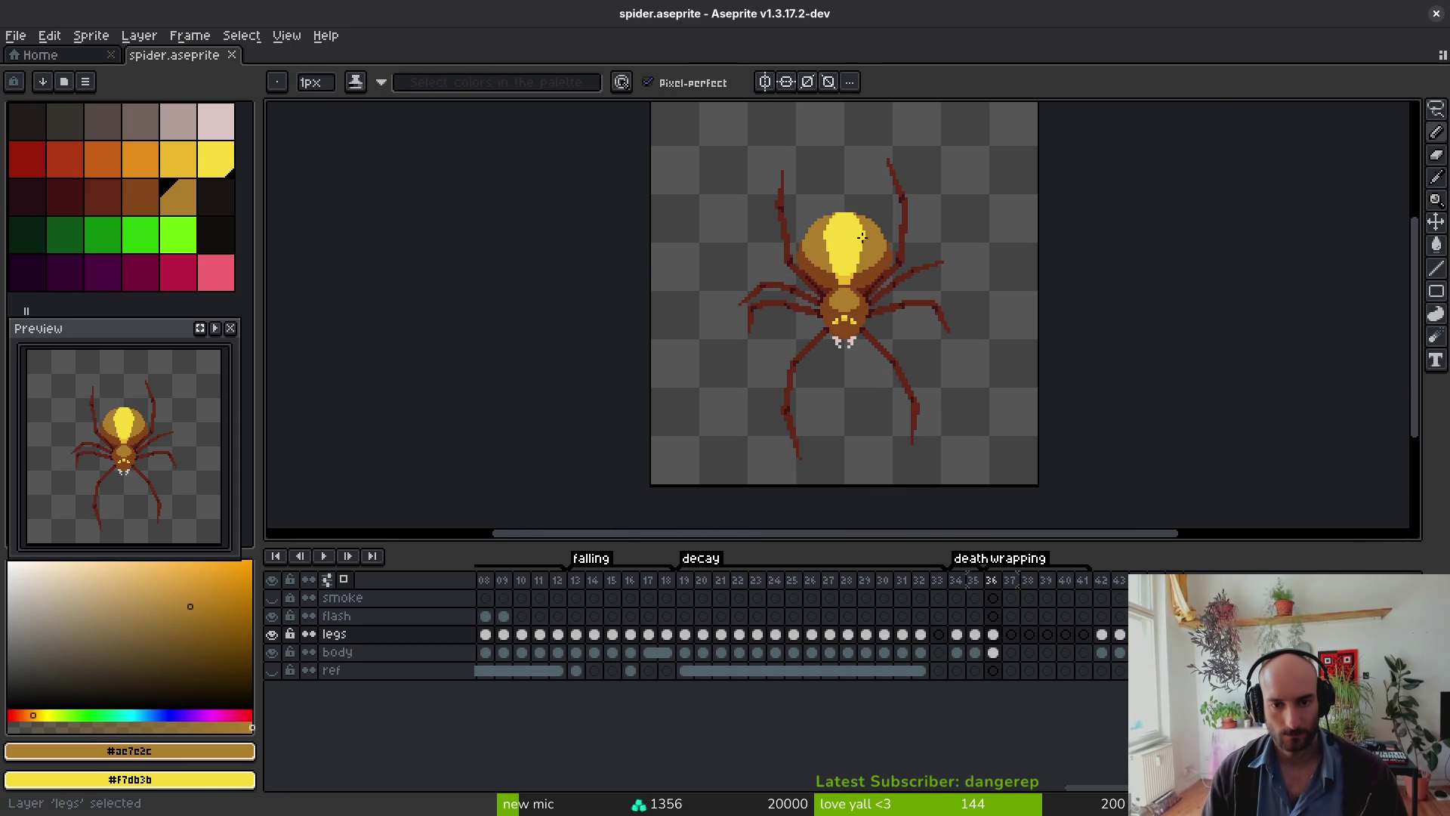
pyautogui.scroll(3, 932, 269)
pyautogui.scroll(-2, 850, 327)
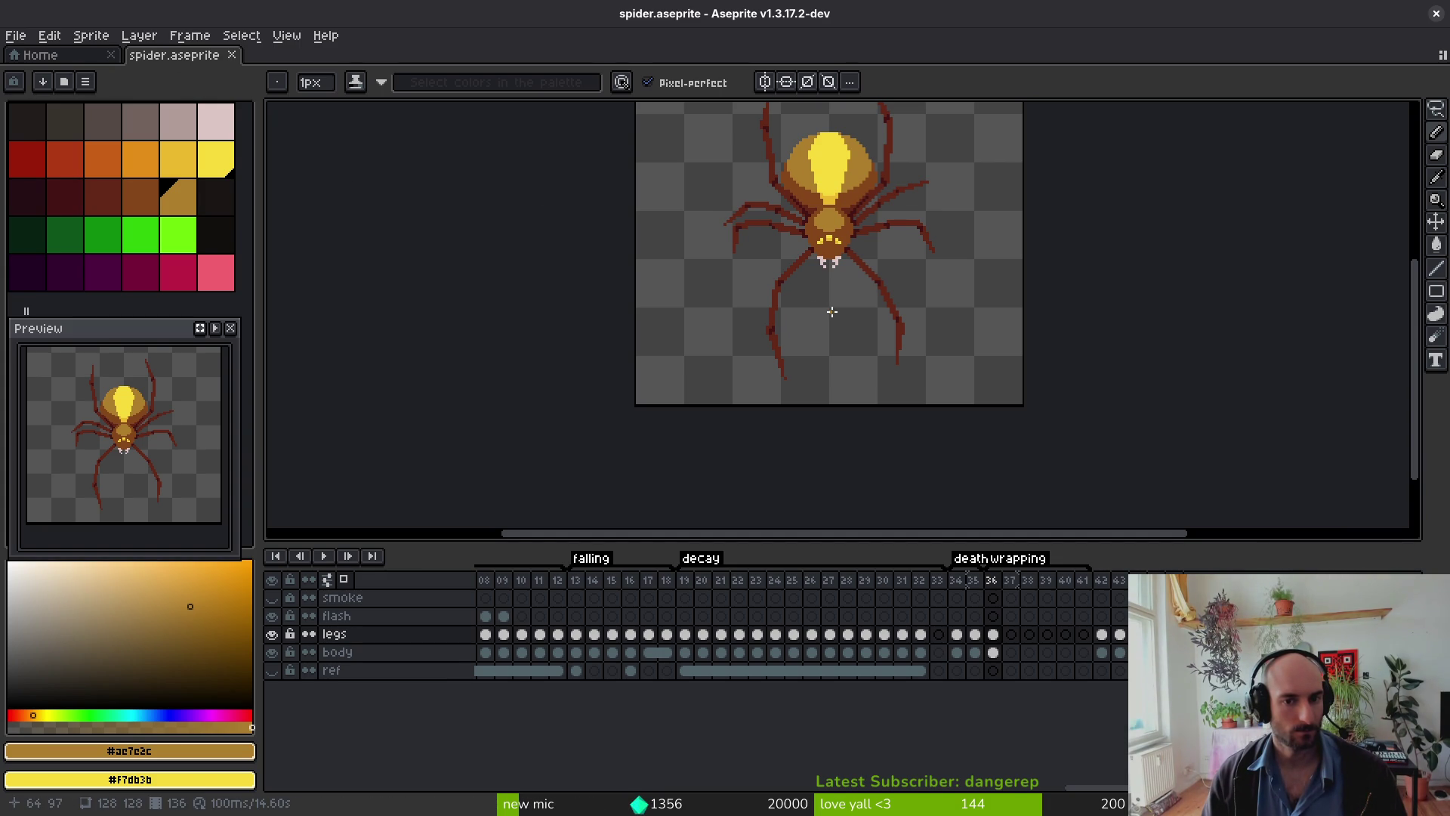
pyautogui.scroll(4, 833, 228)
pyautogui.press('e')
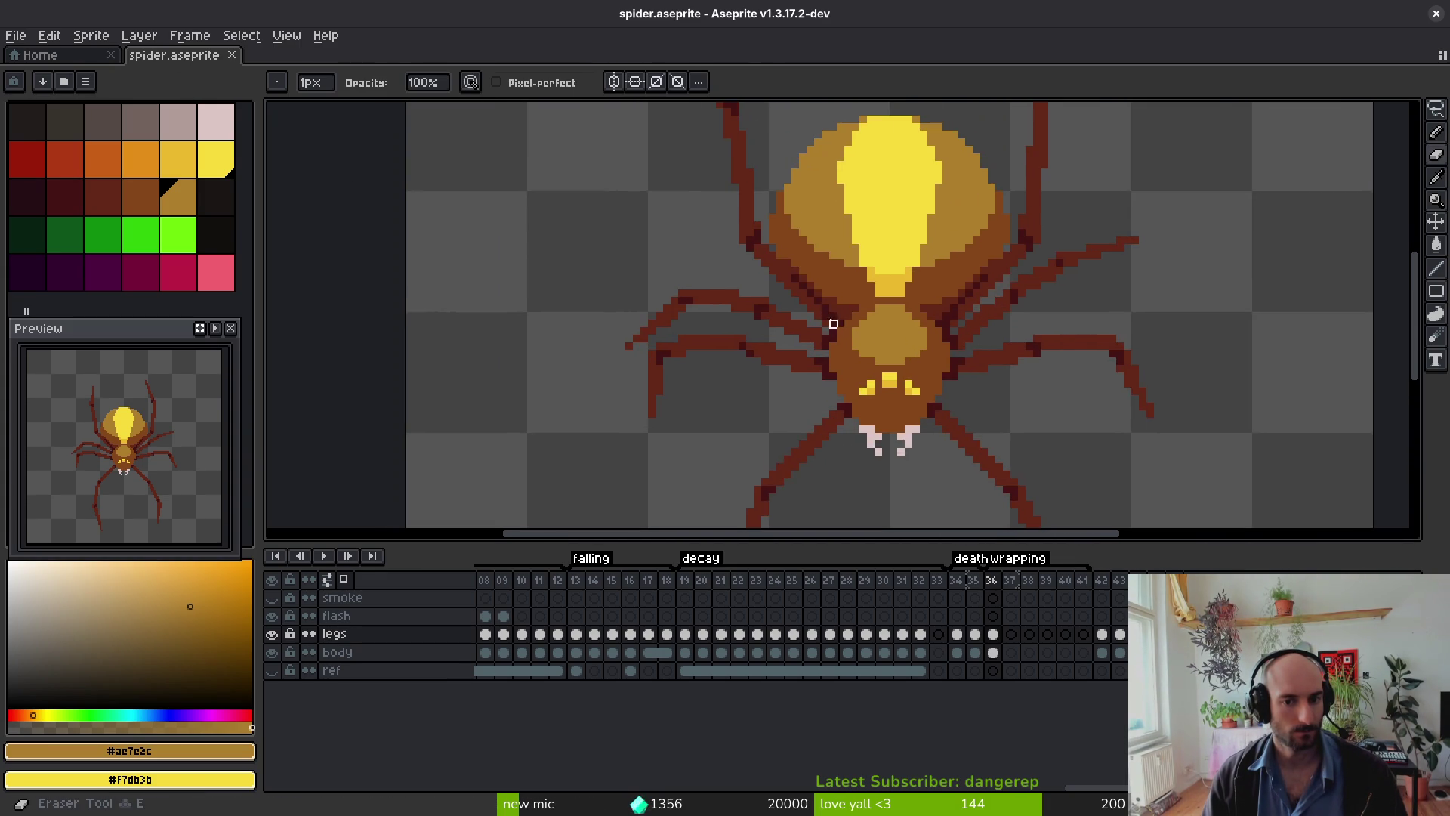
pyautogui.moveTo(841, 302)
pyautogui.mouseDown()
pyautogui.moveTo(718, 184)
pyautogui.moveTo(777, 223)
pyautogui.mouseUp()
pyautogui.scroll(3, 777, 224)
pyautogui.scroll(3, 727, 164)
pyautogui.moveTo(955, 171); pyautogui.dragTo(1006, 386)
pyautogui.click(1012, 285)
# Step: Add two dark red pixels at the shoulder with the Pencil and save
pyautogui.scroll(-3, 982, 314)
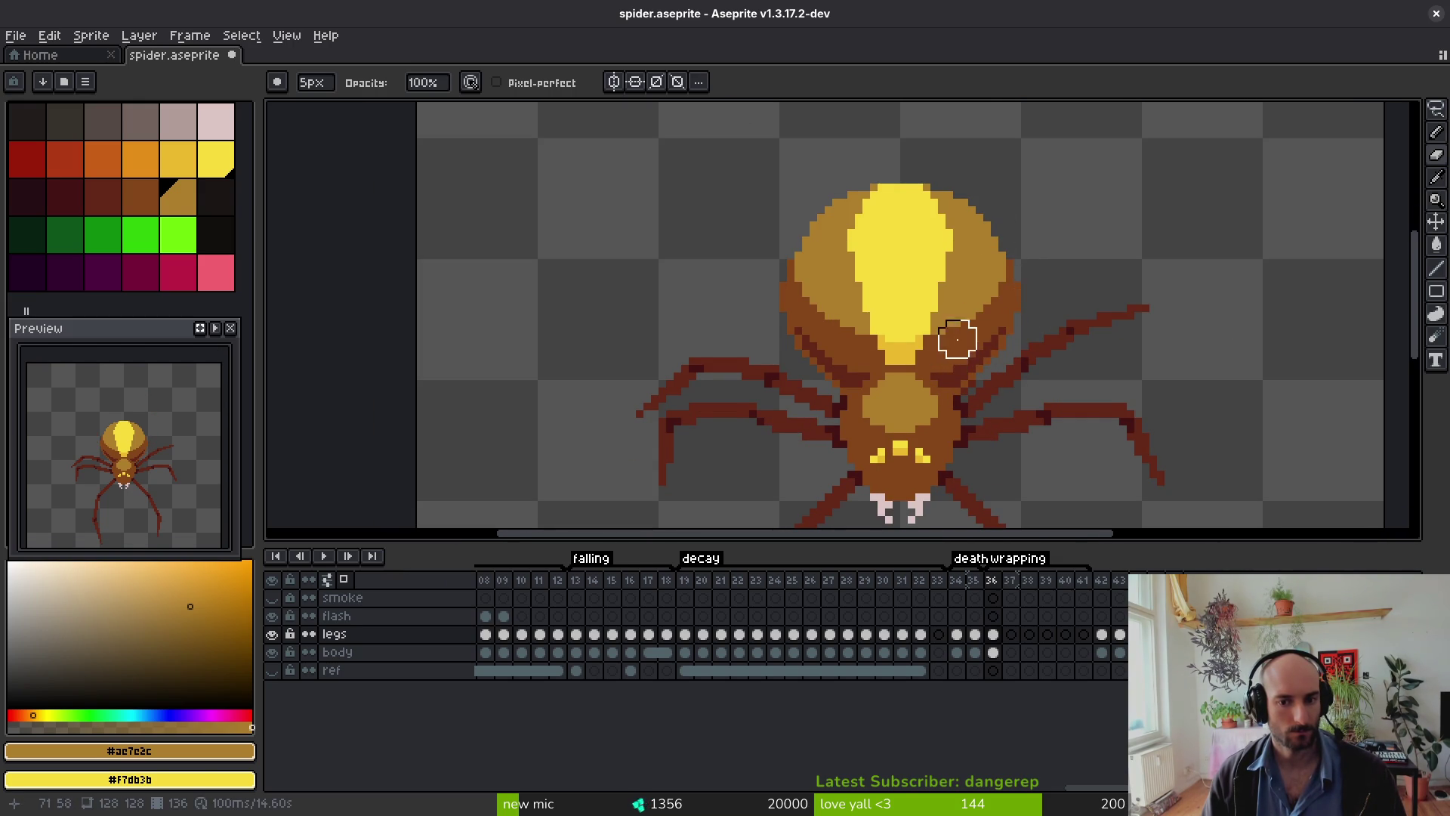
pyautogui.scroll(-1, 958, 321)
pyautogui.scroll(3, 965, 332)
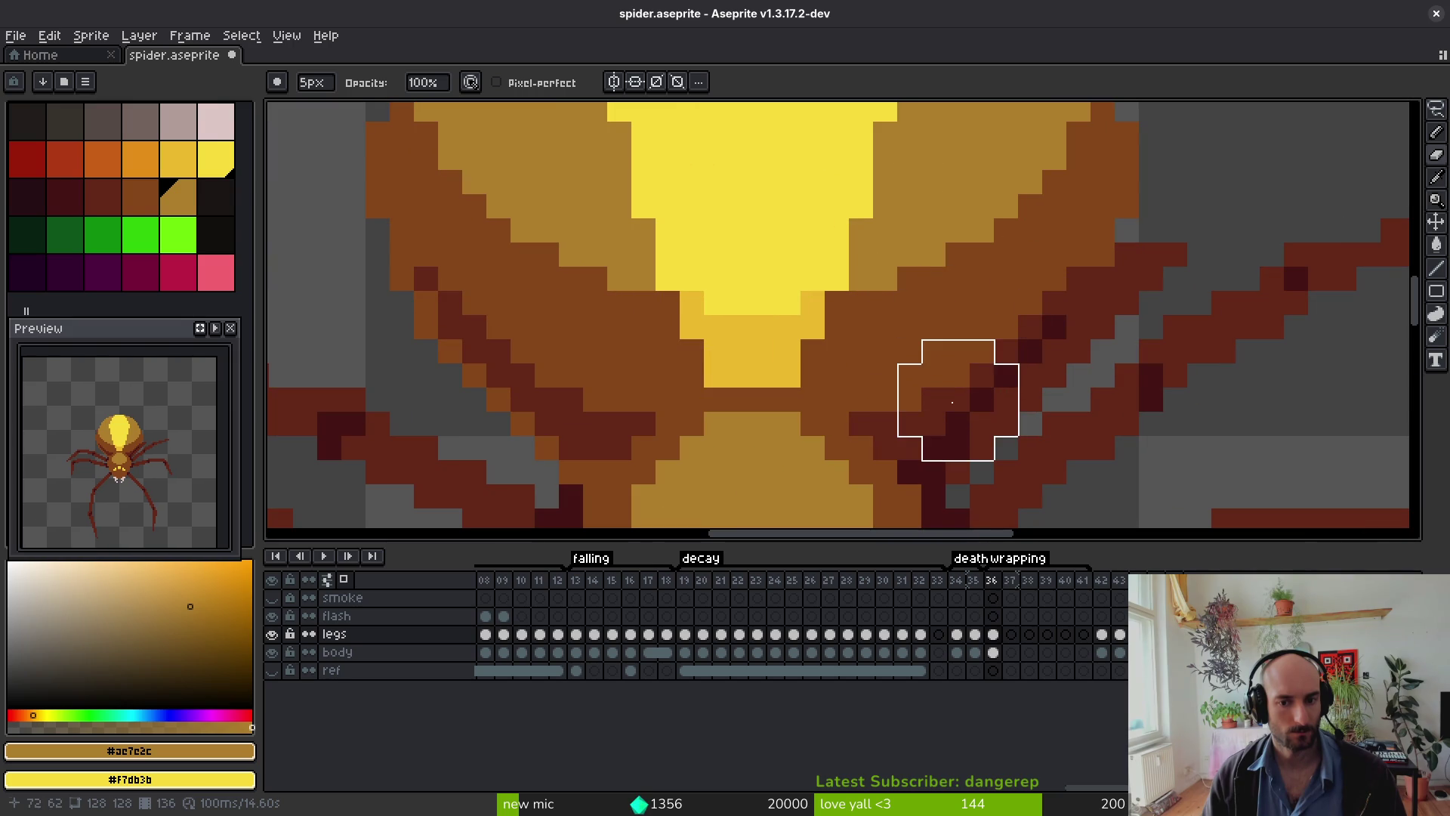
pyautogui.scroll(-2, 914, 384)
pyautogui.press('b')
pyautogui.keyDown('alt'); pyautogui.click(957, 371); pyautogui.keyUp('alt')
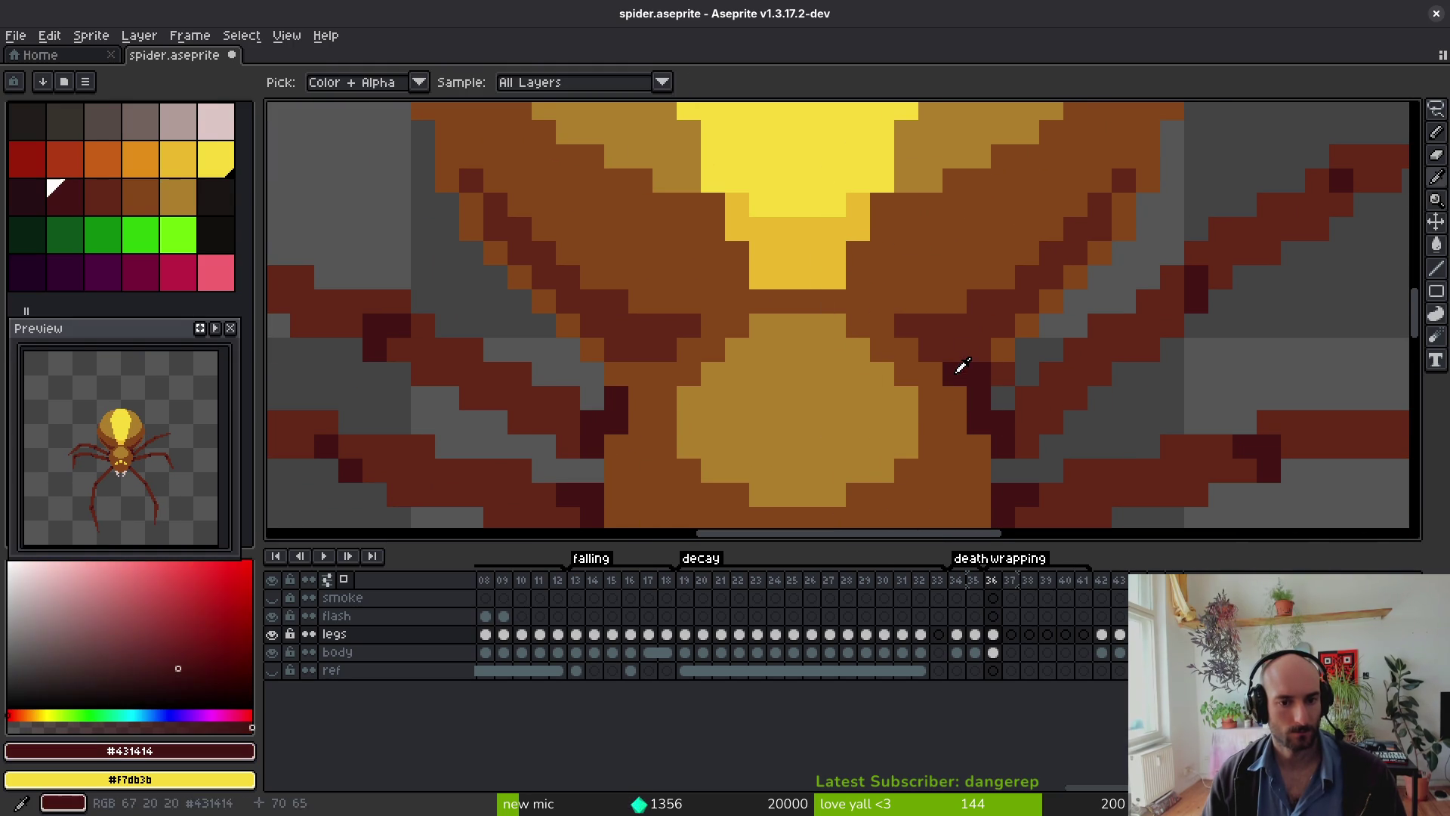
pyautogui.click(621, 383)
pyautogui.click(639, 421)
pyautogui.scroll(-1, 982, 401)
pyautogui.press('e')
pyautogui.press('b')
pyautogui.scroll(-3, 1010, 363)
pyautogui.hotkey('ctrl', 's')
# Step: Erase the lower-right and lower-left legs including the leftover stub, then save
pyautogui.scroll(3, 938, 348)
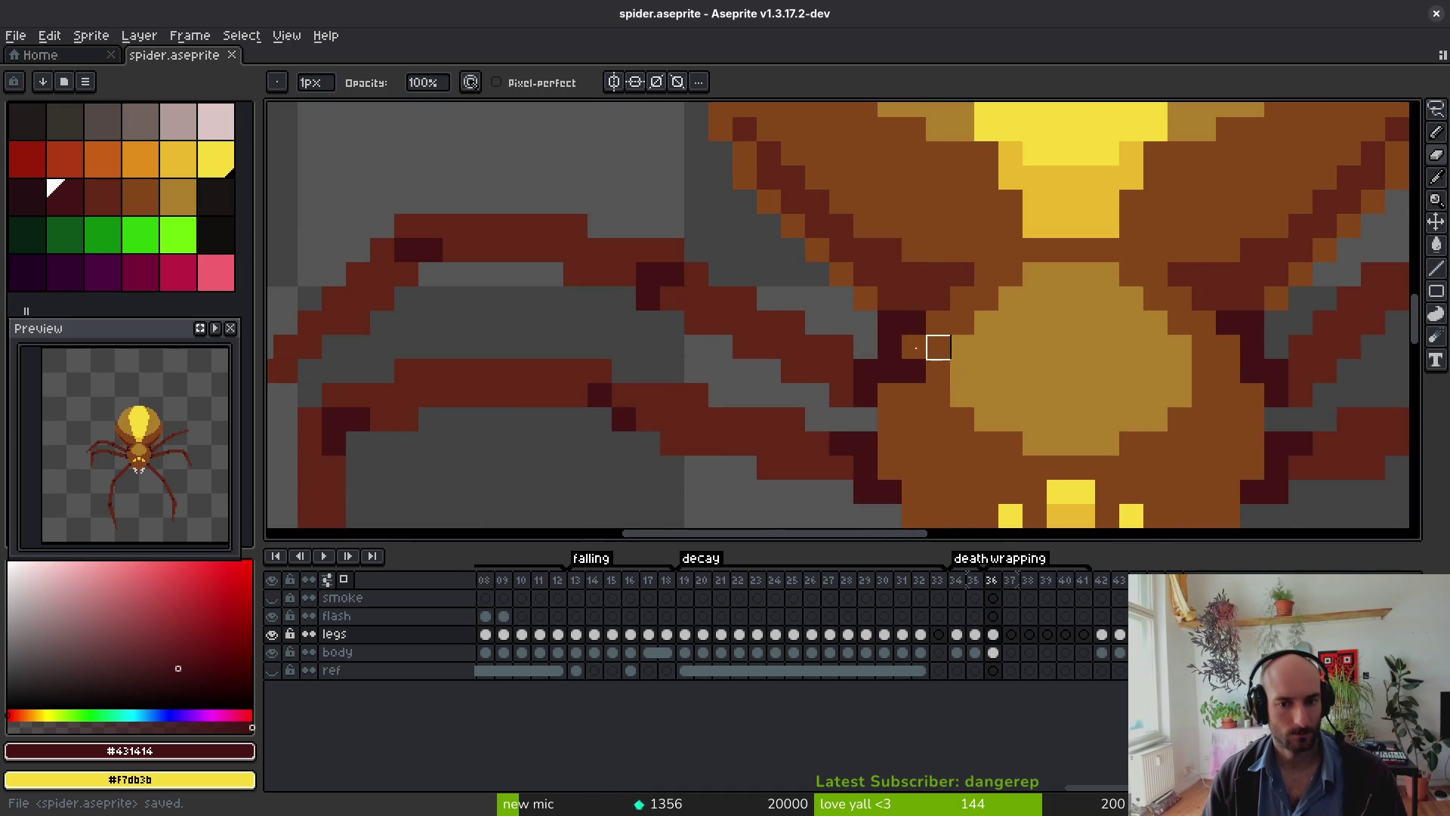
pyautogui.scroll(-2, 963, 349)
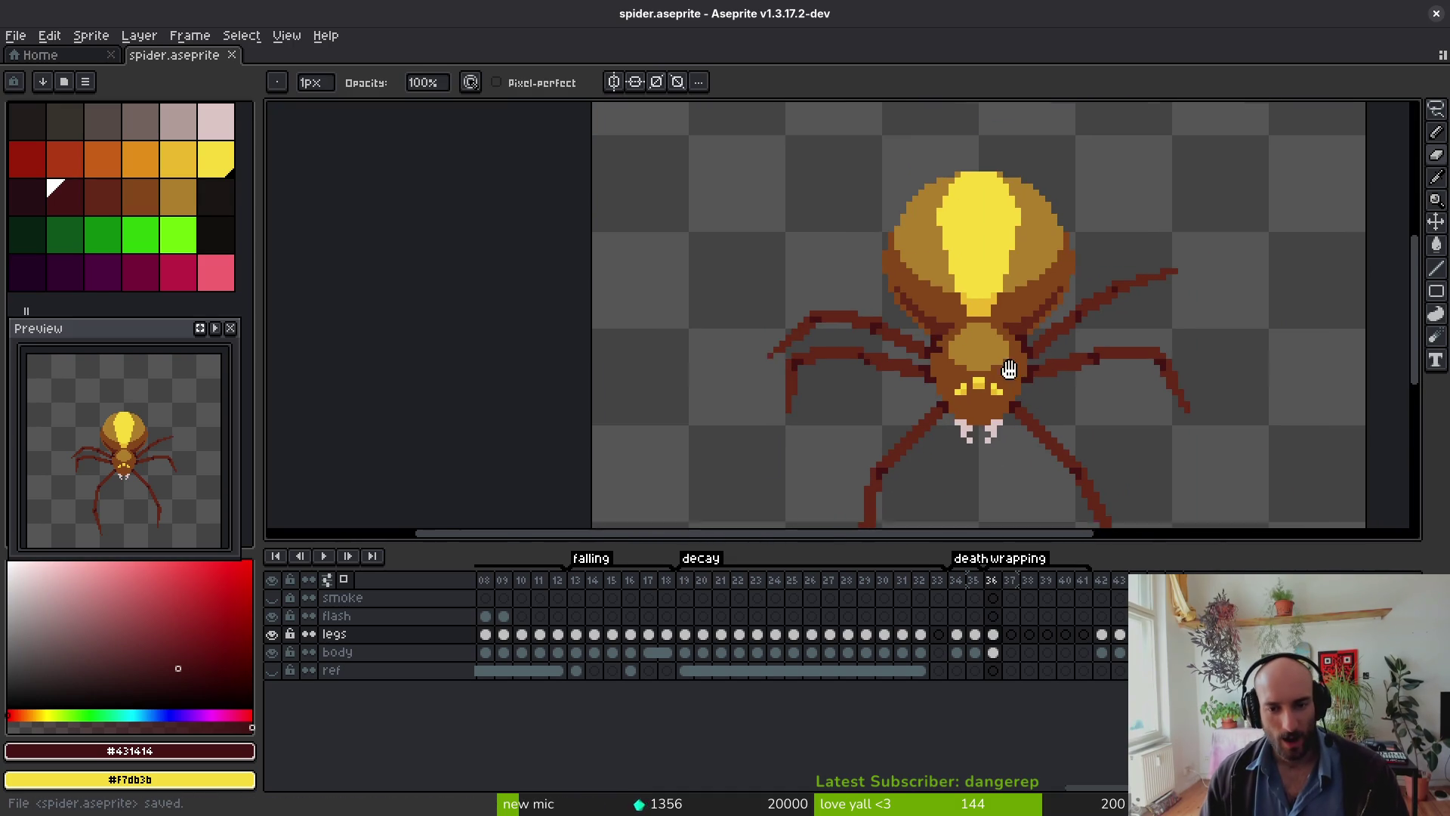
pyautogui.scroll(-1, 974, 377)
pyautogui.scroll(-1, 982, 330)
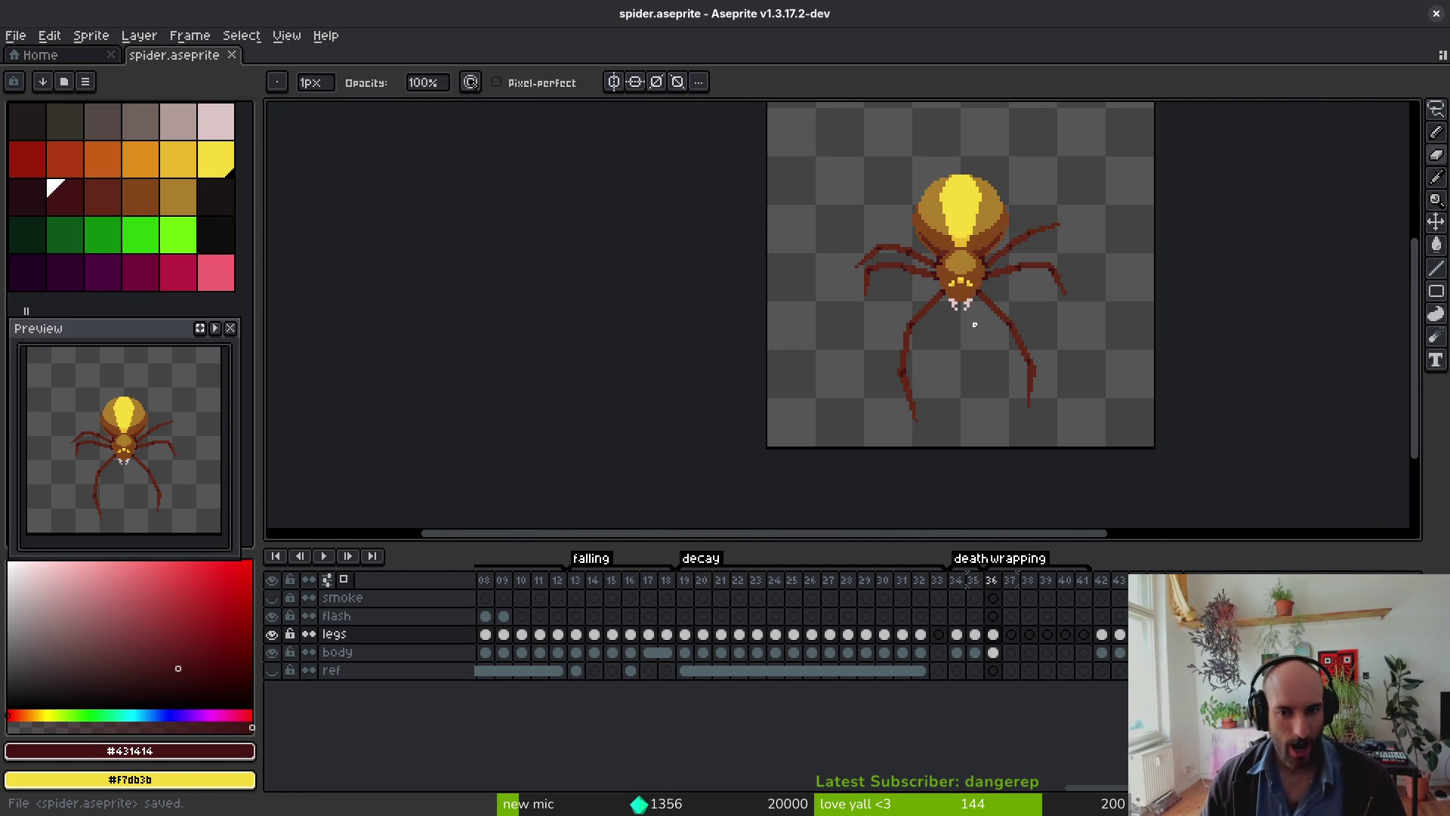
pyautogui.scroll(3, 1033, 333)
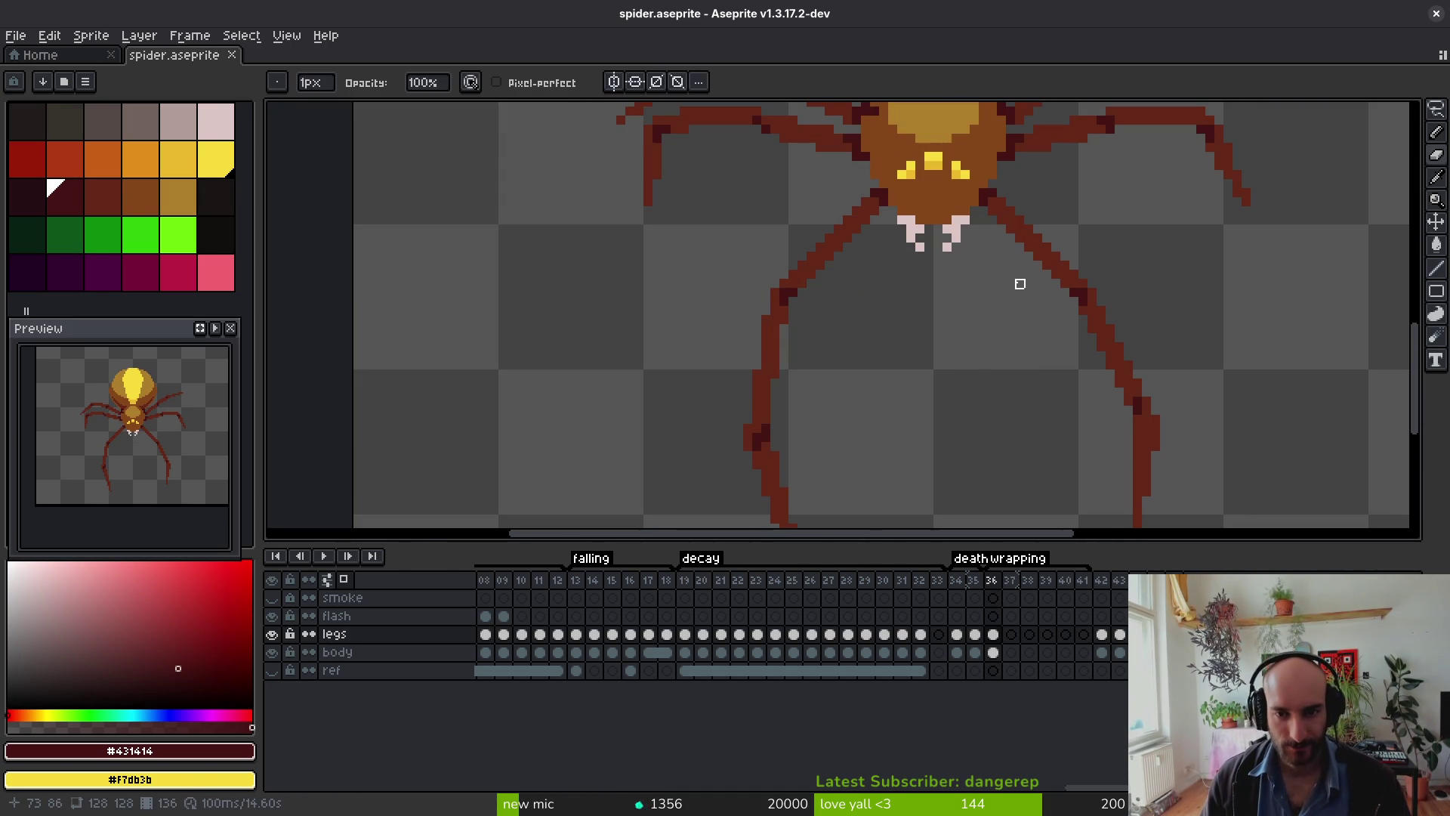
pyautogui.moveTo(997, 207); pyautogui.dragTo(1142, 397)
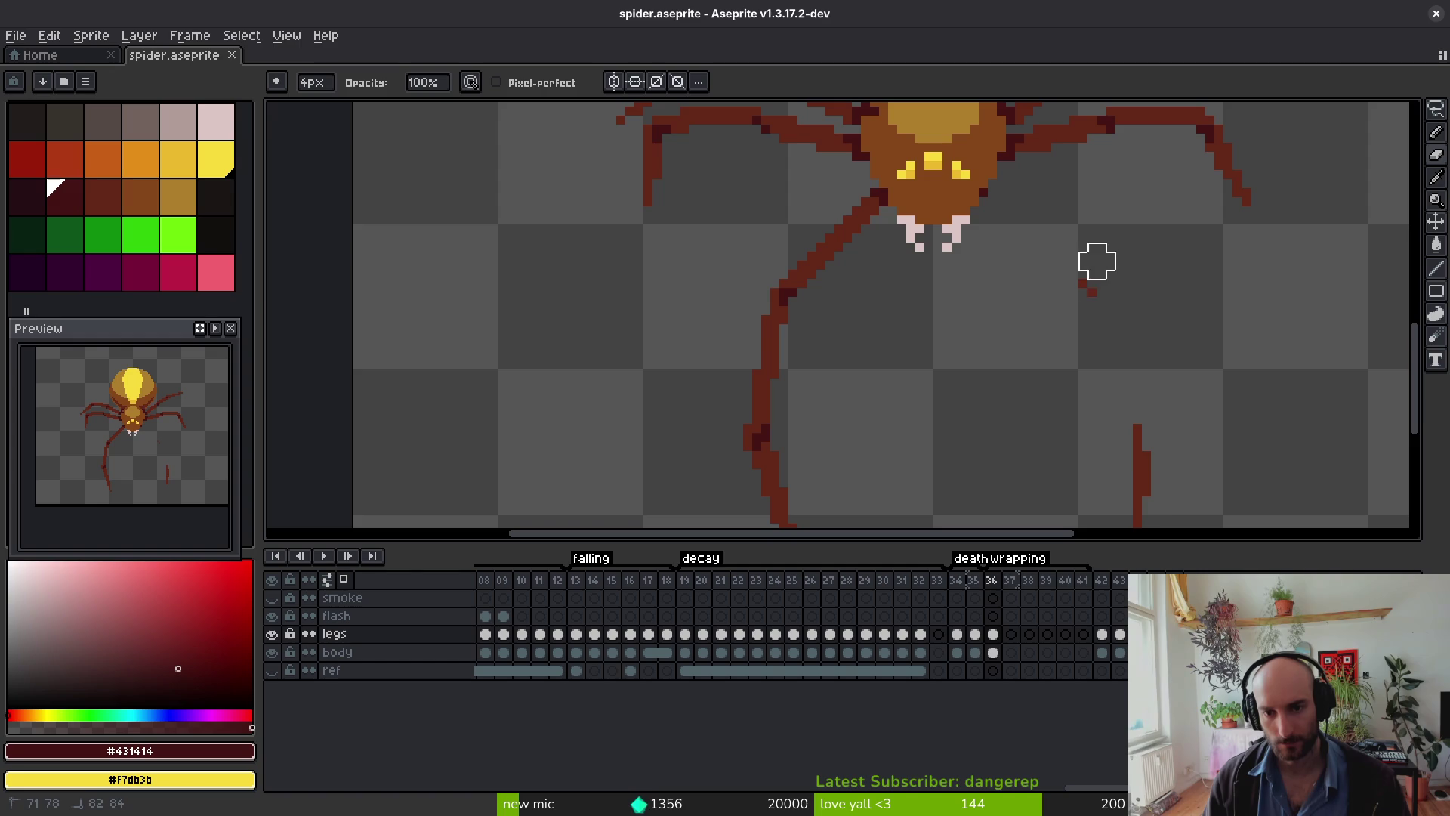
pyautogui.scroll(-2, 1151, 506)
pyautogui.moveTo(809, 476)
pyautogui.mouseDown()
pyautogui.moveTo(770, 372)
pyautogui.moveTo(783, 186)
pyautogui.mouseUp()
pyautogui.scroll(3, 782, 186)
pyautogui.moveTo(868, 269)
pyautogui.mouseDown()
pyautogui.moveTo(842, 285)
pyautogui.moveTo(889, 252)
pyautogui.mouseUp()
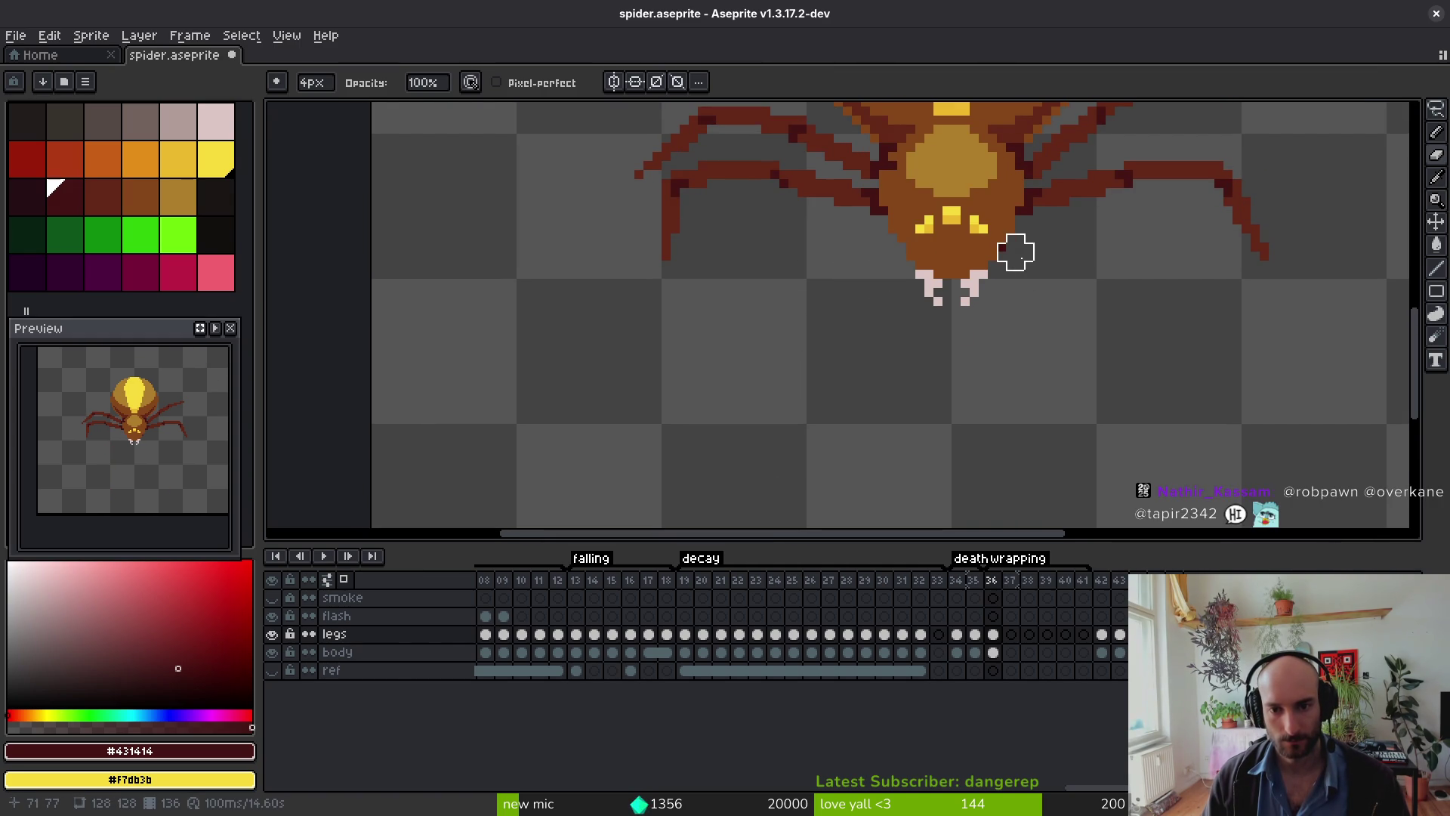
pyautogui.hotkey('ctrl', 's')
pyautogui.moveTo(1052, 373); pyautogui.dragTo(954, 311)
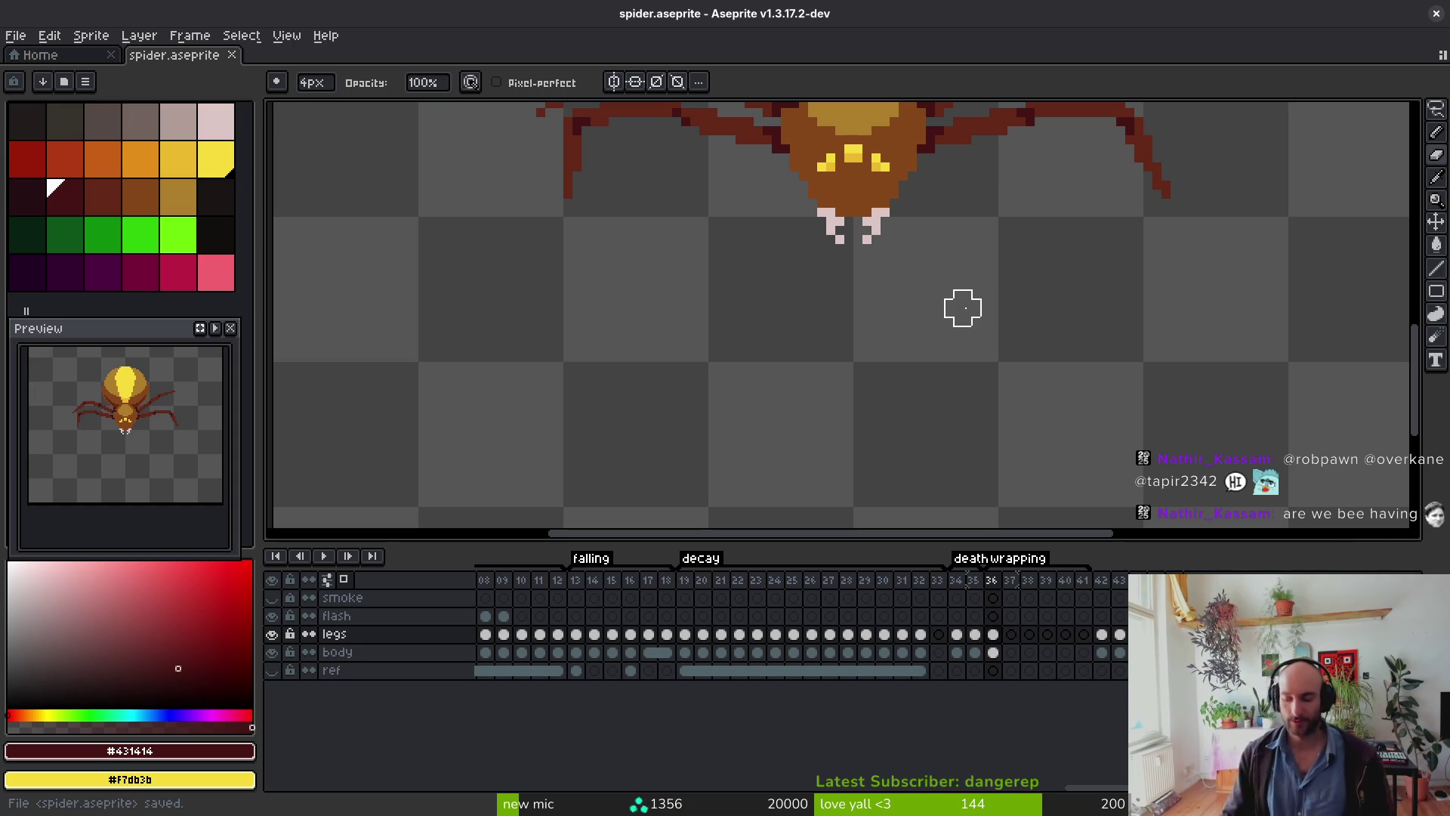
# Step: Switch to the Home tab and dismiss the Open File browser, leaving recent files visible
pyautogui.scroll(-2, 842, 366)
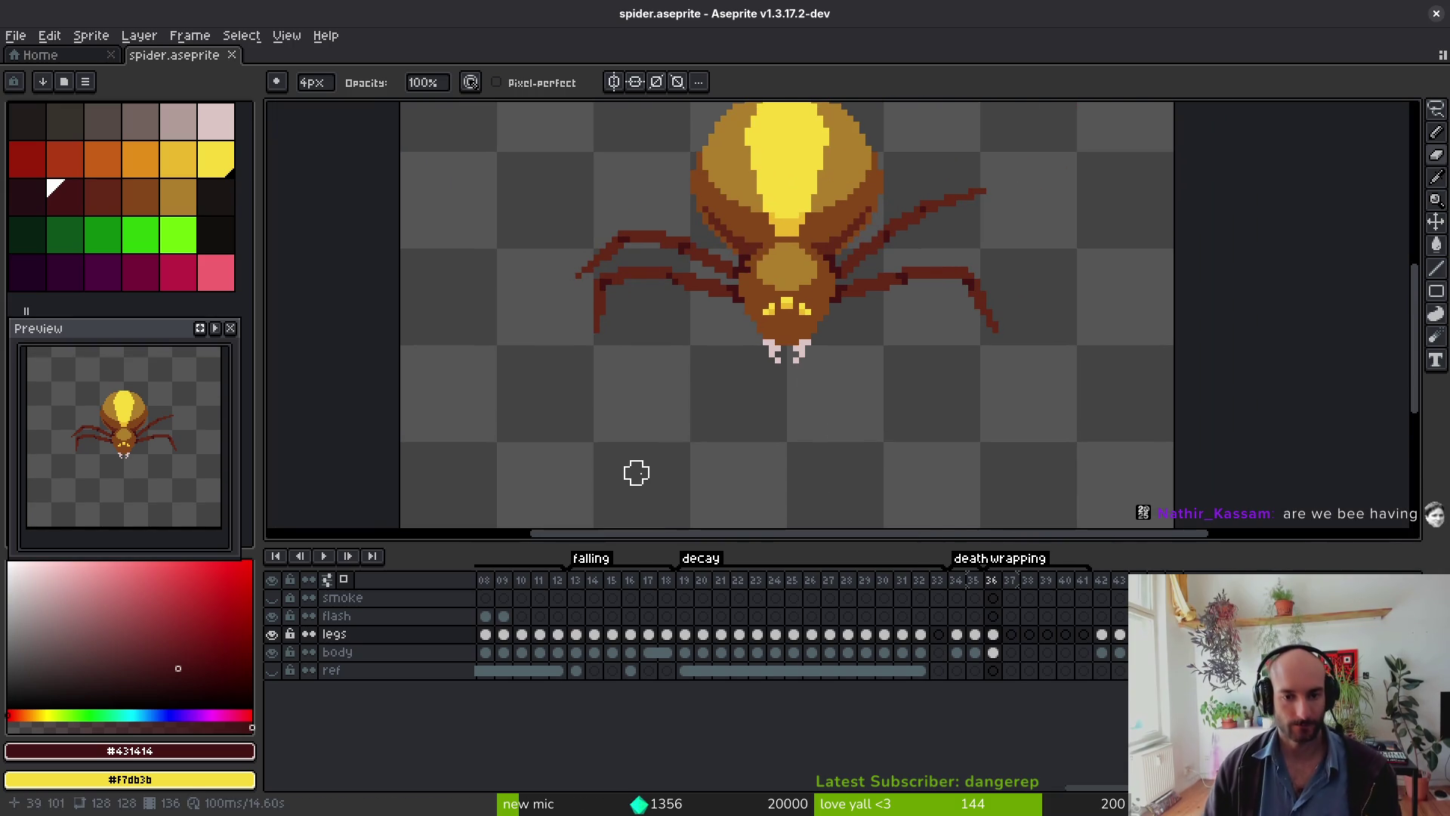
pyautogui.click(40, 55)
pyautogui.click(174, 55)
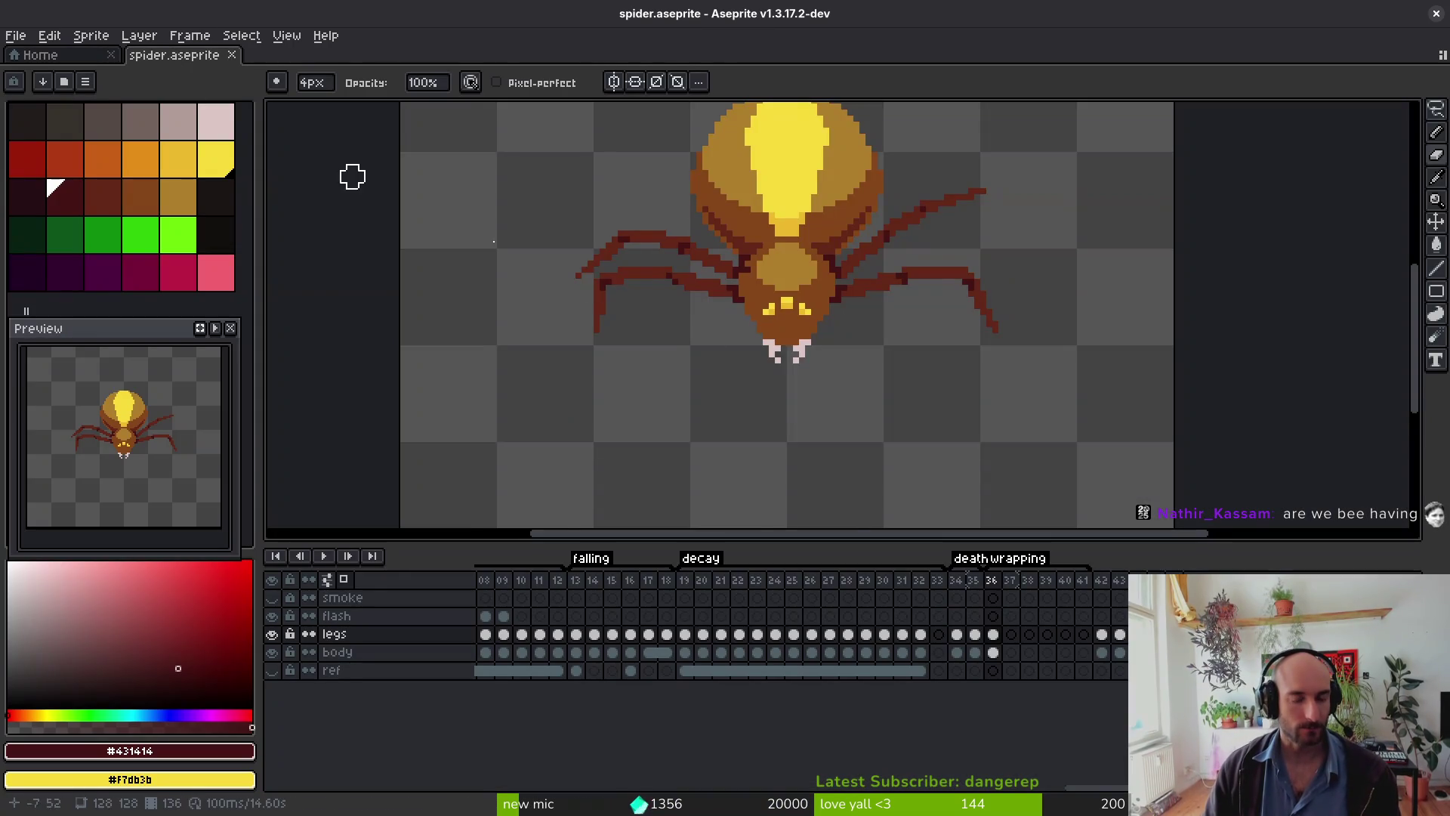
pyautogui.moveTo(835, 423); pyautogui.dragTo(803, 340)
pyautogui.click(44, 55)
pyautogui.click(75, 104)
pyautogui.press('Escape')
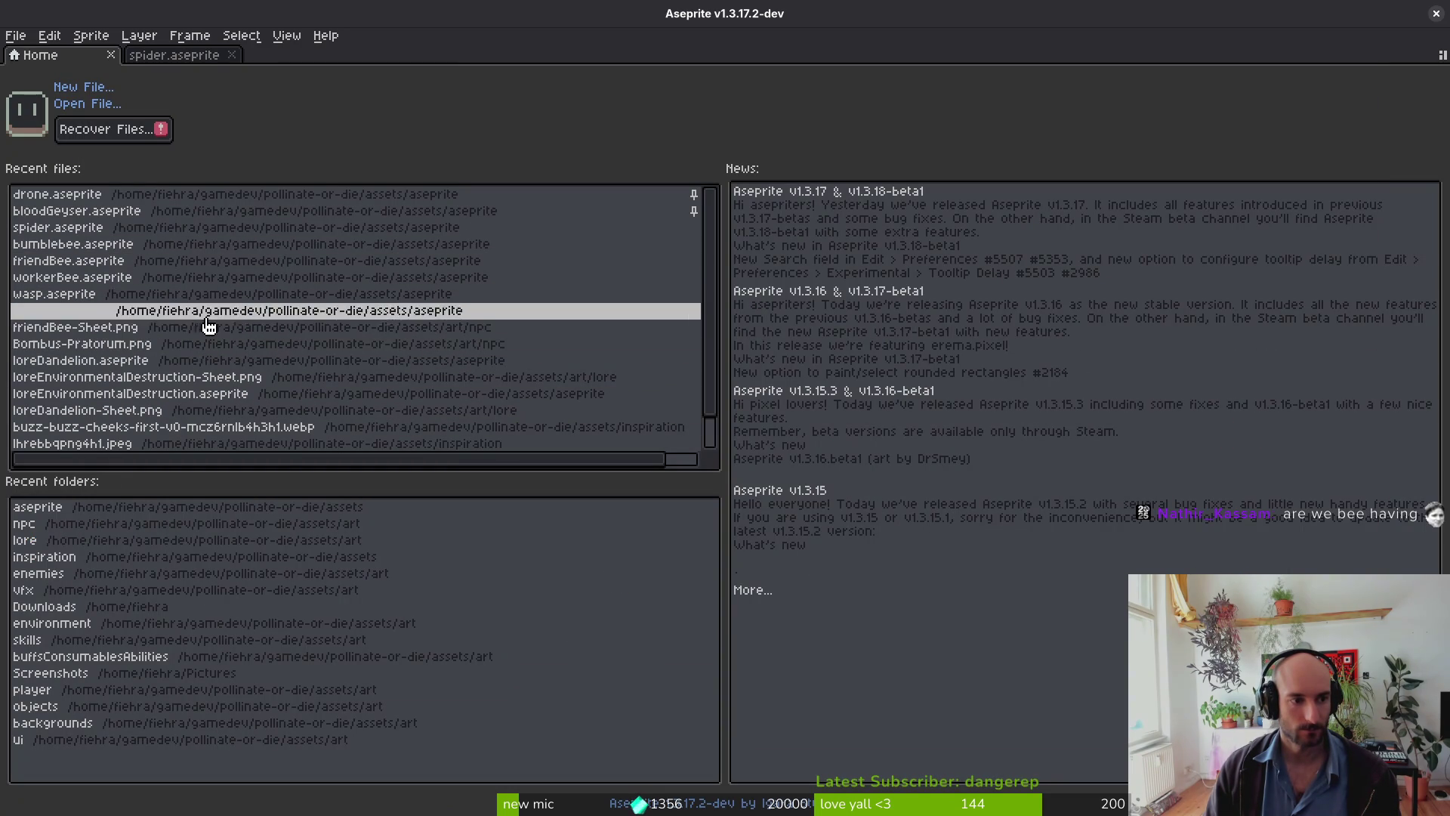
# Step: Open bumblebee.aseprite from Recent files and browse its timeline from frame 29 onward
pyautogui.click(197, 248)
pyautogui.hscroll(15, 731, 683)
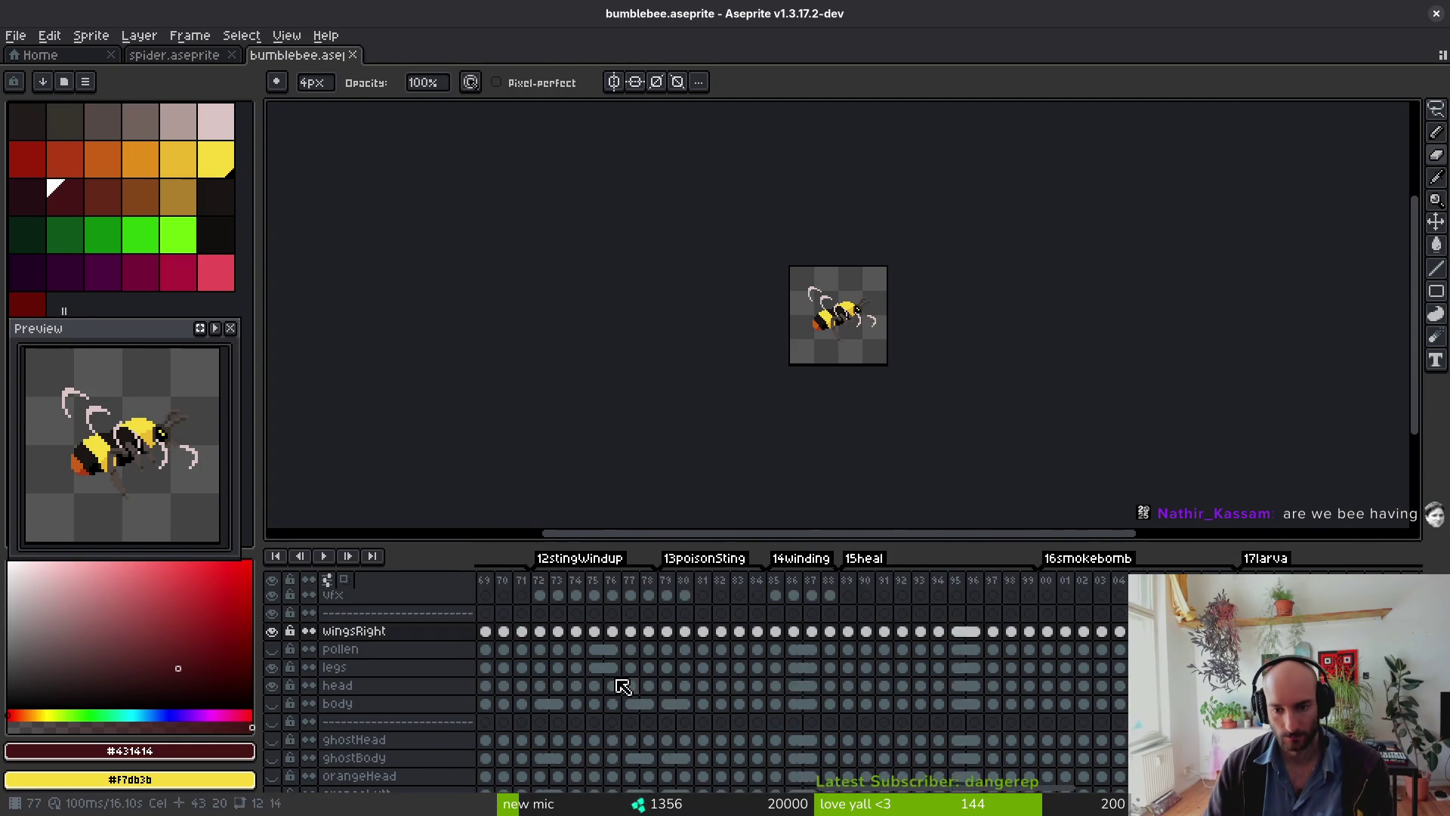
pyautogui.hscroll(-3, 754, 677)
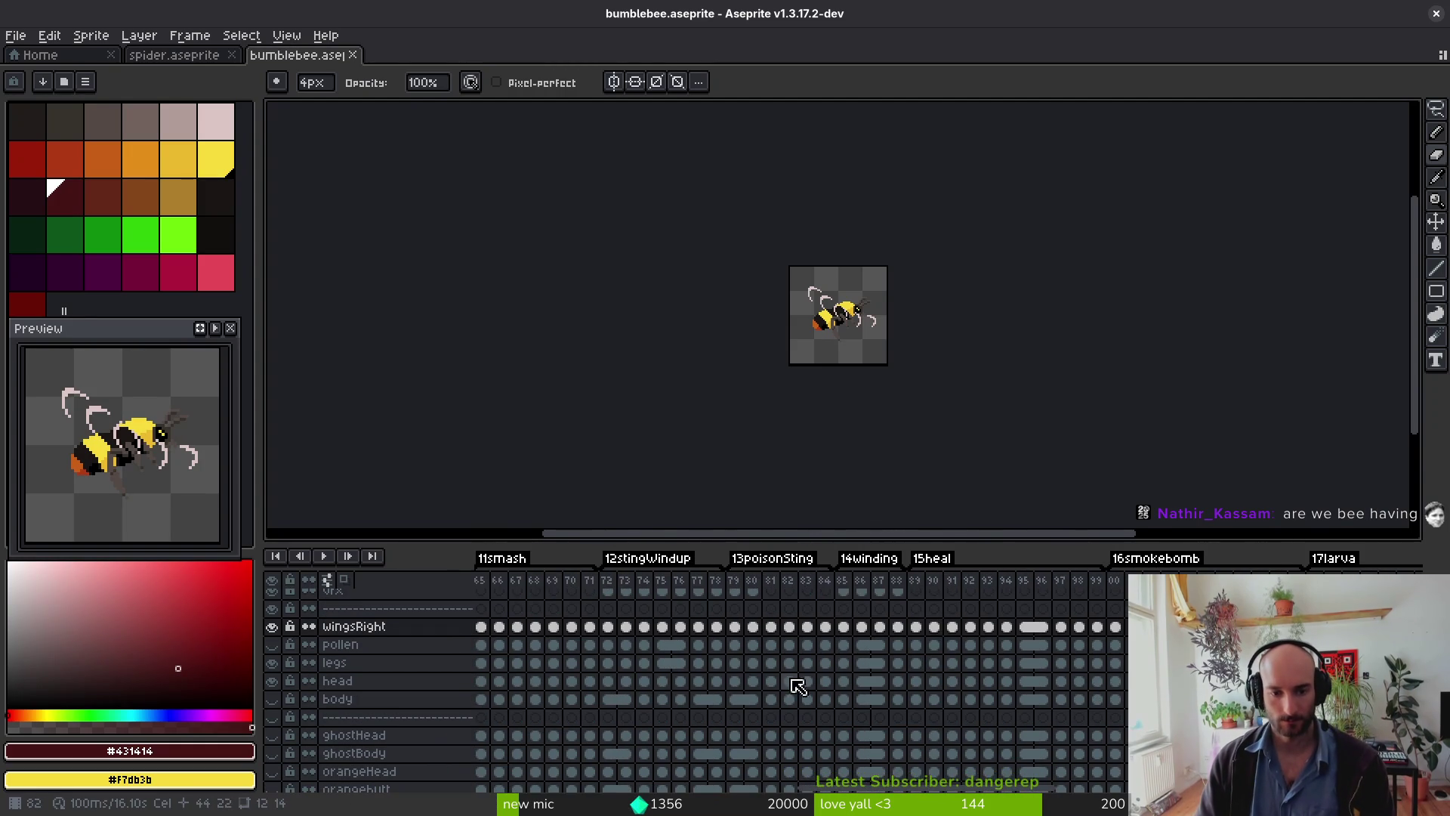
pyautogui.hscroll(10, 1086, 702)
pyautogui.click(1046, 707)
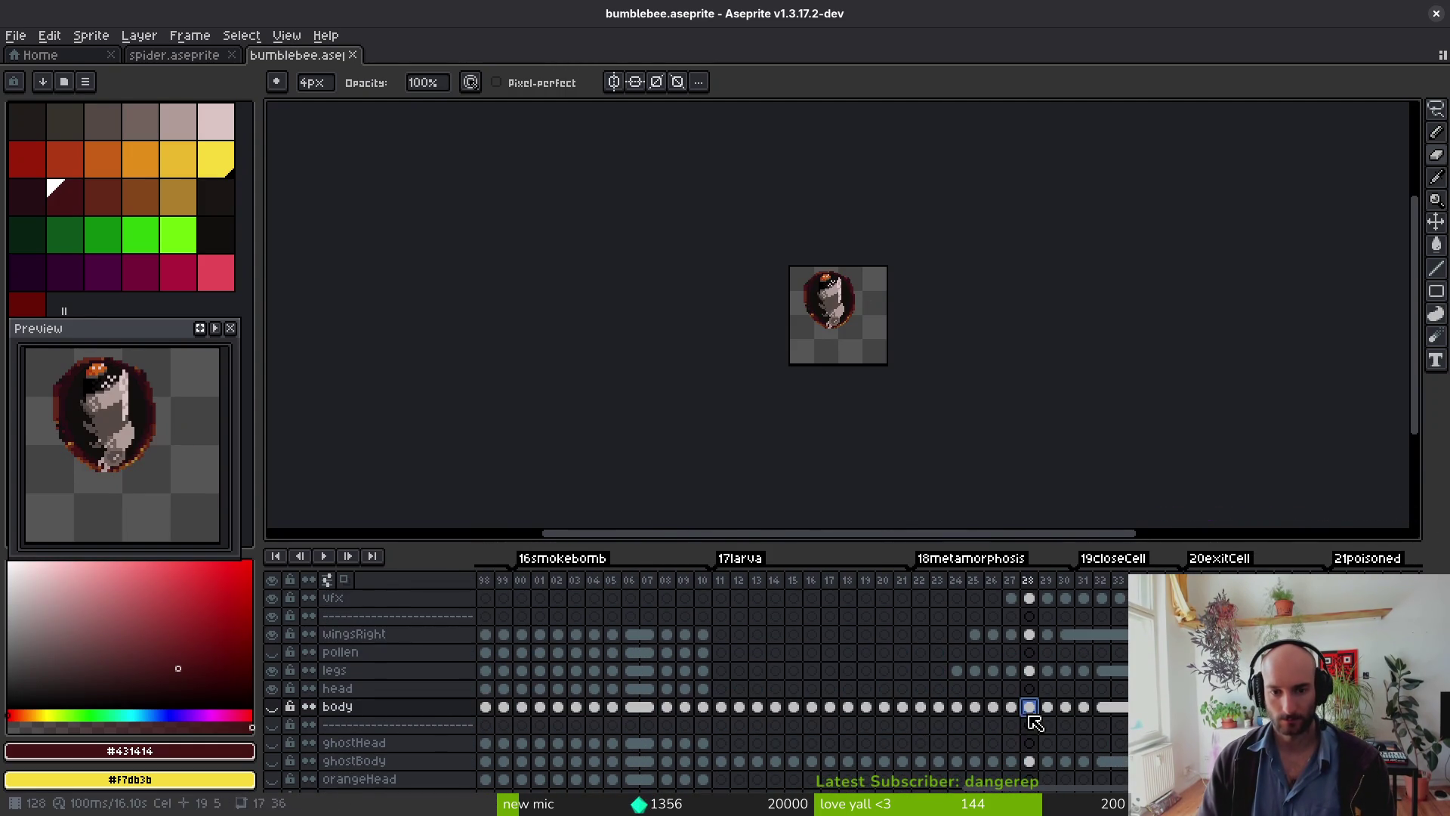
pyautogui.press('Right')
pyautogui.press('Right')
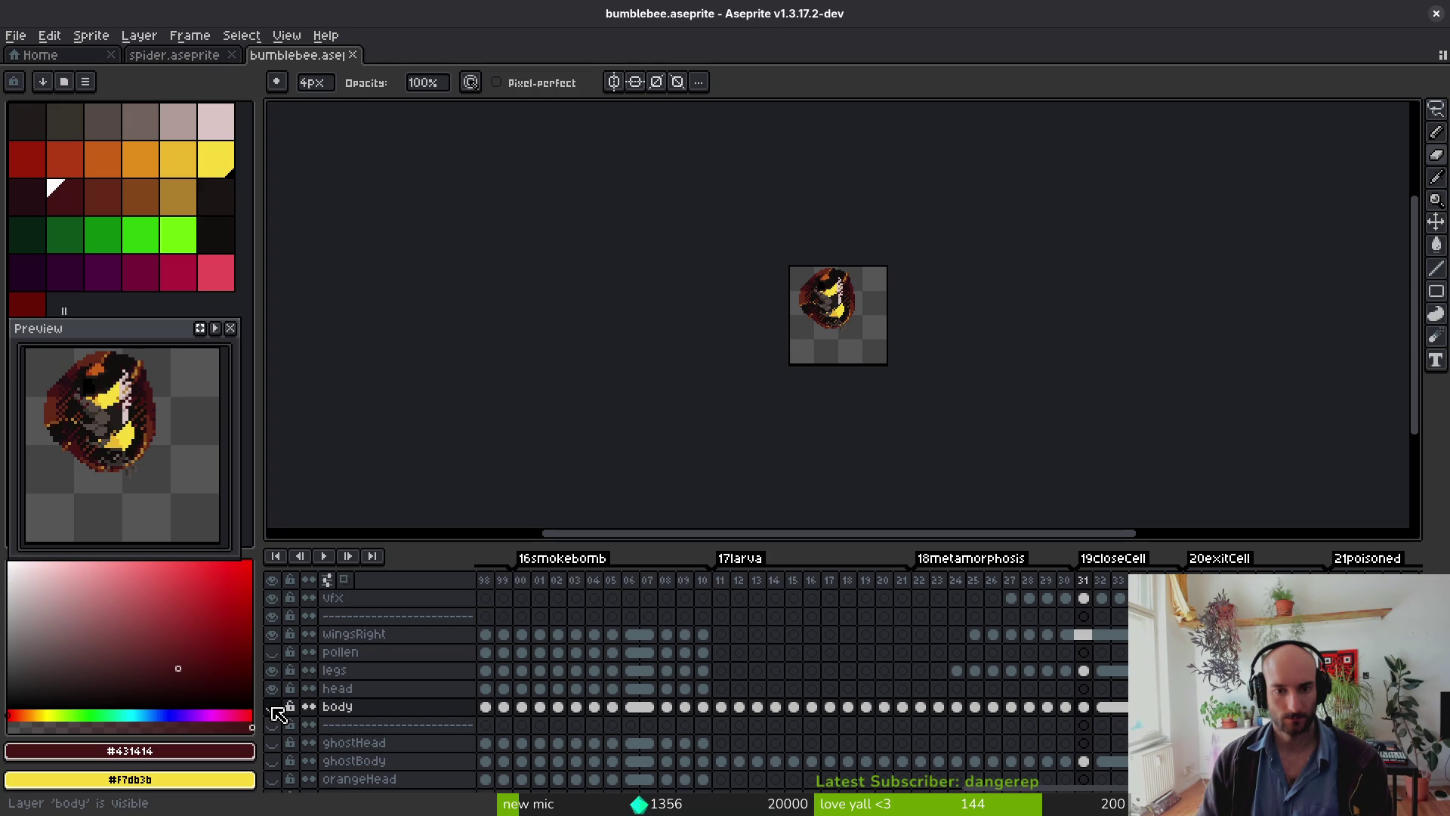
pyautogui.hscroll(1, 1003, 769)
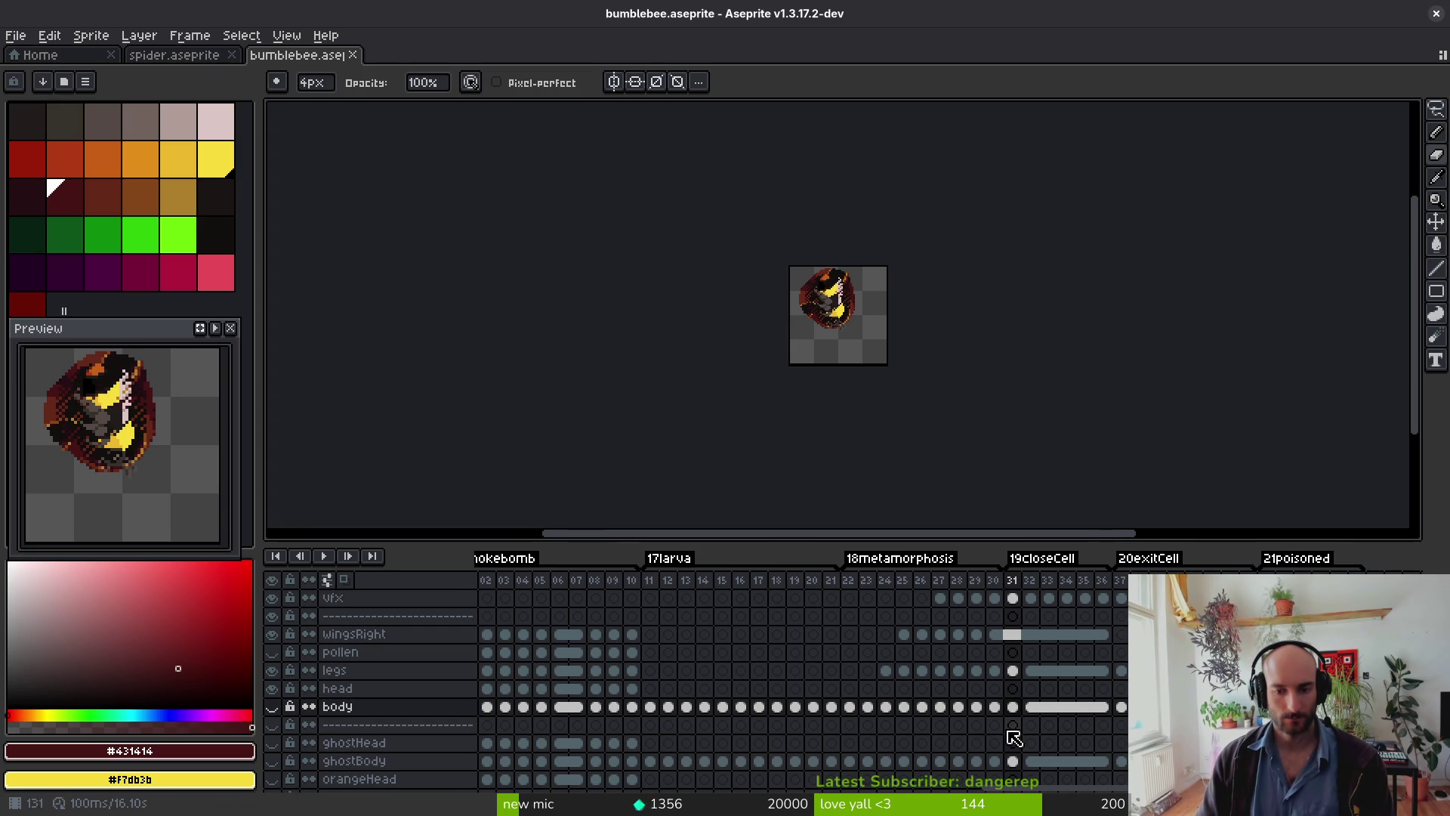
pyautogui.scroll(-3, 1014, 713)
pyautogui.hscroll(1, 899, 711)
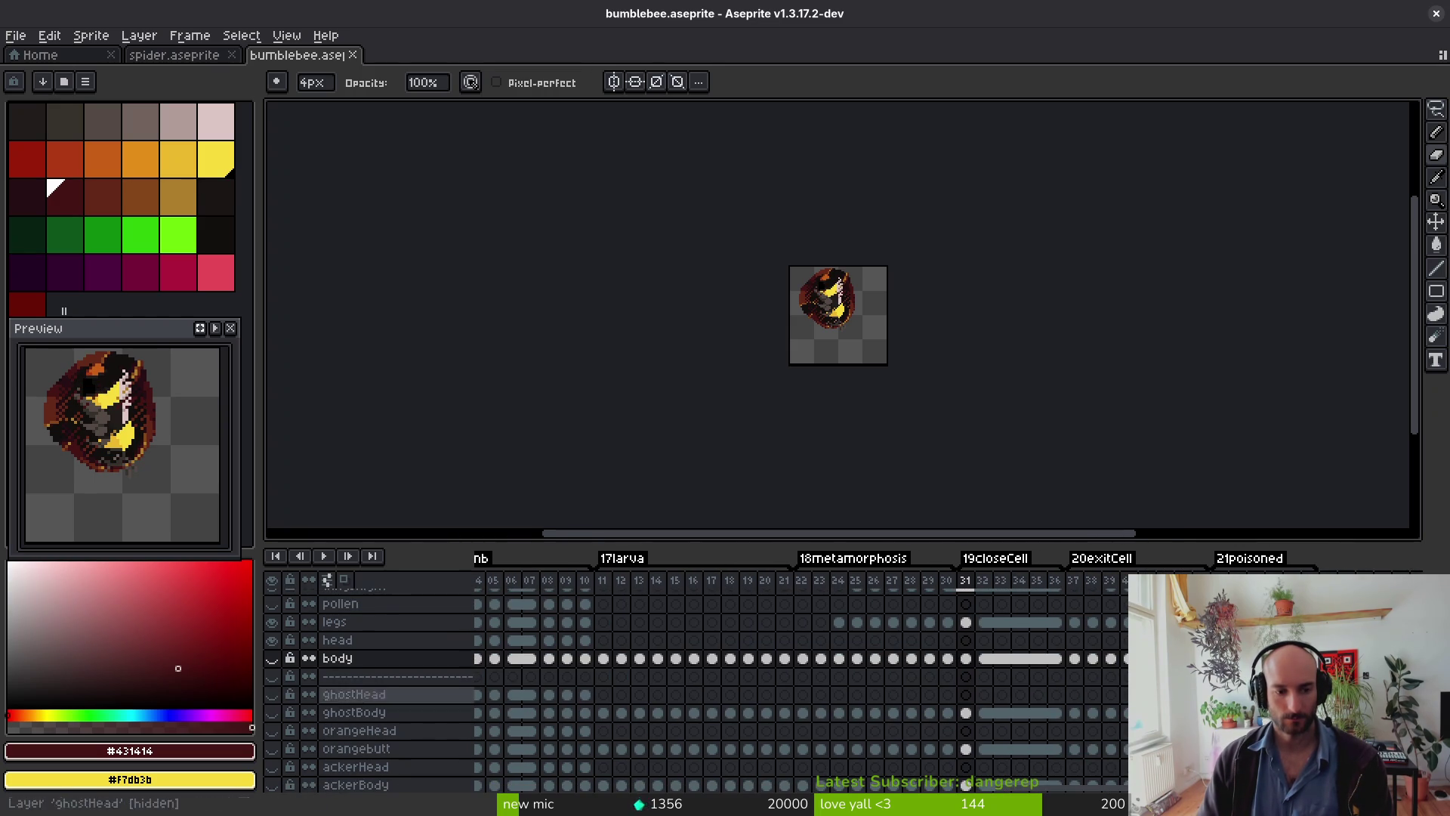
pyautogui.scroll(-5, 772, 677)
pyautogui.hscroll(1, 772, 678)
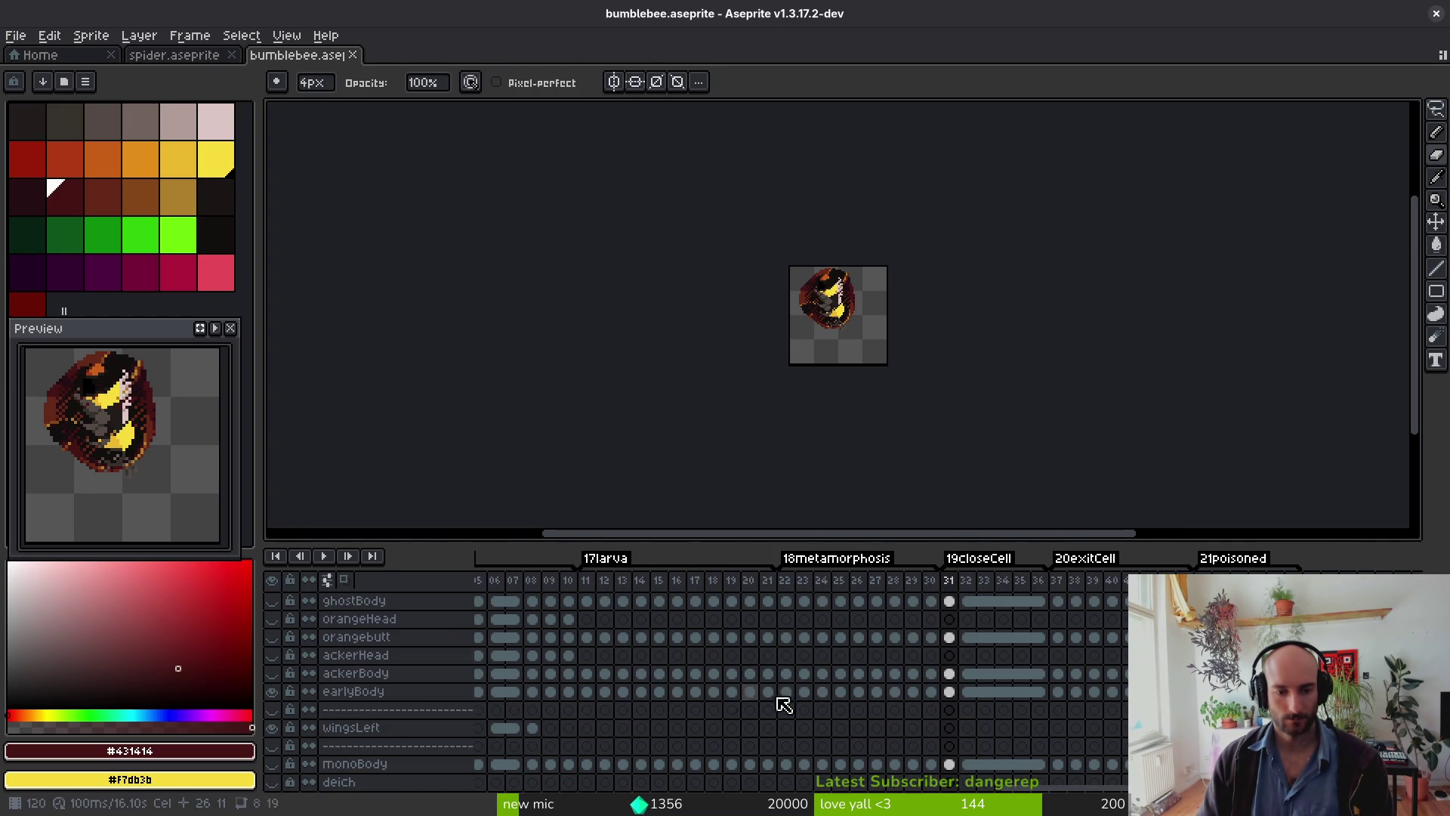
# Step: Select the earlyBody cel at frame 32 and lasso the curled bee
pyautogui.click(949, 691)
pyautogui.scroll(2, 868, 372)
pyautogui.press('i')
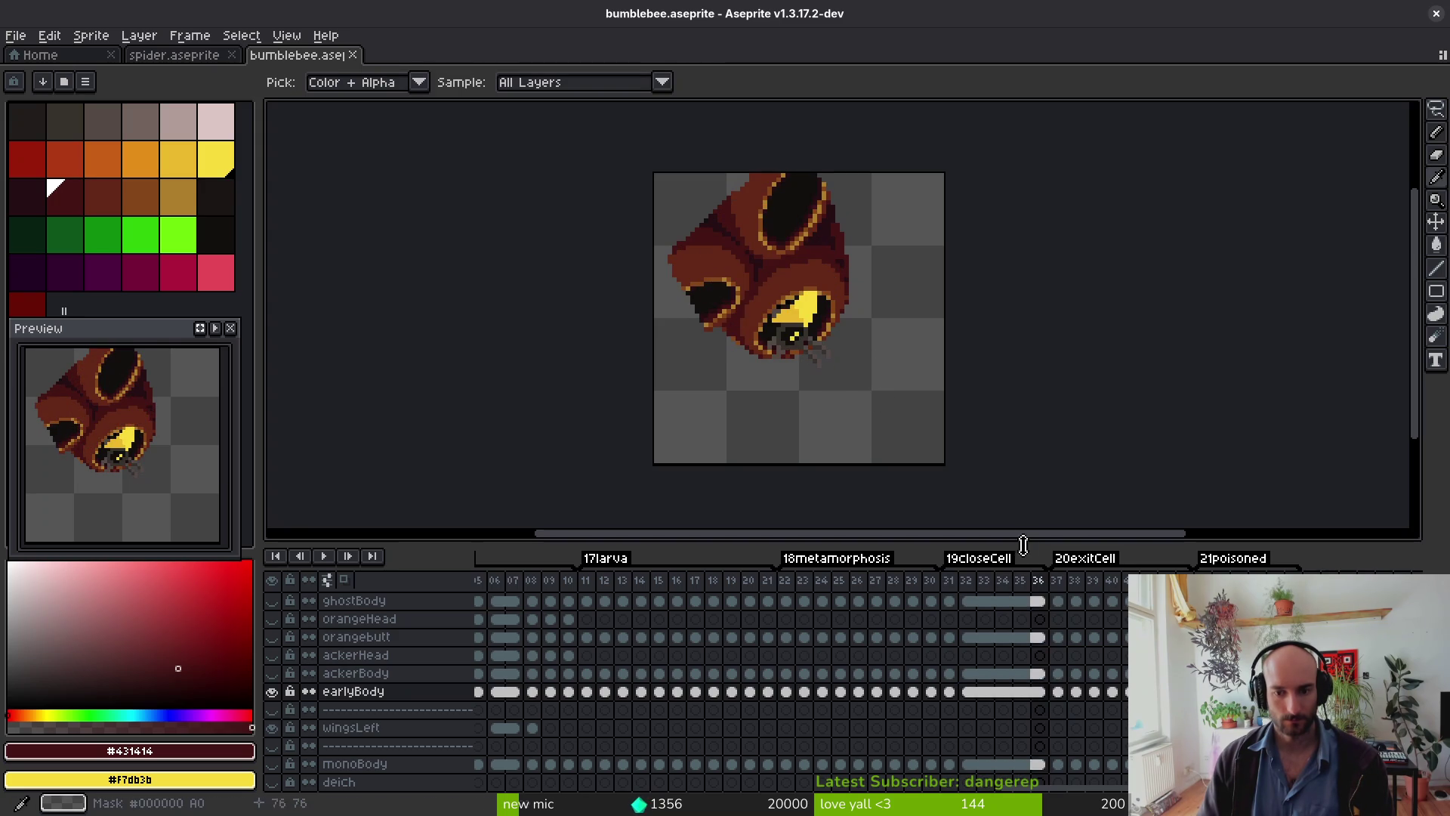
pyautogui.click(967, 692)
pyautogui.hotkey('shift', 'w')
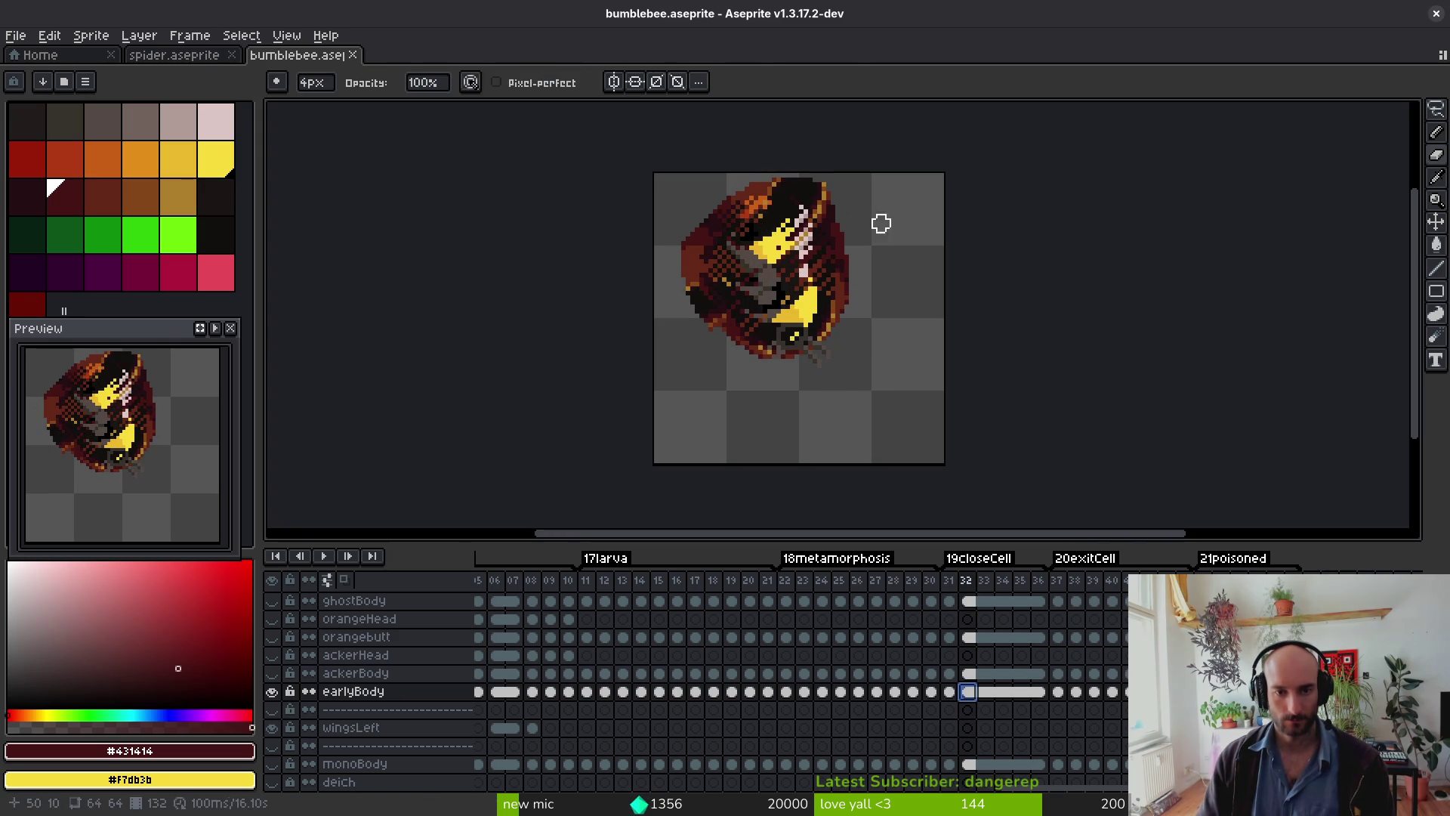
pyautogui.moveTo(761, 153)
pyautogui.mouseDown()
pyautogui.moveTo(909, 146)
pyautogui.moveTo(899, 151)
pyautogui.mouseUp()
# Step: Copy the bee from the bumblebee file and paste it into the spider, rotated 90° to lie horizontal
pyautogui.press('Delete')
pyautogui.hotkey('ctrl', 'z')
pyautogui.hotkey('ctrl', 'c')
pyautogui.hotkey('ctrl', 'shift', 'Tab')
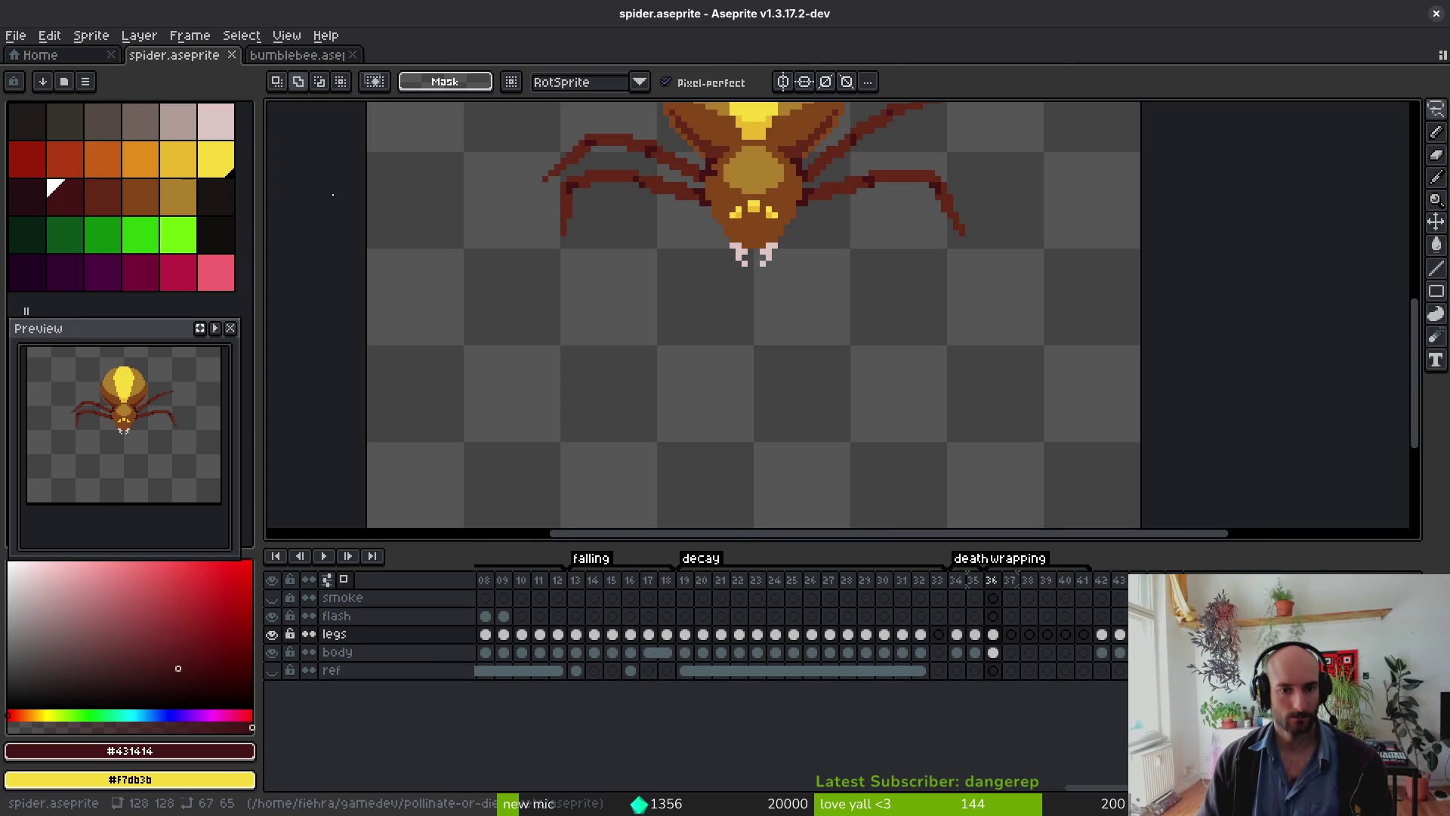
pyautogui.hotkey('ctrl', 'v')
pyautogui.moveTo(783, 431)
pyautogui.mouseDown()
pyautogui.moveTo(576, 345)
pyautogui.moveTo(805, 347)
pyautogui.moveTo(760, 333)
pyautogui.moveTo(774, 328)
pyautogui.mouseUp()
pyautogui.press('Return')
# Step: In the bumblebee file, browse the flying-bee frames and show frame 41
pyautogui.scroll(2, 831, 310)
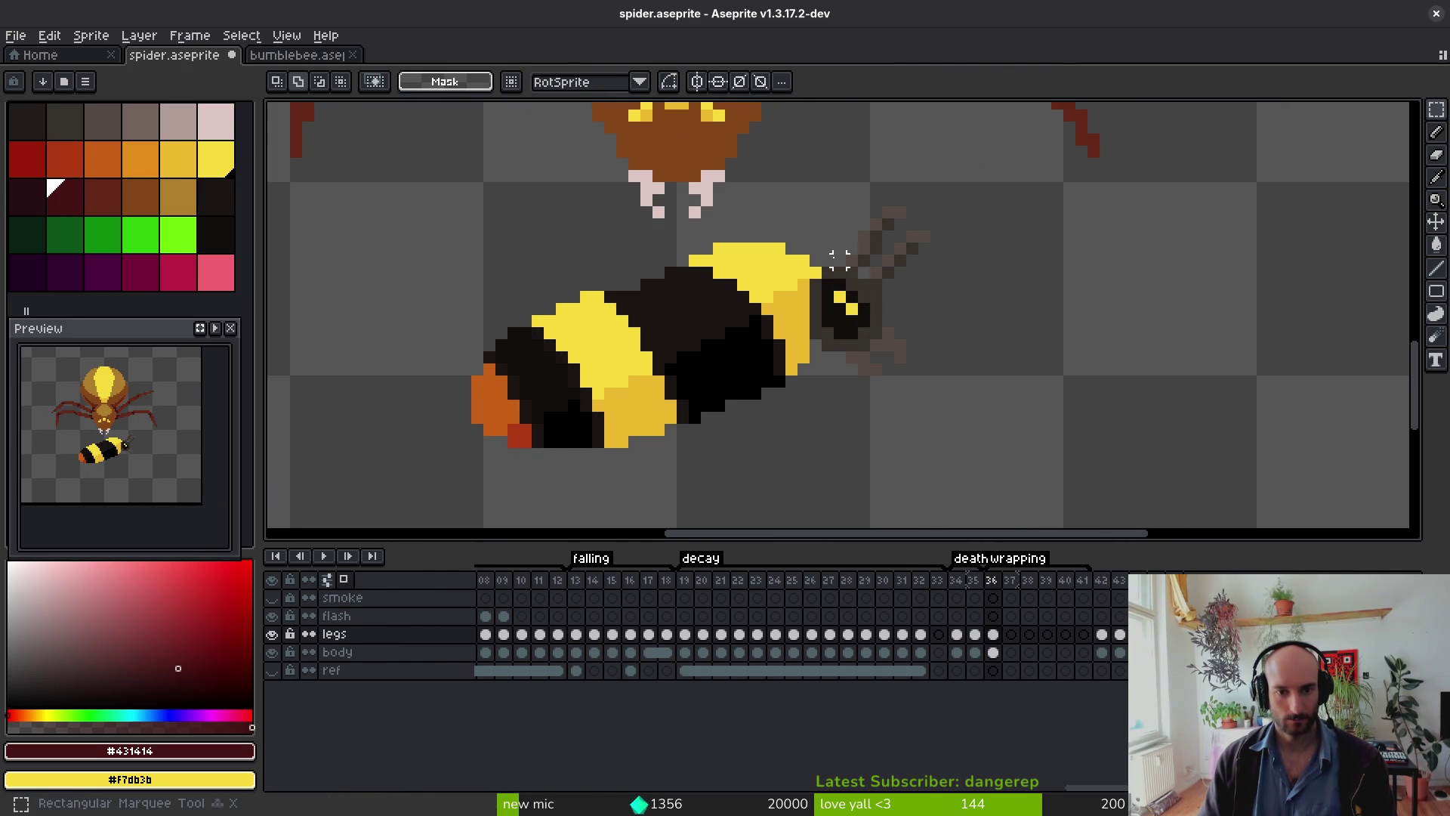
pyautogui.click(302, 54)
pyautogui.hscroll(3, 1013, 670)
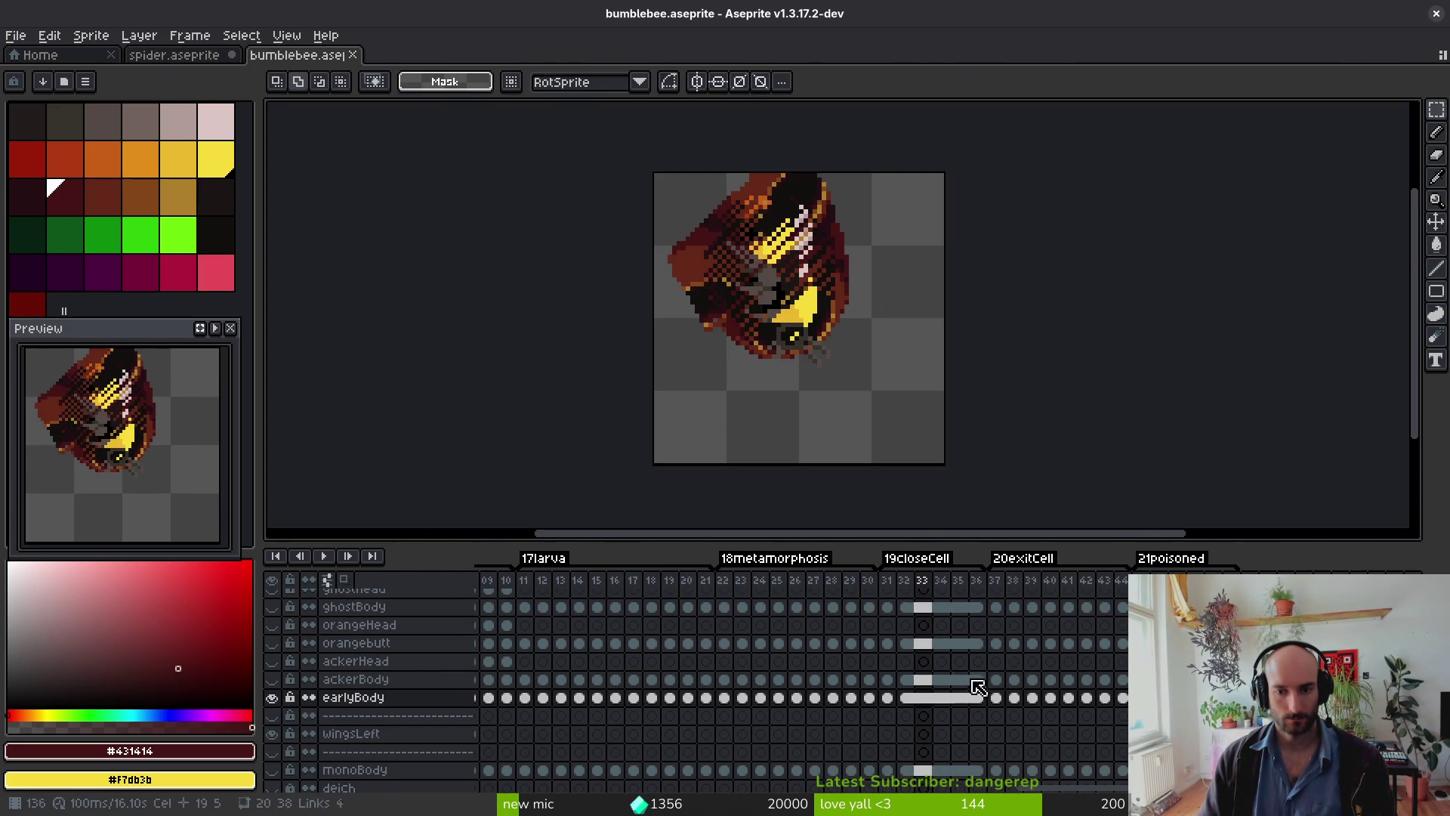
pyautogui.click(1115, 688)
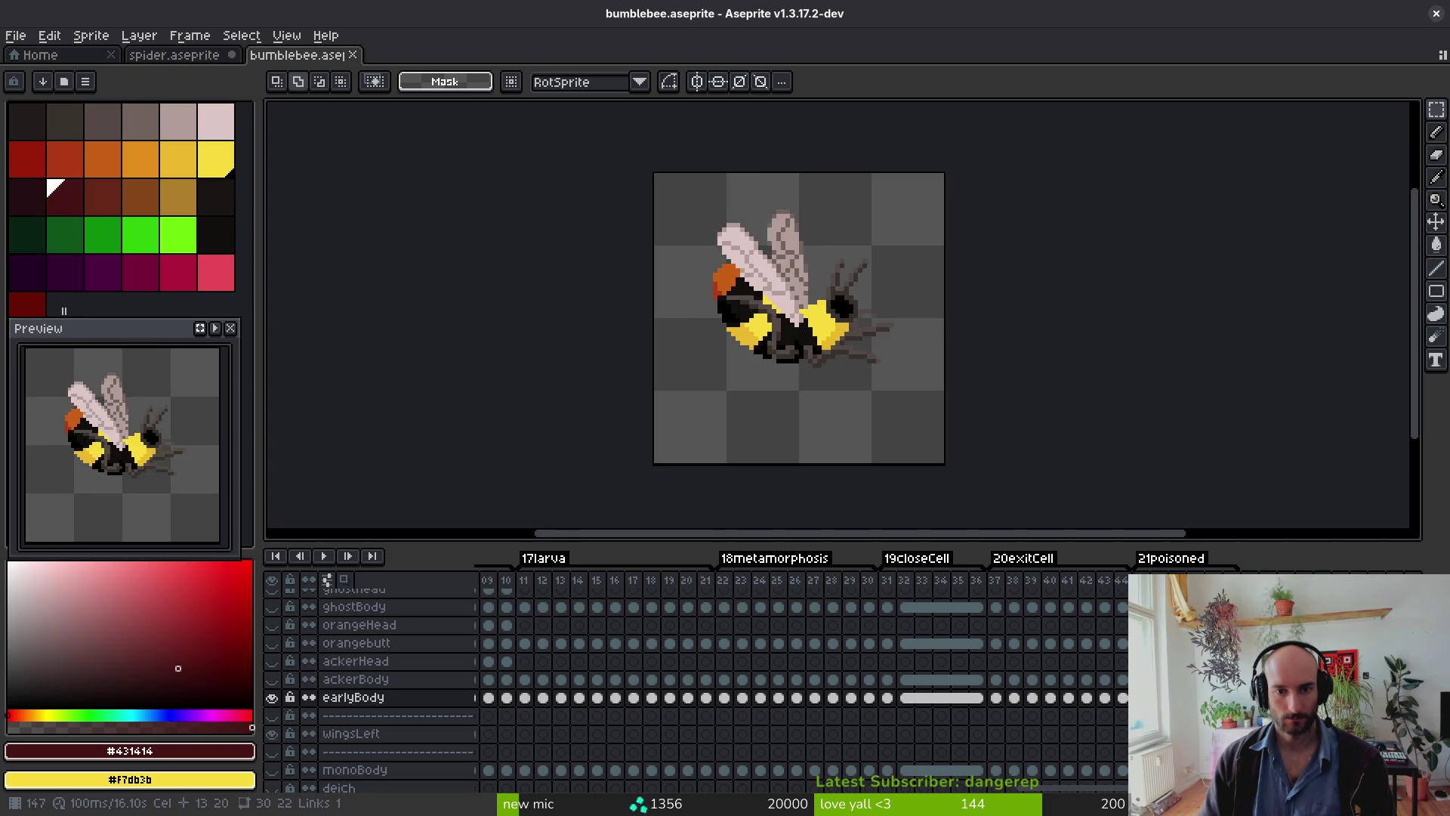
pyautogui.click(702, 665)
pyautogui.hscroll(-10, 905, 676)
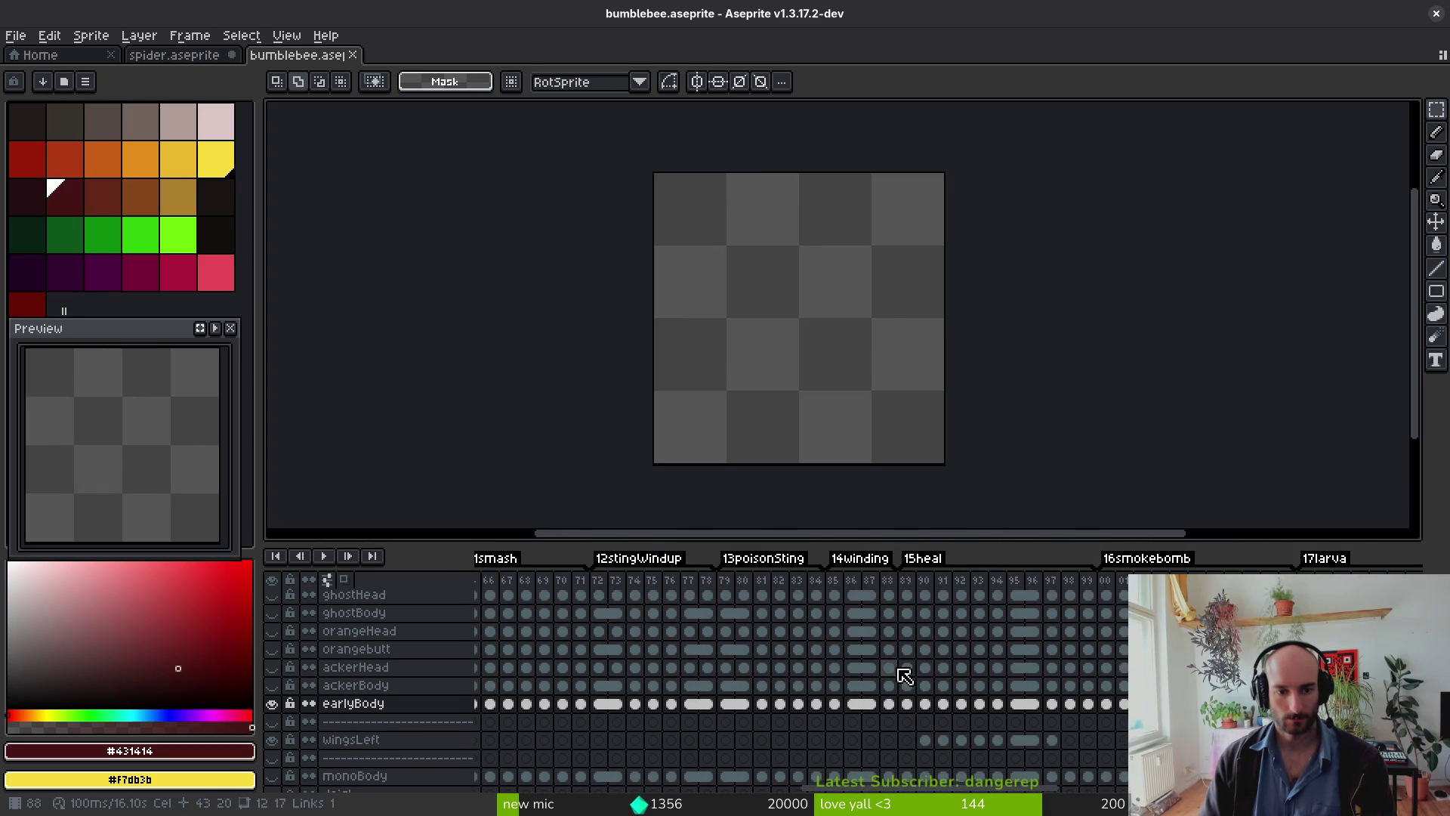
pyautogui.moveTo(685, 680); pyautogui.dragTo(970, 684)
pyautogui.moveTo(866, 689); pyautogui.dragTo(1052, 681)
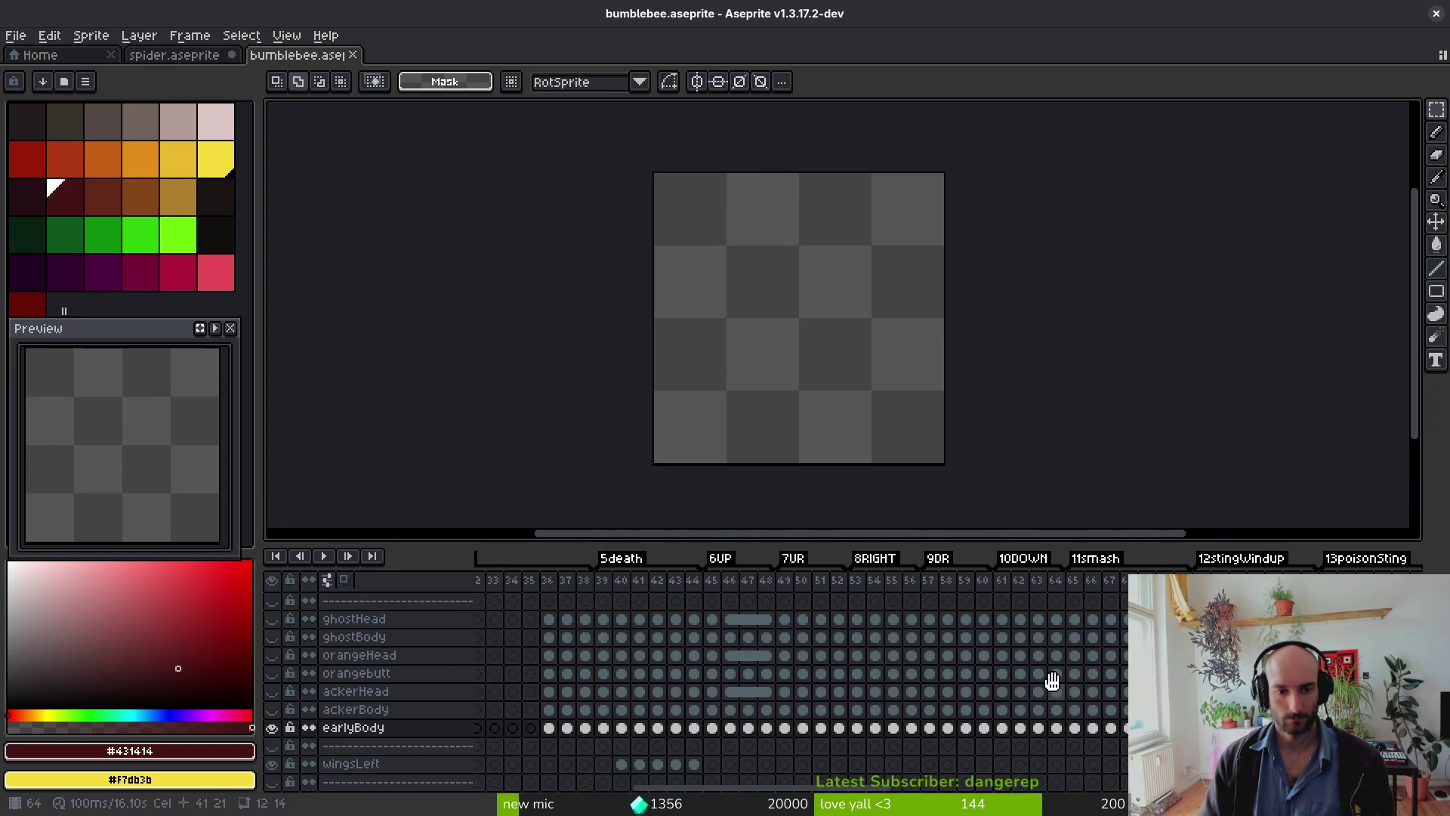
pyautogui.click(642, 759)
# Step: Step through the bumblebee frames to reach frame 44
pyautogui.press('i')
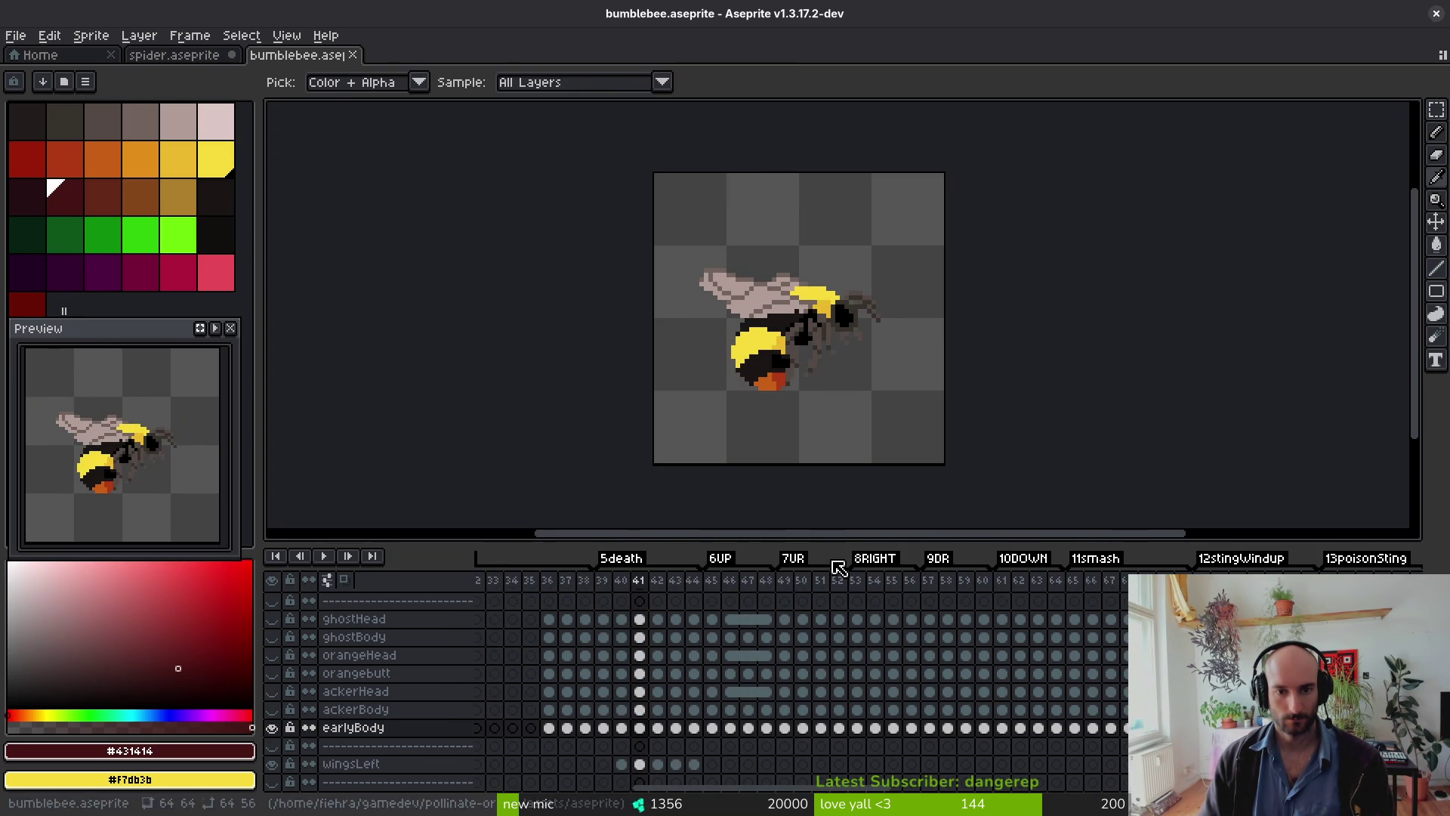
pyautogui.press('Right')
pyautogui.press('Right')
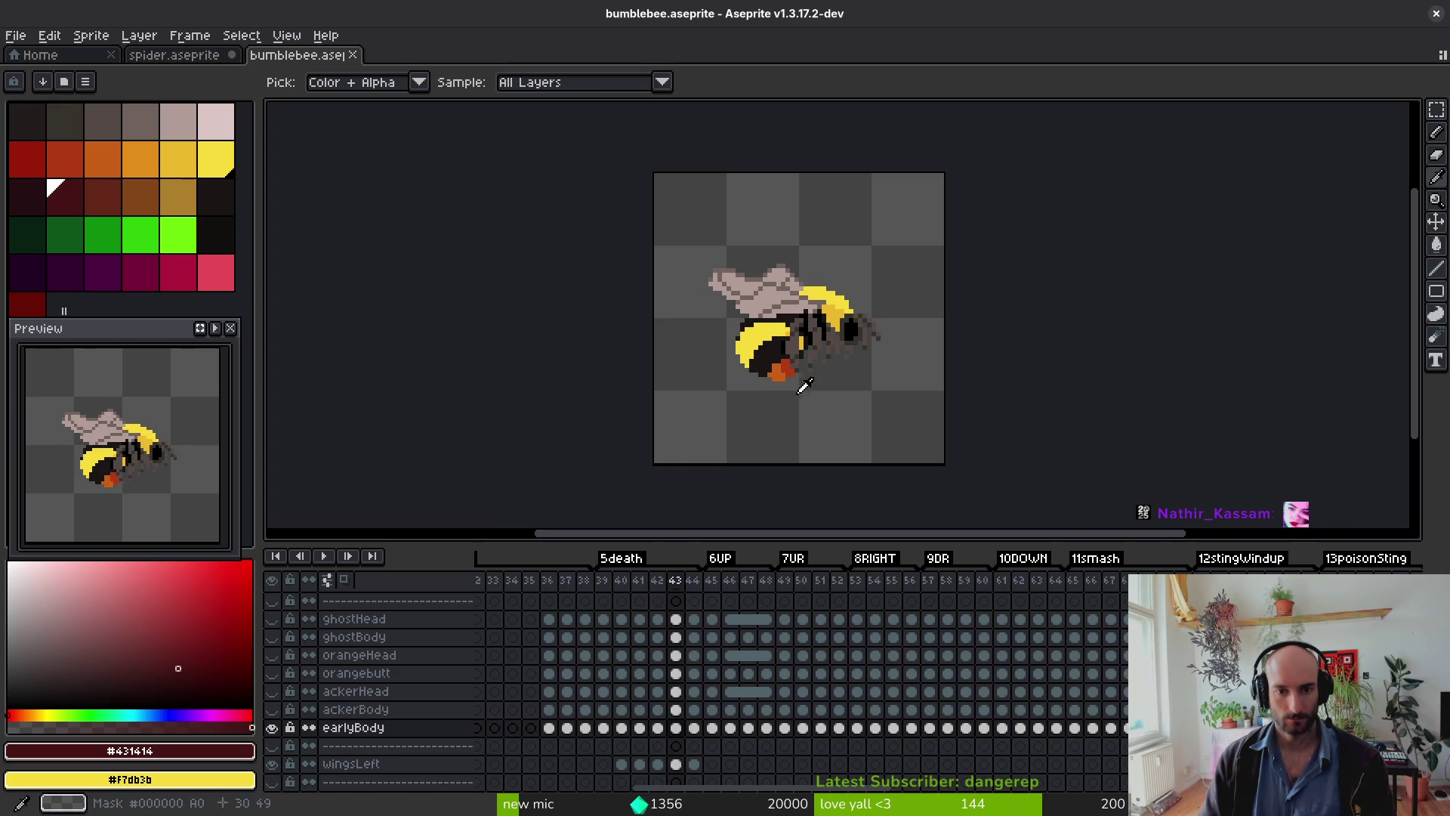
pyautogui.press('Right')
pyautogui.press('Right')
pyautogui.press('Left')
# Step: Lasso the frame-44 bee and paste it on the spider's flash layer at frame 36
pyautogui.press('m')
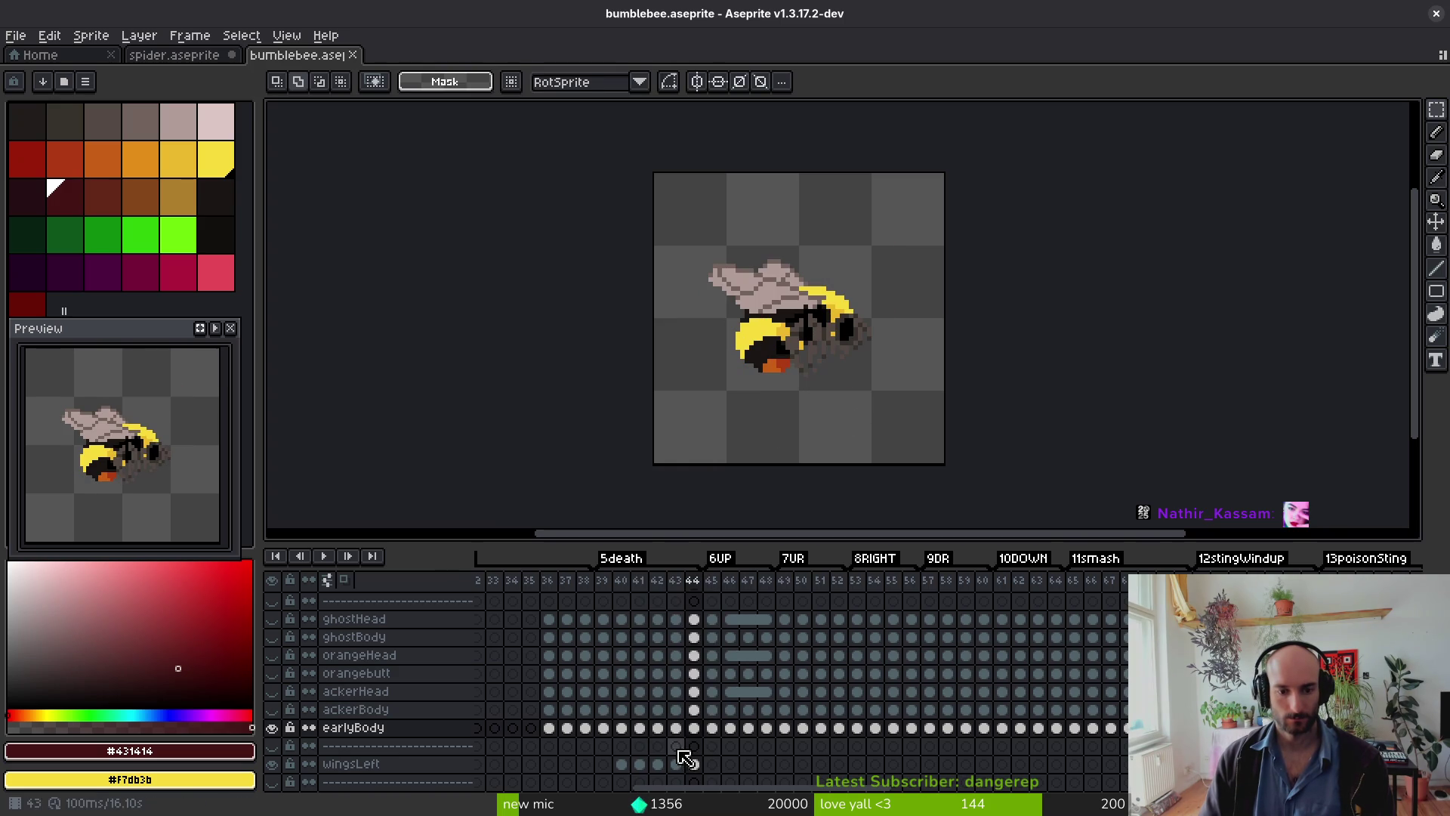
pyautogui.press('q')
pyautogui.moveTo(949, 268)
pyautogui.mouseDown()
pyautogui.moveTo(1026, 388)
pyautogui.moveTo(851, 243)
pyautogui.mouseUp()
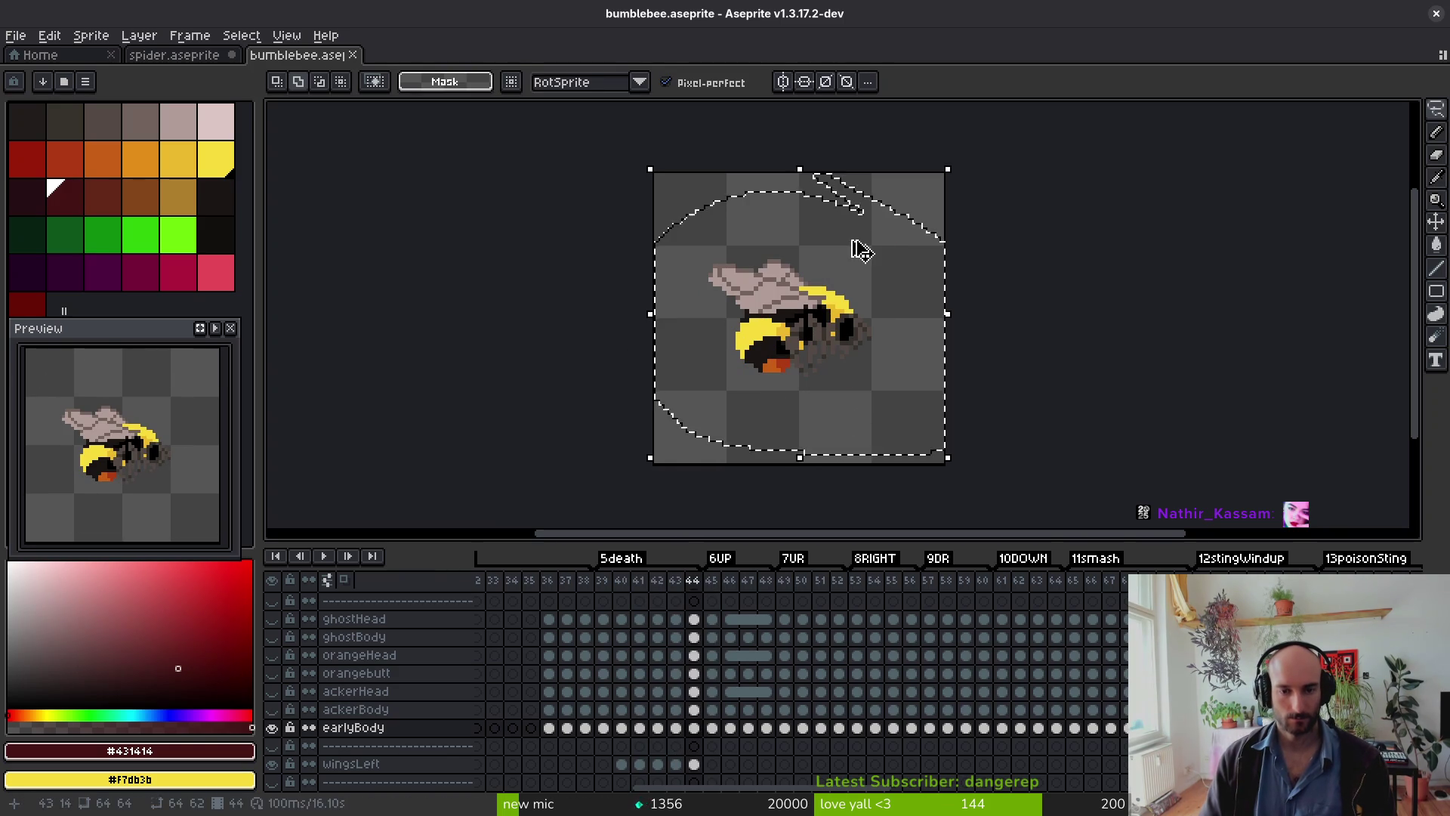
pyautogui.hotkey('ctrl', 'Tab')
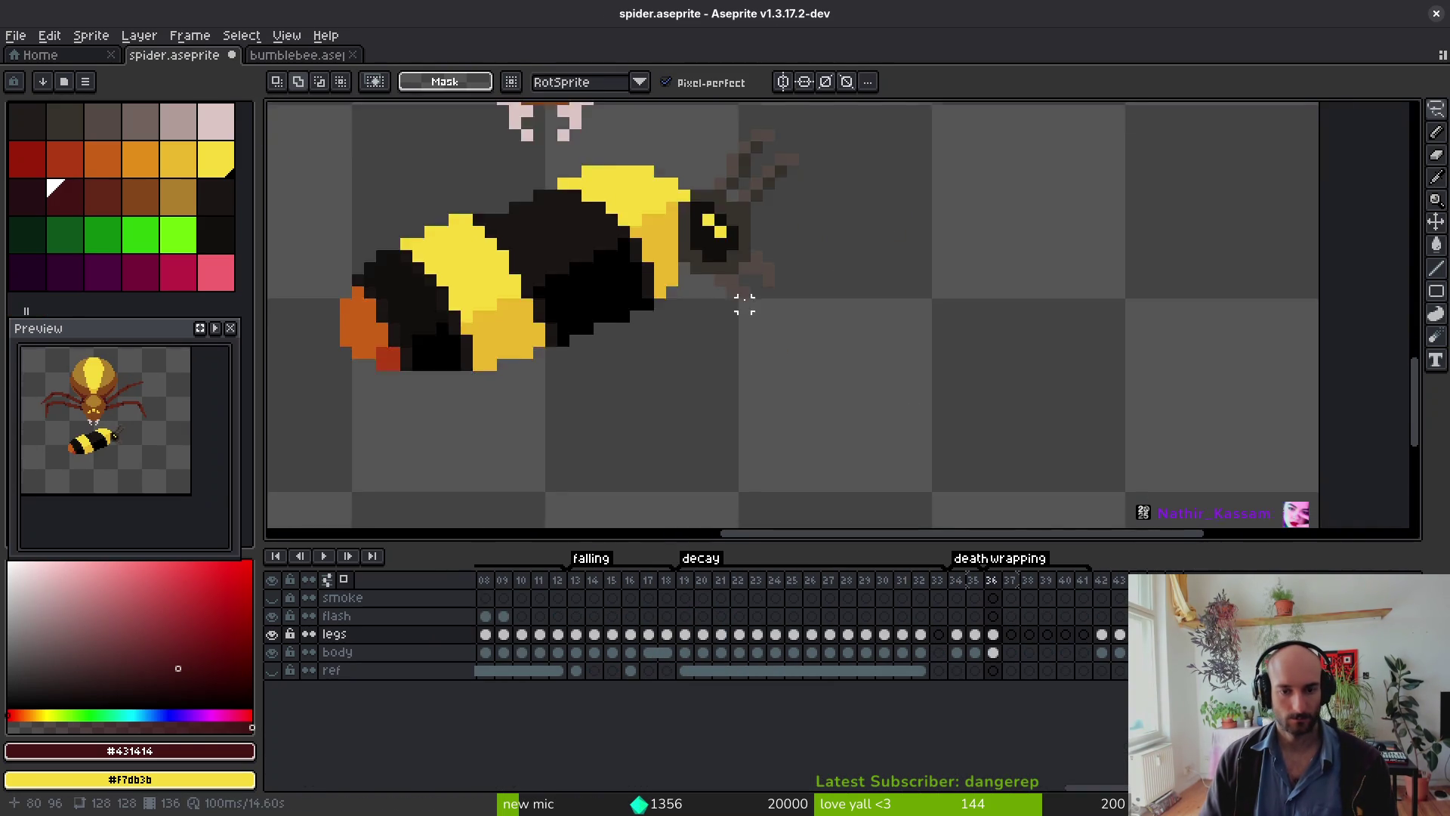
pyautogui.scroll(-1, 784, 333)
pyautogui.moveTo(785, 333); pyautogui.dragTo(838, 352)
pyautogui.scroll(-1, 825, 357)
pyautogui.click(994, 617)
pyautogui.hotkey('ctrl', 'v')
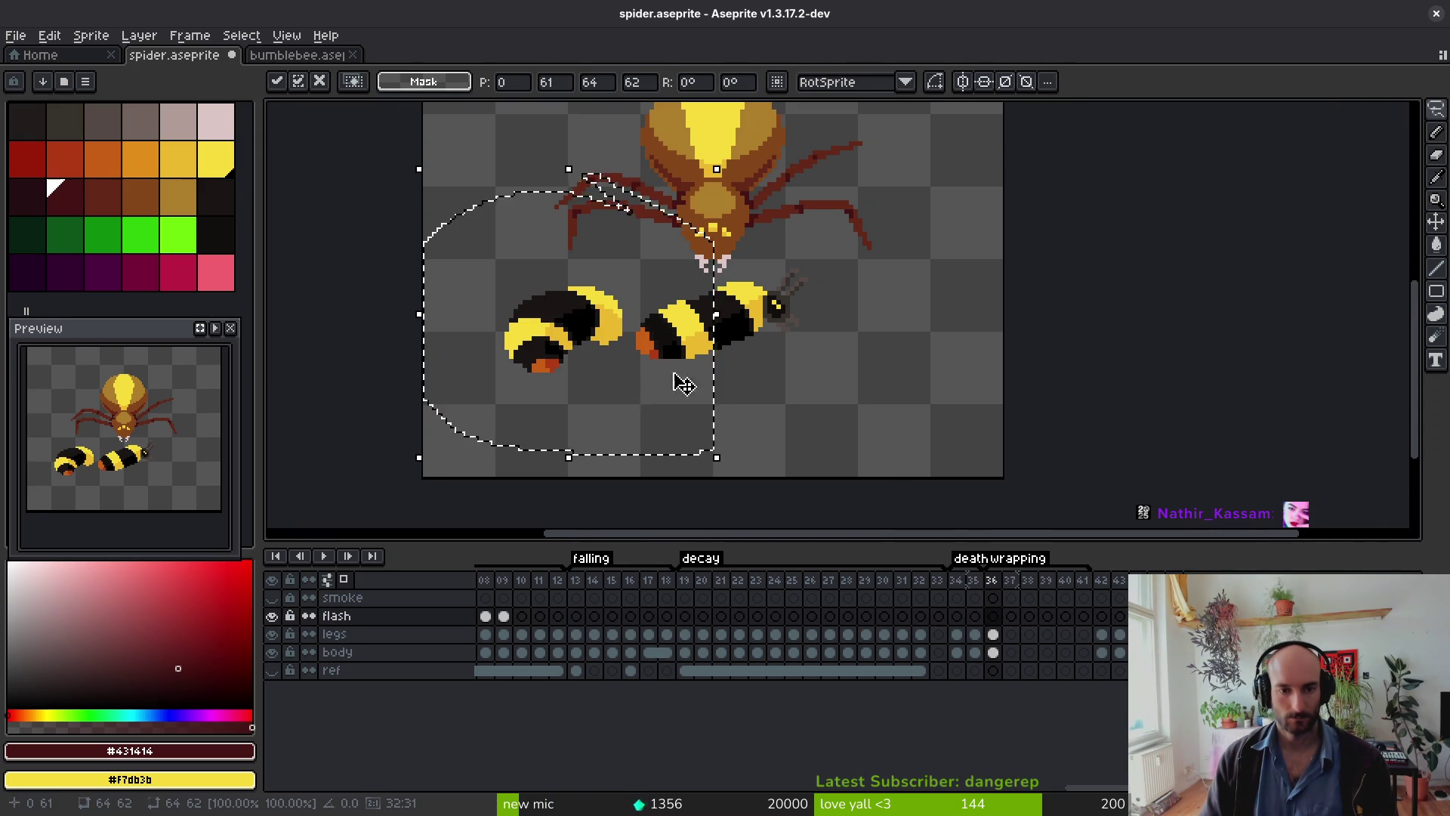
pyautogui.press('Return')
# Step: Copy the bee from the frame-44 head layer and paste it beside the first bee
pyautogui.click(275, 55)
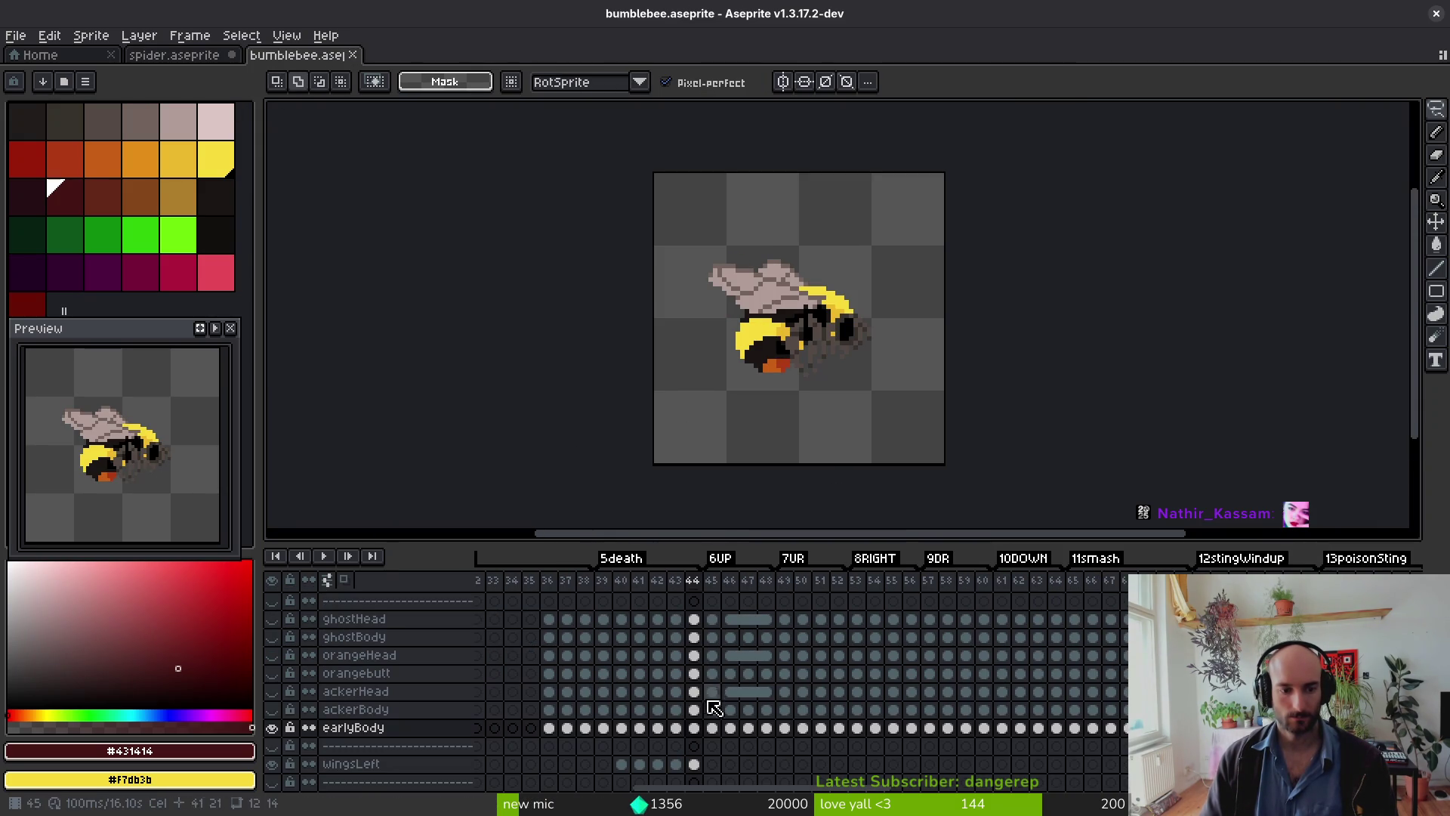
pyautogui.scroll(2, 710, 676)
pyautogui.click(695, 602)
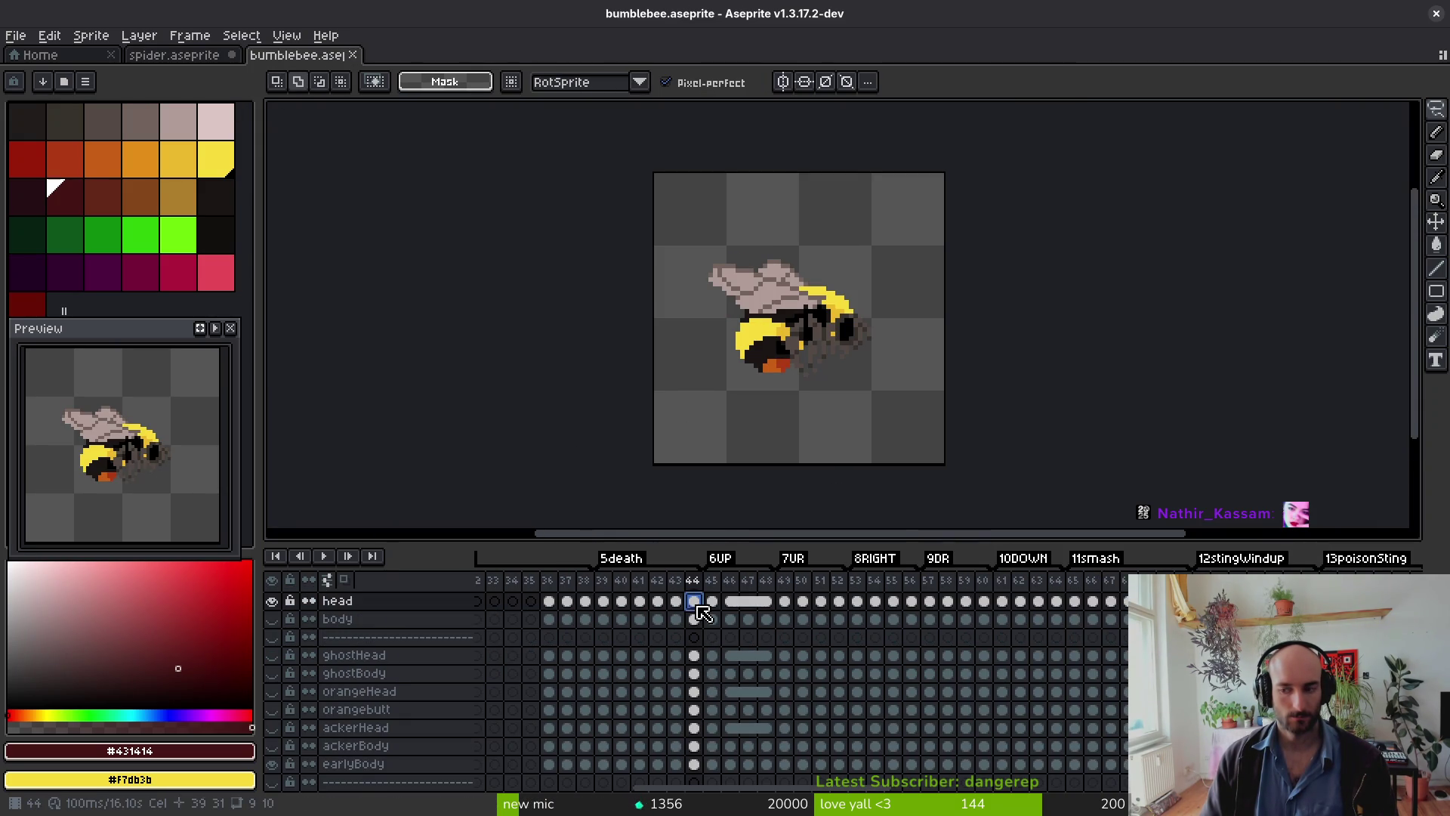
pyautogui.scroll(-1, 874, 325)
pyautogui.moveTo(831, 225)
pyautogui.mouseDown()
pyautogui.moveTo(836, 201)
pyautogui.moveTo(881, 272)
pyautogui.mouseUp()
pyautogui.press('w')
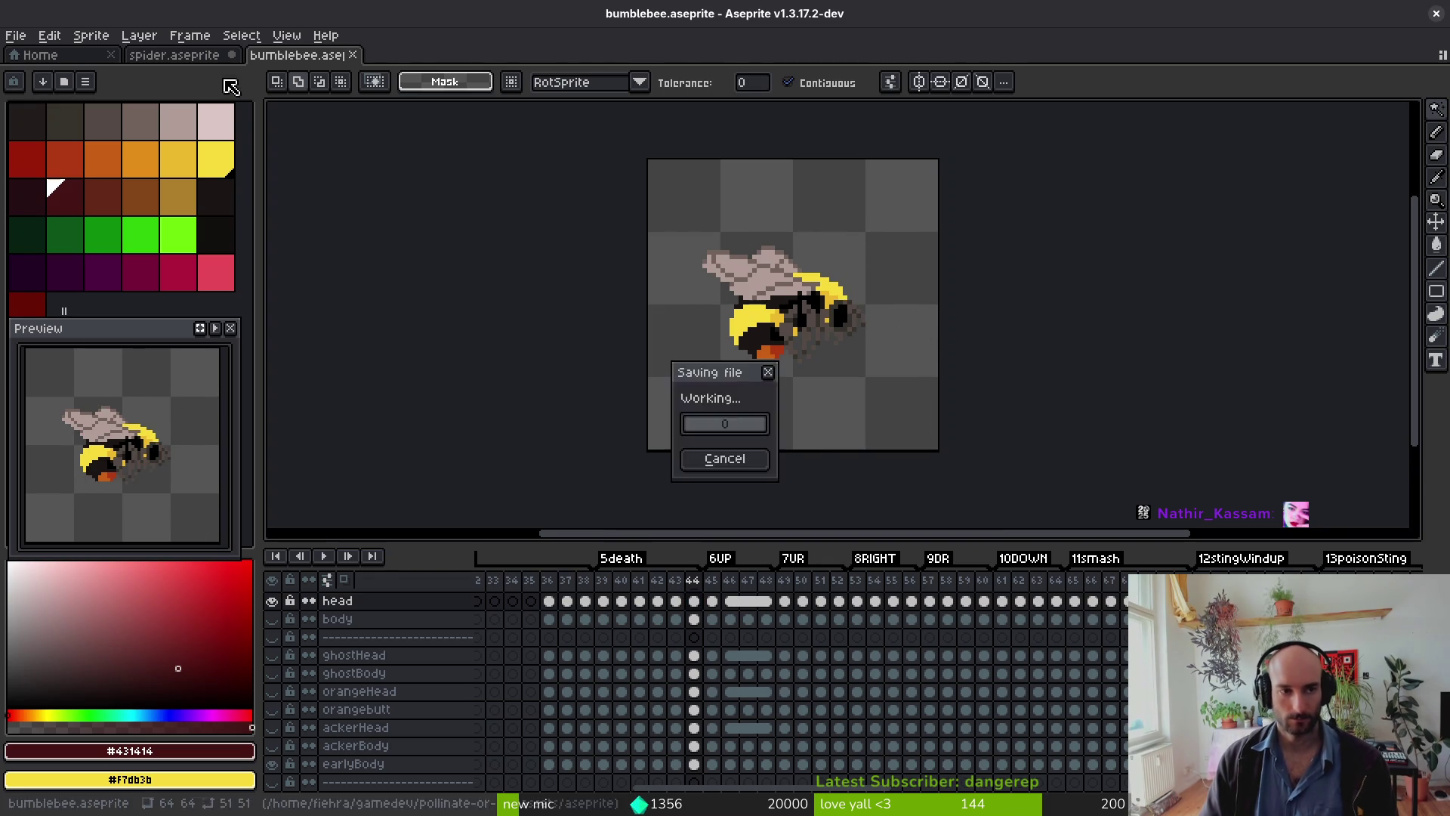
pyautogui.hotkey('ctrl', 'shift', 'Tab')
pyautogui.hotkey('ctrl', 'v')
pyautogui.moveTo(664, 182)
pyautogui.mouseDown()
pyautogui.moveTo(664, 476)
pyautogui.moveTo(657, 432)
pyautogui.mouseUp()
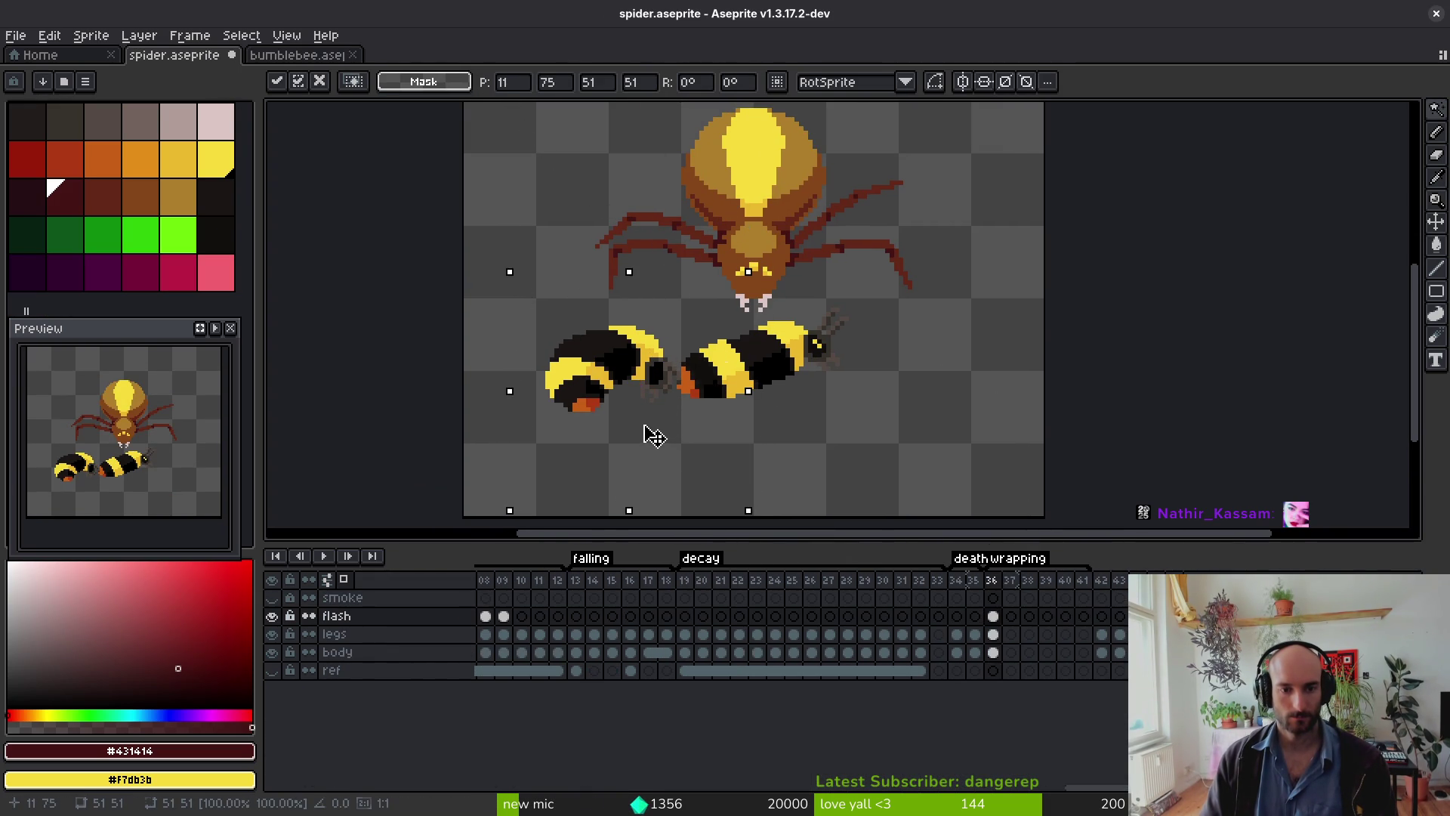
pyautogui.press('Return')
# Step: Lasso the left bee's head pixels and drag them into their adjusted position
pyautogui.click(289, 56)
pyautogui.click(174, 55)
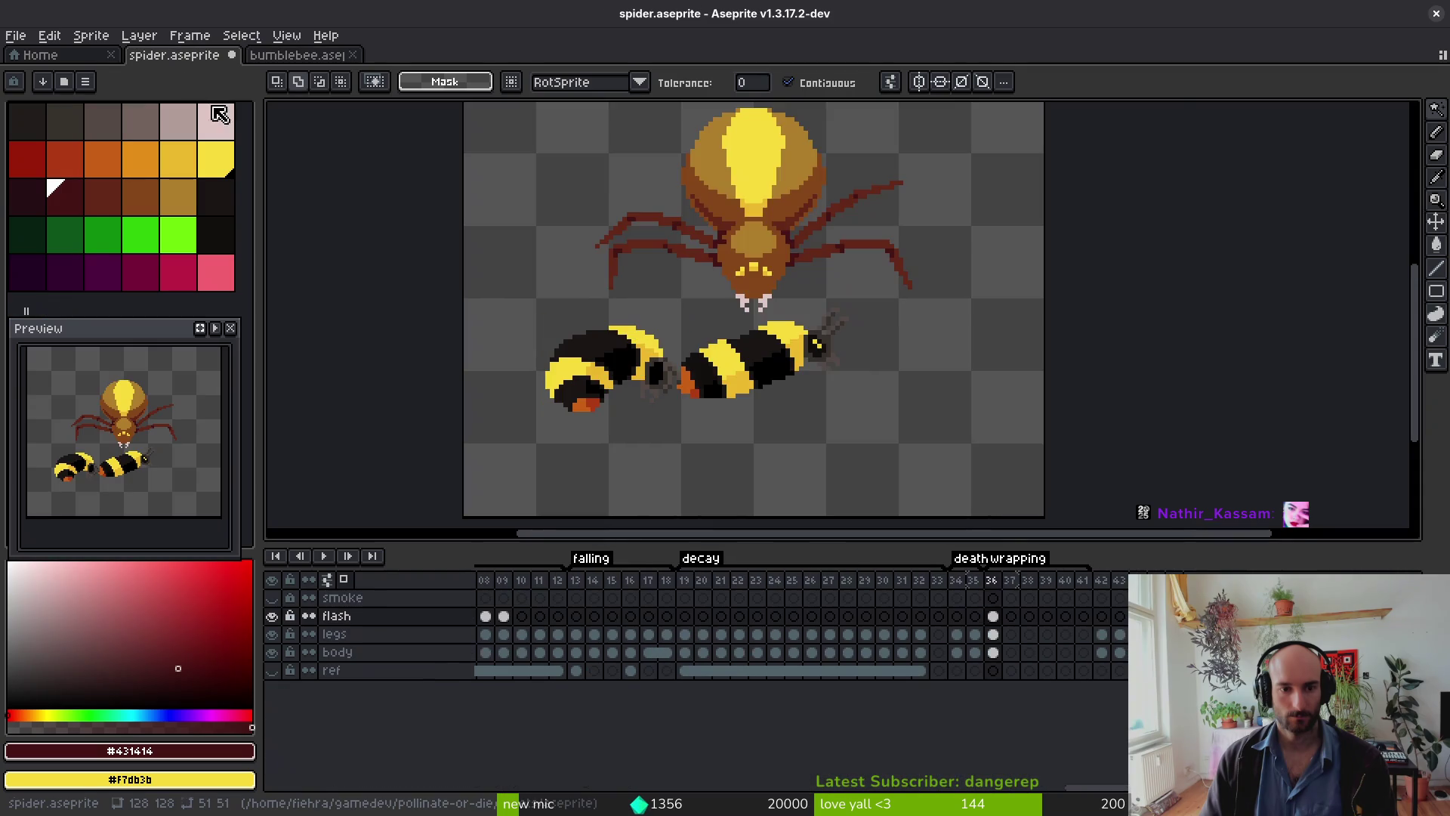
pyautogui.scroll(1, 646, 348)
pyautogui.press('q')
pyautogui.moveTo(680, 340)
pyautogui.mouseDown()
pyautogui.moveTo(712, 308)
pyautogui.moveTo(684, 340)
pyautogui.mouseUp()
pyautogui.press('Return')
pyautogui.scroll(3, 683, 397)
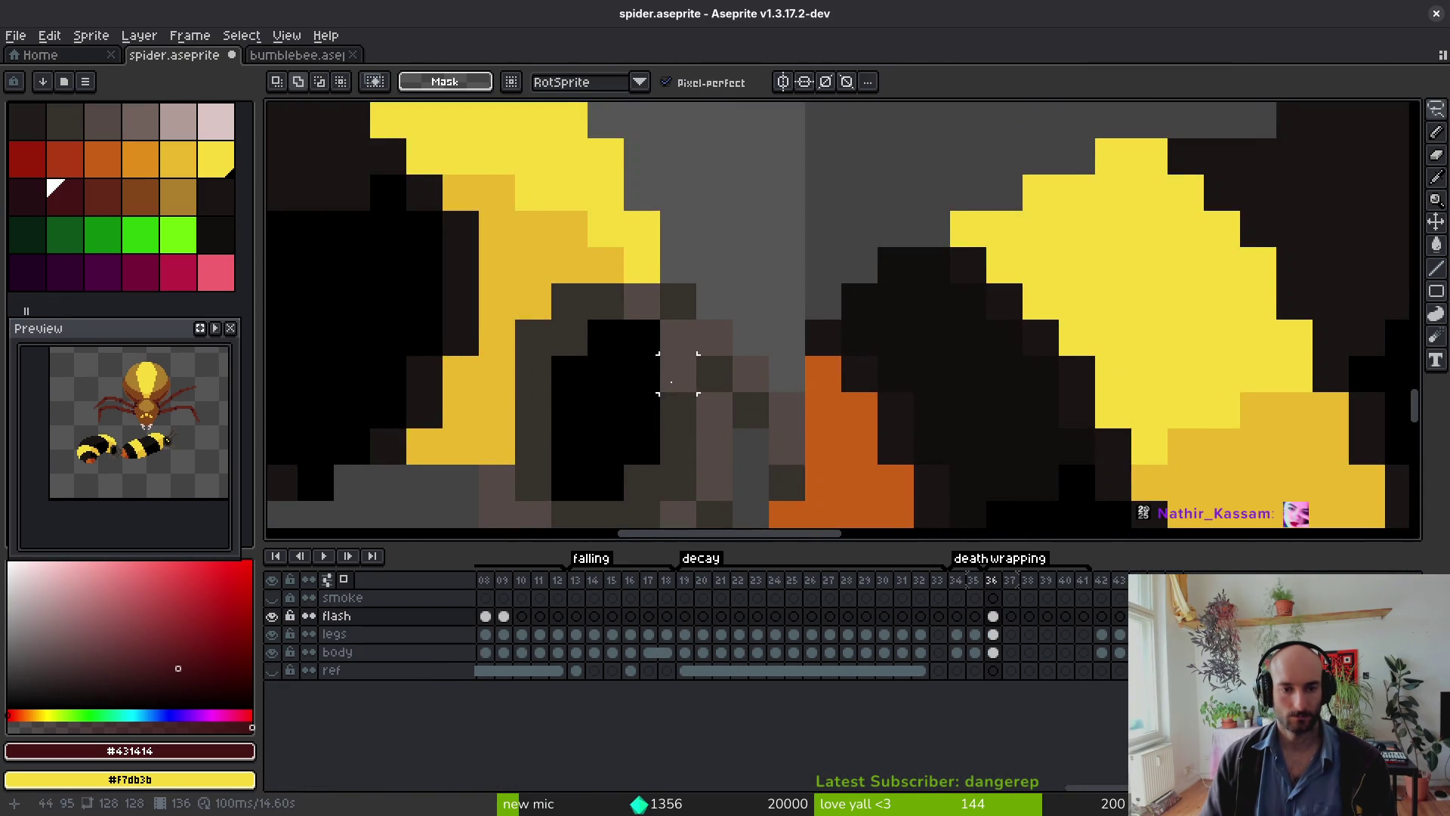
pyautogui.scroll(-2, 634, 340)
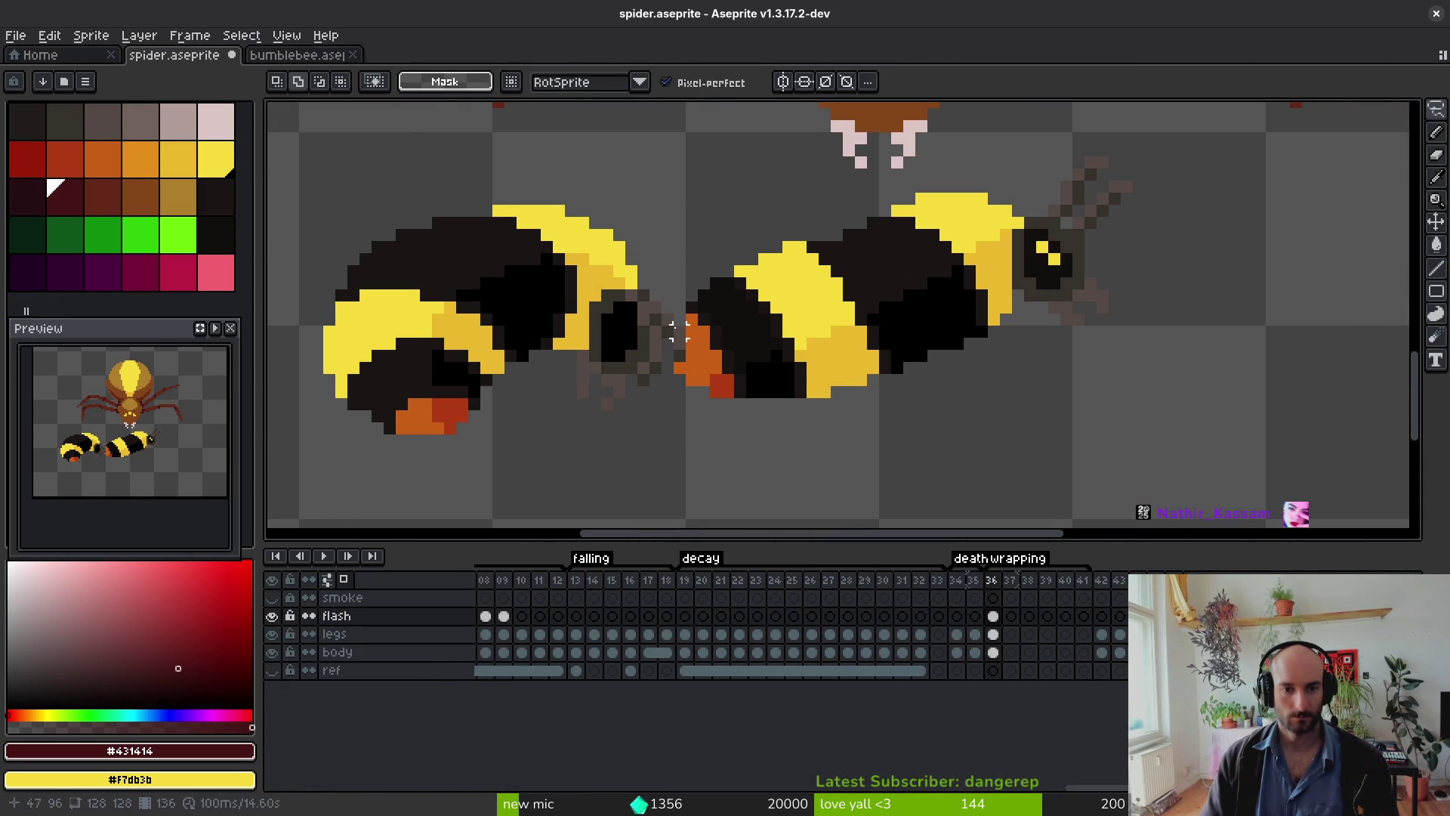
pyautogui.moveTo(668, 353); pyautogui.dragTo(642, 321)
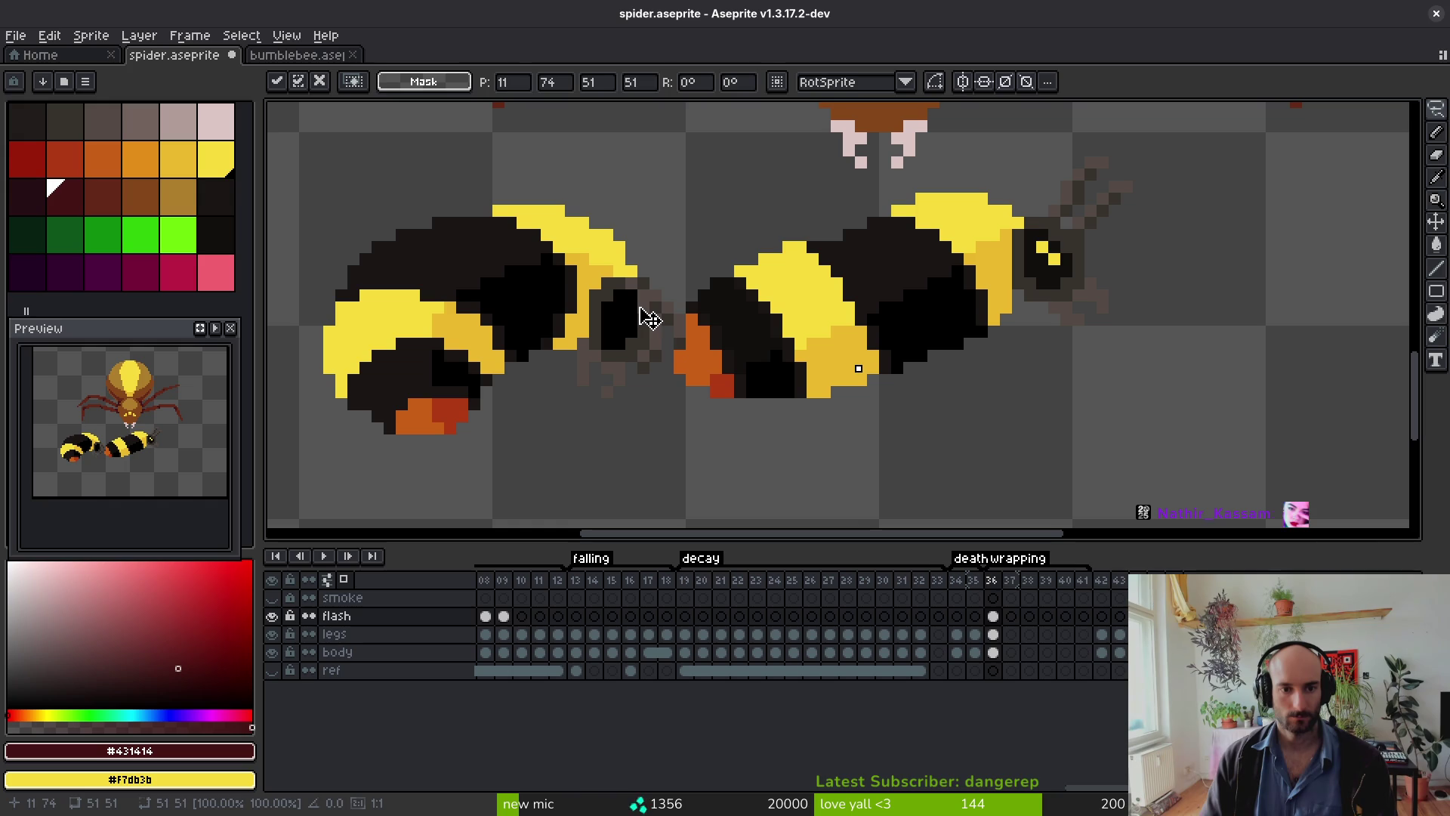
pyautogui.hotkey('ctrl', 'd')
# Step: Save spider.aseprite, glance at the bumblebee document, and return to the spider
pyautogui.hotkey('ctrl', 's')
pyautogui.scroll(-2, 594, 355)
pyautogui.click(287, 58)
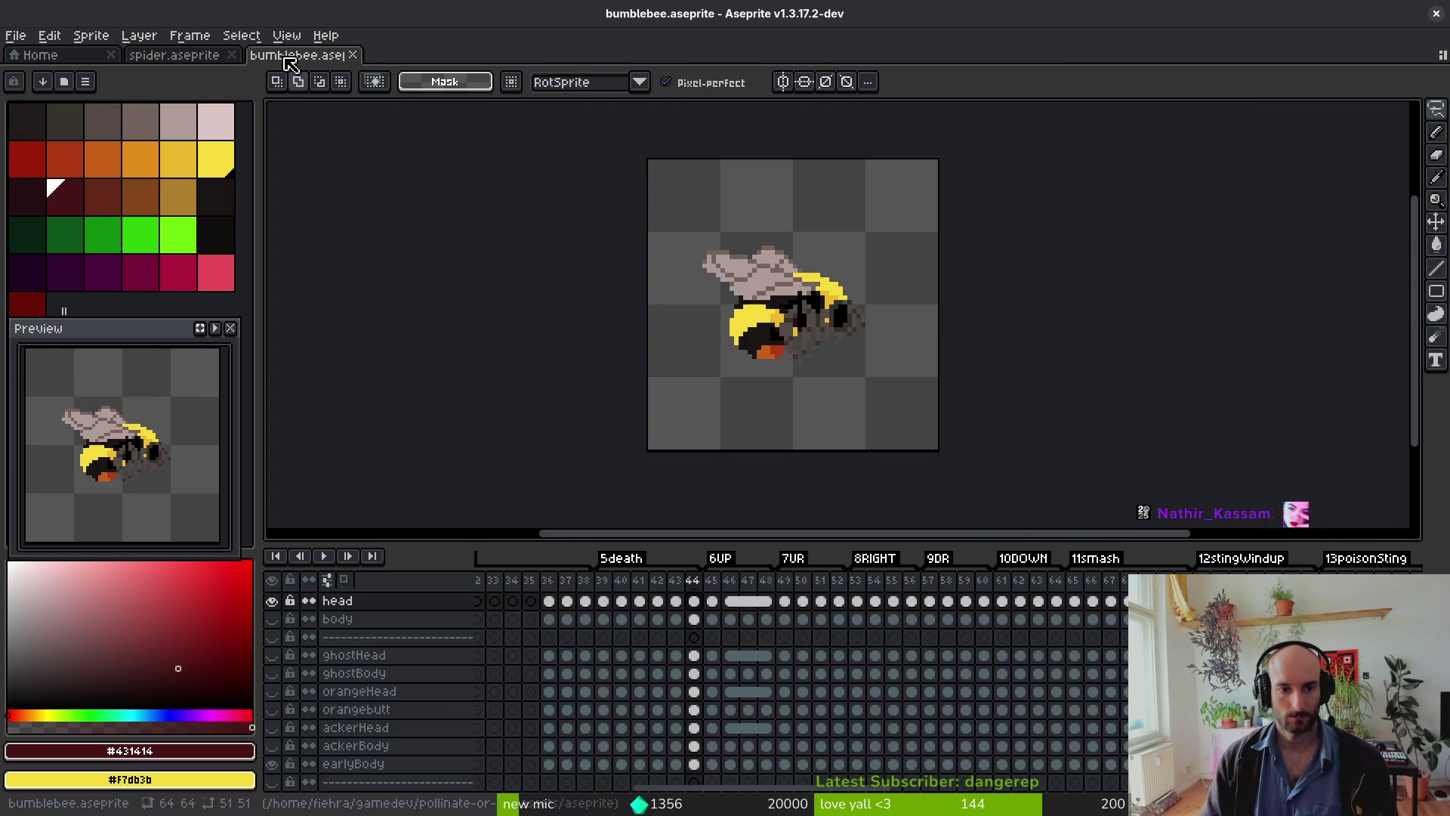
pyautogui.click(189, 57)
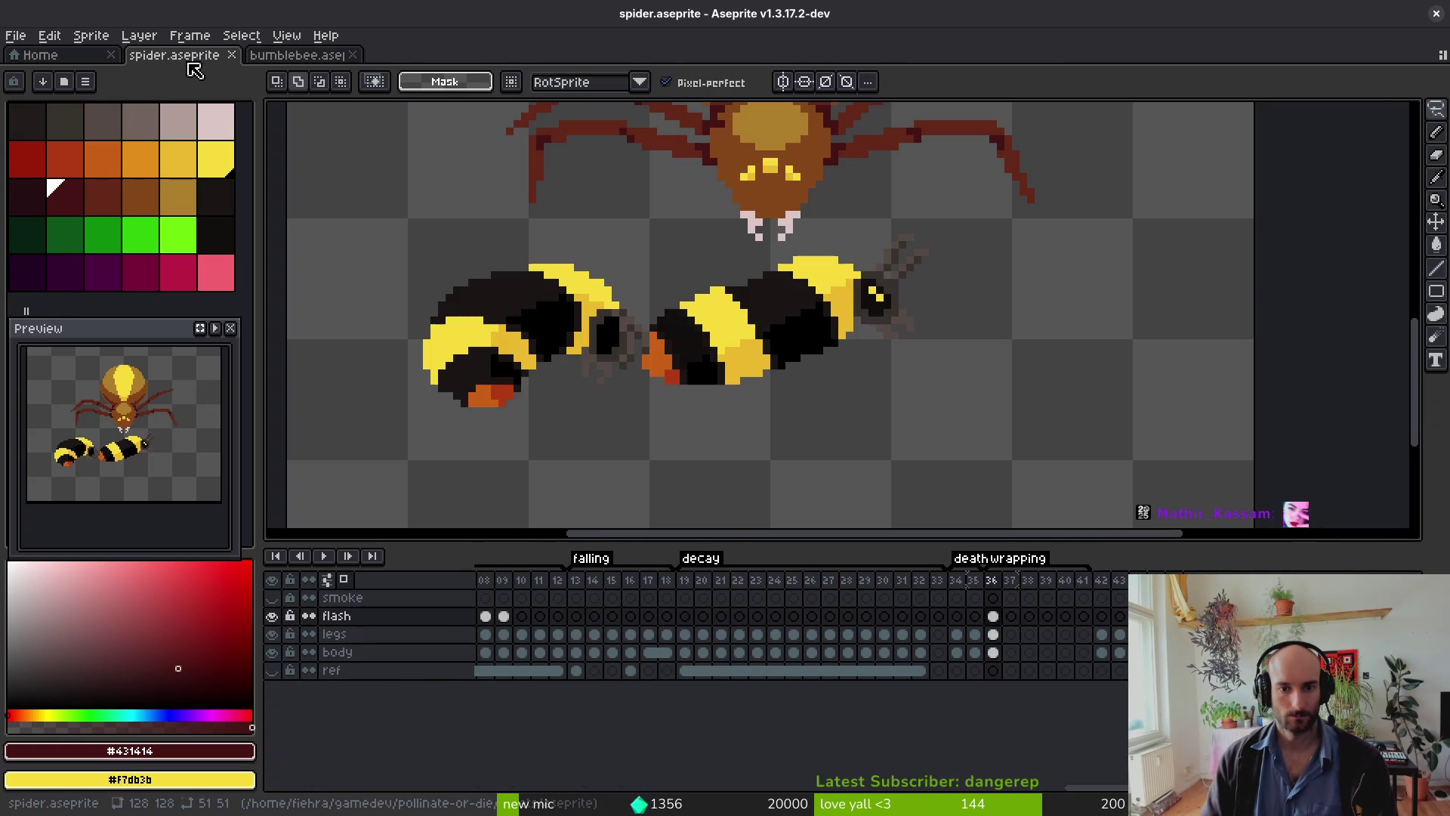
# Step: On the legs layer, select the spare right-hand bee and delete it
pyautogui.click(996, 636)
pyautogui.scroll(-2, 869, 260)
pyautogui.moveTo(704, 317)
pyautogui.mouseDown()
pyautogui.moveTo(907, 302)
pyautogui.moveTo(706, 318)
pyautogui.mouseUp()
pyautogui.moveTo(835, 342)
pyautogui.mouseDown()
pyautogui.moveTo(885, 437)
pyautogui.moveTo(1024, 427)
pyautogui.mouseUp()
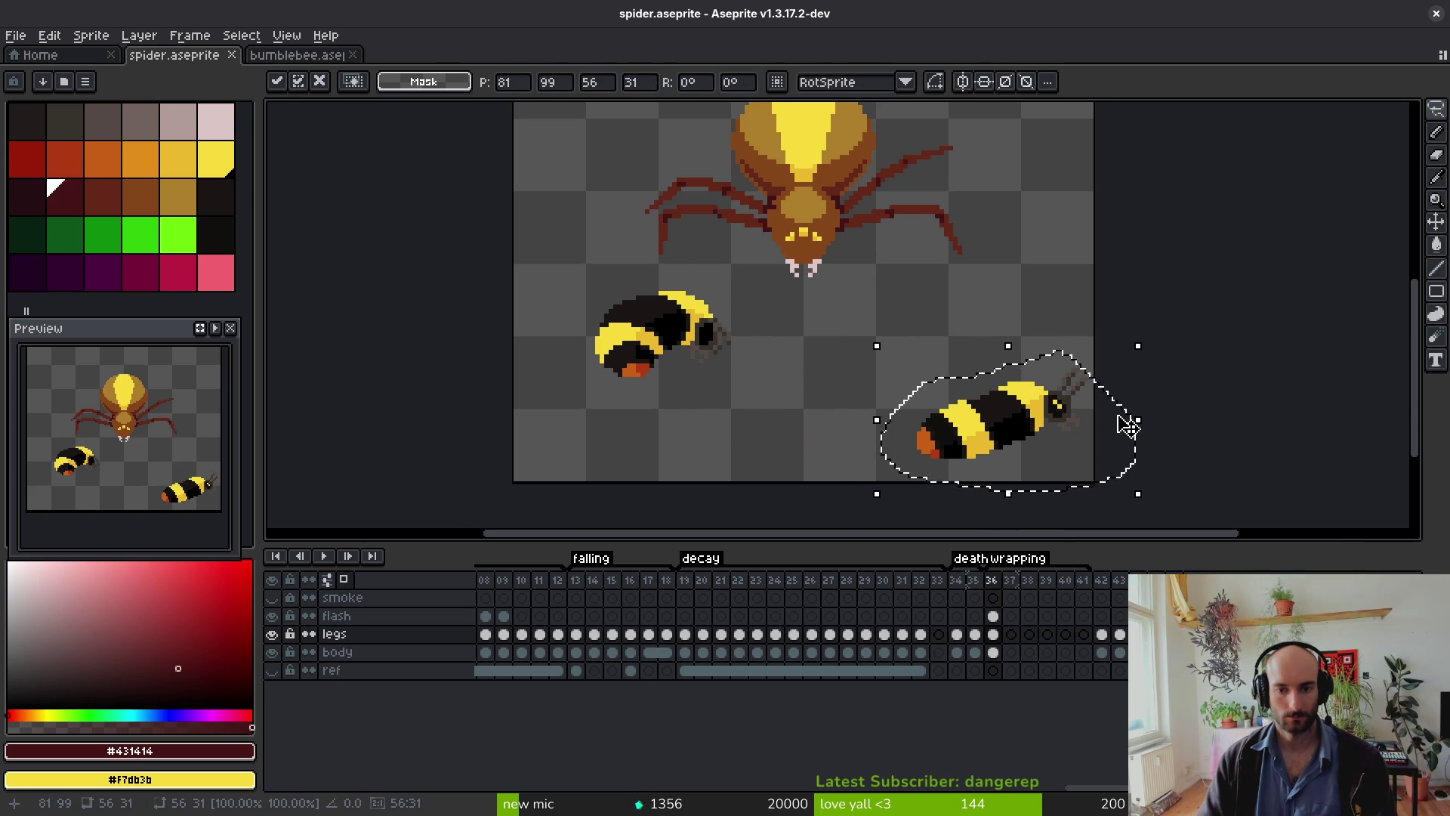
pyautogui.press('Delete')
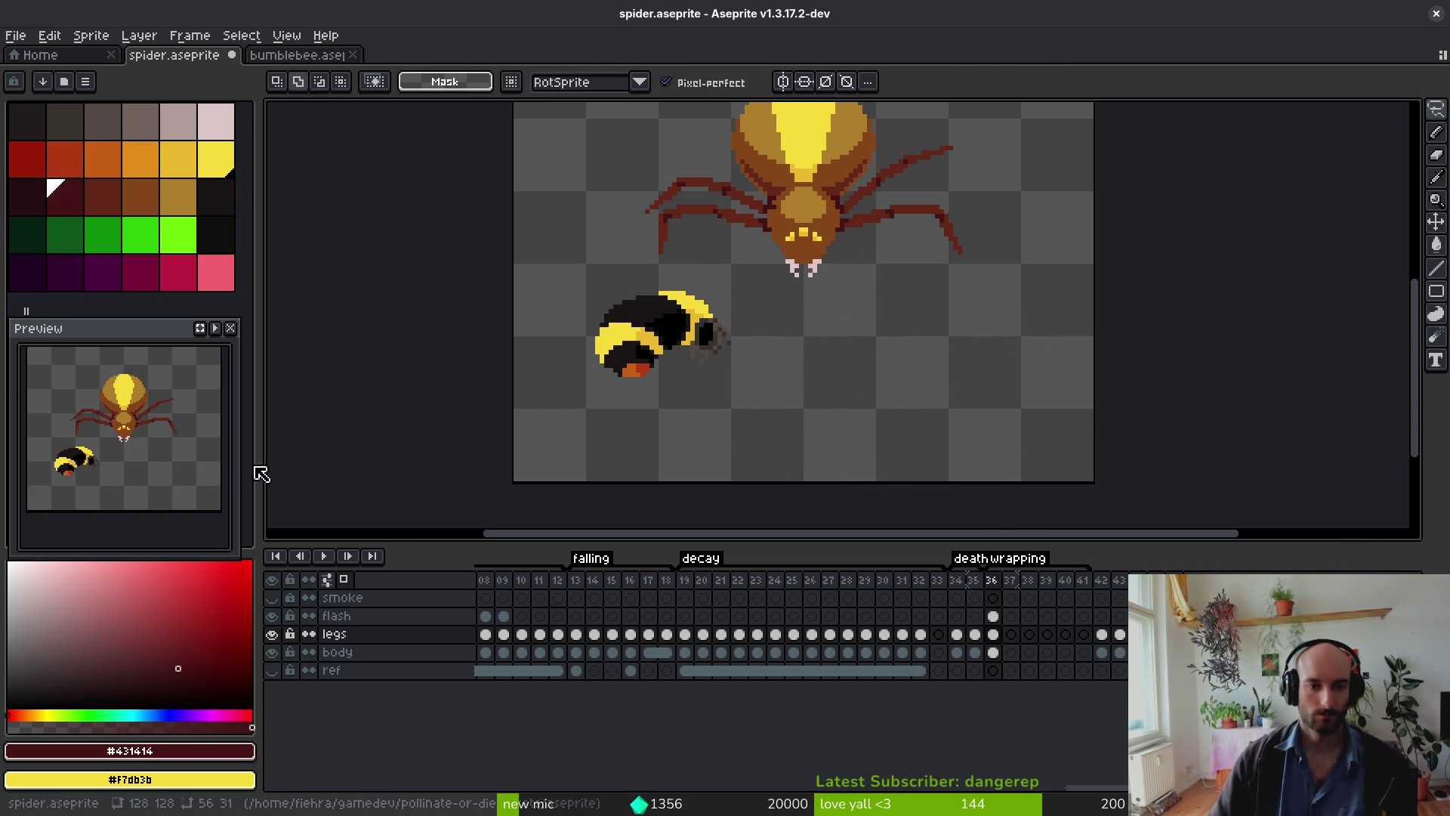
# Step: On the flash layer, lasso the remaining bee and move it right under the spider's fangs
pyautogui.scroll(2, 744, 305)
pyautogui.scroll(-1, 756, 294)
pyautogui.click(993, 616)
pyautogui.moveTo(750, 257)
pyautogui.mouseDown()
pyautogui.moveTo(693, 254)
pyautogui.moveTo(787, 399)
pyautogui.mouseUp()
pyautogui.moveTo(657, 308)
pyautogui.mouseDown()
pyautogui.moveTo(874, 308)
pyautogui.moveTo(862, 296)
pyautogui.mouseUp()
pyautogui.press('Return')
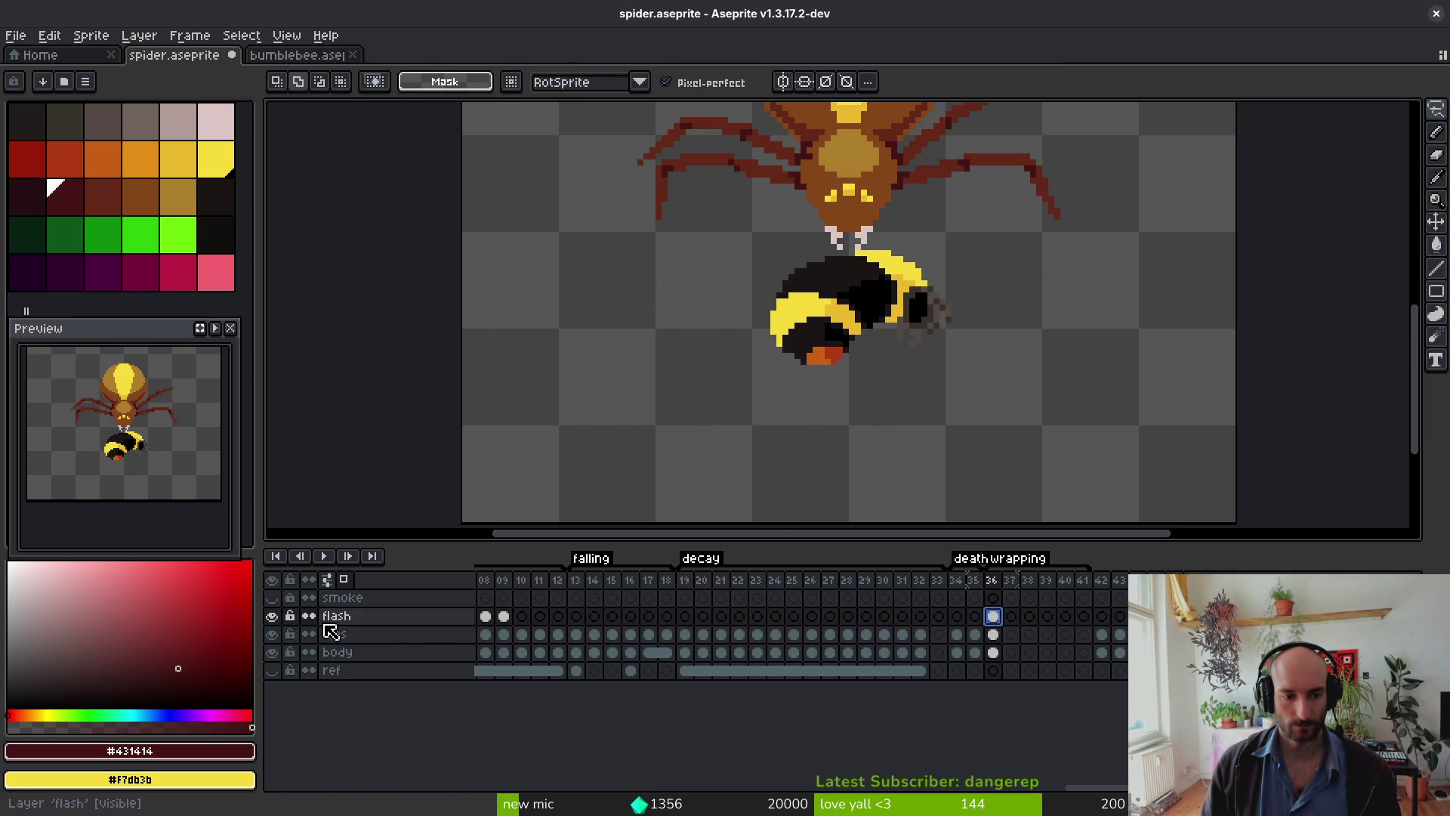
pyautogui.click(372, 670)
# Step: Create a new layer above ref, rename it 'vfx', and select its frame 36 cel
pyautogui.hotkey('shift', 'n')
pyautogui.hotkey('ctrl', 'z')
pyautogui.hotkey('shift', 'n')
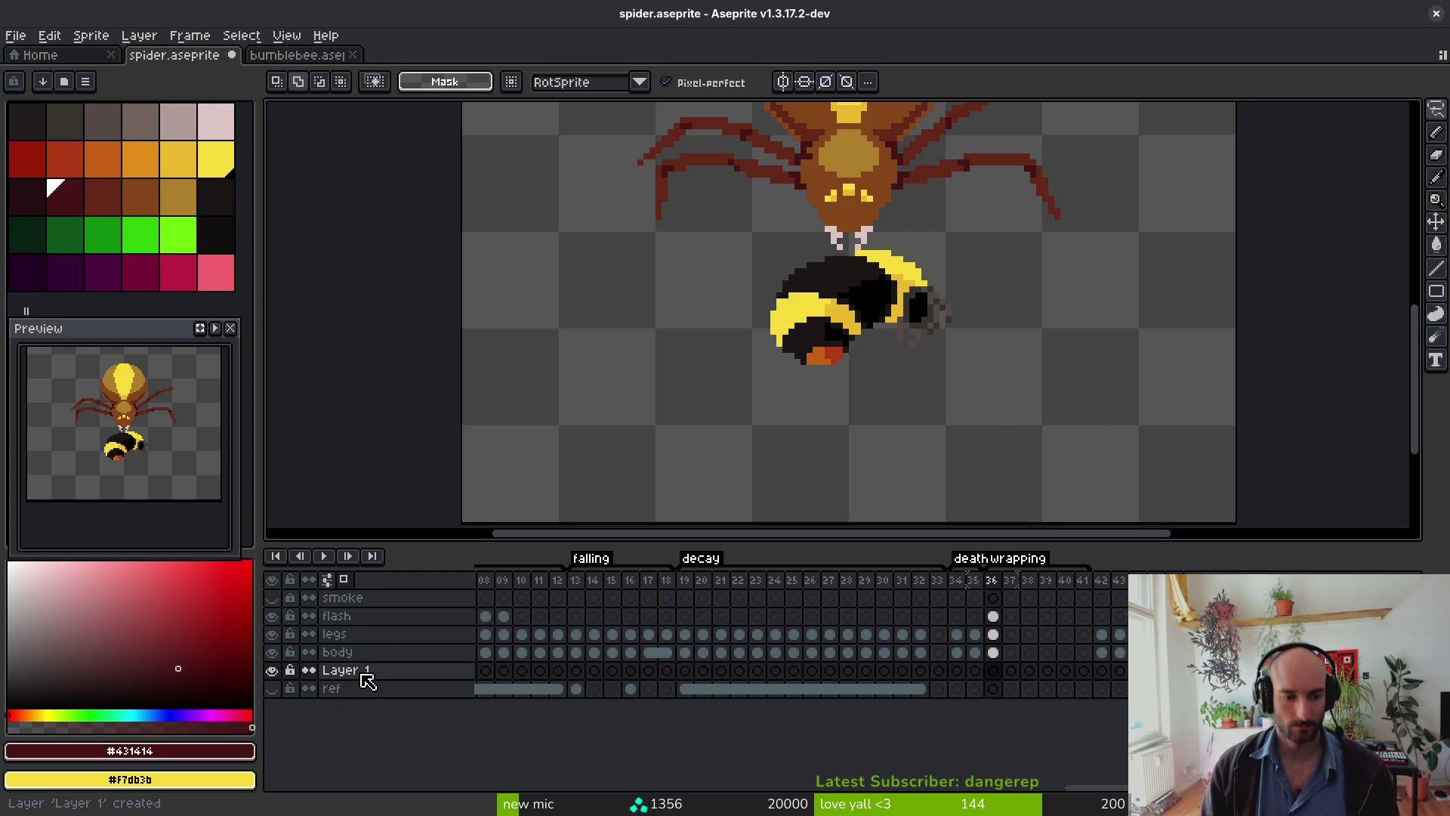
pyautogui.doubleClick(364, 676)
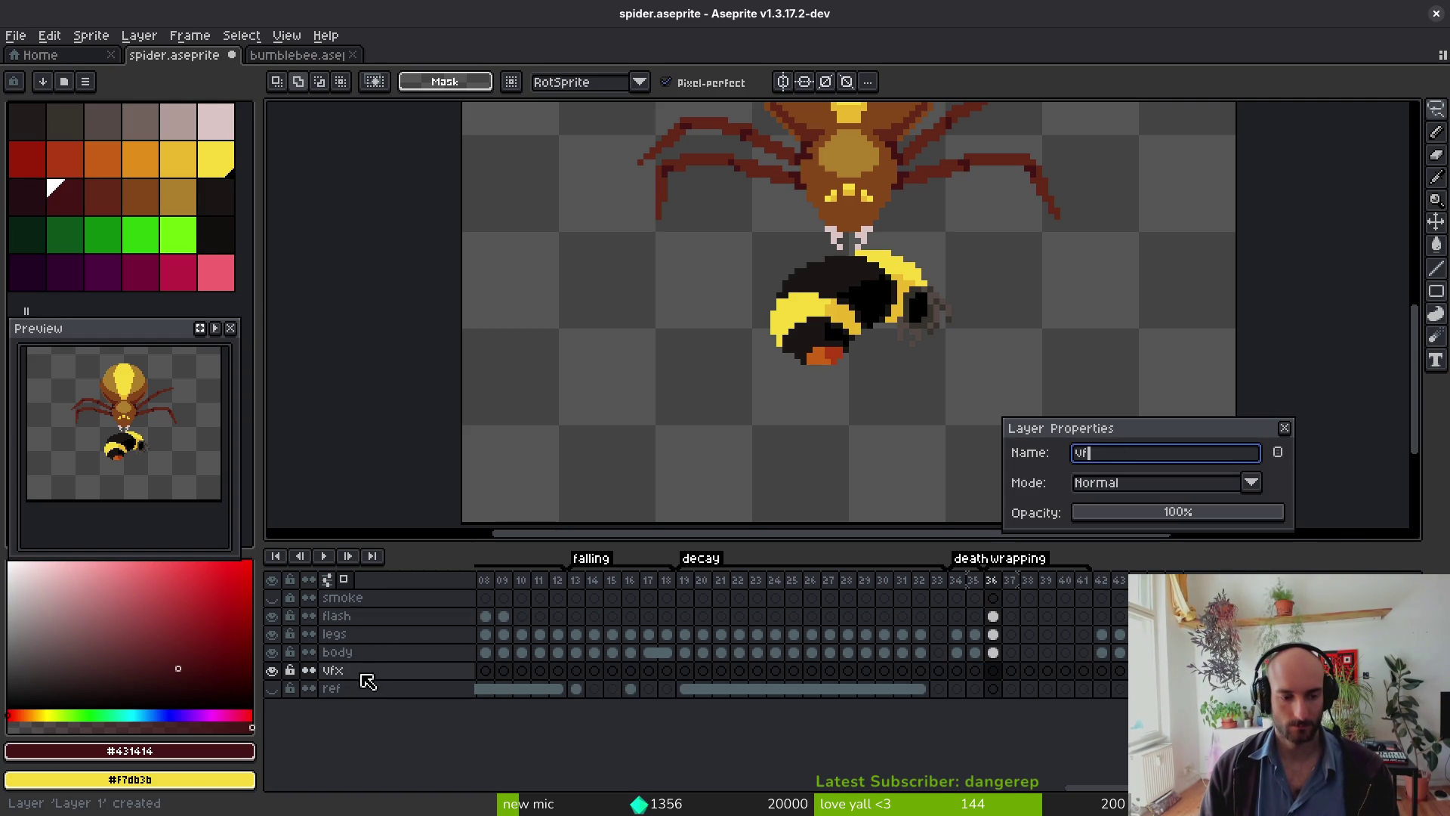
pyautogui.write('vx')
pyautogui.press('Return')
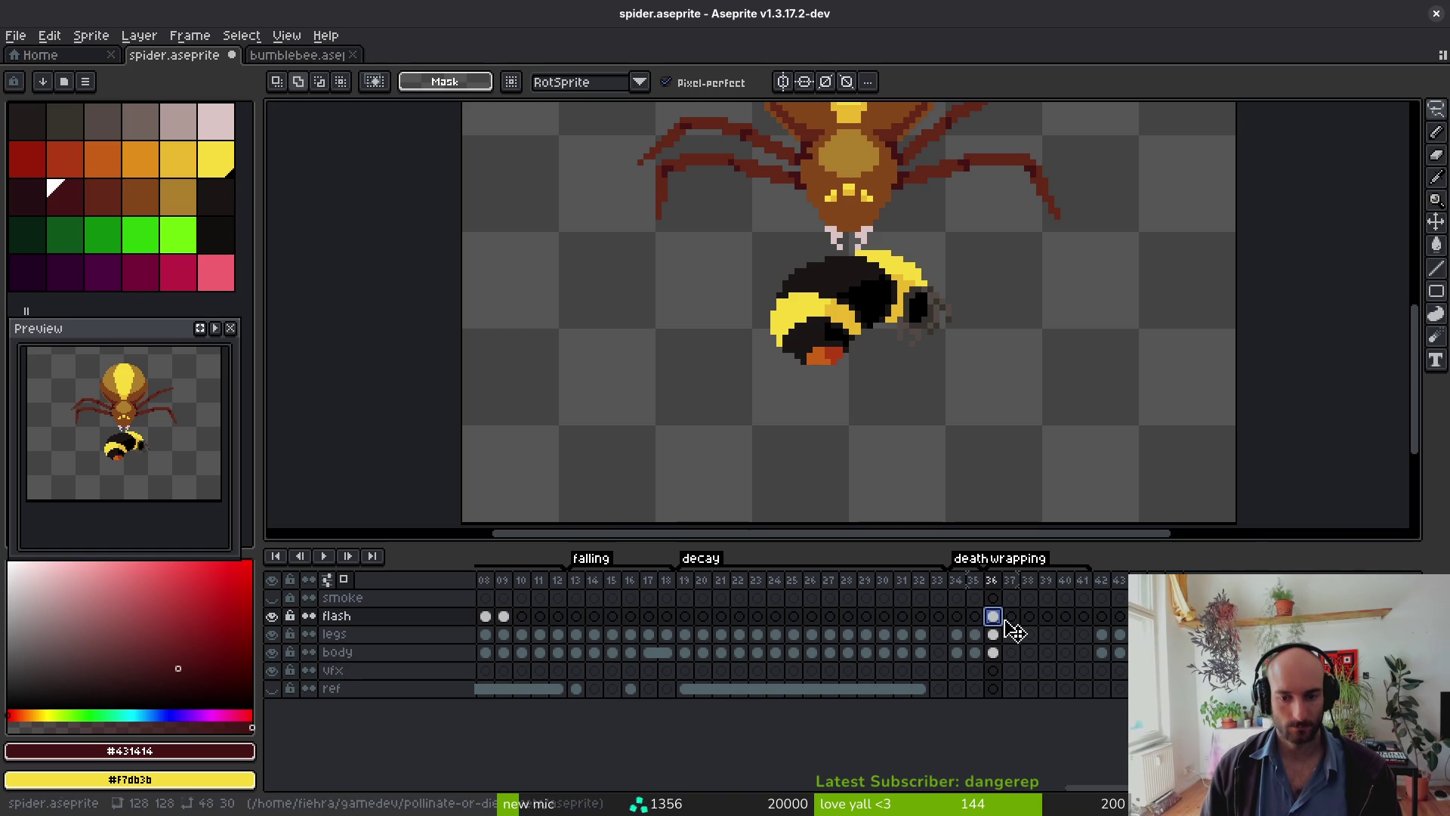
pyautogui.click(996, 671)
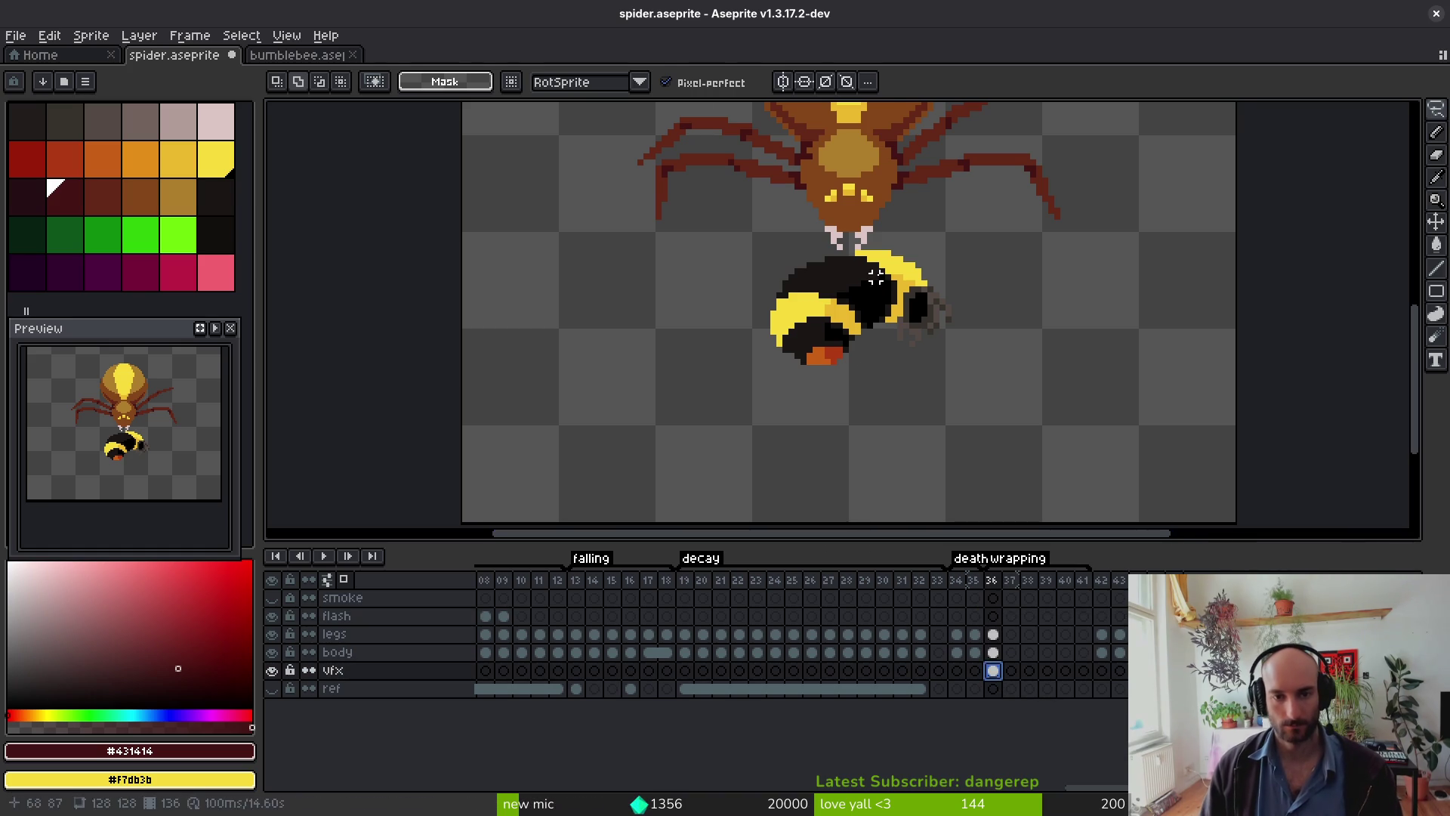
# Step: Box-select the bee, nudge it up slightly, and save the spider file
pyautogui.scroll(-1, 876, 278)
pyautogui.moveTo(764, 236); pyautogui.dragTo(1058, 446)
pyautogui.moveTo(862, 305); pyautogui.dragTo(861, 293)
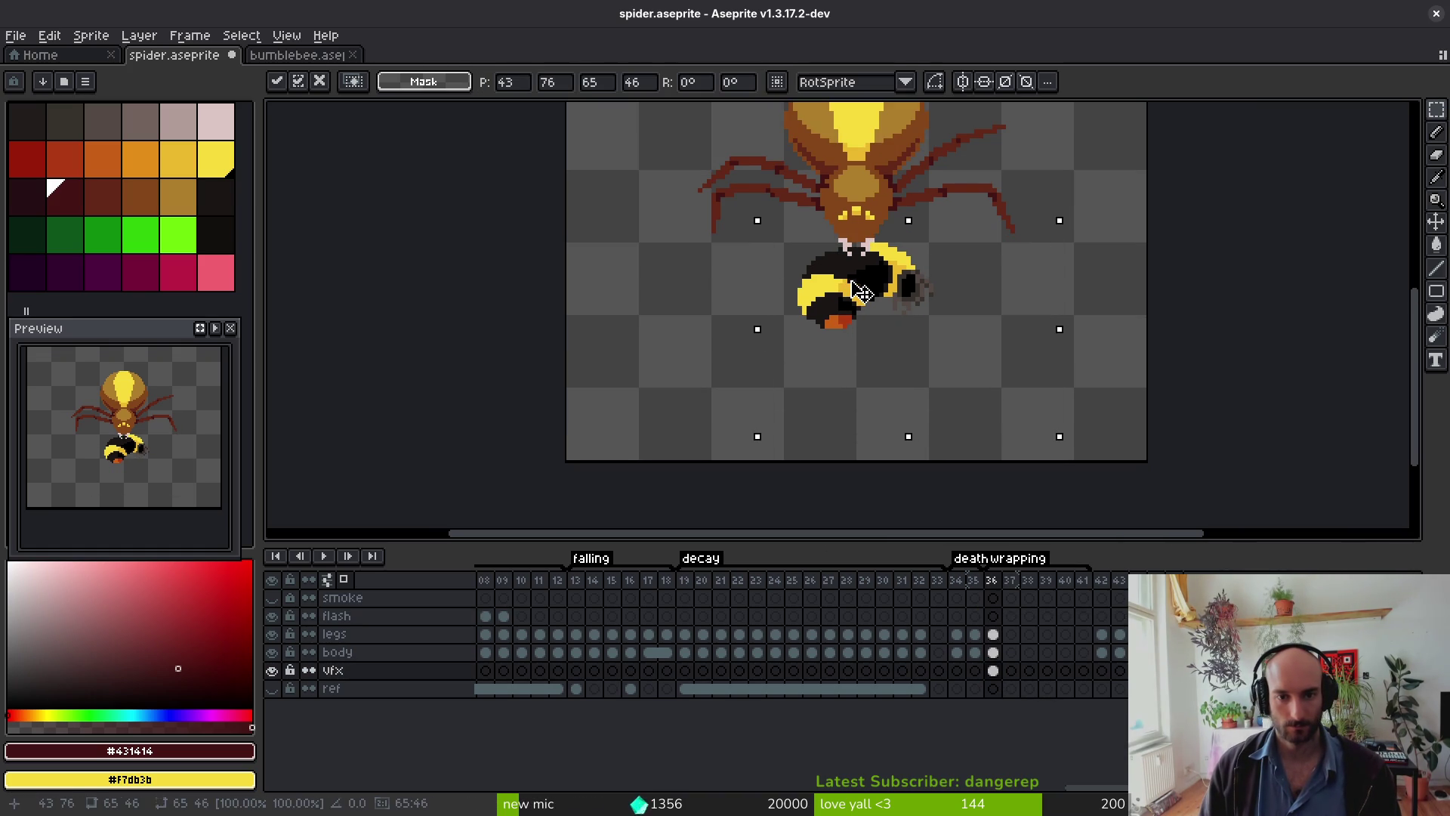
pyautogui.press('Return')
pyautogui.hotkey('ctrl', 's')
# Step: Sample the fangs' pale pink and paint pink pixels, undoing the stroke beside the bee's eye
pyautogui.scroll(4, 738, 351)
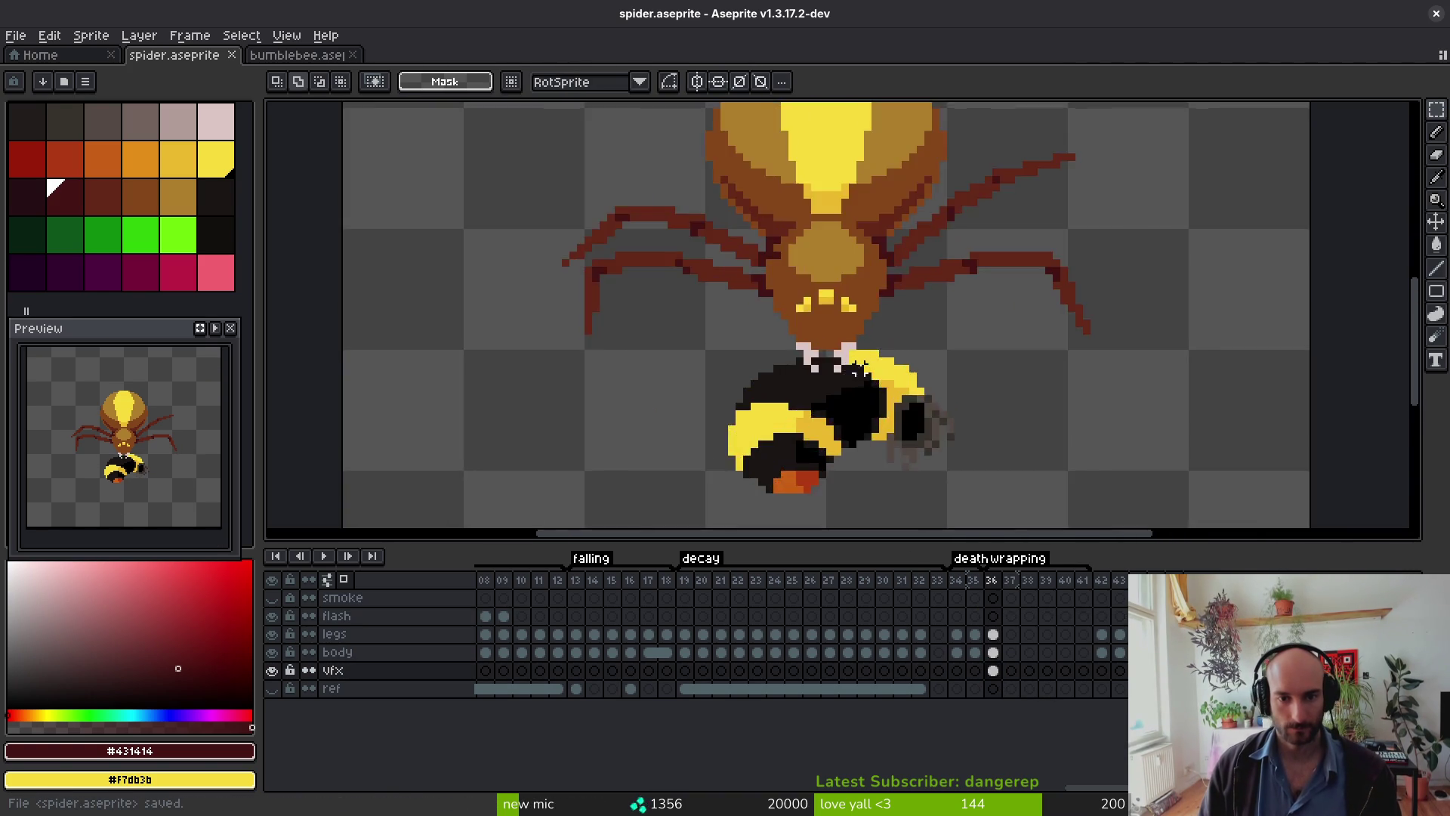
pyautogui.press('i')
pyautogui.click(691, 327)
pyautogui.press('b')
pyautogui.moveTo(643, 303); pyautogui.dragTo(648, 325)
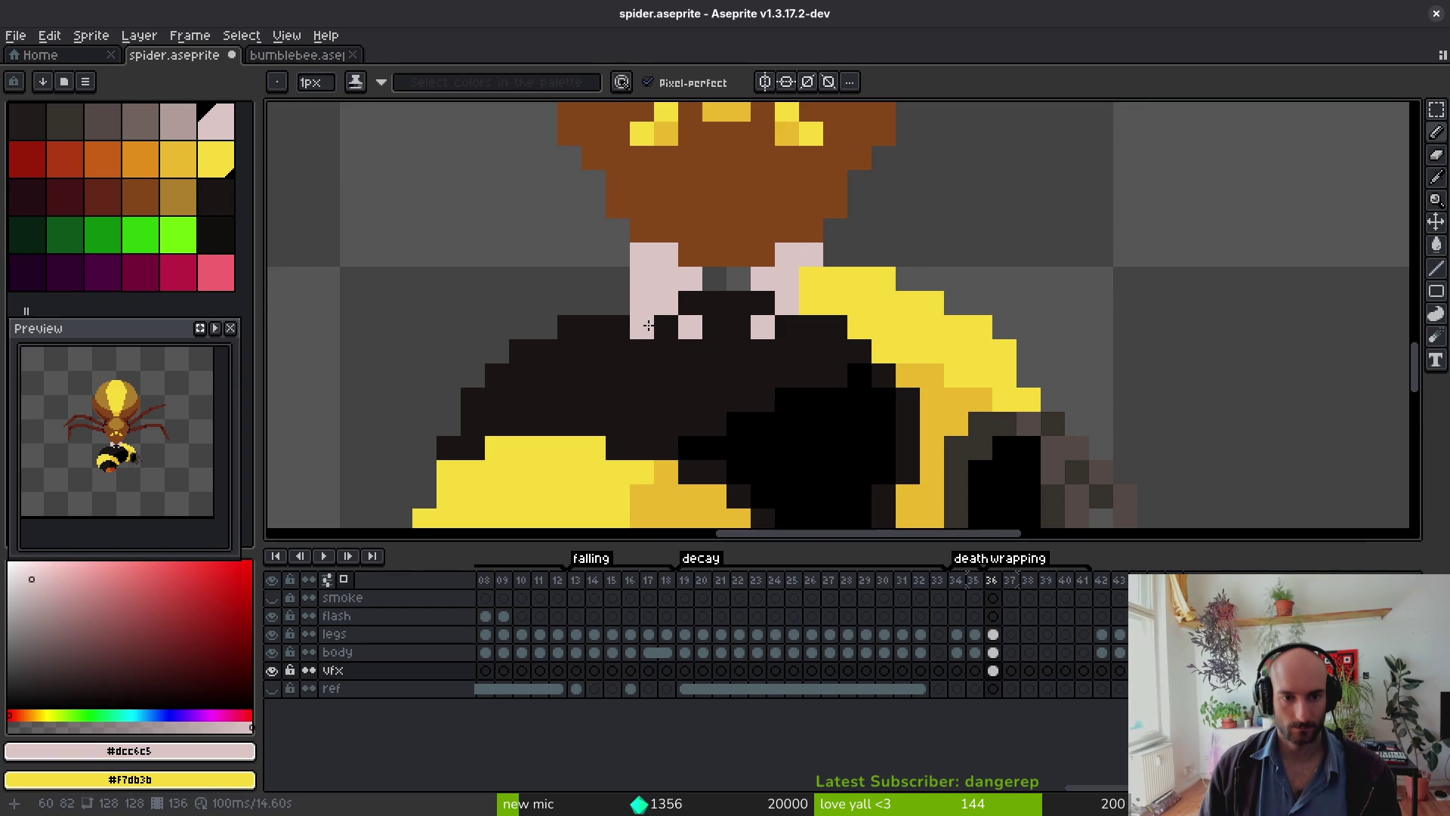
pyautogui.moveTo(805, 288); pyautogui.dragTo(787, 331)
pyautogui.press('e')
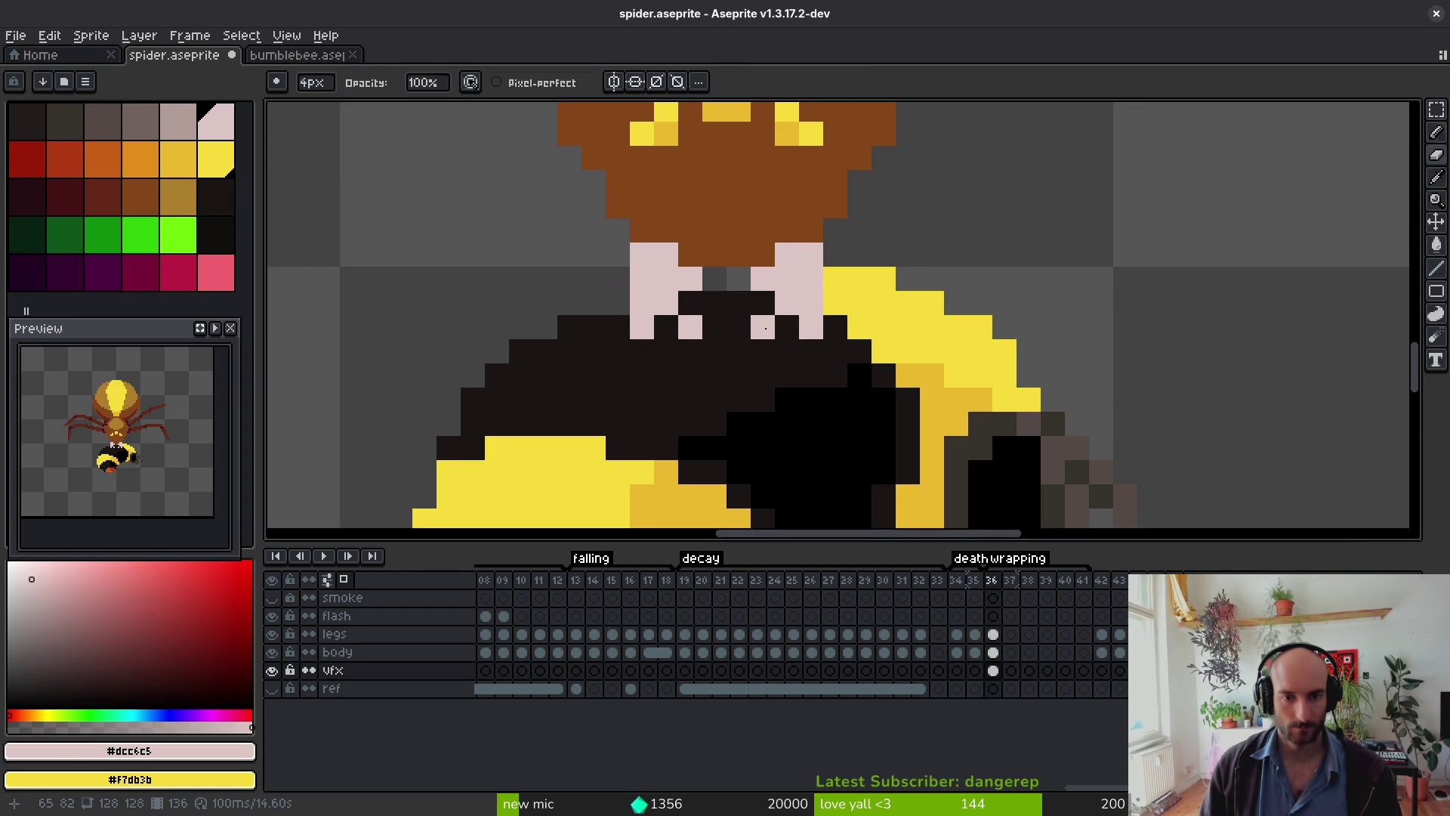
pyautogui.hotkey('ctrl', 'z')
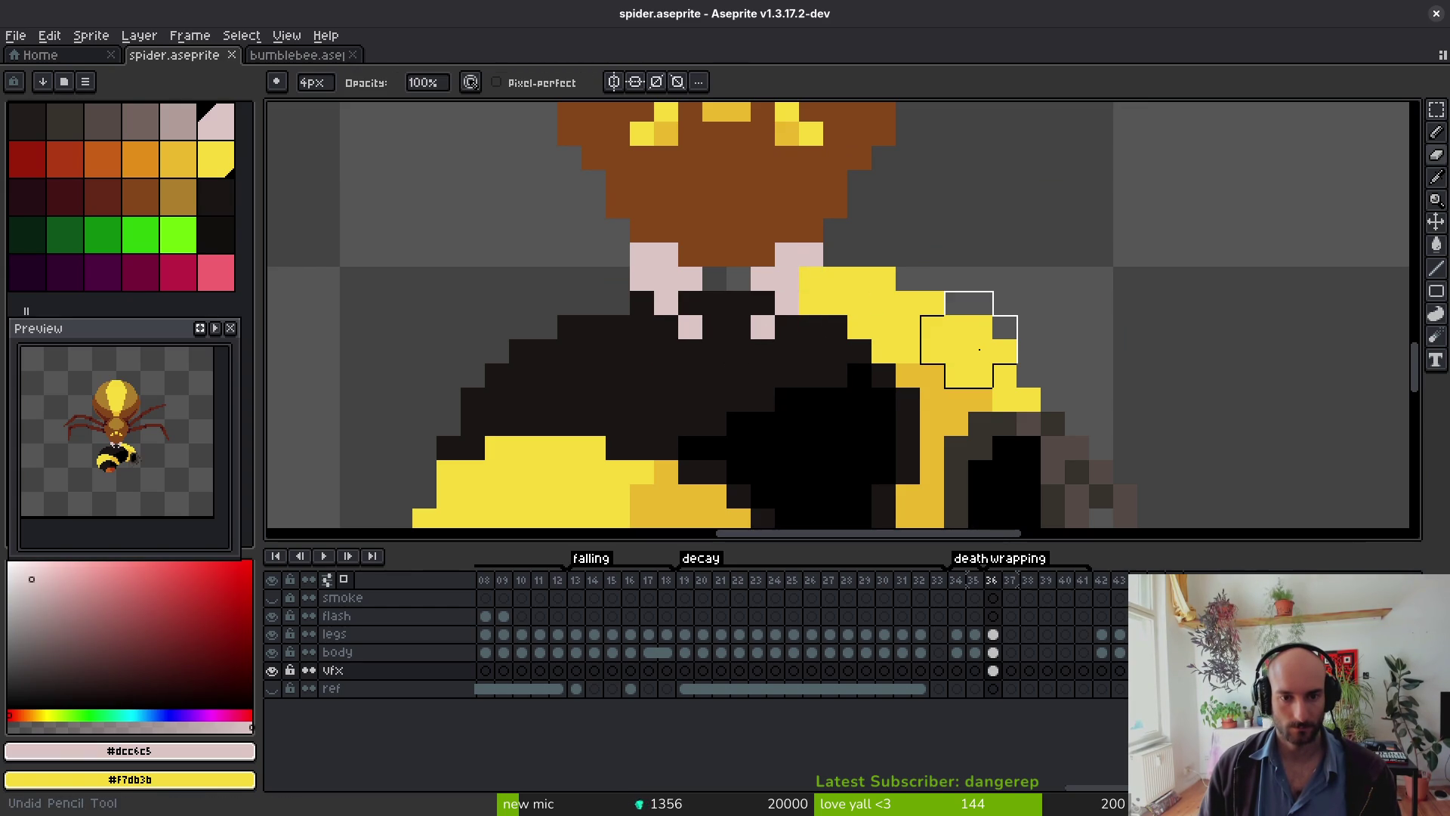
# Step: On the body layer, lengthen the pink fangs down into the bee's head and save
pyautogui.keyDown('alt'); pyautogui.click(988, 342); pyautogui.keyUp('alt')
pyautogui.moveTo(807, 280)
pyautogui.mouseDown()
pyautogui.moveTo(811, 304)
pyautogui.moveTo(834, 302)
pyautogui.moveTo(834, 330)
pyautogui.mouseUp()
pyautogui.press('e')
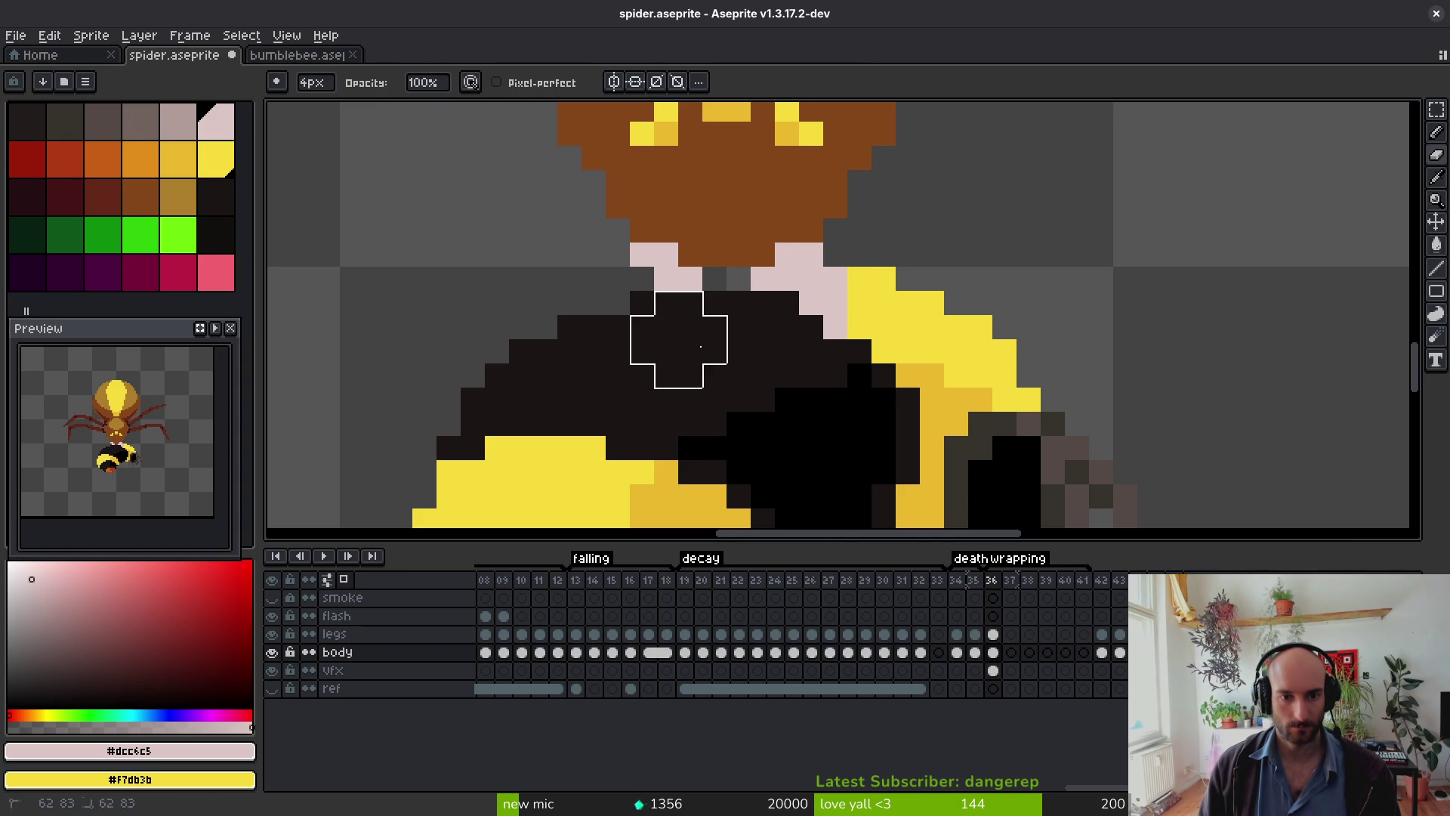
pyautogui.press('b')
pyautogui.moveTo(618, 280); pyautogui.dragTo(617, 352)
pyautogui.click(667, 351)
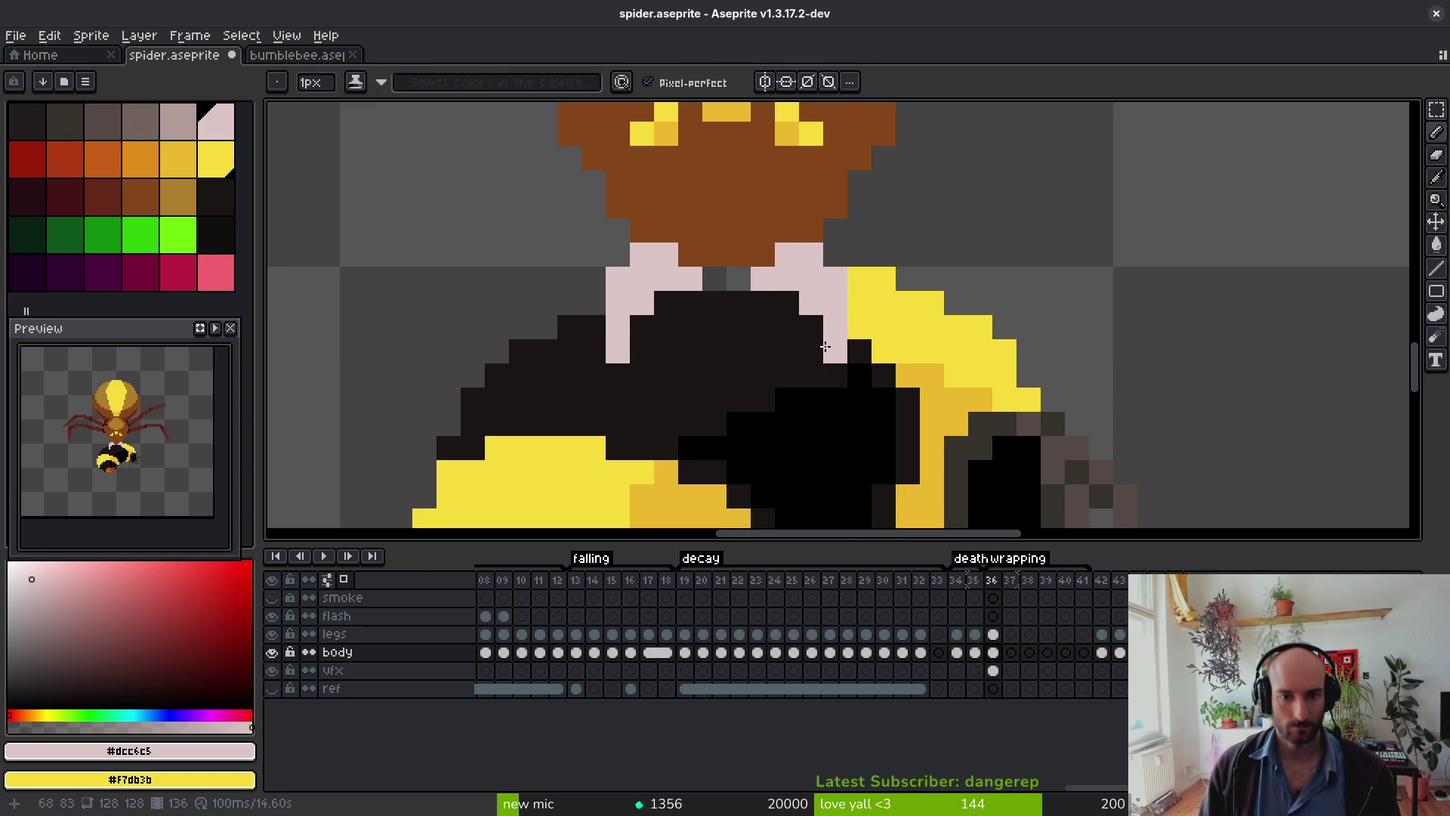
pyautogui.scroll(-5, 939, 378)
pyautogui.scroll(-1, 906, 378)
pyautogui.hotkey('ctrl', 's')
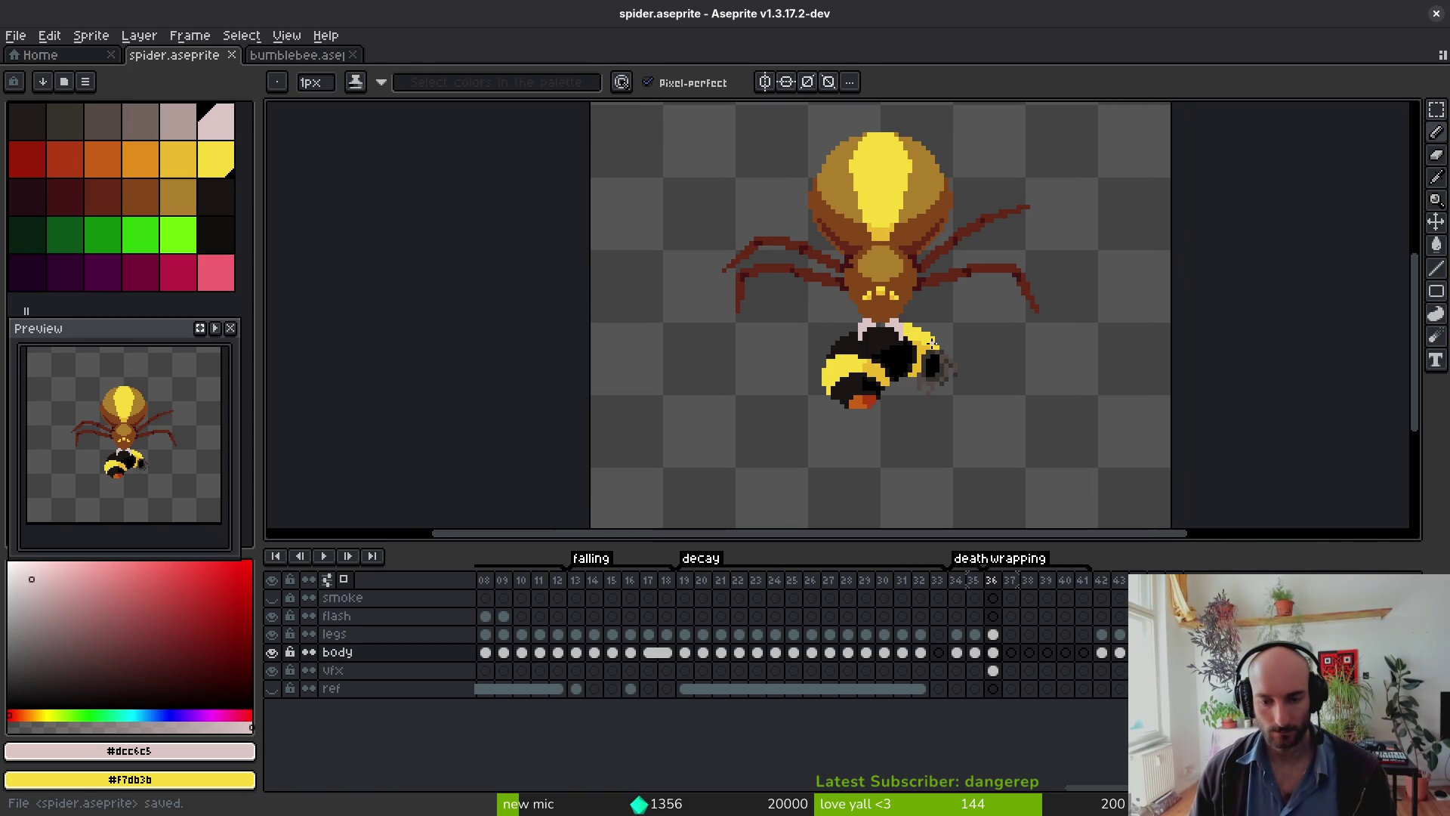
pyautogui.hotkey('alt', 'Down')
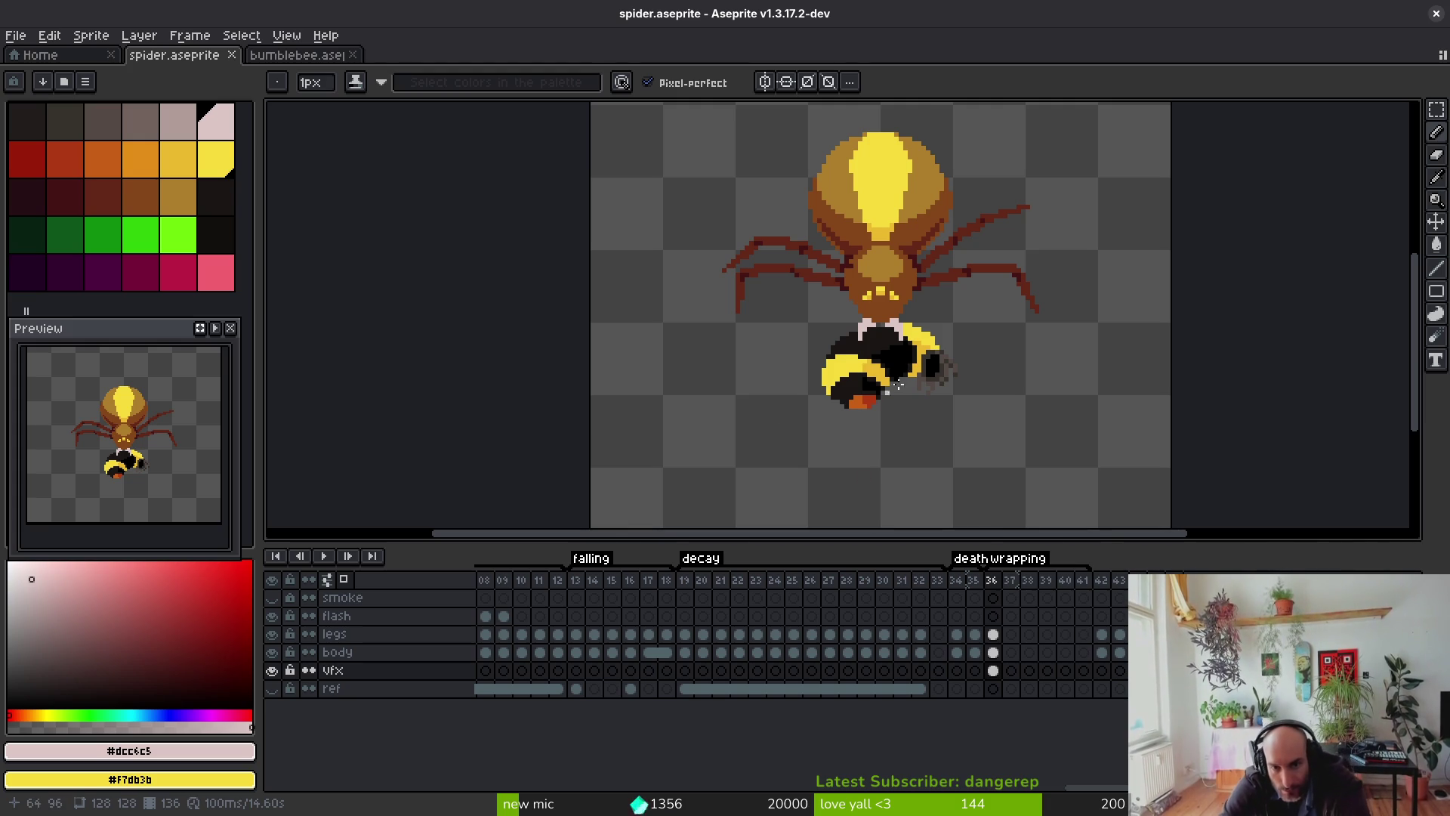
# Step: Sample the bee's dark and orange colours with the pencil, then save spider.aseprite
pyautogui.scroll(4, 854, 461)
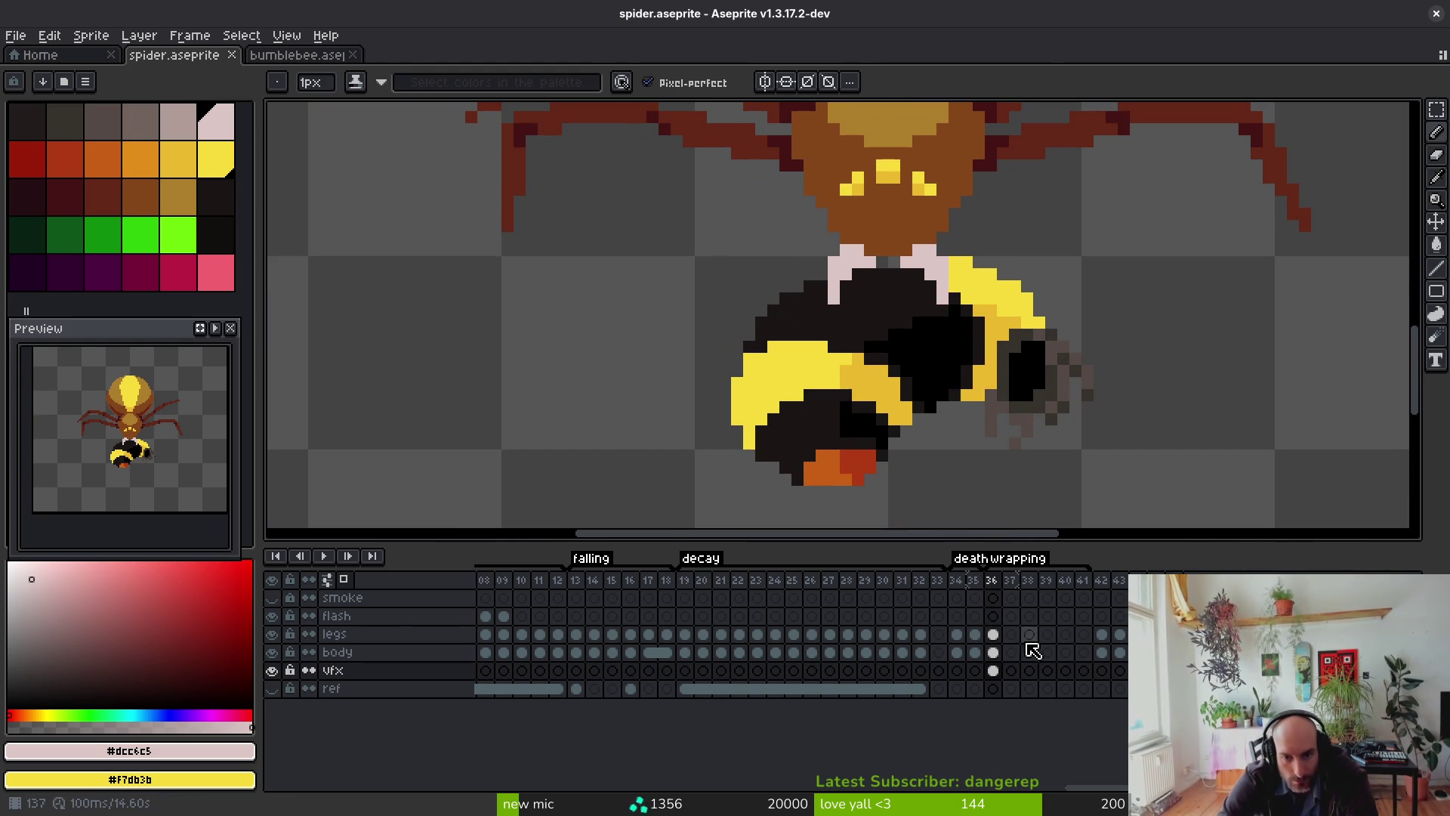
pyautogui.press('m')
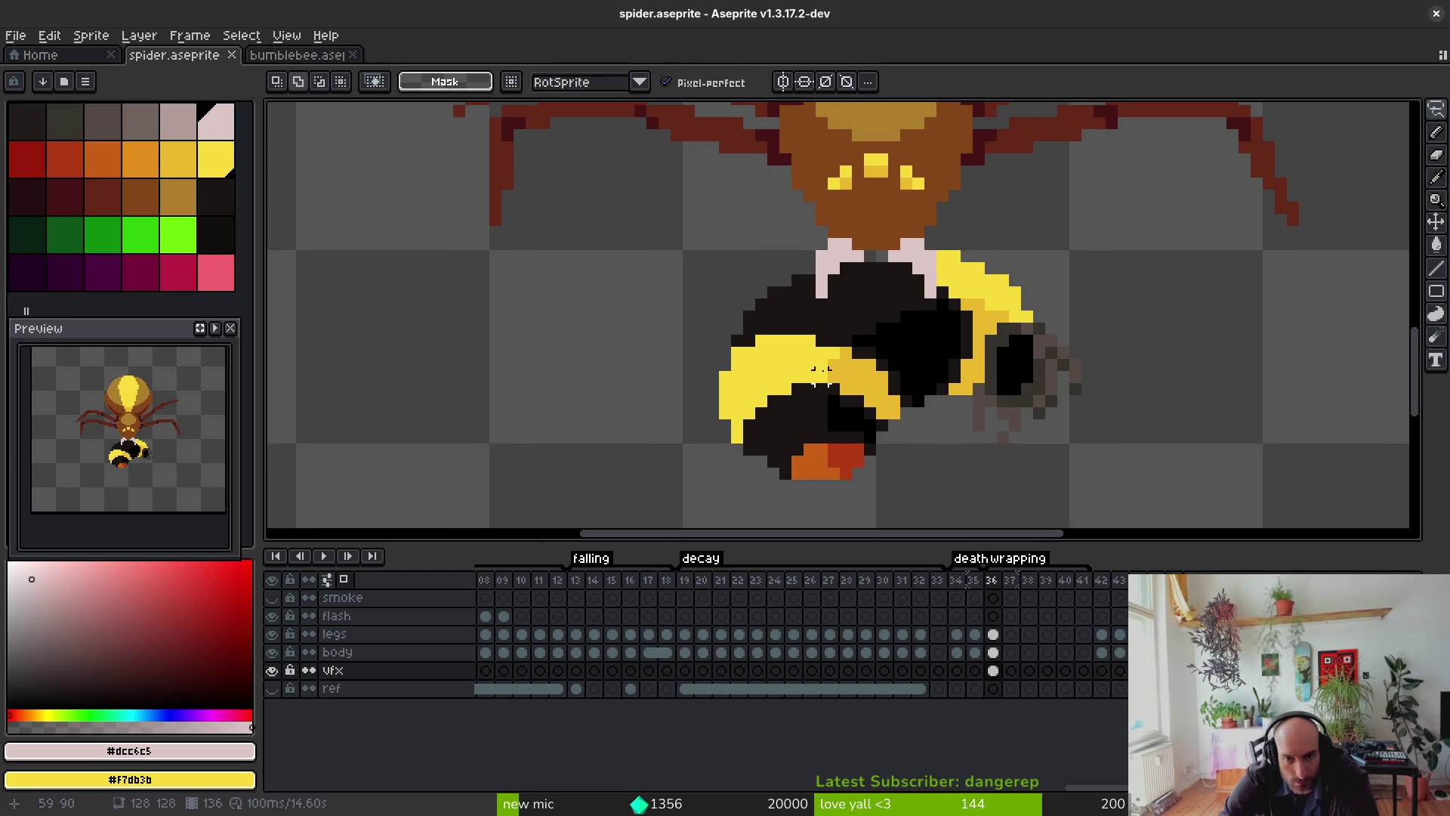
pyautogui.scroll(1, 820, 393)
pyautogui.press('b')
pyautogui.keyDown('alt'); pyautogui.click(763, 472); pyautogui.keyUp('alt')
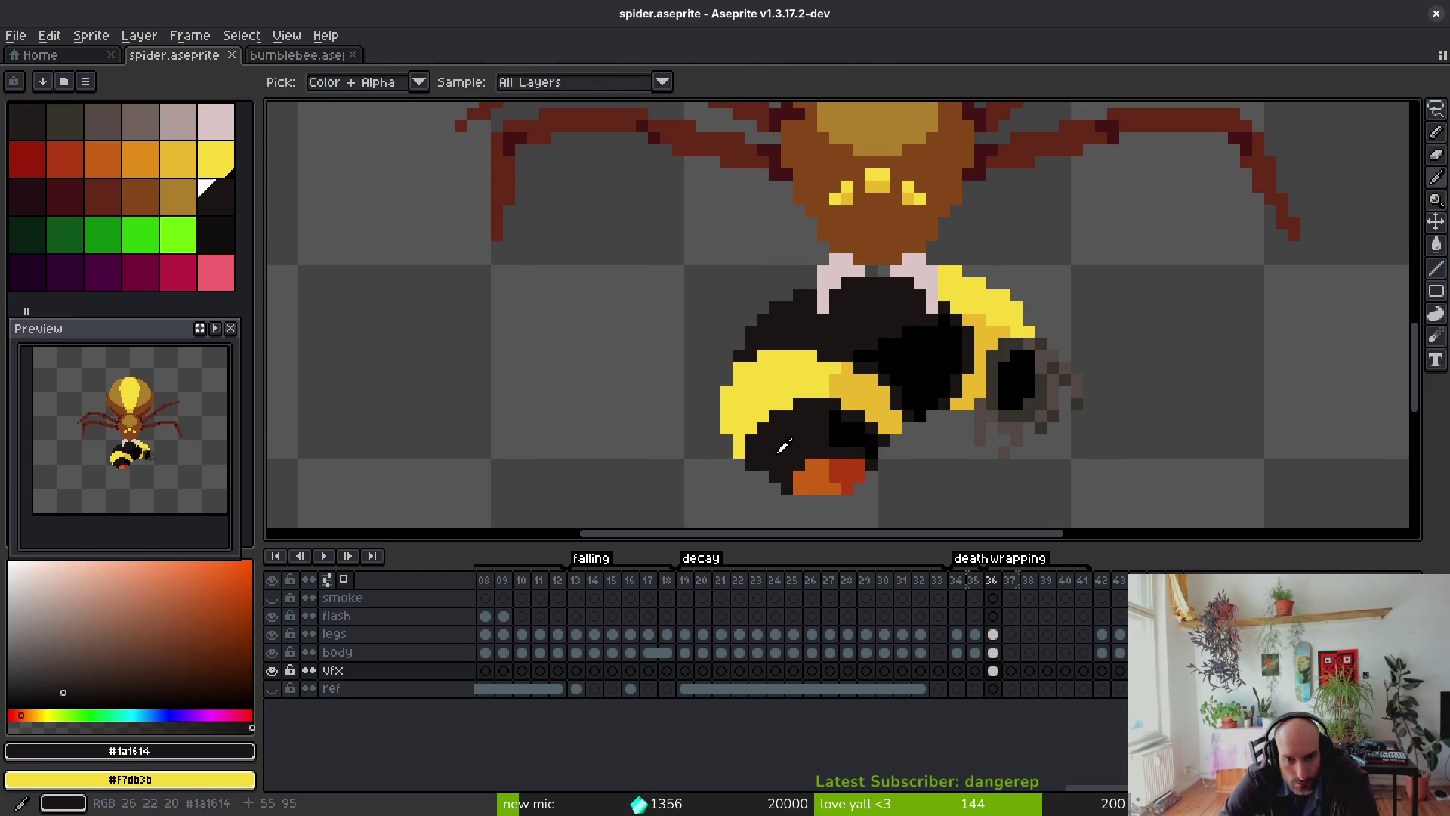
pyautogui.scroll(-3, 806, 432)
pyautogui.scroll(3, 794, 460)
pyautogui.keyDown('alt'); pyautogui.click(794, 460); pyautogui.keyUp('alt')
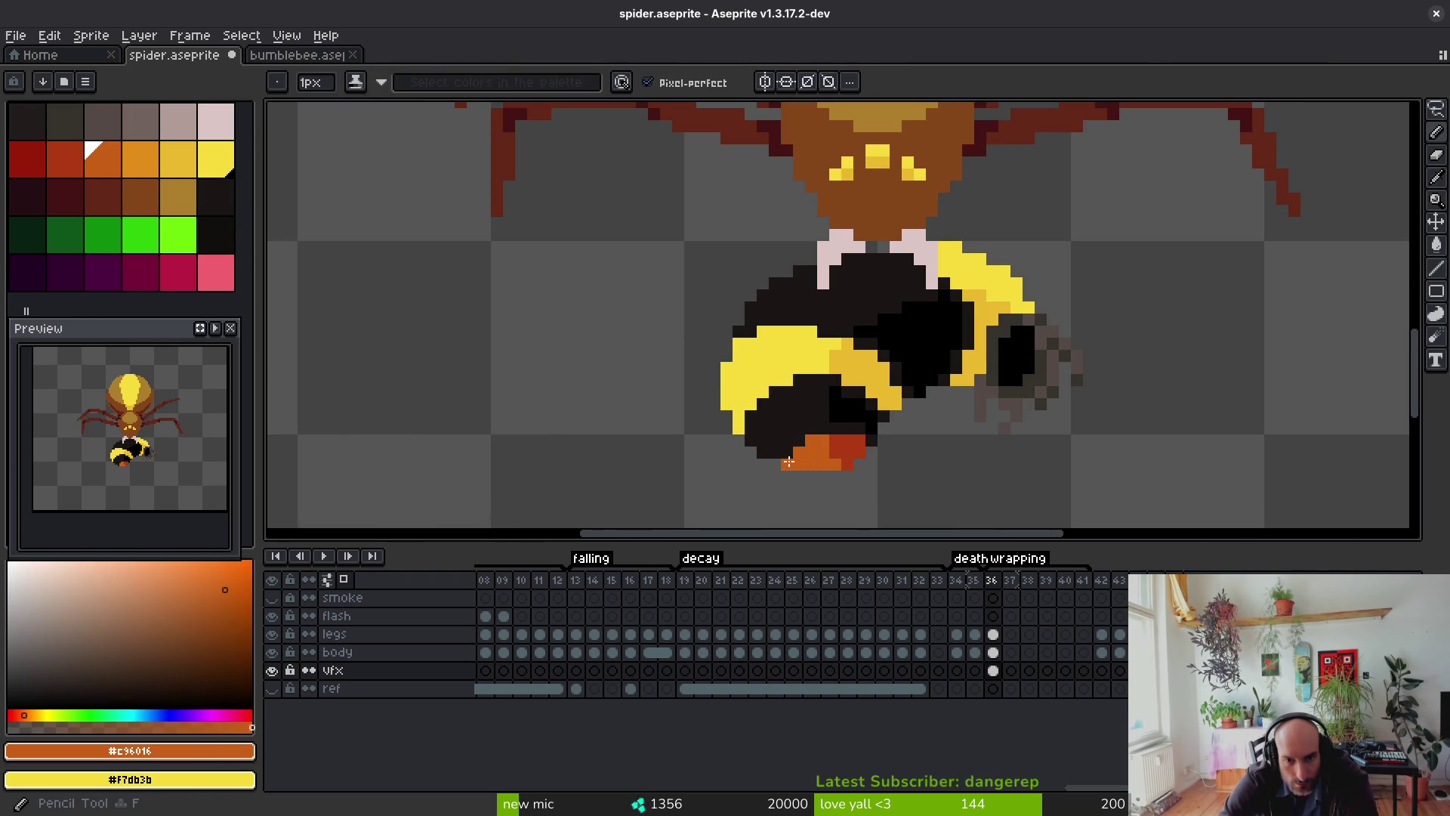
pyautogui.scroll(-3, 820, 434)
pyautogui.hotkey('ctrl', 's')
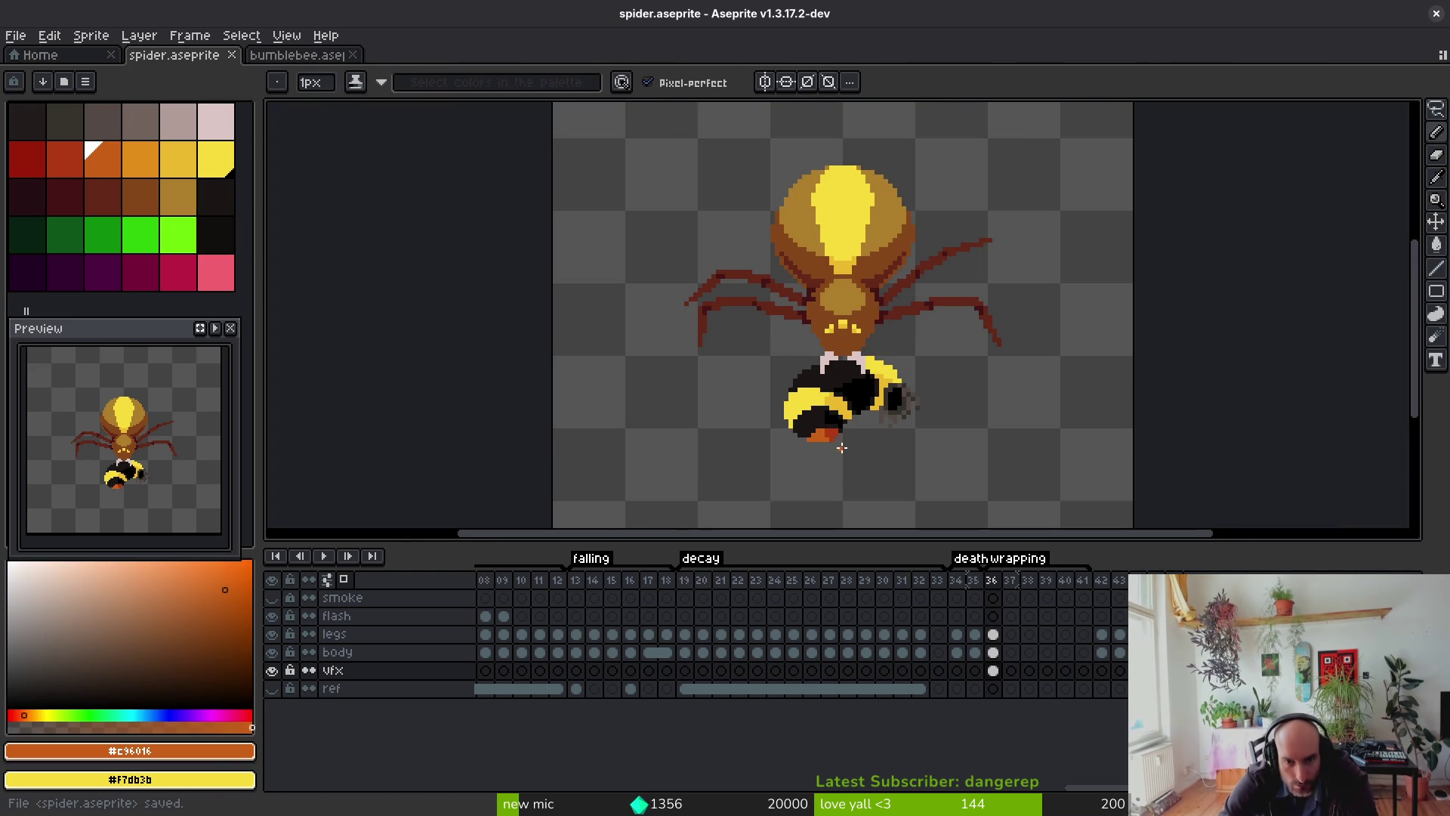
# Step: Add an orange pixel and darken two pixels at the bee's lower left
pyautogui.scroll(4, 826, 445)
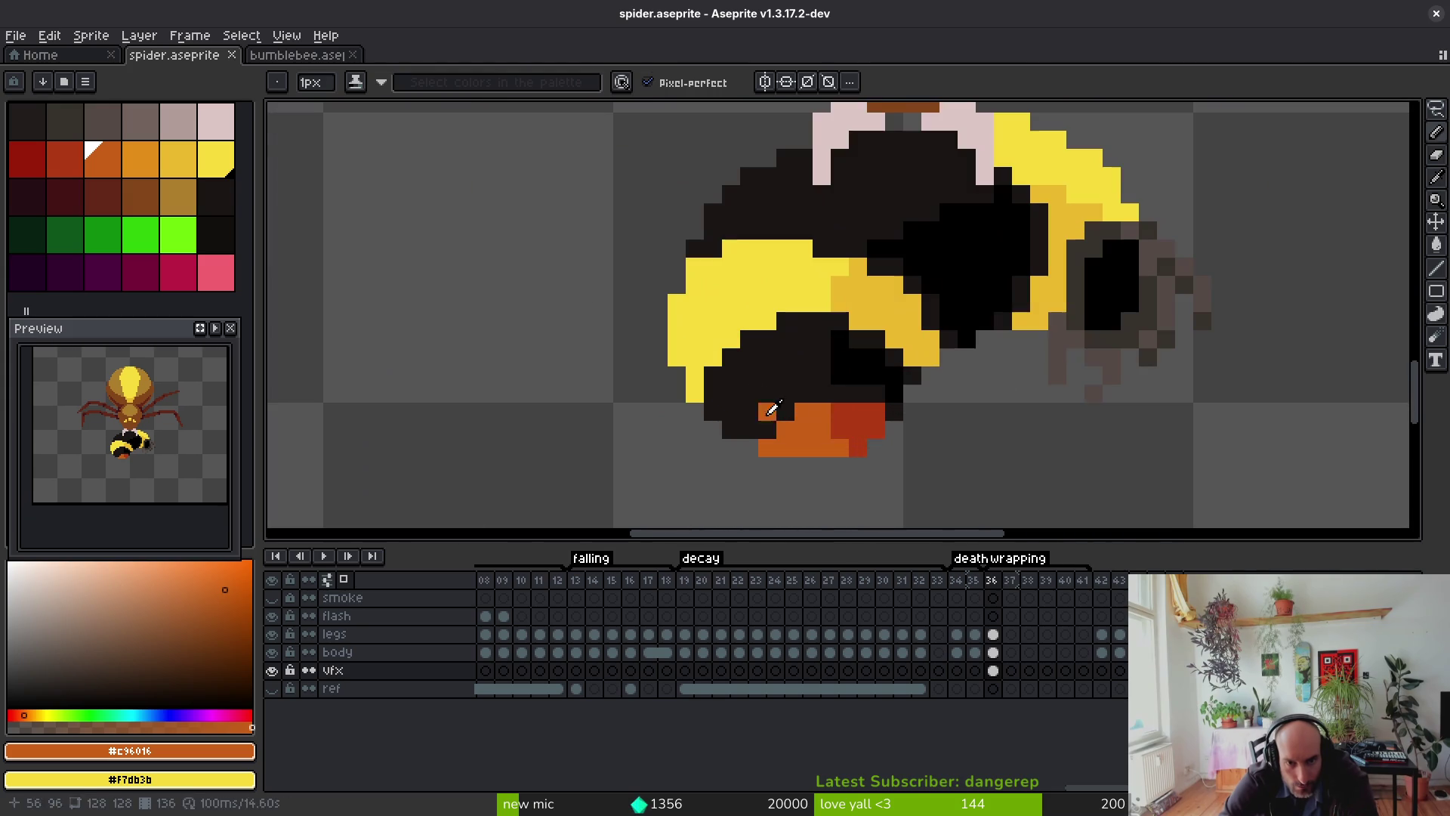
pyautogui.click(713, 402)
pyautogui.keyDown('alt'); pyautogui.click(729, 396); pyautogui.keyUp('alt')
pyautogui.click(713, 394)
pyautogui.click(693, 393)
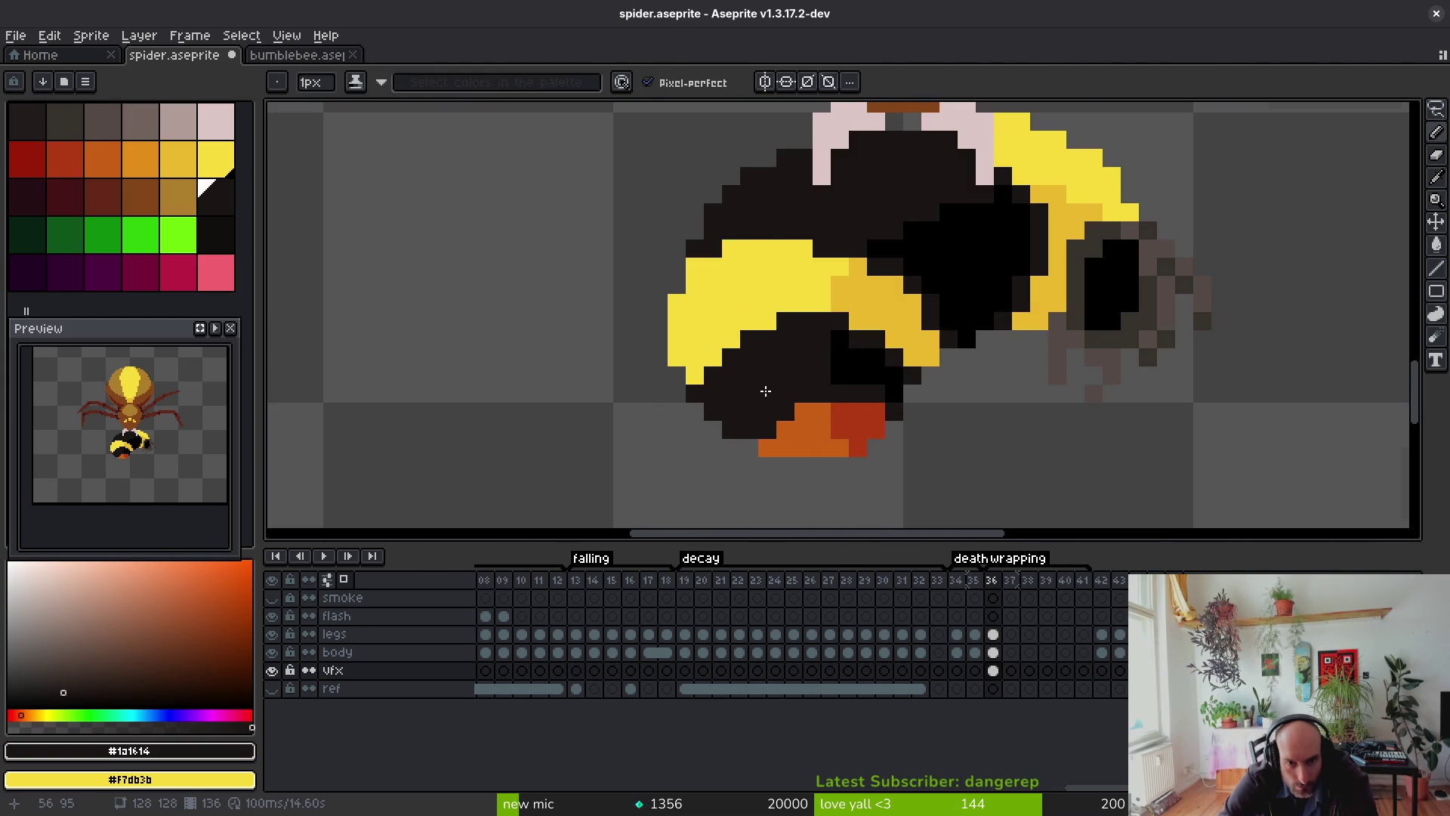
pyautogui.scroll(-4, 786, 437)
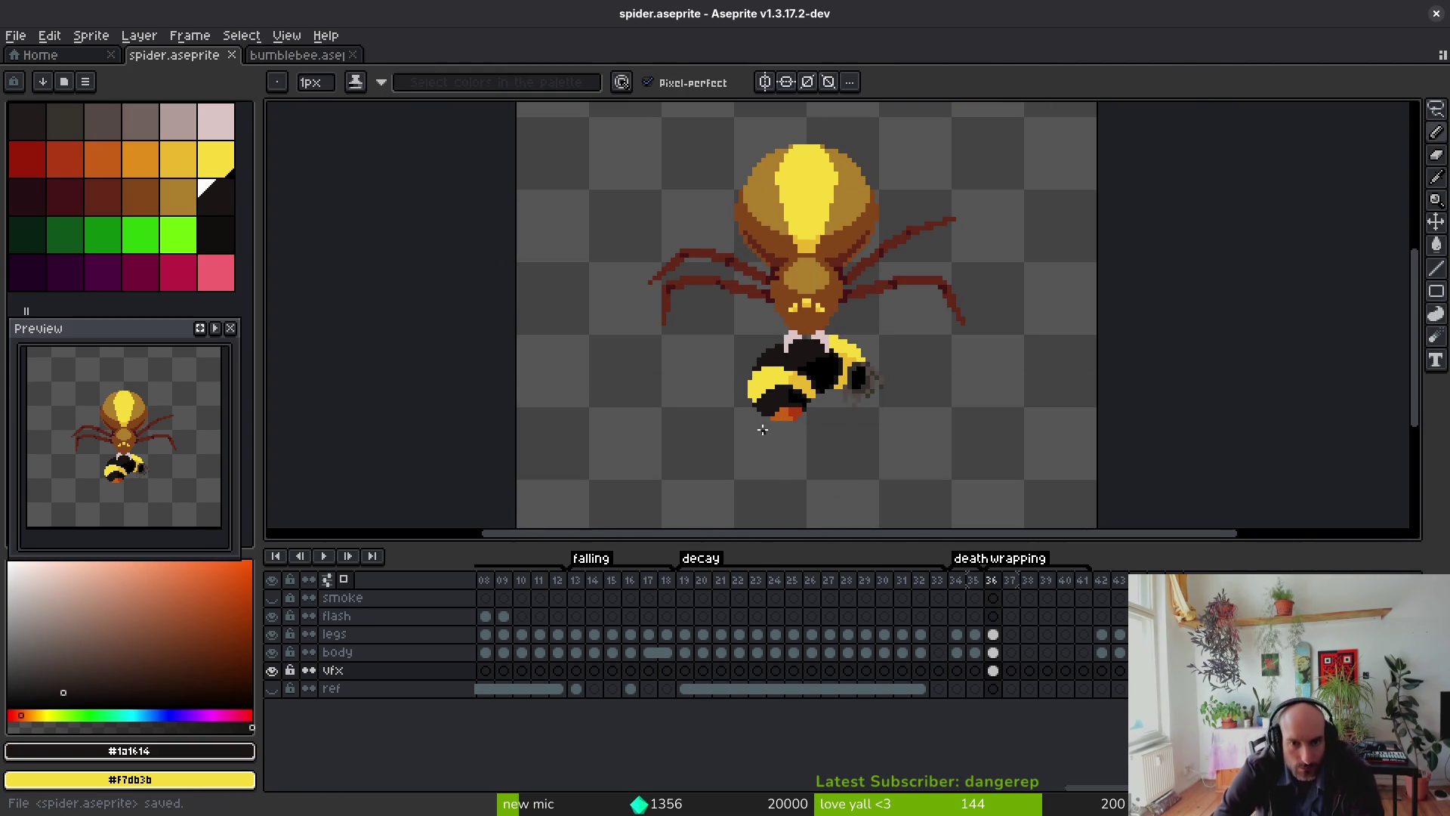
pyautogui.scroll(4, 794, 400)
# Step: Add two bright yellow pixels along the bee's upper-left edge, then undo the last stroke
pyautogui.keyDown('alt'); pyautogui.click(779, 305); pyautogui.keyUp('alt')
pyautogui.click(702, 308)
pyautogui.click(716, 295)
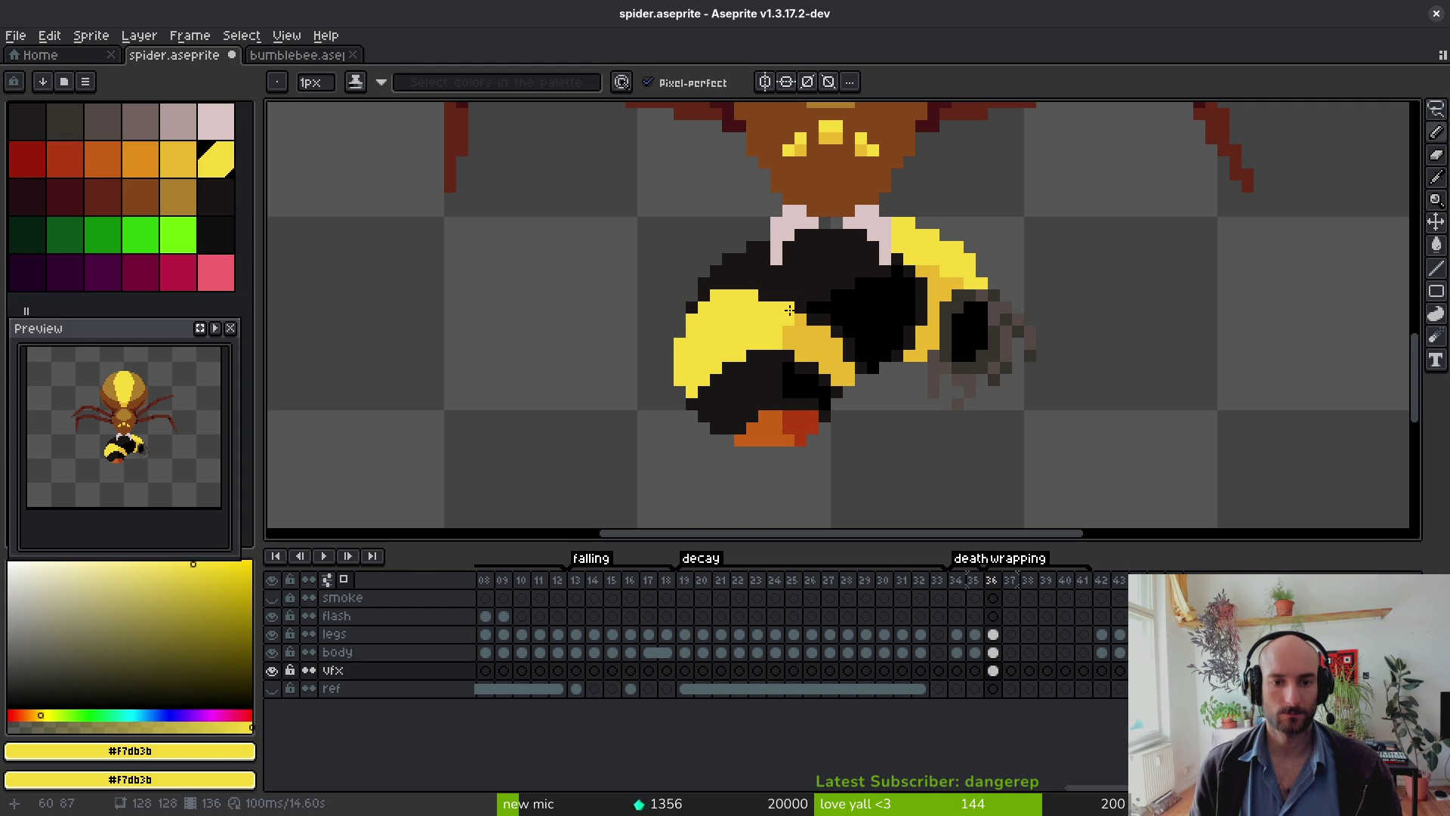
pyautogui.keyDown('alt'); pyautogui.click(809, 324); pyautogui.keyUp('alt')
pyautogui.scroll(-2, 809, 324)
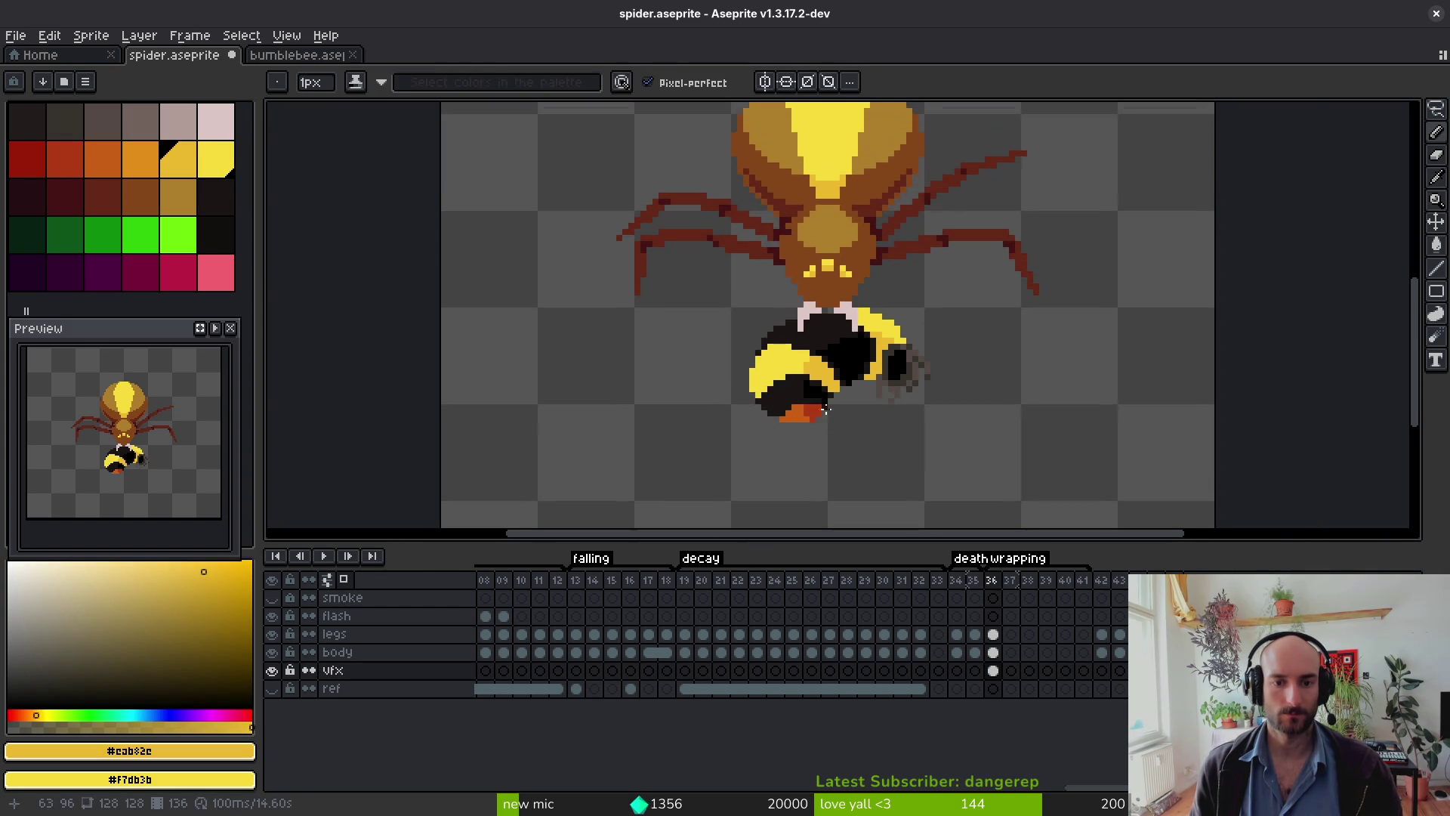
pyautogui.scroll(2, 797, 383)
pyautogui.hotkey('ctrl', 'z')
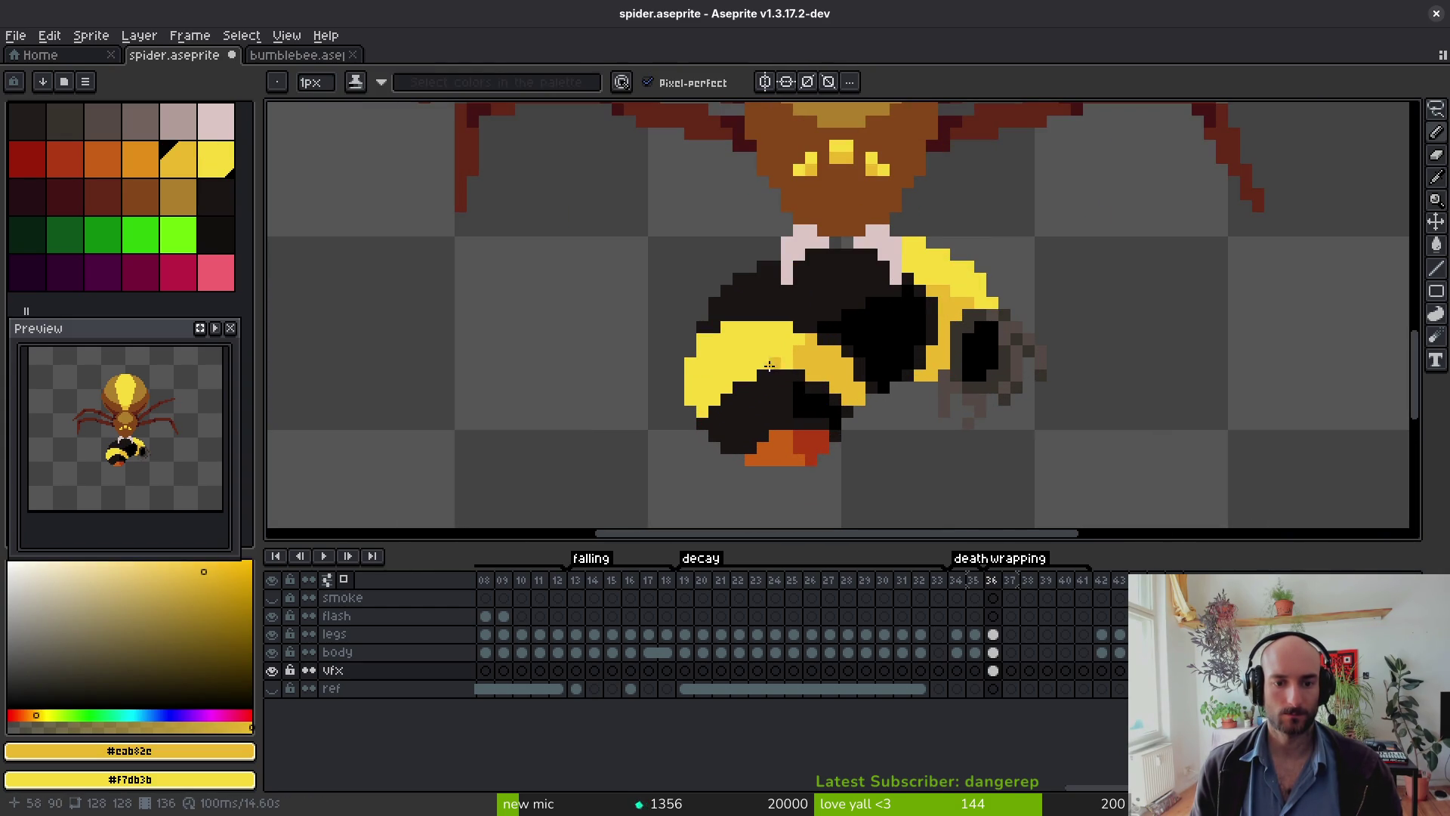
pyautogui.keyDown('alt'); pyautogui.click(820, 416); pyautogui.keyUp('alt')
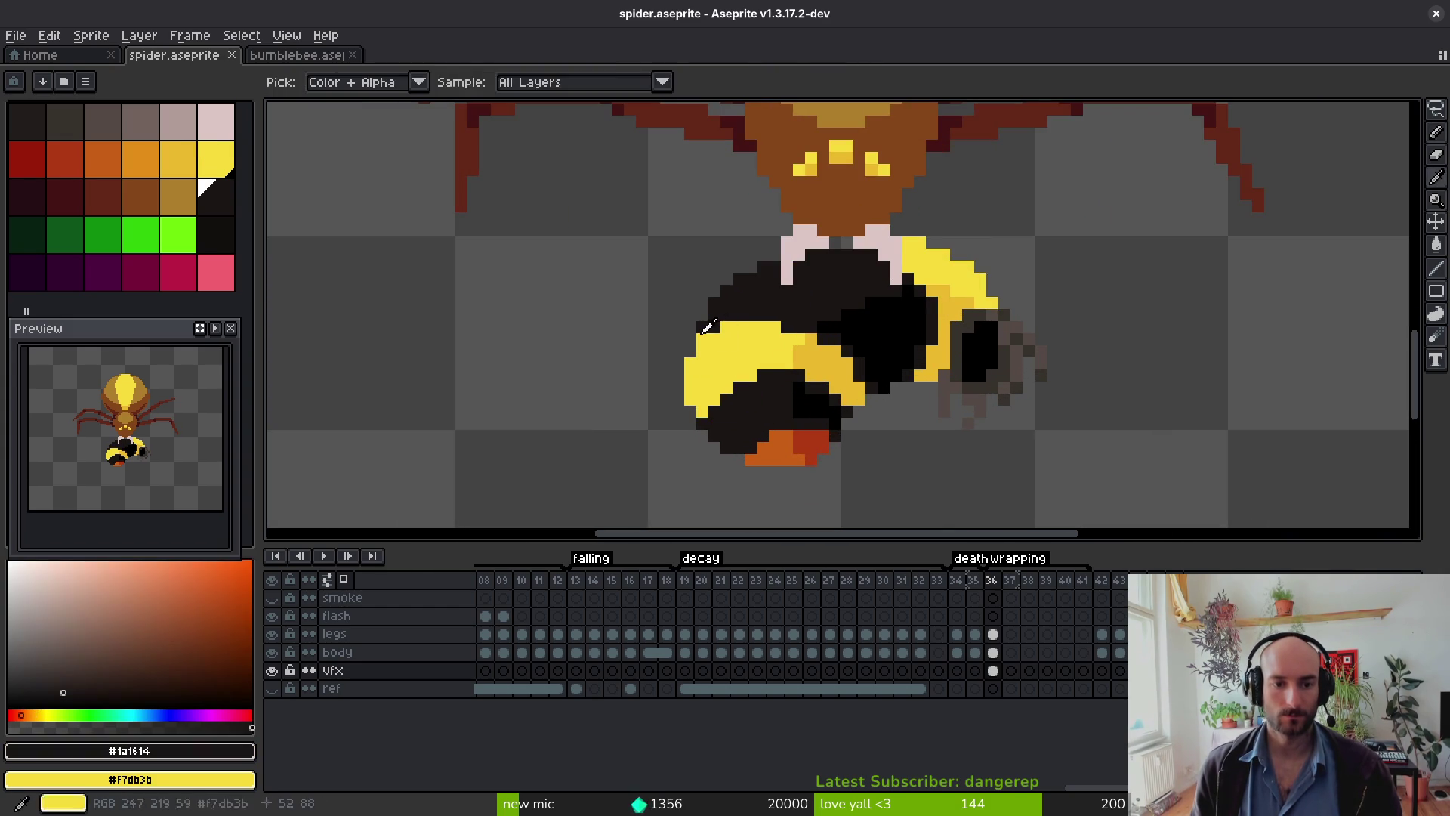
pyautogui.scroll(-4, 805, 370)
# Step: Undo the pose change, then lasso the bee's lower body and nudge it up one pixel
pyautogui.hotkey('ctrl', 'z')
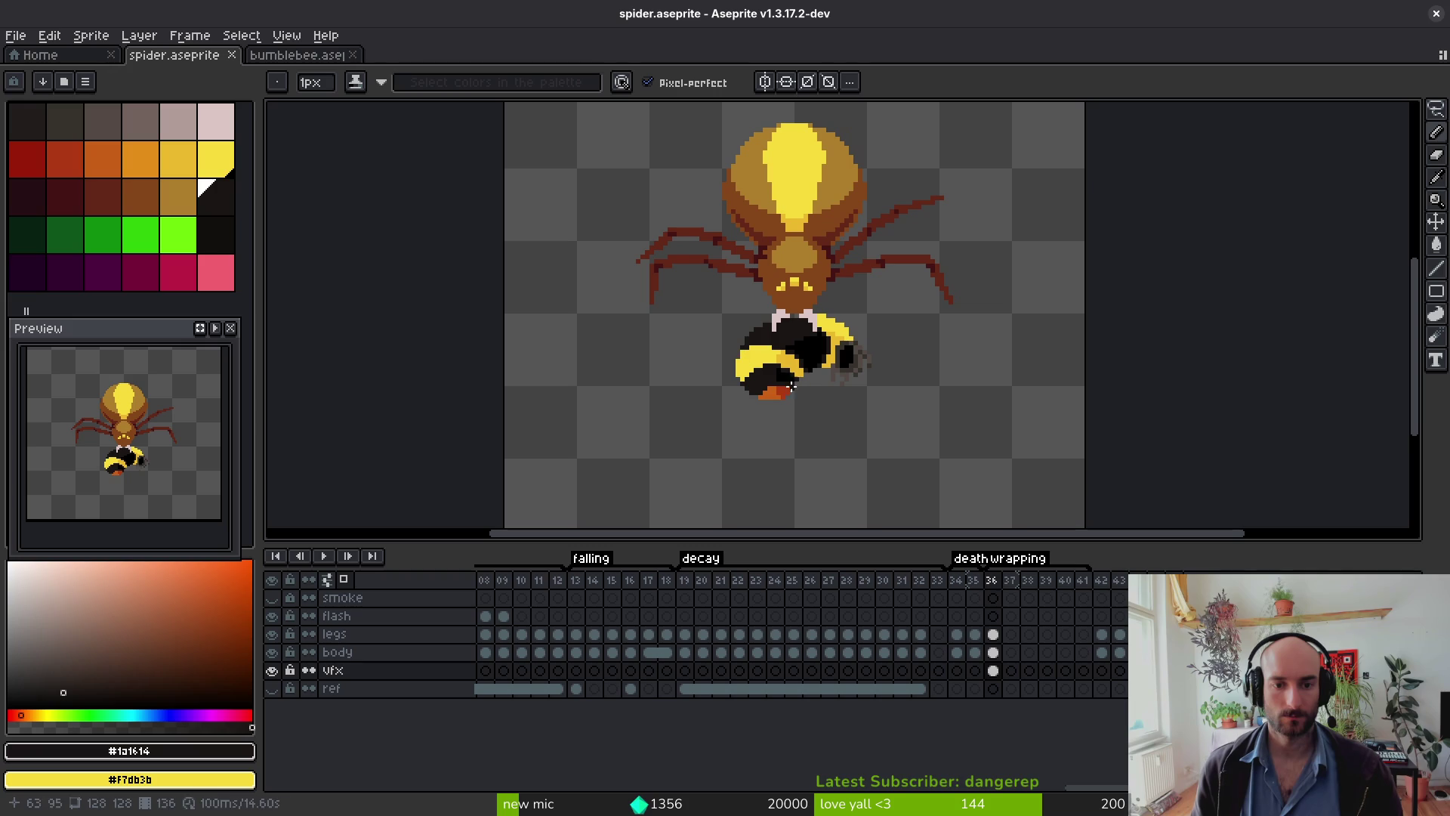
pyautogui.press('q')
pyautogui.scroll(2, 824, 408)
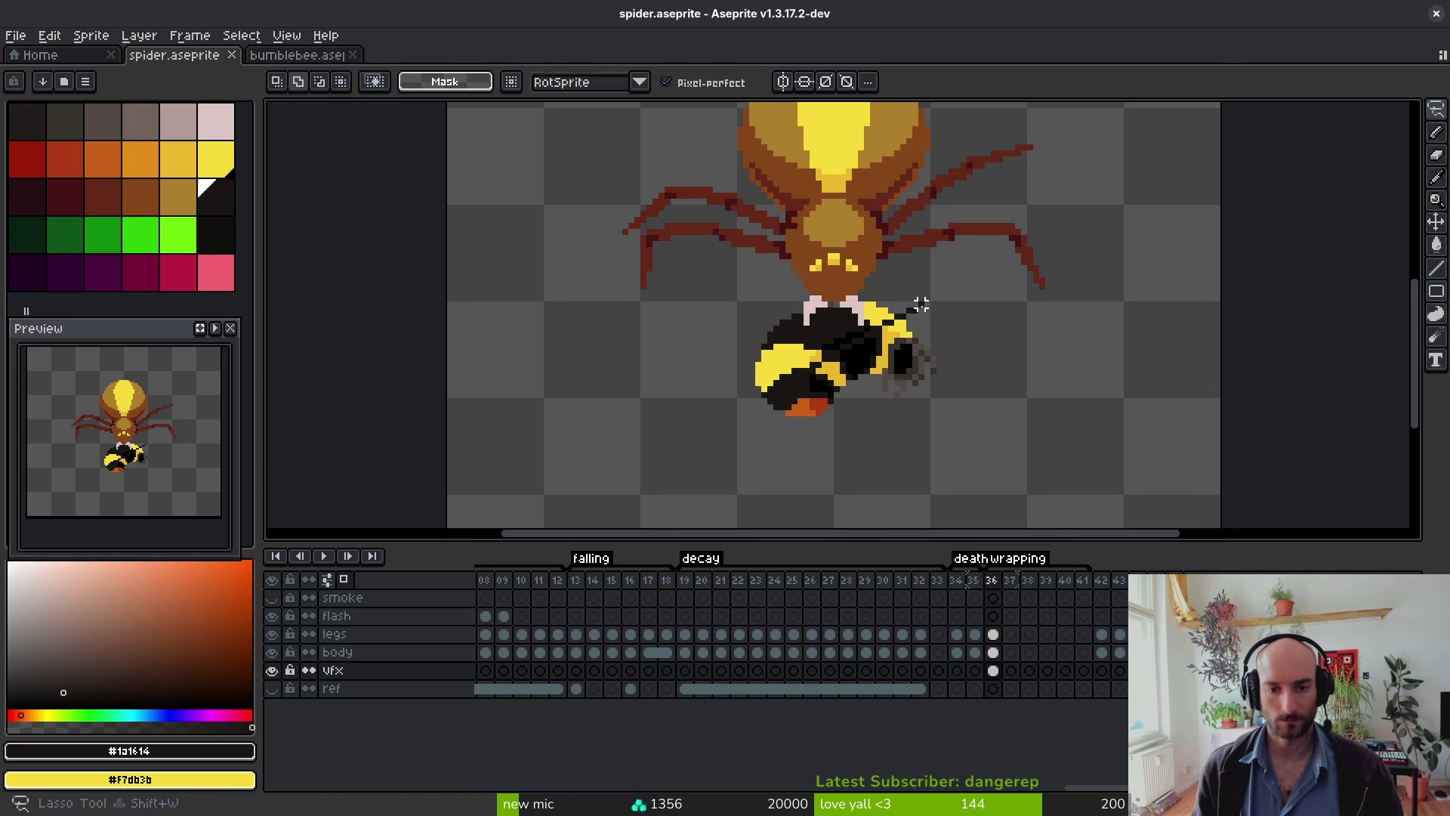
pyautogui.scroll(2, 846, 423)
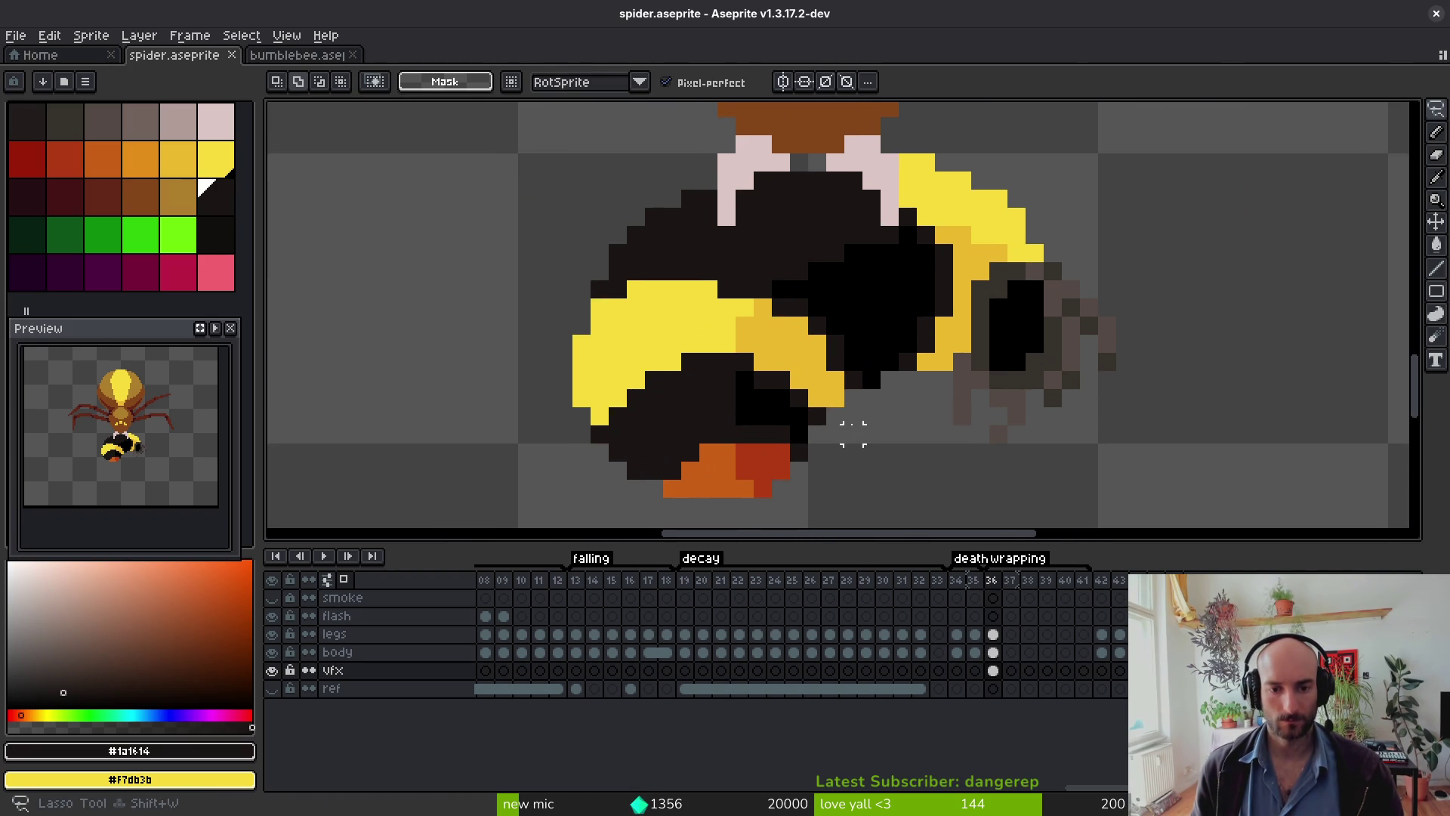
pyautogui.moveTo(858, 404)
pyautogui.mouseDown()
pyautogui.moveTo(778, 281)
pyautogui.moveTo(545, 344)
pyautogui.moveTo(698, 487)
pyautogui.moveTo(858, 384)
pyautogui.mouseUp()
pyautogui.press('Up')
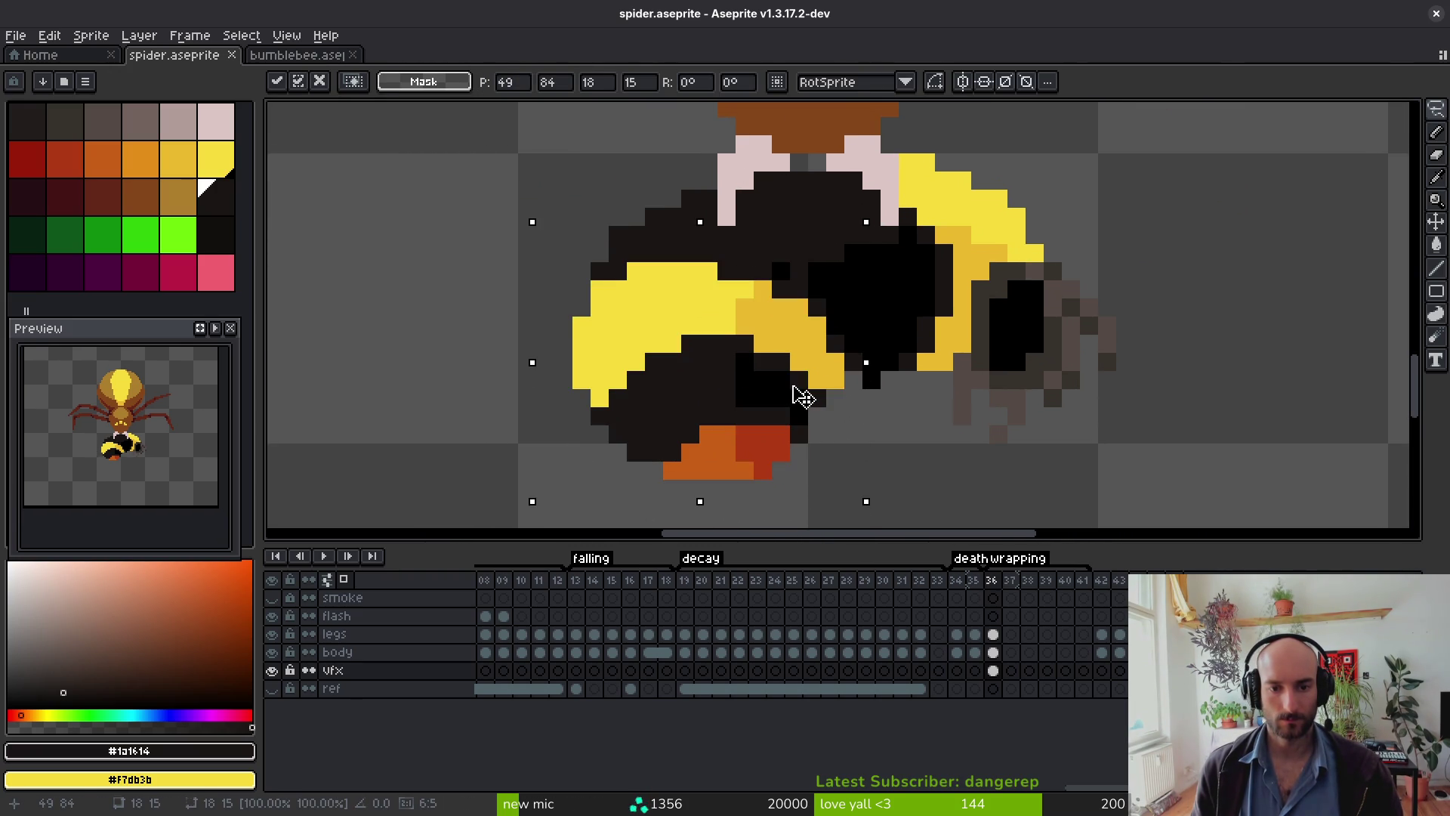
pyautogui.press('Return')
# Step: Sample the bee's black tones, then undo the pencil edits back to the saved state
pyautogui.press('b')
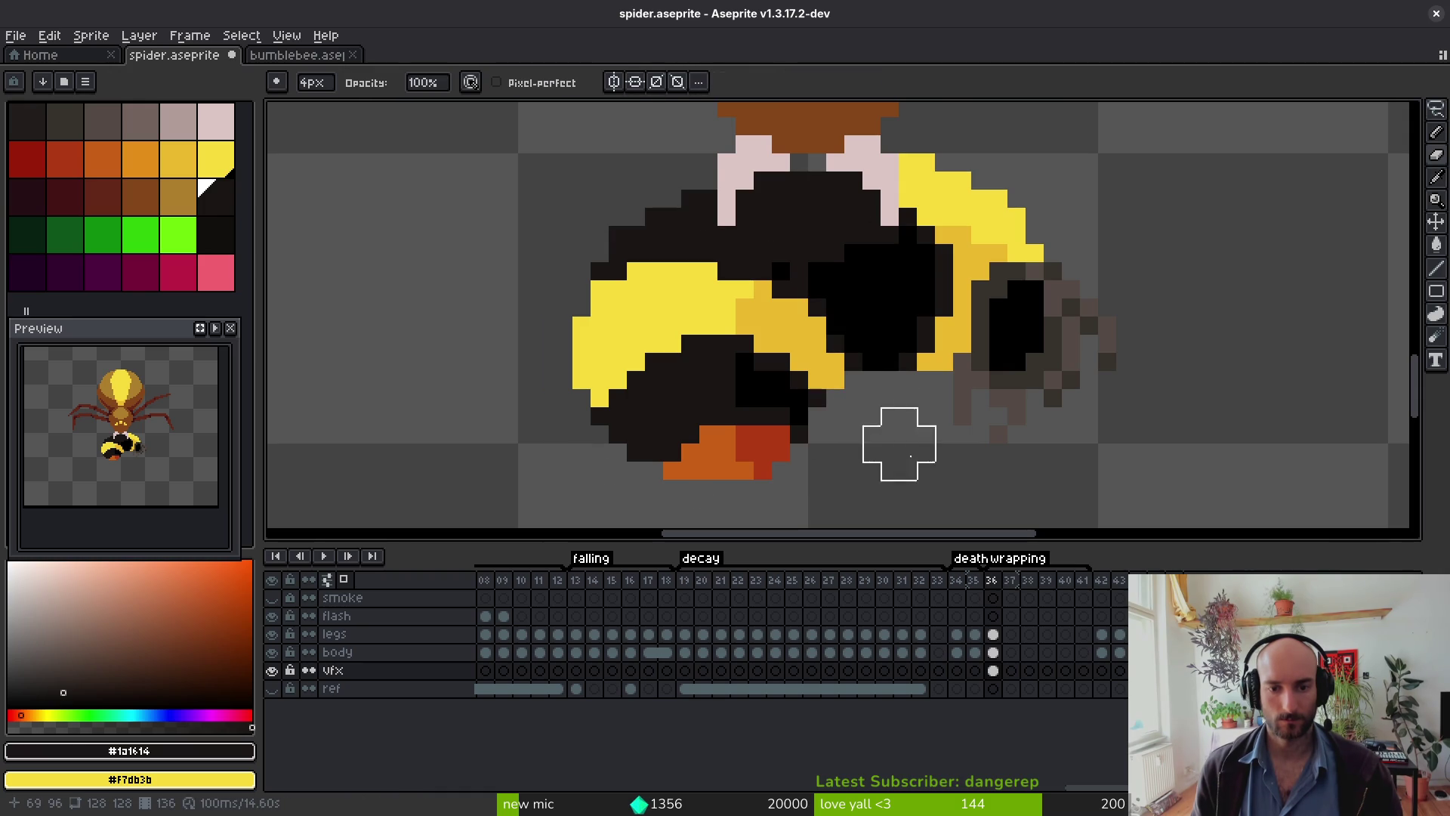
pyautogui.keyDown('alt'); pyautogui.click(854, 308); pyautogui.keyUp('alt')
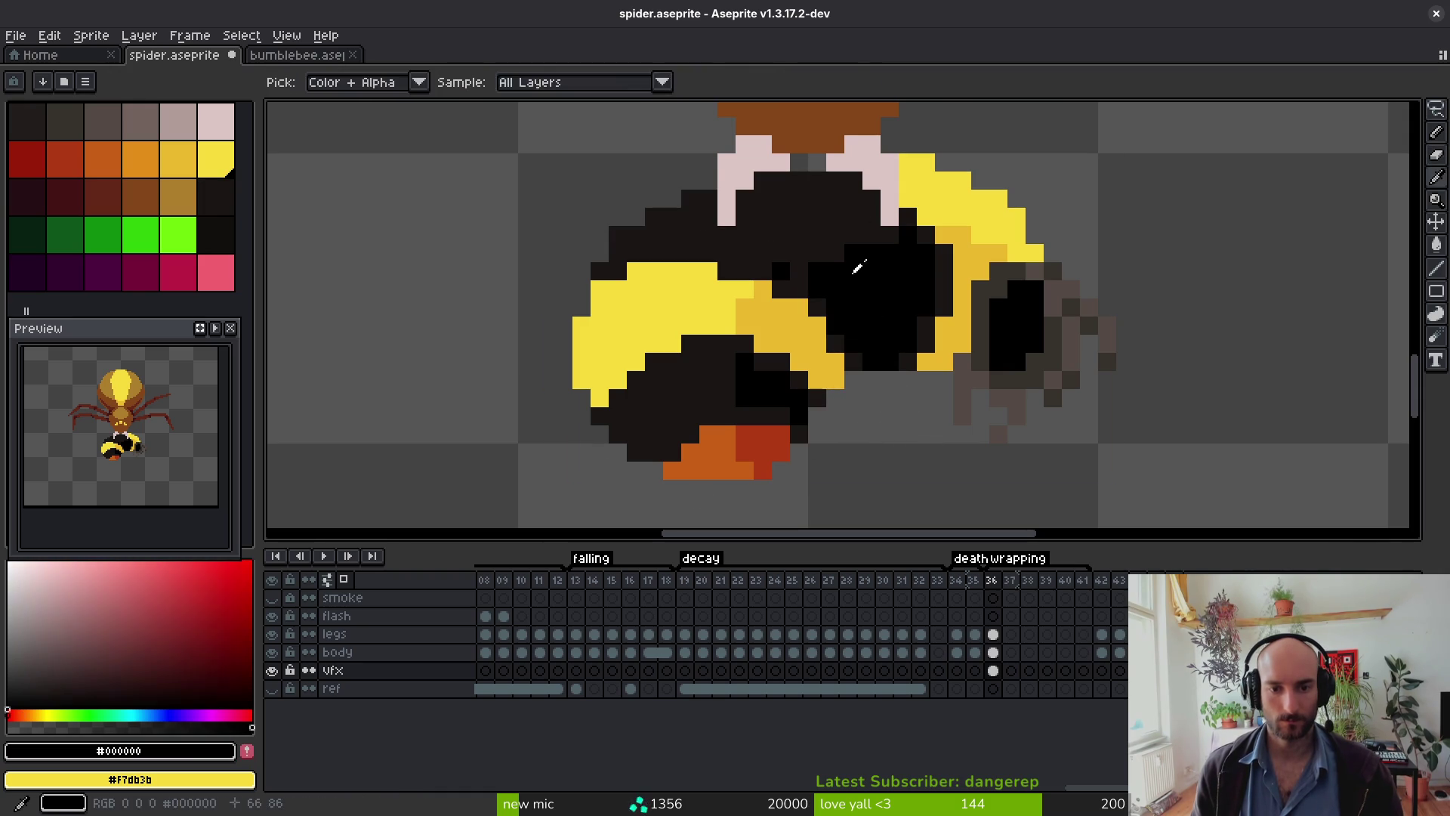
pyautogui.keyDown('alt'); pyautogui.click(812, 291); pyautogui.keyUp('alt')
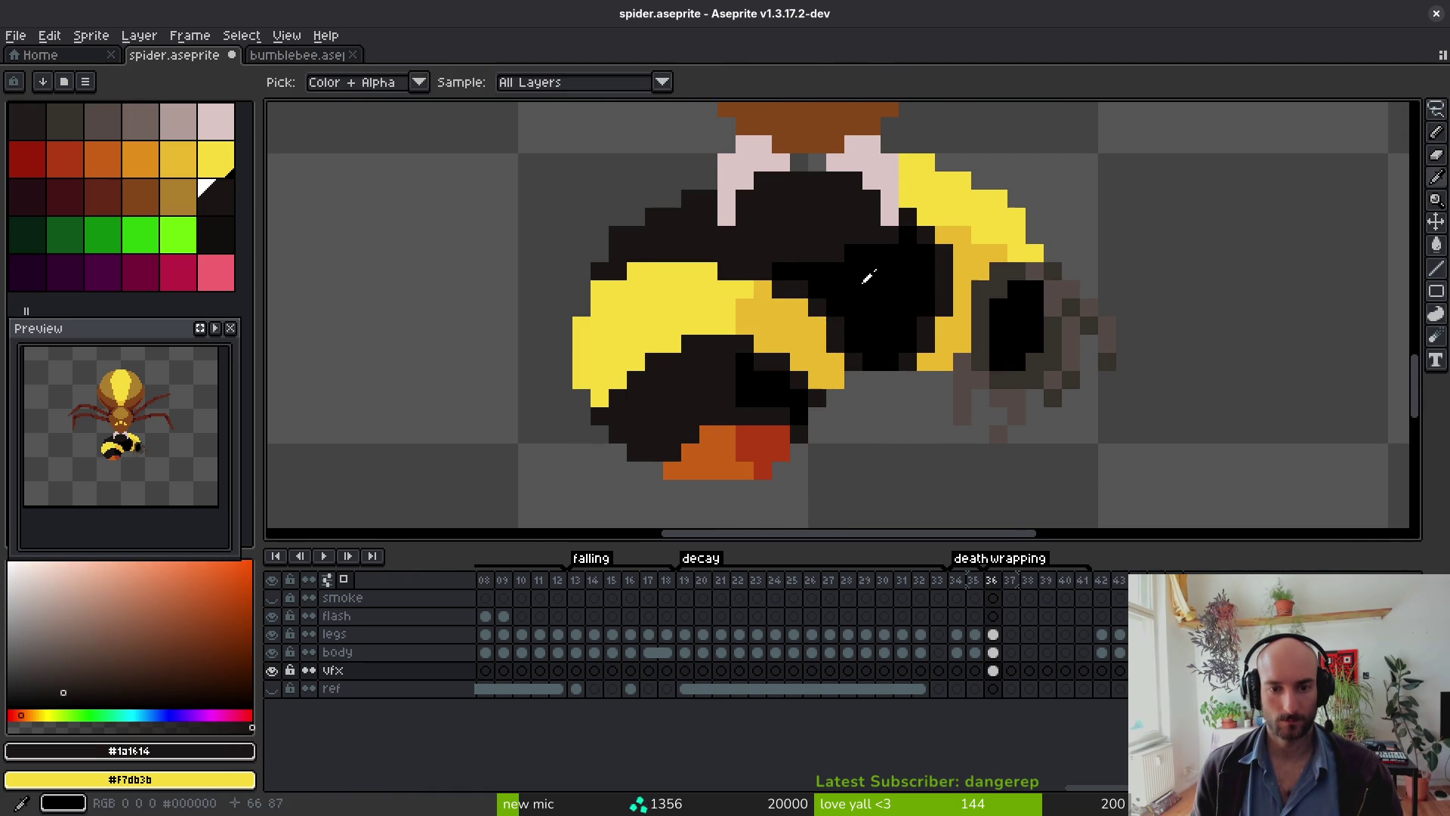
pyautogui.keyDown('alt'); pyautogui.click(867, 275); pyautogui.keyUp('alt')
pyautogui.middleClick(855, 296)
pyautogui.scroll(-4, 786, 327)
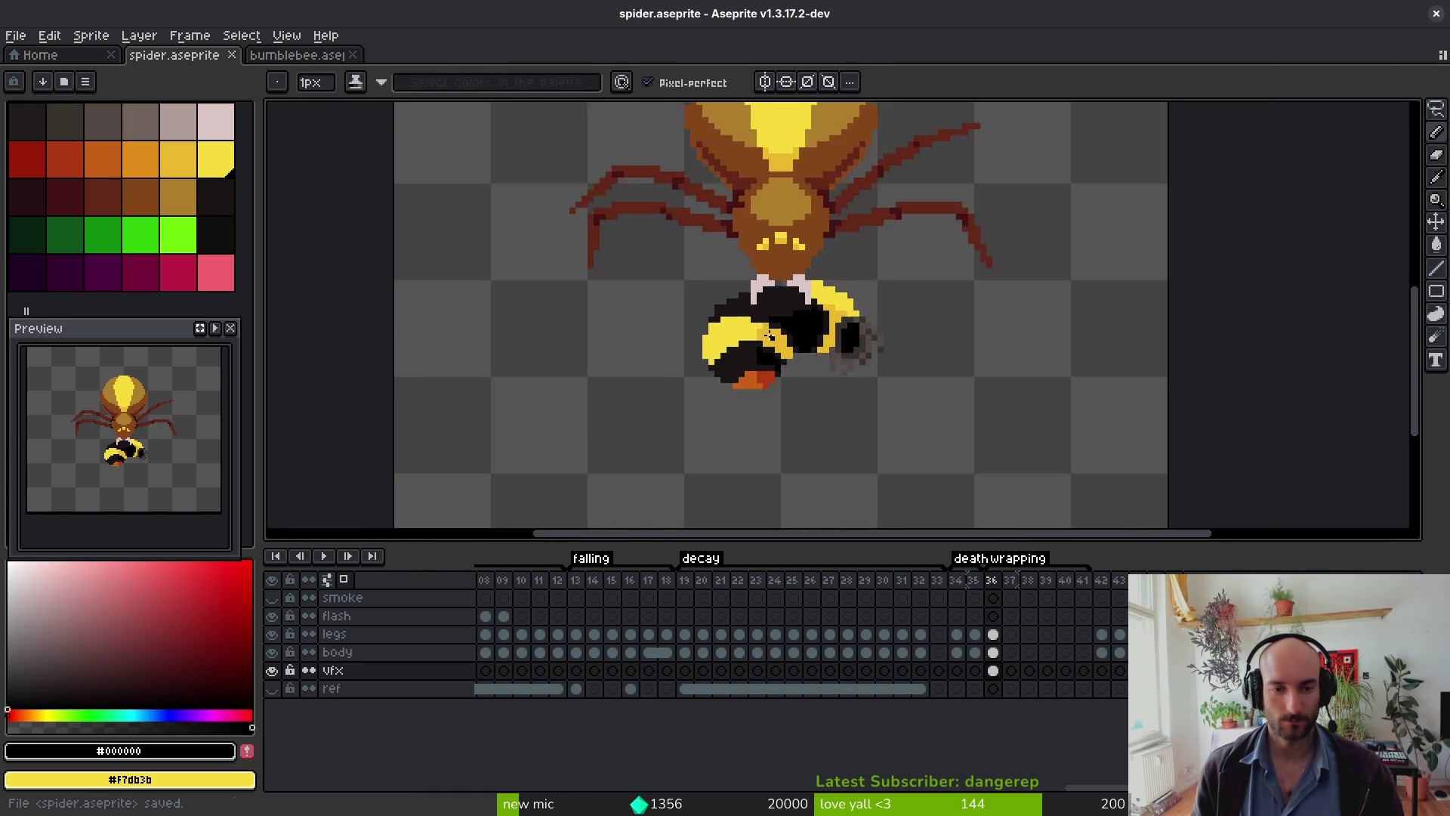
pyautogui.hotkey('ctrl', 'z')
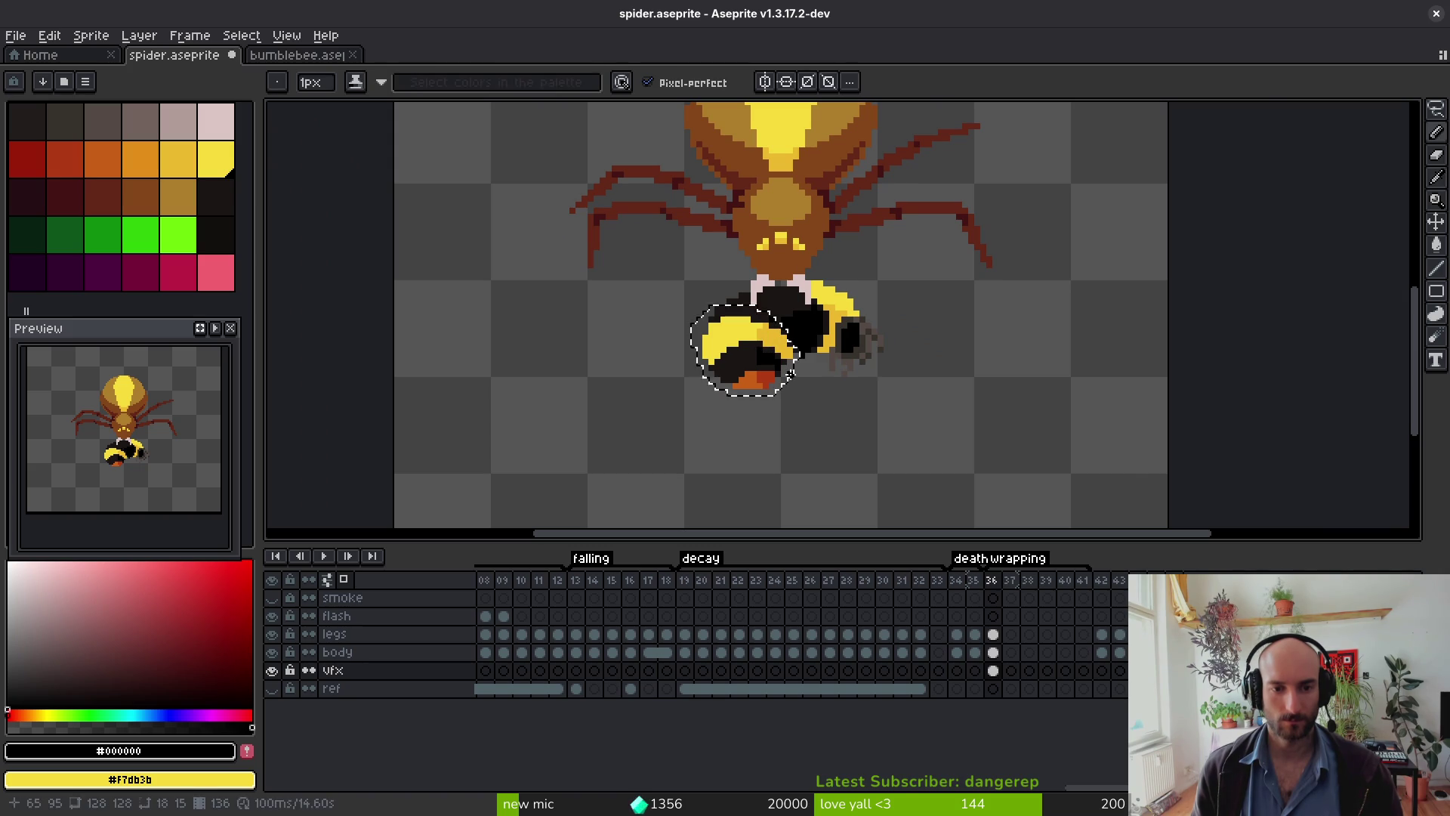
pyautogui.hotkey('ctrl', 'z')
pyautogui.hotkey('ctrl', 'z')
pyautogui.hotkey('ctrl', 'z')
# Step: Save the sprite again and pick the dark #1a1614 colour for drawing
pyautogui.press('e')
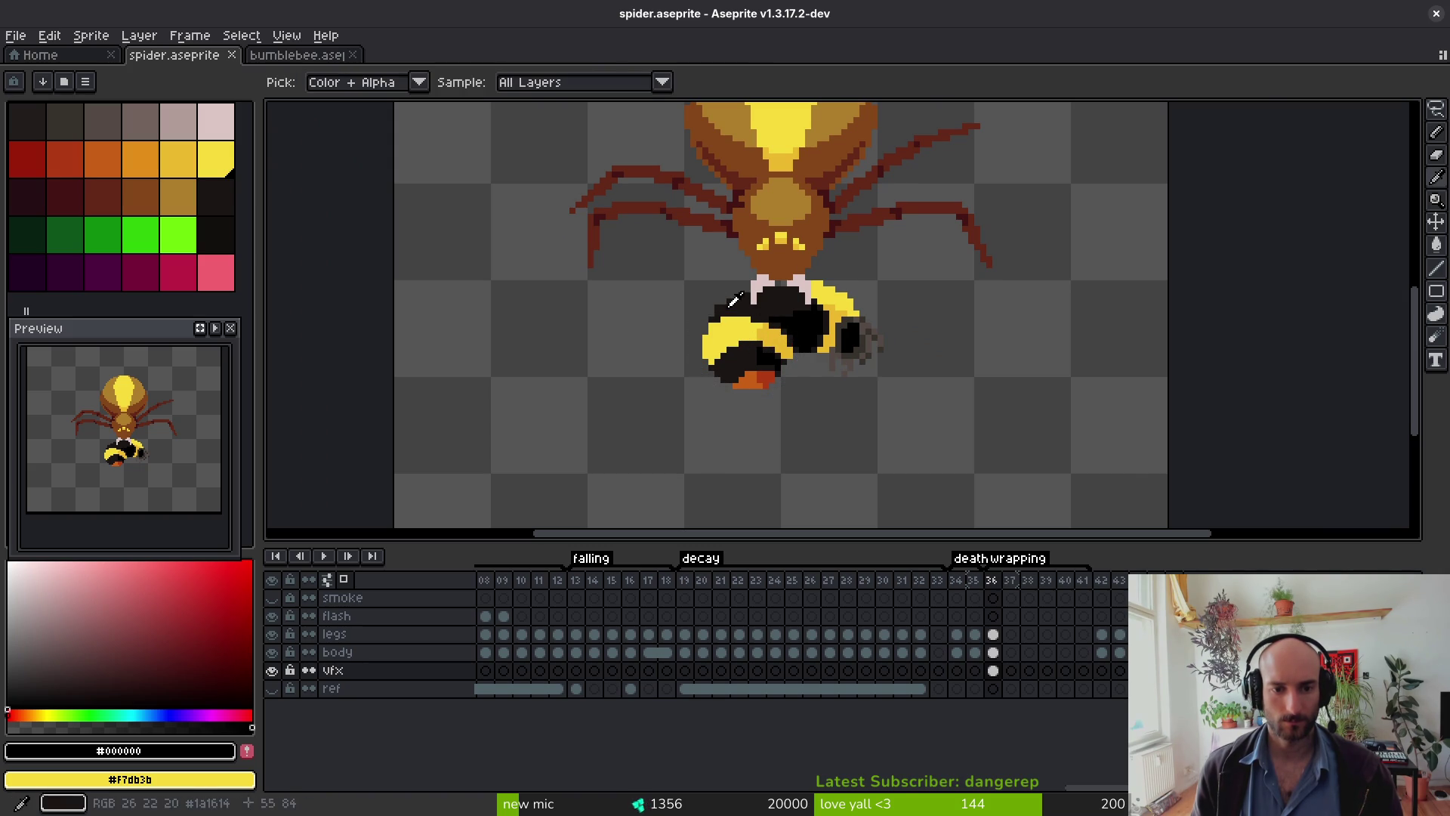
pyautogui.scroll(2, 737, 301)
pyautogui.scroll(-2, 741, 304)
pyautogui.hotkey('ctrl', 's')
pyautogui.scroll(3, 756, 311)
pyautogui.press('b')
pyautogui.keyDown('alt'); pyautogui.click(774, 310); pyautogui.keyUp('alt')
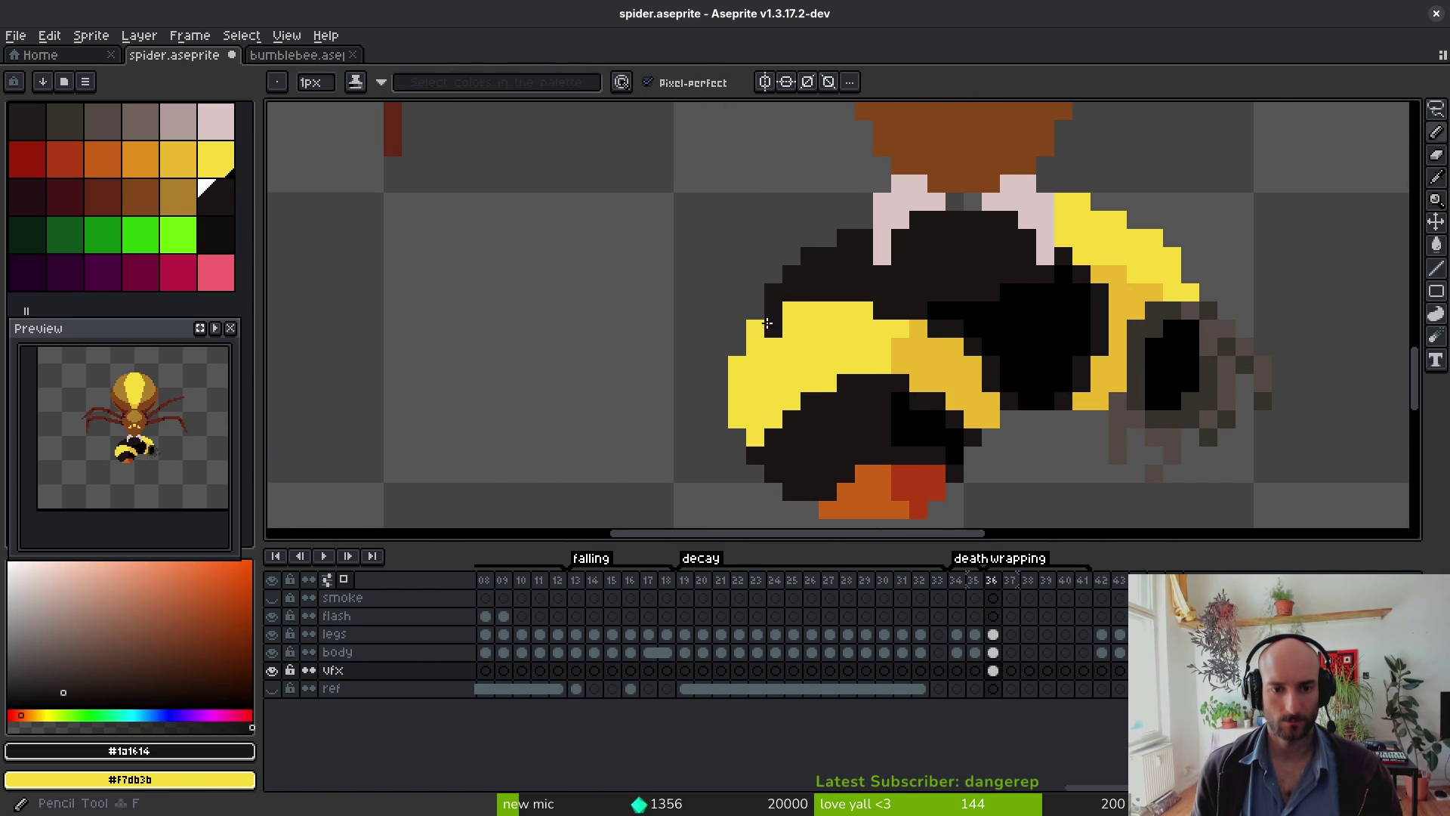
pyautogui.scroll(-5, 869, 353)
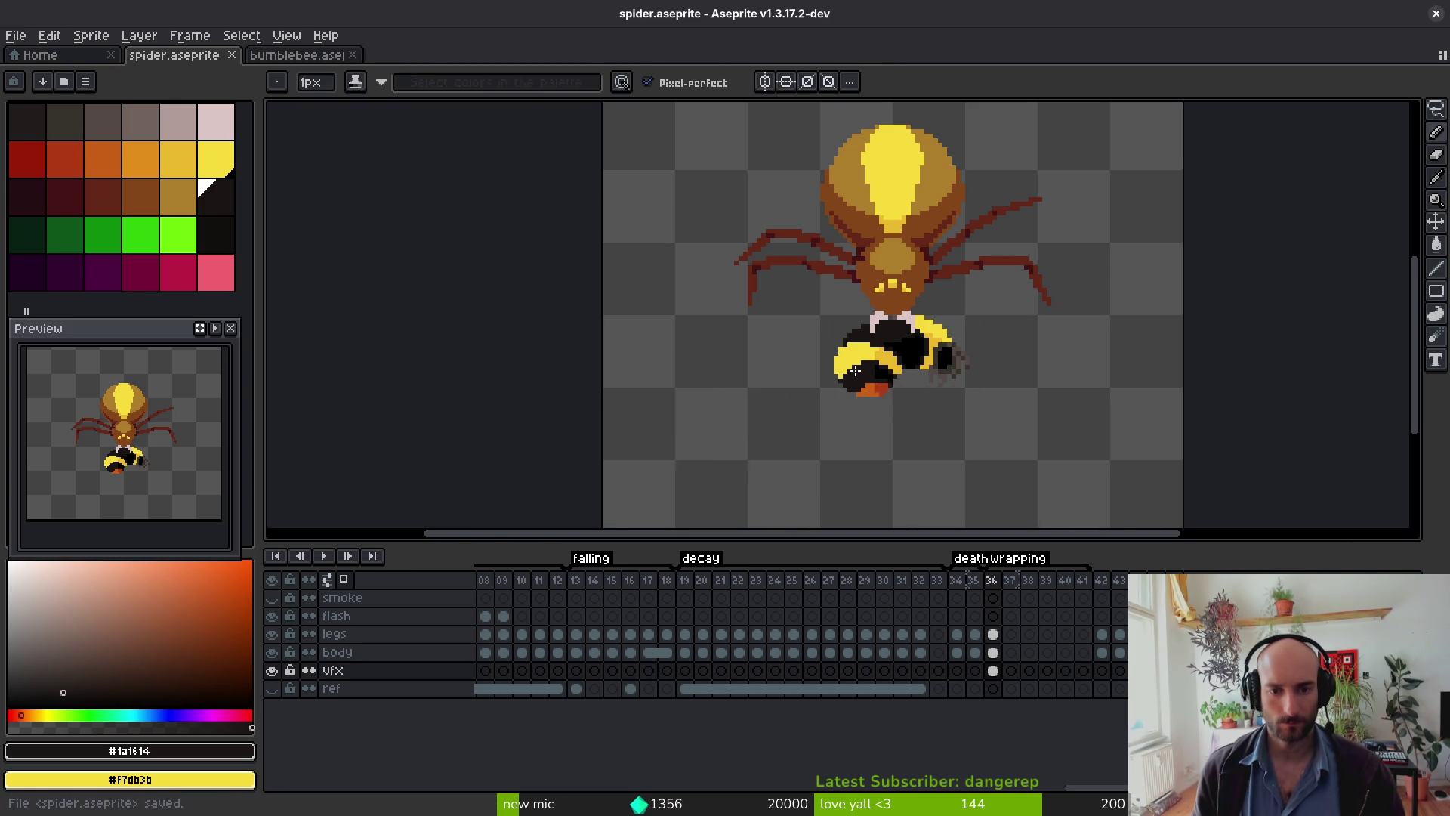
pyautogui.scroll(3, 855, 373)
# Step: Marquee-select the whole bee, shift it slightly into place beneath the fangs, and save
pyautogui.press('e')
pyautogui.scroll(-4, 924, 360)
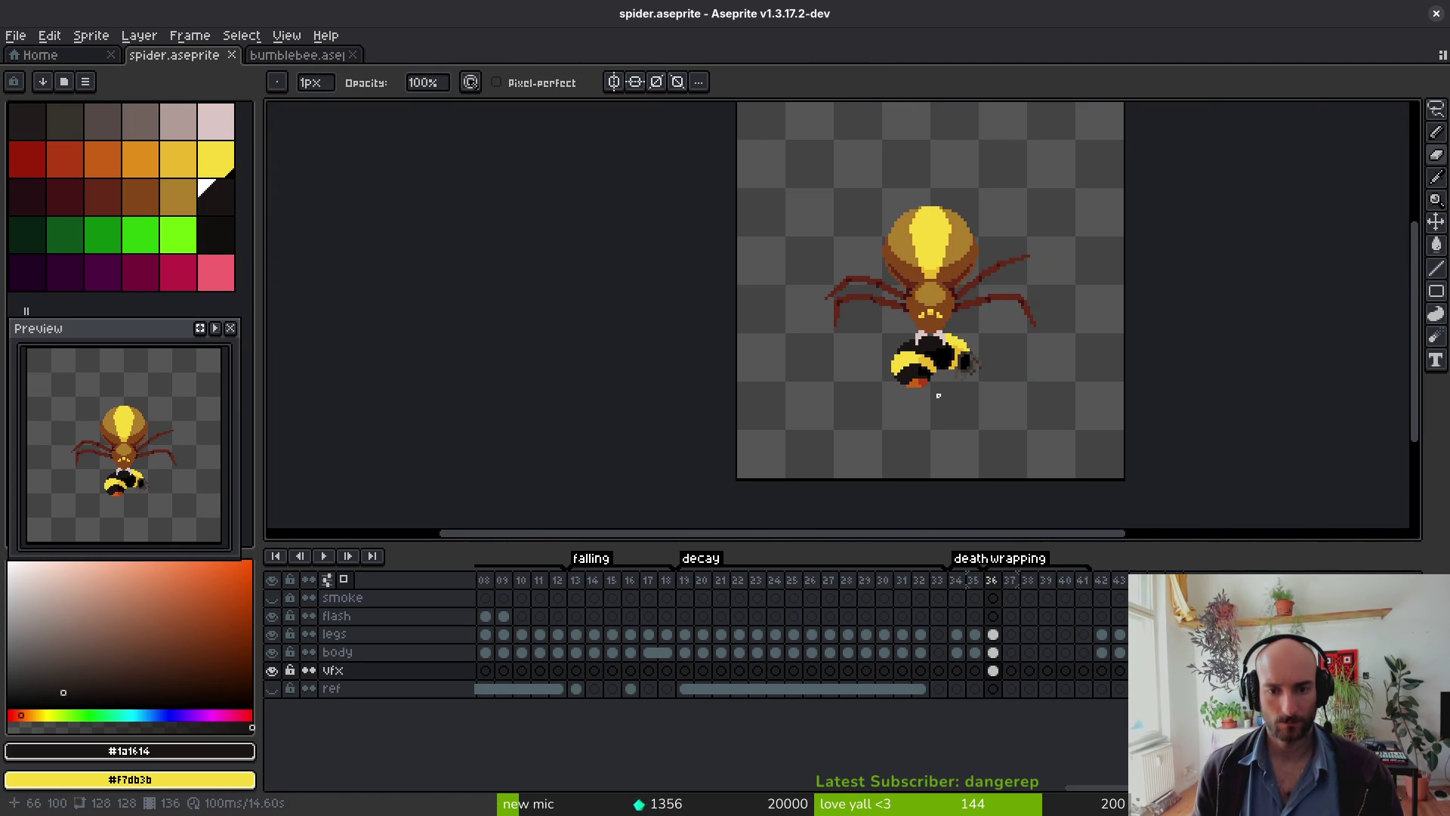
pyautogui.scroll(3, 908, 383)
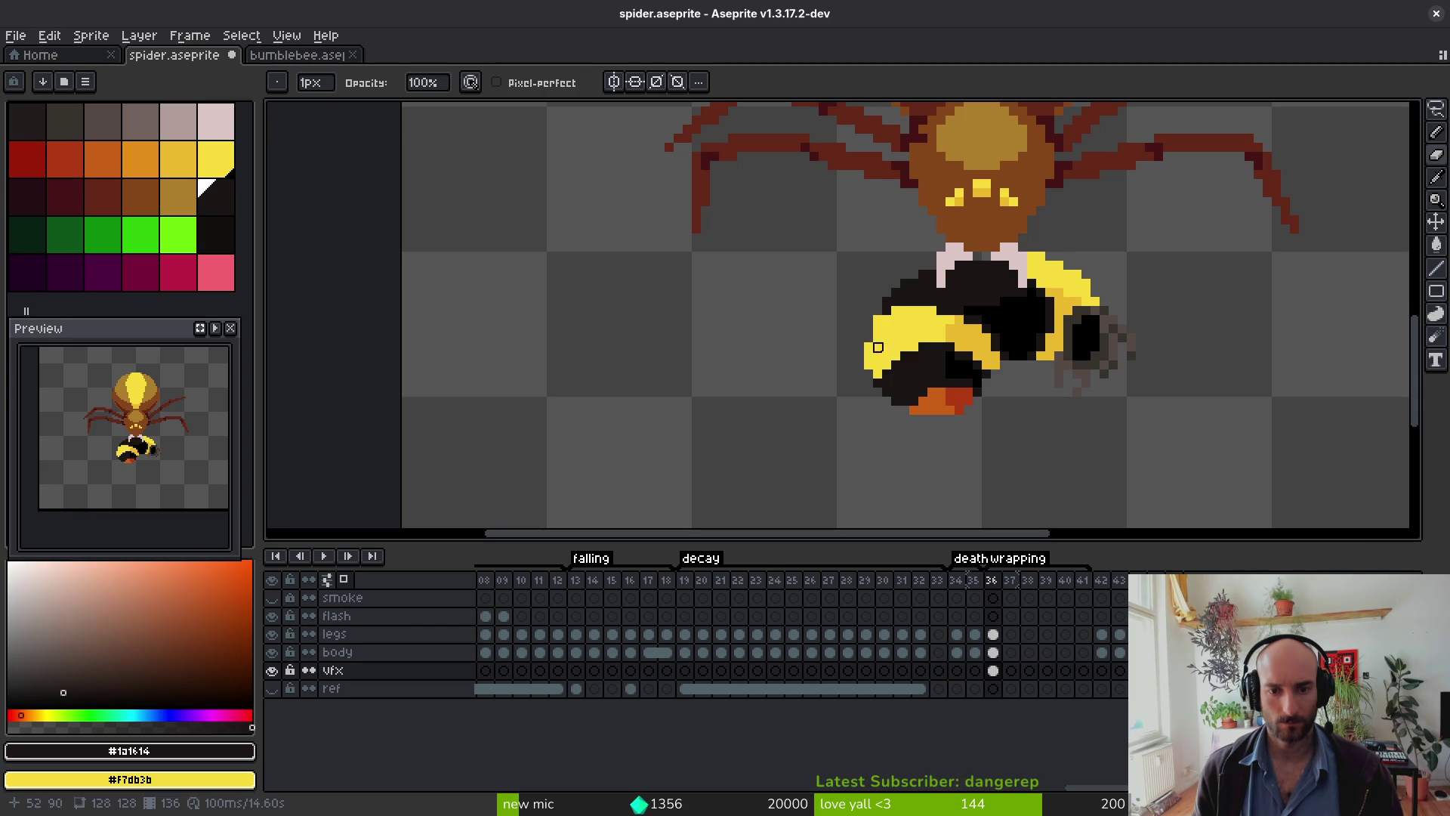
pyautogui.scroll(-5, 929, 348)
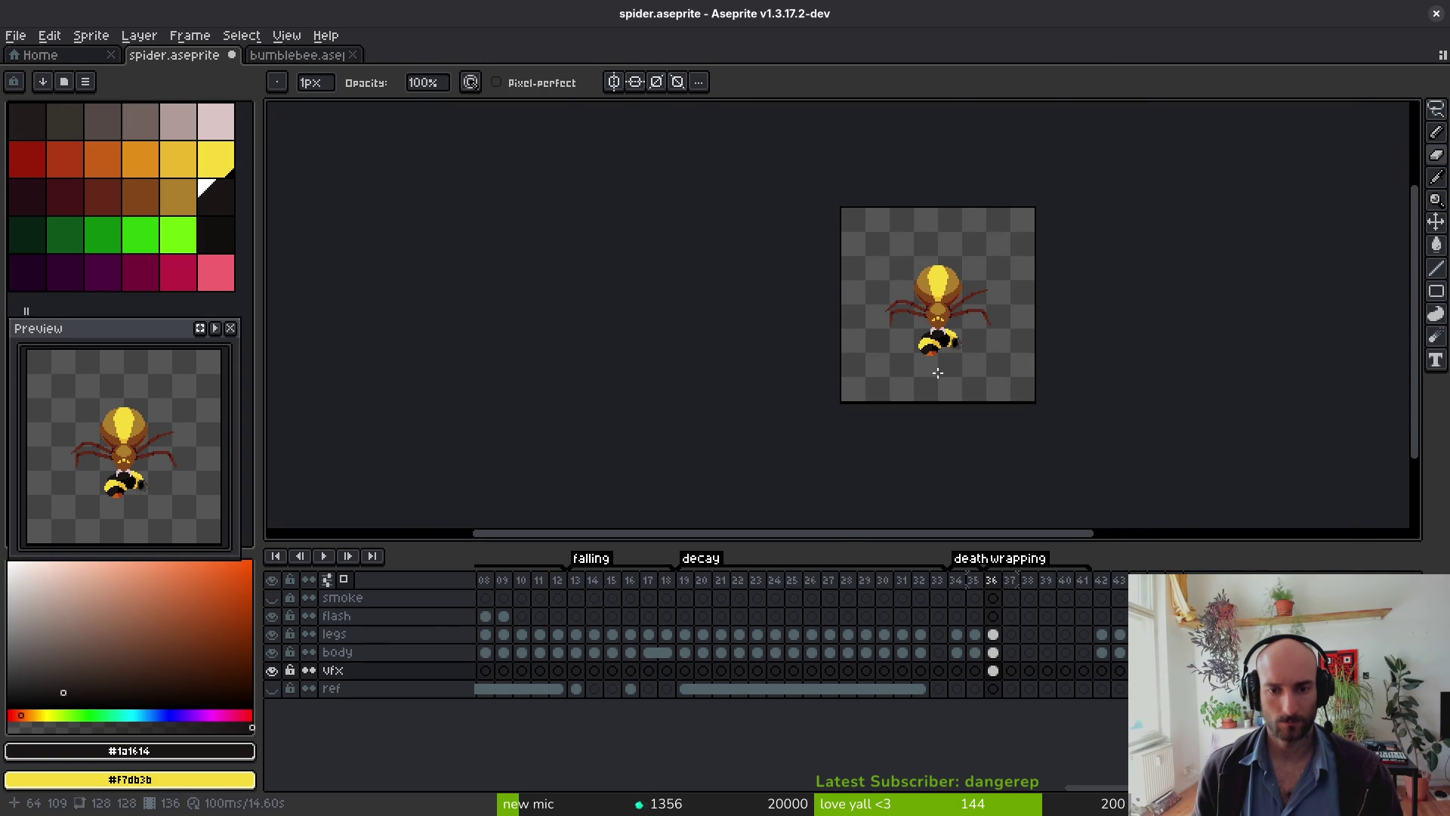
pyautogui.scroll(4, 939, 372)
pyautogui.press('m')
pyautogui.moveTo(1008, 268); pyautogui.dragTo(736, 448)
pyautogui.moveTo(916, 356); pyautogui.dragTo(910, 354)
pyautogui.hotkey('ctrl', 's')
# Step: Move up the layer stack through the body layer to the legs layer
pyautogui.scroll(-1, 944, 352)
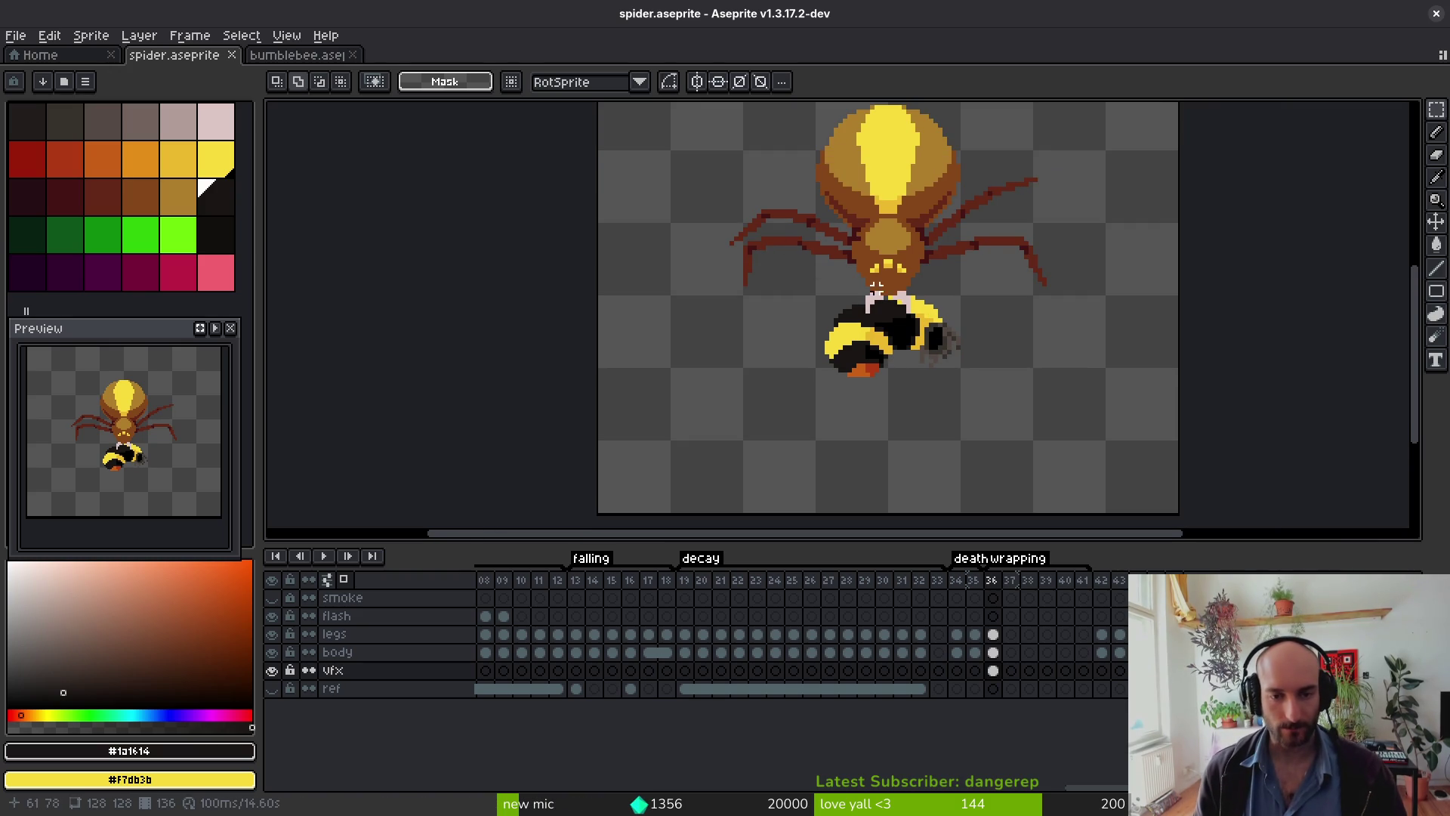
pyautogui.scroll(1, 895, 319)
pyautogui.press('Up')
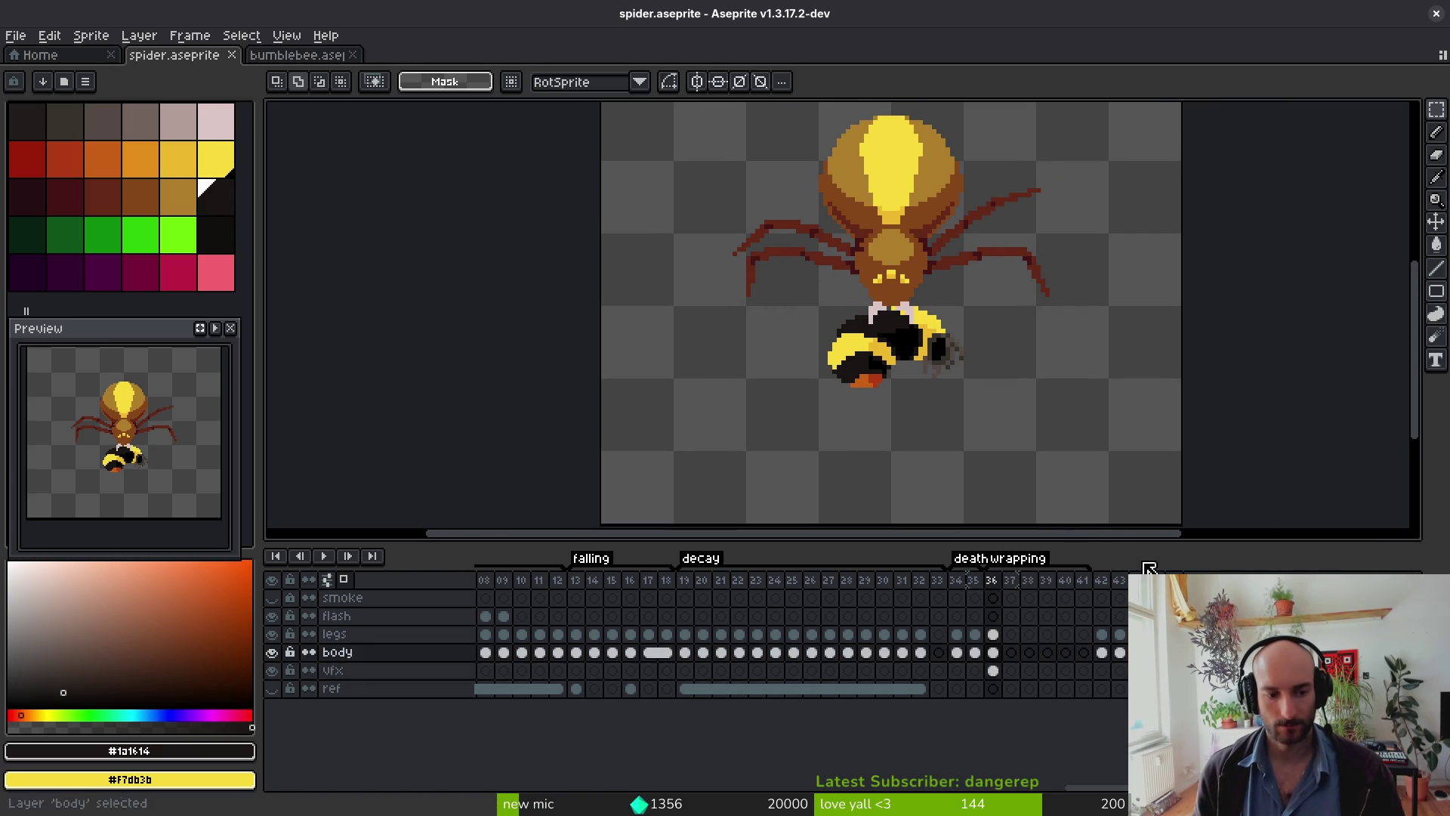
pyautogui.press('Up')
# Step: Rotate the lassoed left front leg 90 degrees toward the bee and nudge it two pixels right
pyautogui.scroll(2, 866, 309)
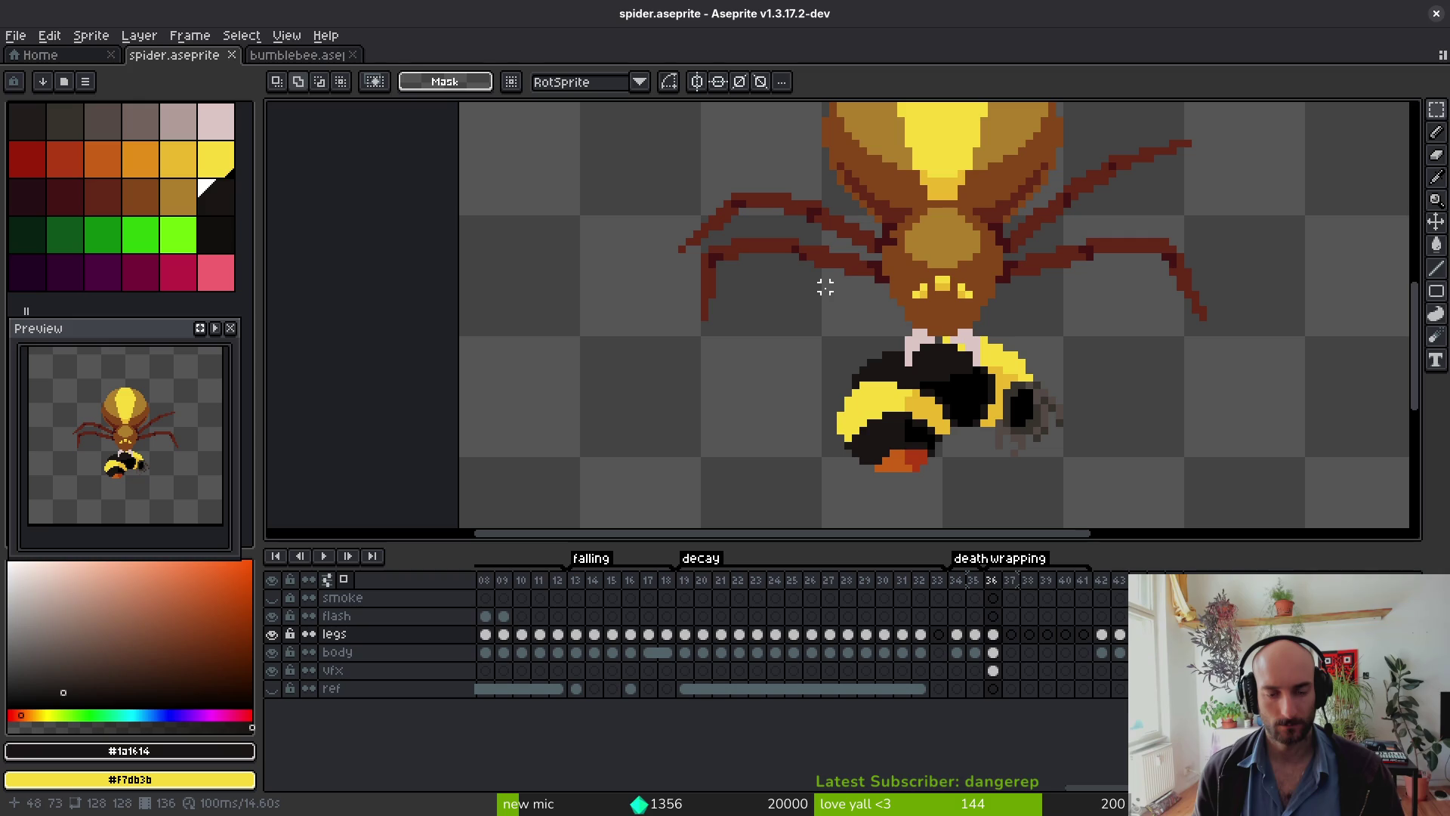
pyautogui.press('w')
pyautogui.hotkey('shift', 'w')
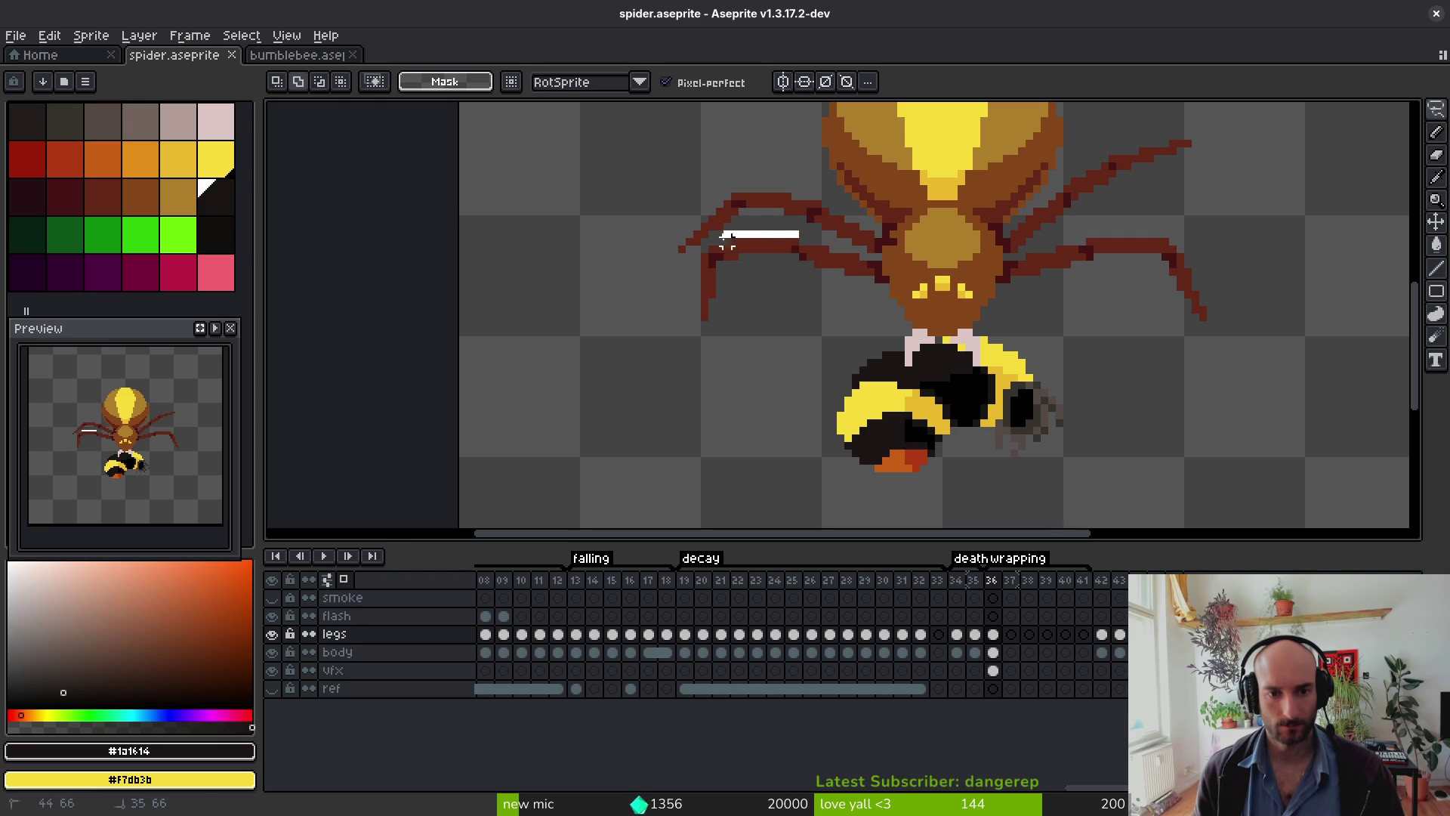
pyautogui.moveTo(780, 264); pyautogui.dragTo(796, 261)
pyautogui.moveTo(683, 344)
pyautogui.mouseDown()
pyautogui.moveTo(777, 333)
pyautogui.moveTo(744, 347)
pyautogui.moveTo(803, 420)
pyautogui.moveTo(812, 392)
pyautogui.moveTo(827, 403)
pyautogui.moveTo(812, 389)
pyautogui.mouseUp()
pyautogui.press('Return')
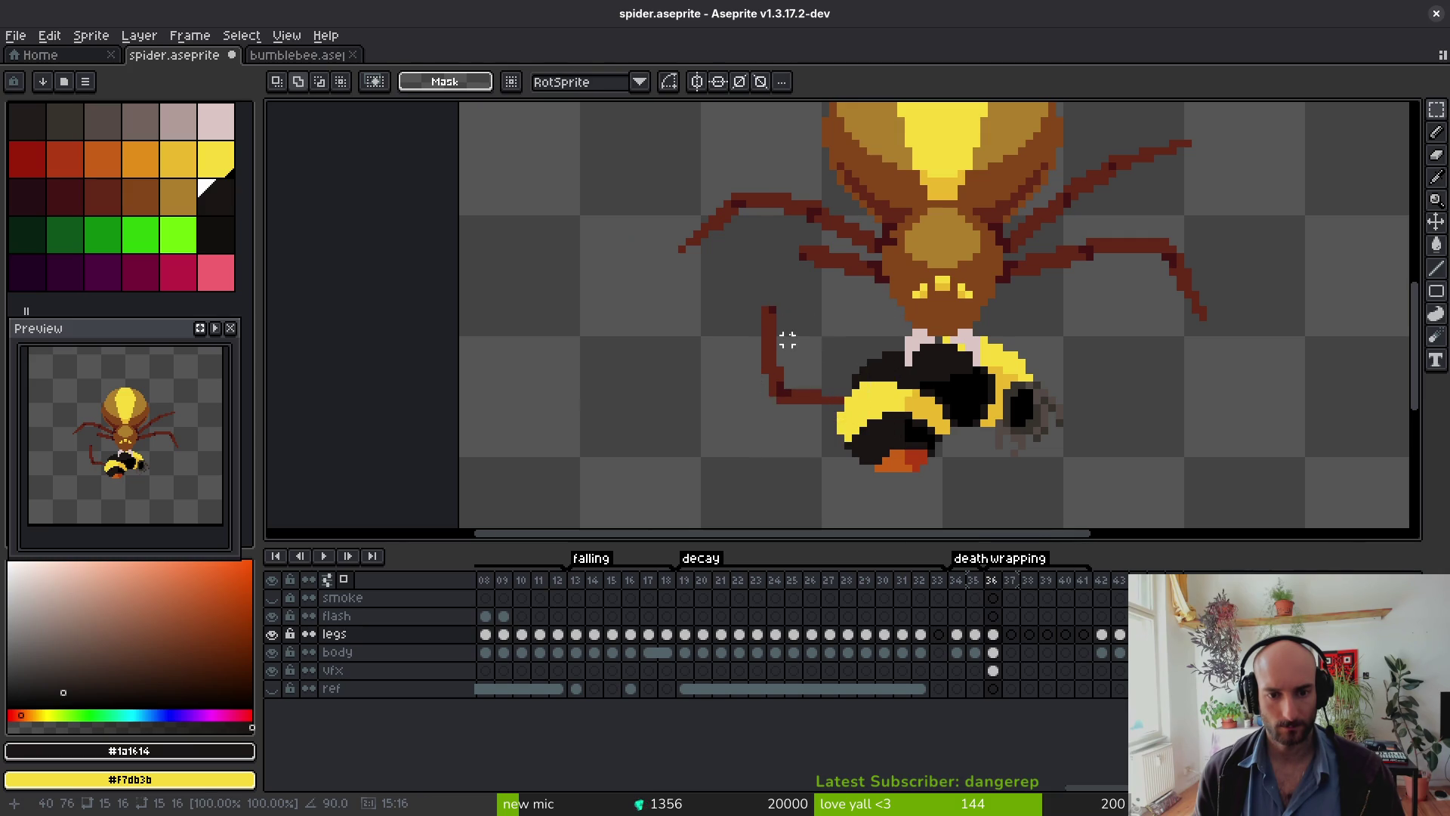
pyautogui.scroll(5, 784, 333)
pyautogui.moveTo(678, 272)
pyautogui.mouseDown()
pyautogui.moveTo(822, 427)
pyautogui.moveTo(813, 408)
pyautogui.mouseUp()
pyautogui.press('Return')
# Step: Fill a gap pixel in the leg's brown and shift the upper leg one pixel right
pyautogui.press('b')
pyautogui.keyDown('alt'); pyautogui.click(783, 431); pyautogui.keyUp('alt')
pyautogui.click(777, 407)
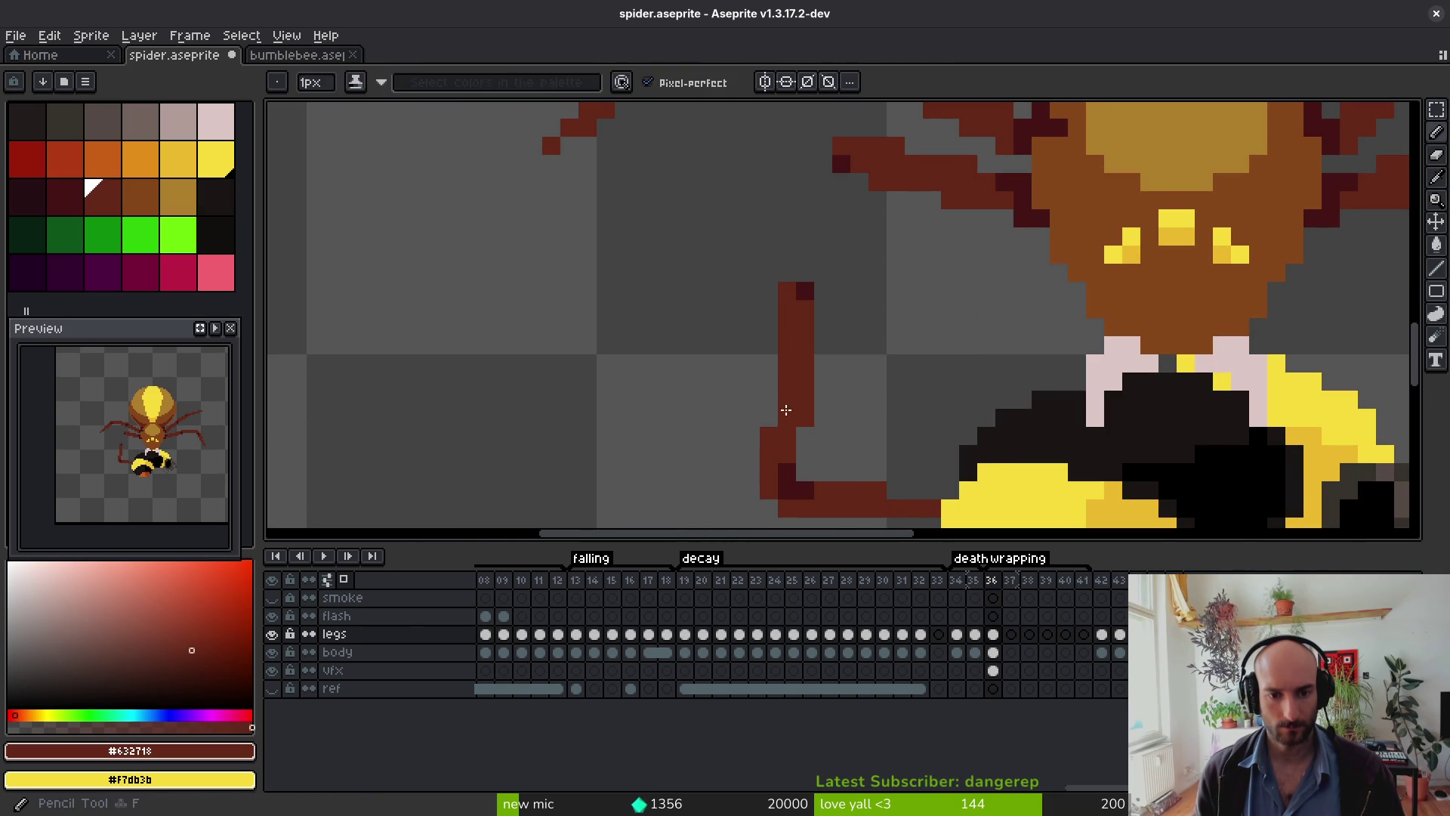
pyautogui.press('m')
pyautogui.moveTo(759, 243)
pyautogui.mouseDown()
pyautogui.moveTo(829, 336)
pyautogui.moveTo(803, 395)
pyautogui.mouseUp()
pyautogui.hotkey('ctrl', 'd')
# Step: Try drawing a new upper leg segment toward the bee, then undo it
pyautogui.press('e')
pyautogui.press('m')
pyautogui.moveTo(795, 173)
pyautogui.mouseDown()
pyautogui.moveTo(894, 253)
pyautogui.moveTo(874, 232)
pyautogui.mouseUp()
pyautogui.hotkey('ctrl', 'd')
pyautogui.press('l')
pyautogui.moveTo(965, 255)
pyautogui.mouseDown()
pyautogui.moveTo(804, 326)
pyautogui.moveTo(984, 270)
pyautogui.moveTo(971, 257)
pyautogui.mouseUp()
pyautogui.press('b')
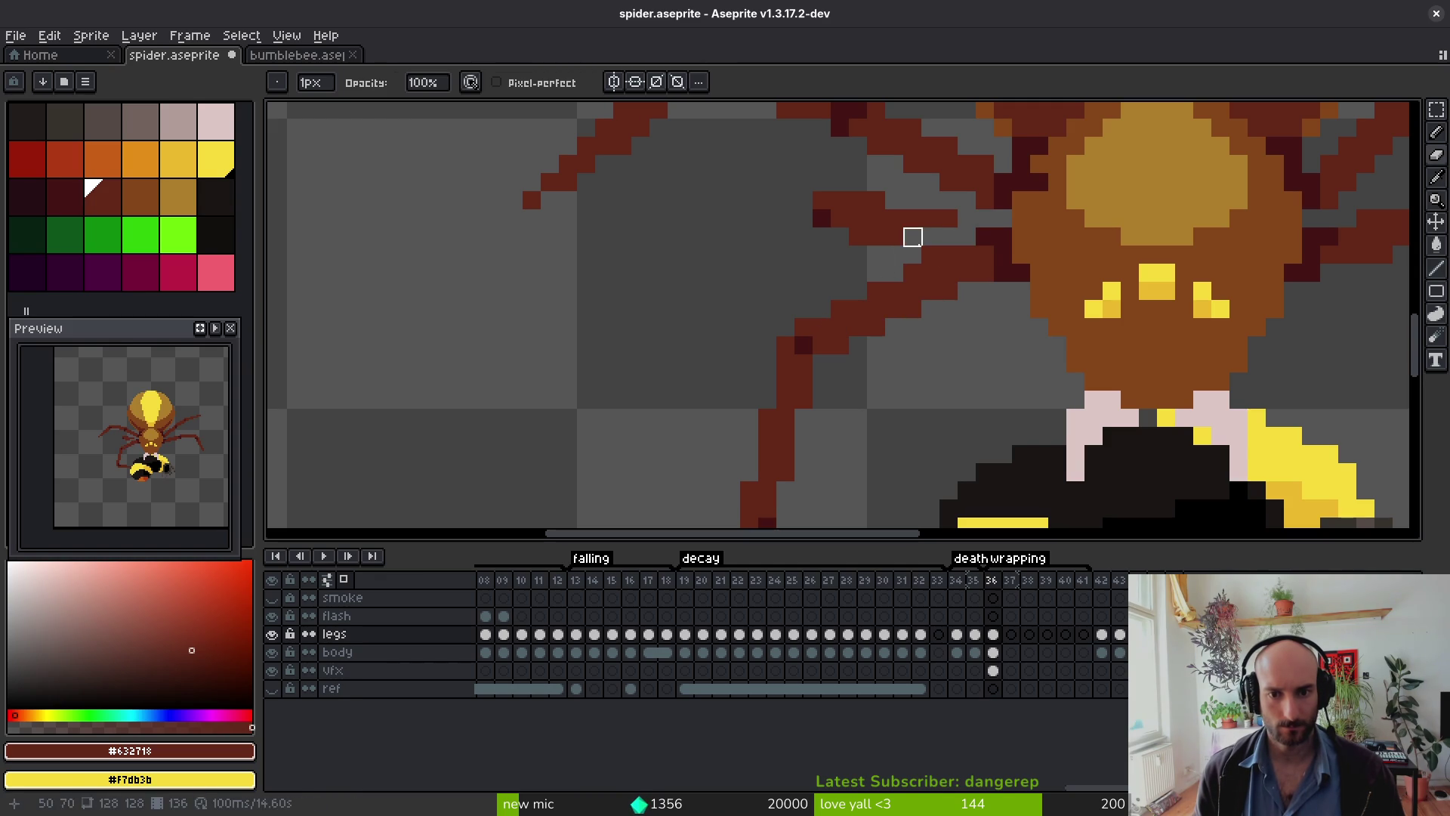
pyautogui.hotkey('ctrl', 'z')
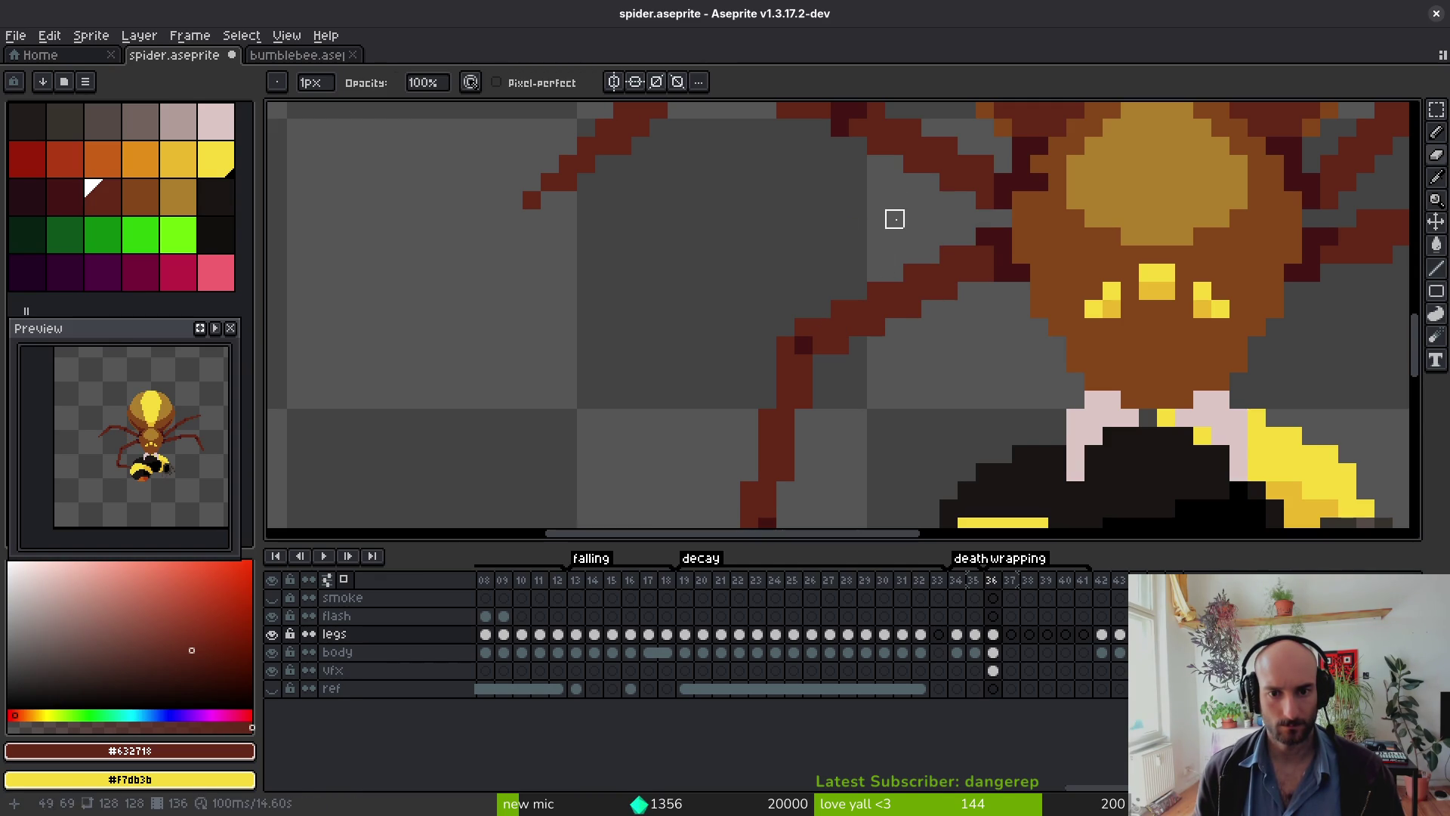
# Step: Select the bent front leg, sample its dark shadow colour, and save the sprite
pyautogui.scroll(-6, 914, 302)
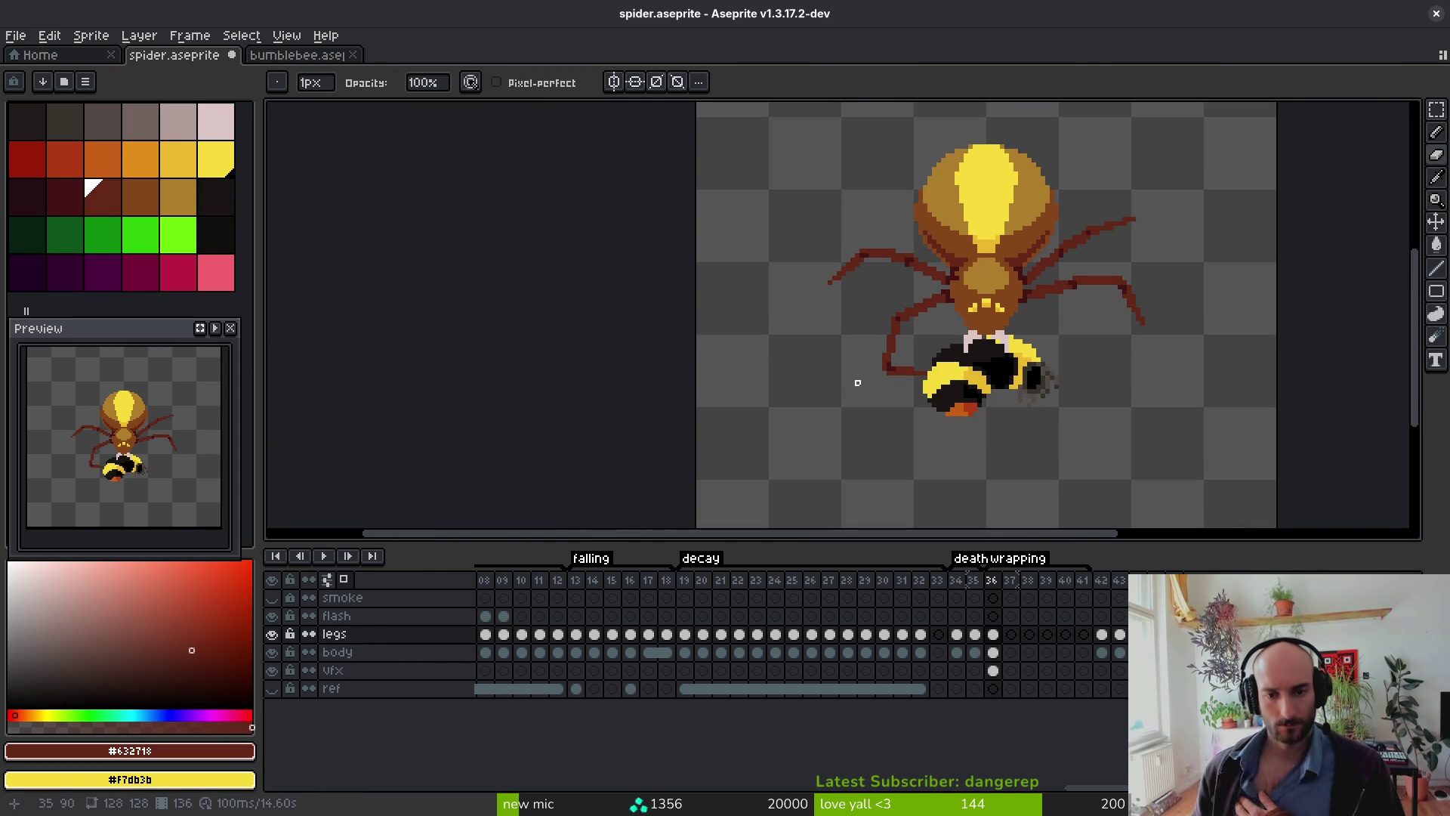
pyautogui.scroll(4, 891, 347)
pyautogui.hotkey('shift', 'w')
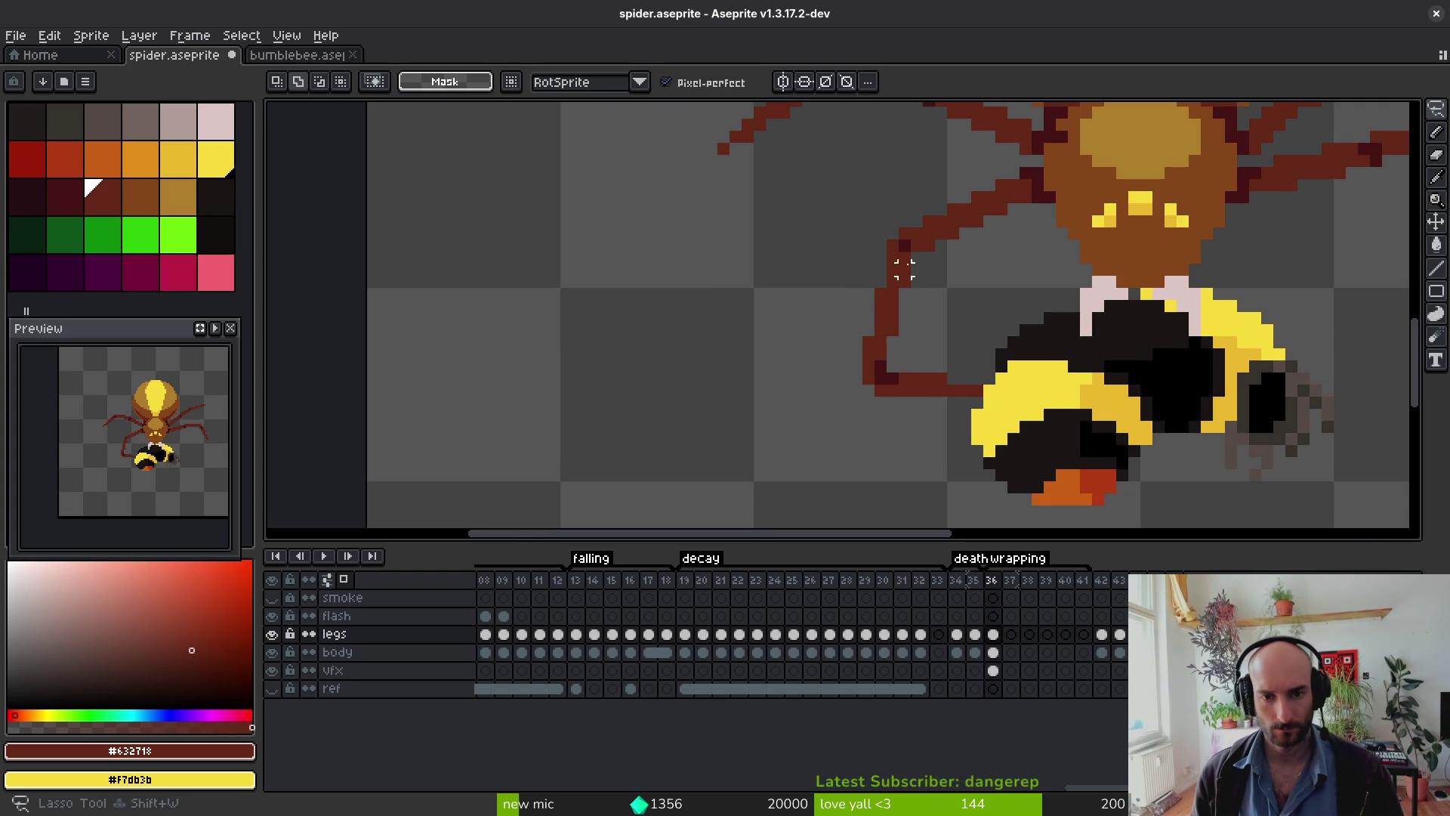
pyautogui.scroll(-2, 929, 305)
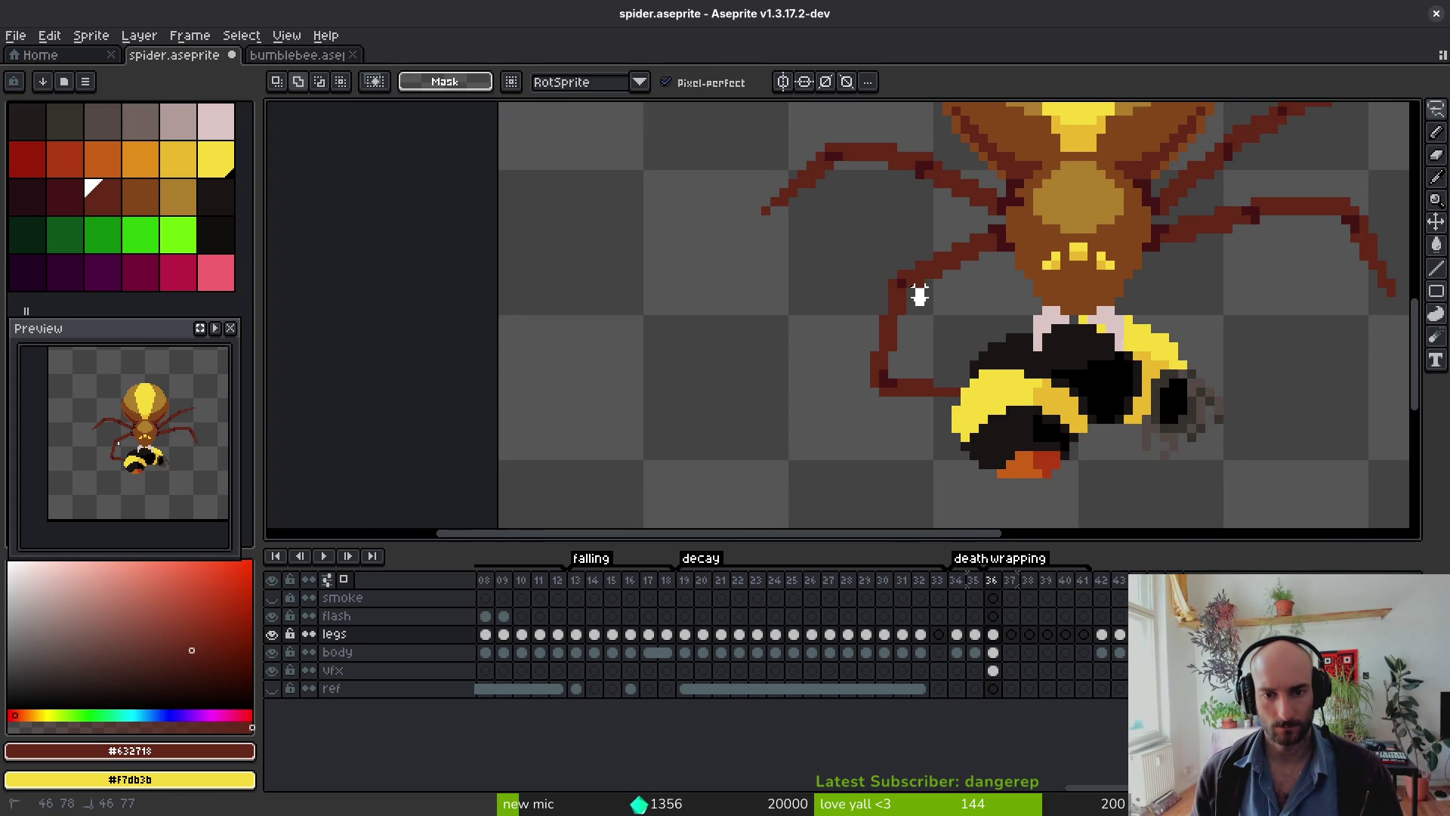
pyautogui.moveTo(894, 321); pyautogui.dragTo(888, 342)
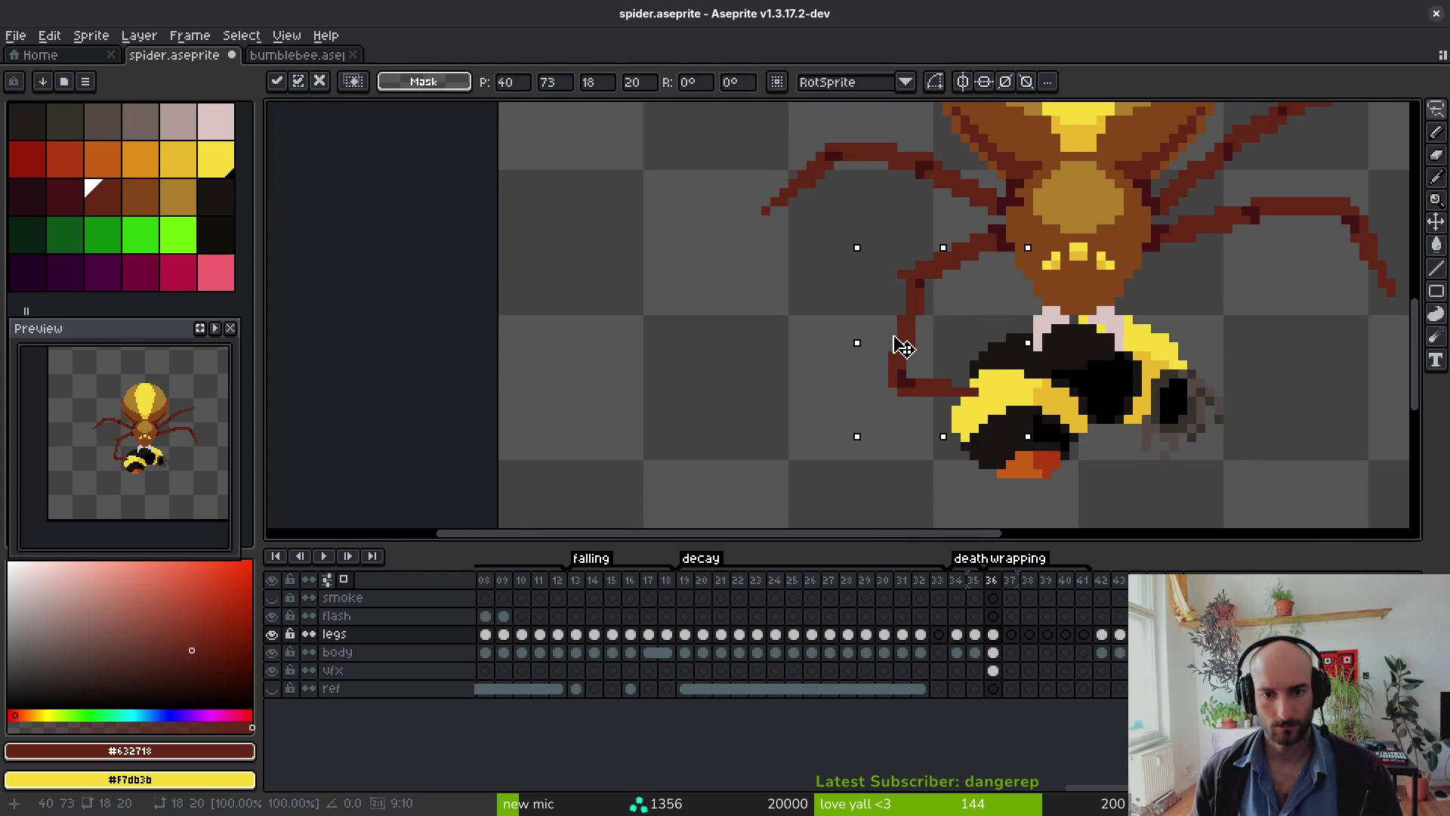
pyautogui.hotkey('ctrl', 'd')
pyautogui.press('e')
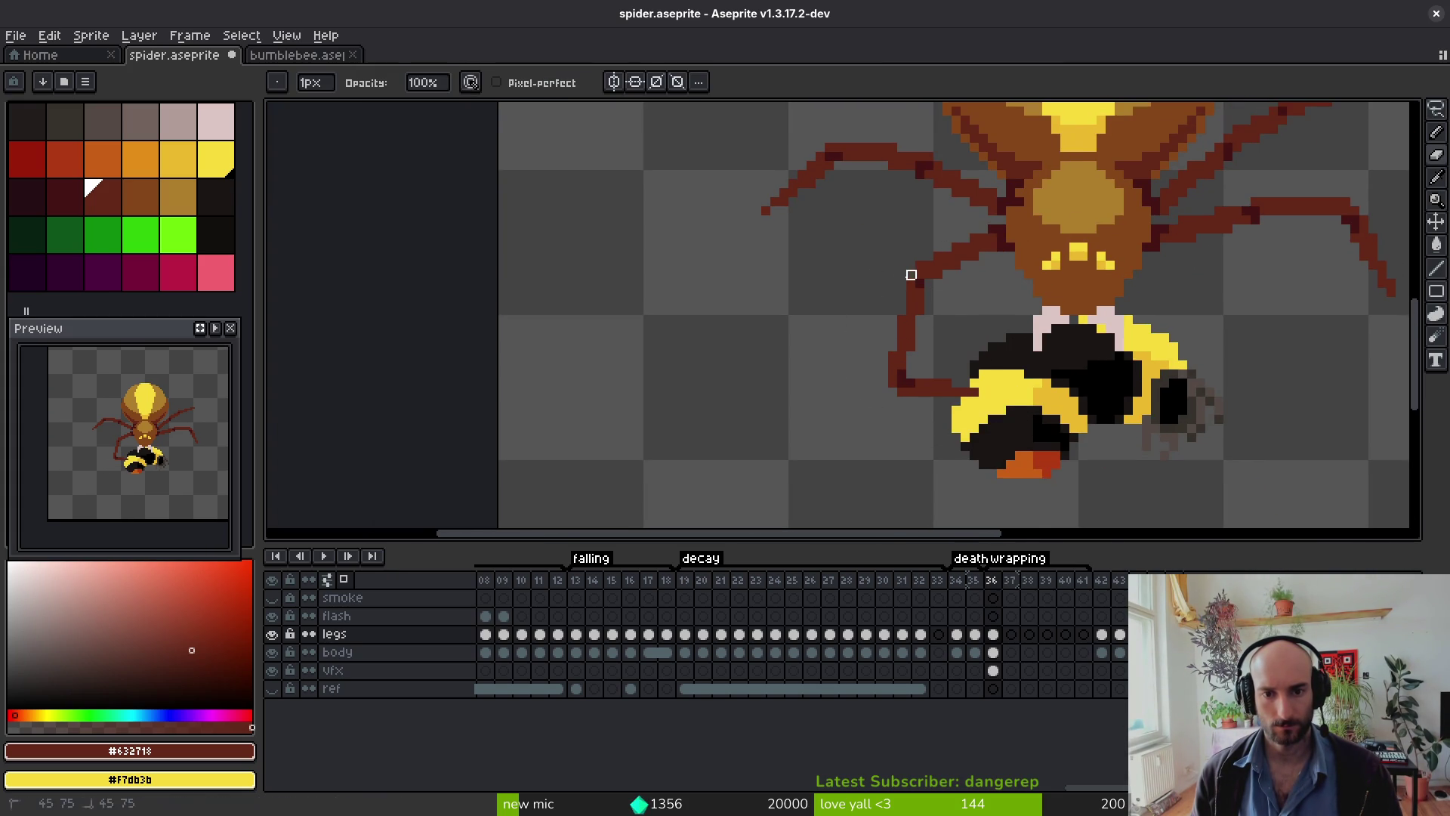
pyautogui.scroll(3, 907, 268)
pyautogui.press('alt')
pyautogui.keyDown('alt'); pyautogui.click(827, 231); pyautogui.keyUp('alt')
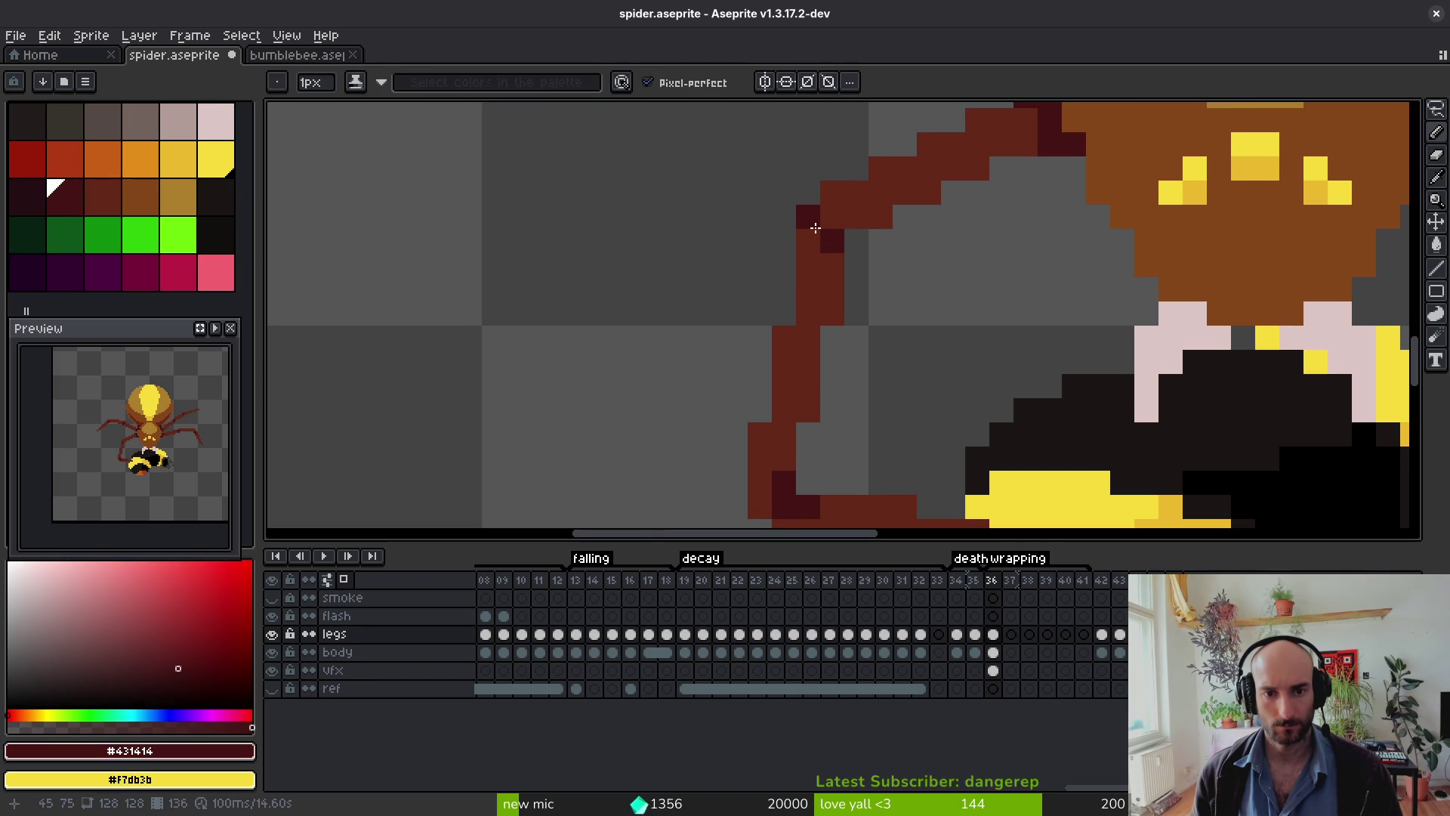
pyautogui.scroll(-3, 944, 310)
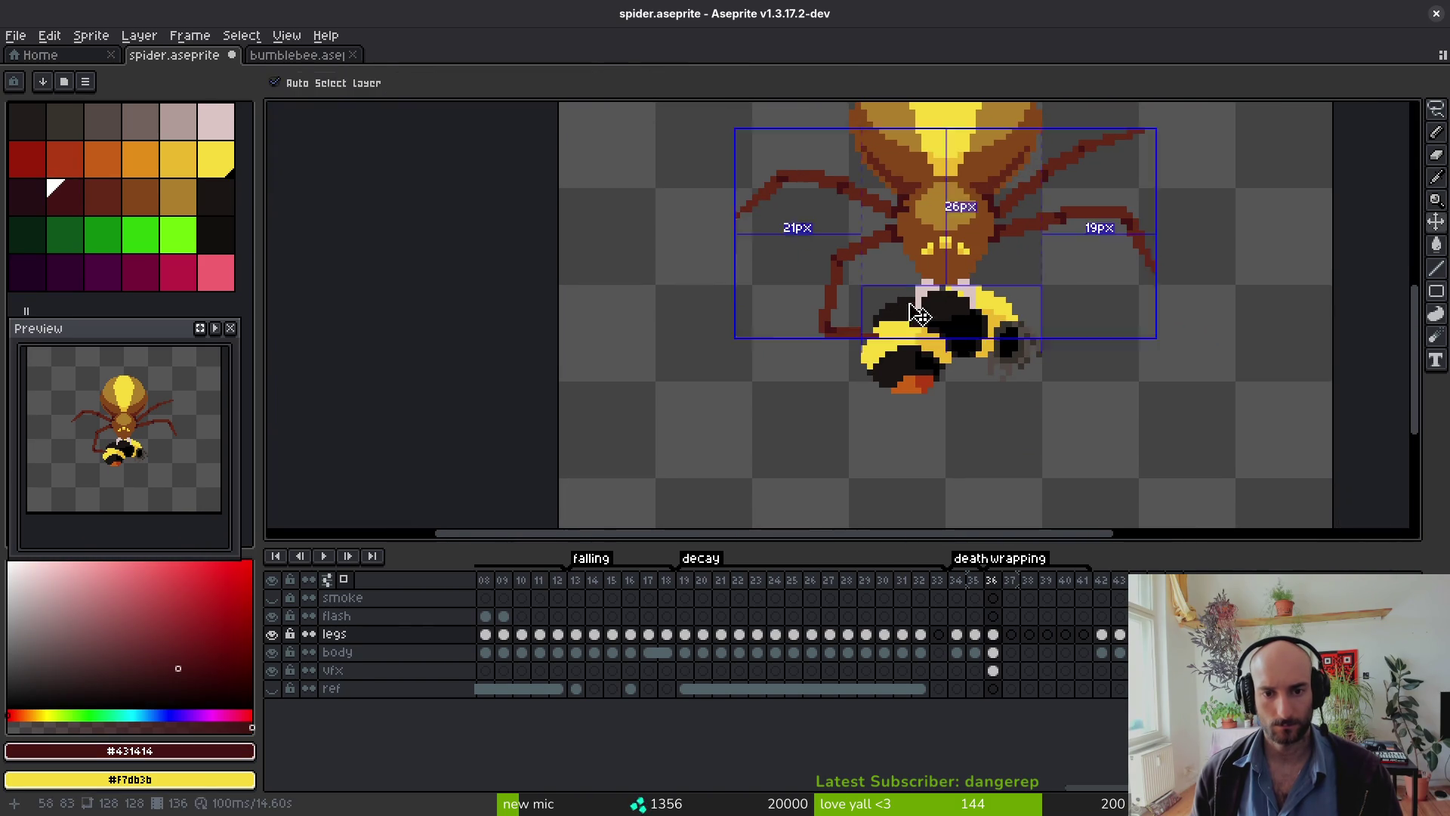
pyautogui.hotkey('ctrl', 's')
# Step: Touch up leg pixels in the dark shade and #632718, save, and compare with the previous frame
pyautogui.scroll(4, 826, 204)
pyautogui.click(830, 201)
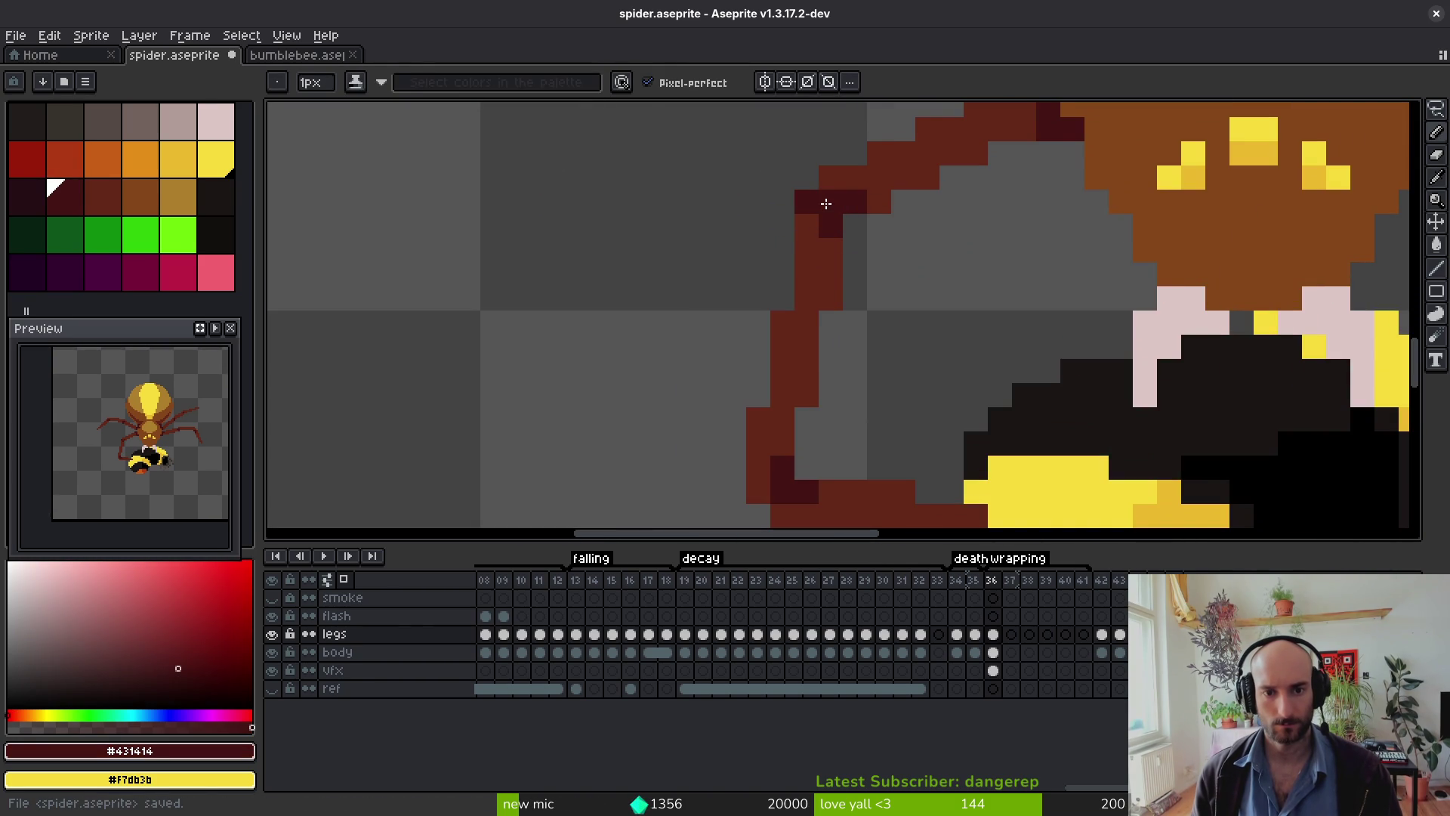
pyautogui.keyDown('alt'); pyautogui.click(802, 220); pyautogui.keyUp('alt')
pyautogui.click(806, 203)
pyautogui.scroll(-4, 868, 295)
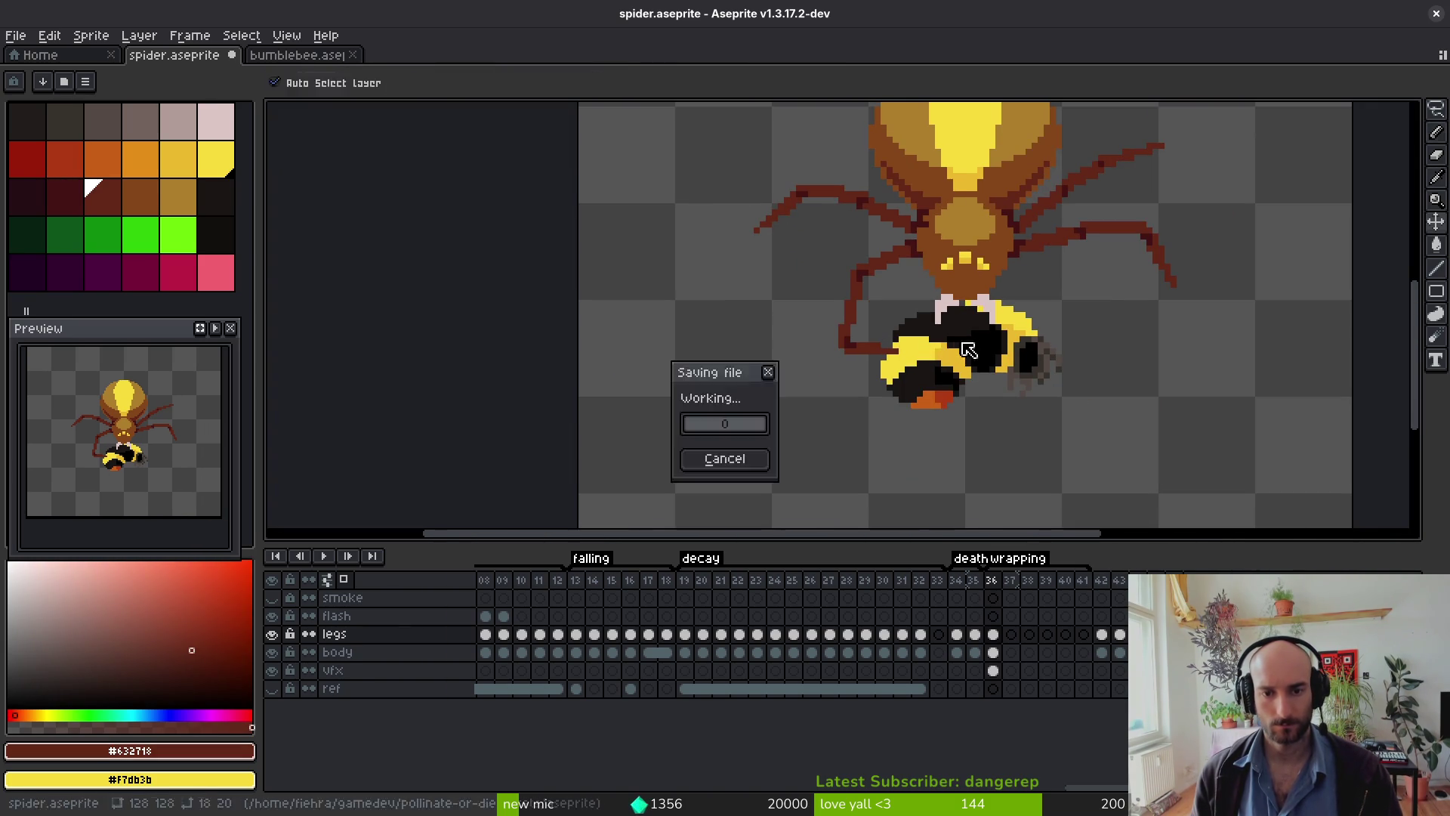
pyautogui.hotkey('ctrl', 's')
pyautogui.scroll(-3, 970, 356)
pyautogui.press('Left')
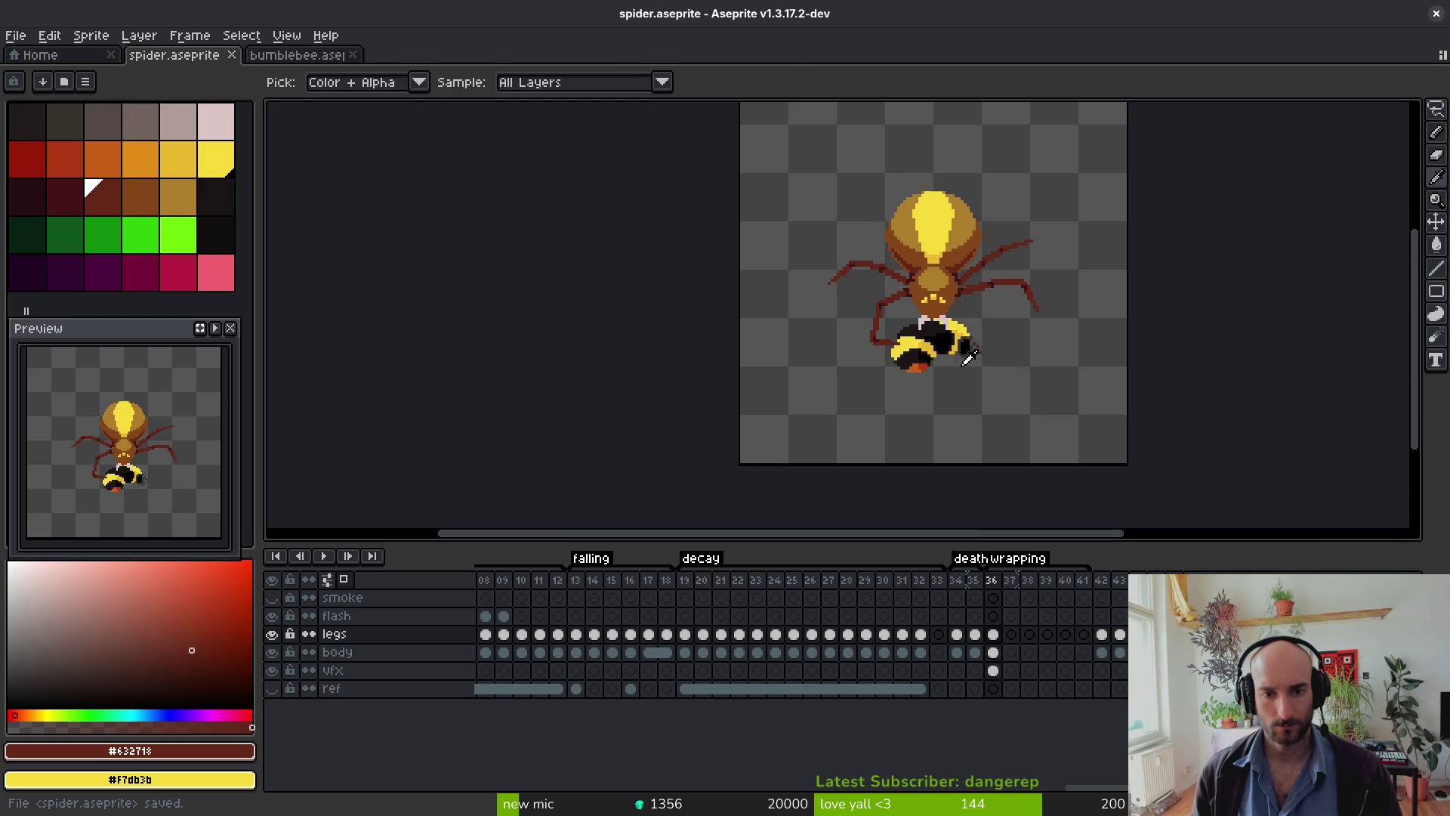
pyautogui.press('Right')
pyautogui.scroll(5, 831, 304)
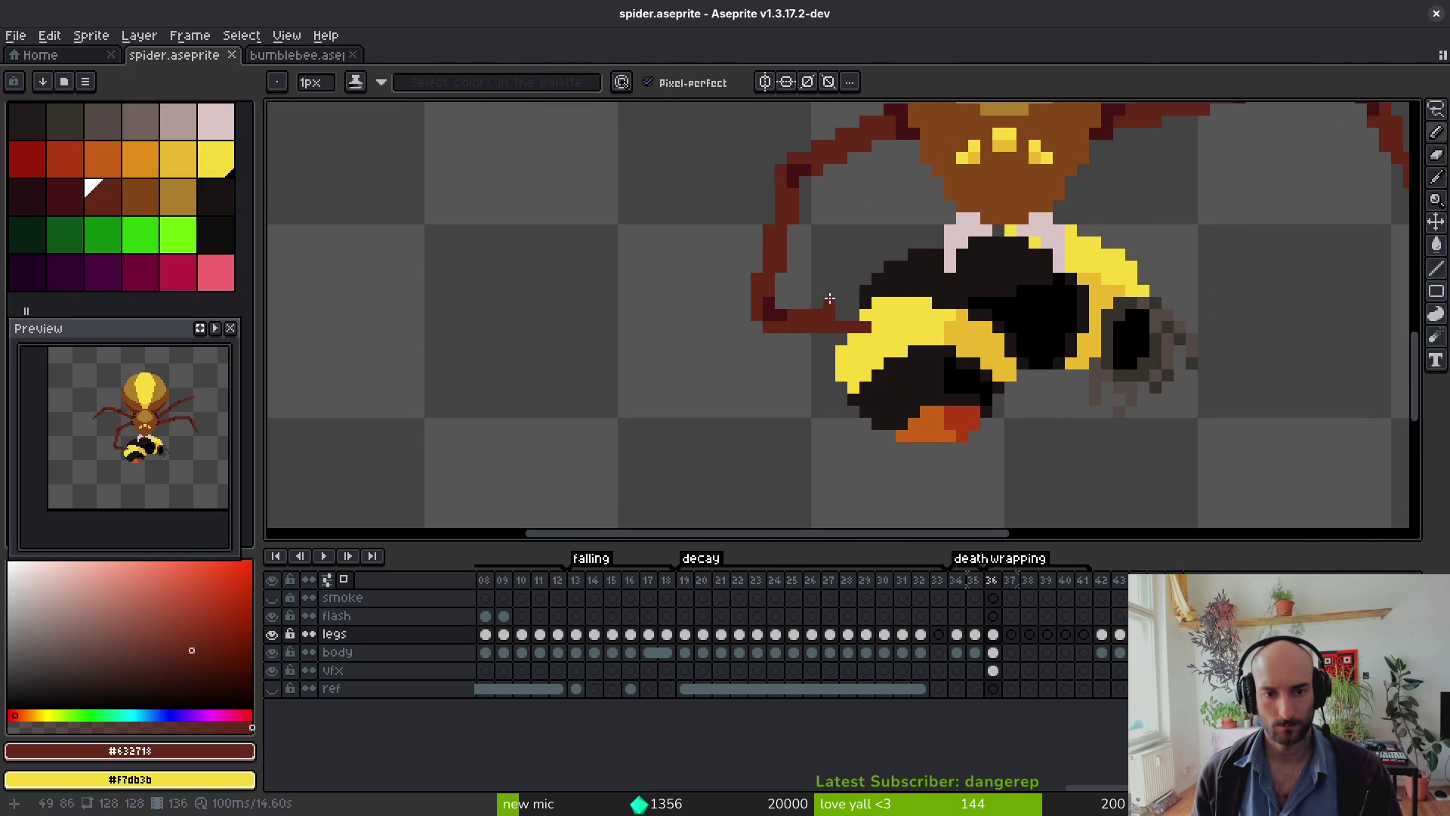
# Step: Move the lower part of the left leg down-left and erase stray pixels along it
pyautogui.press('q')
pyautogui.moveTo(812, 198)
pyautogui.mouseDown()
pyautogui.moveTo(704, 292)
pyautogui.moveTo(808, 190)
pyautogui.mouseUp()
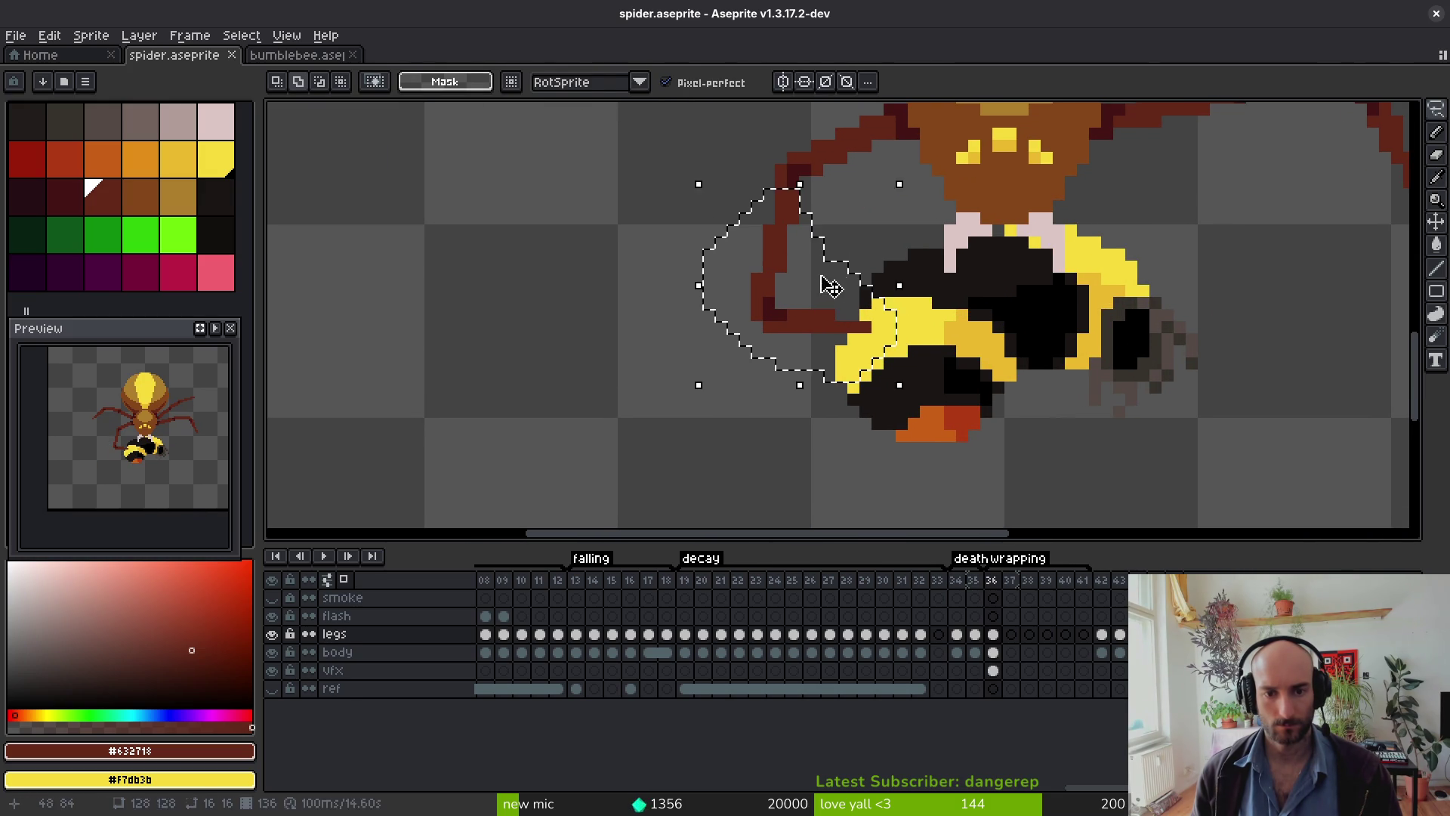
pyautogui.moveTo(831, 288); pyautogui.dragTo(807, 301)
pyautogui.press('b')
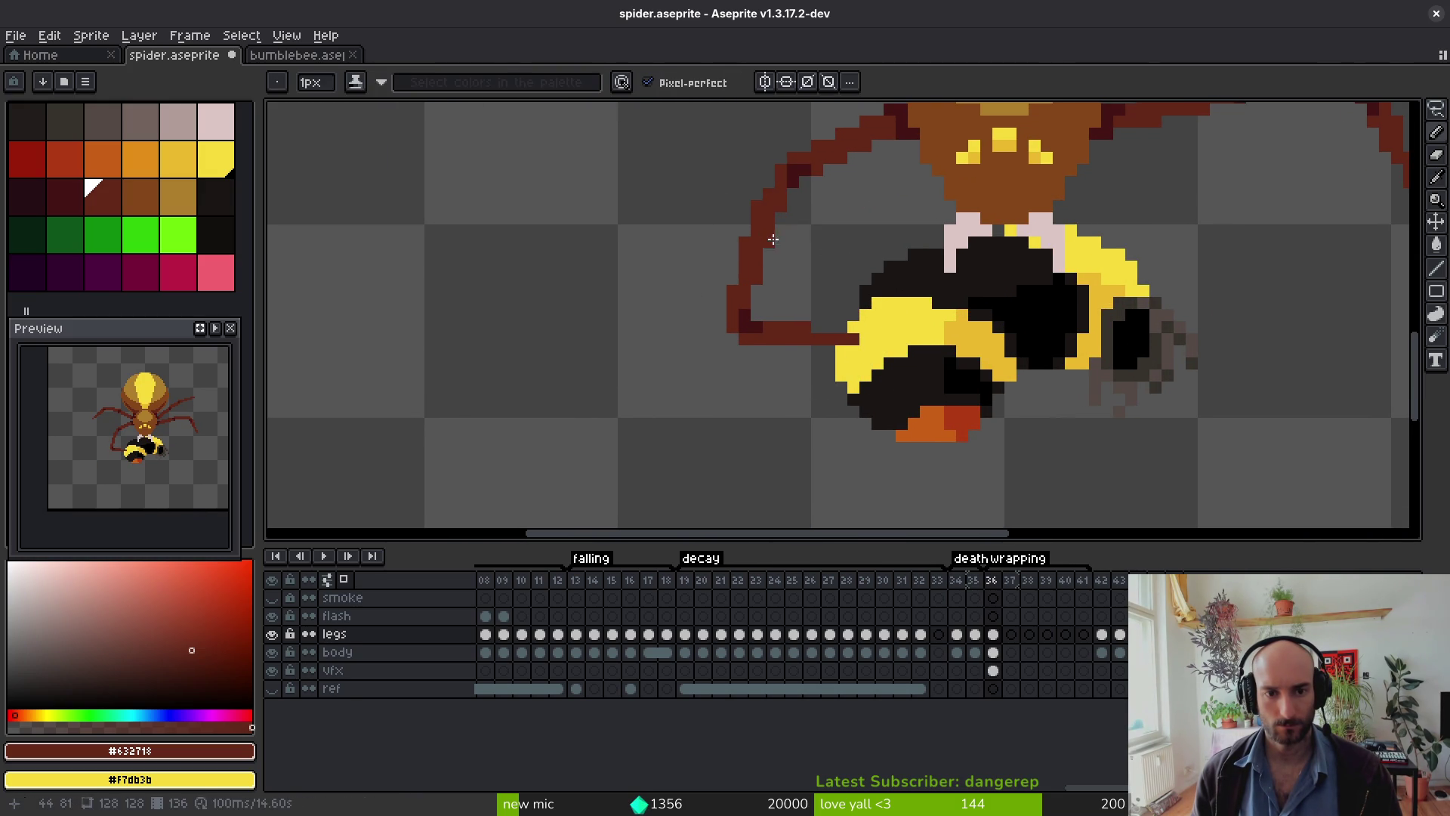
pyautogui.press('e')
pyautogui.moveTo(742, 264); pyautogui.dragTo(745, 239)
pyautogui.click(745, 239)
pyautogui.press('b')
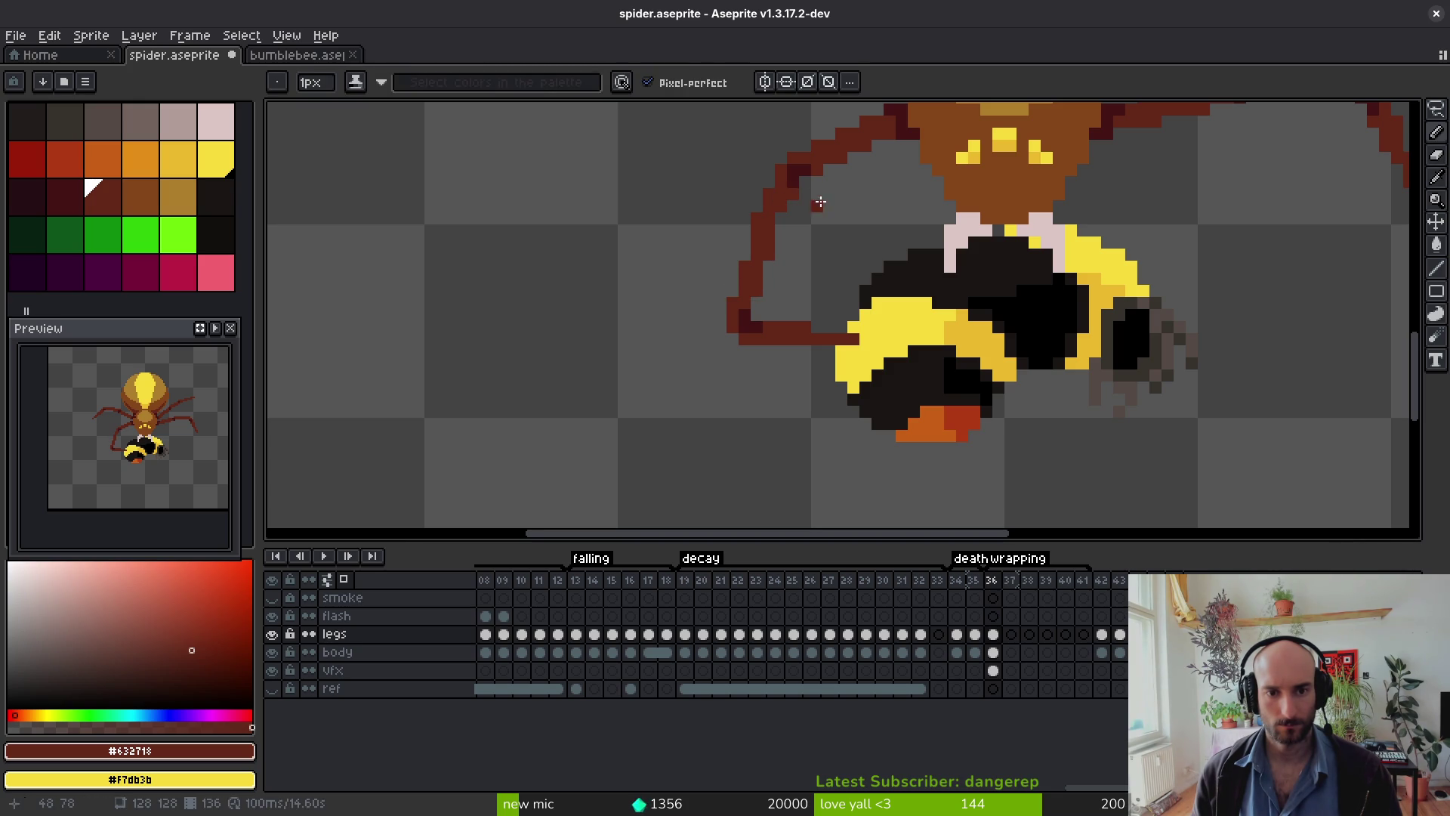
# Step: Review the repositioned left leg and save the sprite
pyautogui.scroll(-3, 826, 223)
pyautogui.scroll(3, 827, 223)
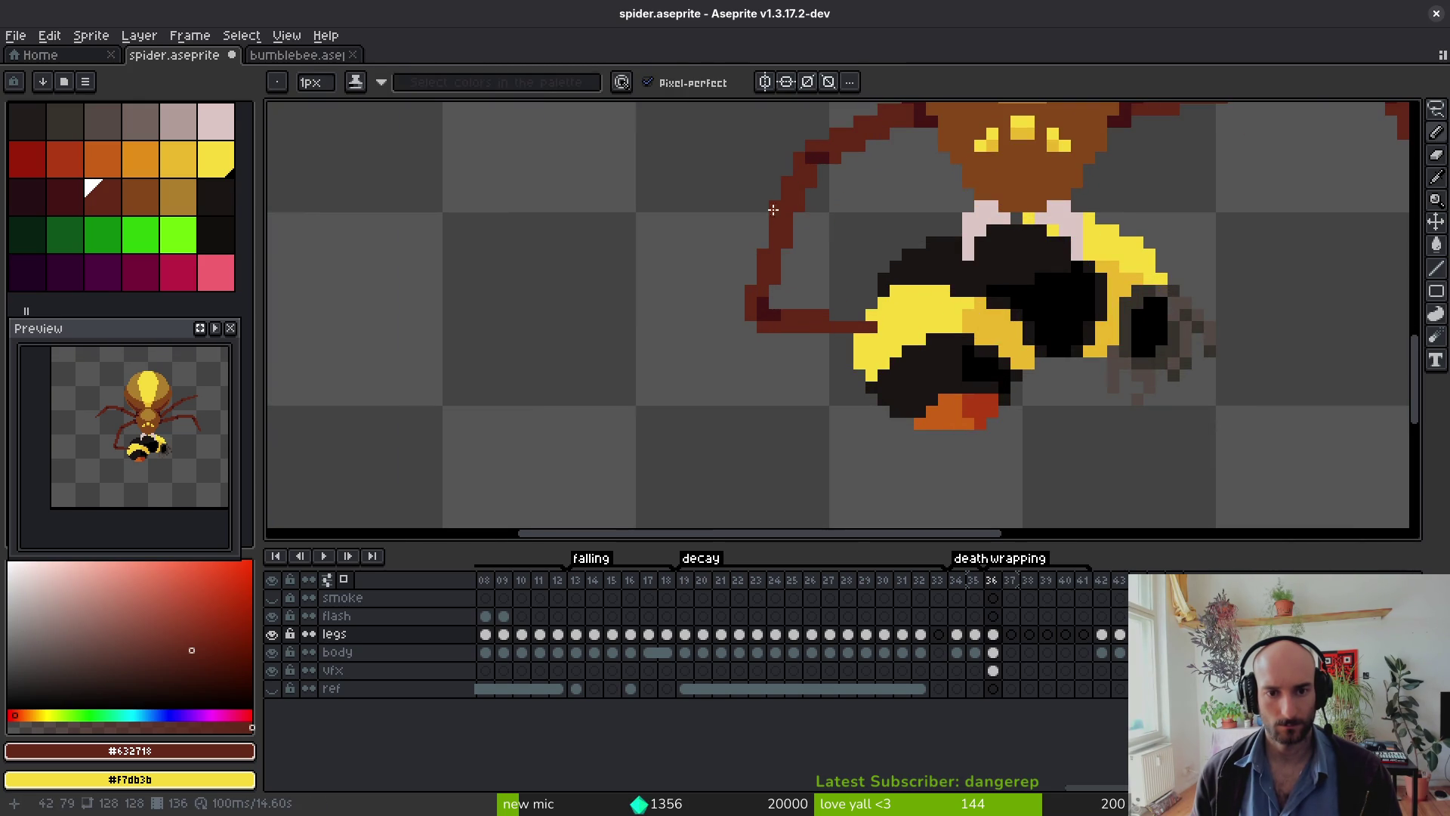
pyautogui.press('e')
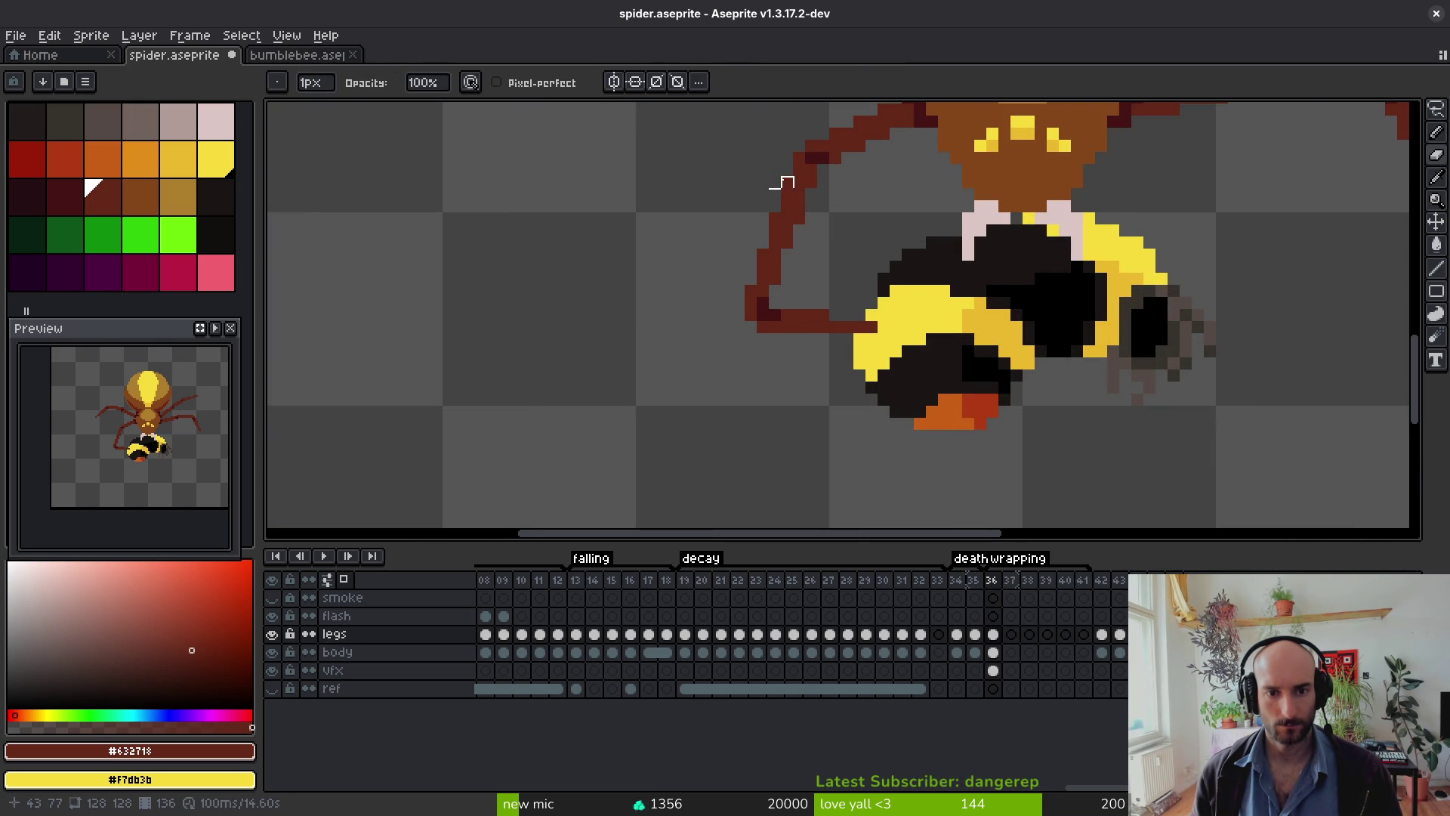
pyautogui.scroll(-2, 823, 279)
pyautogui.scroll(2, 793, 259)
pyautogui.press('b')
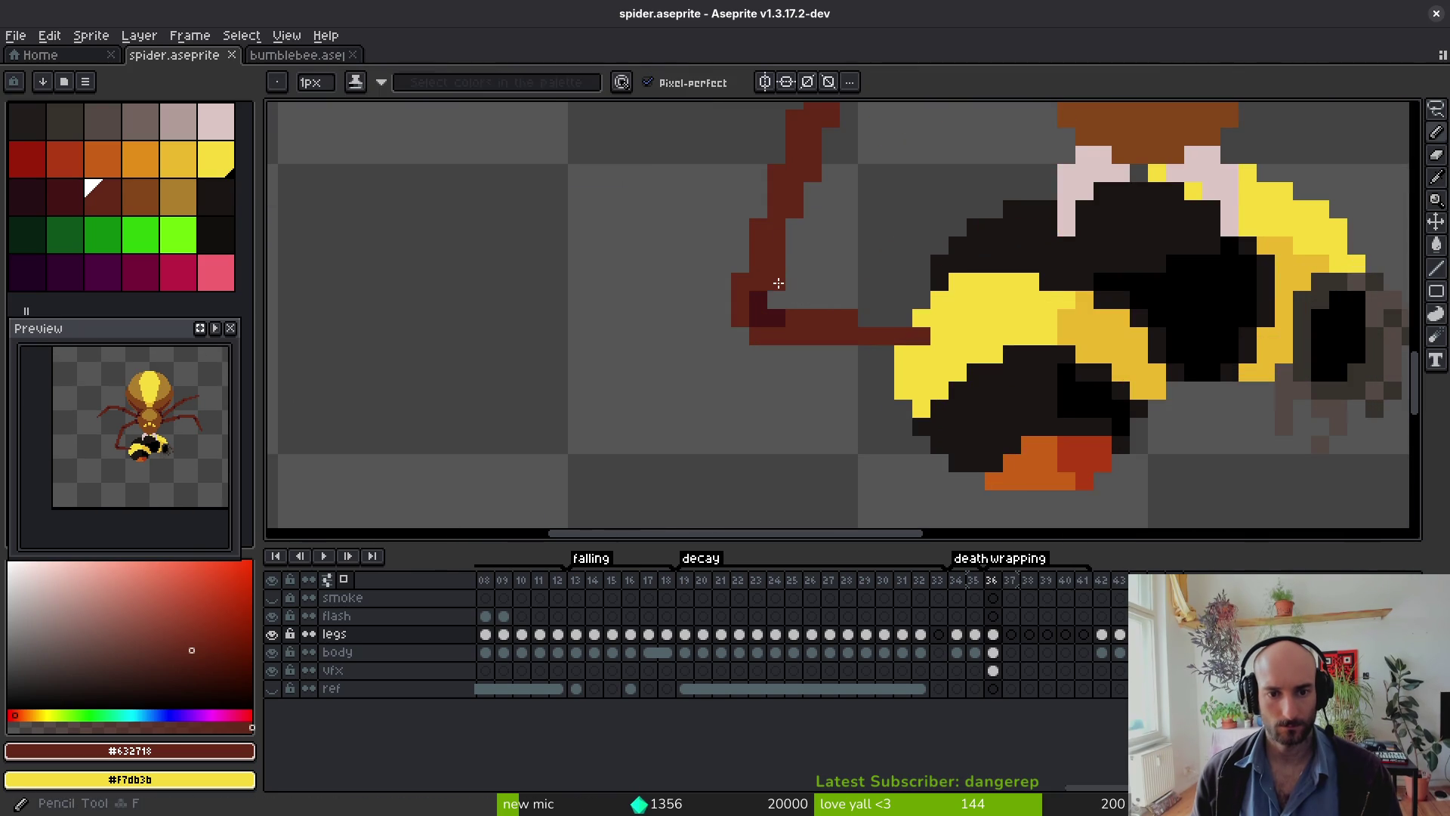
pyautogui.scroll(-3, 821, 345)
pyautogui.scroll(4, 822, 345)
pyautogui.hotkey('ctrl', 's')
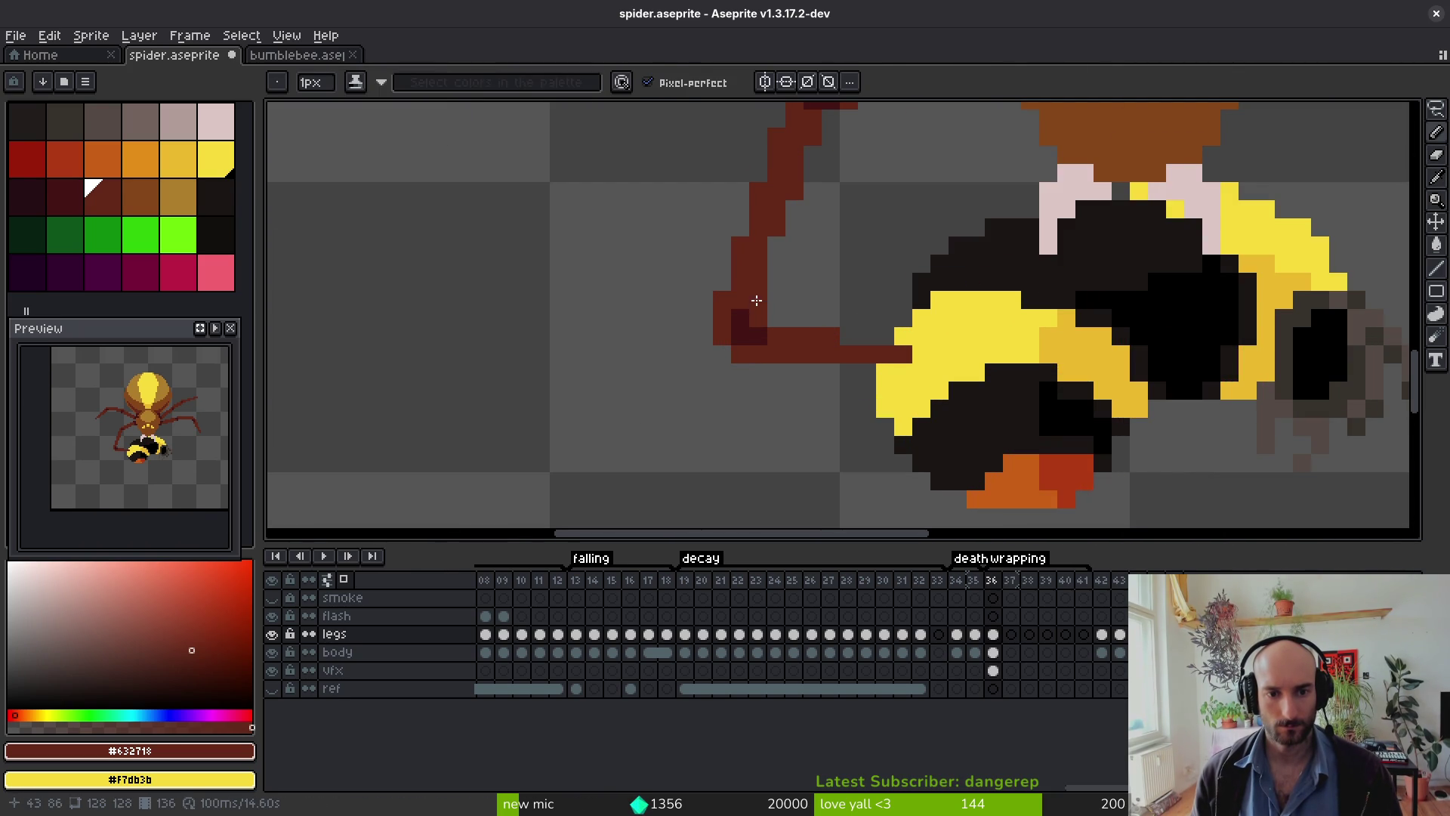
# Step: Undo the last pencil stroke, add a pixel beside the leg, and save
pyautogui.press('e')
pyautogui.scroll(-1, 809, 333)
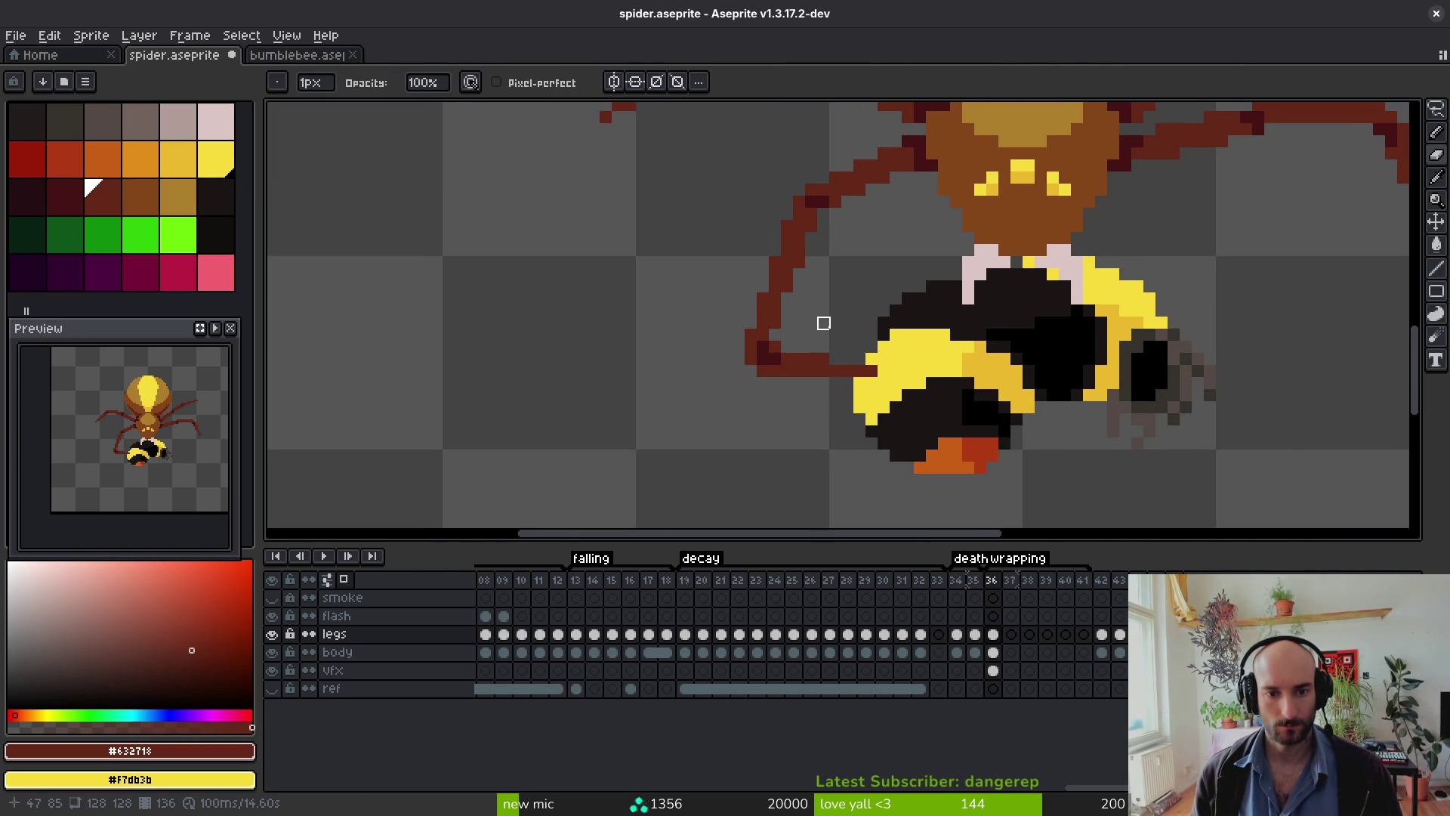
pyautogui.scroll(-3, 823, 323)
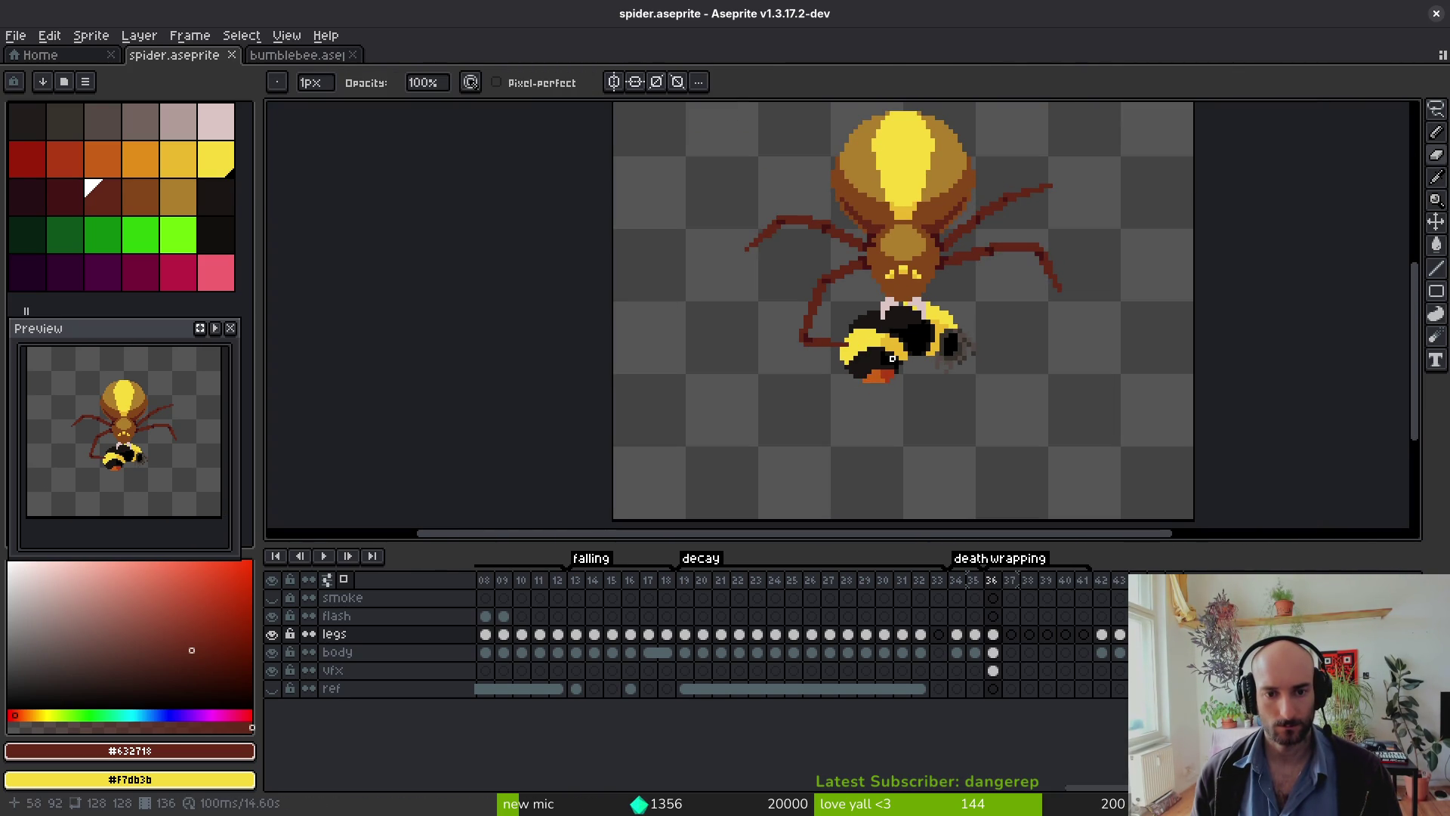
pyautogui.scroll(-4, 815, 349)
pyautogui.scroll(4, 839, 331)
pyautogui.hotkey('ctrl', 'z')
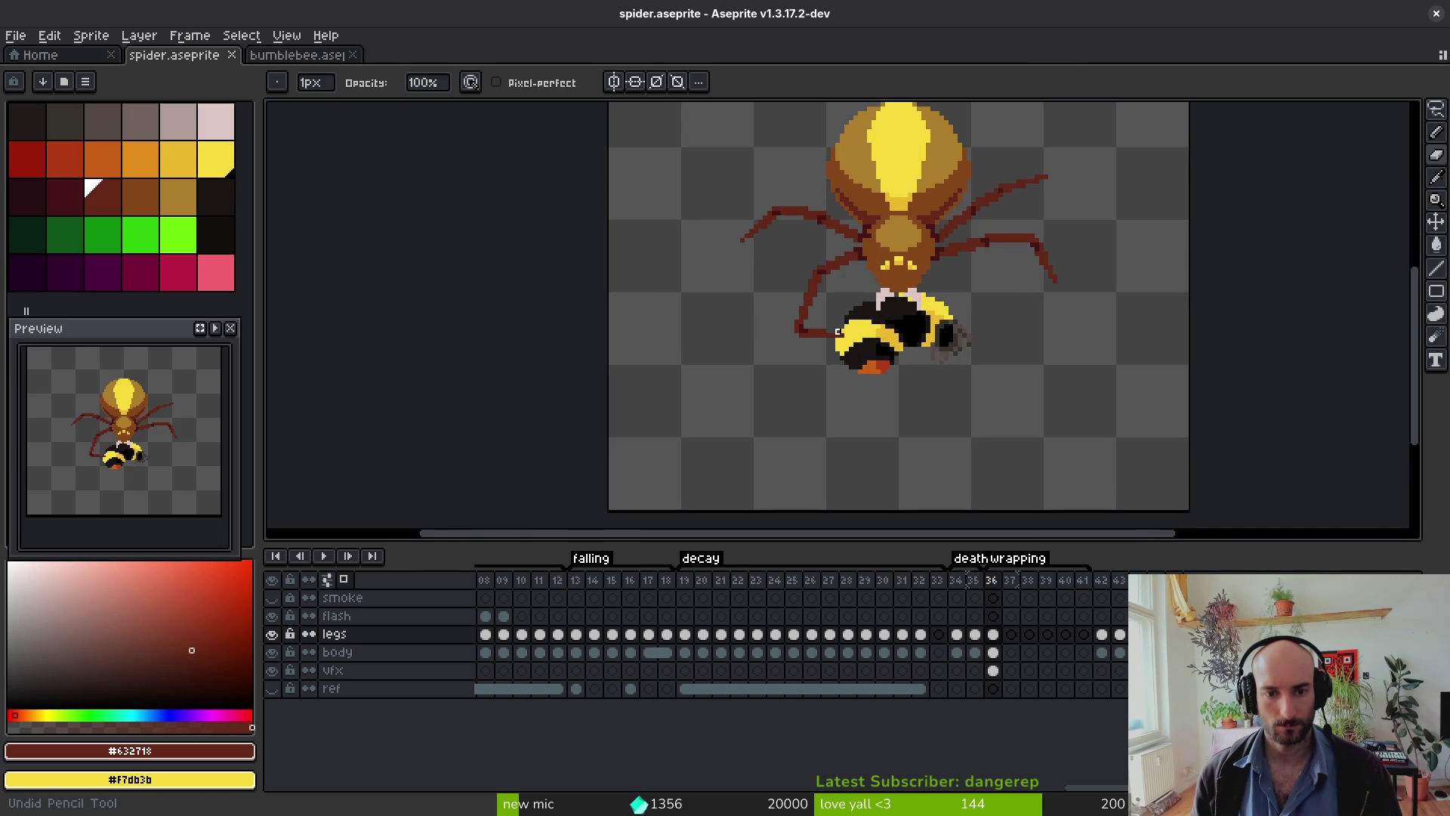
pyautogui.scroll(3, 793, 342)
pyautogui.press('b')
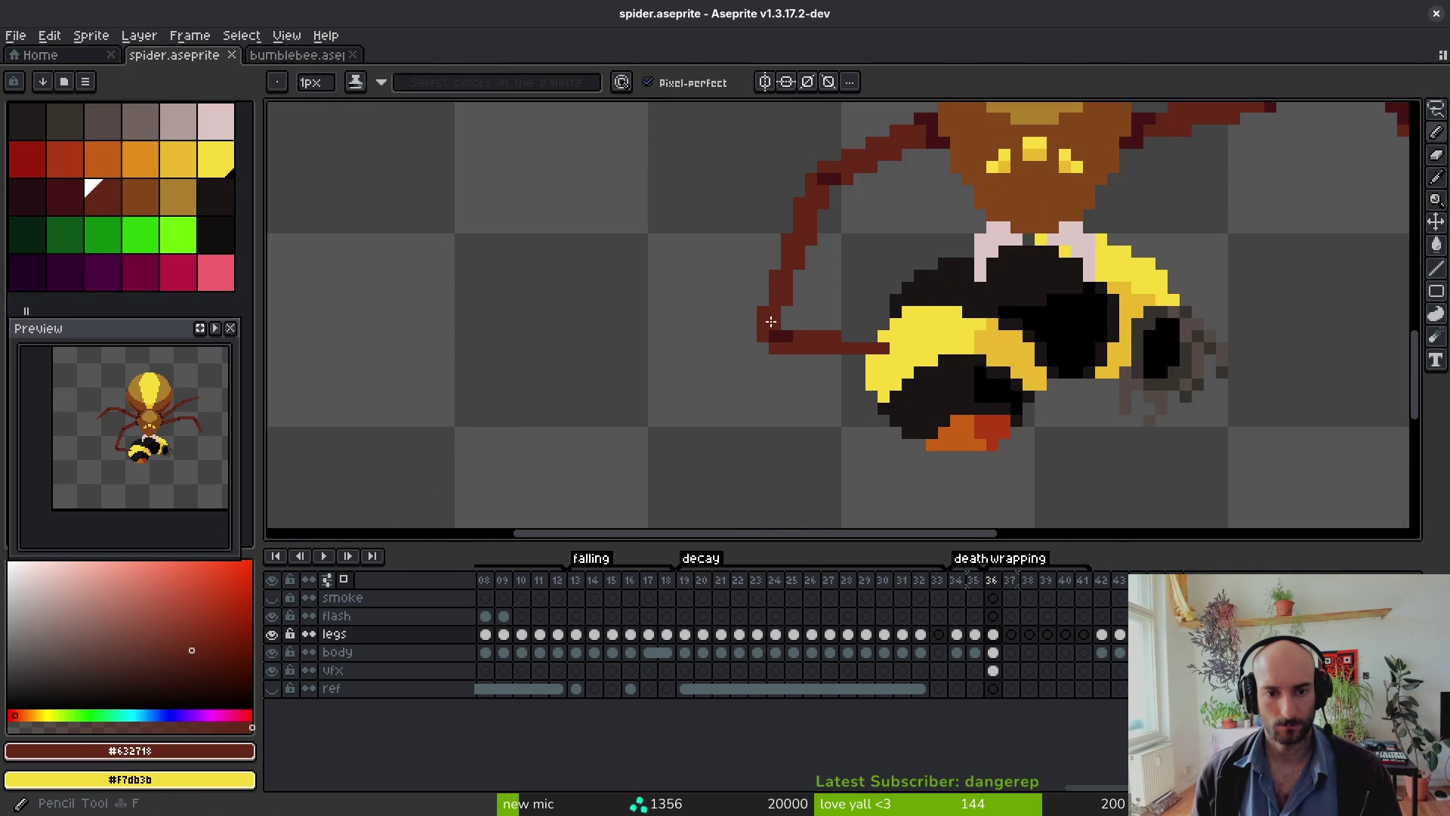
pyautogui.scroll(-3, 804, 315)
pyautogui.click(836, 342)
pyautogui.hotkey('ctrl', 's')
# Step: Clean up the leg's inner corner pixels using #431414 and #632718, then save
pyautogui.scroll(4, 832, 328)
pyautogui.click(736, 345)
pyautogui.rightClick(728, 355)
pyautogui.keyDown('alt'); pyautogui.click(744, 337); pyautogui.keyUp('alt')
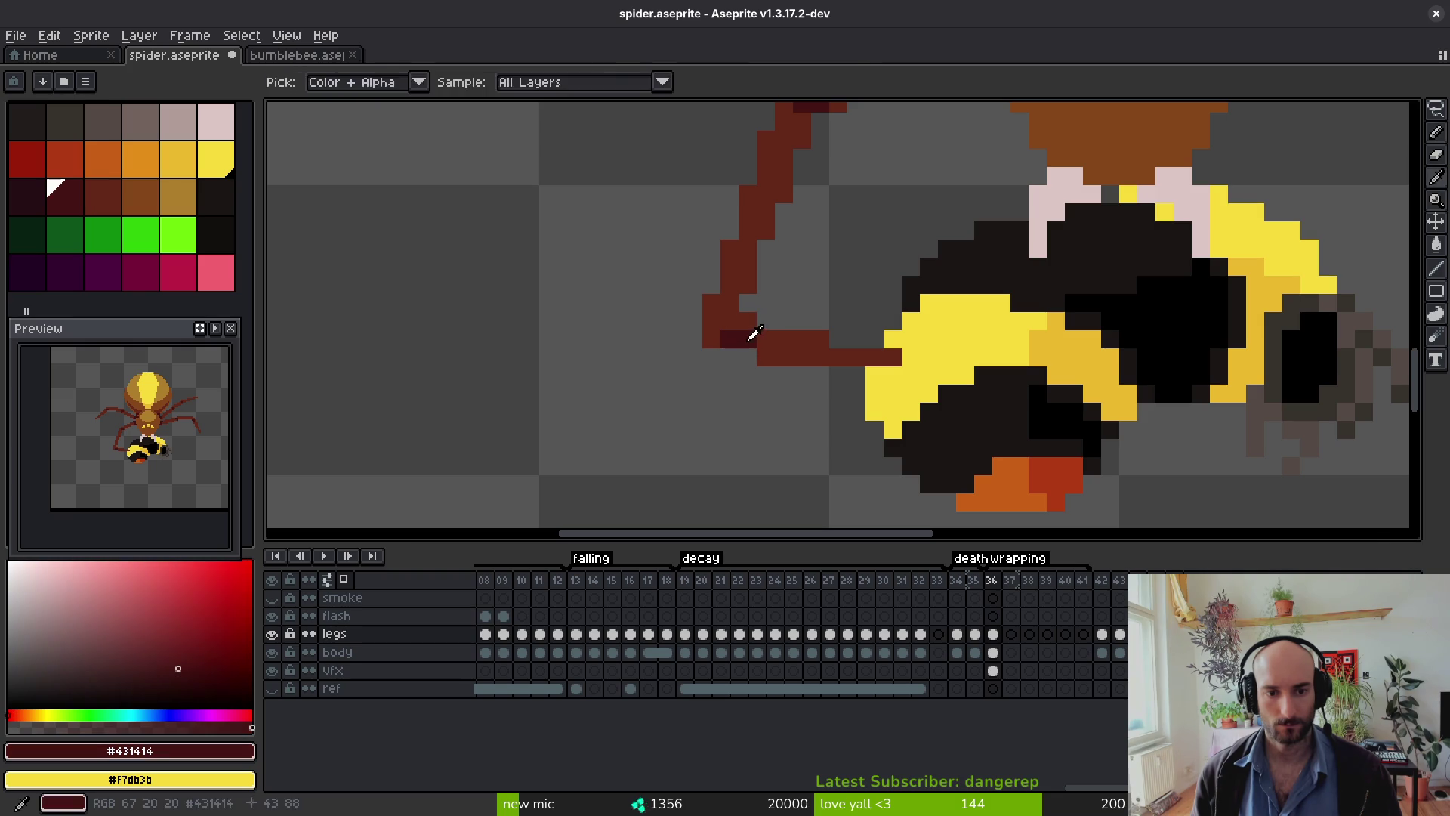
pyautogui.keyDown('alt'); pyautogui.click(712, 332); pyautogui.keyUp('alt')
pyautogui.click(730, 339)
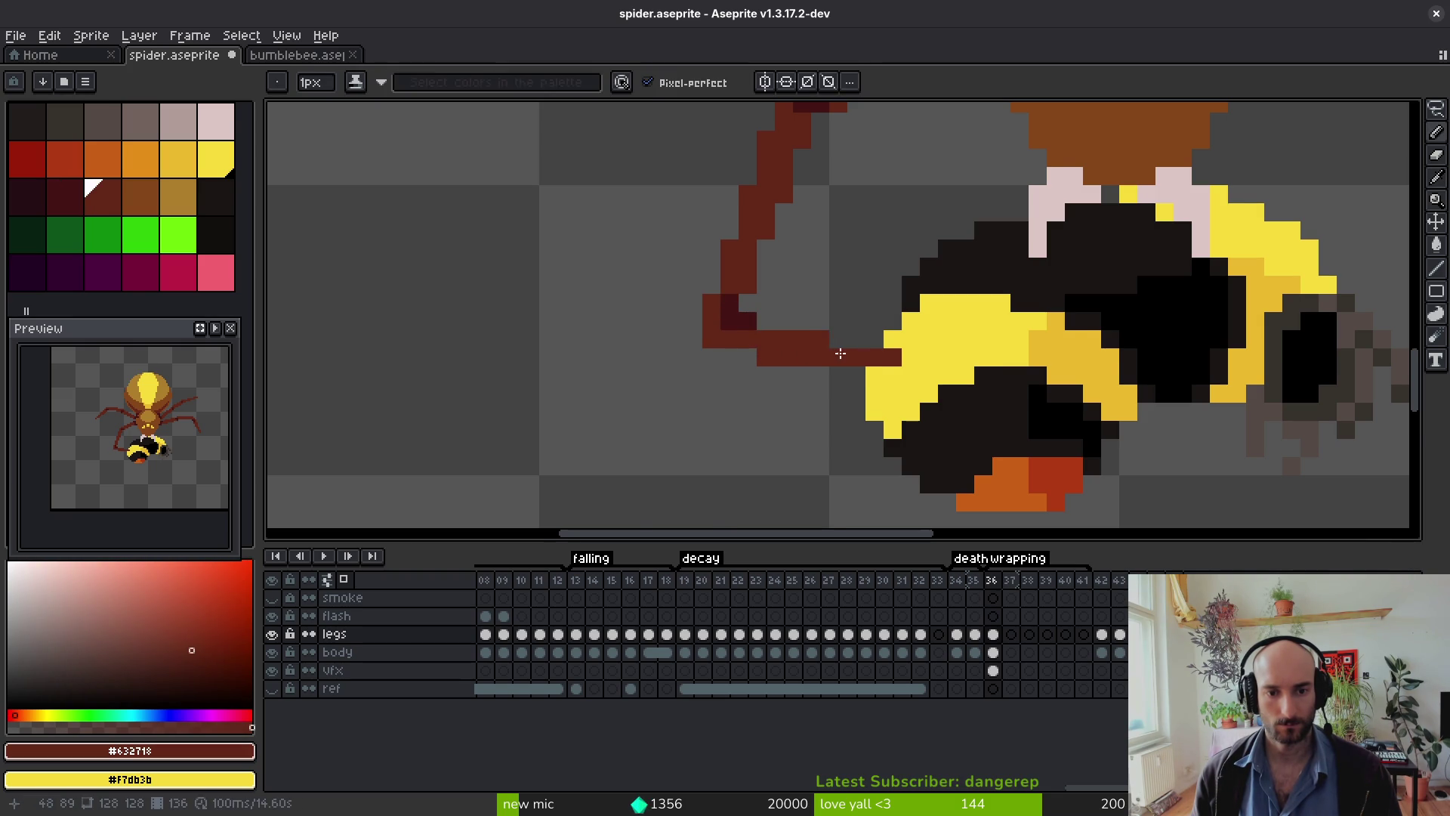
pyautogui.scroll(-4, 836, 353)
pyautogui.hotkey('ctrl', 's')
pyautogui.scroll(6, 831, 380)
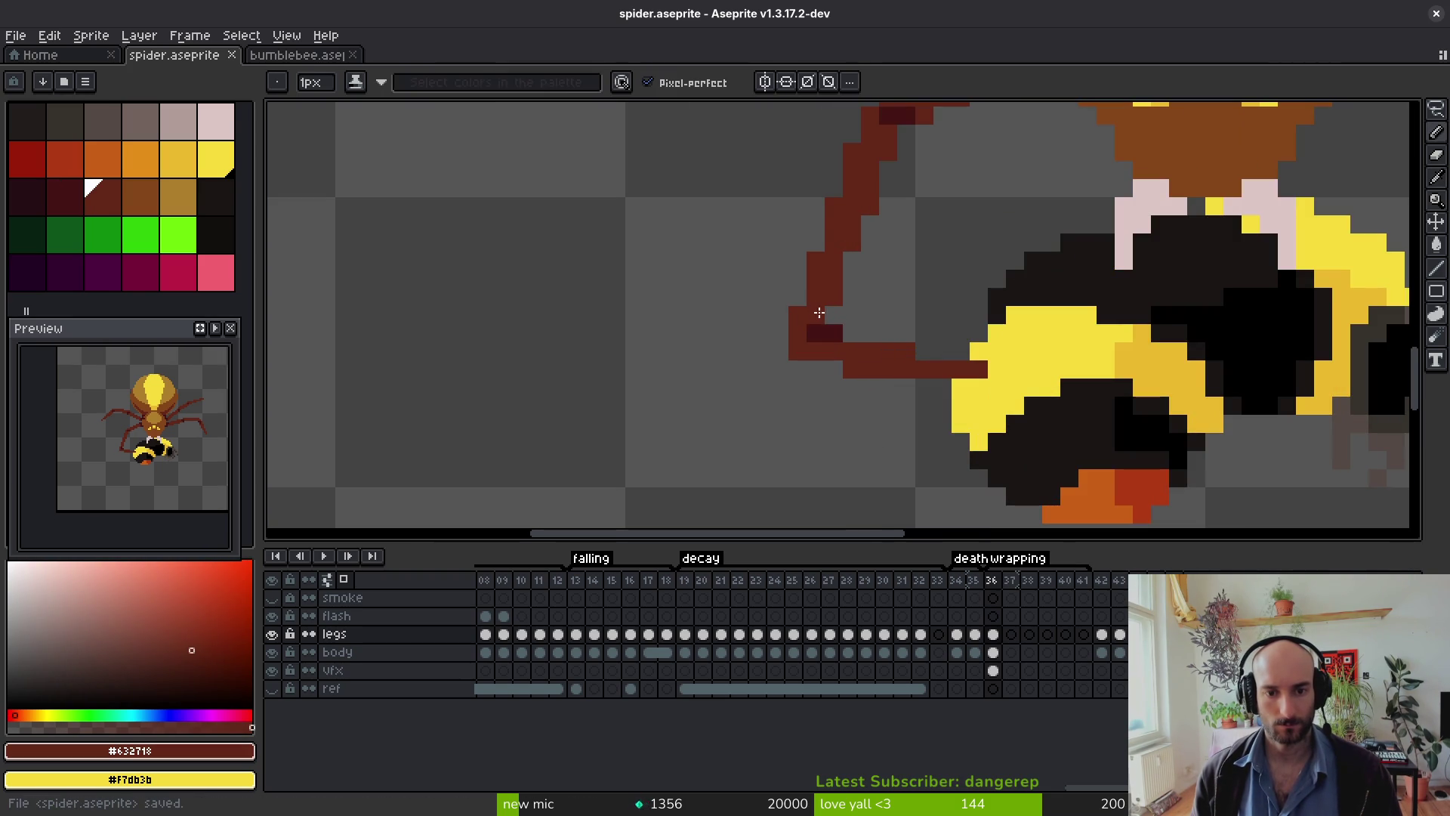
pyautogui.scroll(-7, 874, 337)
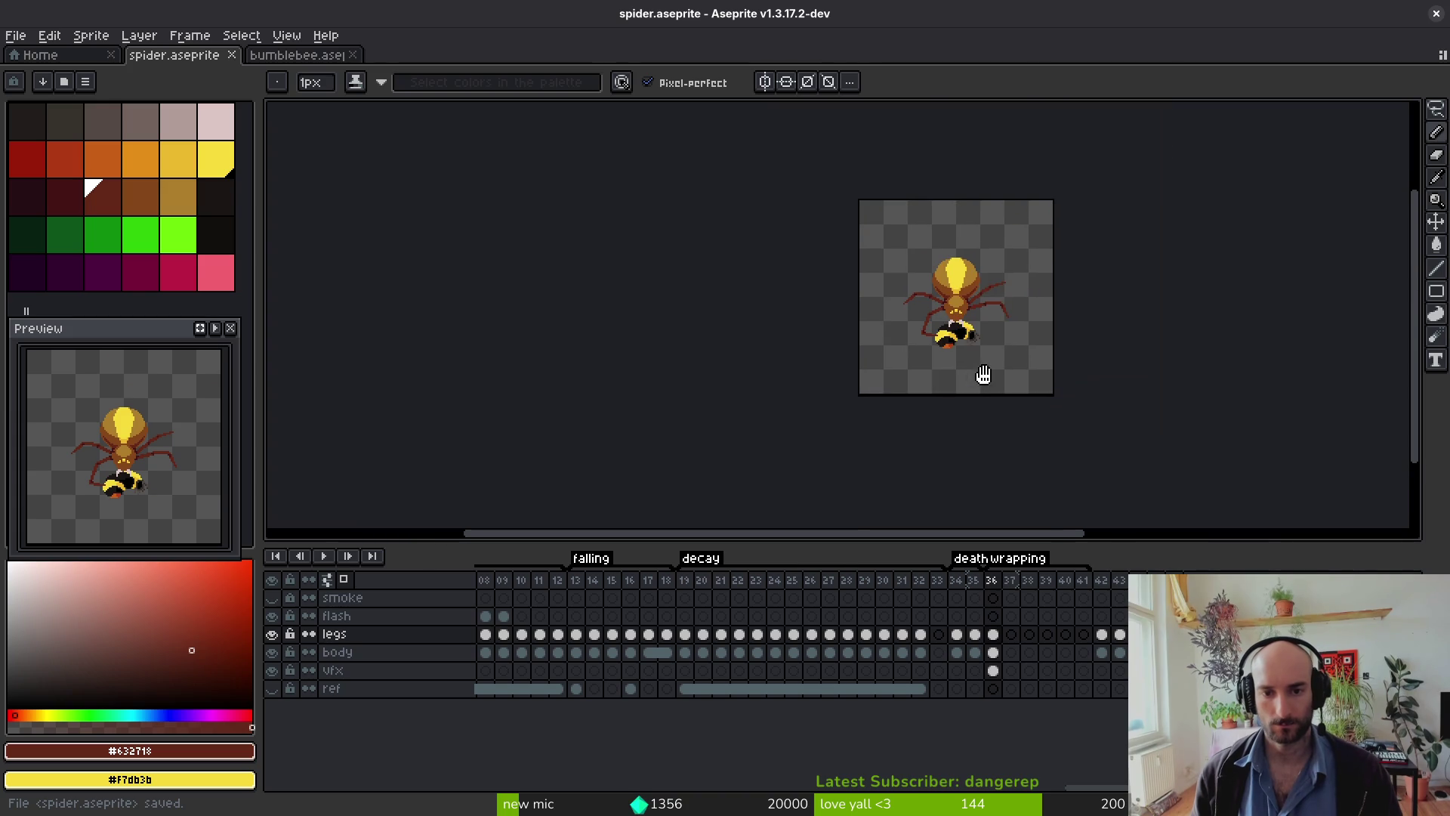
pyautogui.scroll(4, 994, 356)
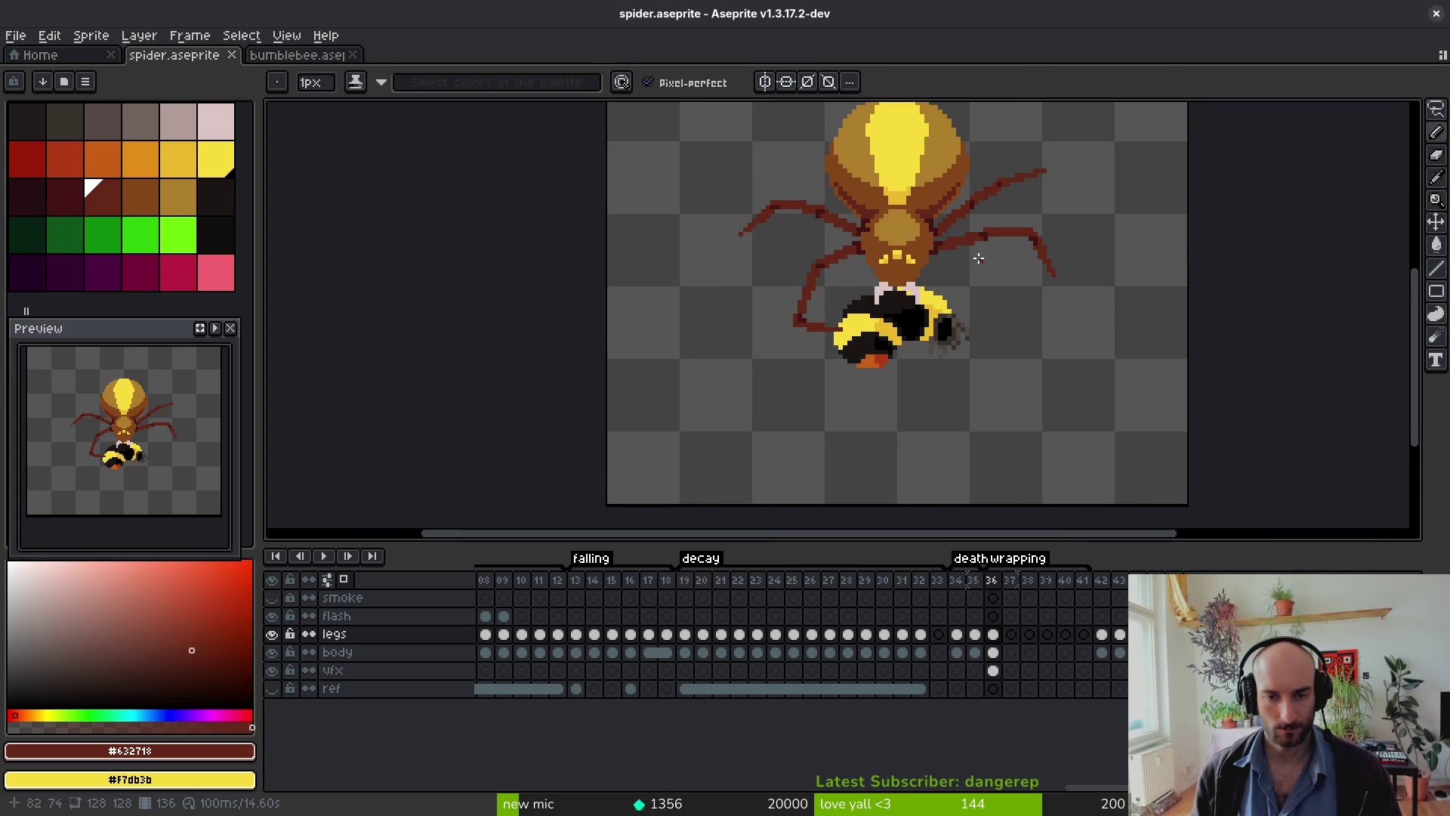
pyautogui.scroll(2, 998, 231)
# Step: Lasso the right front leg's tip and upper part and move them down beside the bee's rear
pyautogui.press('q')
pyautogui.scroll(2, 939, 214)
pyautogui.moveTo(929, 191)
pyautogui.mouseDown()
pyautogui.moveTo(802, 283)
pyautogui.moveTo(960, 183)
pyautogui.moveTo(941, 192)
pyautogui.moveTo(899, 289)
pyautogui.mouseUp()
pyautogui.click(1043, 343)
pyautogui.scroll(-3, 1039, 302)
pyautogui.moveTo(1069, 169)
pyautogui.mouseDown()
pyautogui.moveTo(977, 230)
pyautogui.moveTo(1110, 123)
pyautogui.moveTo(1107, 271)
pyautogui.moveTo(1009, 373)
pyautogui.moveTo(971, 371)
pyautogui.mouseUp()
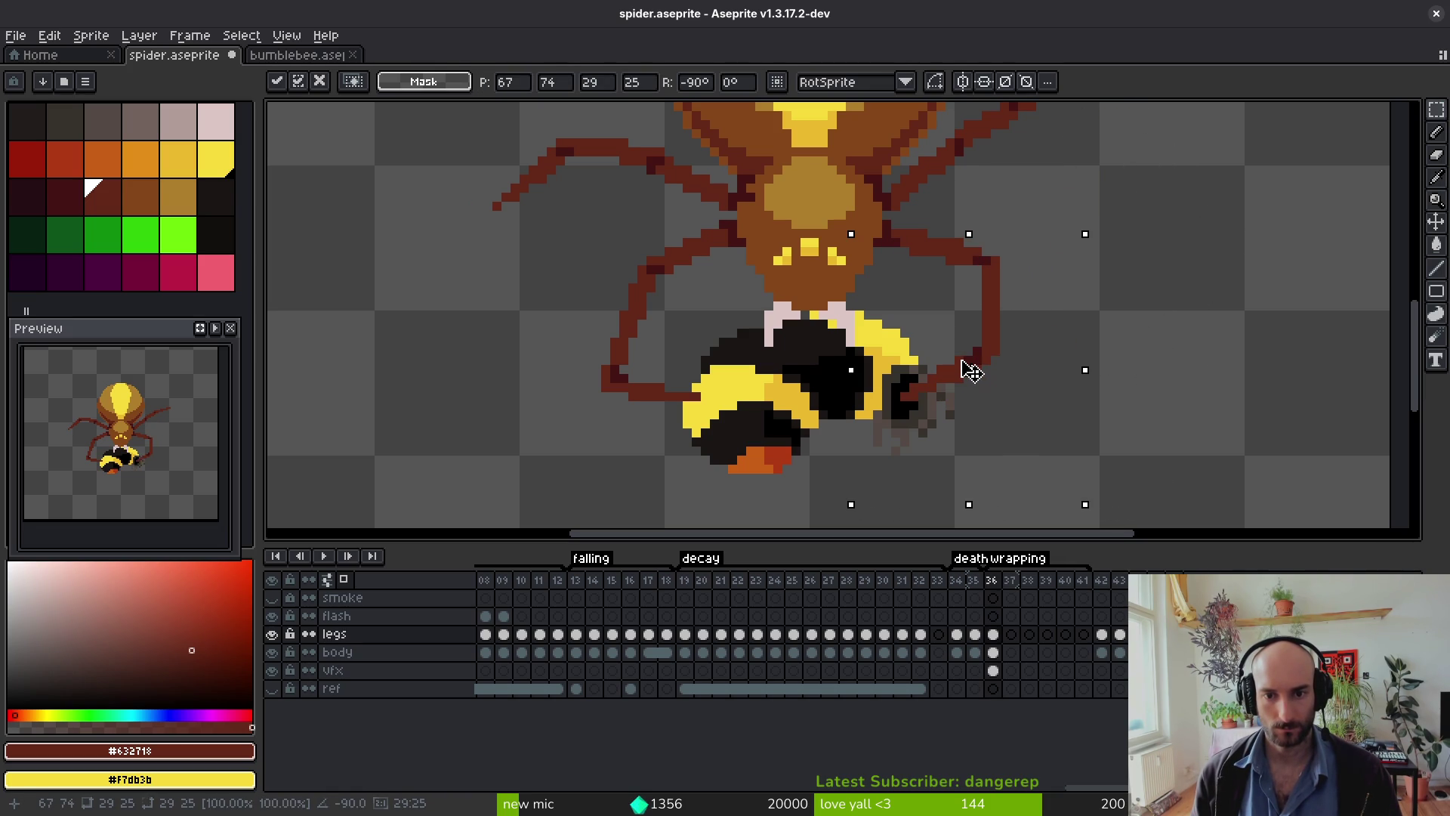
pyautogui.press('i')
# Step: Save the sprite and compare frame 36 with the neighbouring frame
pyautogui.scroll(1, 977, 239)
pyautogui.press('b')
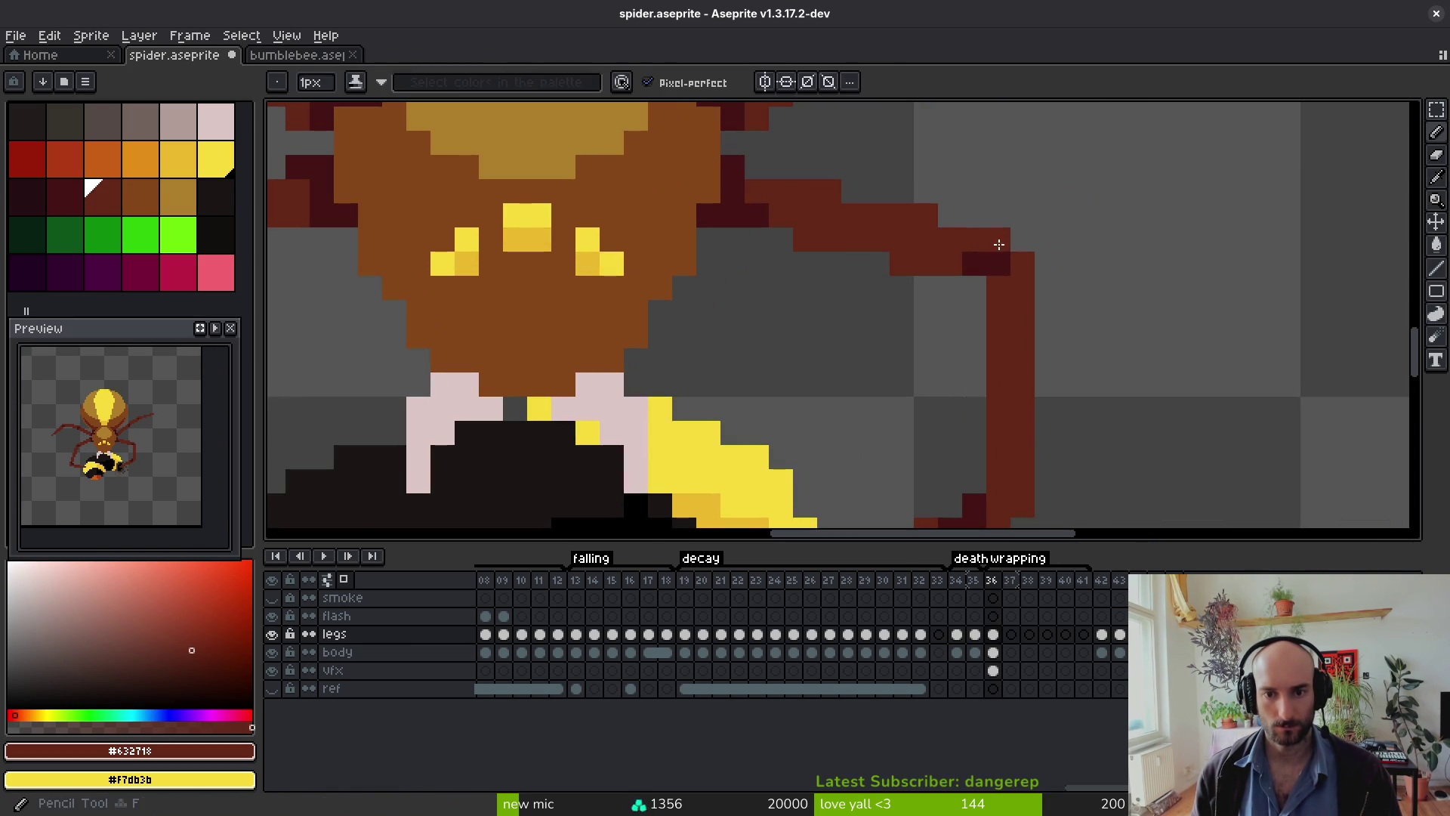
pyautogui.scroll(-2, 1044, 342)
pyautogui.hotkey('ctrl', 's')
pyautogui.scroll(-4, 1025, 370)
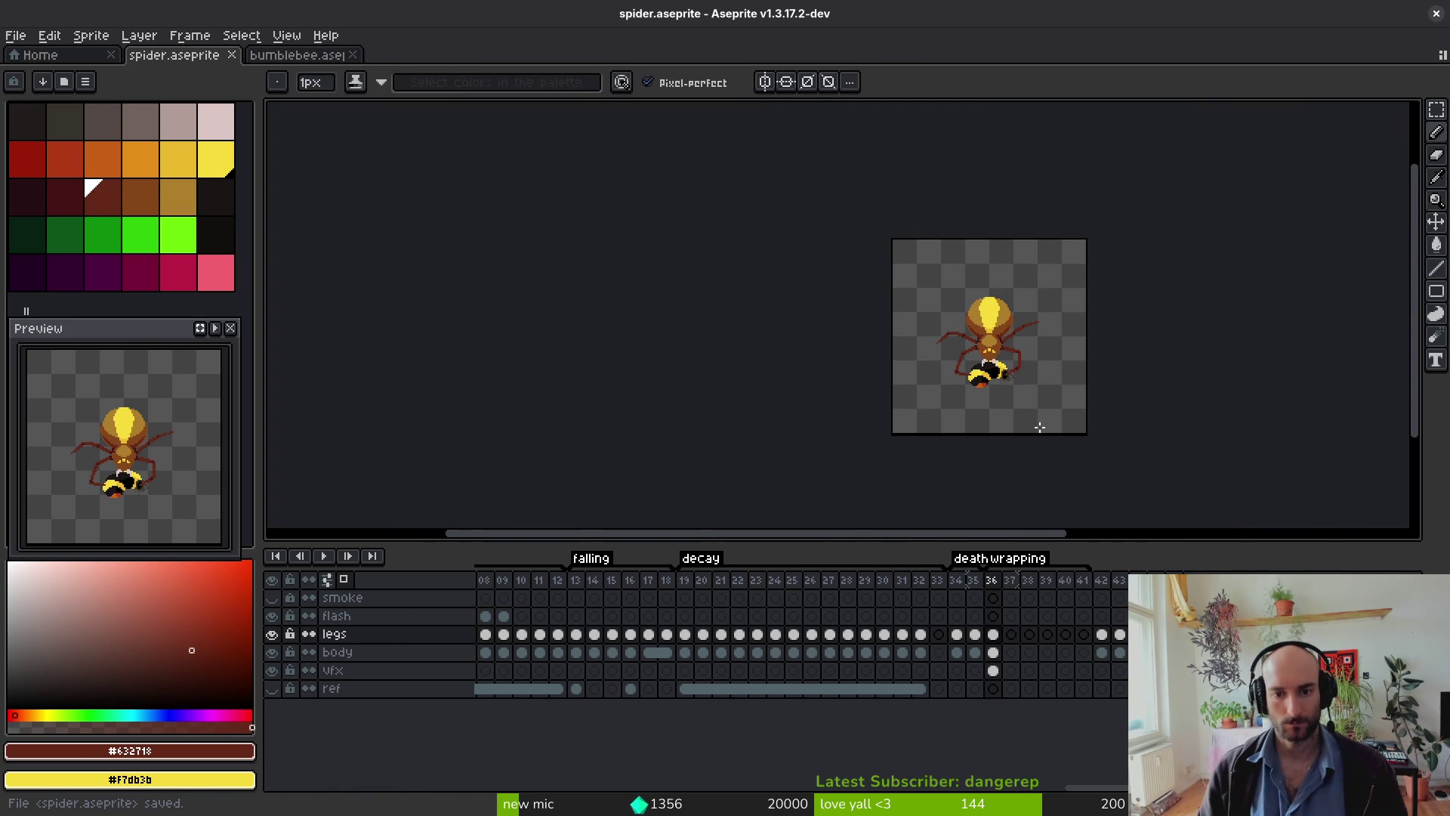
pyautogui.press('Left')
pyautogui.press('Right')
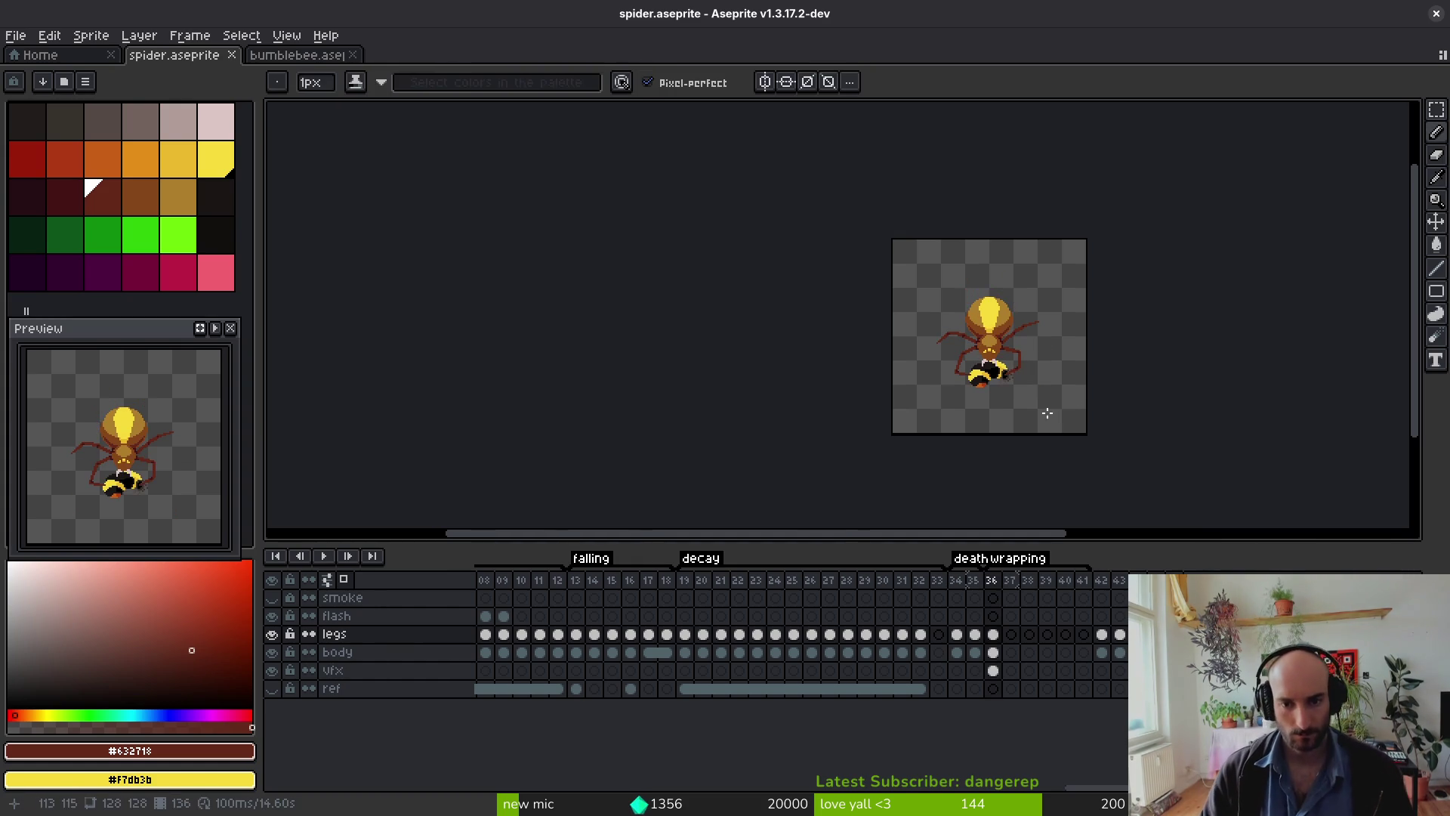
pyautogui.scroll(4, 1027, 370)
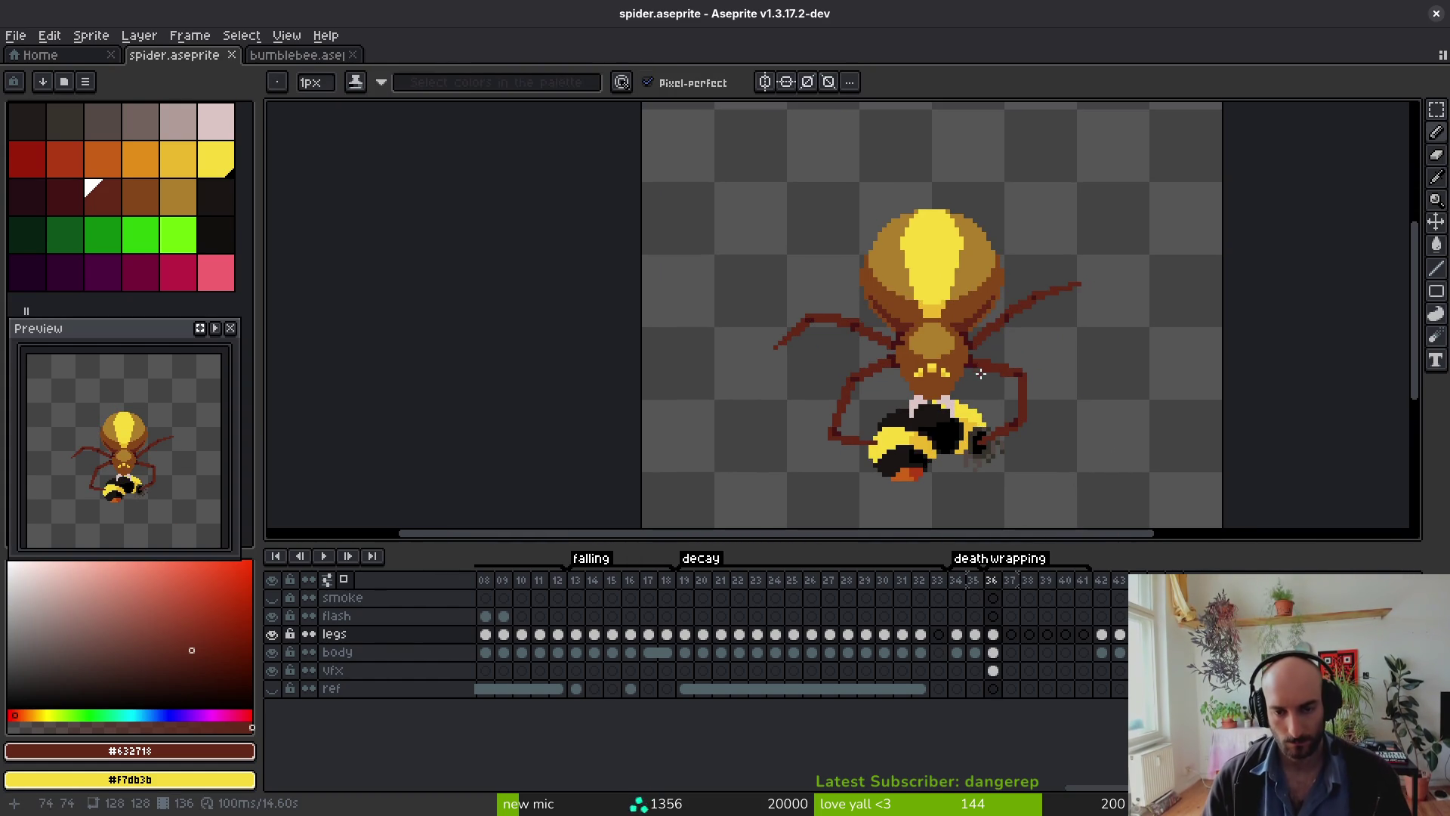
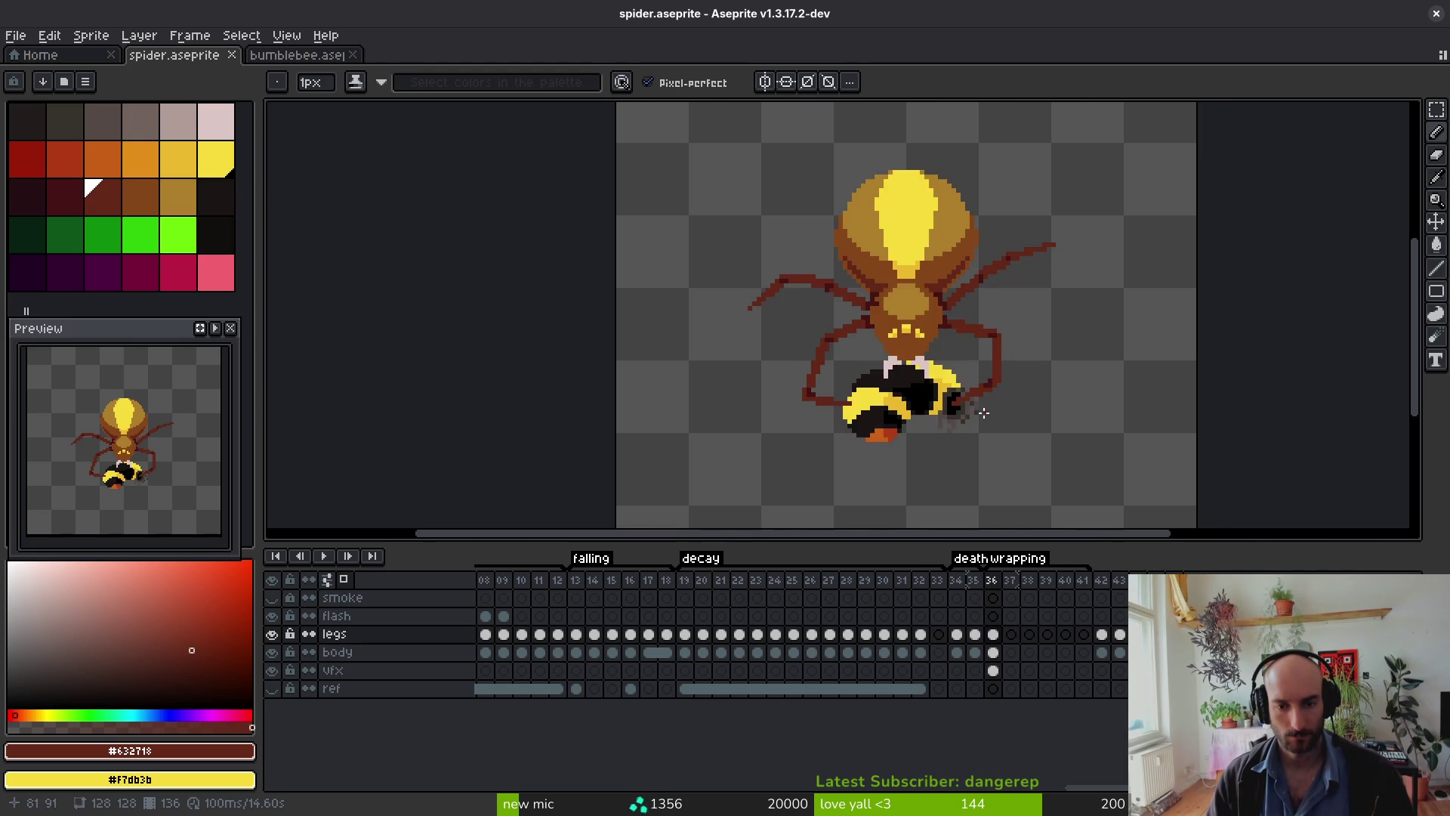
# Step: Save spider.aseprite with the spider gripping the bumblebee
pyautogui.scroll(4, 1029, 458)
pyautogui.scroll(-4, 955, 327)
pyautogui.hotkey('ctrl', 's')
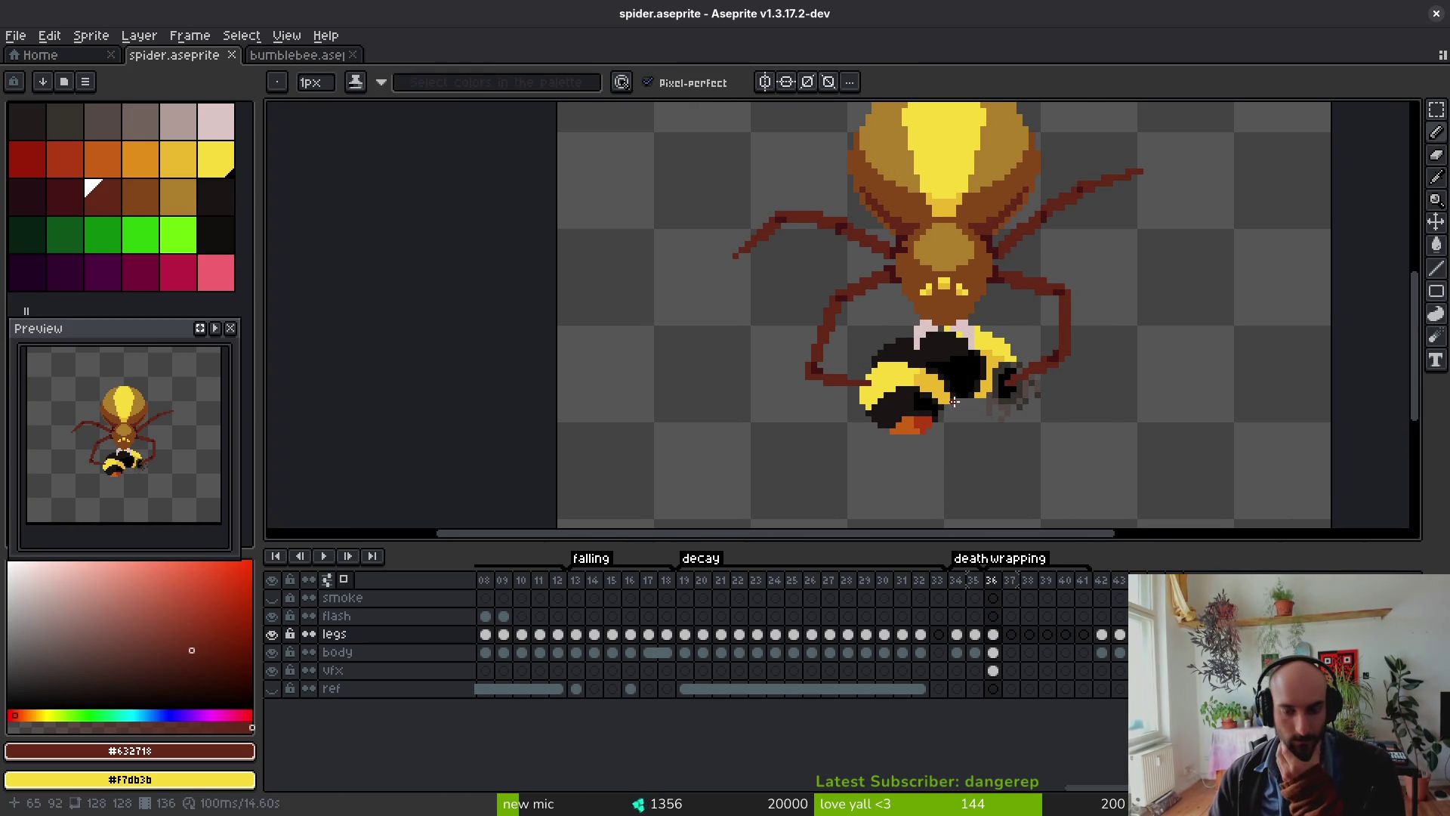
# Step: Watch the spider-wrapping reference YouTube Short, then return to Aseprite
pyautogui.hotkey('alt', 'Tab')
pyautogui.click(707, 403)
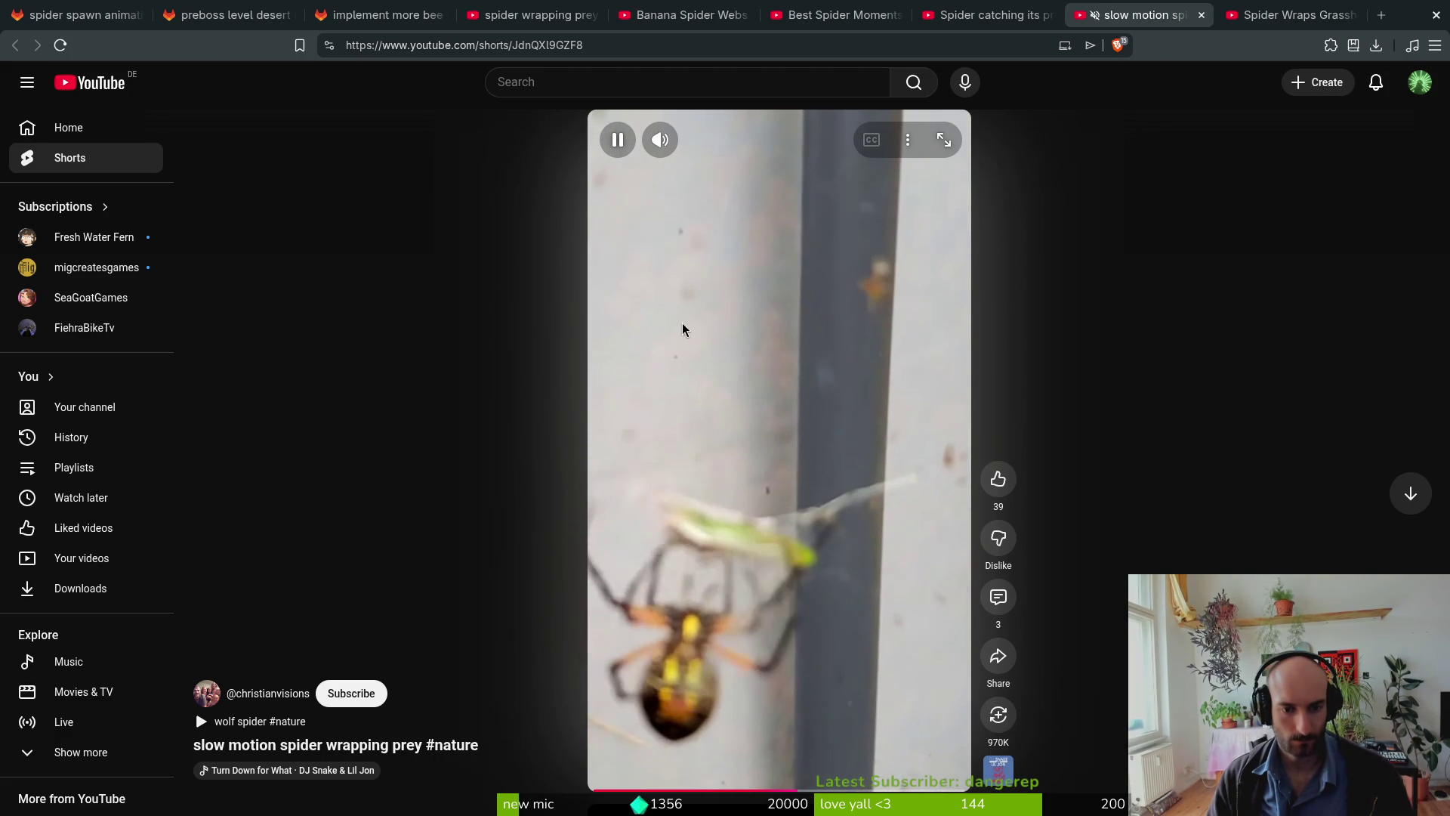
pyautogui.hotkey('alt', 'Tab')
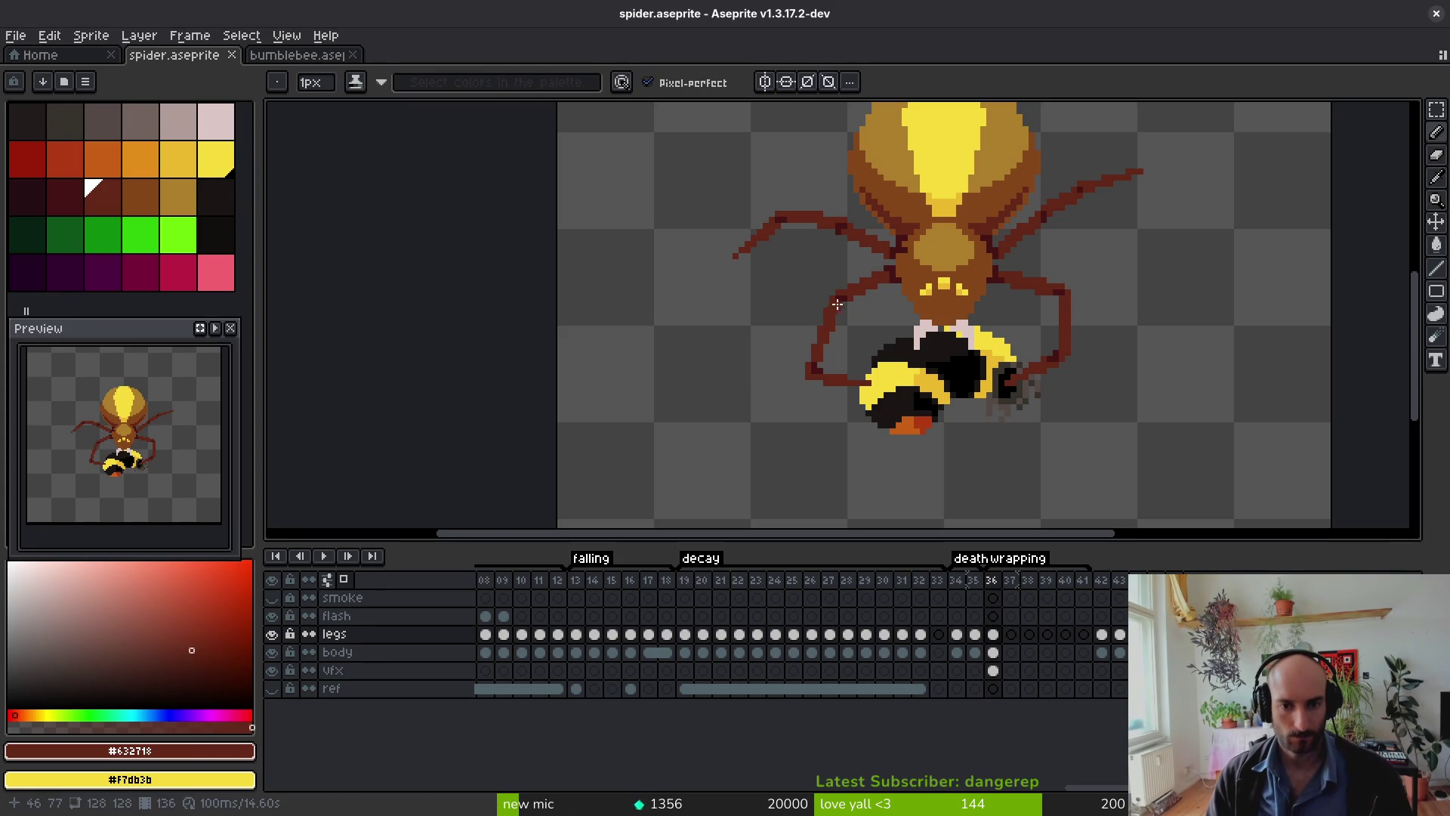
pyautogui.press('alt')
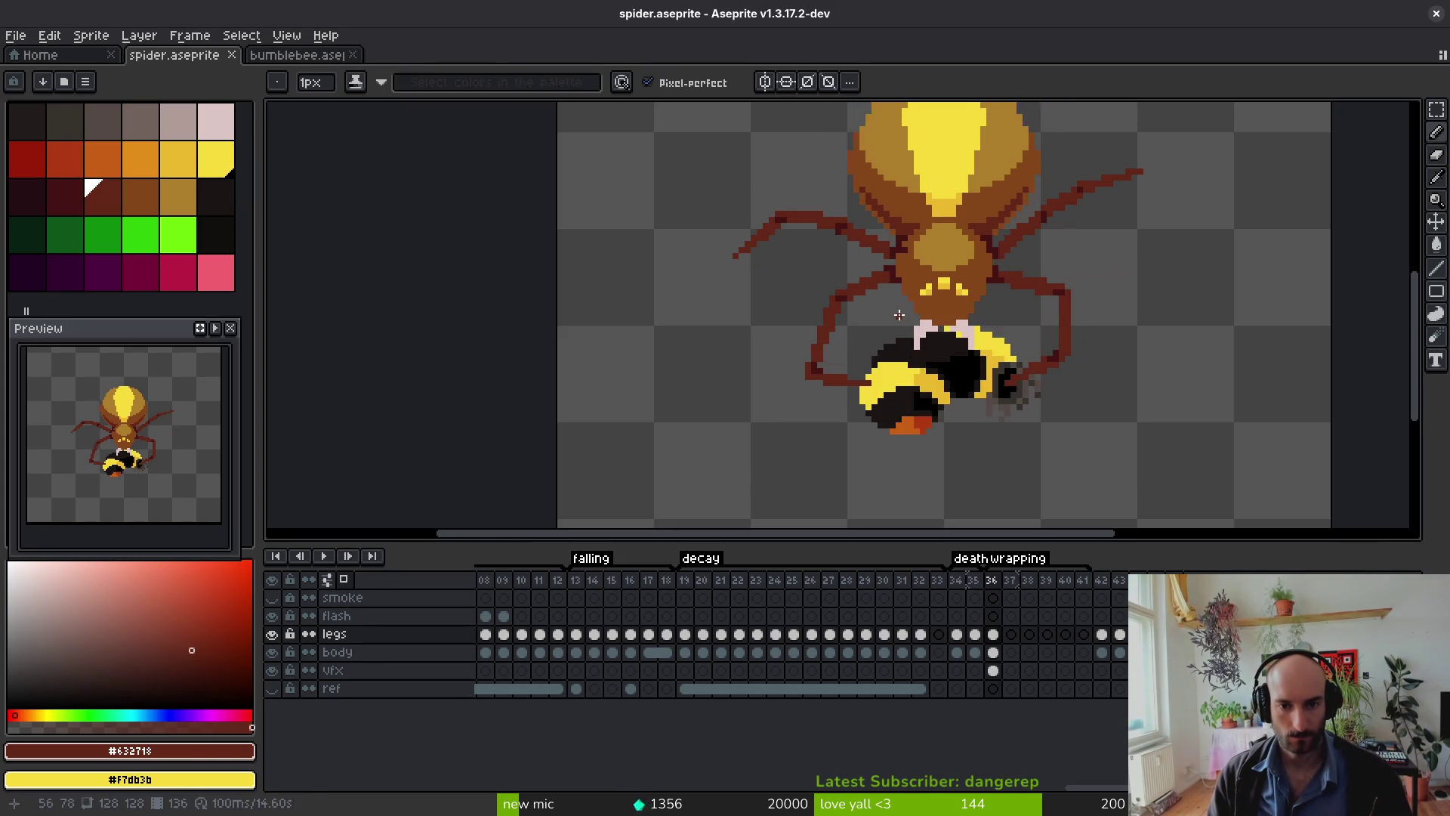
# Step: Draw dark-red leg strokes out from the spider's body, replacing an overly long line with a shorter one
pyautogui.scroll(2, 899, 315)
pyautogui.moveTo(901, 298)
pyautogui.mouseDown()
pyautogui.moveTo(808, 248)
pyautogui.moveTo(903, 303)
pyautogui.moveTo(791, 340)
pyautogui.moveTo(870, 487)
pyautogui.mouseUp()
pyautogui.scroll(-3, 851, 378)
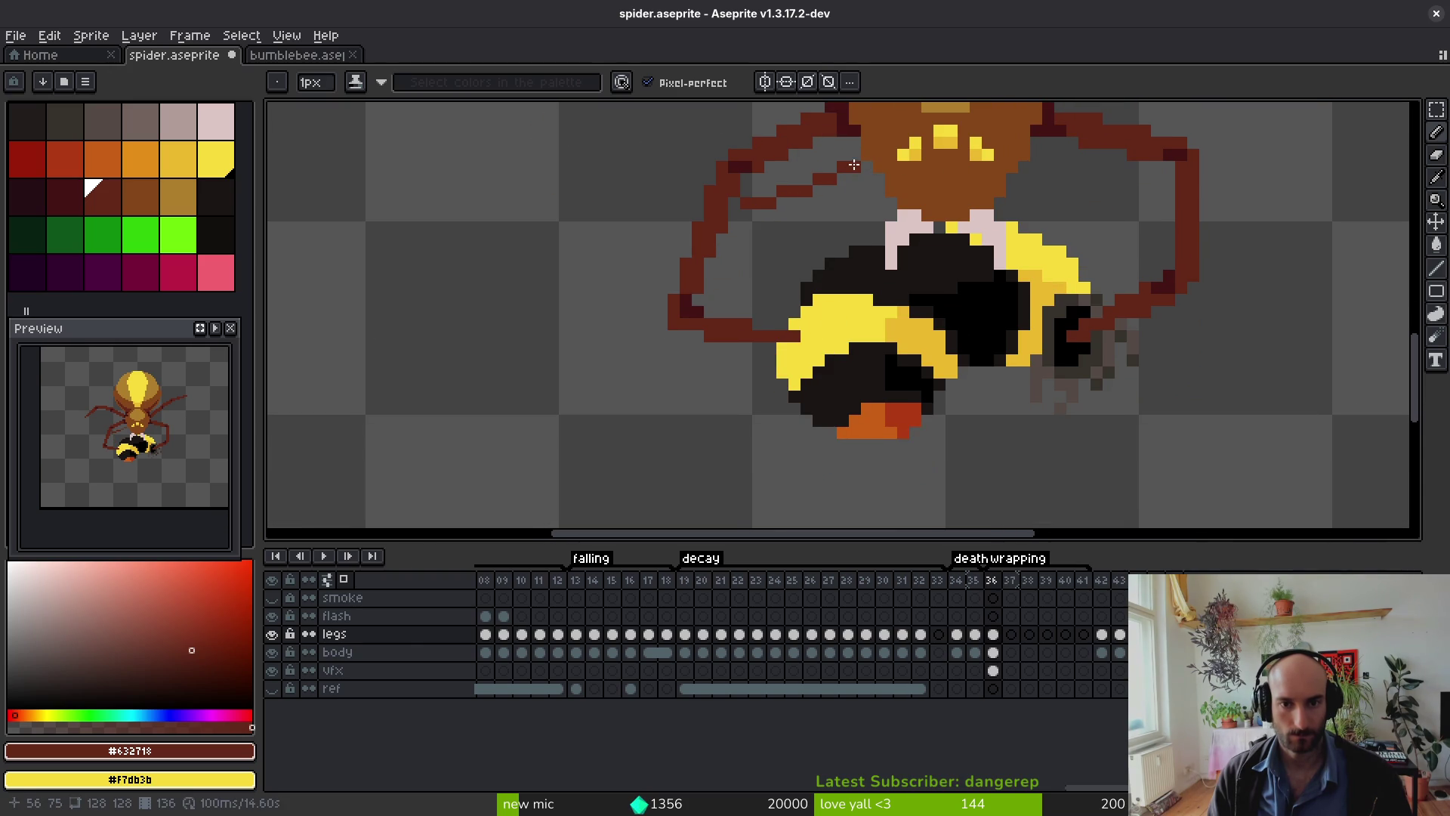
pyautogui.moveTo(852, 167); pyautogui.dragTo(751, 210)
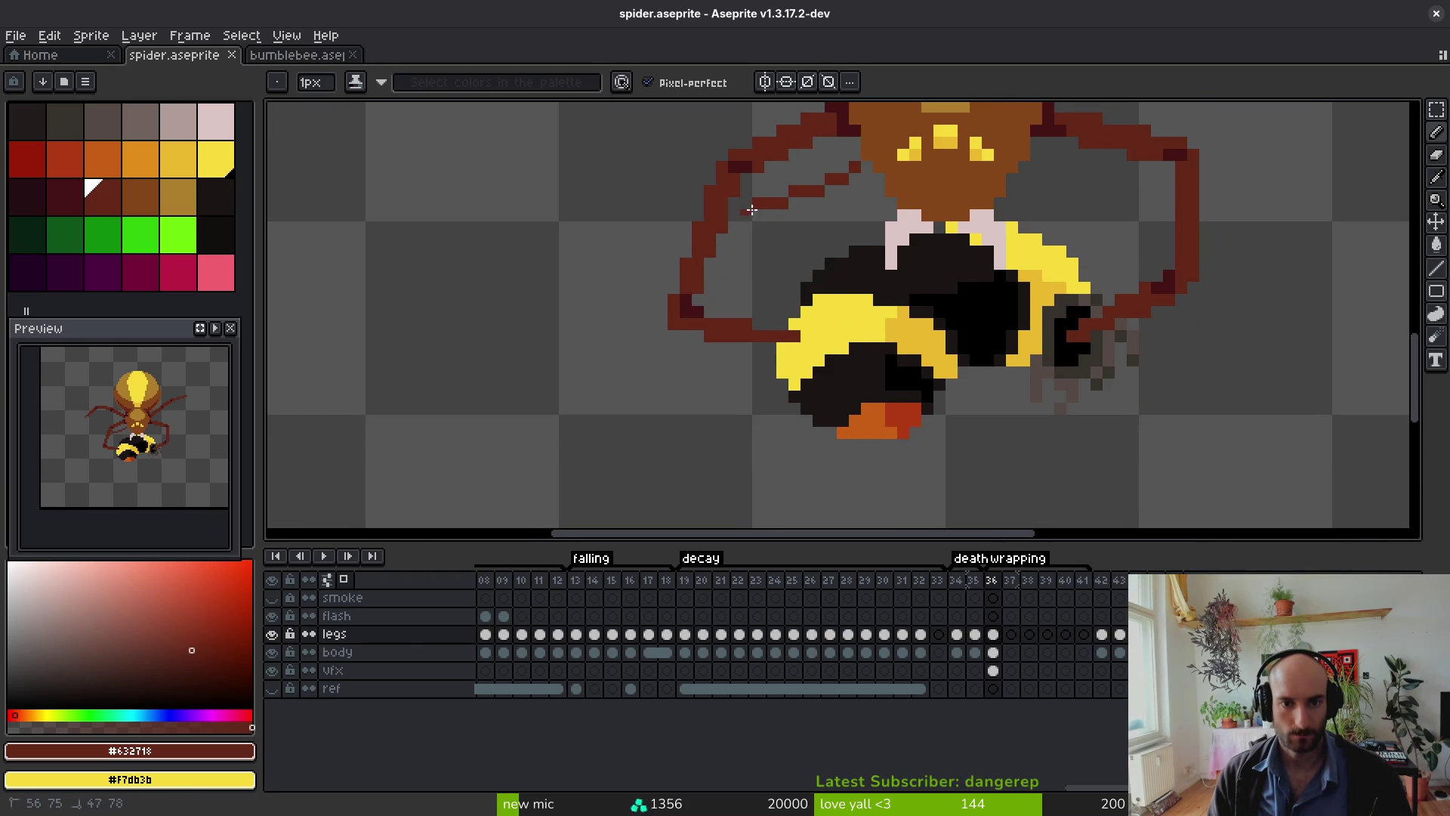
pyautogui.hotkey('ctrl', 'z')
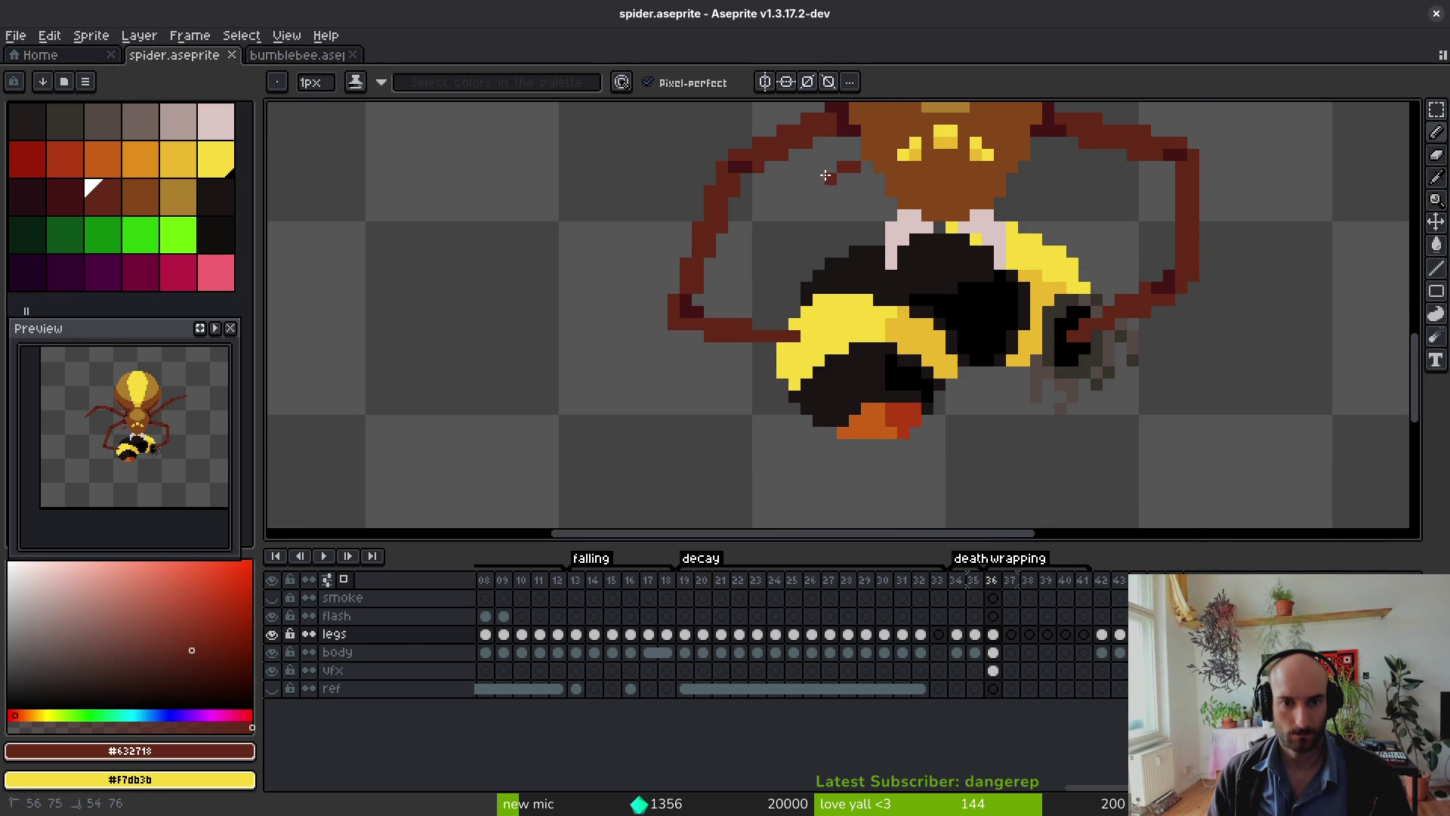
pyautogui.keyDown('shift'); pyautogui.click(760, 193); pyautogui.keyUp('shift')
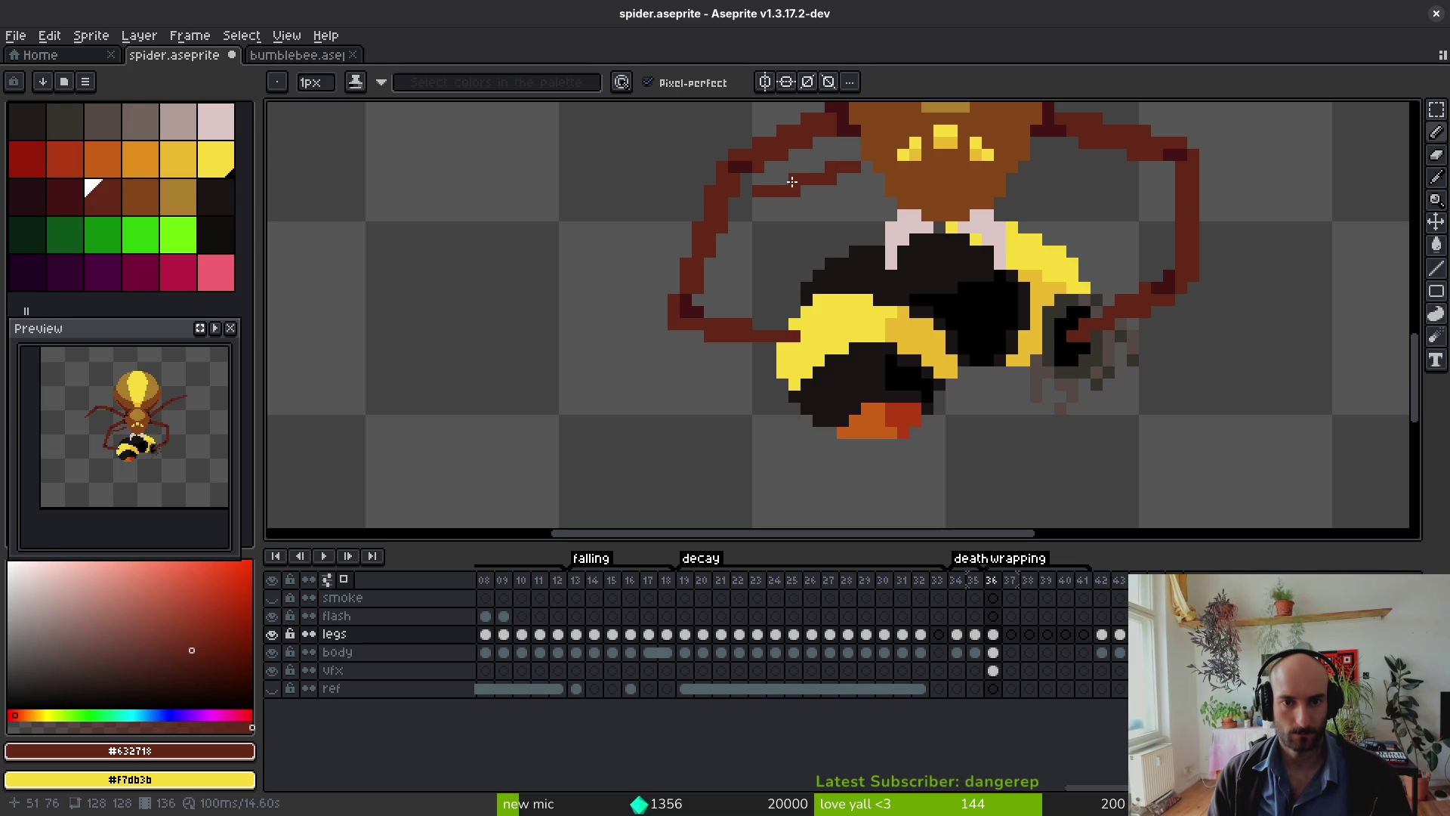
# Step: Extend the leg around the bee's left side and curl a segment under its body
pyautogui.moveTo(744, 199)
pyautogui.mouseDown()
pyautogui.moveTo(801, 328)
pyautogui.moveTo(852, 398)
pyautogui.mouseUp()
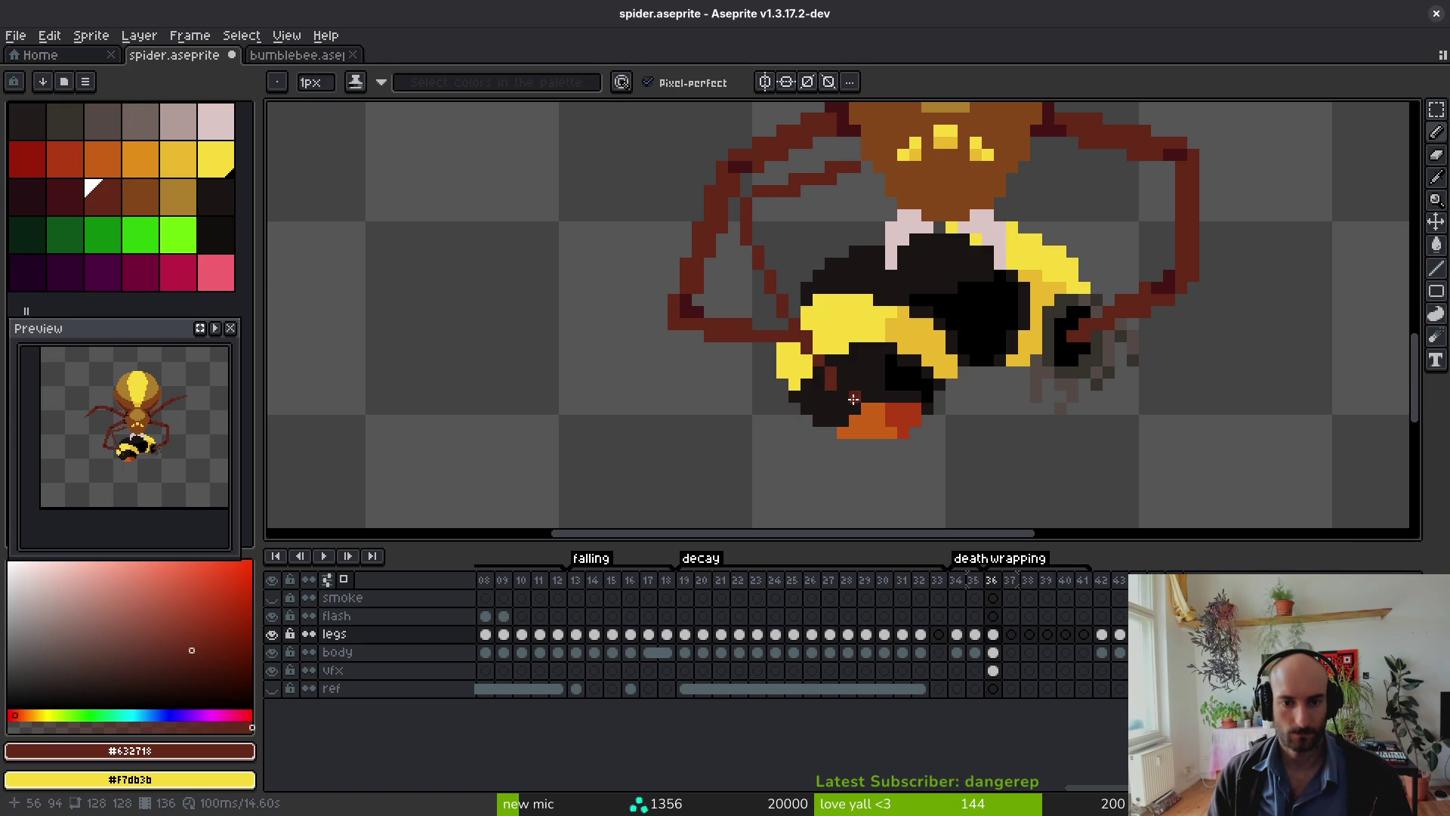
pyautogui.moveTo(947, 350)
pyautogui.mouseDown()
pyautogui.moveTo(926, 371)
pyautogui.moveTo(916, 358)
pyautogui.mouseUp()
pyautogui.keyDown('shift'); pyautogui.click(833, 384); pyautogui.keyUp('shift')
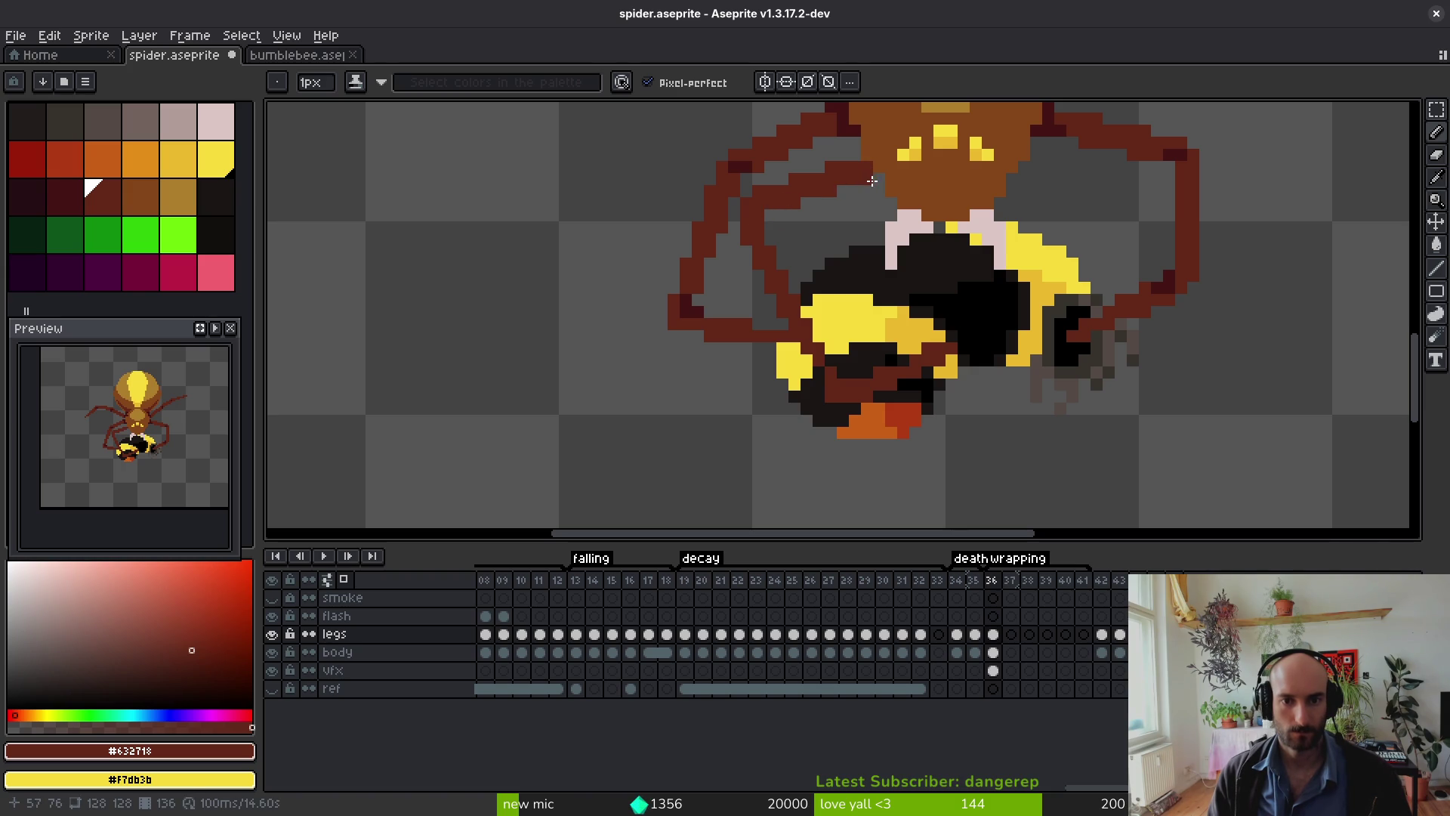
pyautogui.scroll(-3, 899, 248)
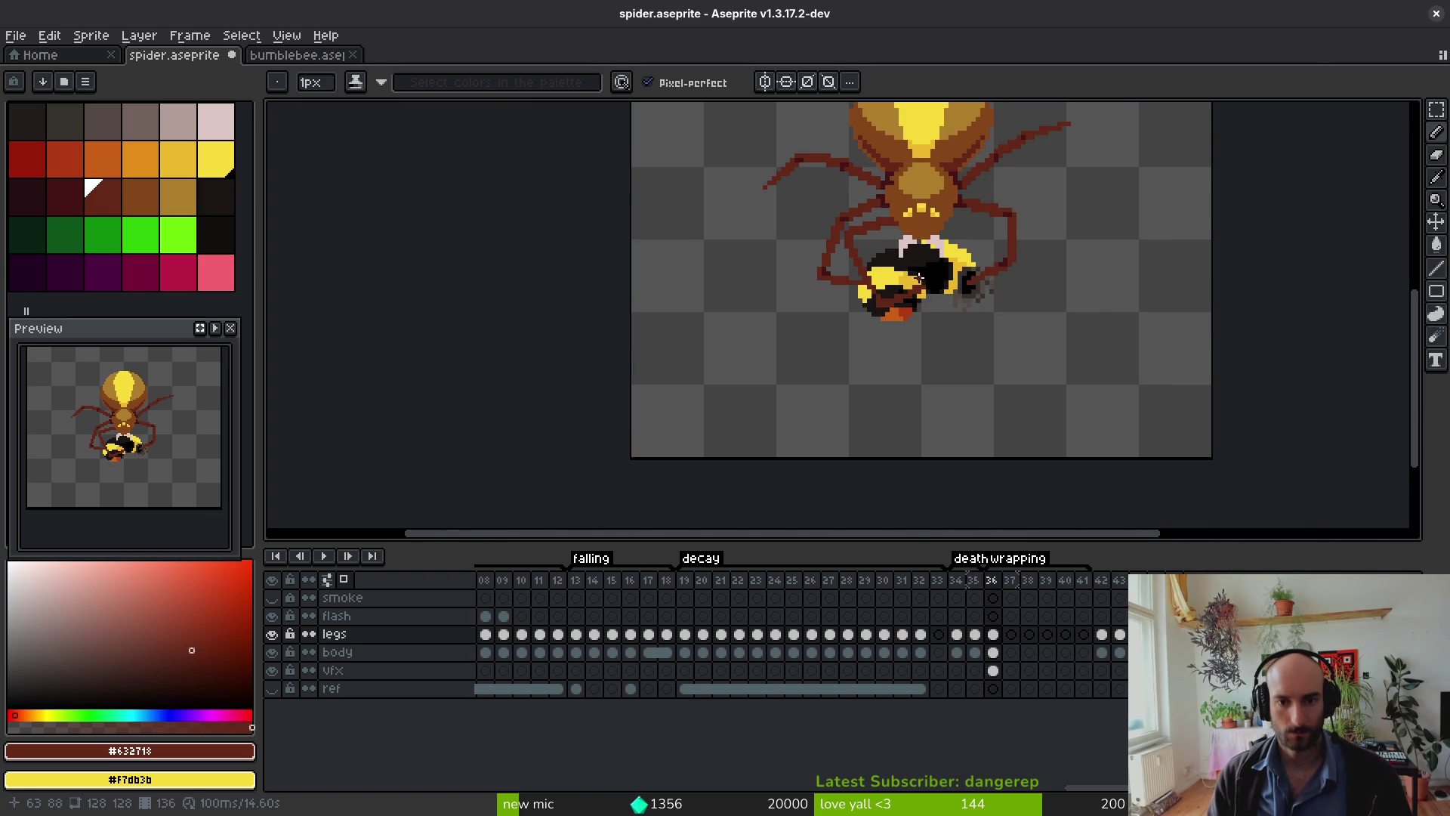
pyautogui.scroll(3, 927, 270)
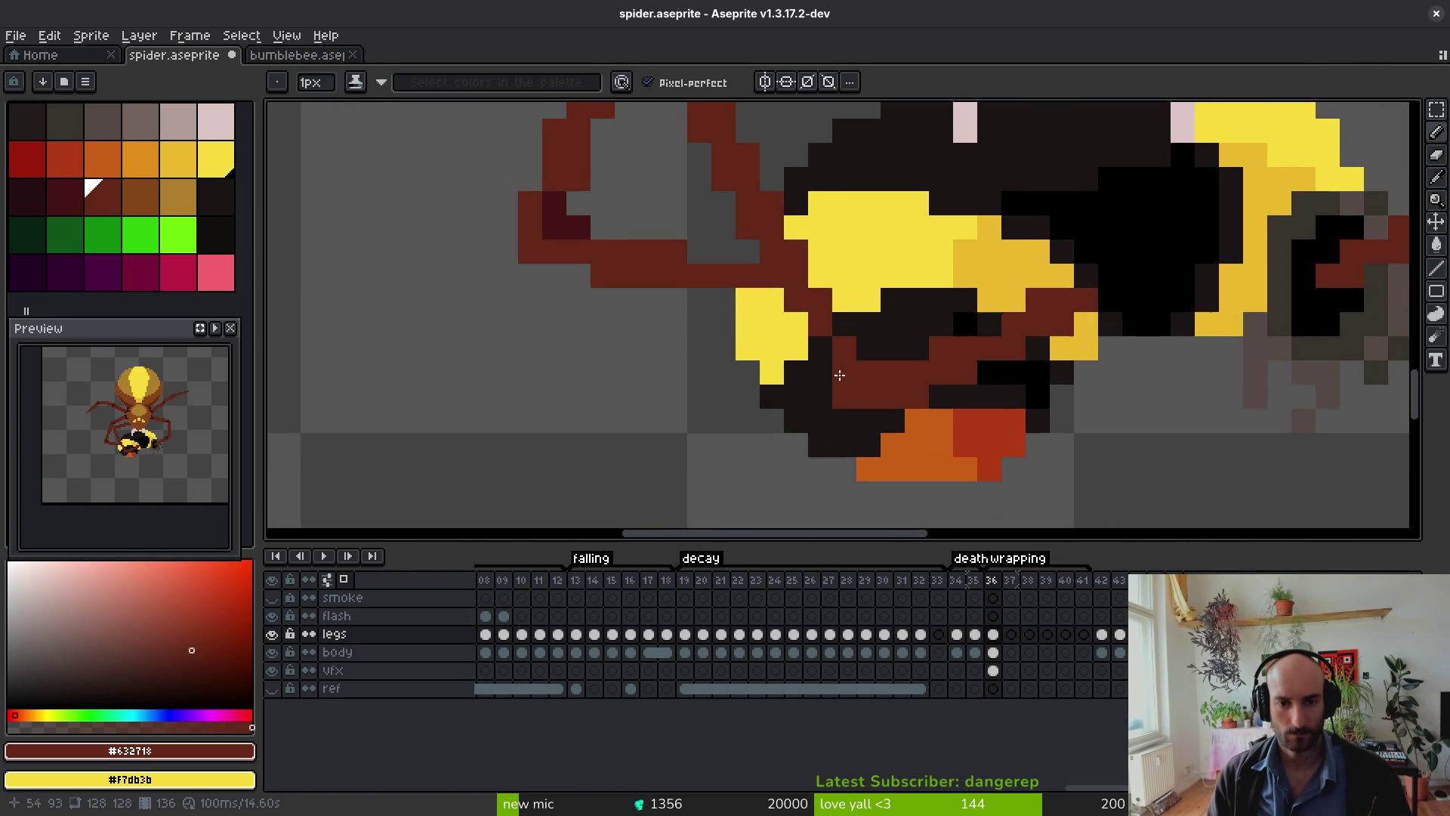
# Step: Cover the bee's lower left edge with dark-red leg pixels
pyautogui.moveTo(825, 376); pyautogui.dragTo(810, 328)
pyautogui.hotkey('ctrl', 'z')
pyautogui.hotkey('ctrl', 'y')
pyautogui.scroll(-3, 795, 224)
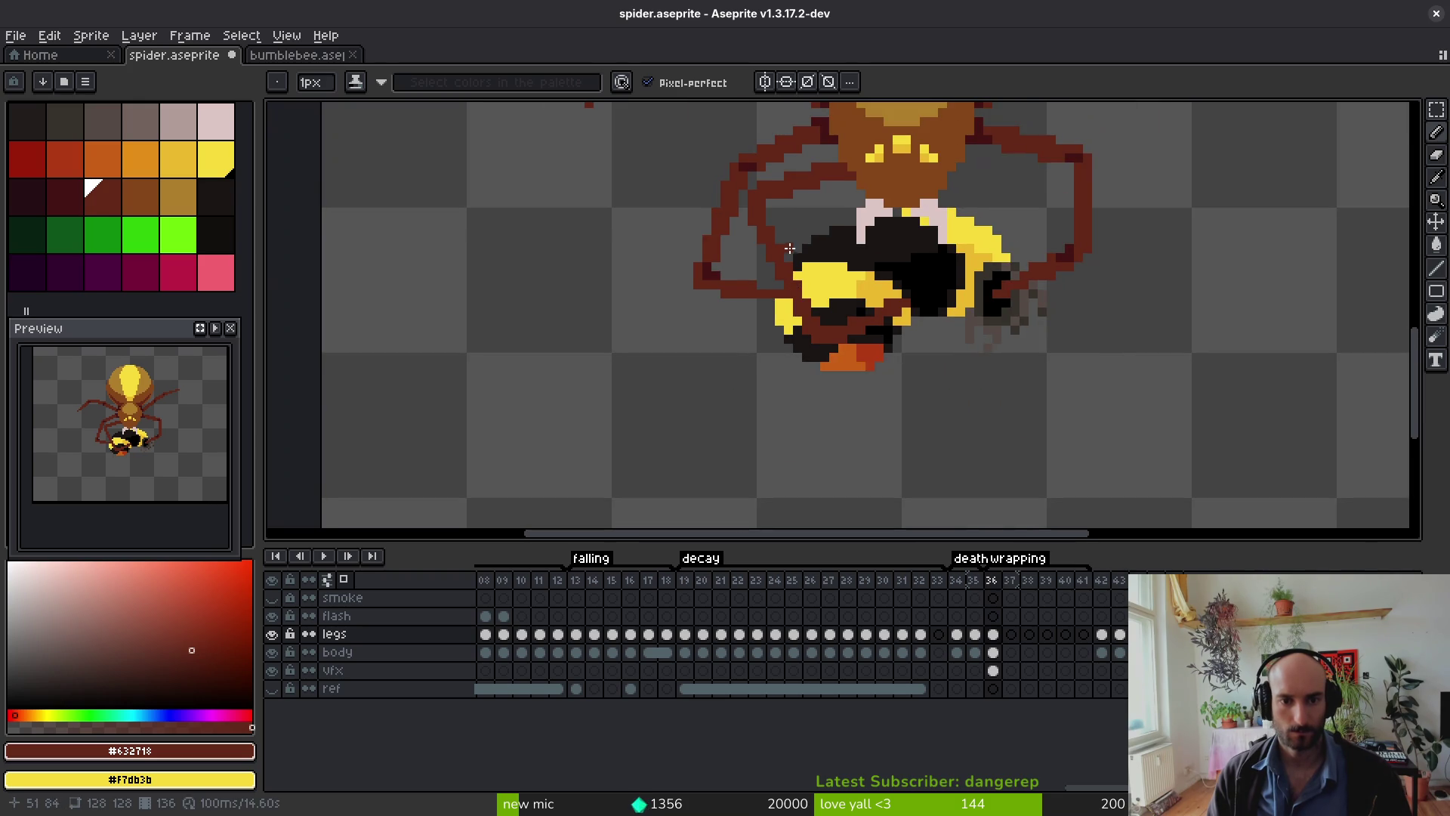
pyautogui.scroll(1, 765, 217)
pyautogui.scroll(-2, 776, 226)
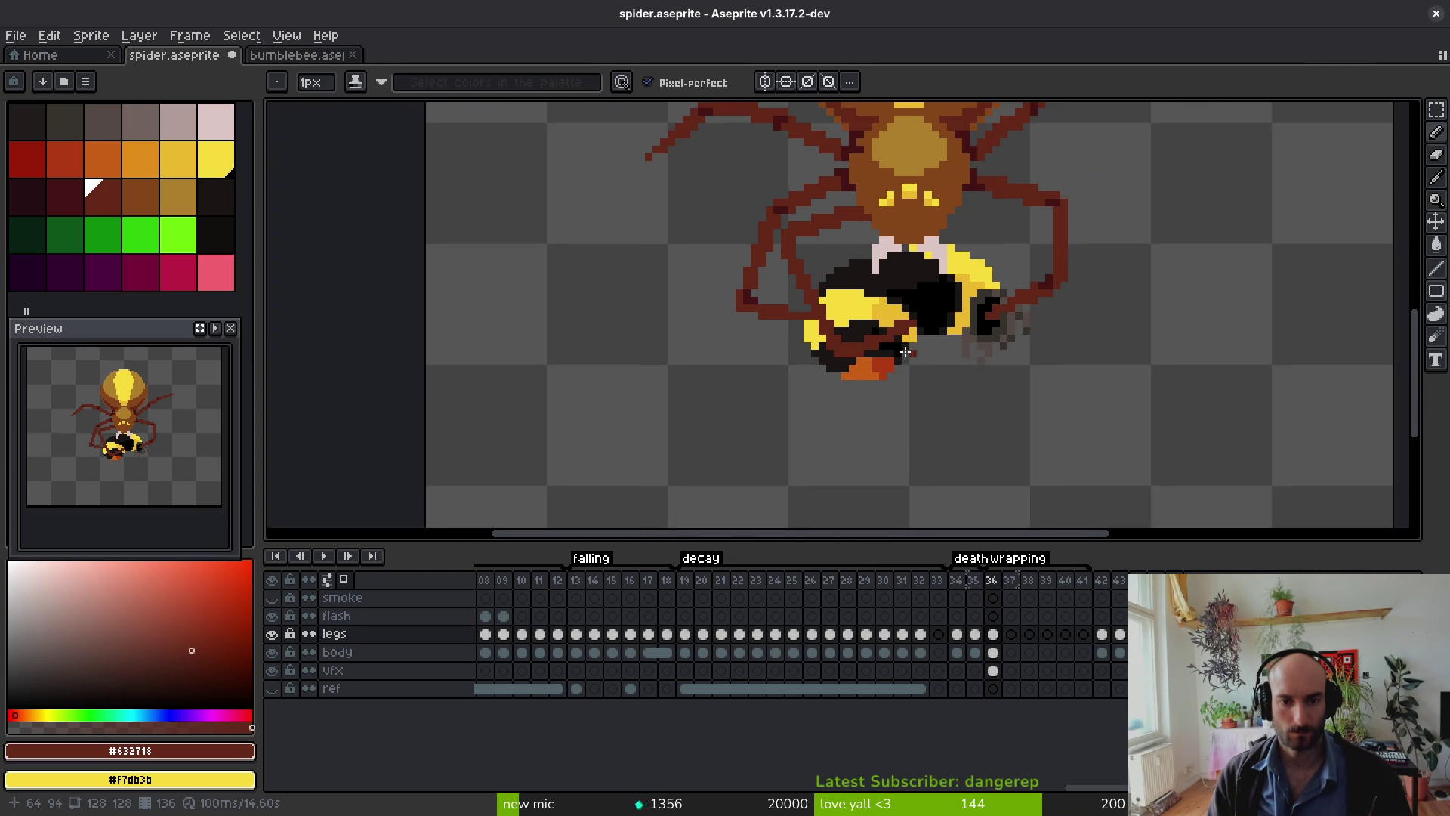
pyautogui.scroll(1, 831, 325)
pyautogui.scroll(1, 903, 342)
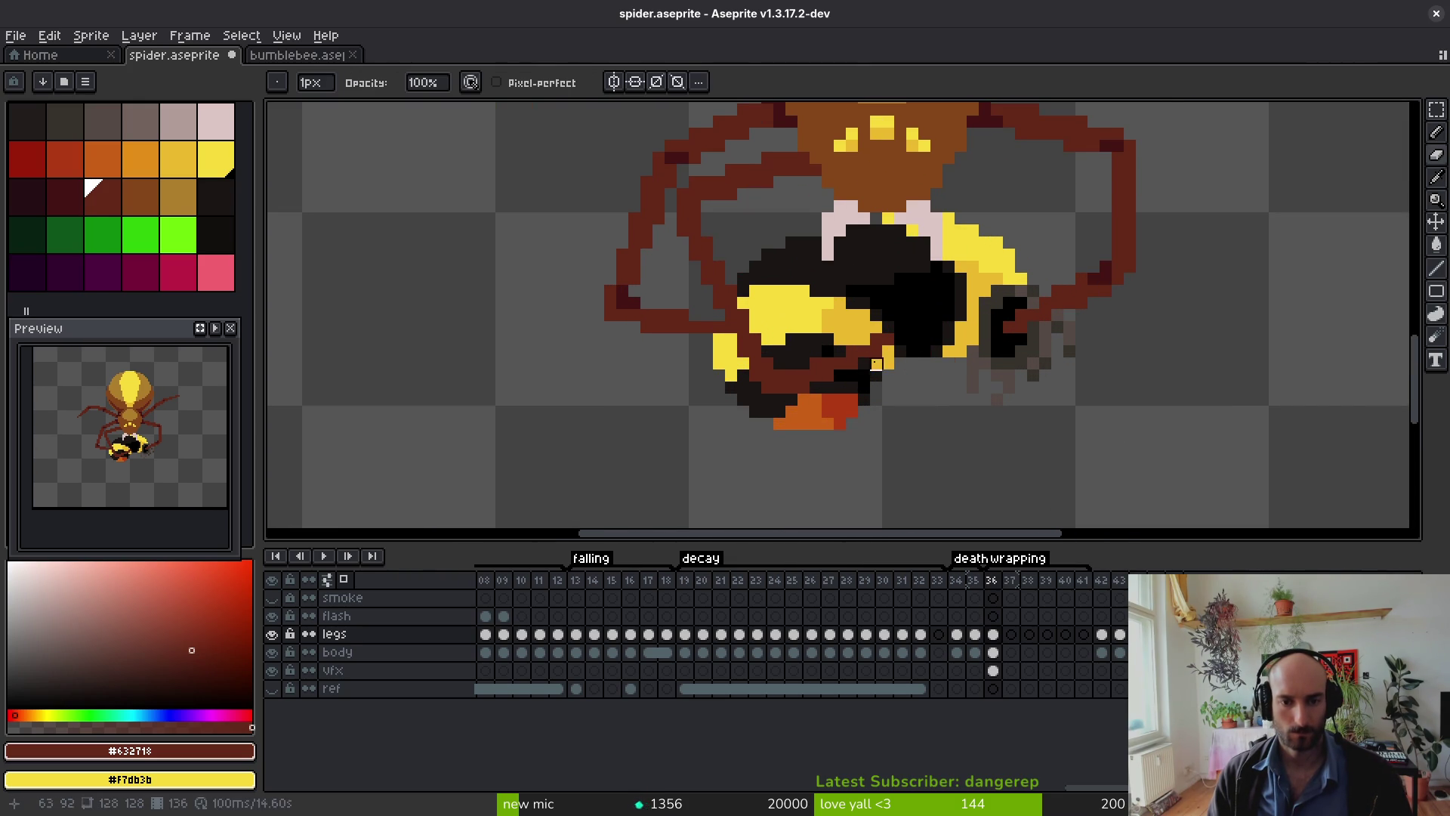
pyautogui.scroll(-1, 950, 266)
pyautogui.scroll(1, 947, 219)
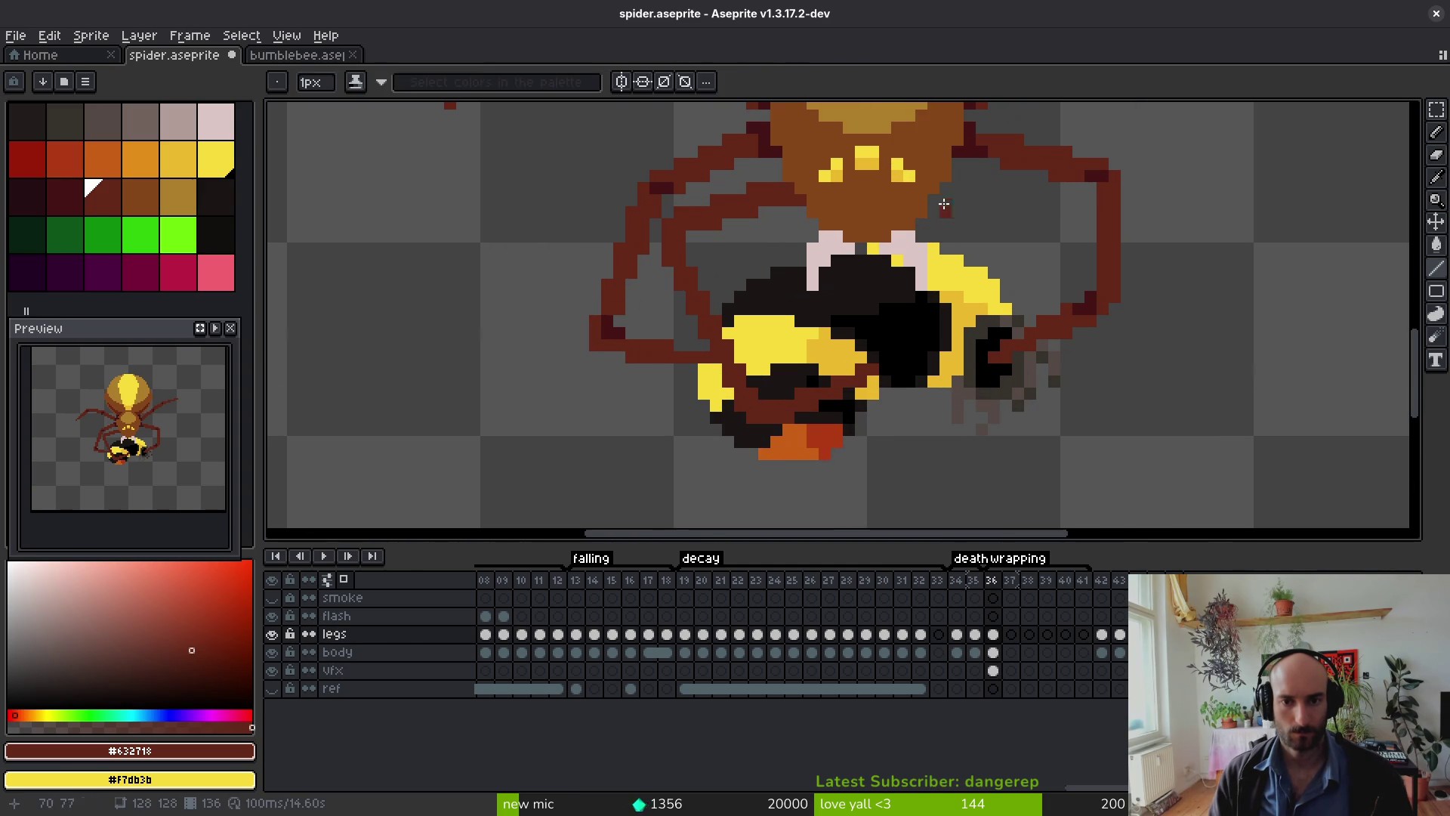
# Step: Draw leg line segments curling up the bee's right side, then save spider.aseprite
pyautogui.moveTo(935, 205)
pyautogui.mouseDown()
pyautogui.moveTo(1016, 268)
pyautogui.moveTo(1083, 238)
pyautogui.moveTo(958, 427)
pyautogui.moveTo(889, 331)
pyautogui.mouseUp()
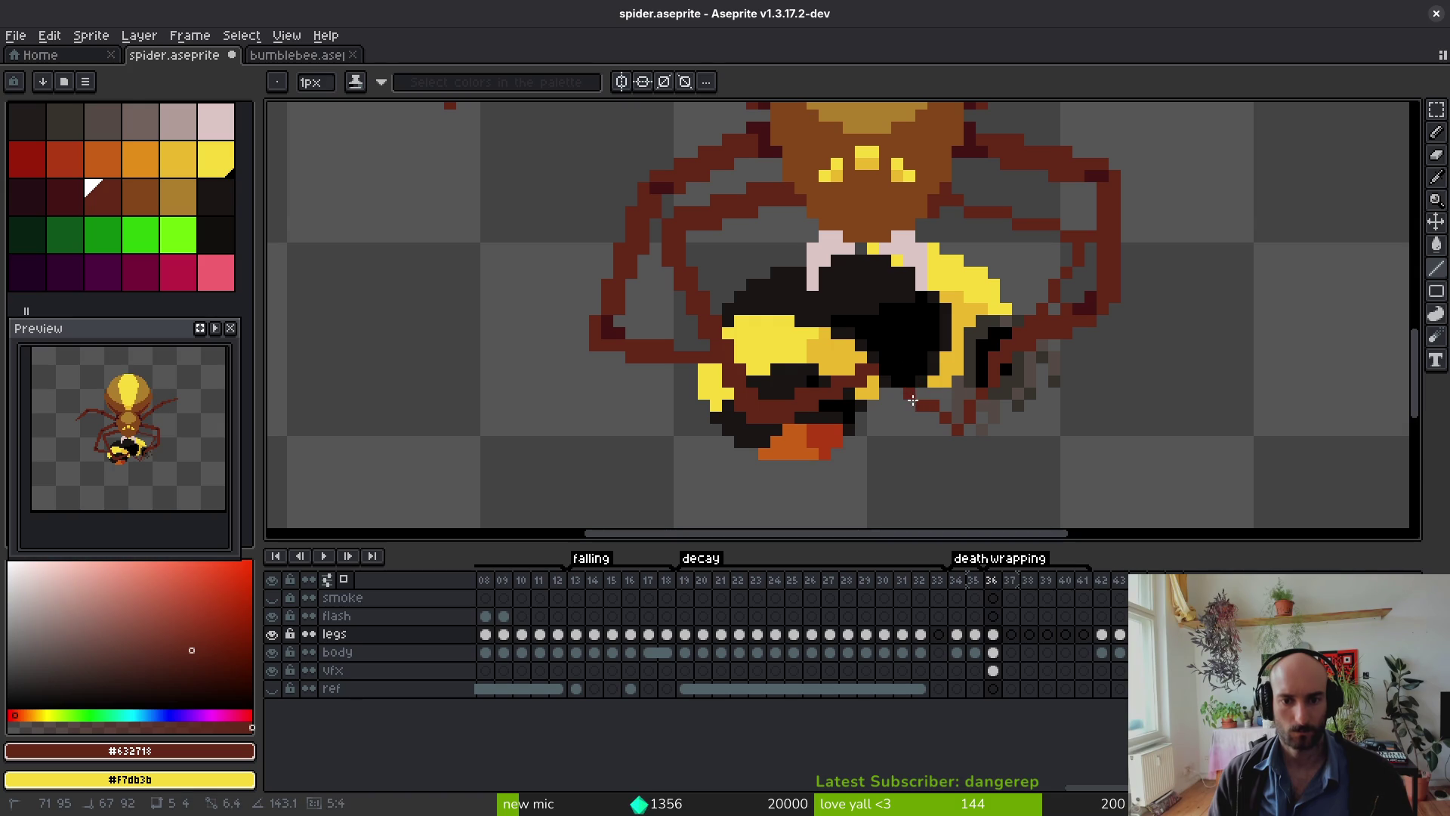
pyautogui.moveTo(889, 396); pyautogui.dragTo(911, 394)
pyautogui.moveTo(1036, 308); pyautogui.dragTo(1074, 241)
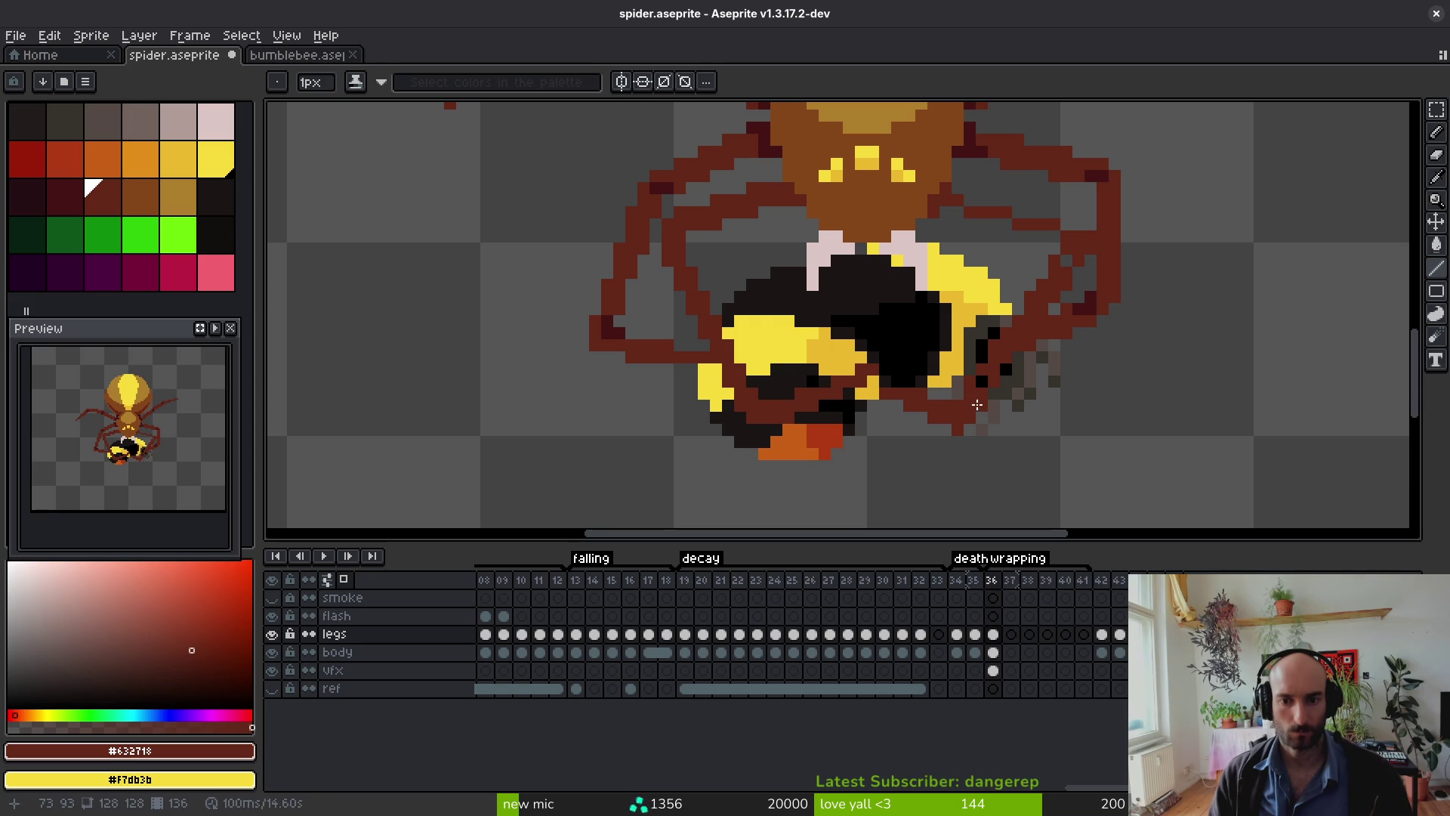
pyautogui.moveTo(1068, 246)
pyautogui.mouseDown()
pyautogui.moveTo(944, 218)
pyautogui.moveTo(1064, 237)
pyautogui.mouseUp()
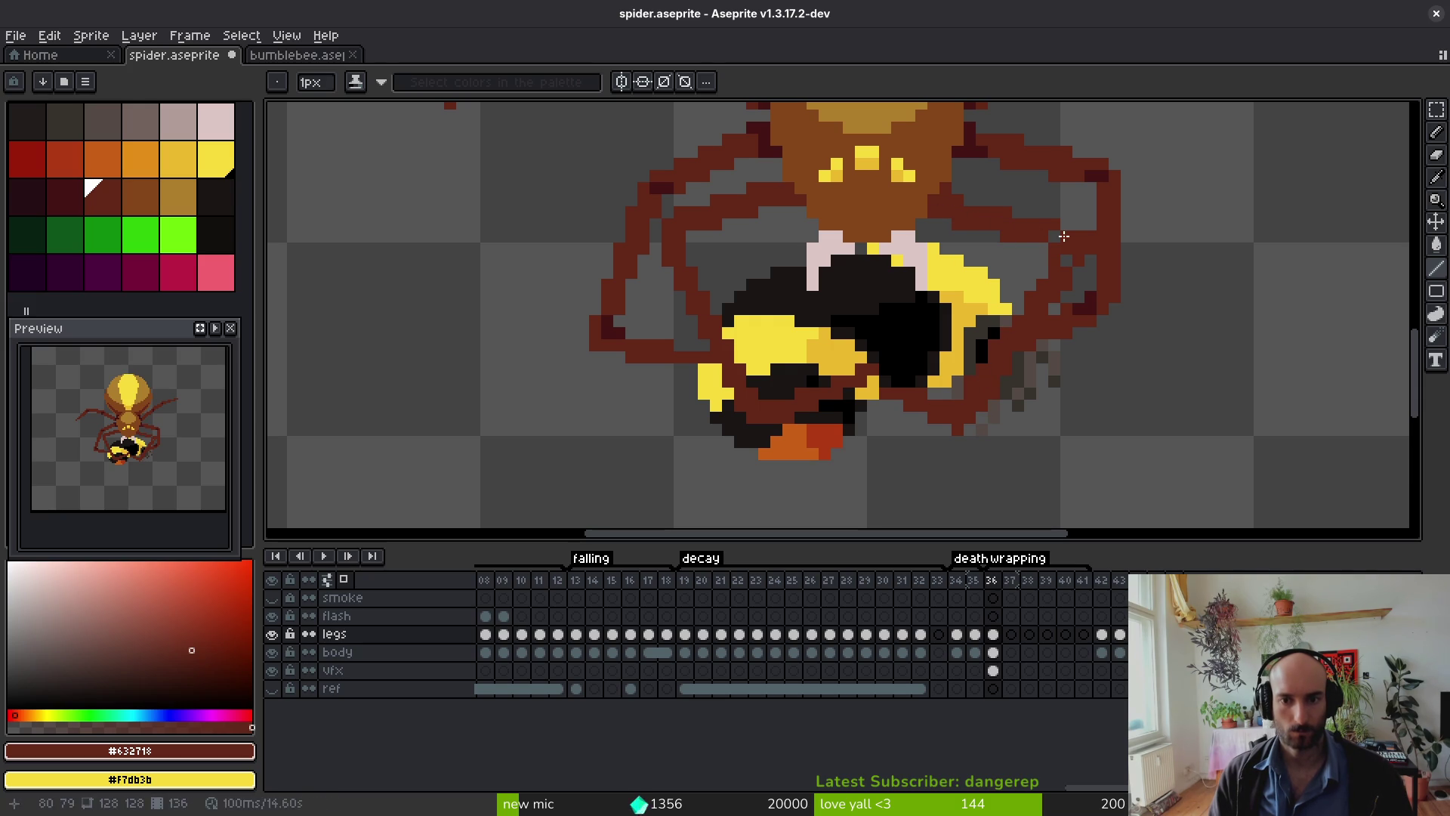
pyautogui.press('alt')
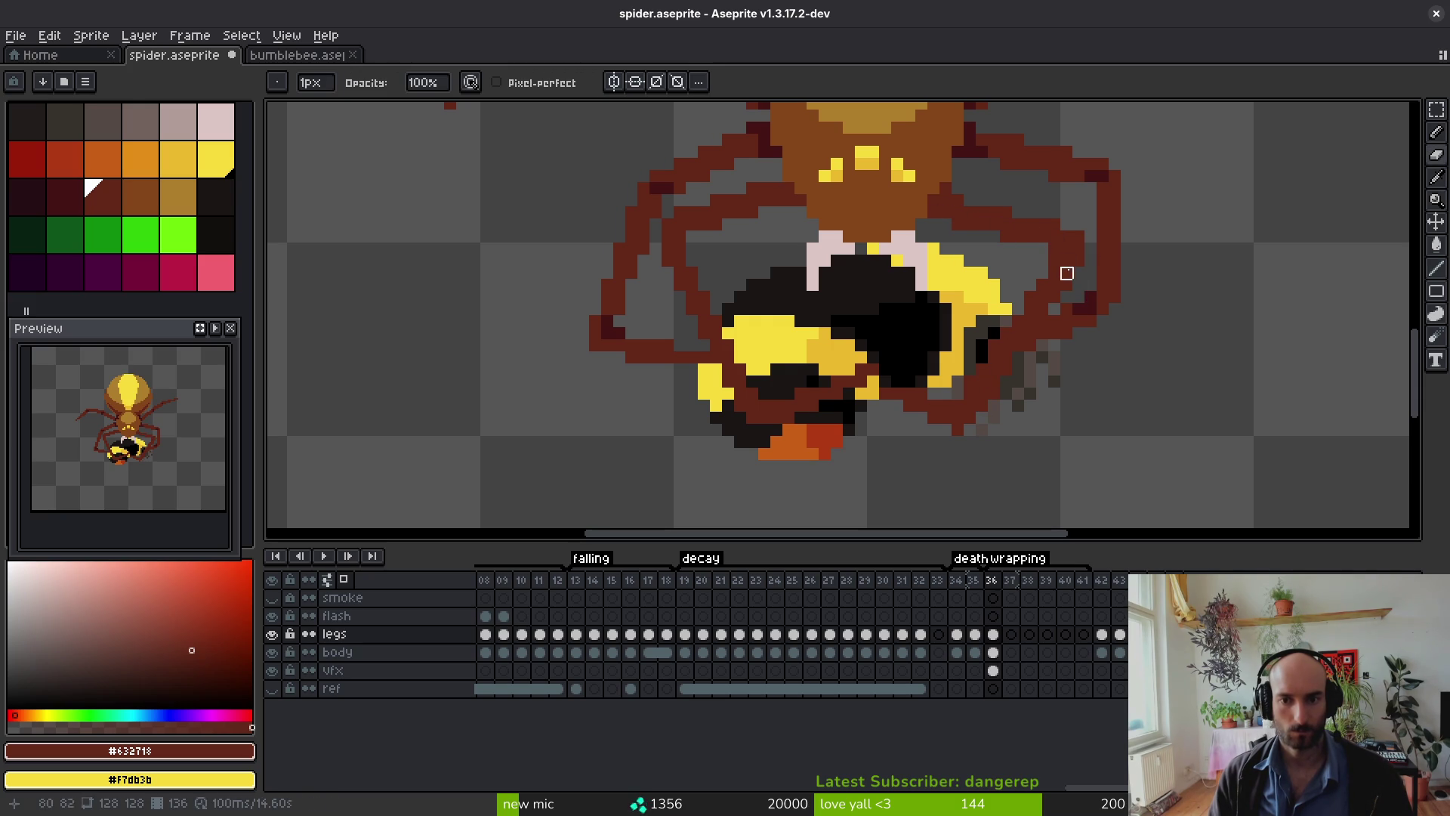
pyautogui.scroll(-2, 1080, 294)
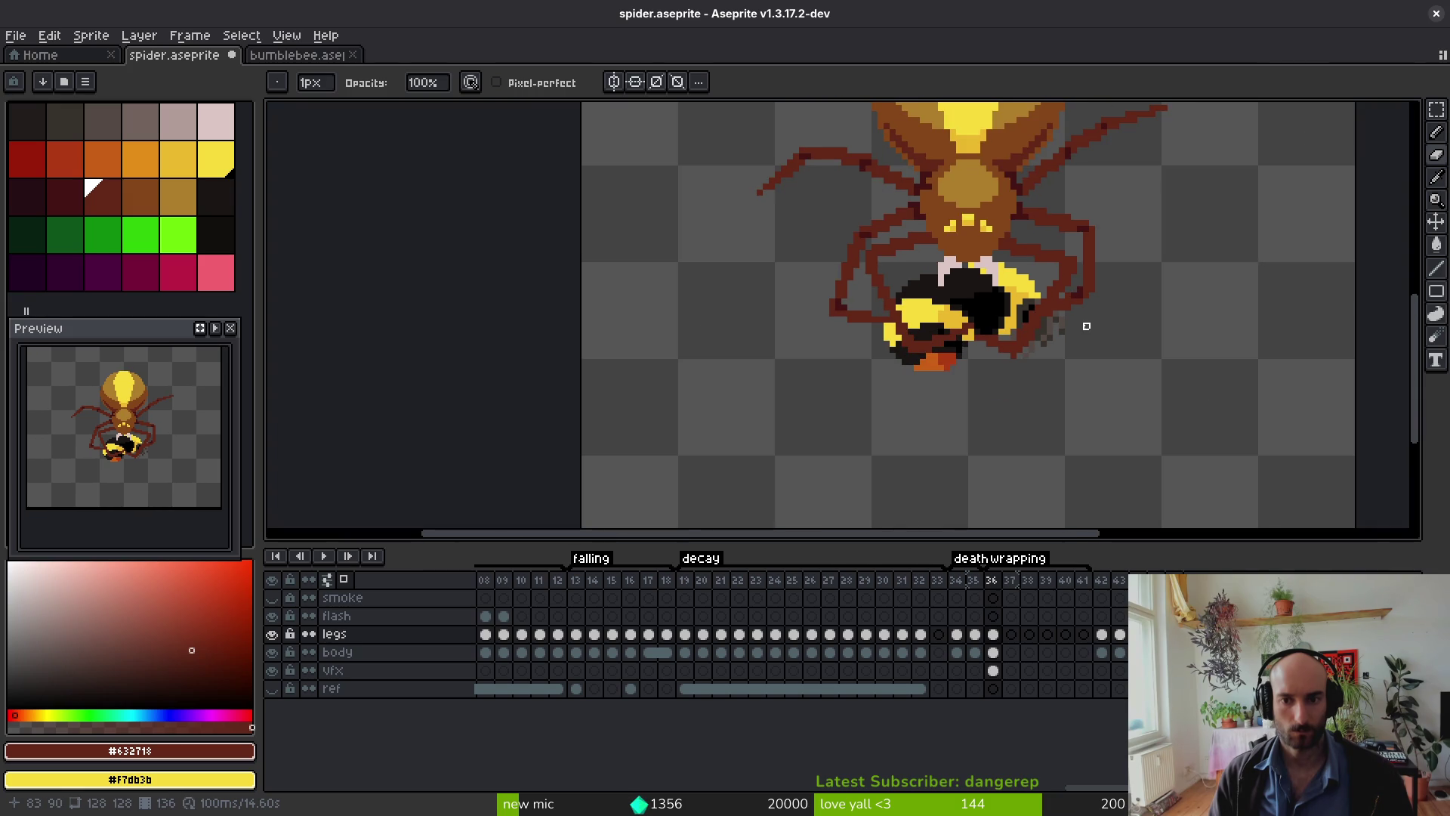
pyautogui.scroll(-1, 1074, 326)
pyautogui.hotkey('ctrl', 's')
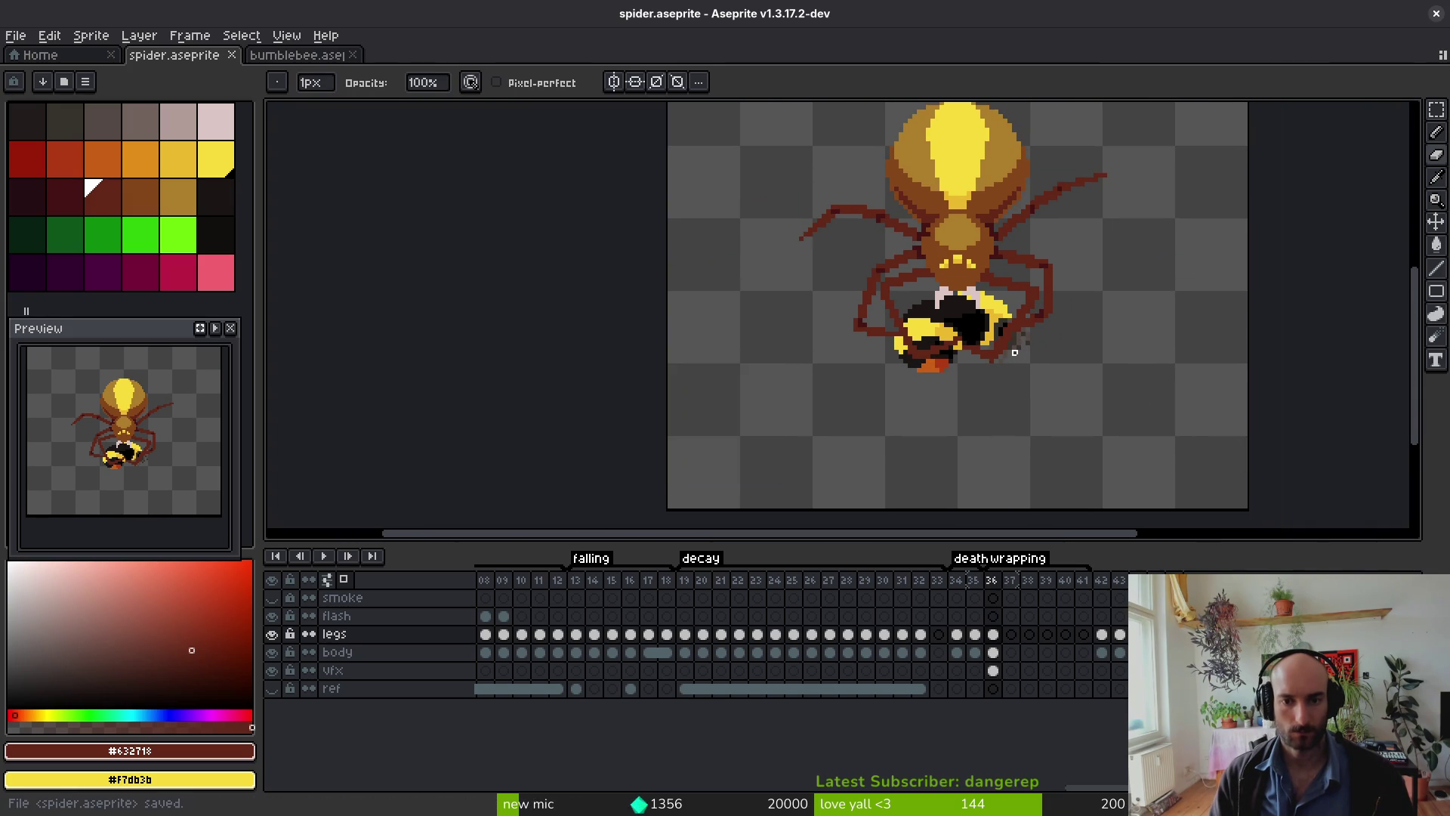
# Step: Draw a short straight leg line and erase a few pixels from the bee
pyautogui.scroll(-1, 971, 370)
pyautogui.scroll(-1, 973, 371)
pyautogui.scroll(1, 996, 376)
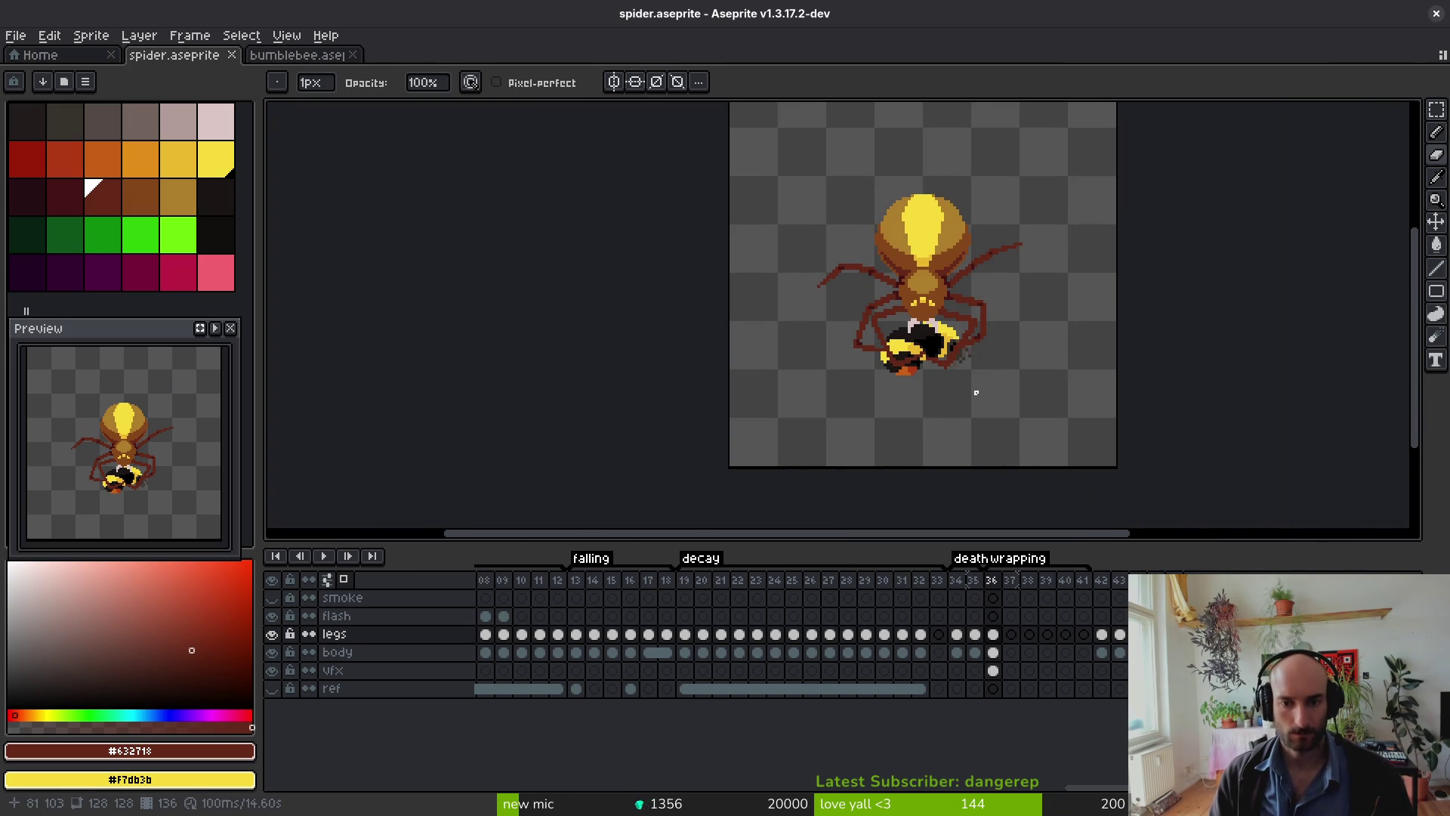
pyautogui.scroll(2, 945, 380)
pyautogui.press('l')
pyautogui.moveTo(820, 292)
pyautogui.mouseDown()
pyautogui.moveTo(841, 383)
pyautogui.moveTo(876, 375)
pyautogui.moveTo(816, 281)
pyautogui.mouseUp()
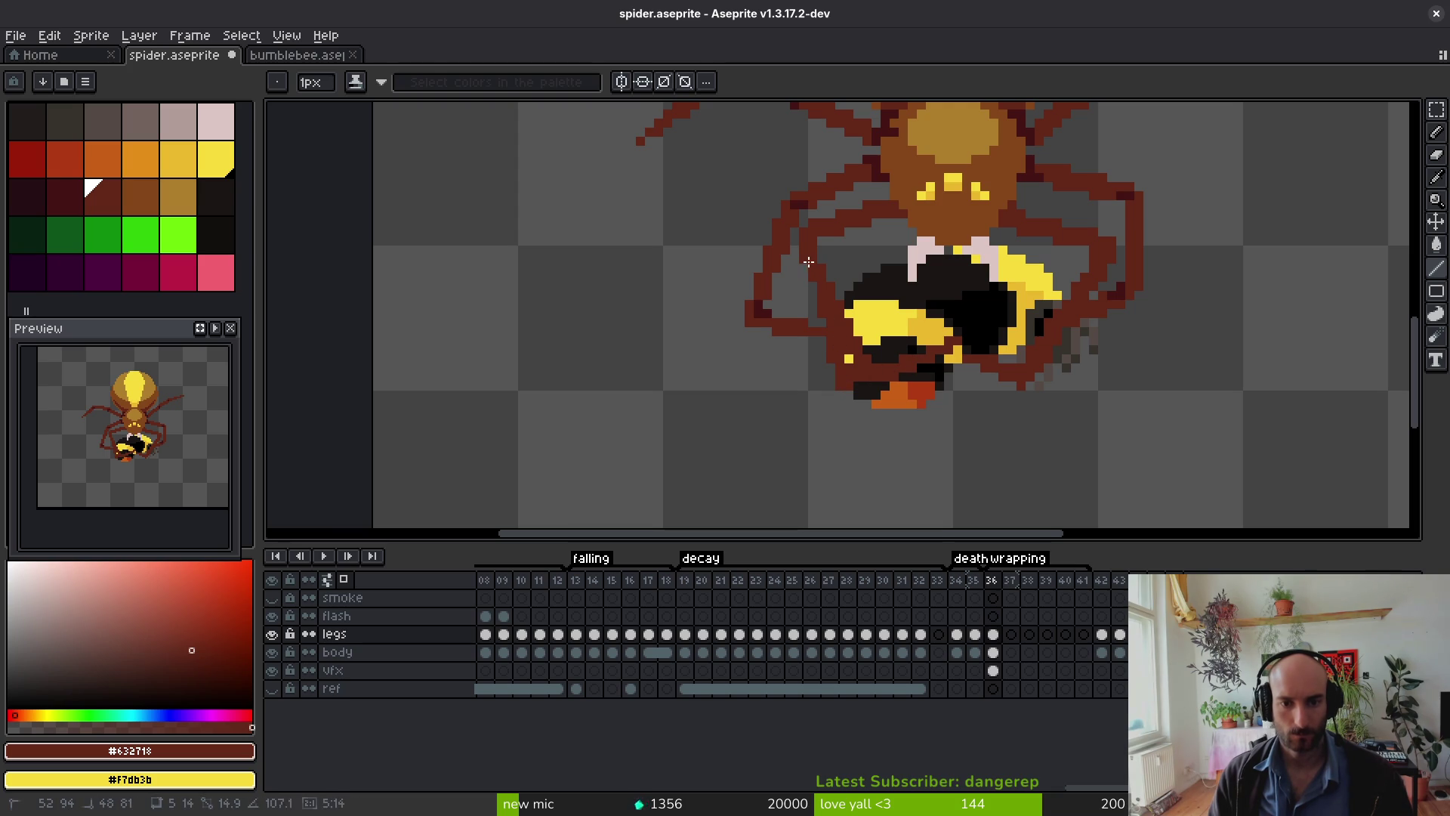
pyautogui.press('e')
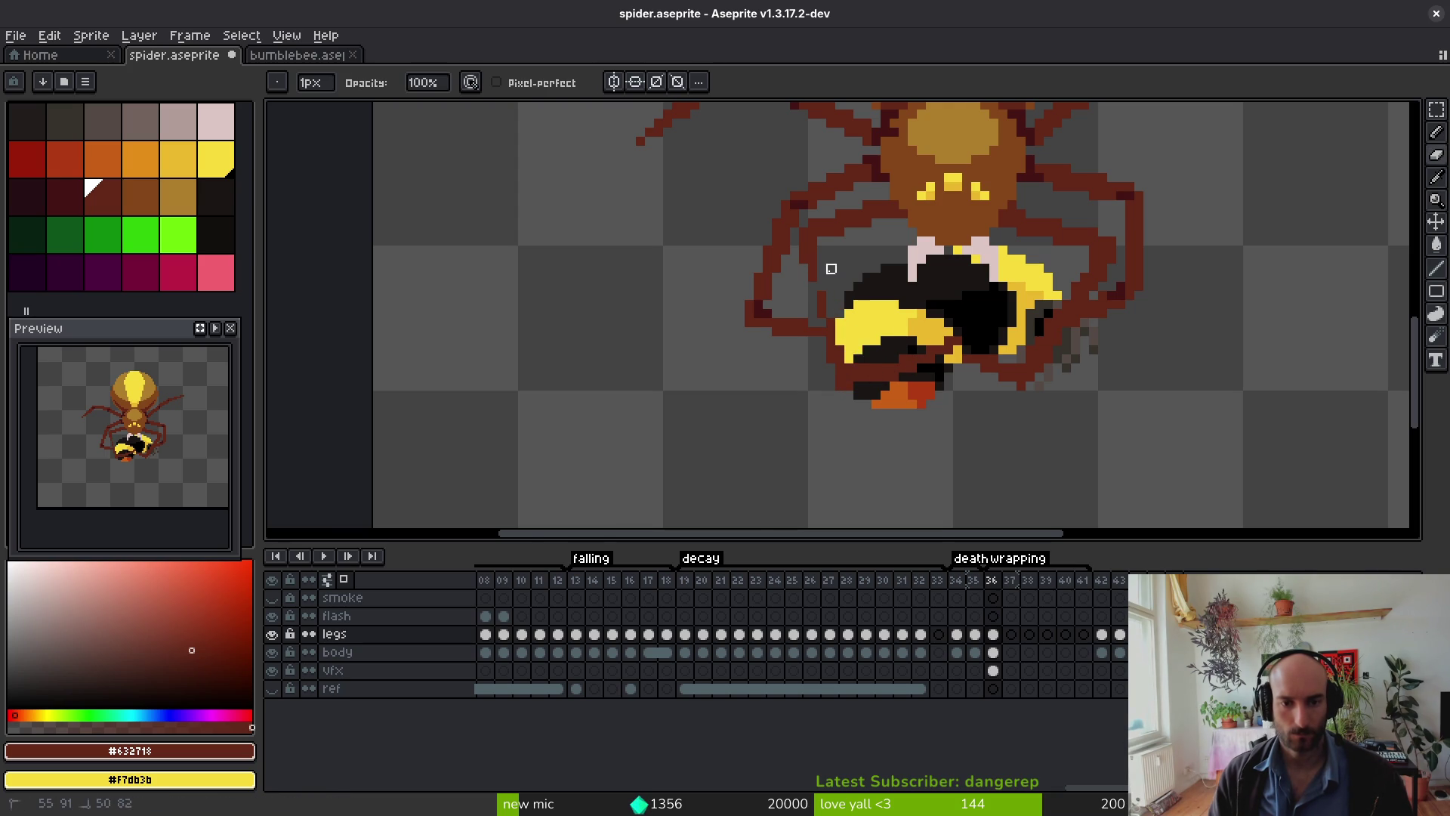
pyautogui.scroll(3, 831, 268)
pyautogui.press('b')
pyautogui.scroll(-2, 821, 260)
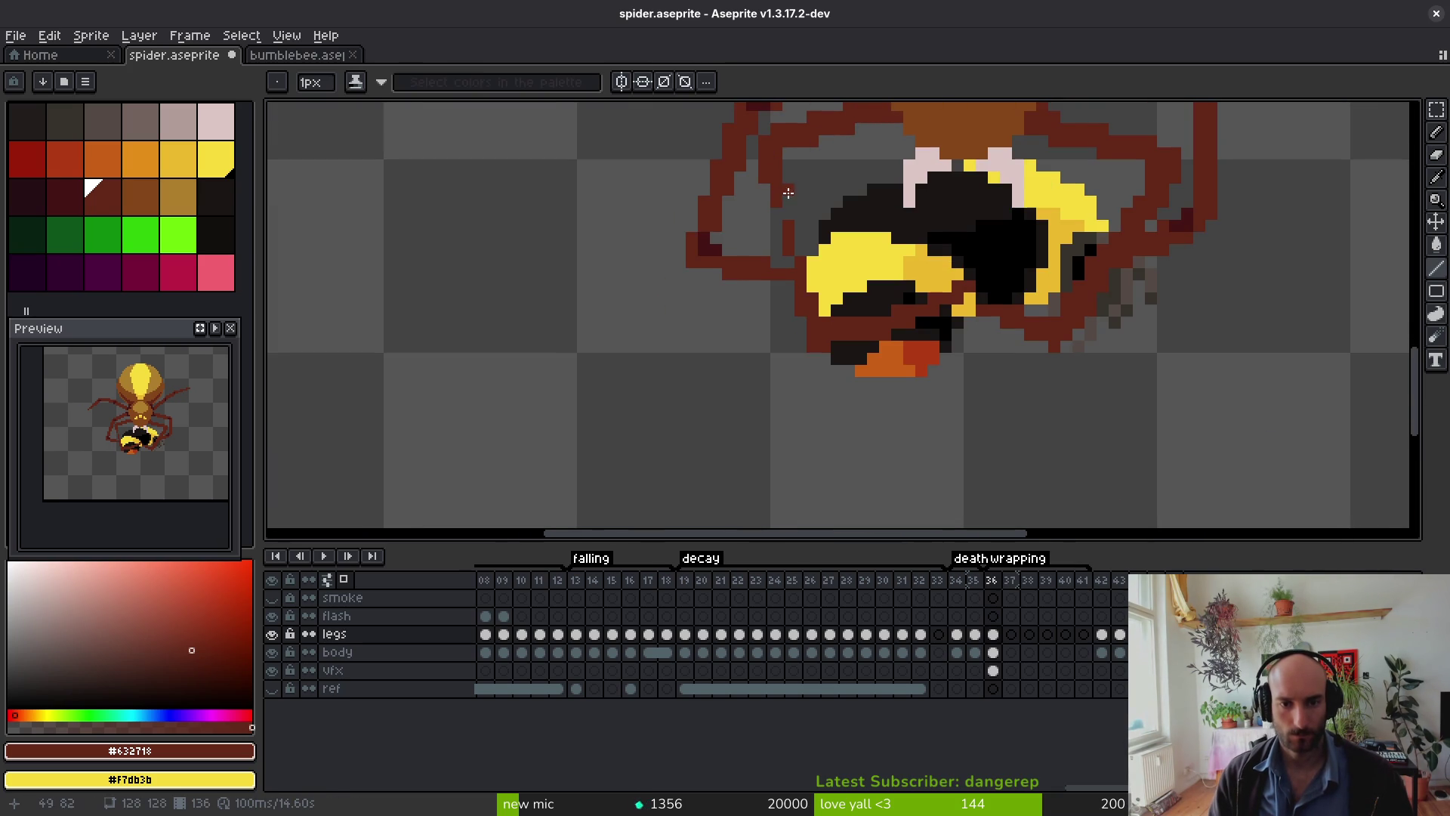
pyautogui.scroll(-1, 836, 342)
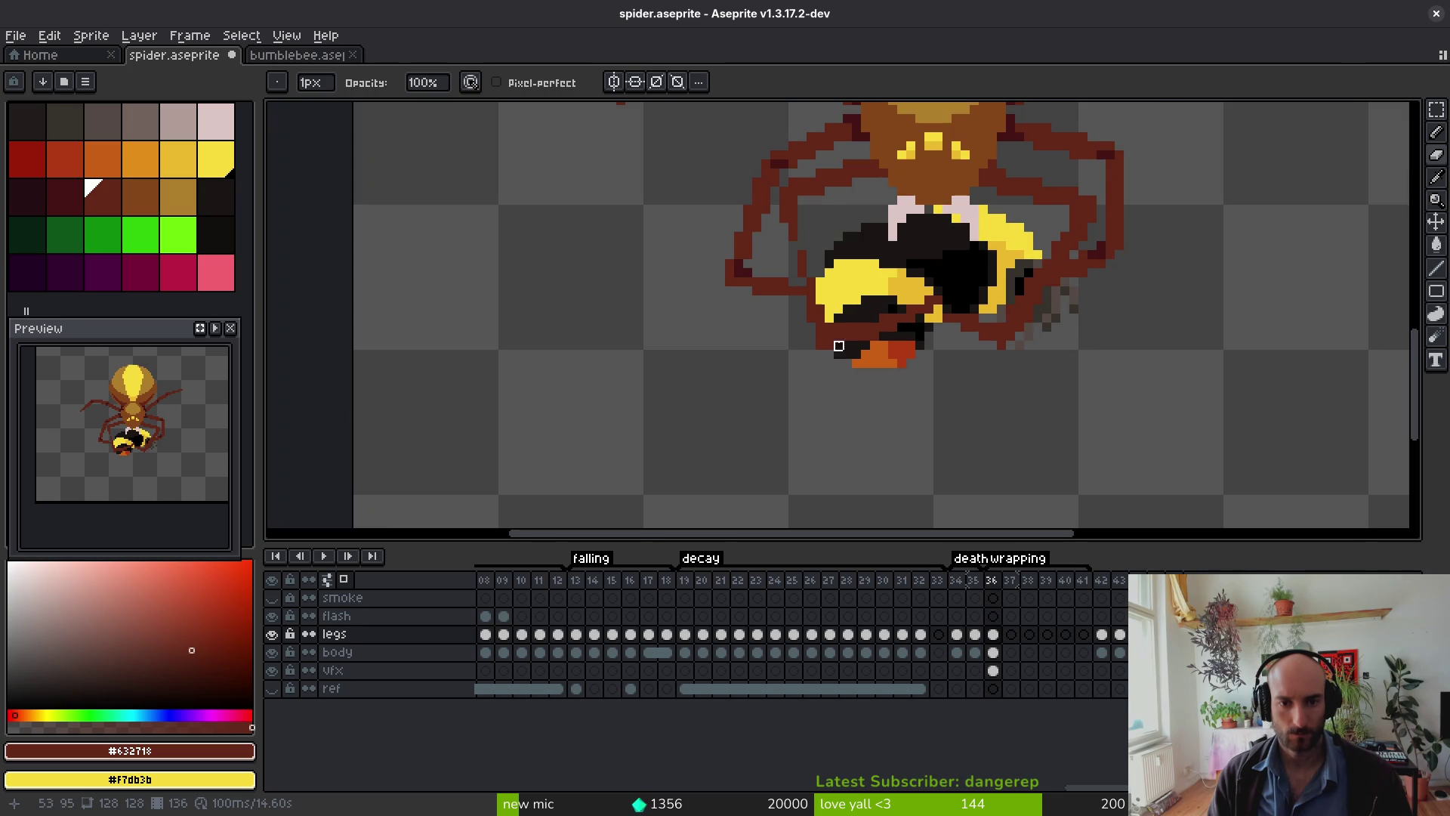
pyautogui.press('e')
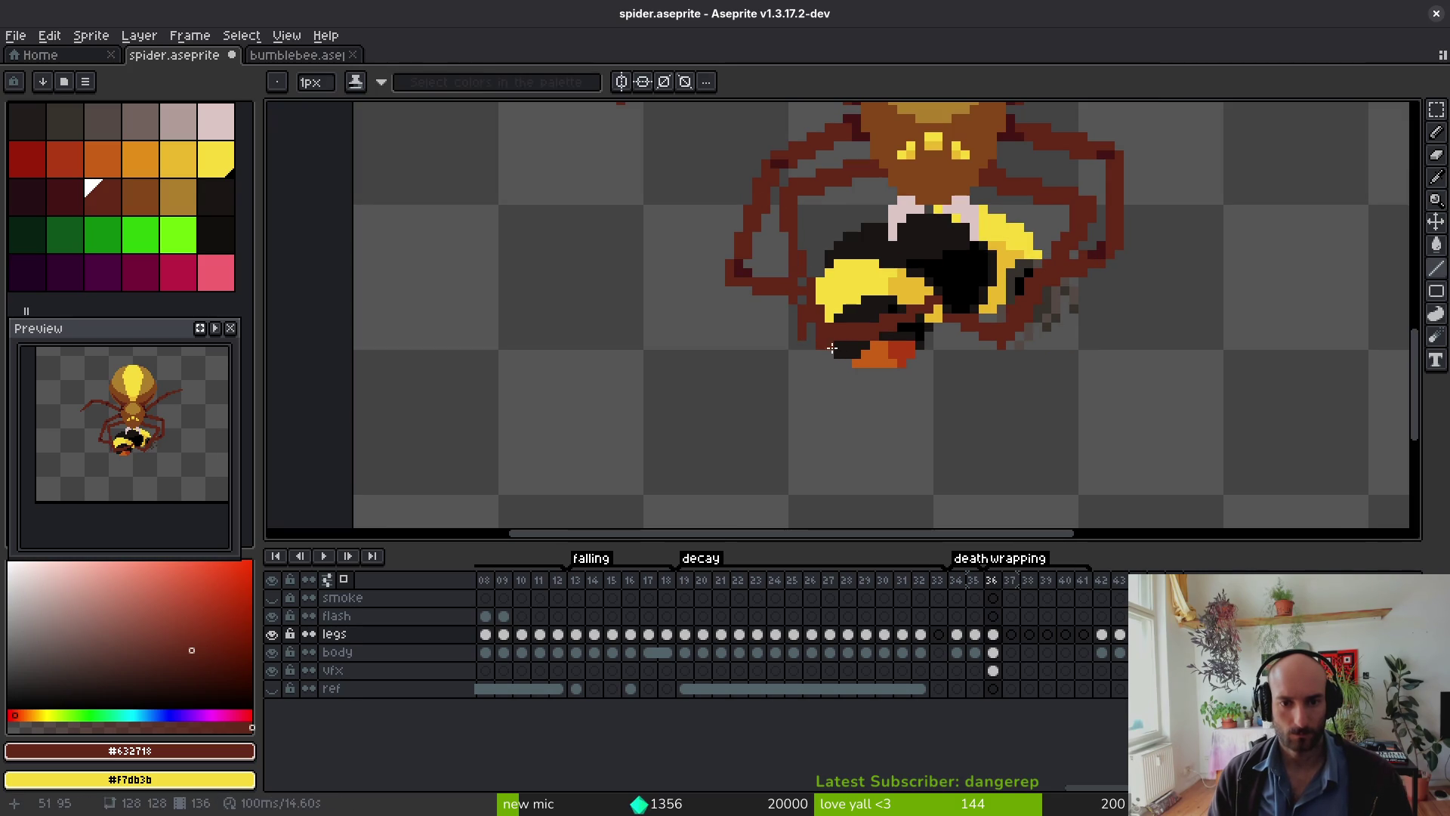
pyautogui.scroll(2, 793, 346)
pyautogui.moveTo(828, 317)
pyautogui.mouseDown()
pyautogui.moveTo(1023, 272)
pyautogui.moveTo(1045, 298)
pyautogui.mouseUp()
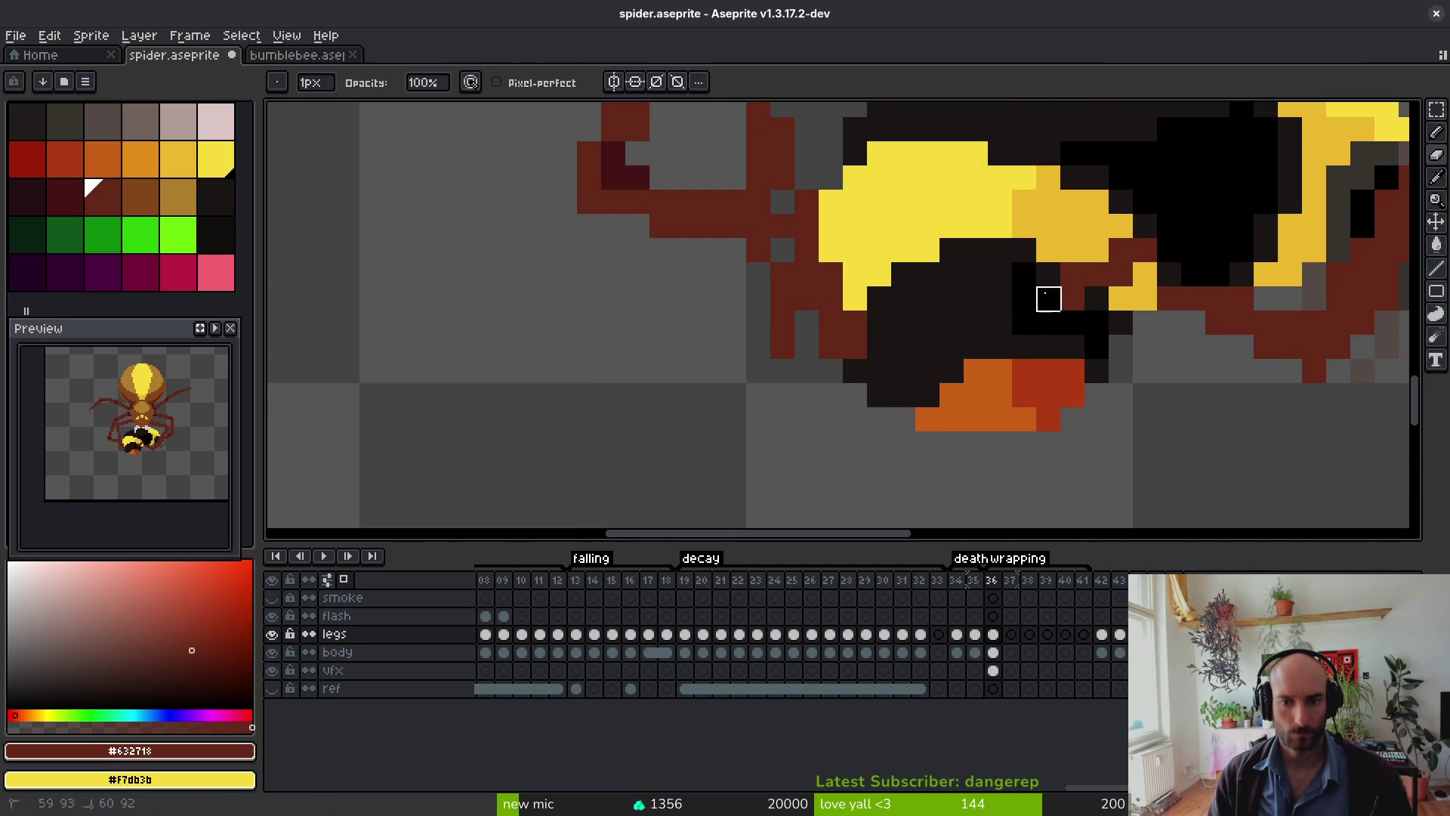
pyautogui.scroll(-2, 1045, 298)
pyautogui.press('b')
# Step: Draw a #632718 dark-red leg stroke across the bee's yellow body and save
pyautogui.moveTo(875, 350); pyautogui.dragTo(1012, 313)
pyautogui.scroll(4, 981, 325)
pyautogui.moveTo(676, 372); pyautogui.dragTo(1109, 268)
pyautogui.hotkey('ctrl', 'z')
pyautogui.moveTo(1020, 338); pyautogui.dragTo(839, 374)
pyautogui.scroll(-3, 990, 316)
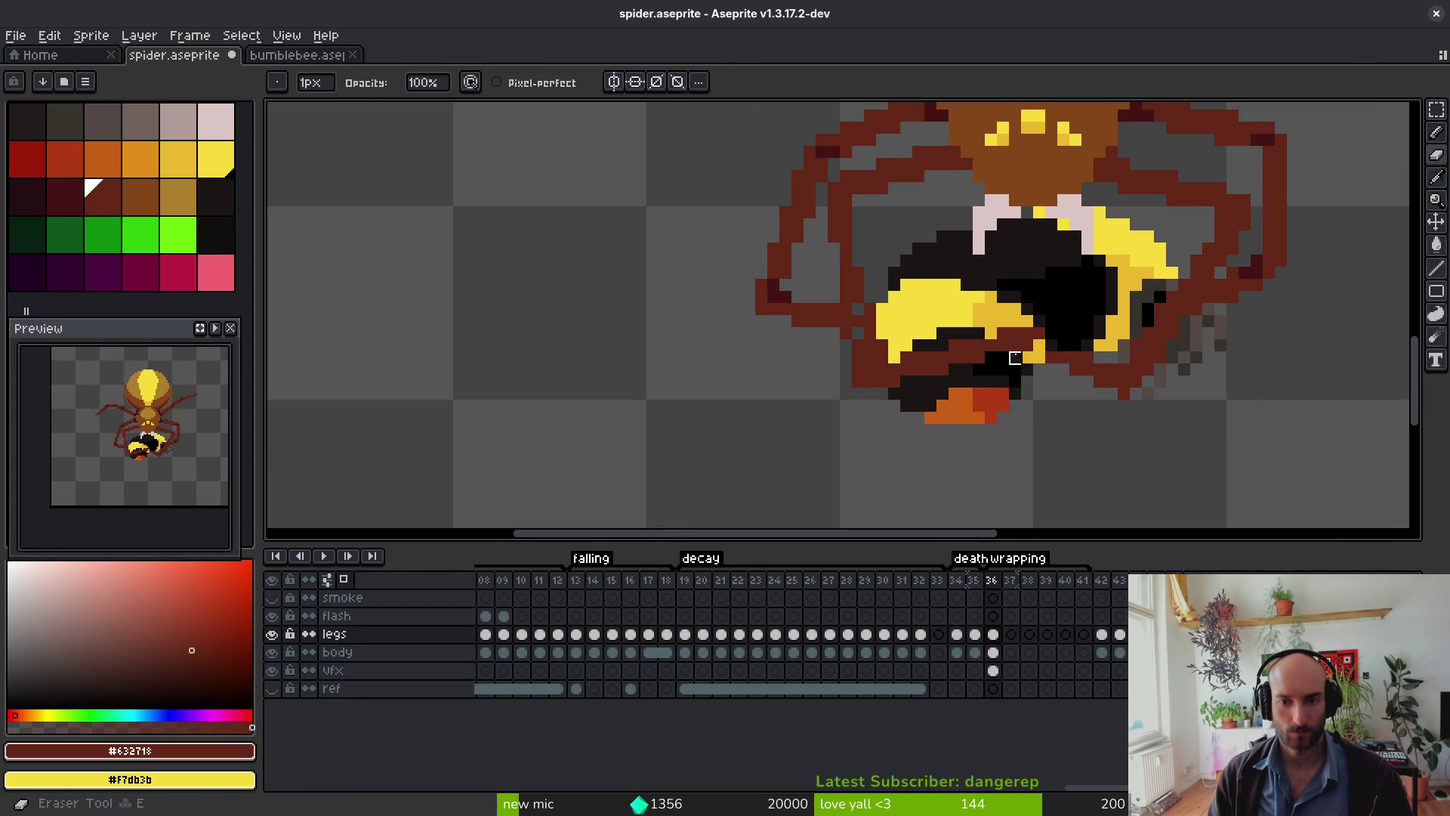
pyautogui.scroll(3, 1012, 336)
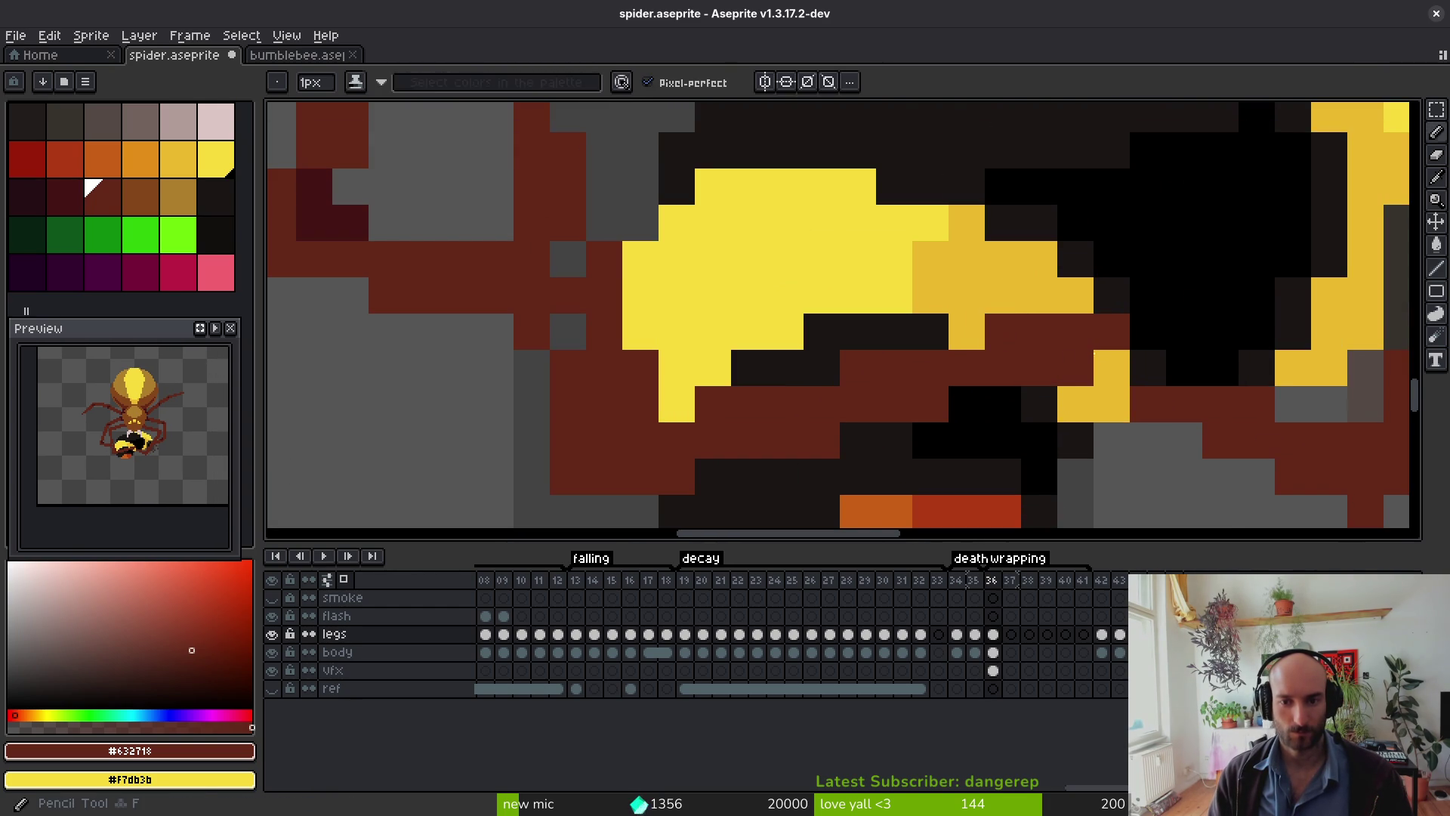
pyautogui.scroll(-3, 1065, 370)
pyautogui.hotkey('ctrl', 's')
# Step: Add darker #431414 maroon shading pixels along the leg edges
pyautogui.scroll(3, 1070, 377)
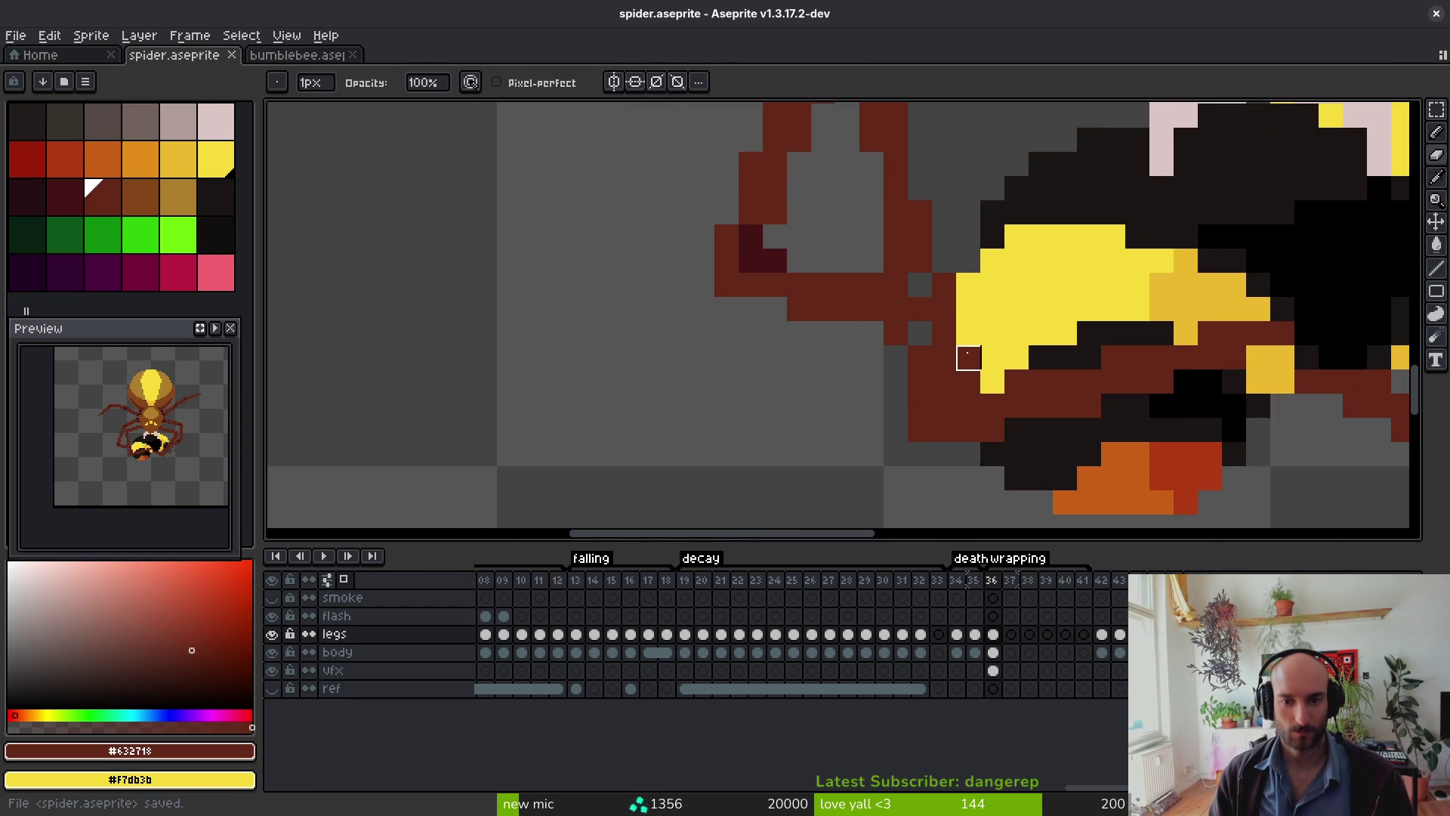
pyautogui.scroll(1, 893, 323)
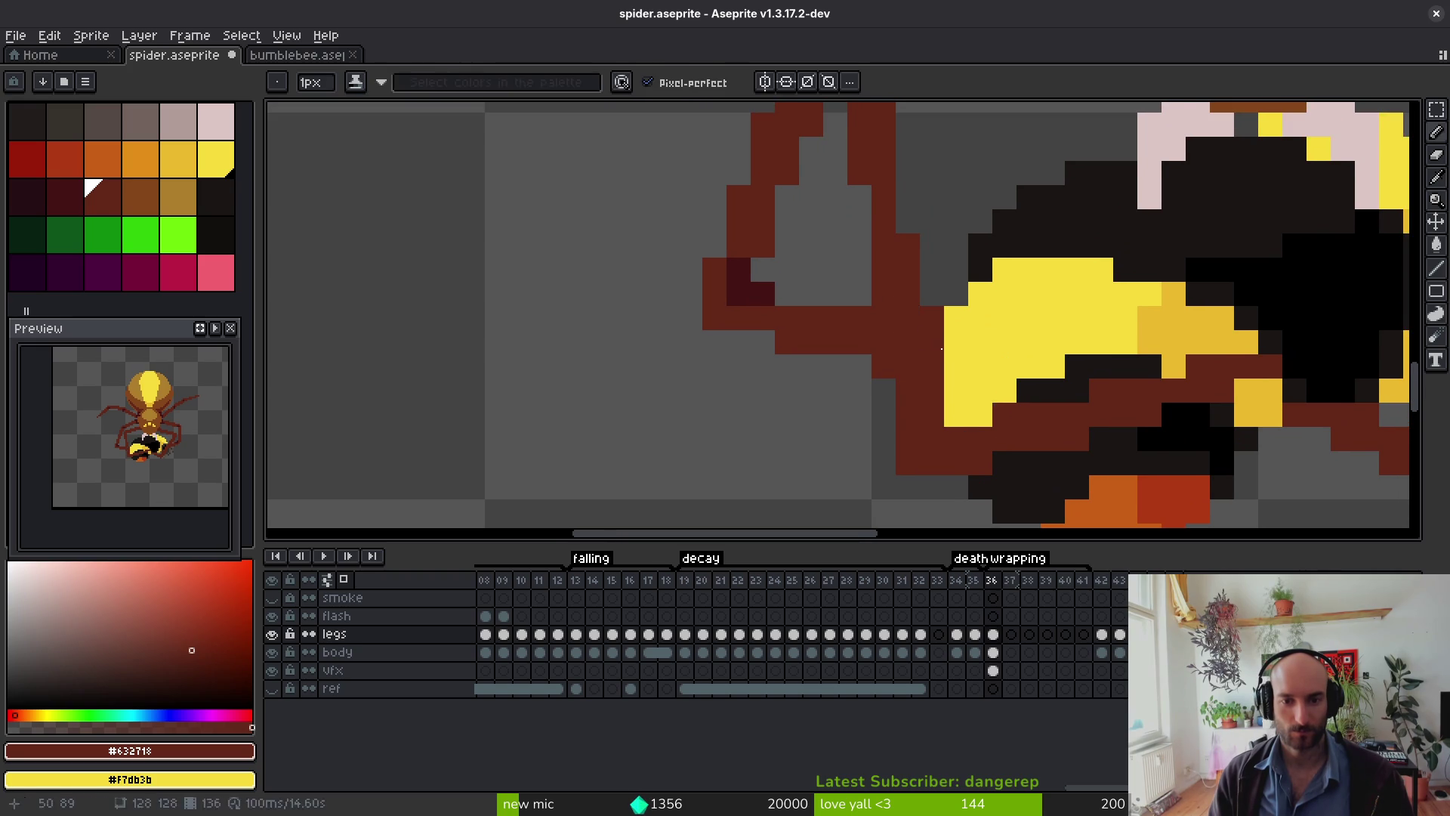
pyautogui.scroll(-3, 932, 292)
pyautogui.scroll(3, 898, 277)
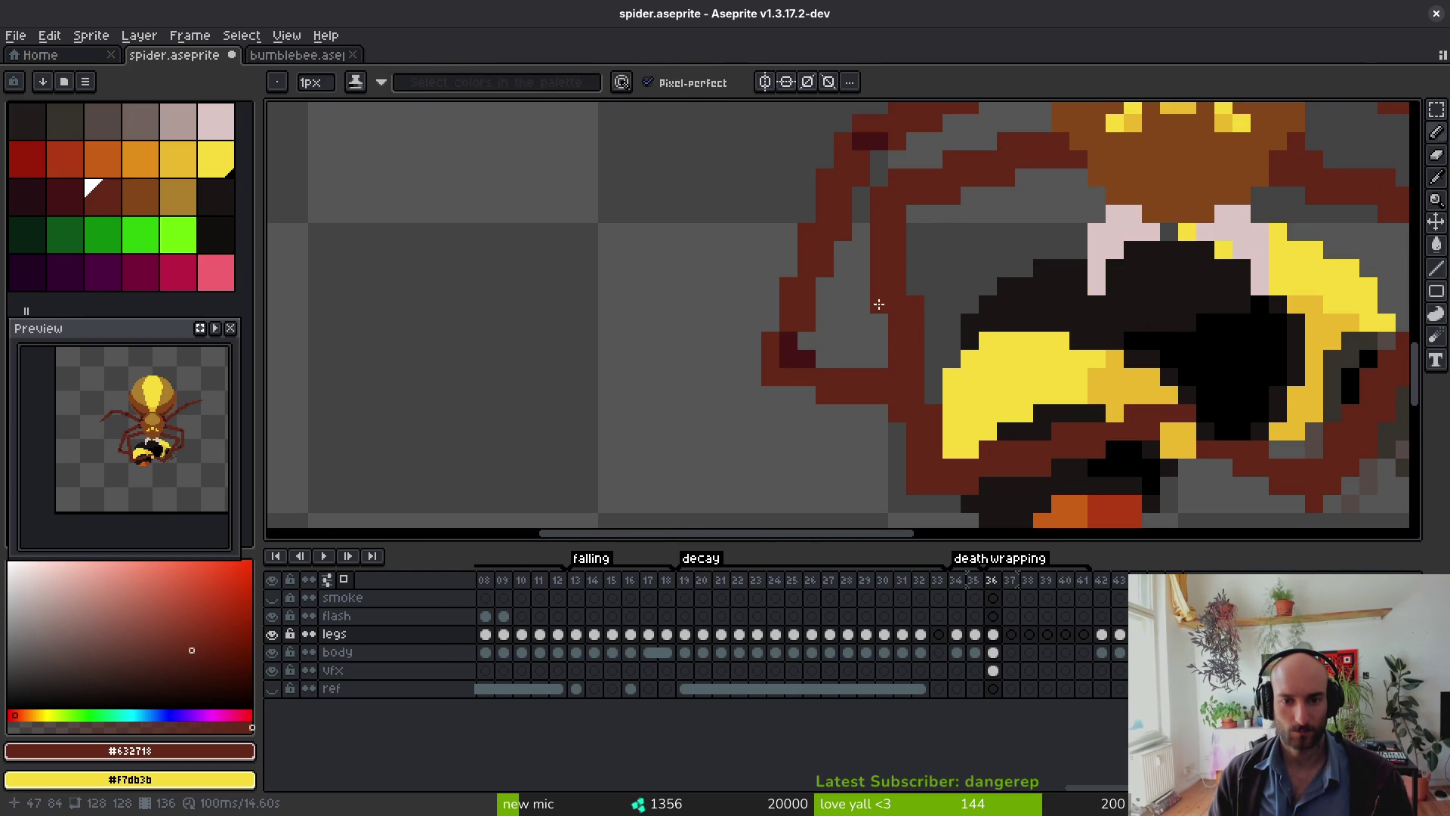
pyautogui.press('e')
pyautogui.scroll(-2, 944, 249)
pyautogui.keyDown('alt'); pyautogui.click(604, 440); pyautogui.keyUp('alt')
pyautogui.scroll(-2, 741, 401)
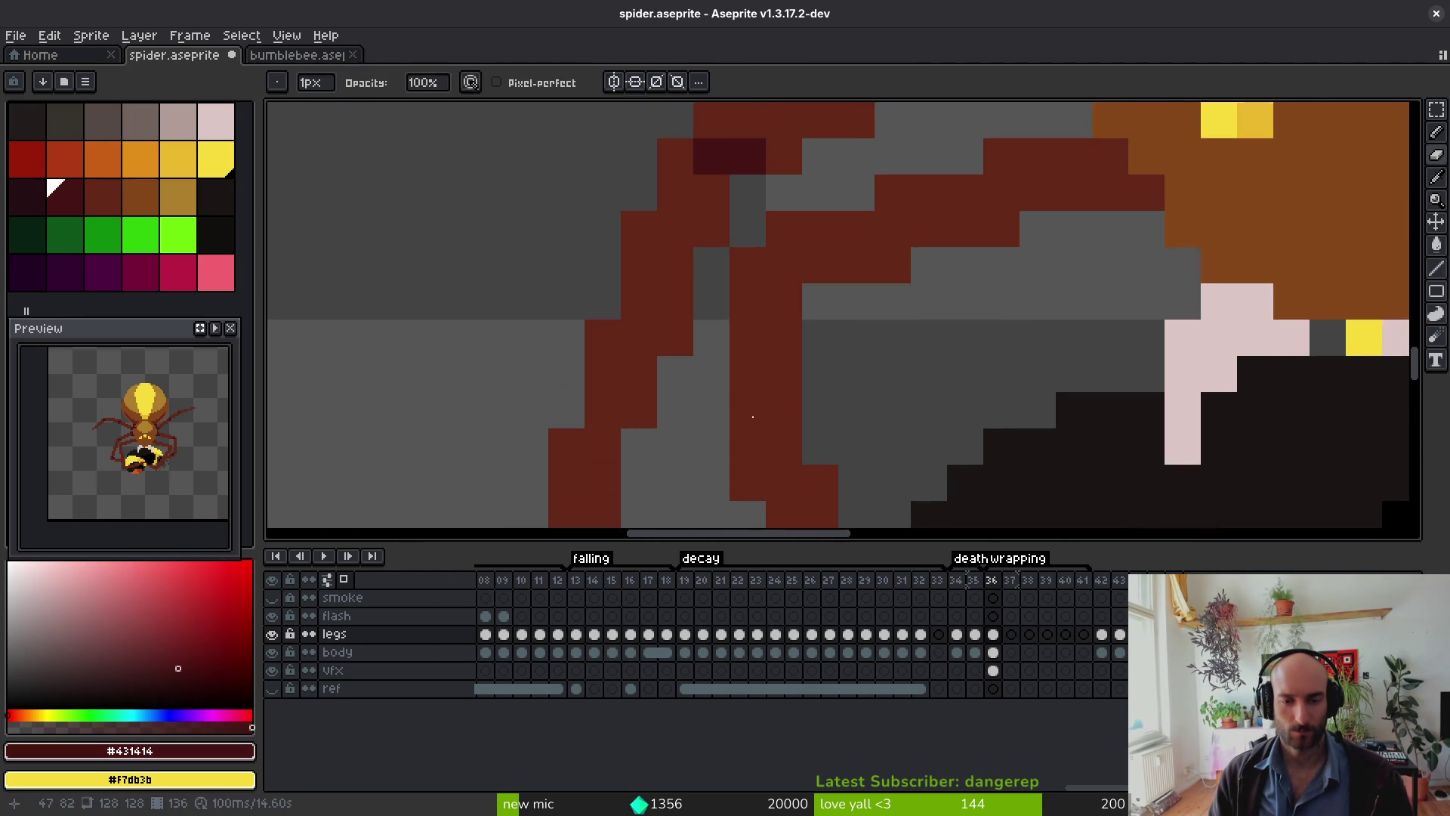
pyautogui.click(789, 270)
pyautogui.click(791, 306)
pyautogui.scroll(-3, 884, 348)
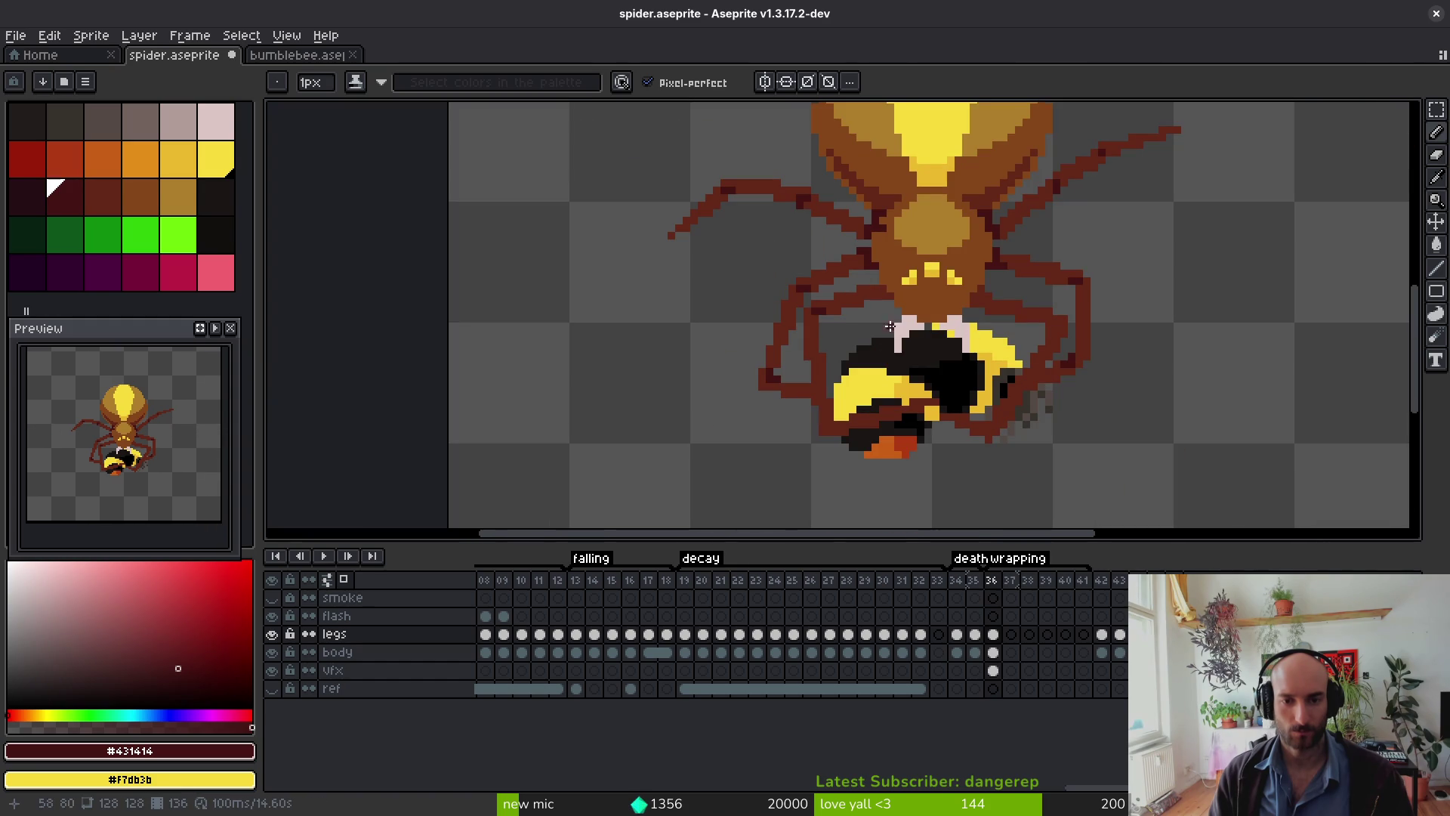
pyautogui.scroll(3, 809, 317)
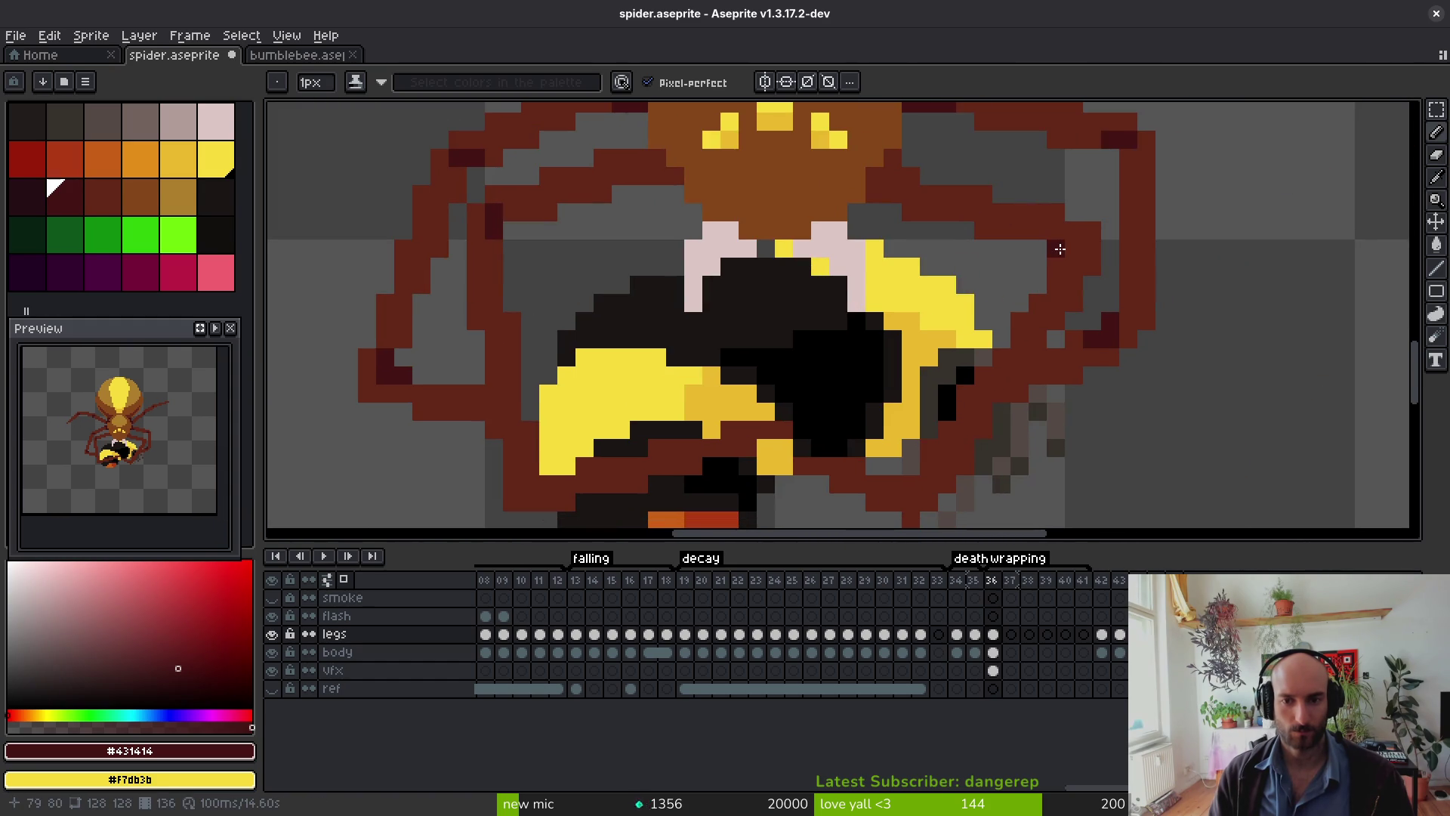
pyautogui.scroll(-2, 1083, 287)
pyautogui.scroll(2, 1042, 315)
pyautogui.click(987, 385)
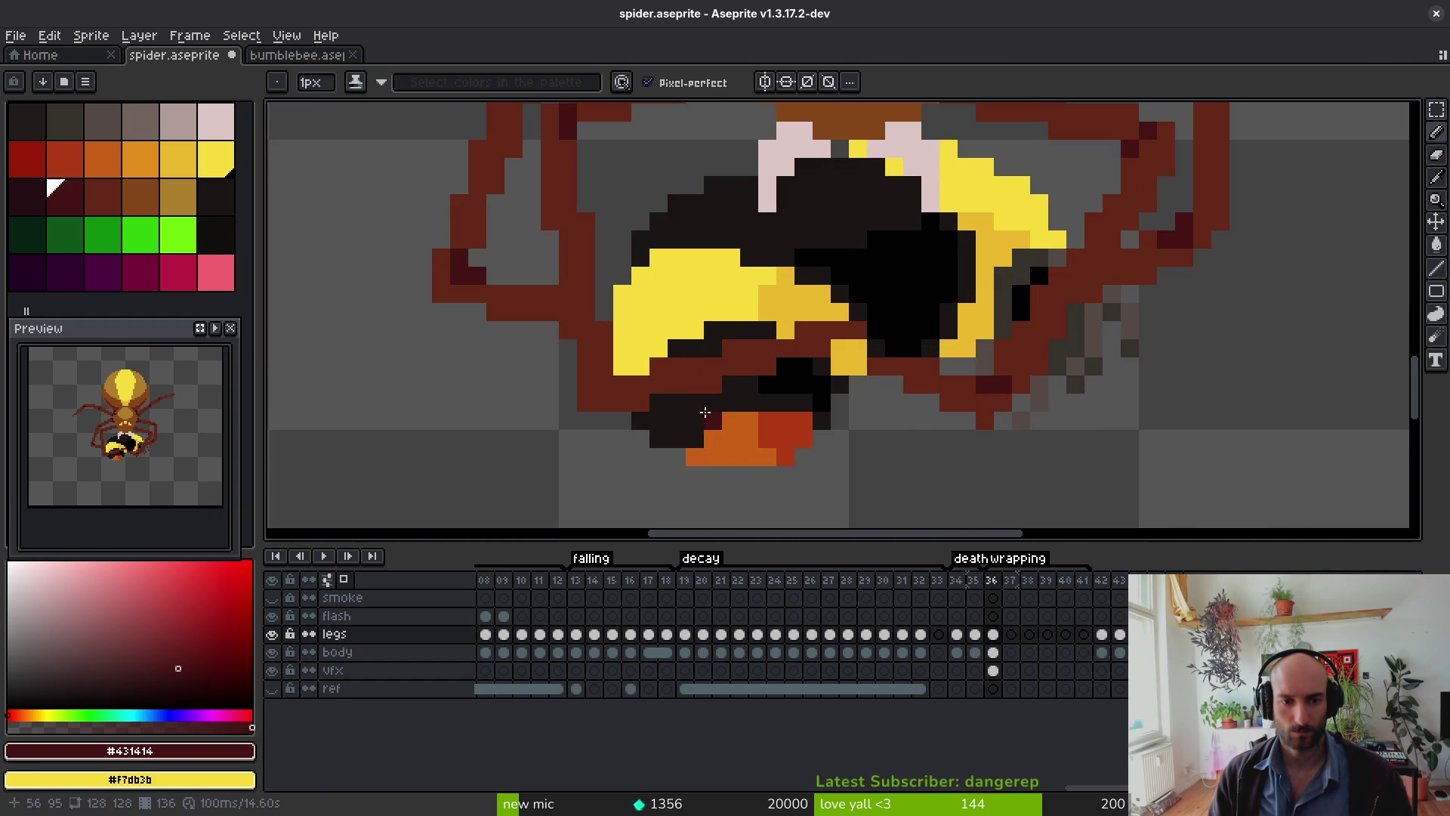
pyautogui.click(604, 385)
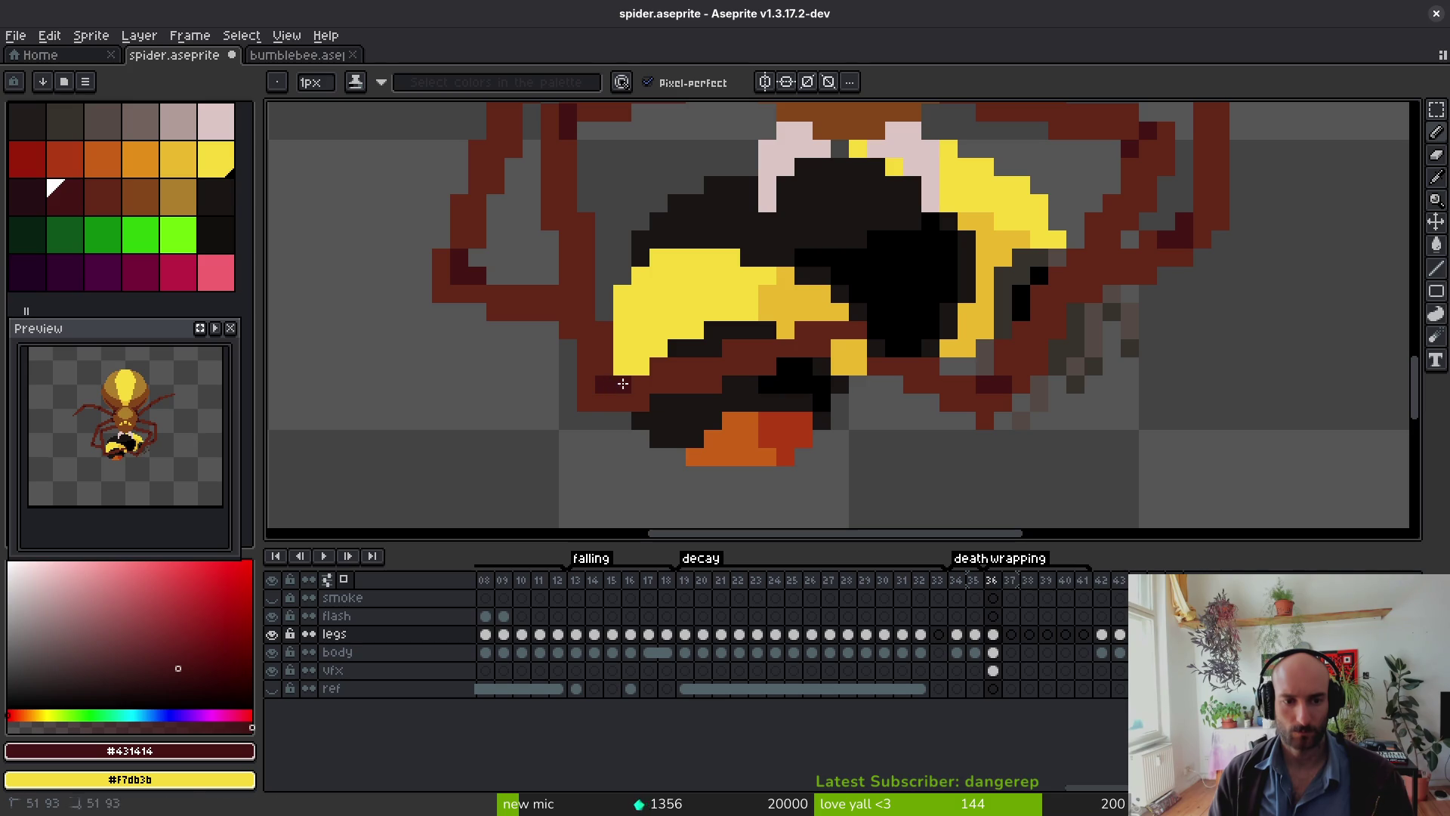
pyautogui.scroll(-5, 627, 389)
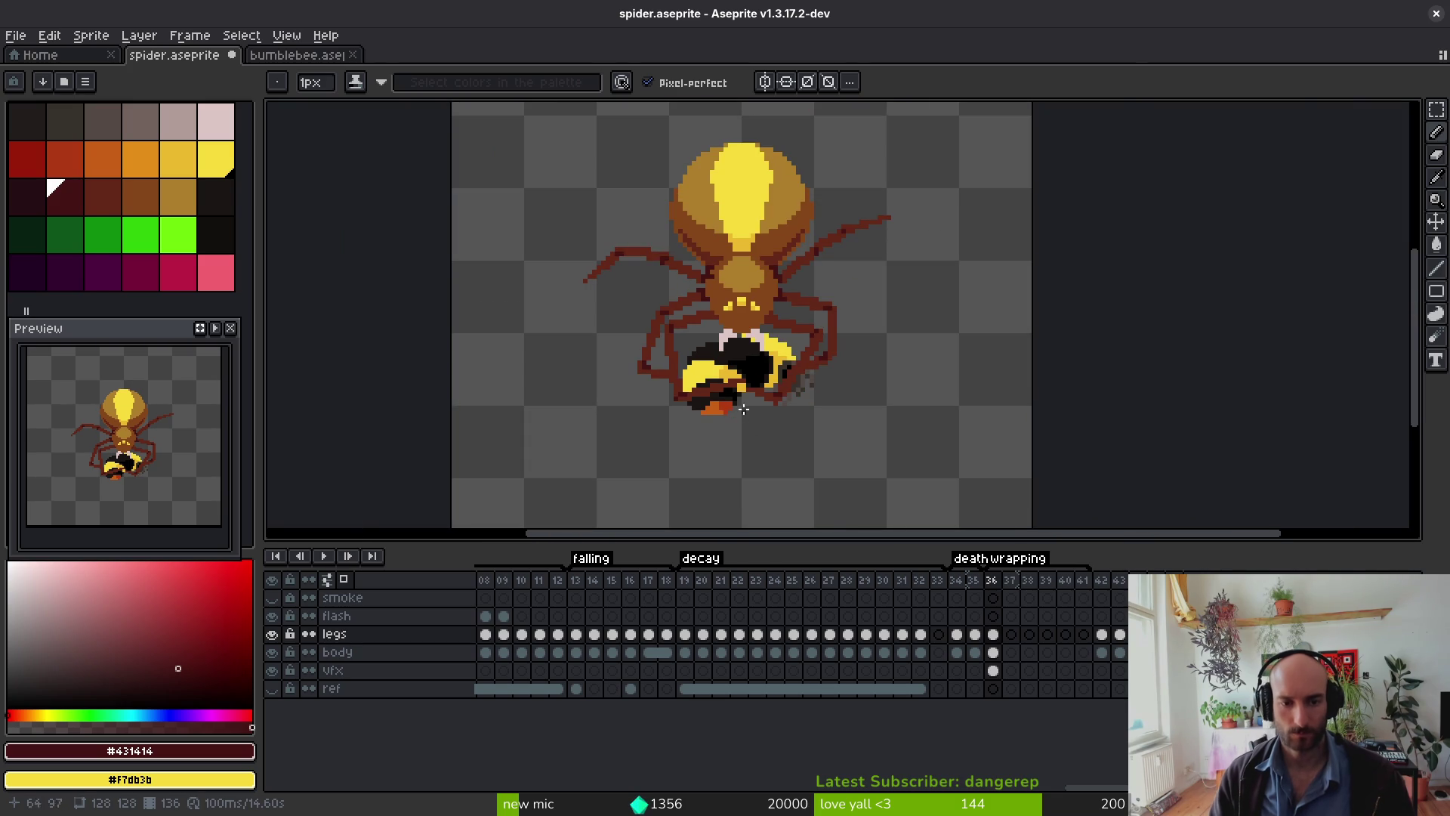
pyautogui.scroll(2, 741, 434)
pyautogui.scroll(-1, 741, 419)
pyautogui.scroll(-1, 738, 409)
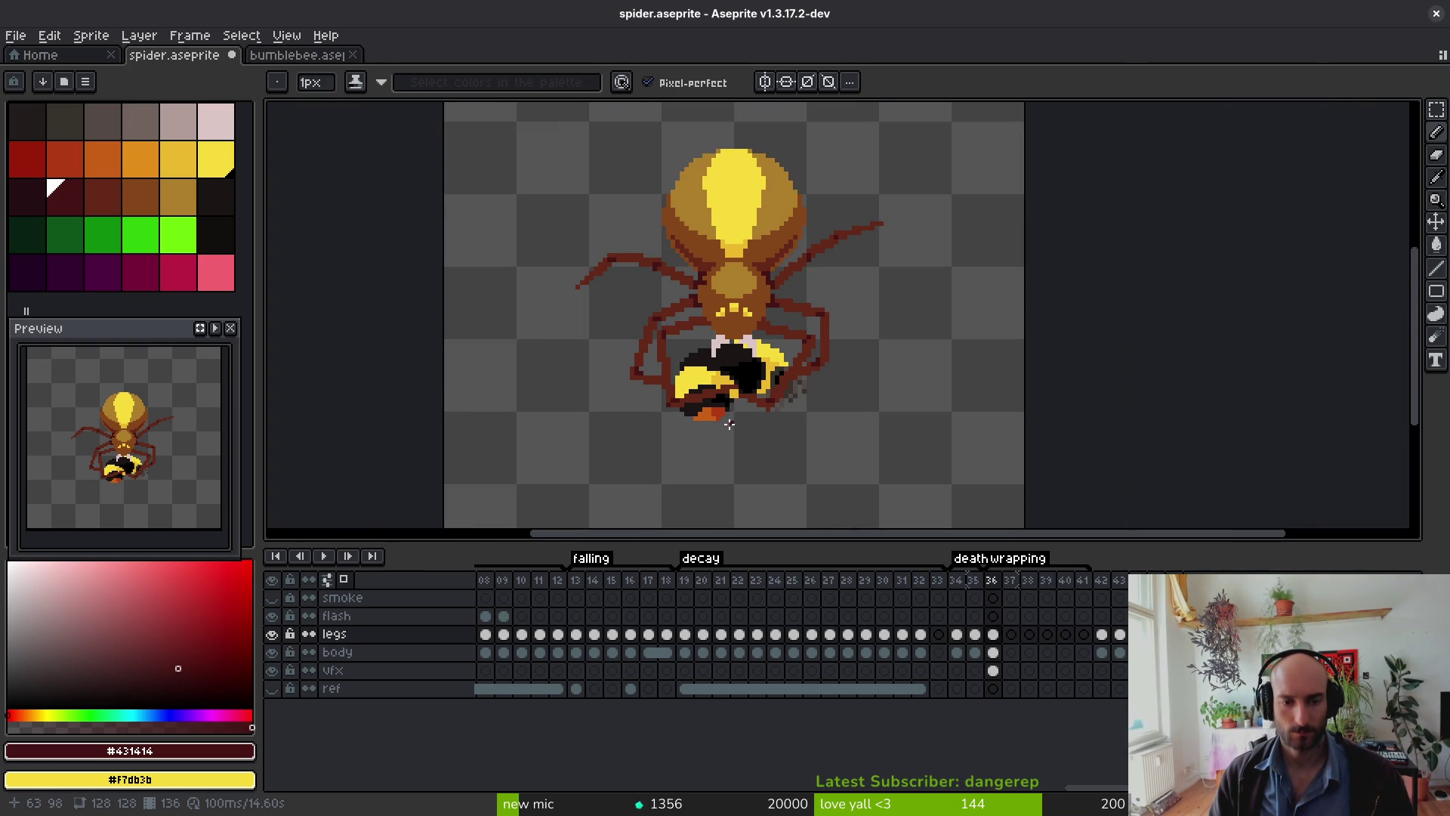
pyautogui.scroll(3, 715, 427)
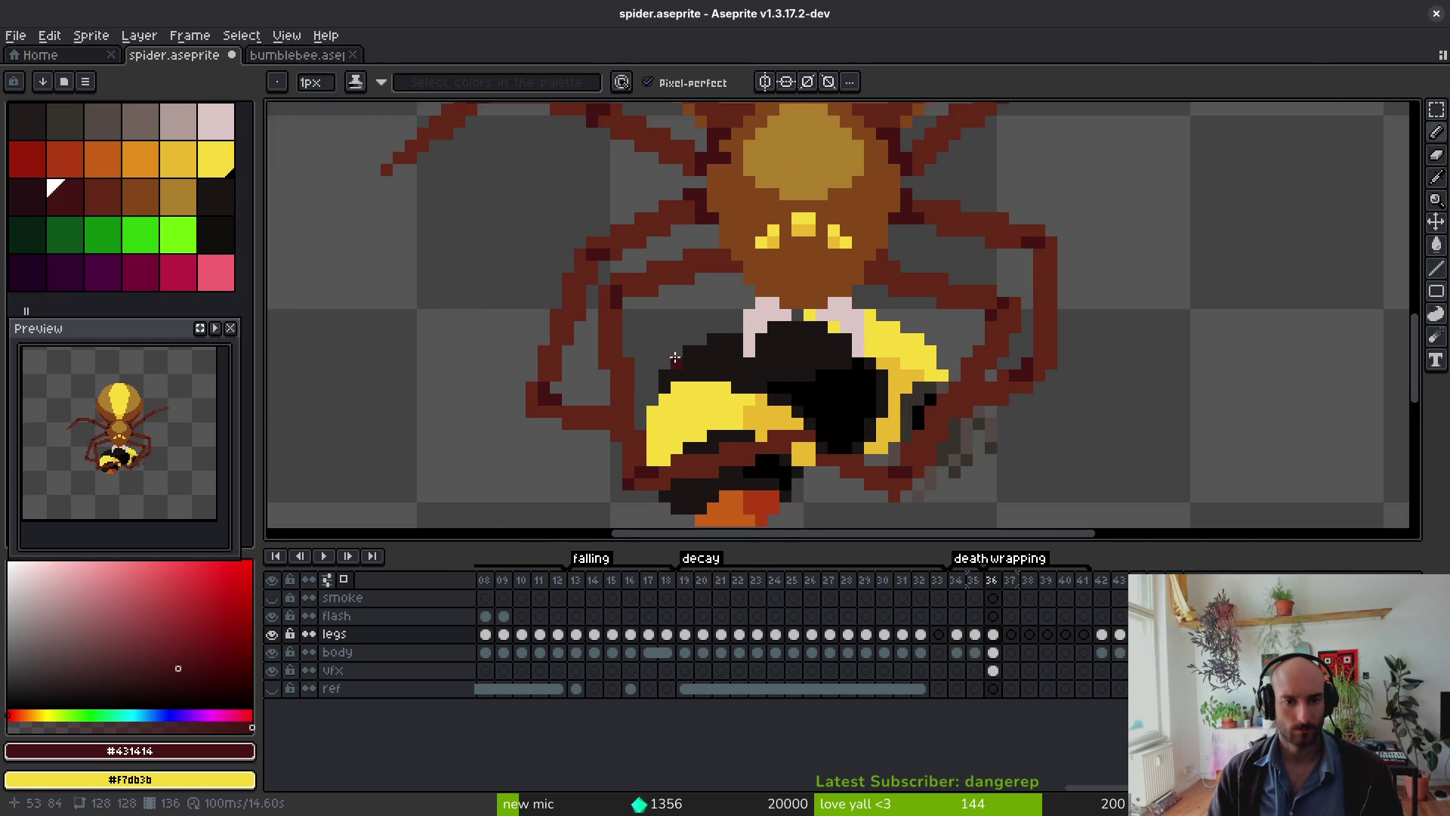
pyautogui.scroll(3, 627, 317)
pyautogui.scroll(-2, 656, 283)
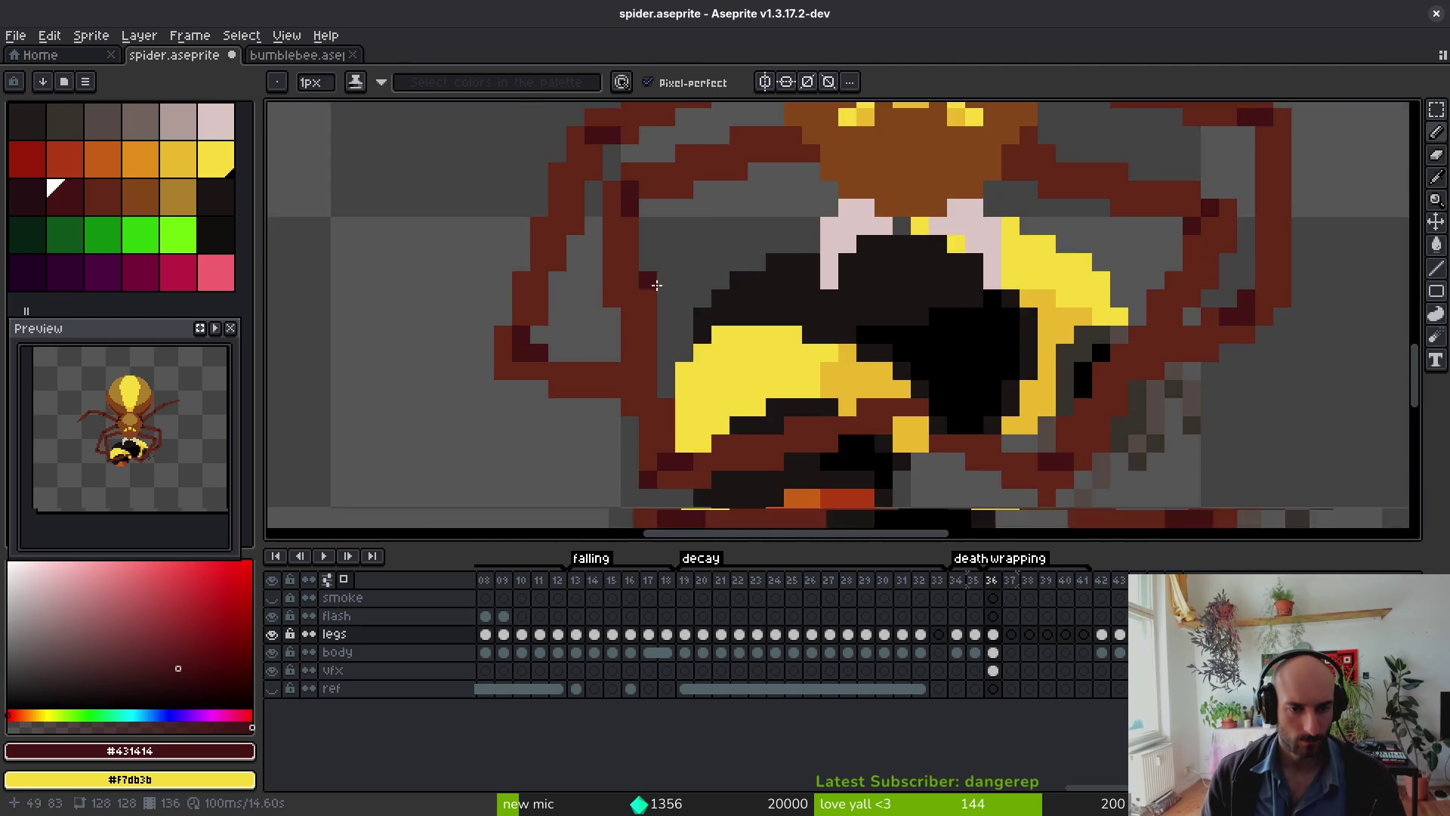
# Step: Refine the leg shading by alternating #632718 red and #431414 maroon pixels, saving midway
pyautogui.keyDown('alt'); pyautogui.click(597, 223); pyautogui.keyUp('alt')
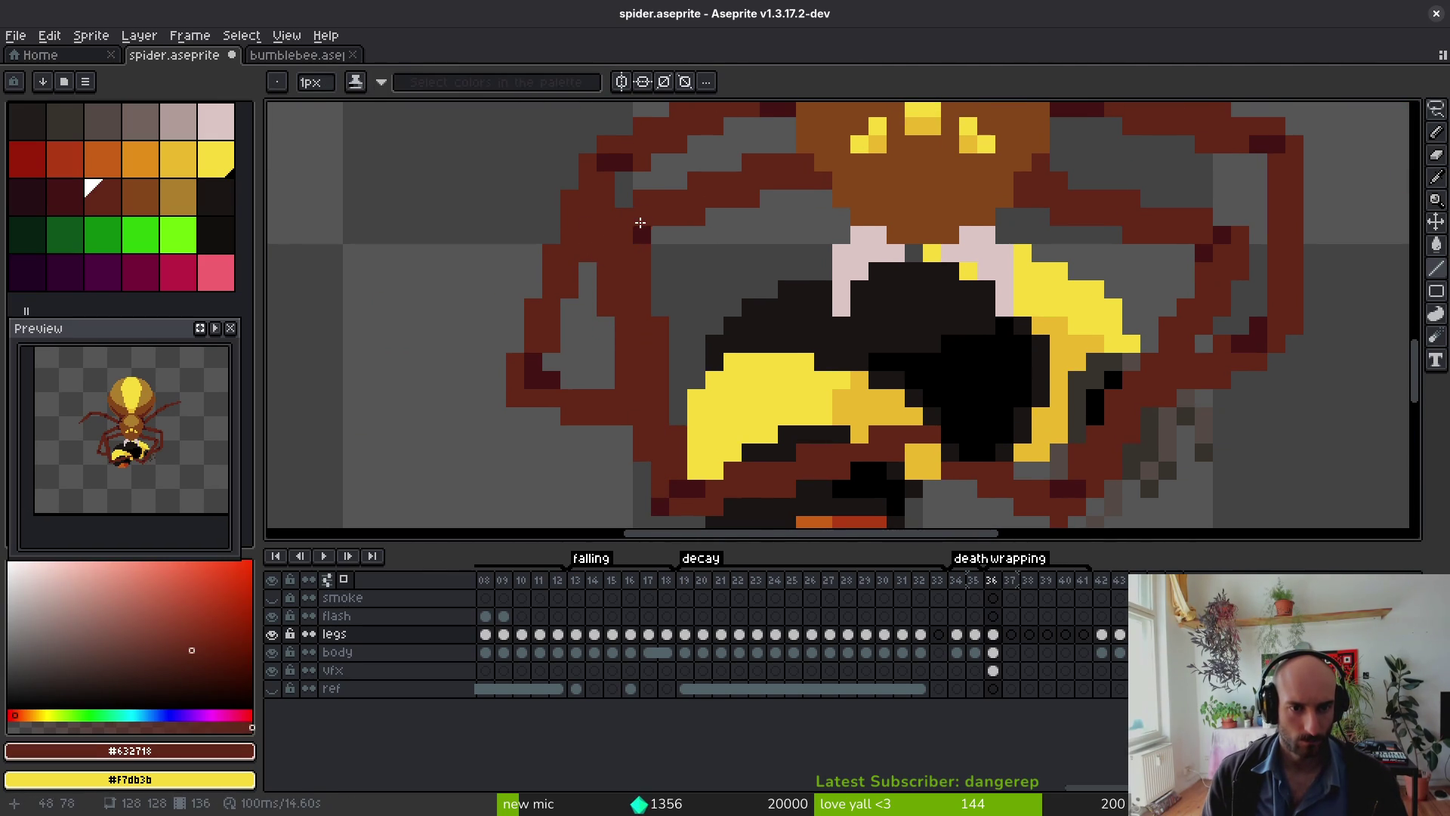
pyautogui.keyDown('alt'); pyautogui.click(637, 224); pyautogui.keyUp('alt')
pyautogui.moveTo(619, 233); pyautogui.dragTo(641, 272)
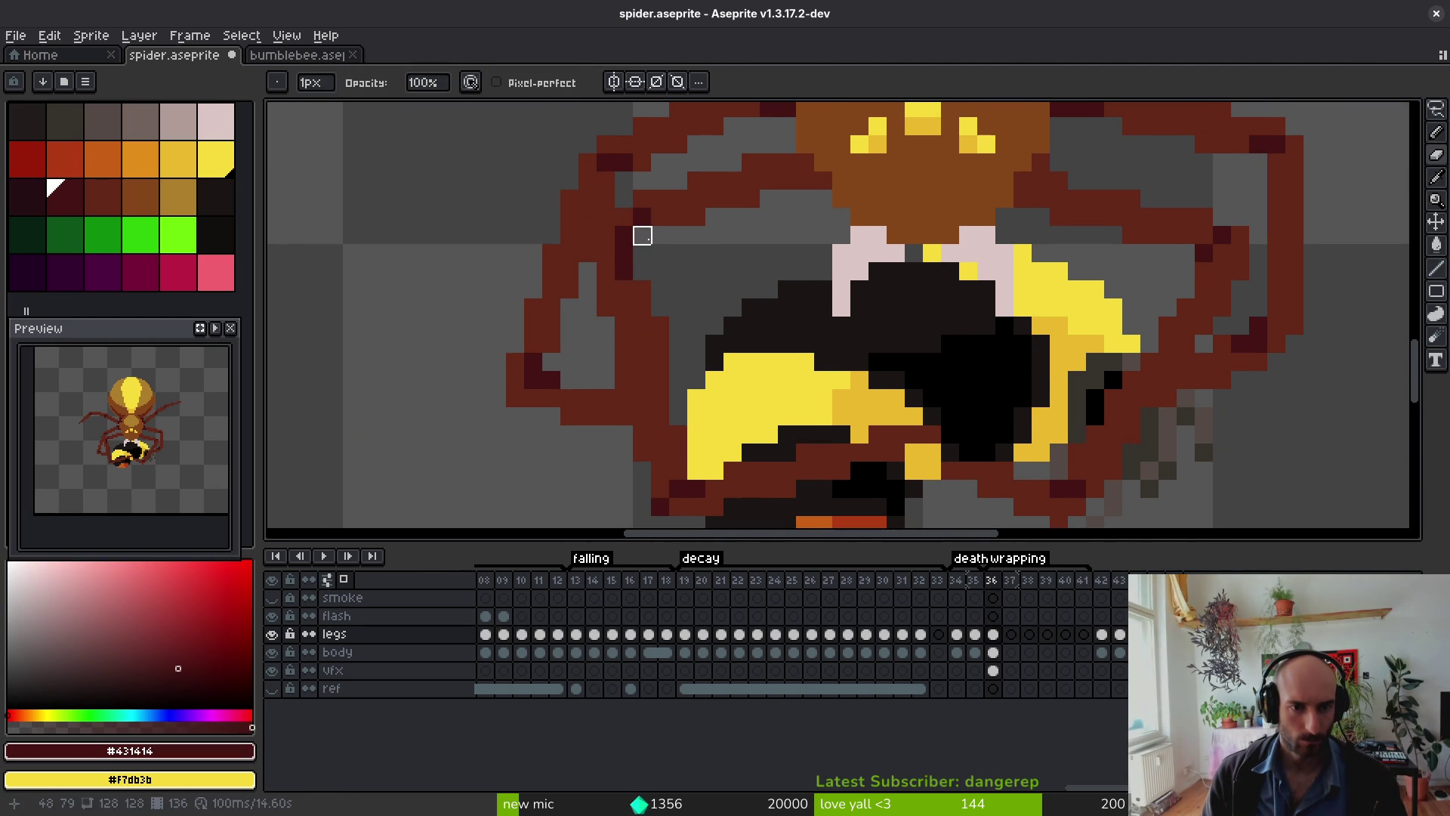
pyautogui.keyDown('alt'); pyautogui.click(658, 209); pyautogui.keyUp('alt')
pyautogui.click(642, 217)
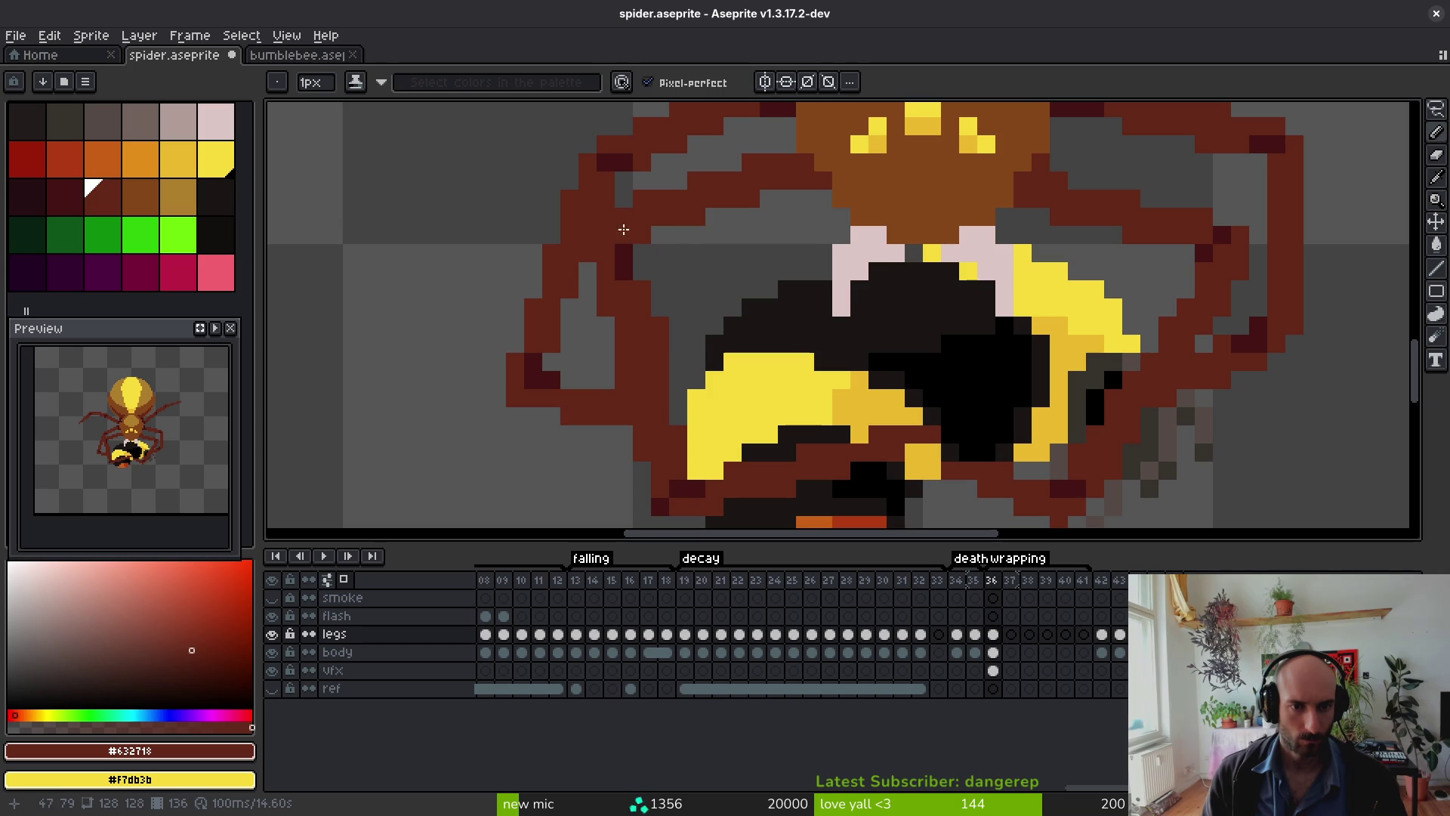
pyautogui.keyDown('alt'); pyautogui.click(630, 230); pyautogui.keyUp('alt')
pyautogui.click(642, 270)
pyautogui.keyDown('alt'); pyautogui.click(638, 289); pyautogui.keyUp('alt')
pyautogui.click(609, 235)
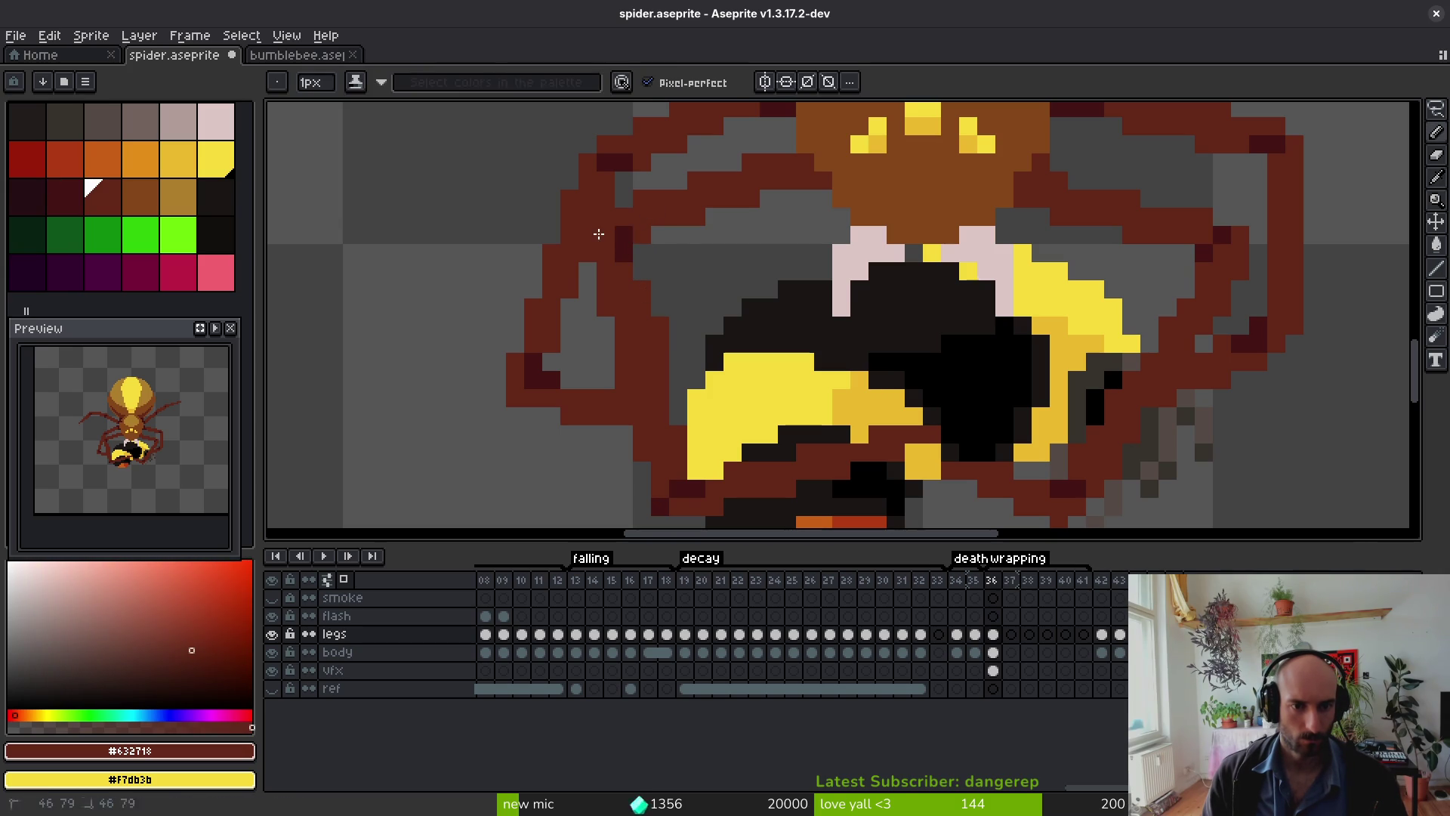
pyautogui.keyDown('alt'); pyautogui.click(633, 227); pyautogui.keyUp('alt')
pyautogui.scroll(-2, 648, 277)
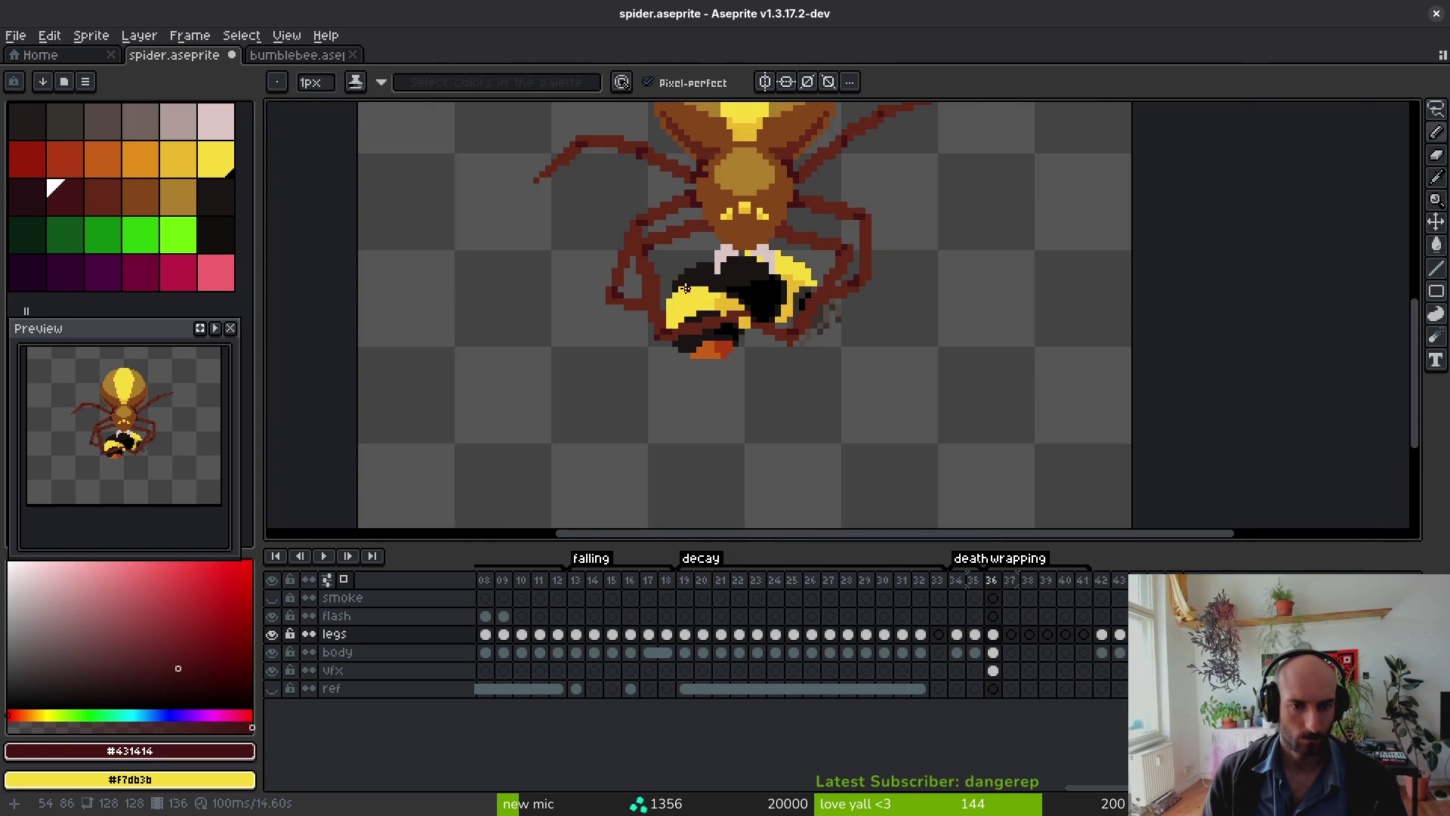
pyautogui.scroll(1, 648, 276)
pyautogui.press('e')
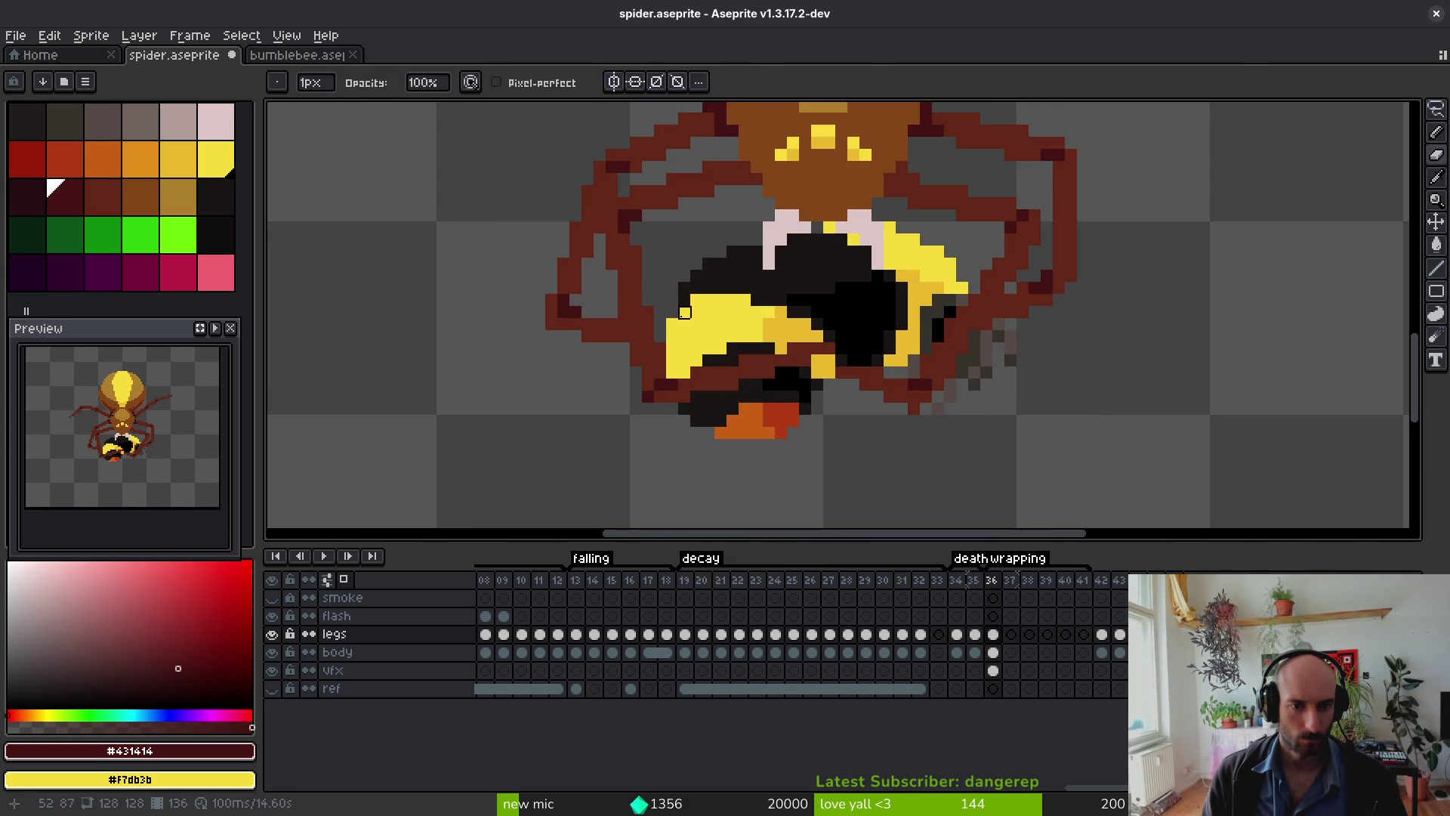
pyautogui.scroll(-1, 637, 251)
pyautogui.hotkey('ctrl', 's')
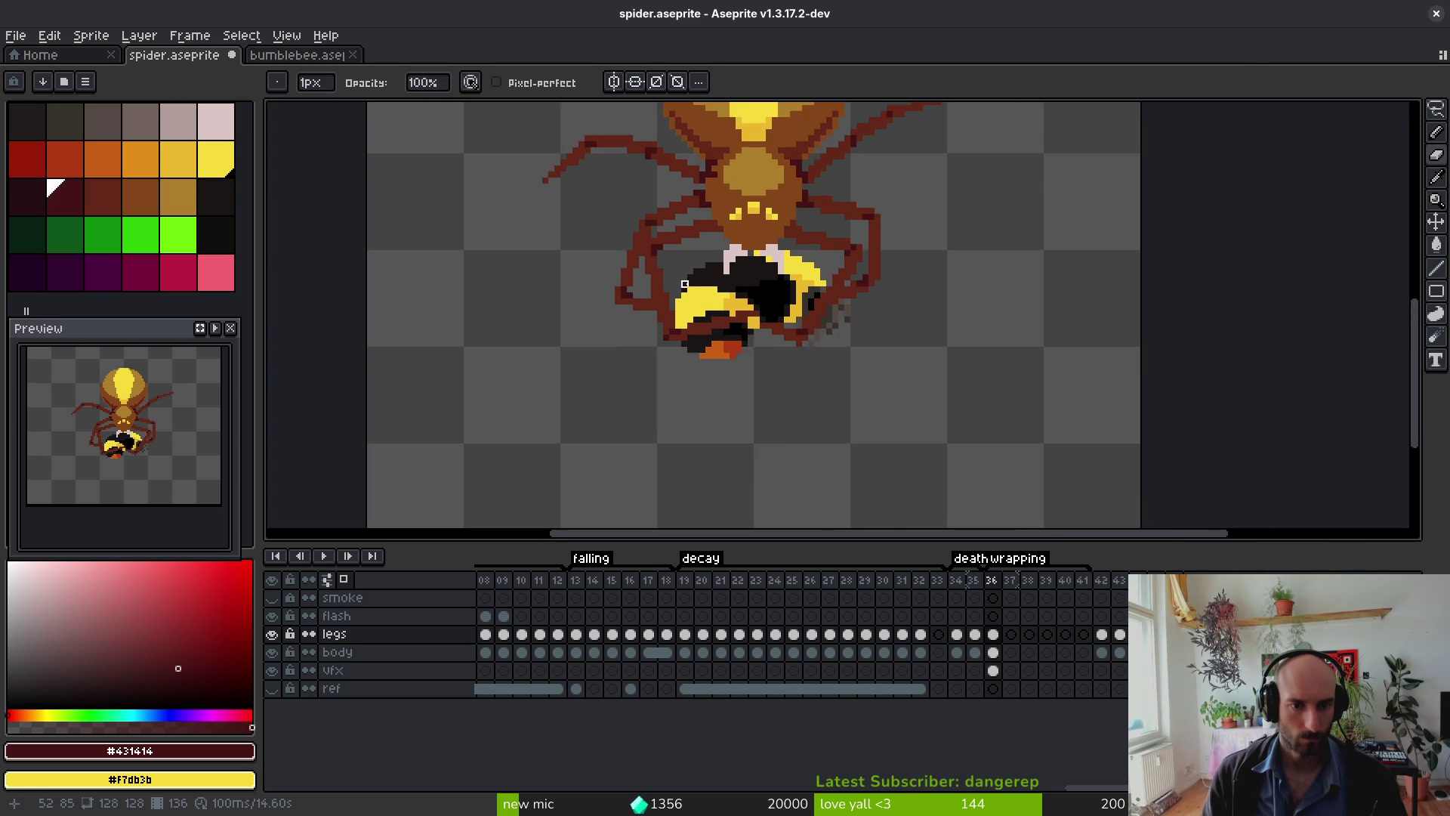
pyautogui.scroll(1, 665, 300)
pyautogui.press('b')
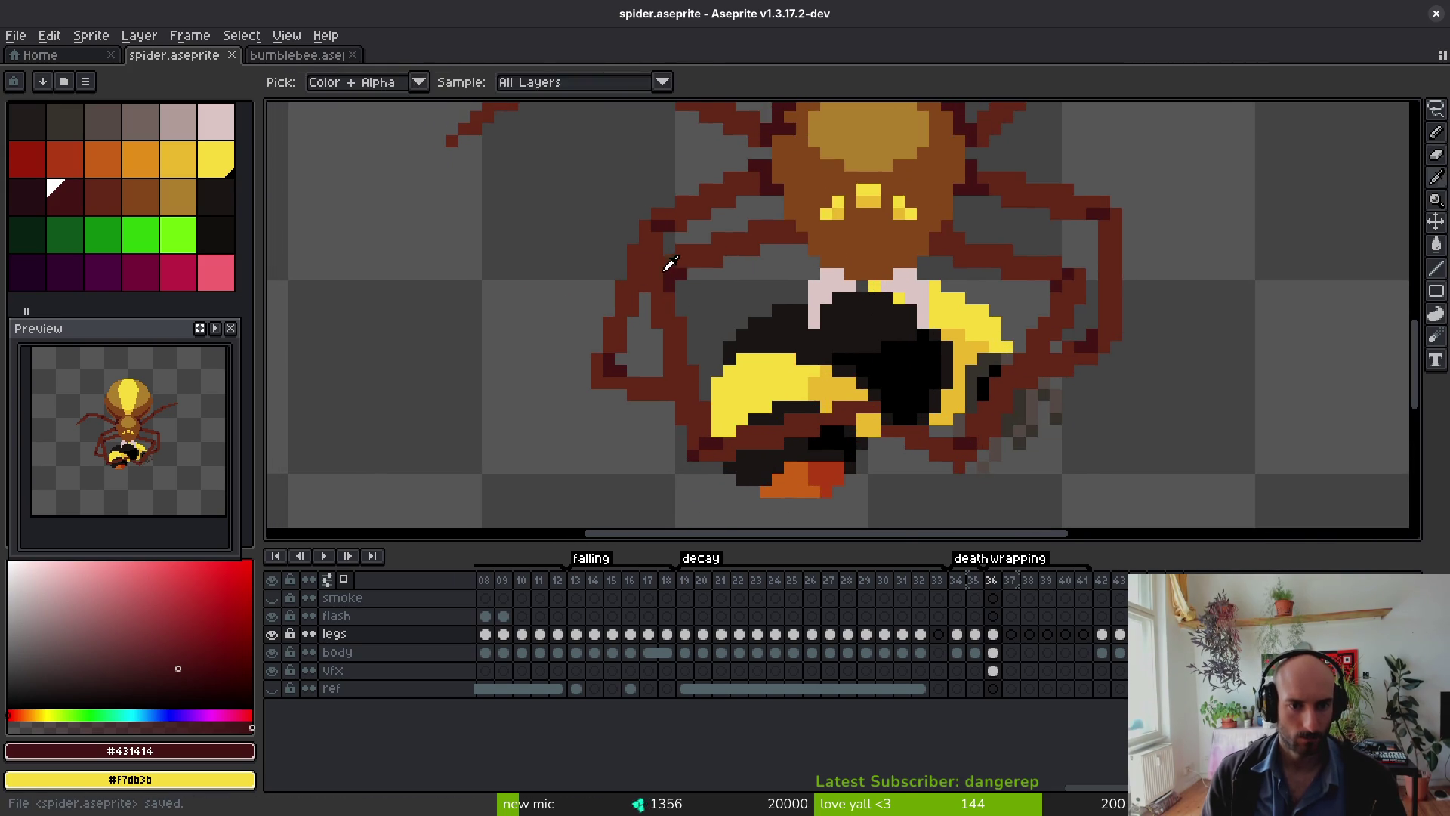
pyautogui.scroll(3, 664, 295)
pyautogui.click(637, 243)
# Step: Paint dark shading pixels on the legs, including over the bee
pyautogui.click(629, 287)
pyautogui.click(604, 324)
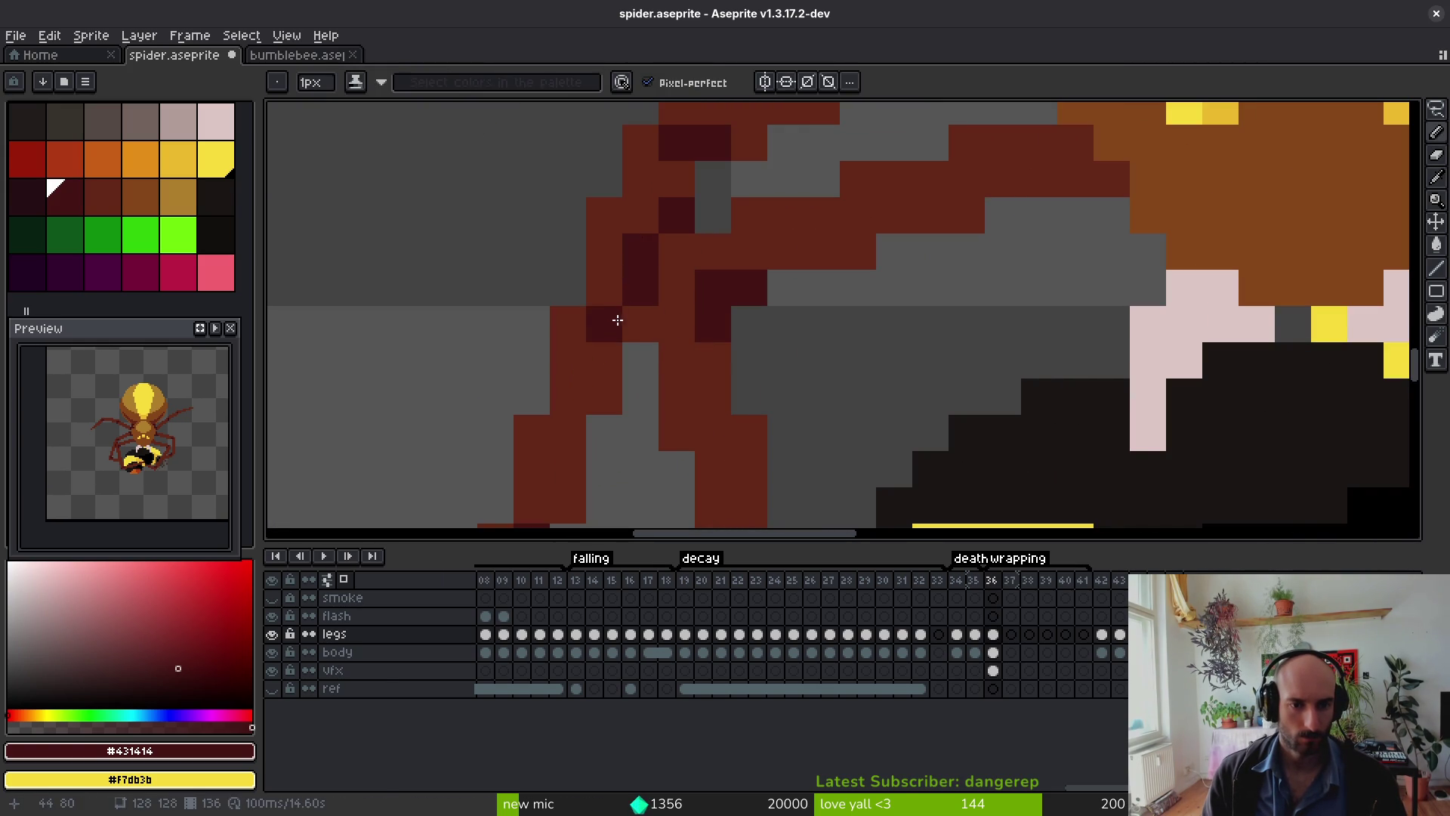
pyautogui.scroll(-5, 796, 381)
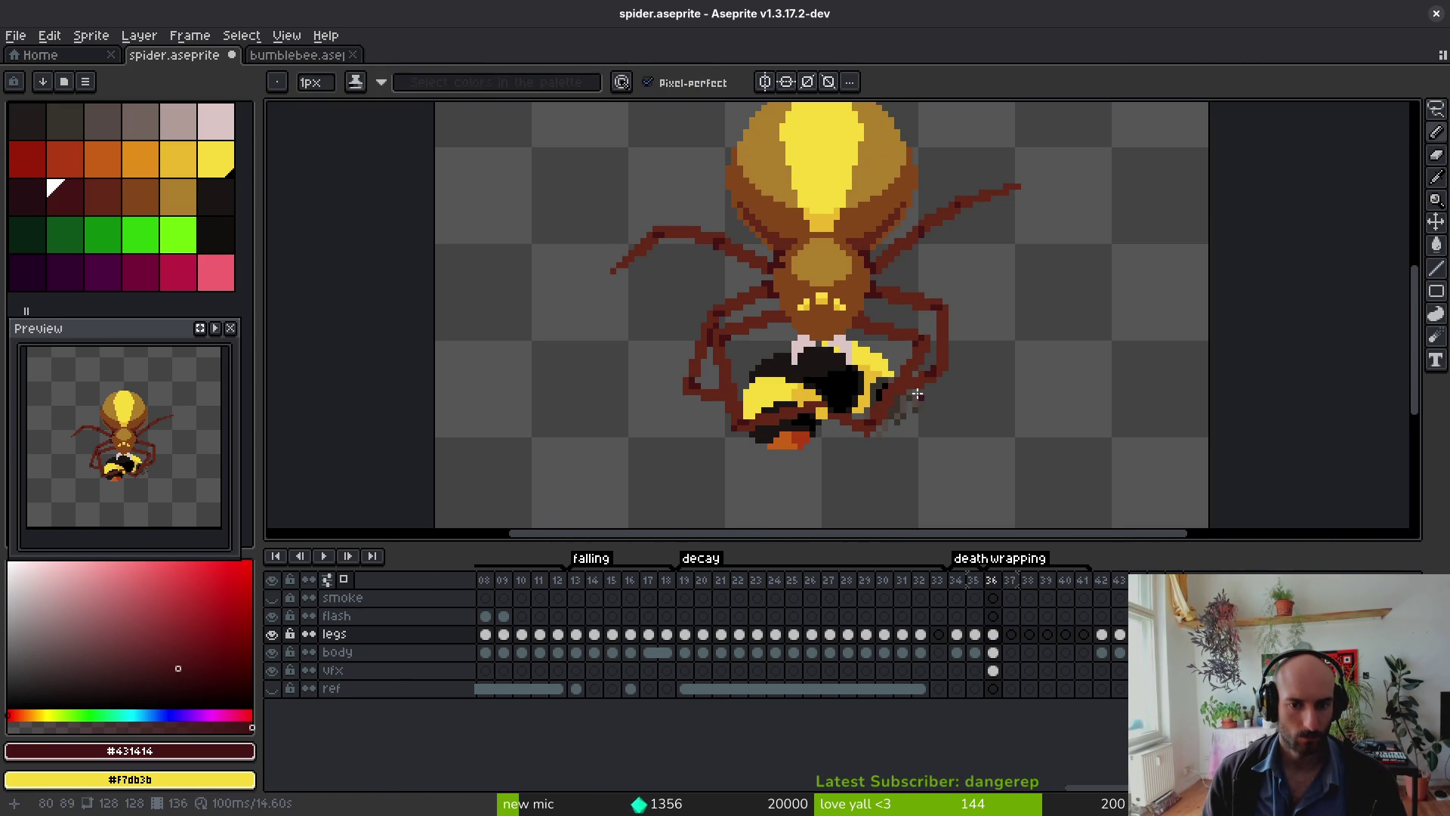
pyautogui.scroll(5, 921, 398)
pyautogui.click(902, 351)
pyautogui.click(922, 324)
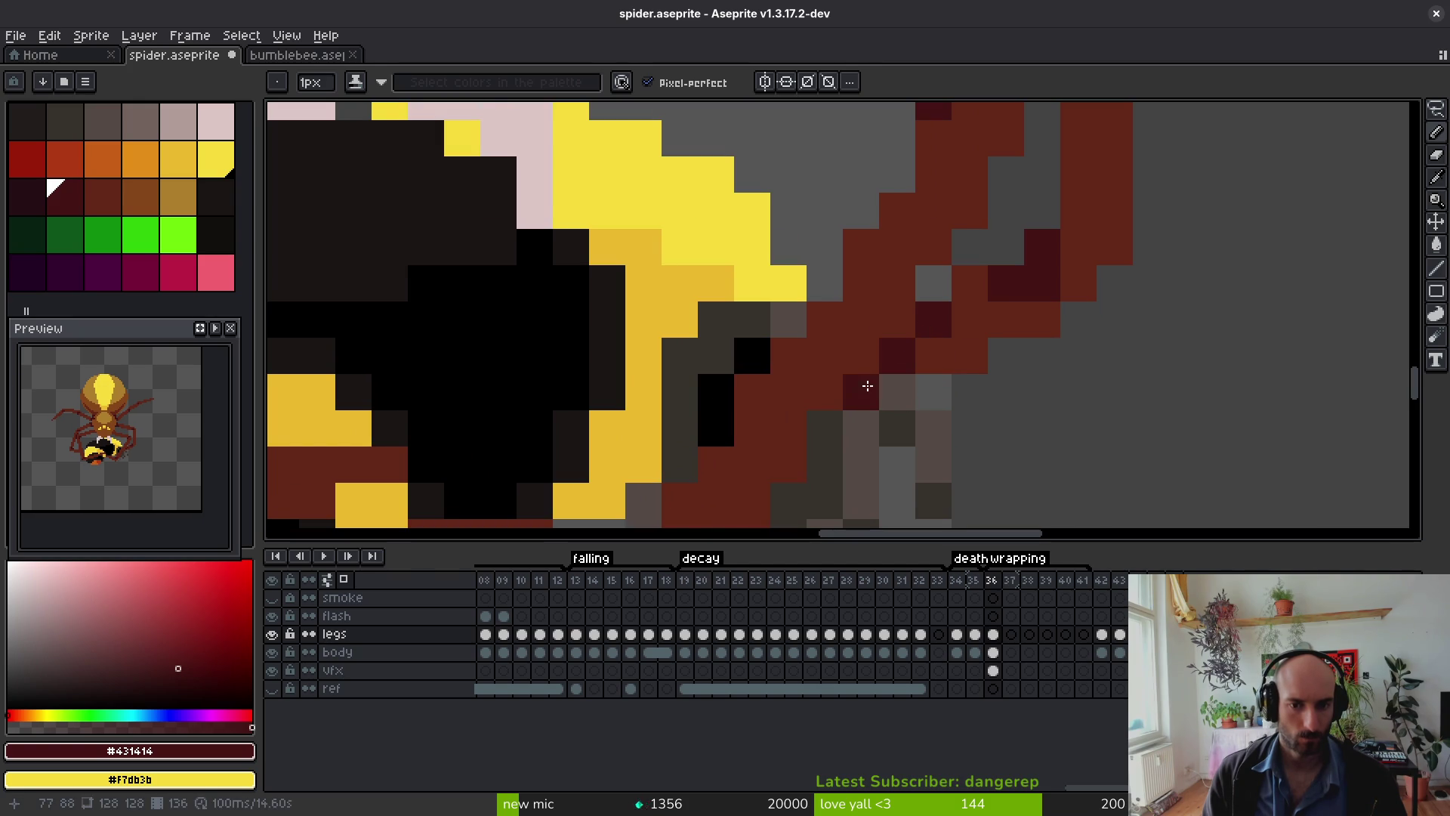
pyautogui.click(934, 351)
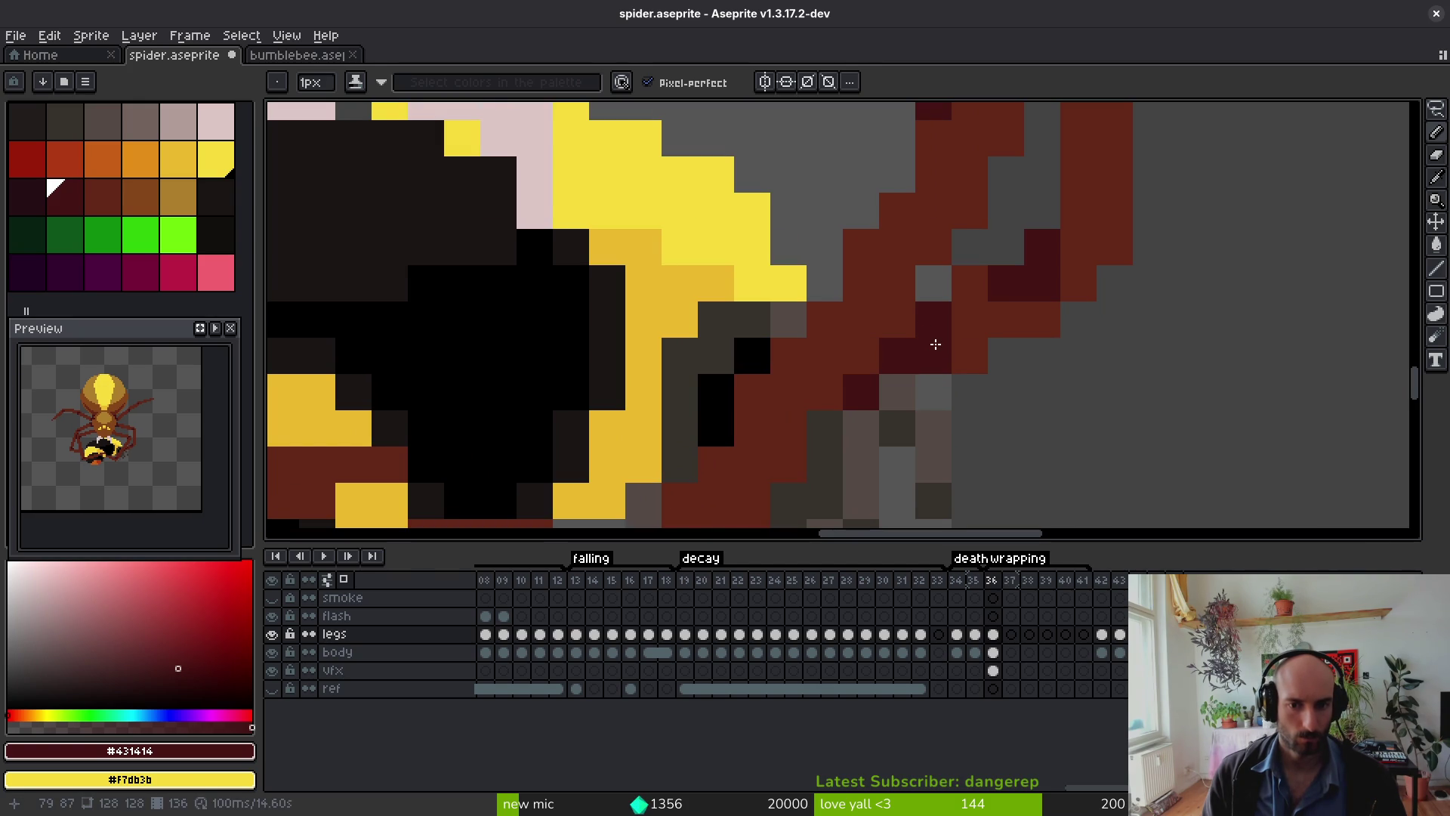
pyautogui.scroll(-5, 1014, 442)
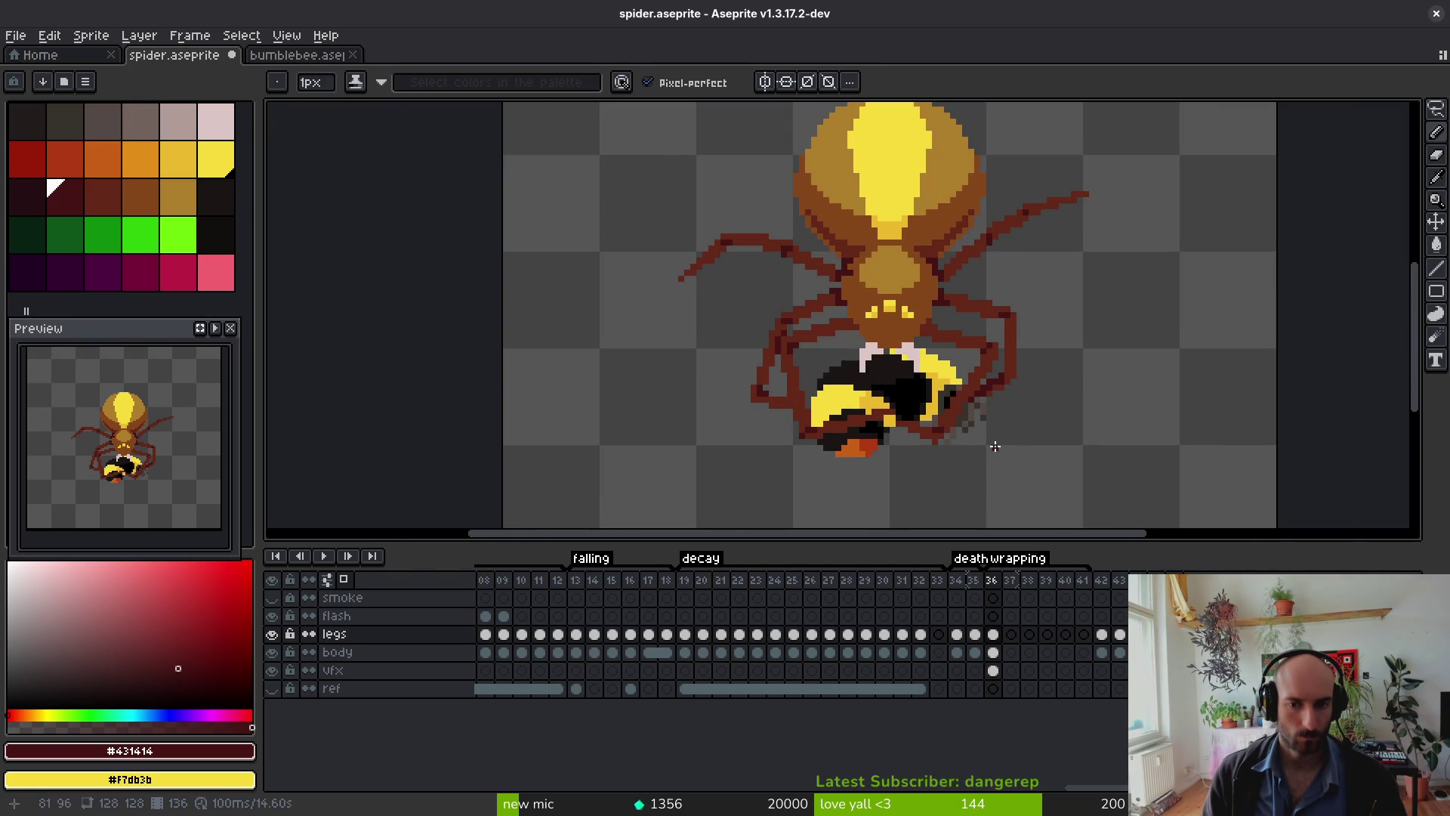
pyautogui.scroll(5, 980, 448)
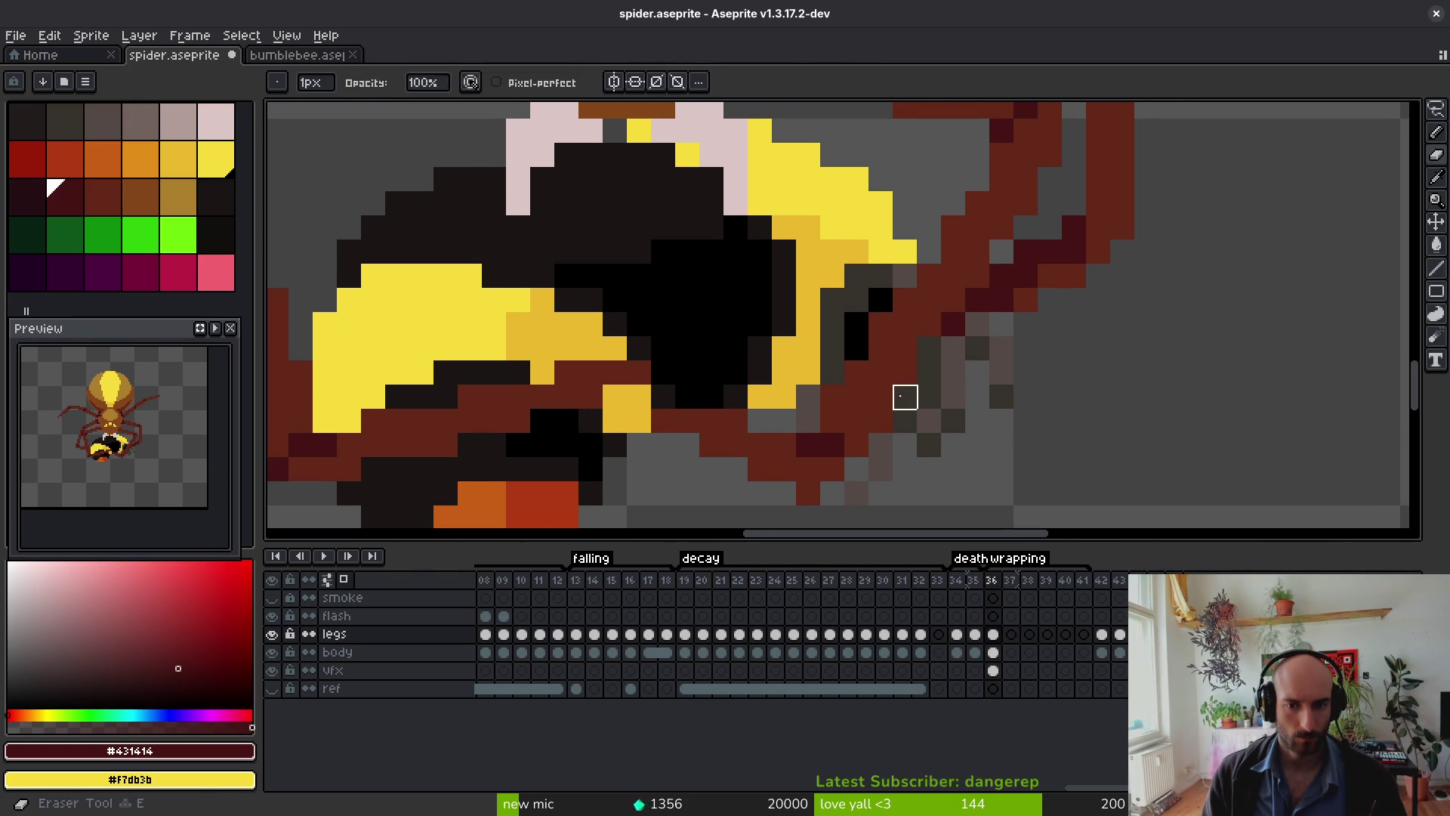
# Step: Repaint leg pixels in #632718, shade a run under the bee with #431414, and save
pyautogui.keyDown('alt'); pyautogui.click(905, 322); pyautogui.keyUp('alt')
pyautogui.click(929, 321)
pyautogui.click(881, 322)
pyautogui.click(857, 374)
pyautogui.moveTo(856, 469)
pyautogui.mouseDown()
pyautogui.moveTo(901, 469)
pyautogui.moveTo(913, 399)
pyautogui.moveTo(755, 339)
pyautogui.mouseUp()
pyautogui.keyDown('alt'); pyautogui.click(824, 449); pyautogui.keyUp('alt')
pyautogui.keyDown('alt'); pyautogui.click(749, 345); pyautogui.keyUp('alt')
pyautogui.click(743, 358)
pyautogui.scroll(-2, 834, 367)
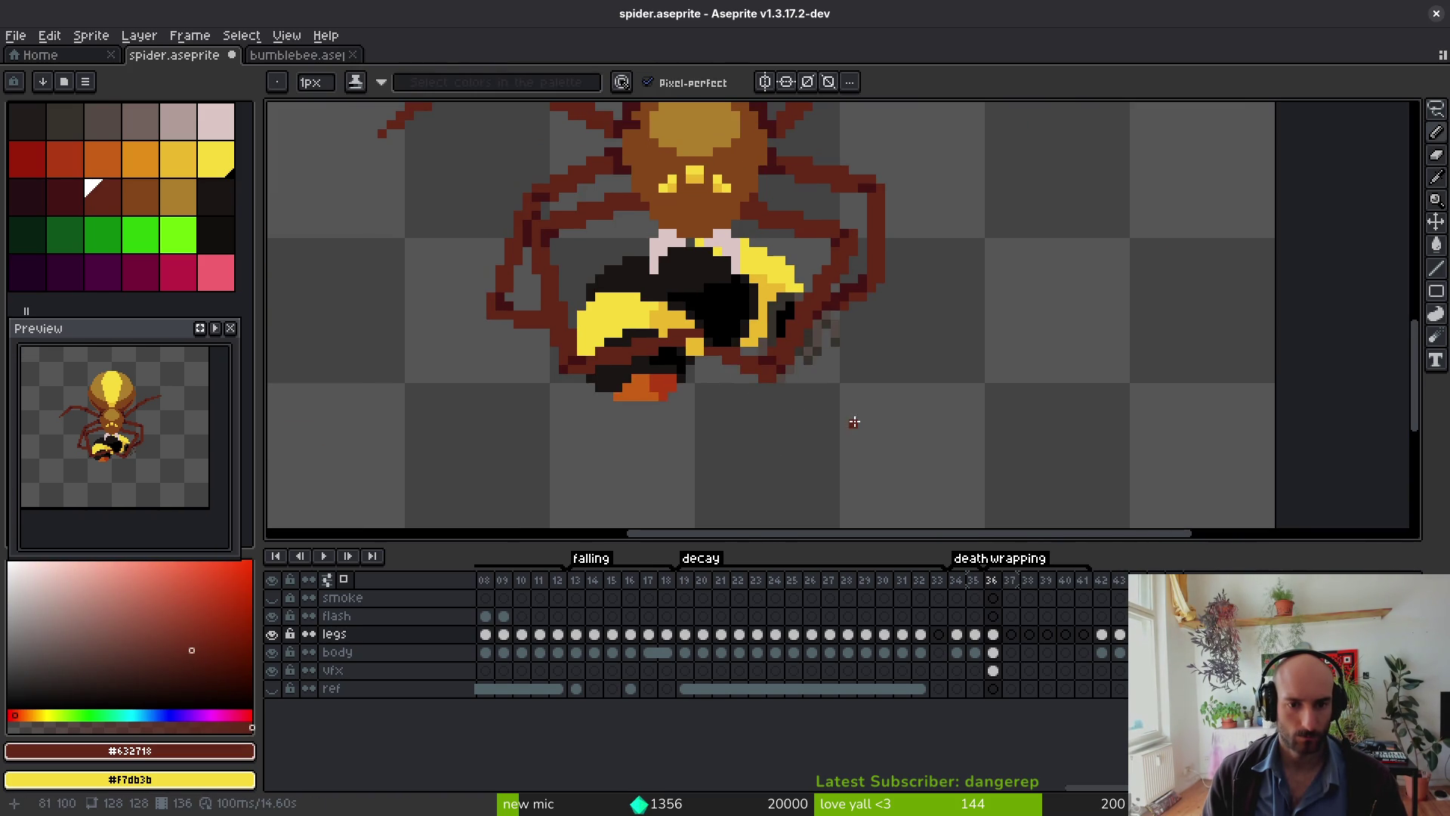
pyautogui.hotkey('ctrl', 's')
pyautogui.scroll(2, 834, 367)
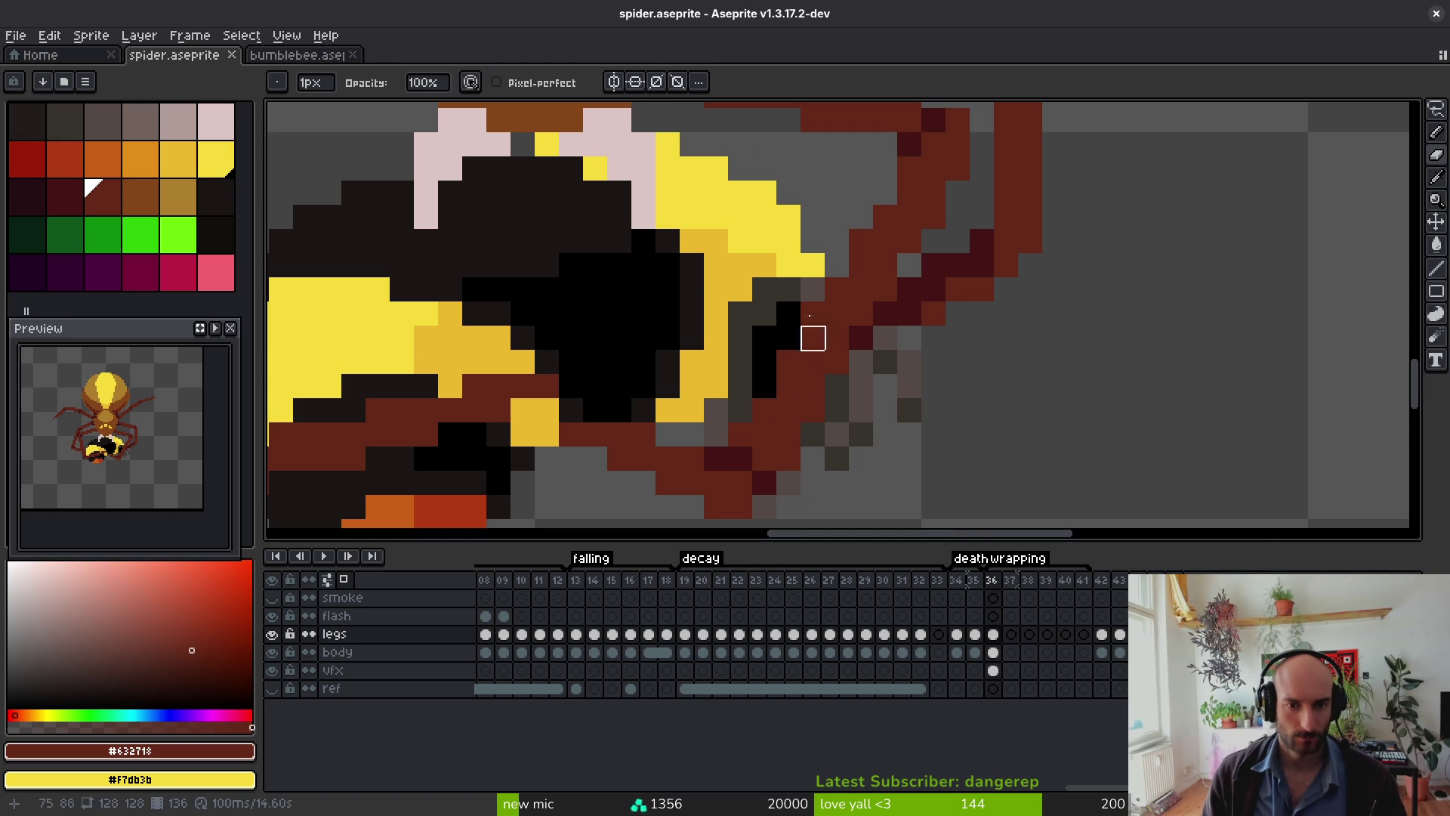
# Step: Touch up leg pixels beside the bee and add black pixels along its edge, then save
pyautogui.click(934, 217)
pyautogui.press('b')
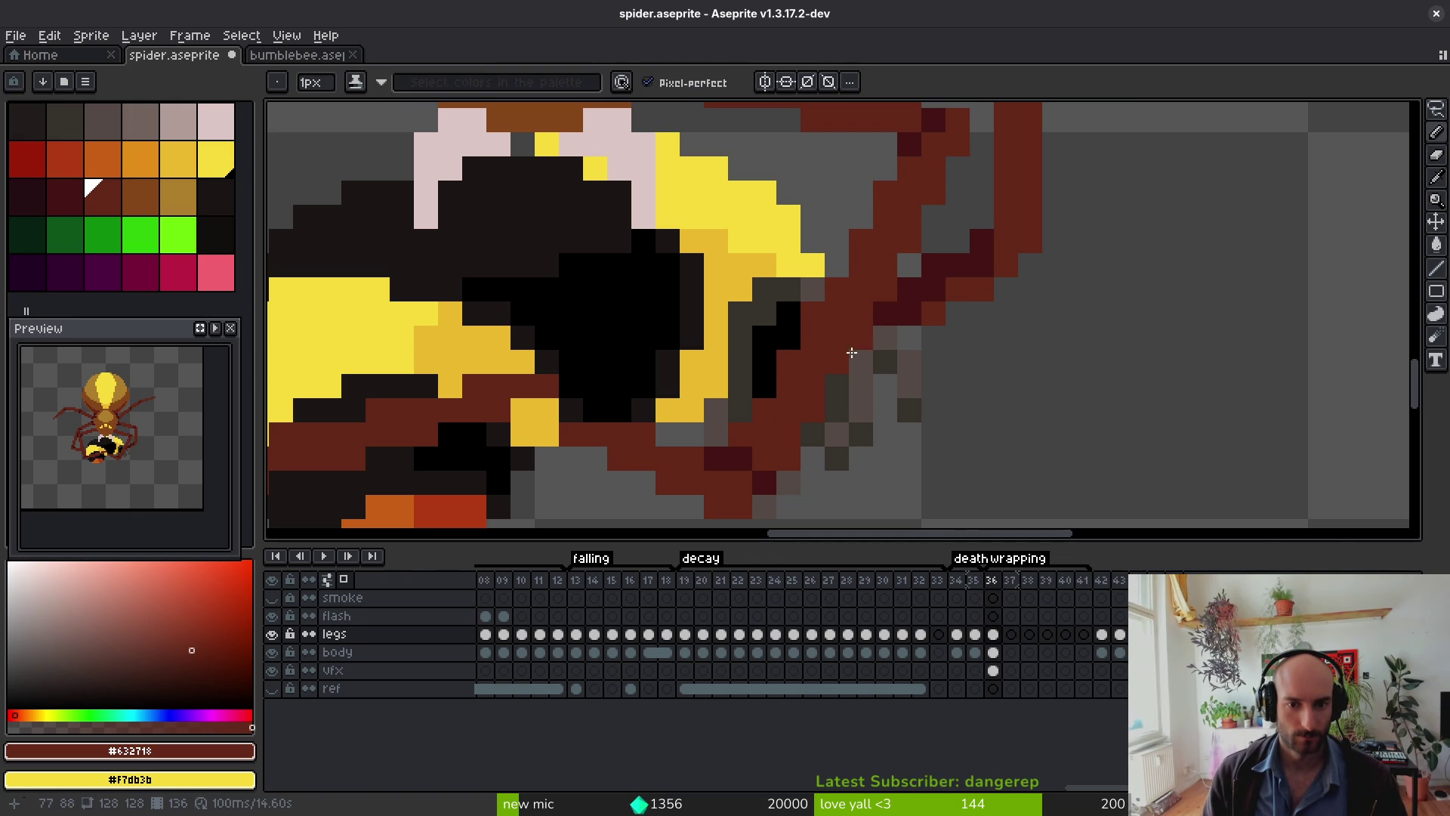
pyautogui.click(855, 336)
pyautogui.press('b')
pyautogui.click(789, 362)
pyautogui.click(765, 408)
pyautogui.press('b')
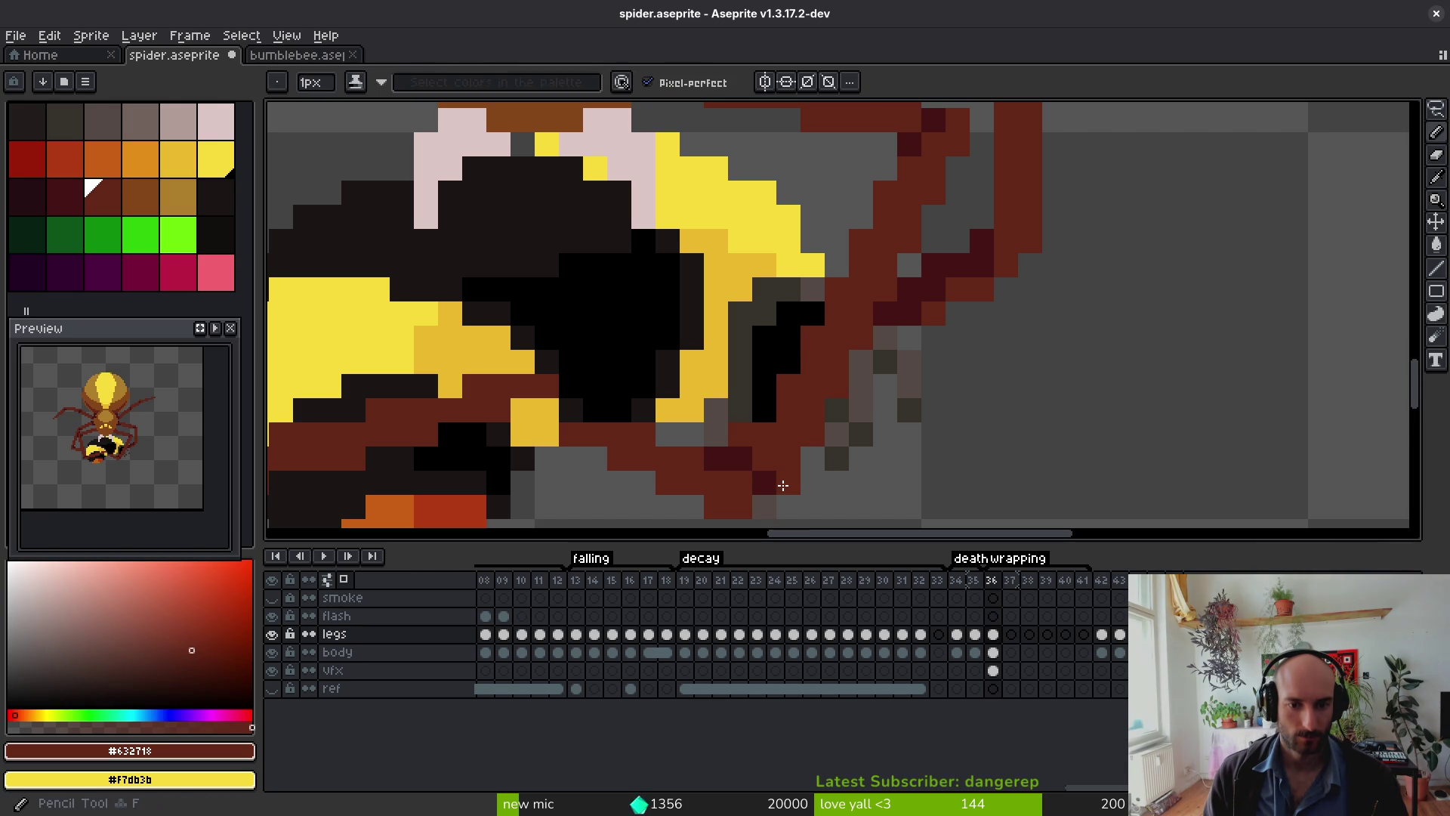
pyautogui.press('b')
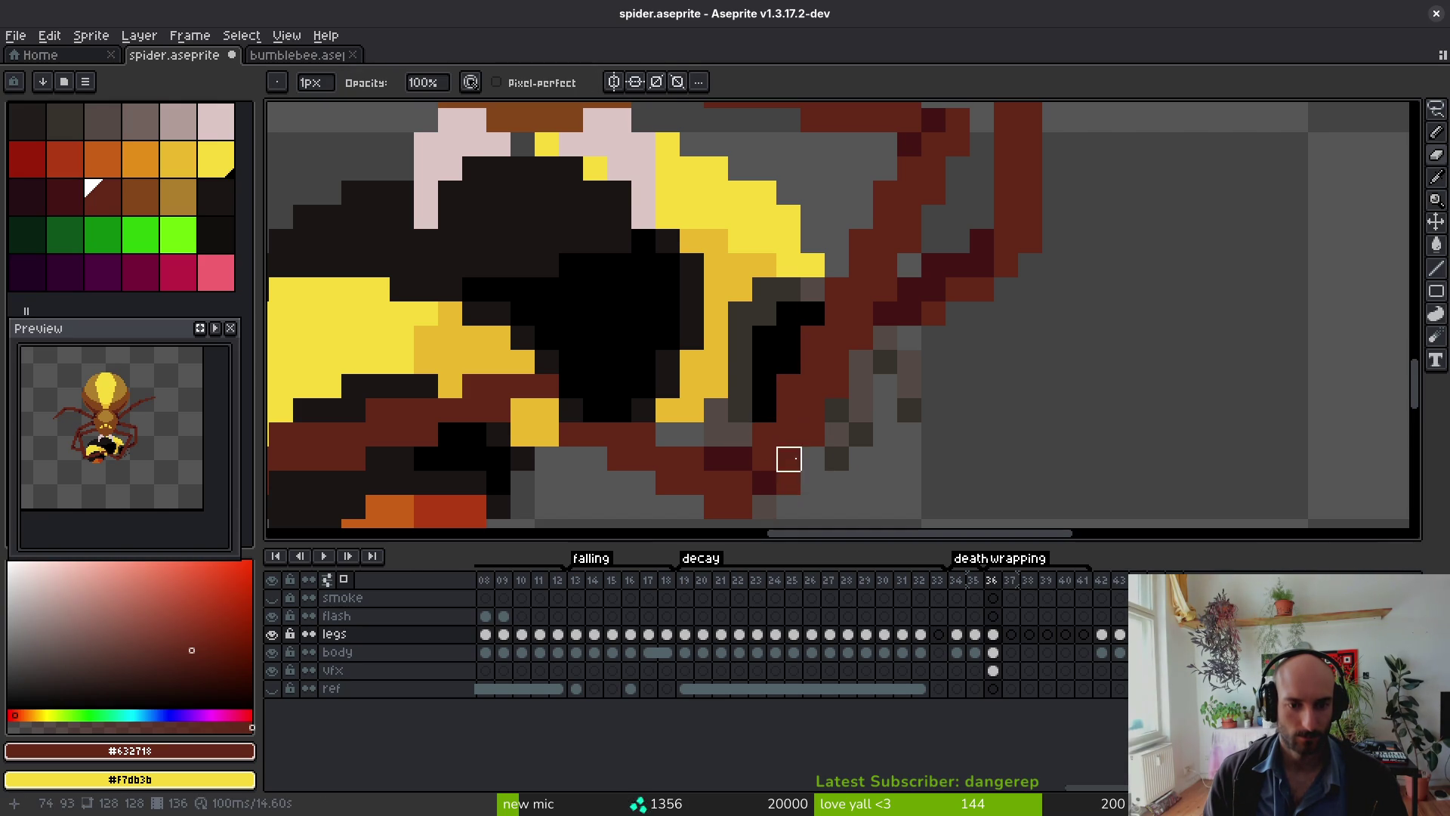
pyautogui.scroll(-2, 798, 447)
pyautogui.scroll(-1, 798, 447)
pyautogui.press('b')
pyautogui.scroll(-4, 830, 446)
pyautogui.hotkey('ctrl', 's')
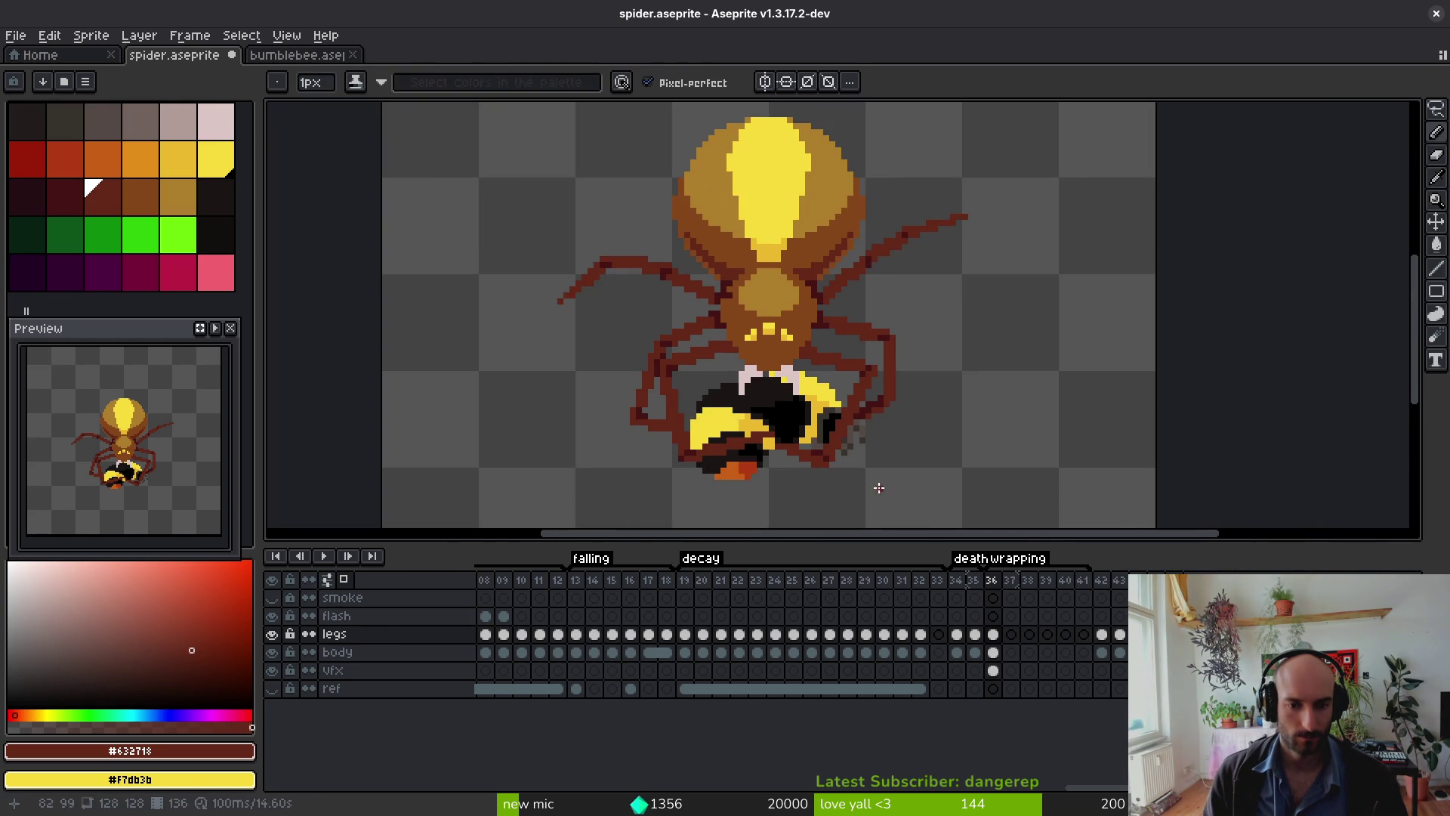
# Step: Add short dark #431414 pencil strokes along the spider leg beside the bee
pyautogui.scroll(3, 868, 423)
pyautogui.scroll(2, 838, 408)
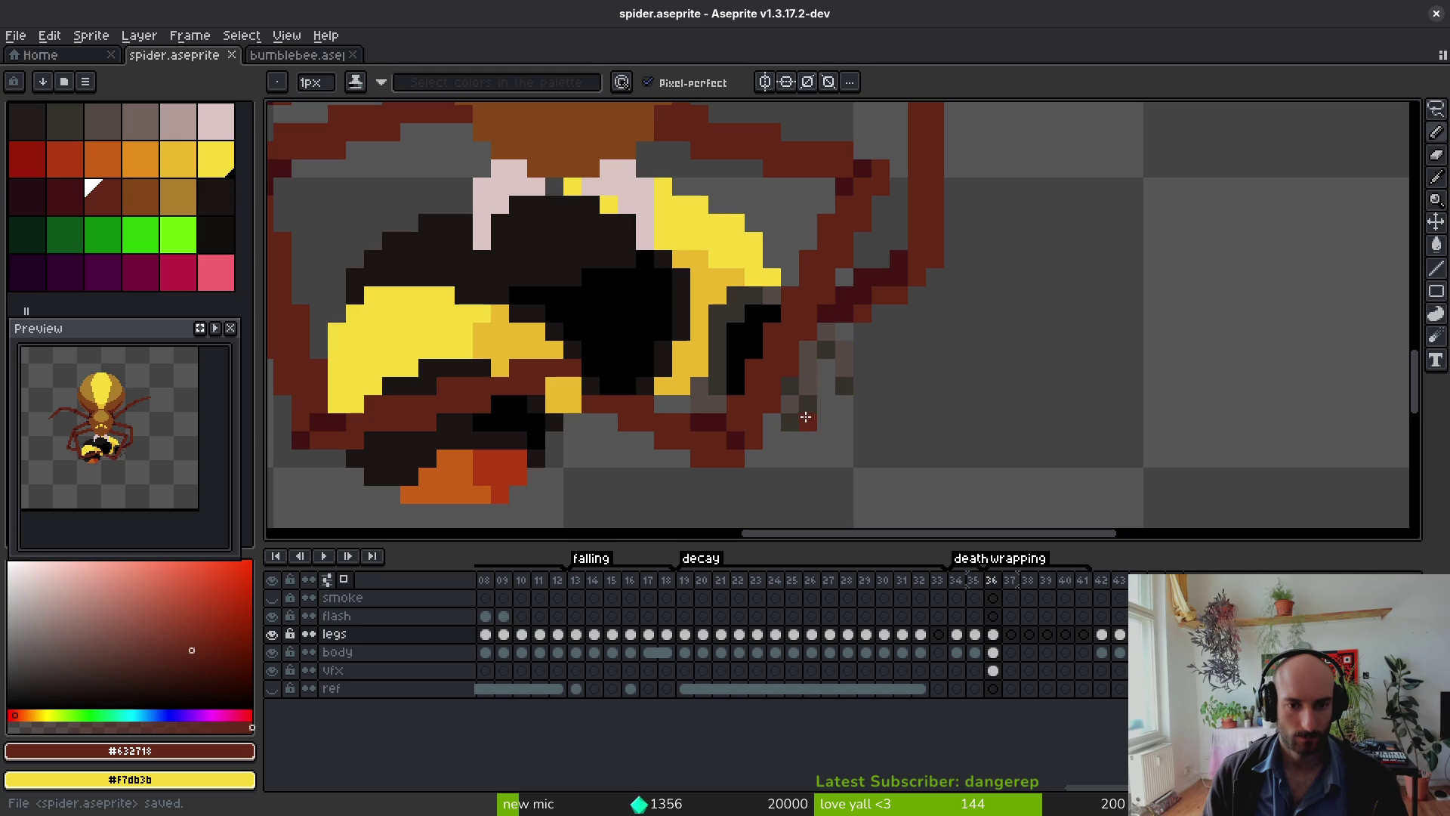
pyautogui.scroll(-3, 800, 362)
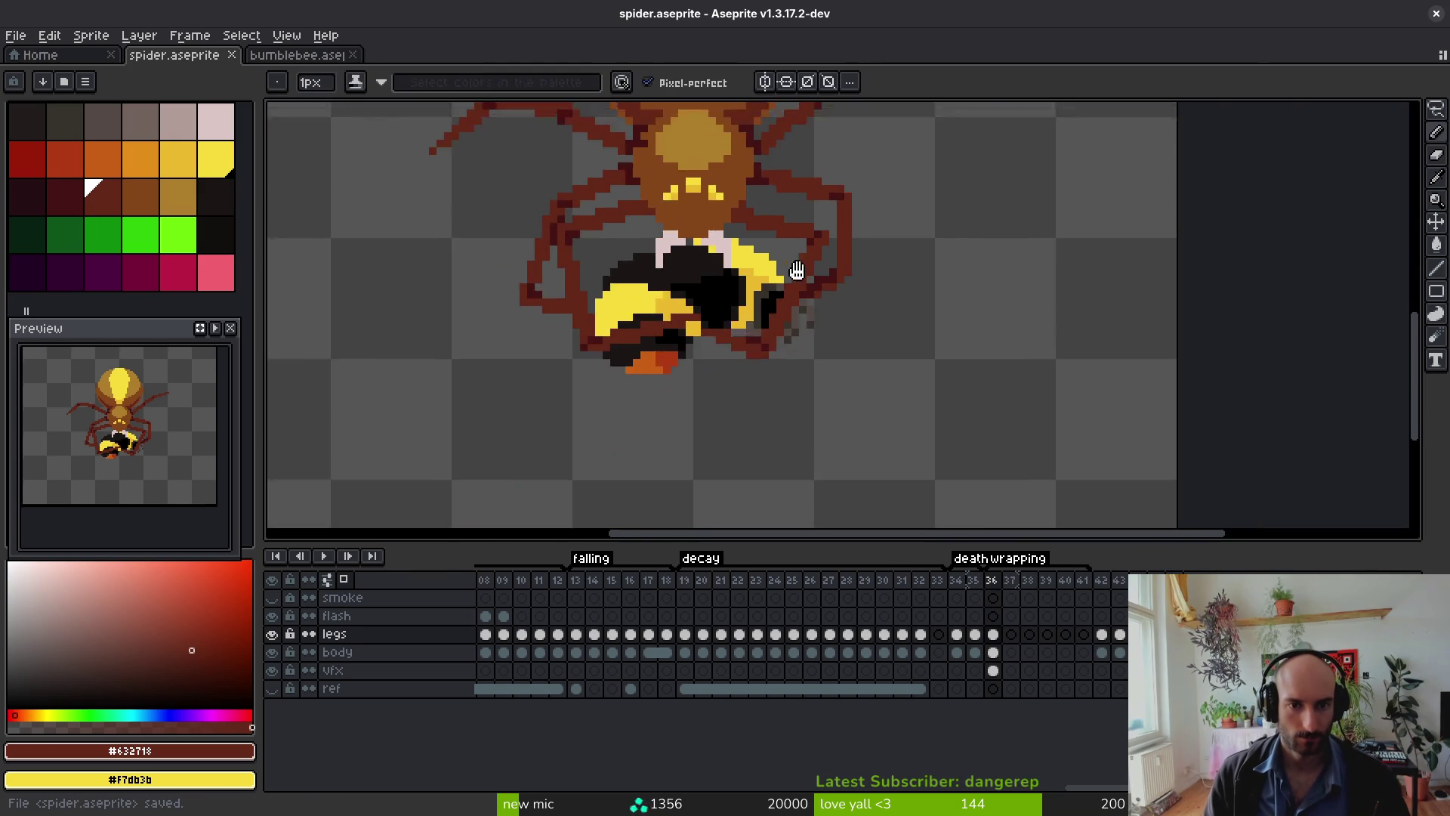
pyautogui.scroll(2, 830, 287)
pyautogui.keyDown('alt'); pyautogui.click(867, 298); pyautogui.keyUp('alt')
pyautogui.scroll(3, 702, 227)
pyautogui.moveTo(716, 278)
pyautogui.mouseDown()
pyautogui.moveTo(666, 285)
pyautogui.moveTo(668, 325)
pyautogui.moveTo(743, 389)
pyautogui.moveTo(687, 340)
pyautogui.mouseUp()
# Step: Save spider.aseprite with Ctrl+S, then play the spider-wrapping reference Short in the browser
pyautogui.scroll(-3, 667, 325)
pyautogui.scroll(3, 713, 348)
pyautogui.scroll(-3, 687, 340)
pyautogui.hotkey('ctrl', 's')
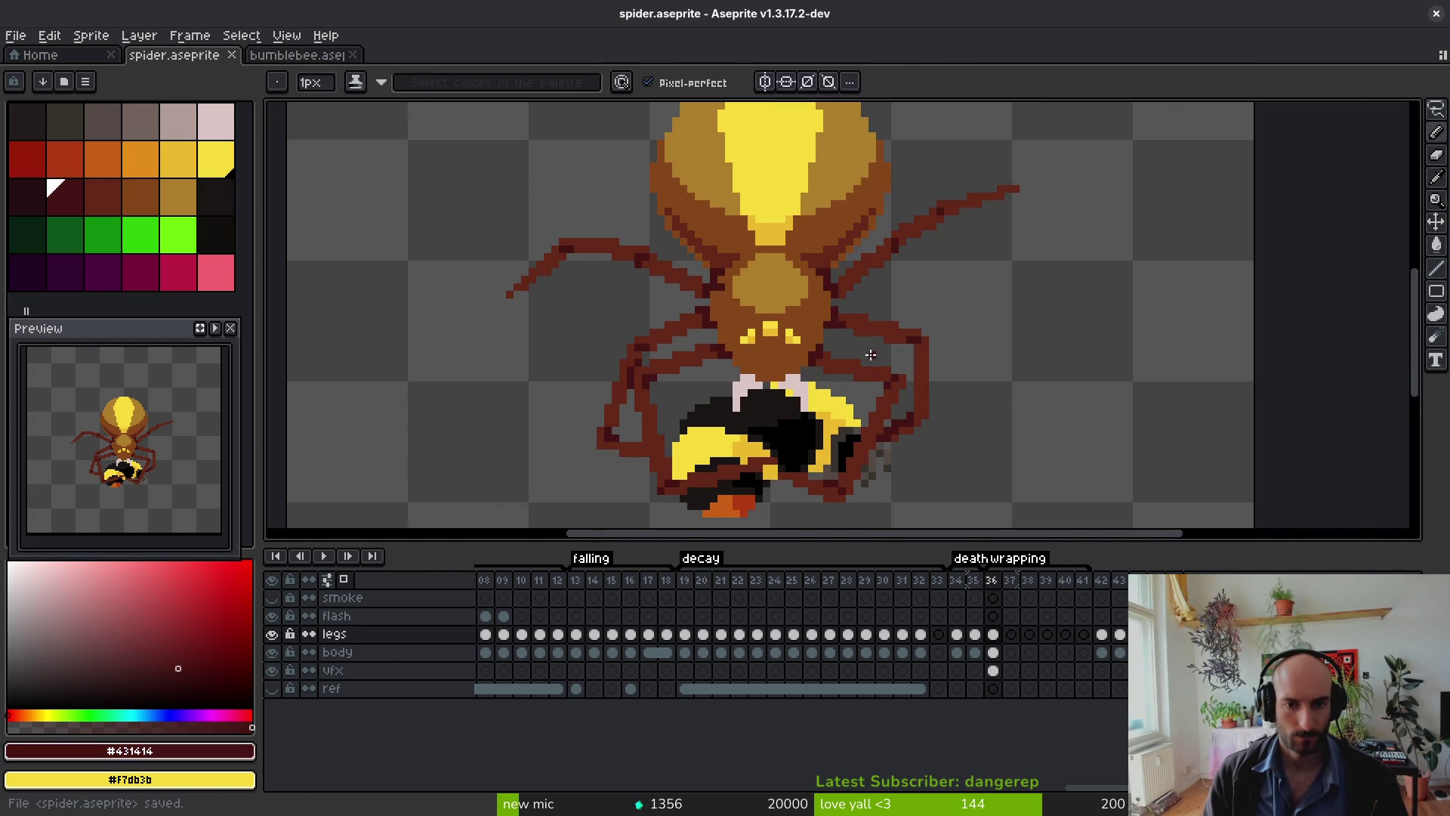
pyautogui.scroll(3, 843, 317)
pyautogui.scroll(-4, 676, 220)
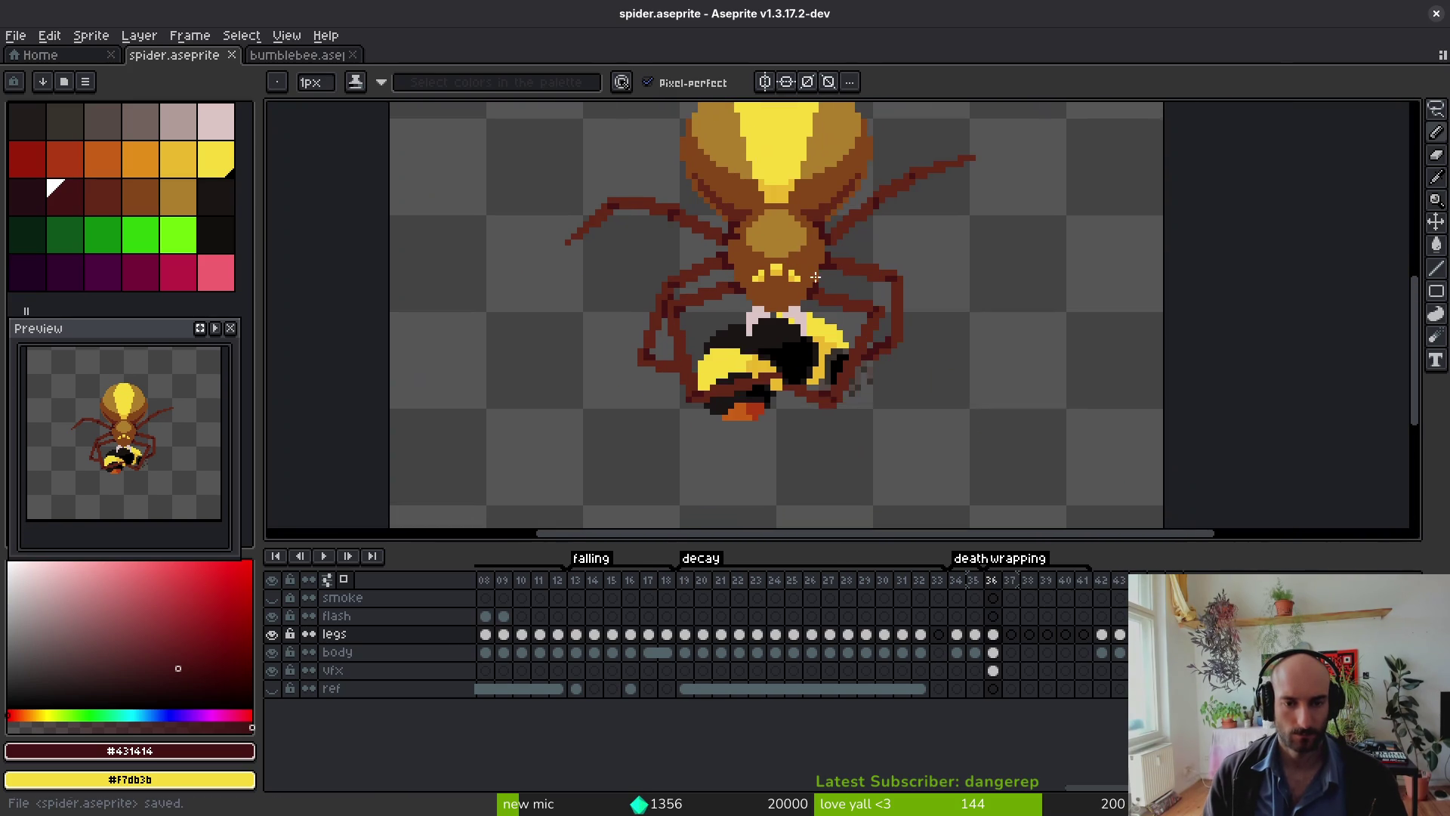
pyautogui.scroll(-2, 891, 358)
pyautogui.hotkey('ctrl', 's')
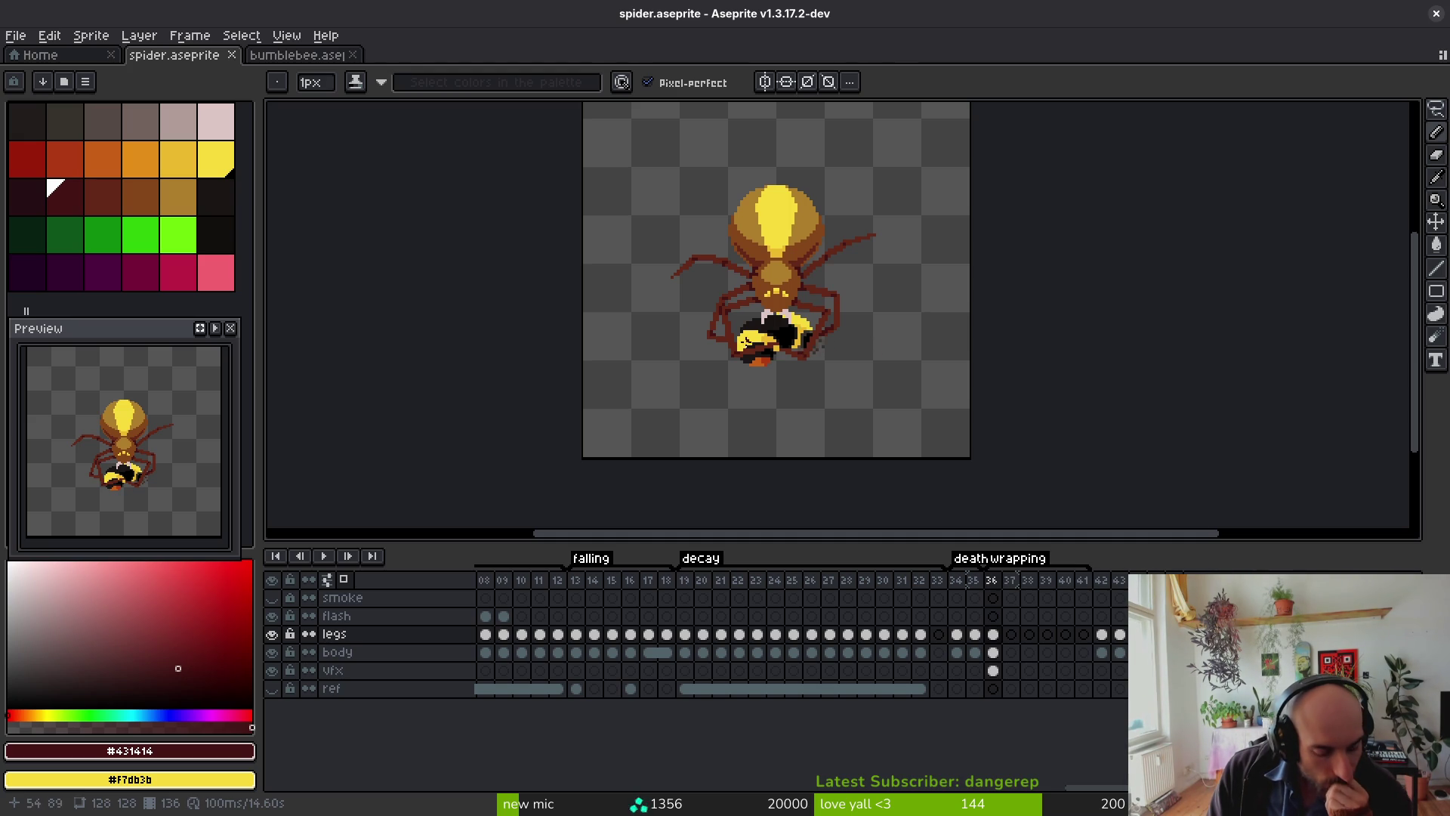
pyautogui.hotkey('alt', 'Tab')
pyautogui.click(784, 440)
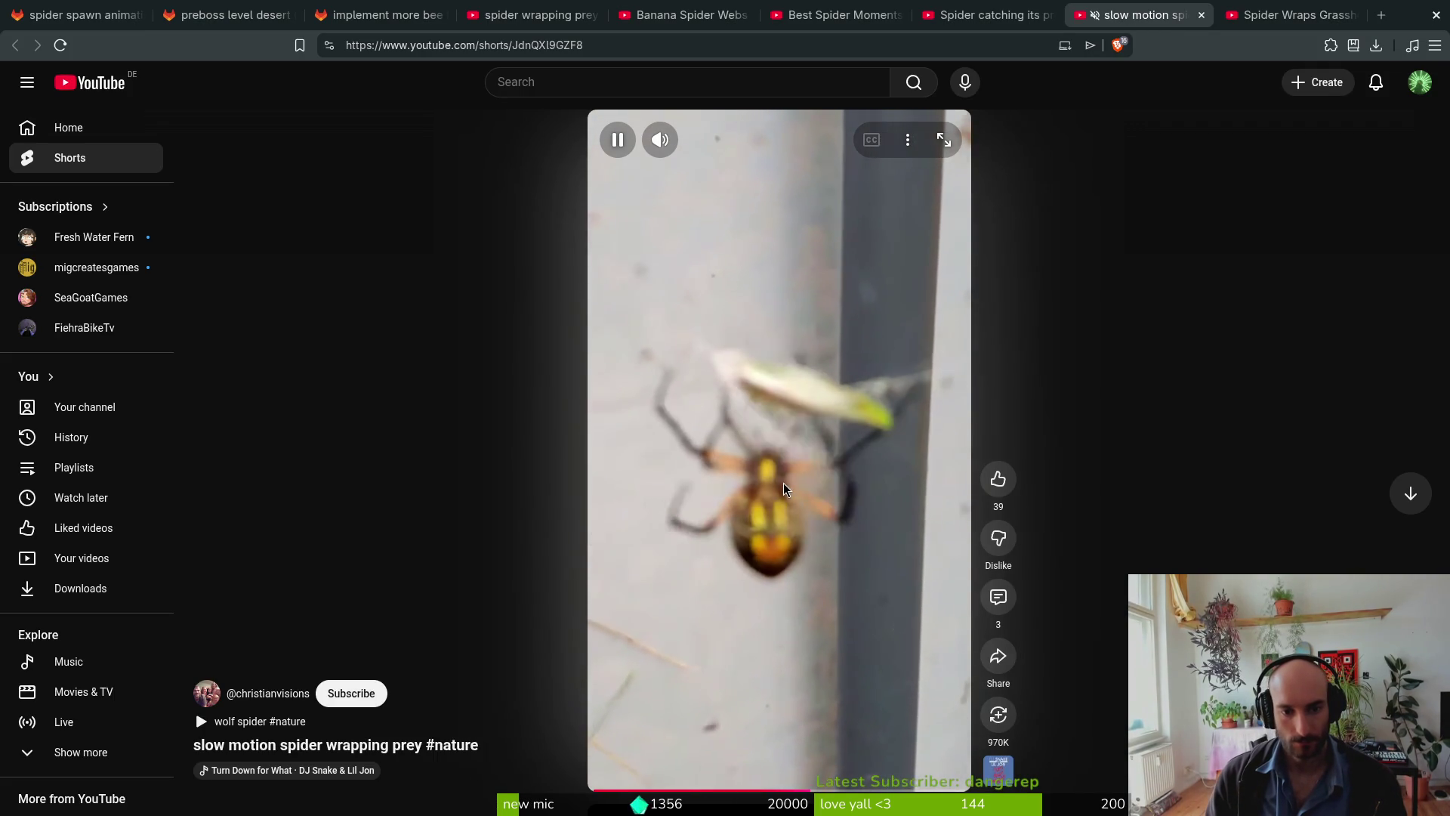
# Step: Pause the slow-motion spider-wrapping Short and return to spider.aseprite
pyautogui.click(770, 439)
pyautogui.hotkey('alt', 'Tab')
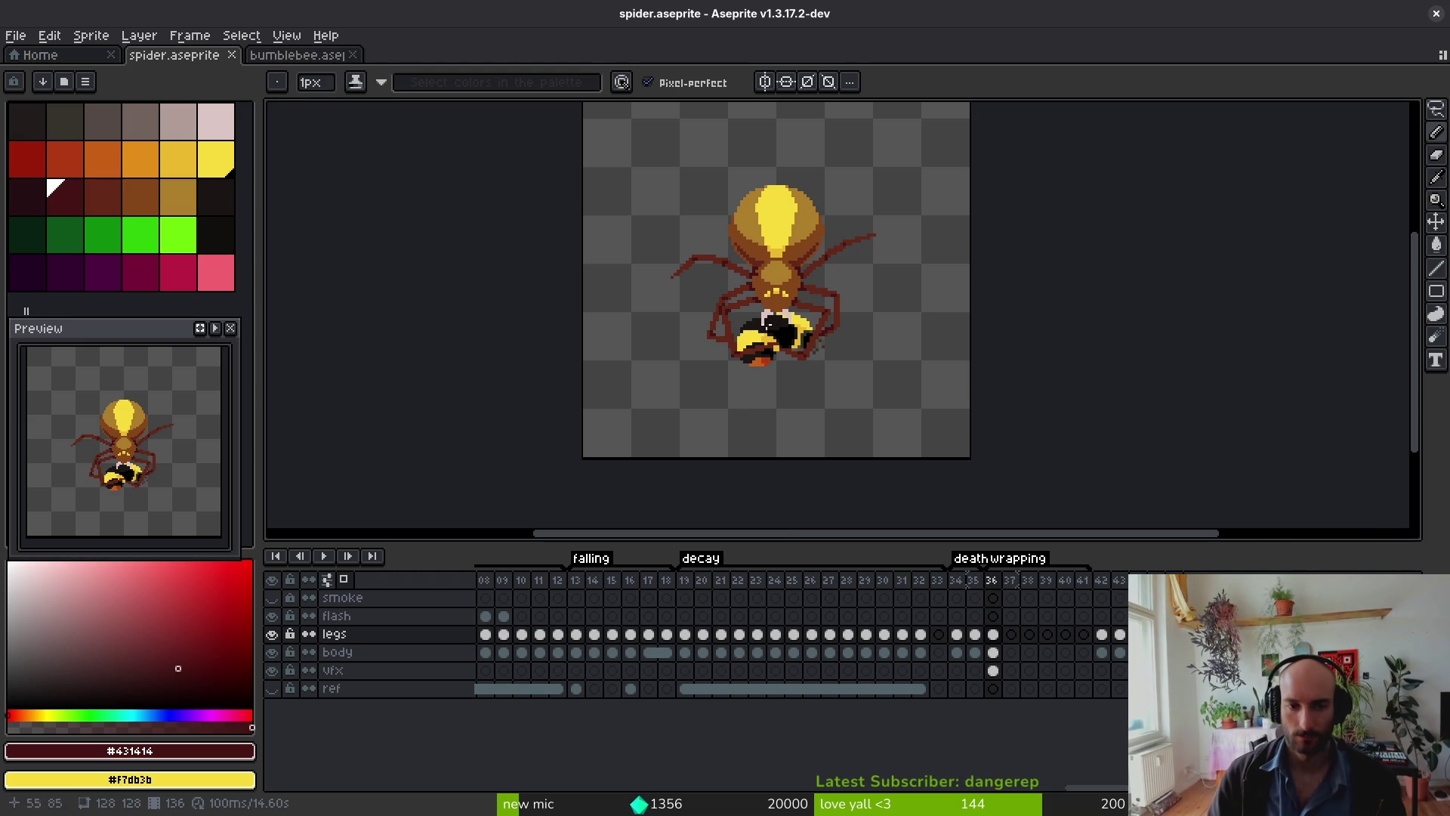
pyautogui.moveTo(791, 328); pyautogui.dragTo(758, 359)
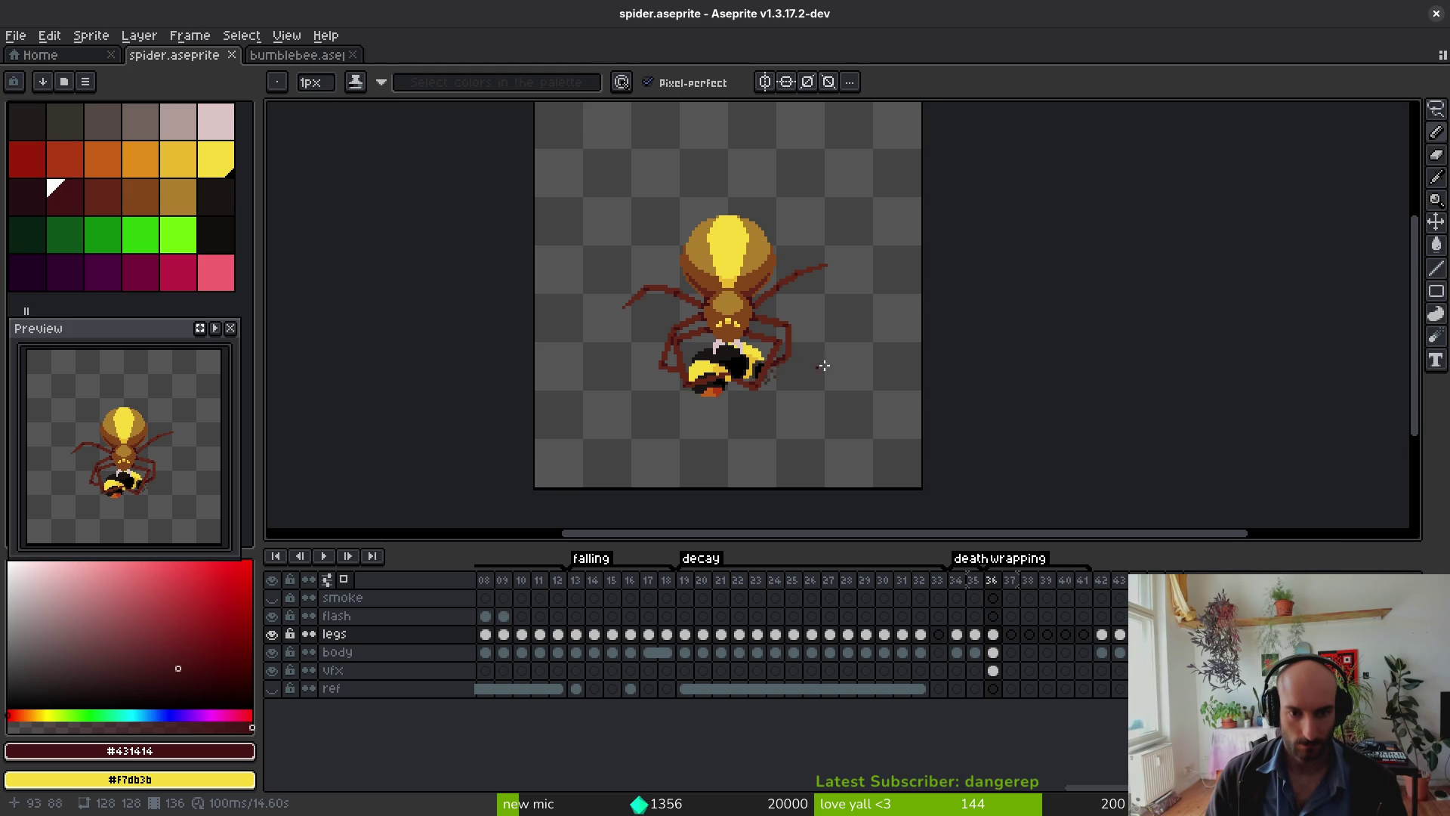
pyautogui.press('i')
pyautogui.press('Right')
pyautogui.press('Left')
pyautogui.press('Left')
pyautogui.press('Right')
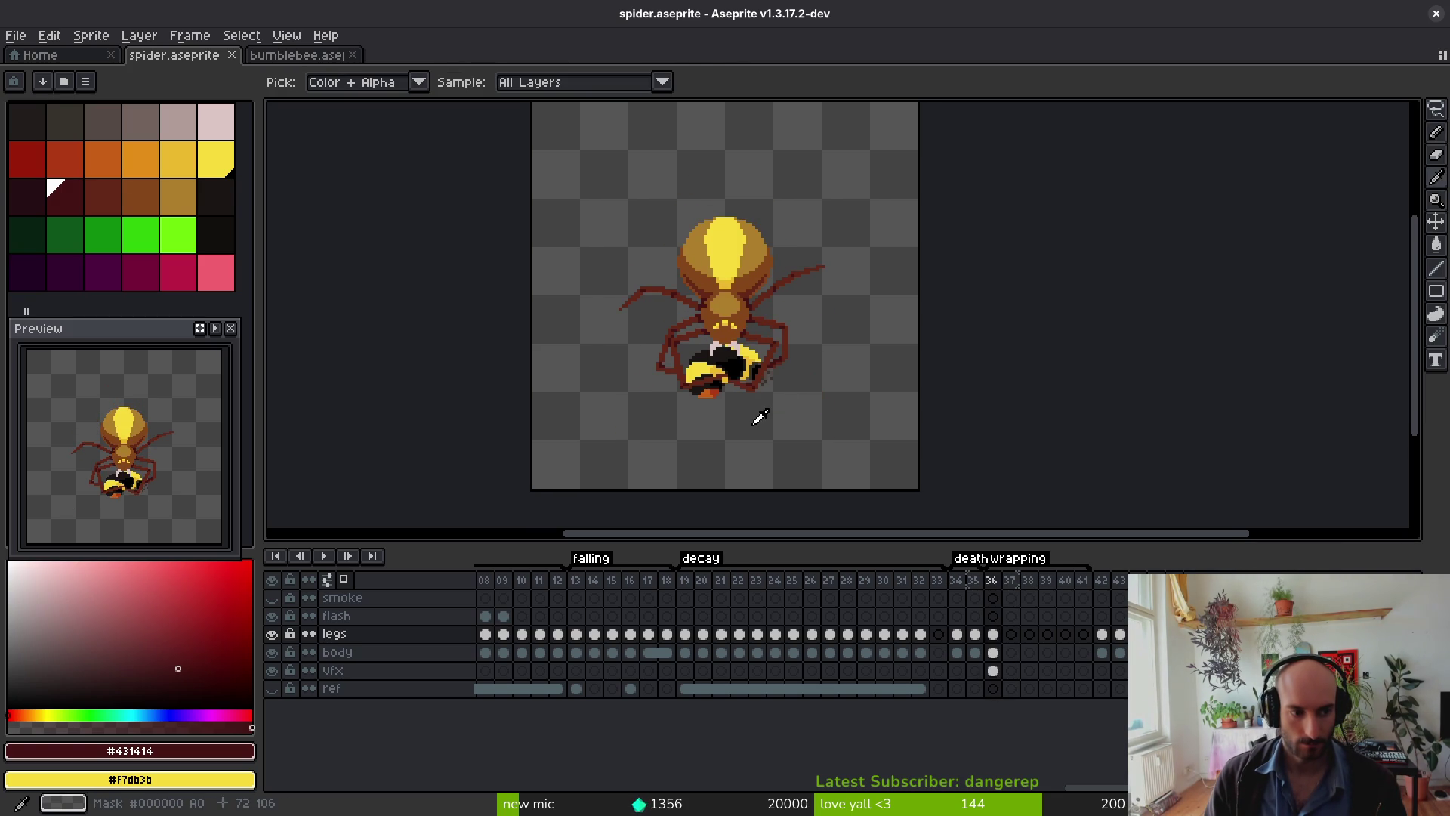
pyautogui.press('b')
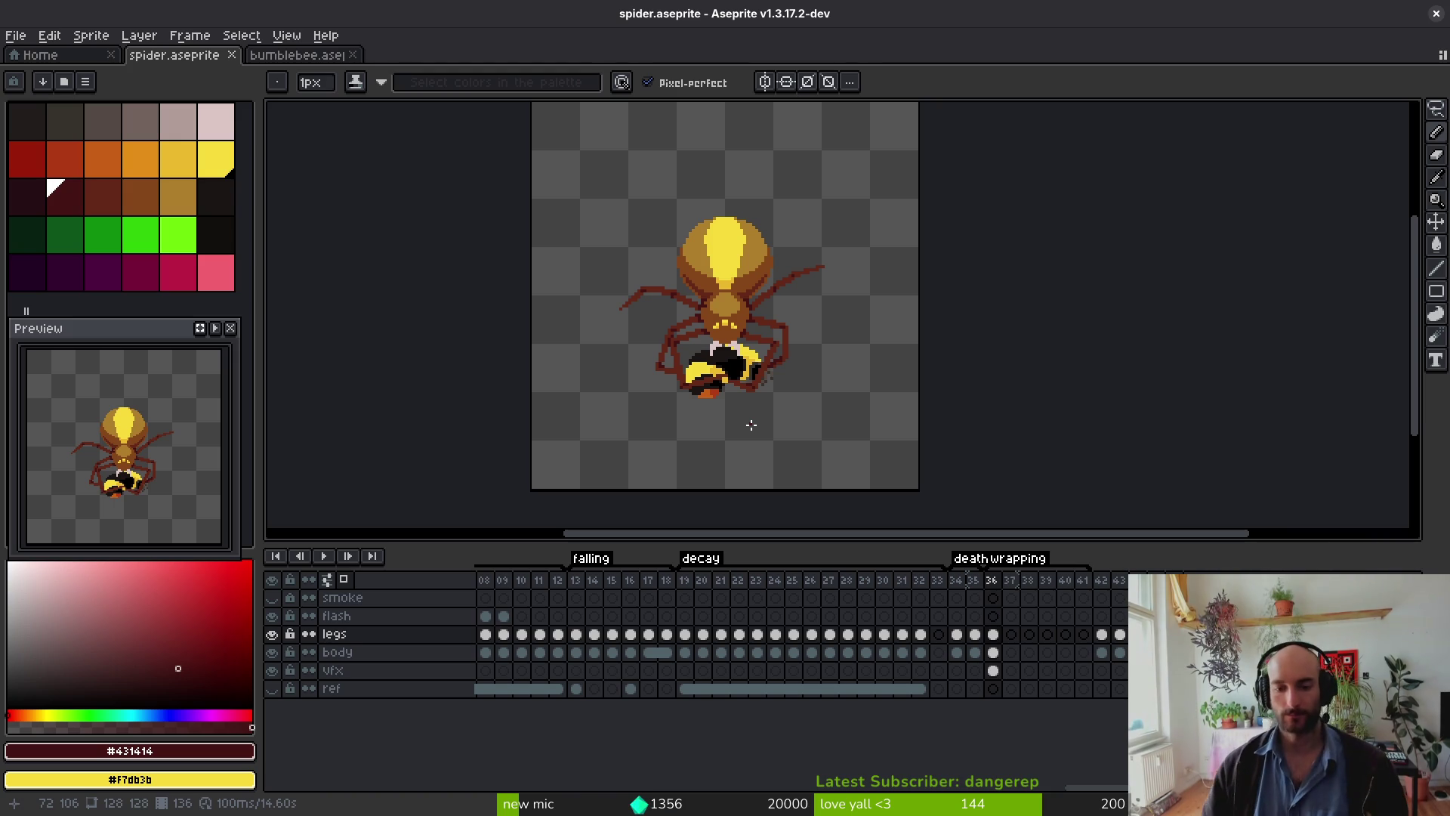
pyautogui.scroll(4, 763, 301)
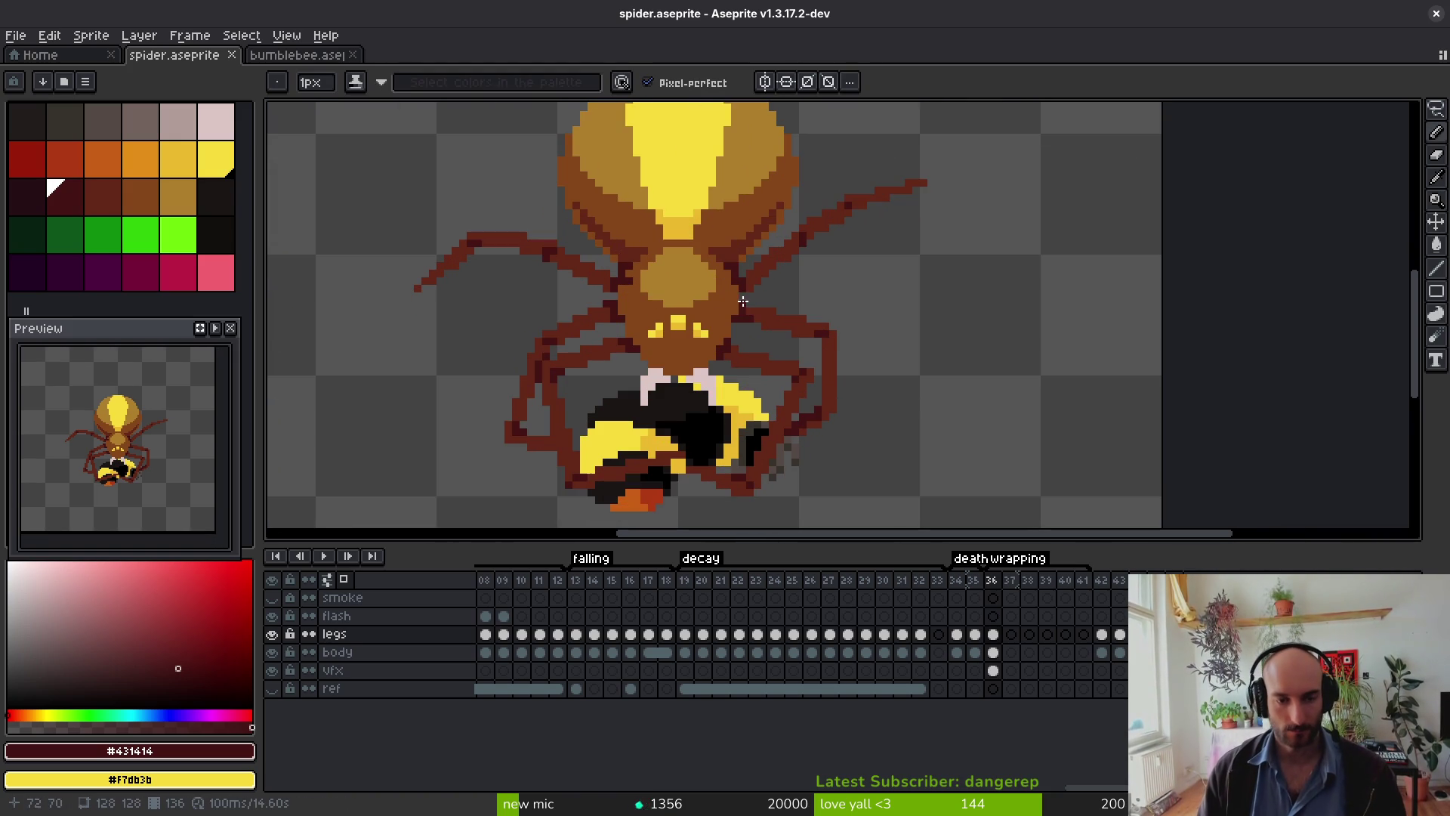
# Step: On frame 36's legs cel, sample #431414, undo a leg stroke, and redraw the upper-right leg
pyautogui.click(993, 633)
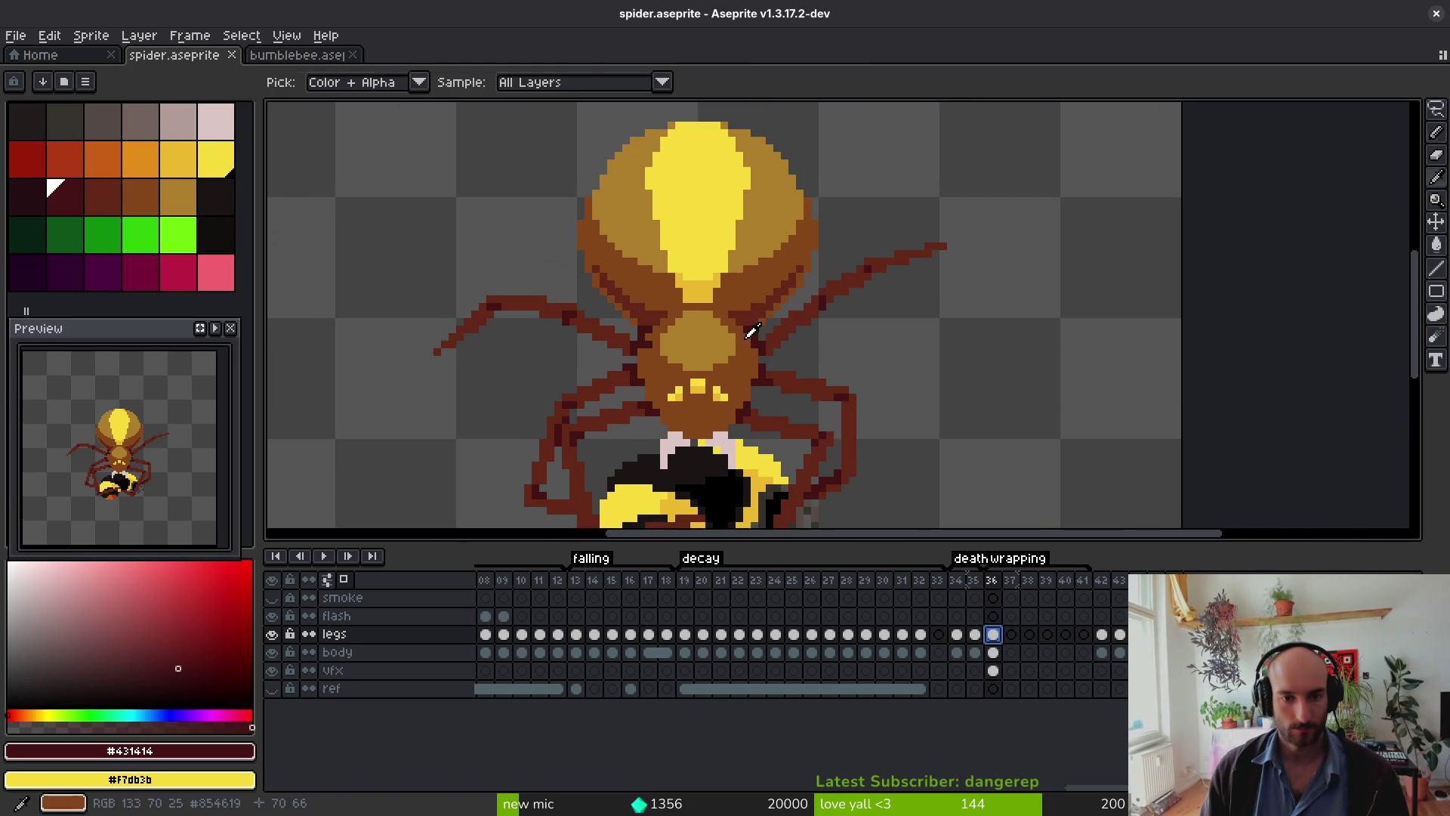
pyautogui.keyDown('alt'); pyautogui.click(776, 327); pyautogui.keyUp('alt')
pyautogui.keyDown('alt'); pyautogui.click(761, 323); pyautogui.keyUp('alt')
pyautogui.scroll(3, 761, 323)
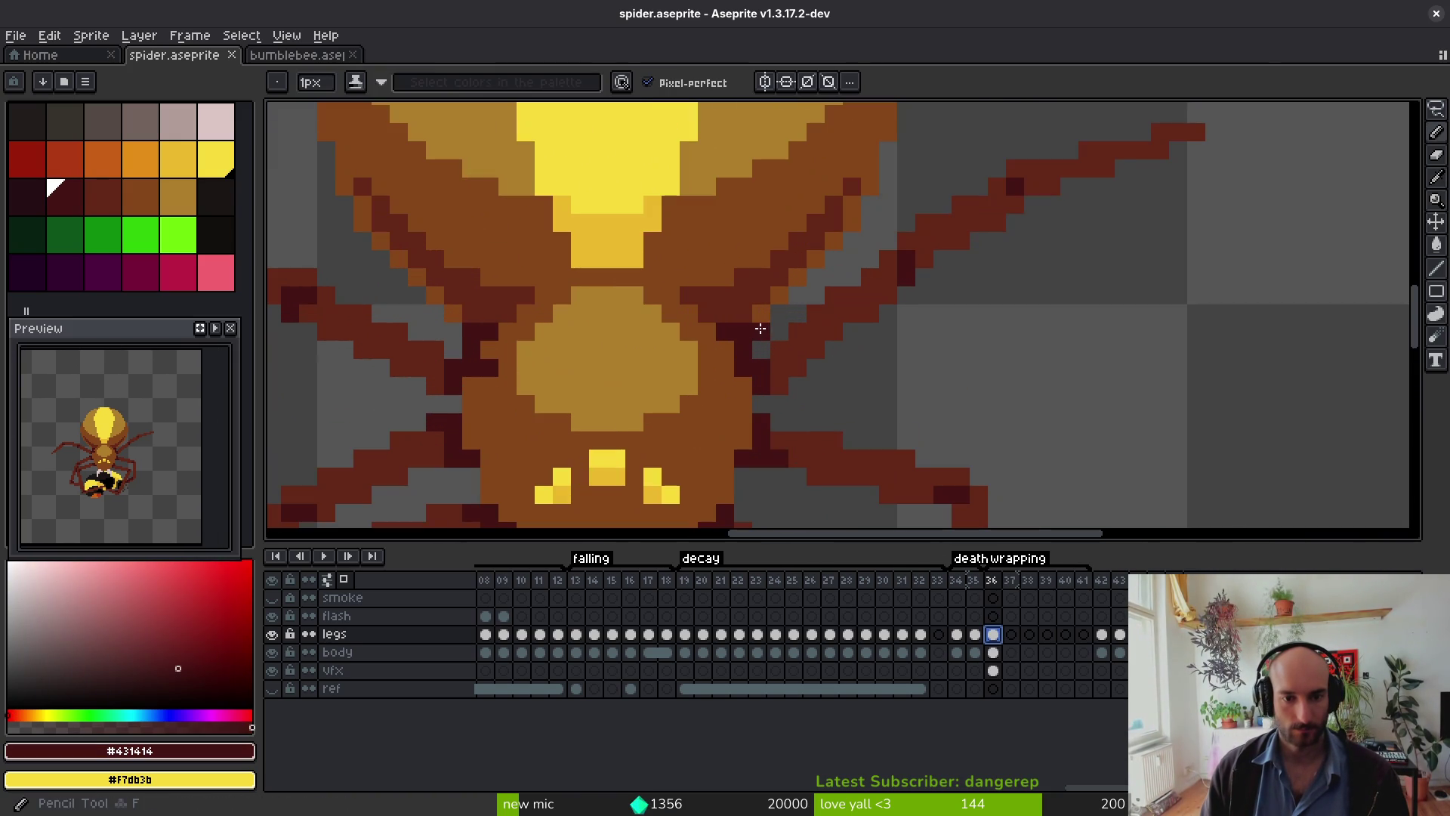
pyautogui.hotkey('ctrl', 'z')
pyautogui.scroll(-3, 831, 196)
pyautogui.scroll(1, 820, 192)
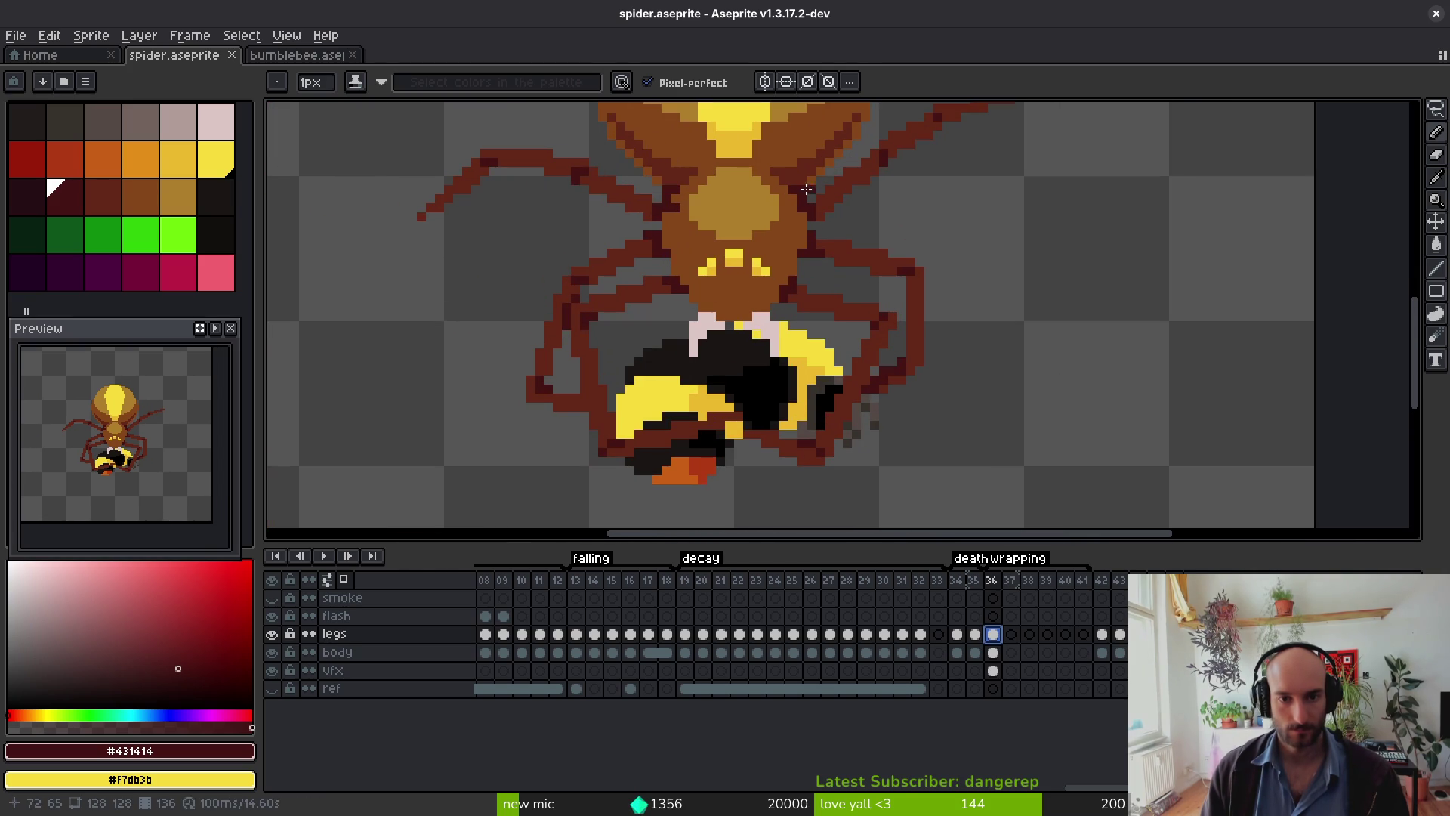
pyautogui.moveTo(805, 190); pyautogui.dragTo(830, 184)
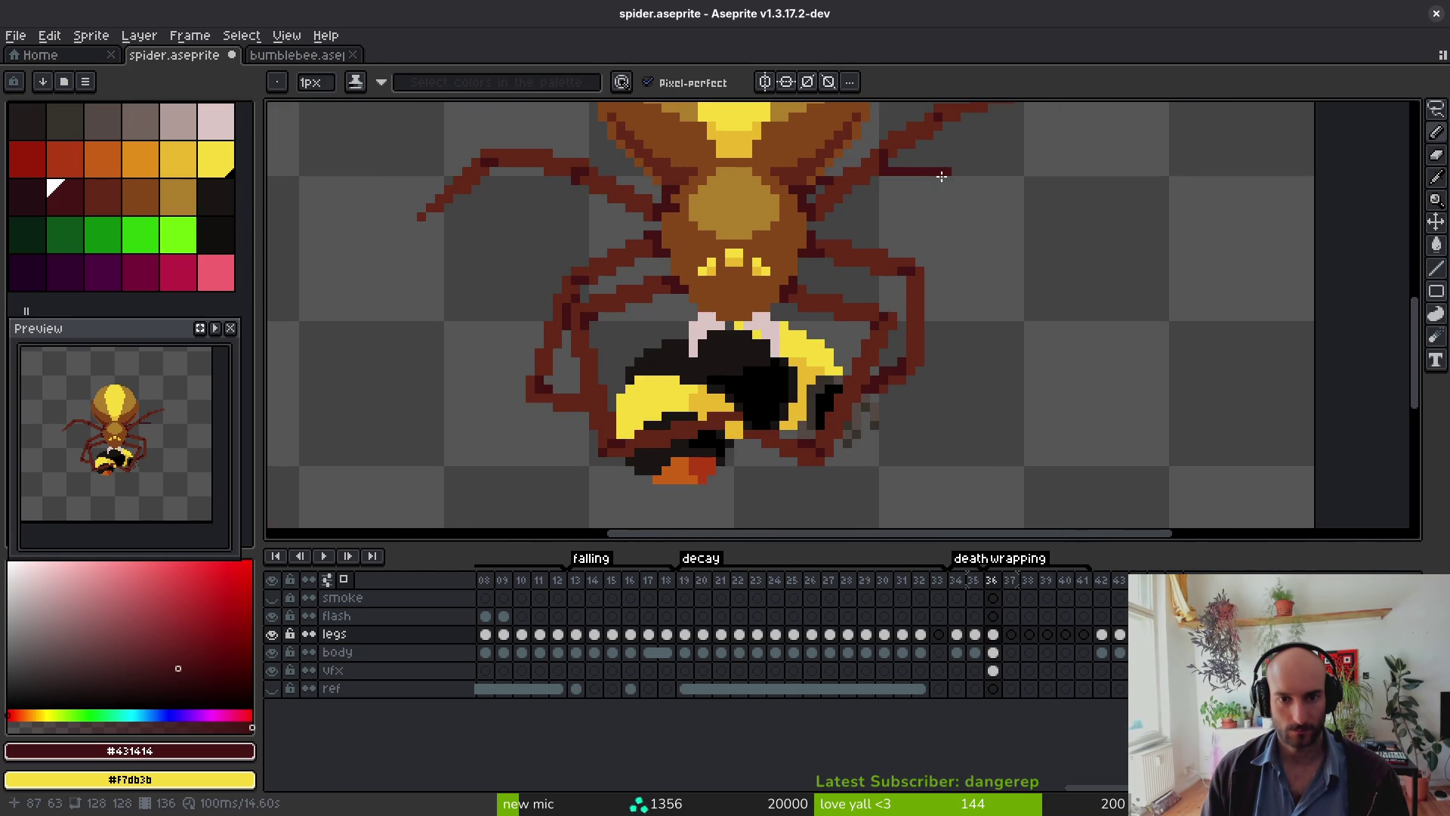
pyautogui.moveTo(849, 195)
pyautogui.mouseDown()
pyautogui.moveTo(951, 230)
pyautogui.moveTo(910, 207)
pyautogui.mouseUp()
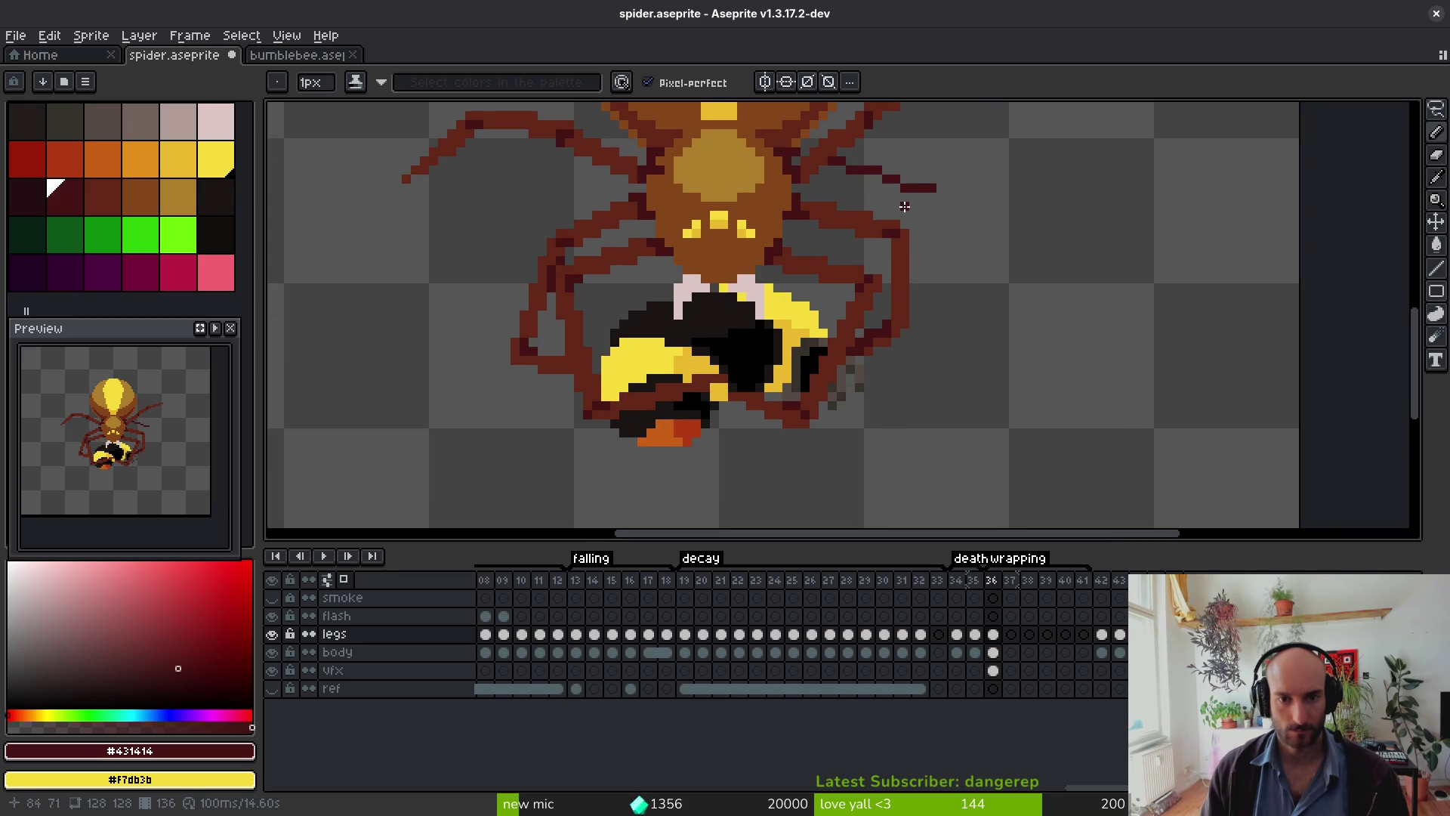
pyautogui.scroll(-1, 906, 257)
# Step: Replay the spider-wrapping reference Short, then come back to the Aseprite sprite
pyautogui.hotkey('alt', 'Tab')
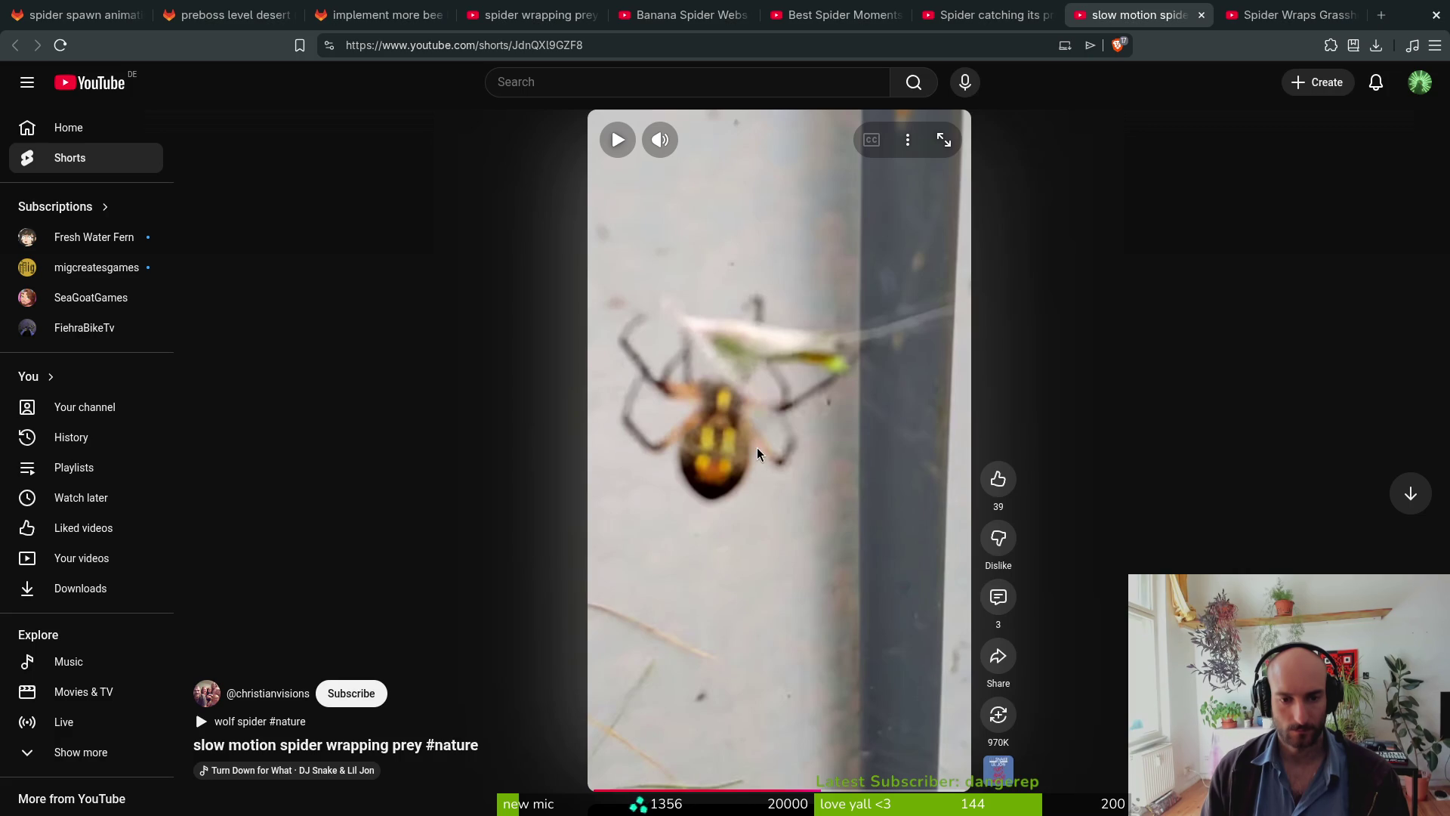
pyautogui.click(756, 448)
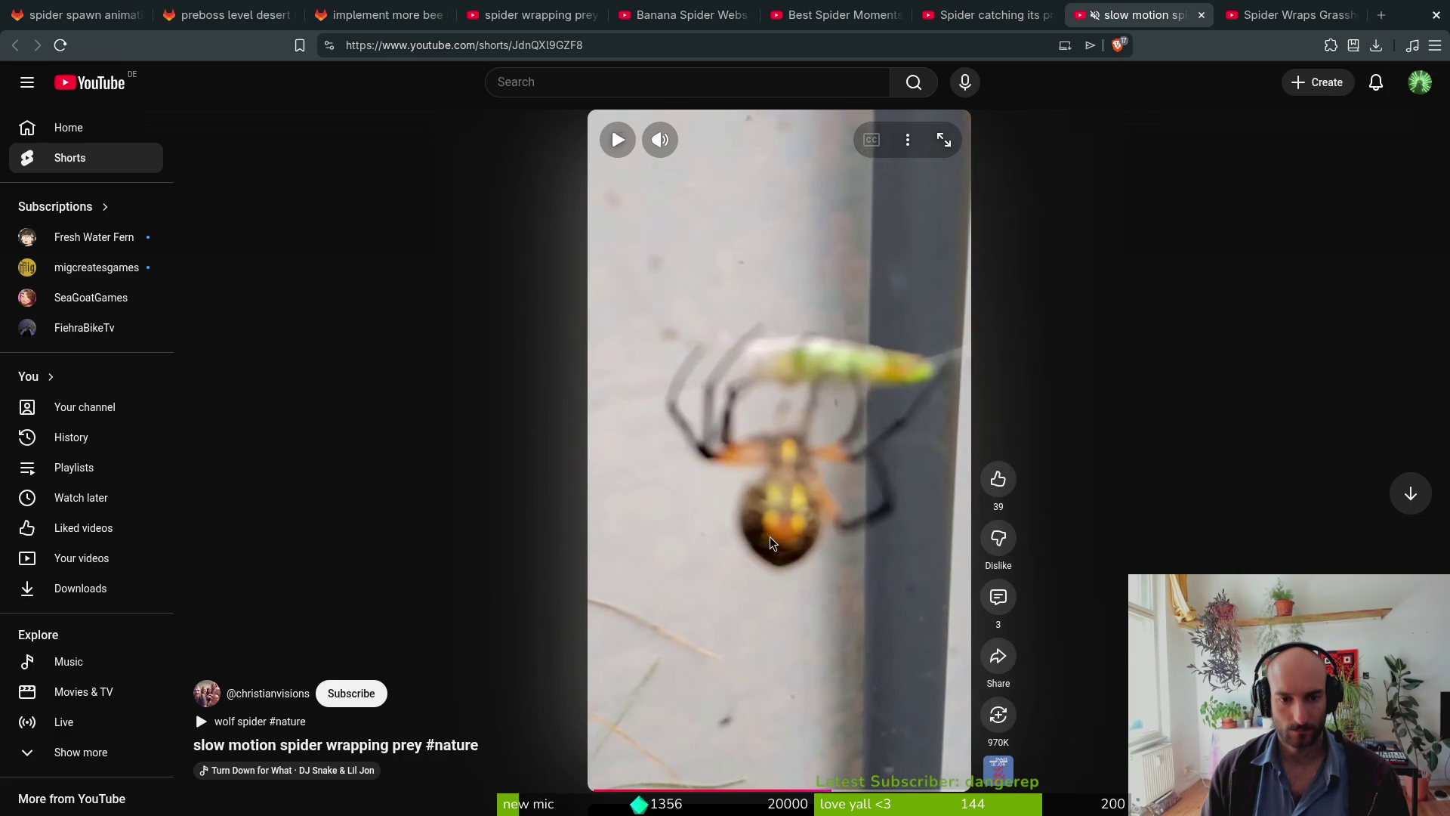
pyautogui.hotkey('alt', 'Tab')
pyautogui.scroll(1, 862, 199)
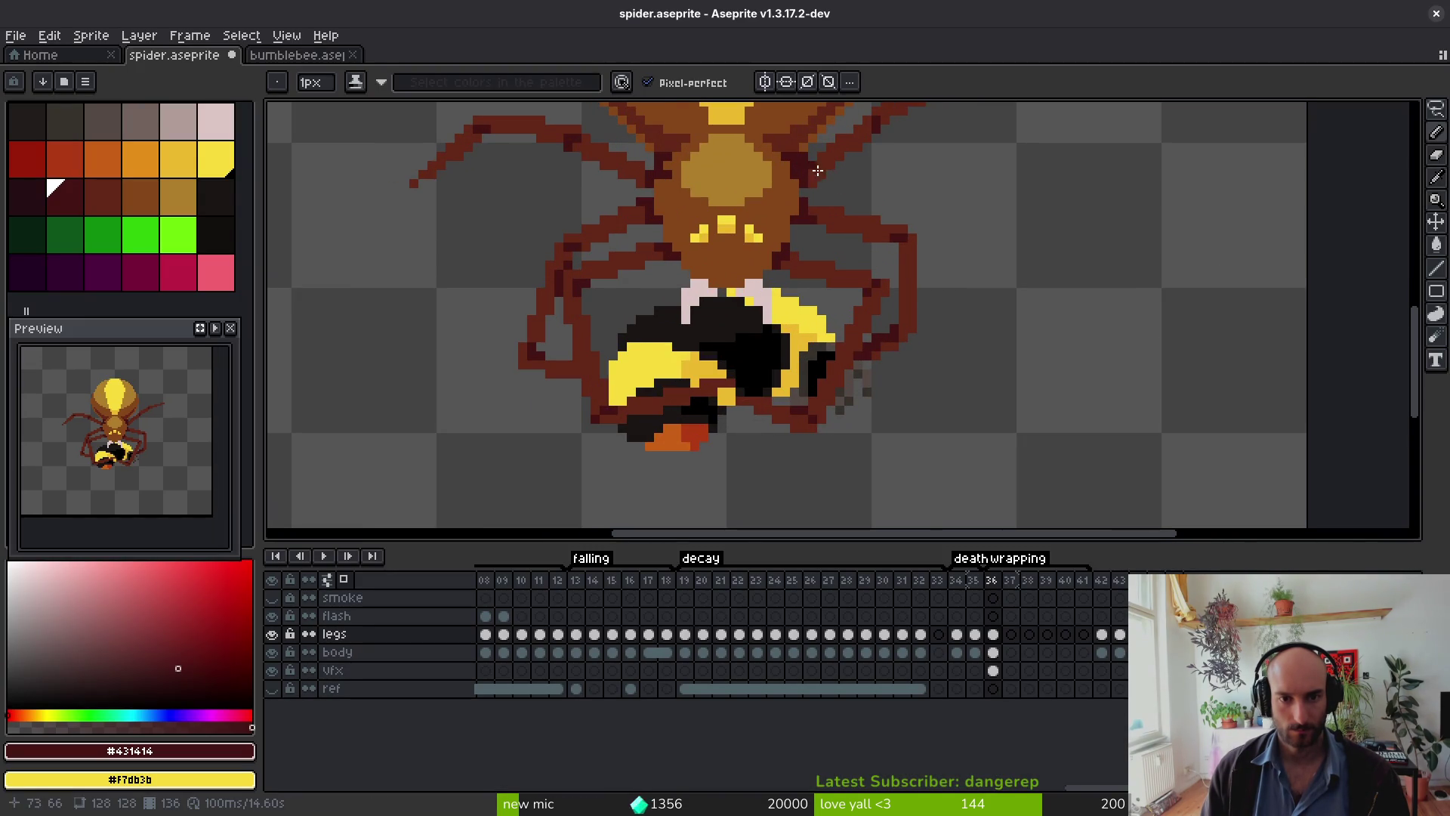
# Step: Draw dark-red right-leg strokes down past the bee, including a straight Line-tool segment
pyautogui.moveTo(833, 176)
pyautogui.mouseDown()
pyautogui.moveTo(927, 221)
pyautogui.moveTo(910, 401)
pyautogui.mouseUp()
pyautogui.moveTo(911, 401)
pyautogui.mouseDown()
pyautogui.moveTo(939, 327)
pyautogui.moveTo(1022, 287)
pyautogui.moveTo(863, 364)
pyautogui.mouseUp()
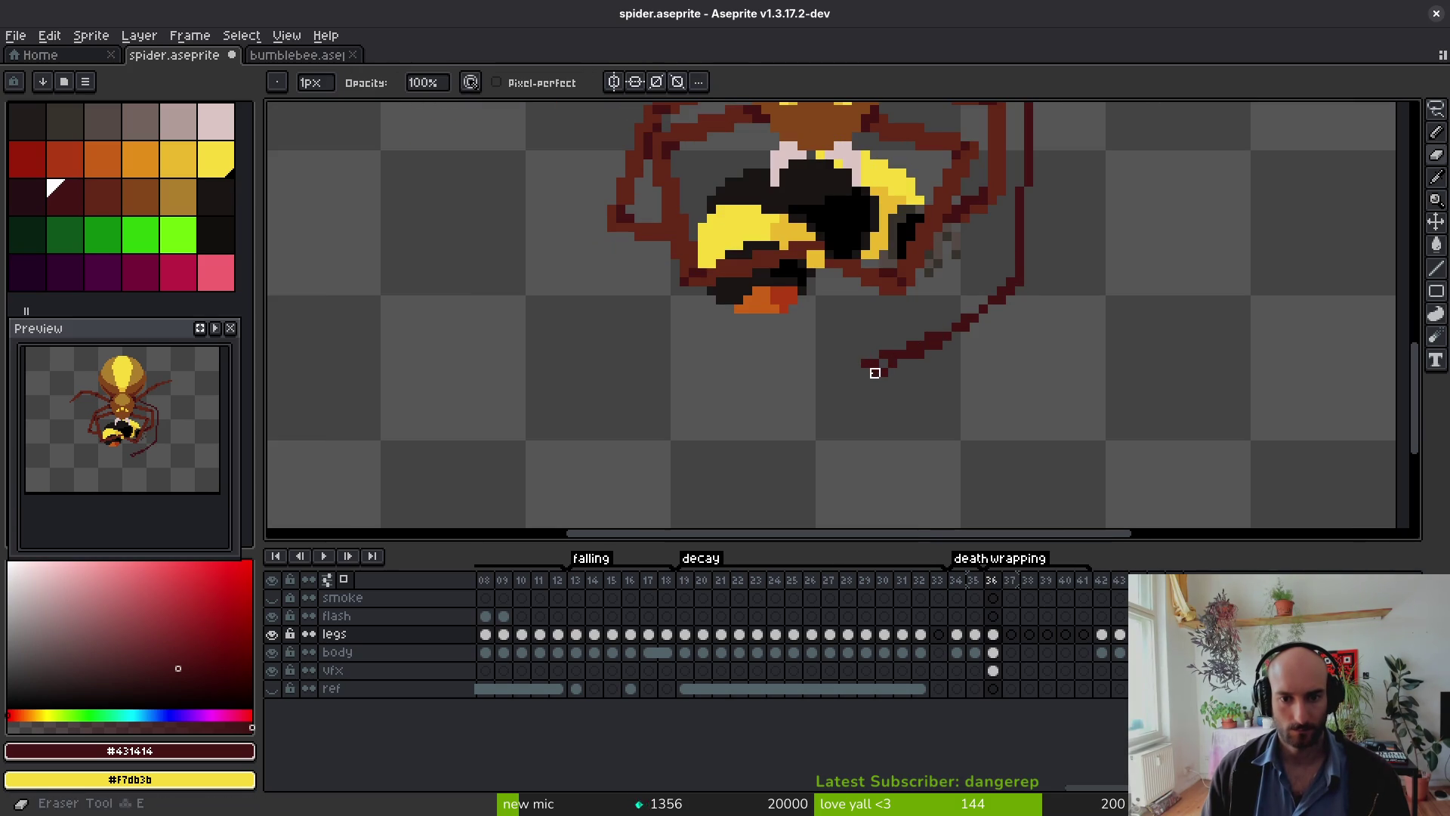
pyautogui.scroll(2, 992, 337)
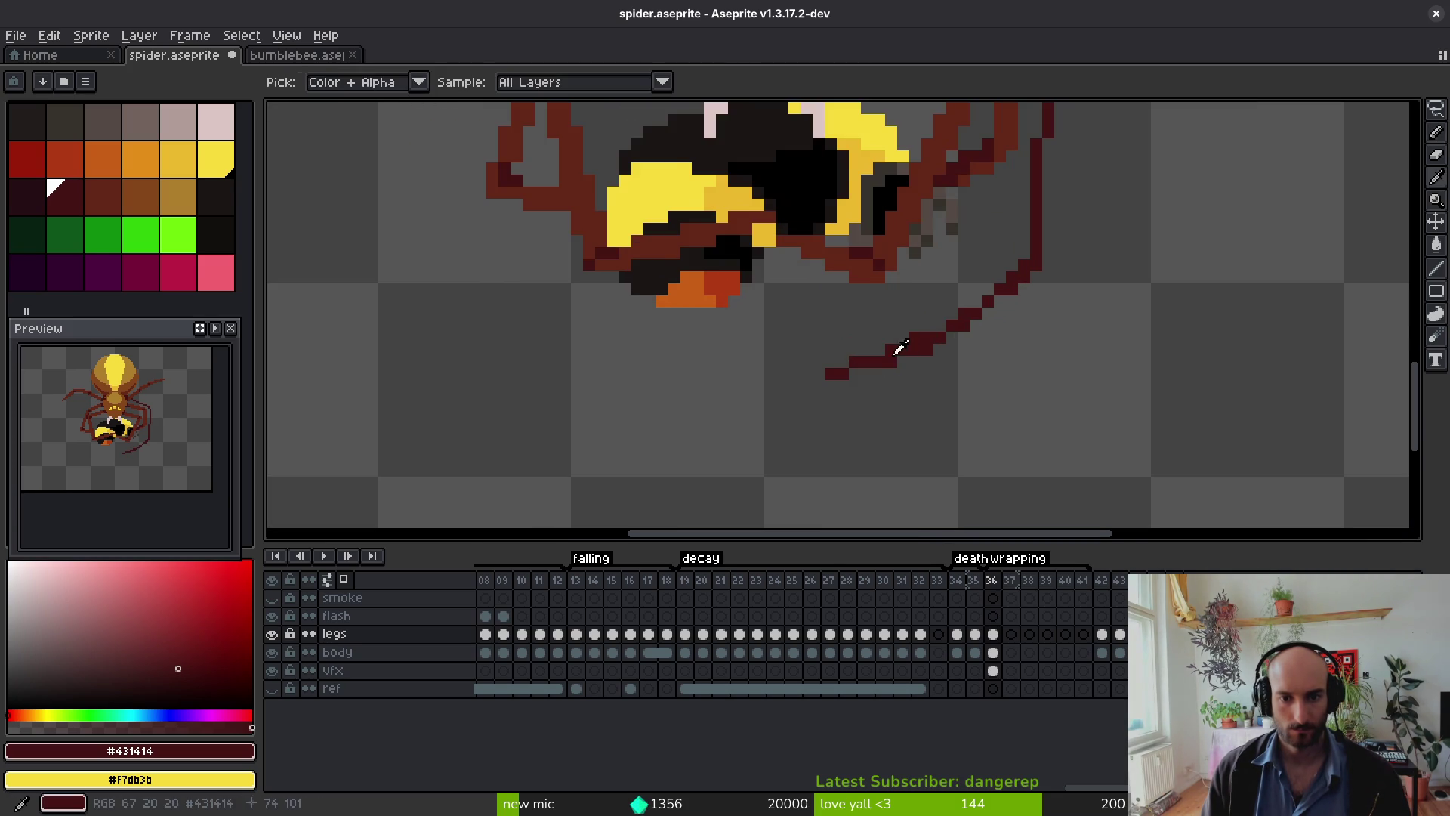
pyautogui.moveTo(930, 365); pyautogui.dragTo(993, 318)
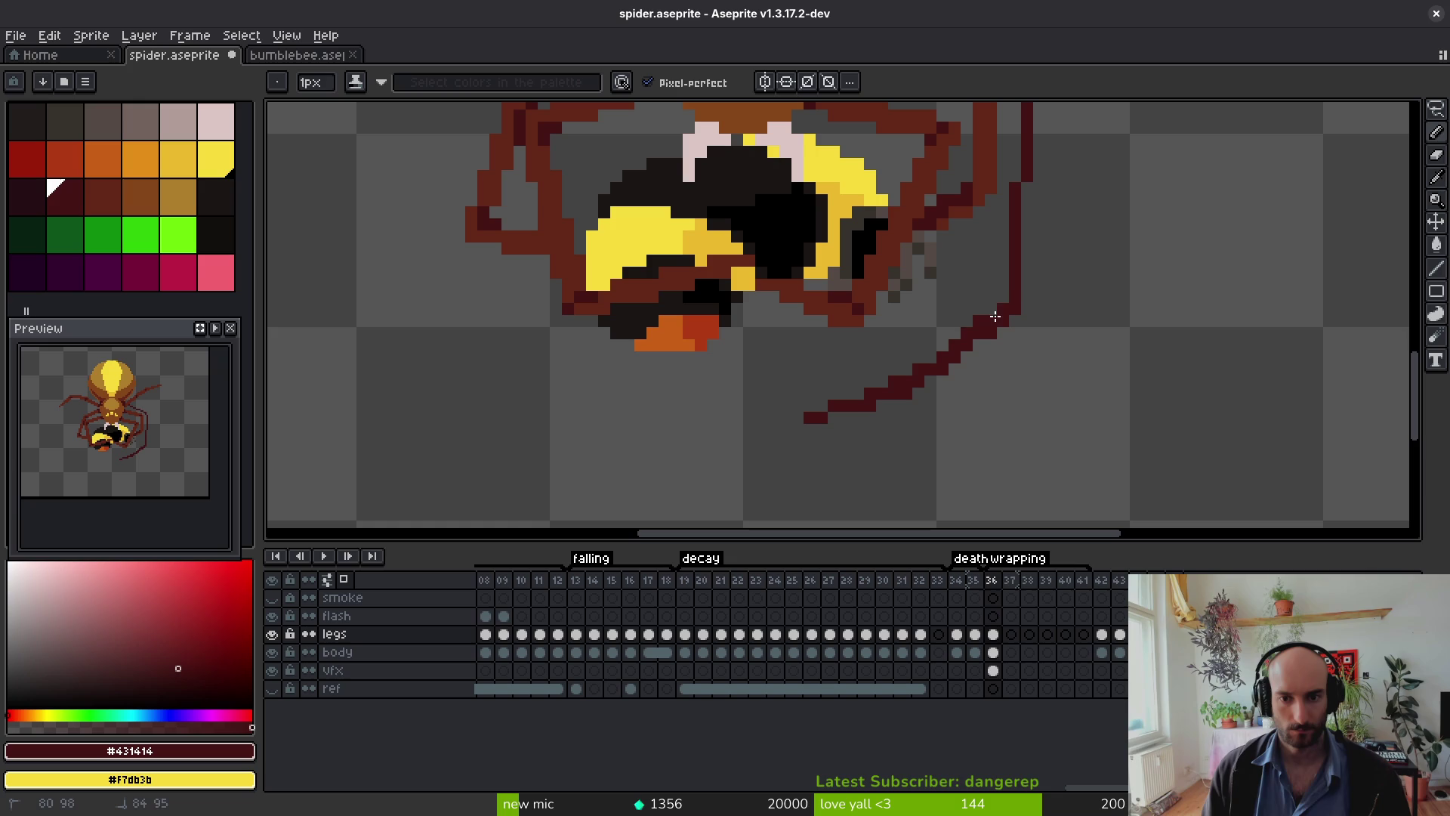
pyautogui.moveTo(892, 381); pyautogui.dragTo(860, 398)
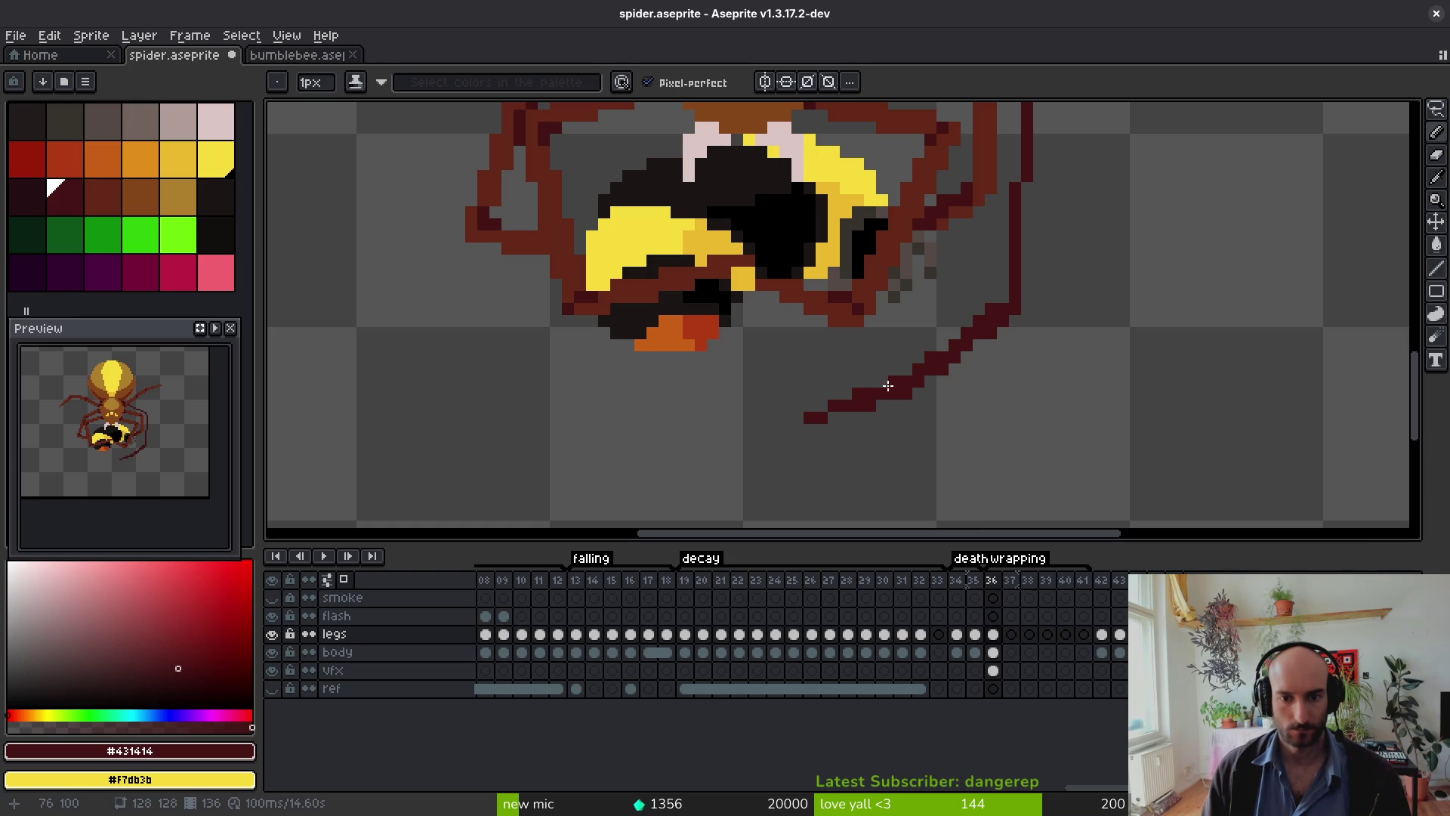
pyautogui.scroll(5, 982, 363)
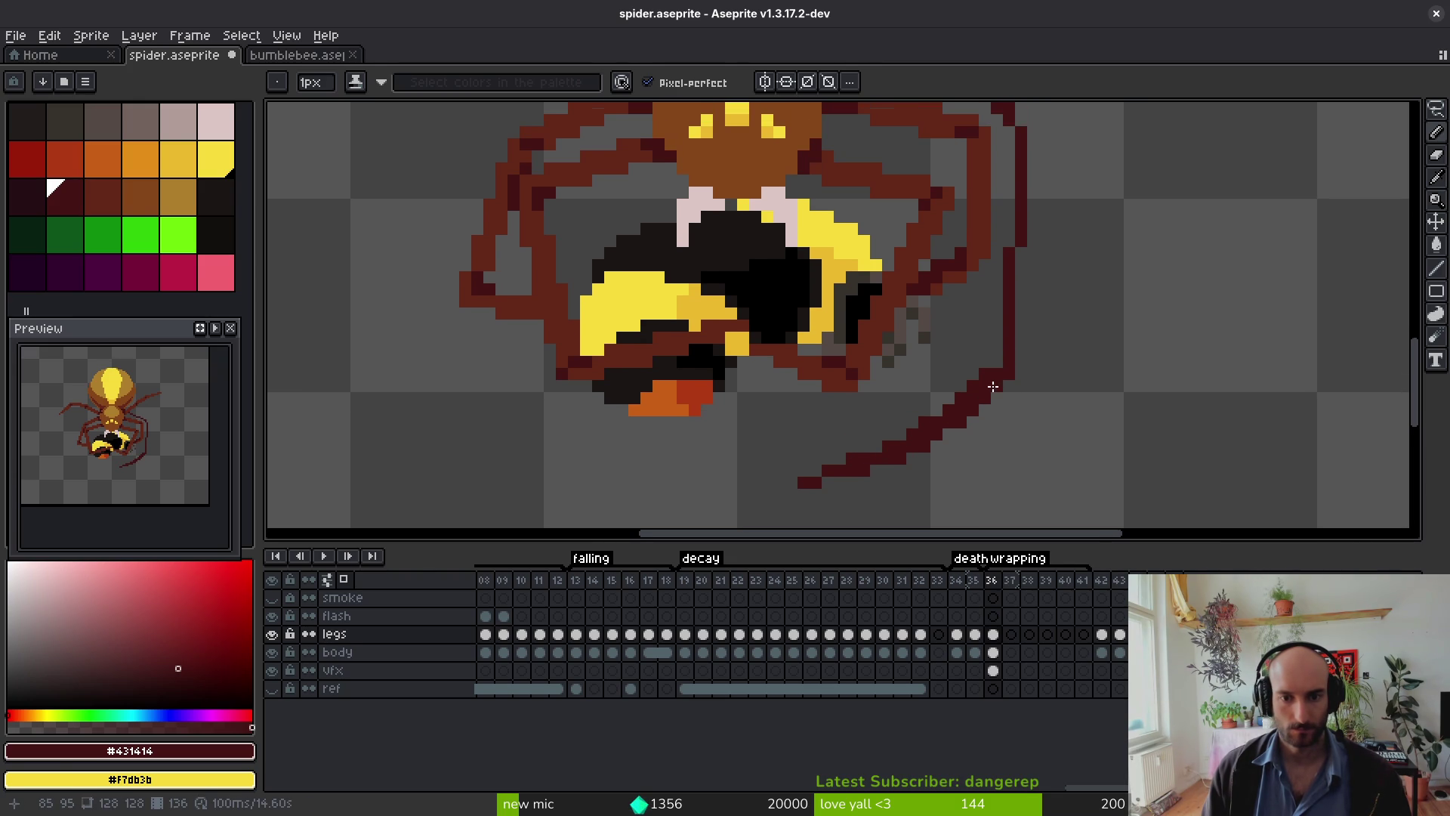
pyautogui.press('l')
pyautogui.moveTo(1013, 147); pyautogui.dragTo(1008, 398)
# Step: Lasso-select the lower-right leg, adjust its pixels, and commit the change
pyautogui.moveTo(1085, 317)
pyautogui.mouseDown()
pyautogui.moveTo(803, 512)
pyautogui.moveTo(1036, 376)
pyautogui.moveTo(783, 483)
pyautogui.moveTo(1120, 308)
pyautogui.moveTo(1042, 372)
pyautogui.mouseUp()
pyautogui.click(899, 390)
pyautogui.scroll(2, 917, 378)
pyautogui.click(929, 328)
pyautogui.scroll(-3, 918, 378)
pyautogui.moveTo(922, 310)
pyautogui.mouseDown()
pyautogui.moveTo(745, 415)
pyautogui.moveTo(946, 304)
pyautogui.mouseUp()
# Step: Clear the selection and fill the gaps in the upper-right leg with dark red
pyautogui.click(900, 324)
pyautogui.scroll(2, 882, 294)
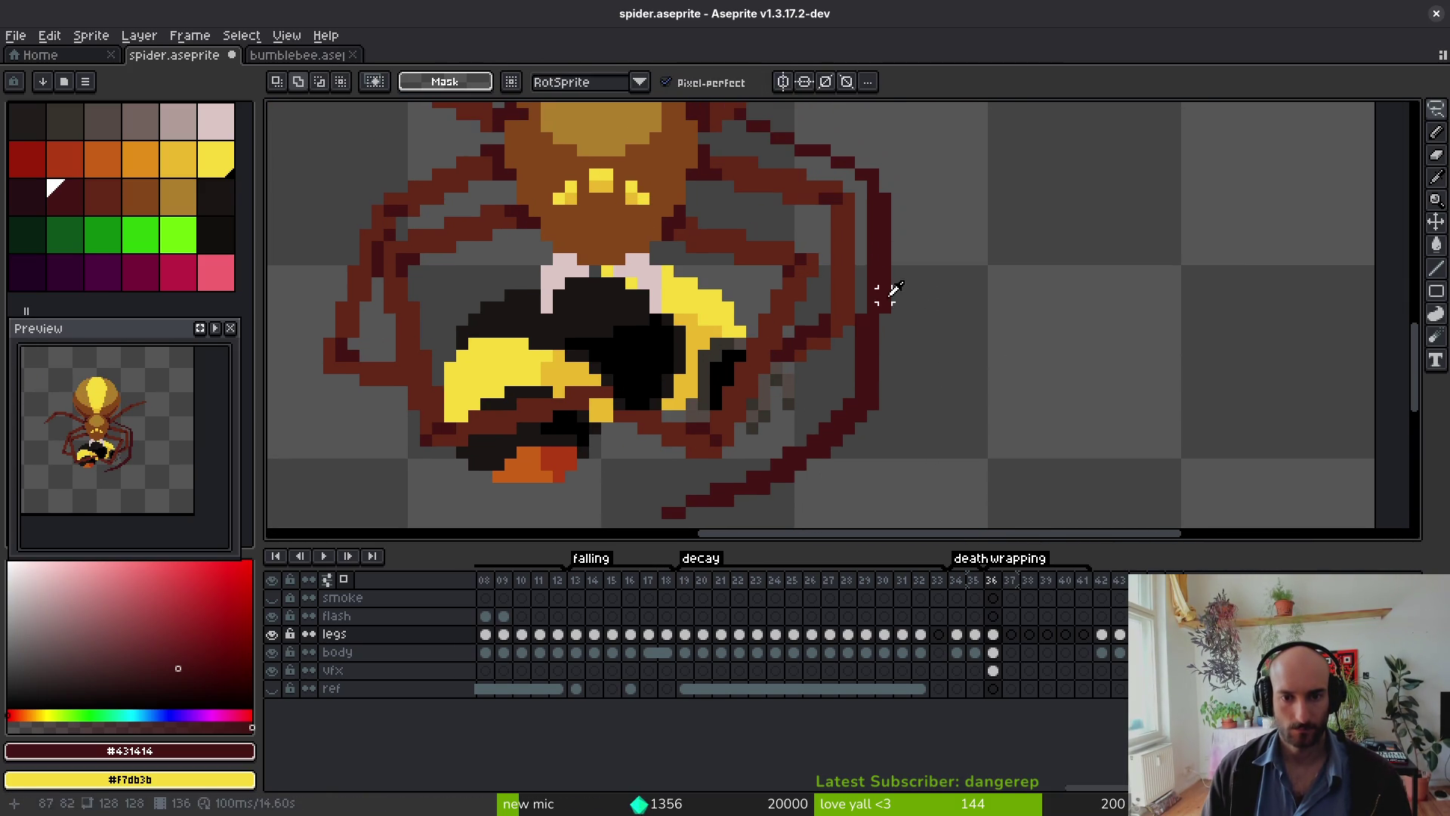
pyautogui.press('b')
pyautogui.scroll(2, 895, 317)
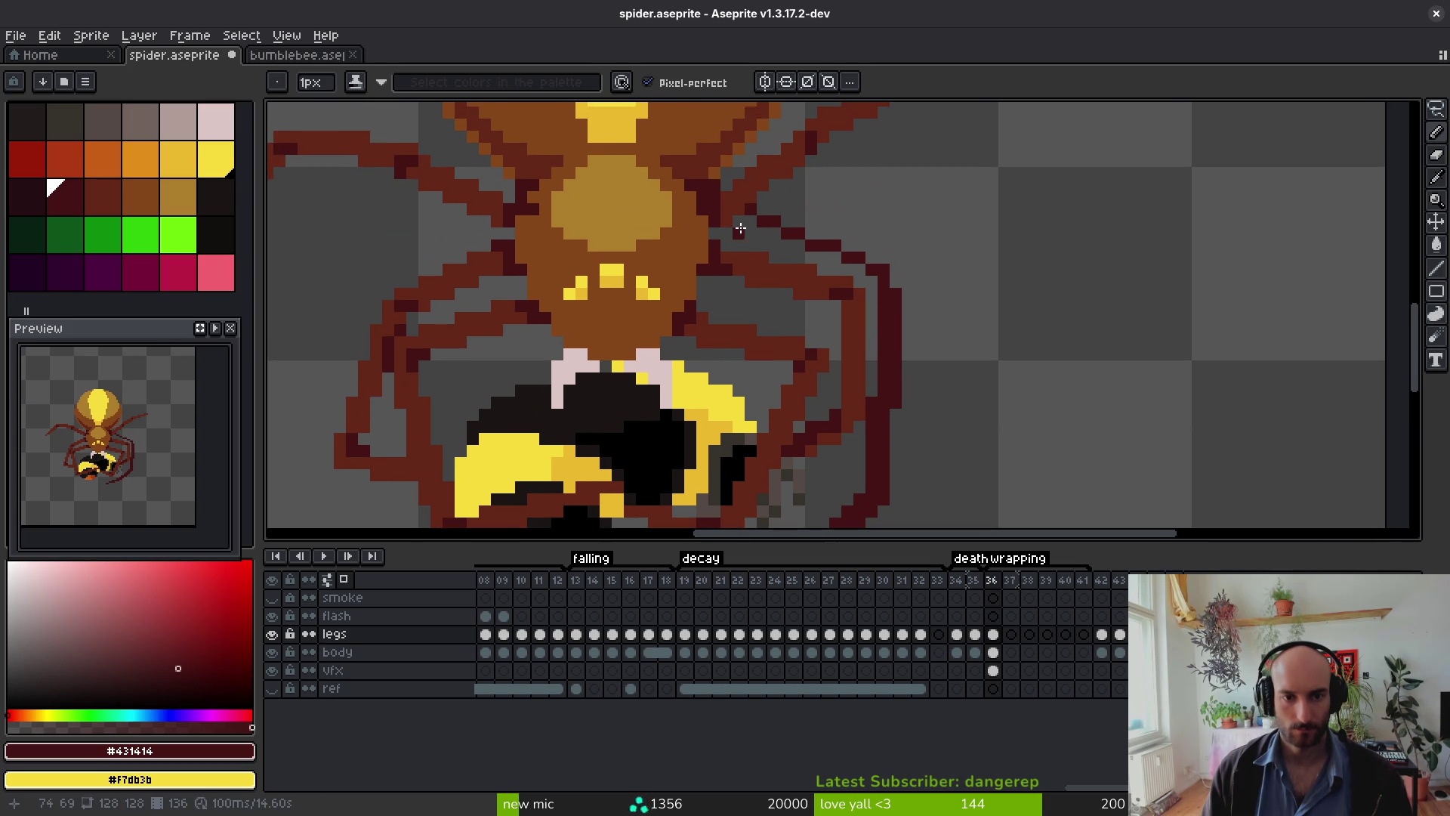
pyautogui.scroll(-2, 924, 363)
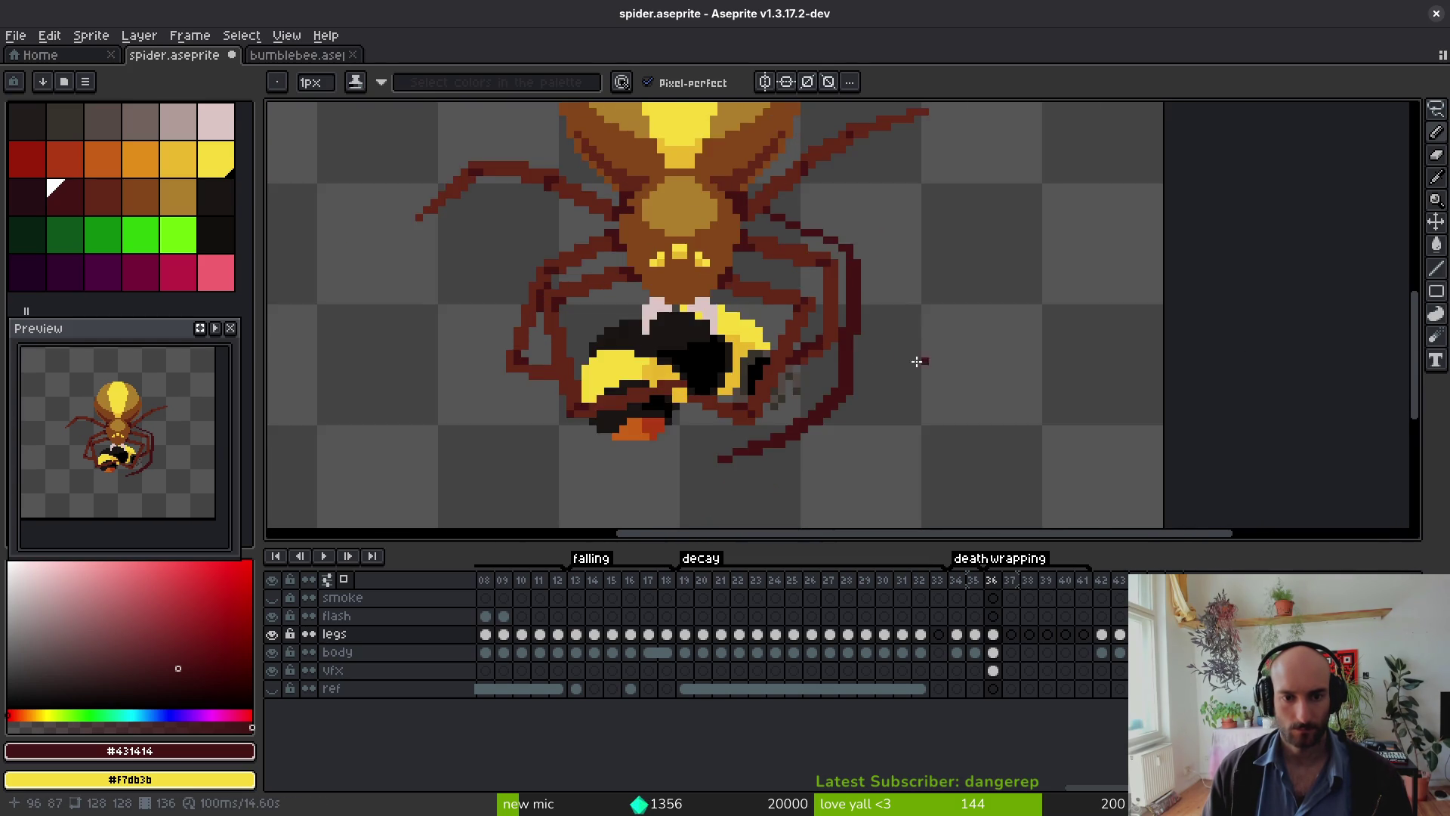
pyautogui.scroll(-2, 902, 372)
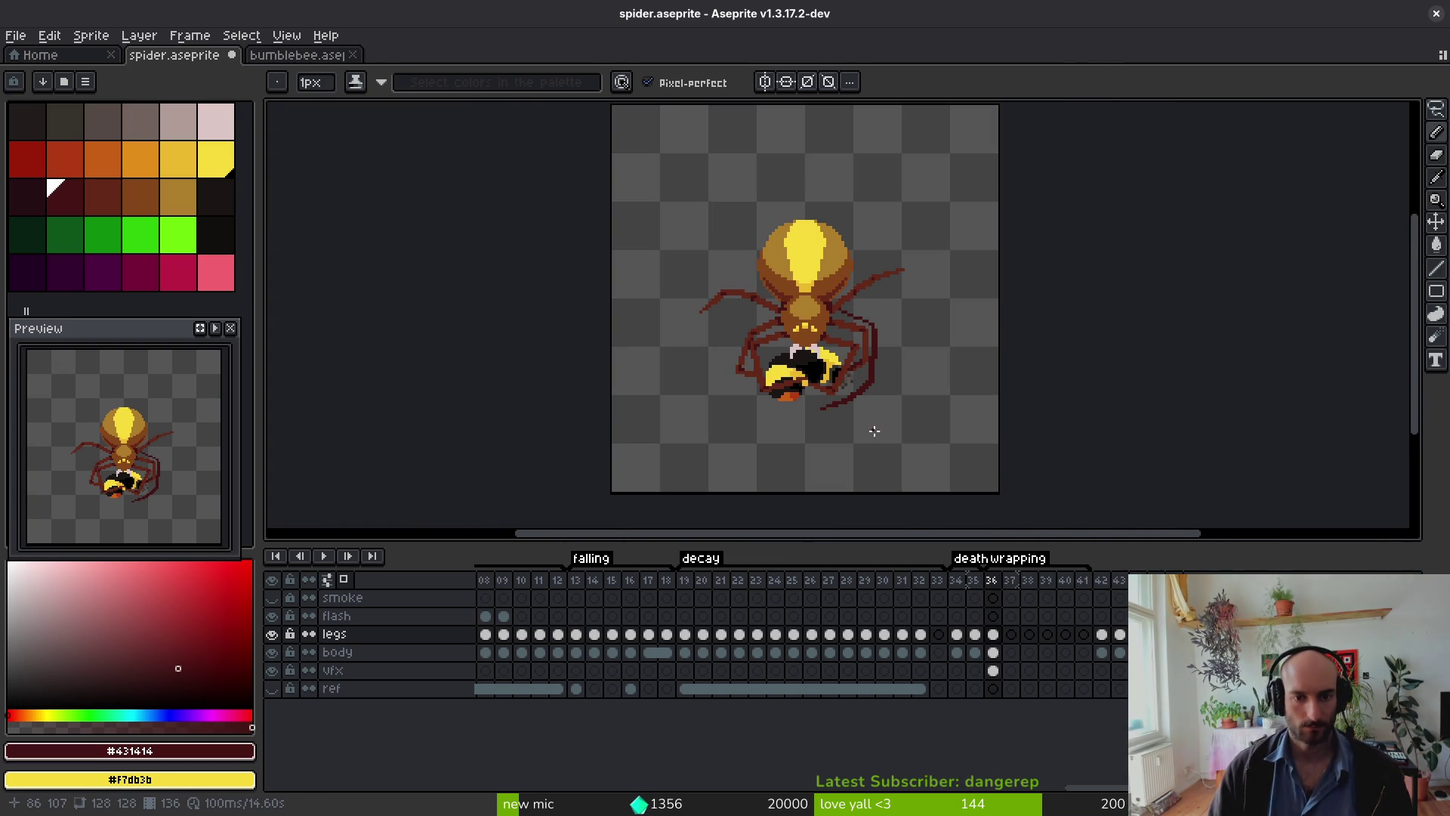
pyautogui.scroll(3, 880, 333)
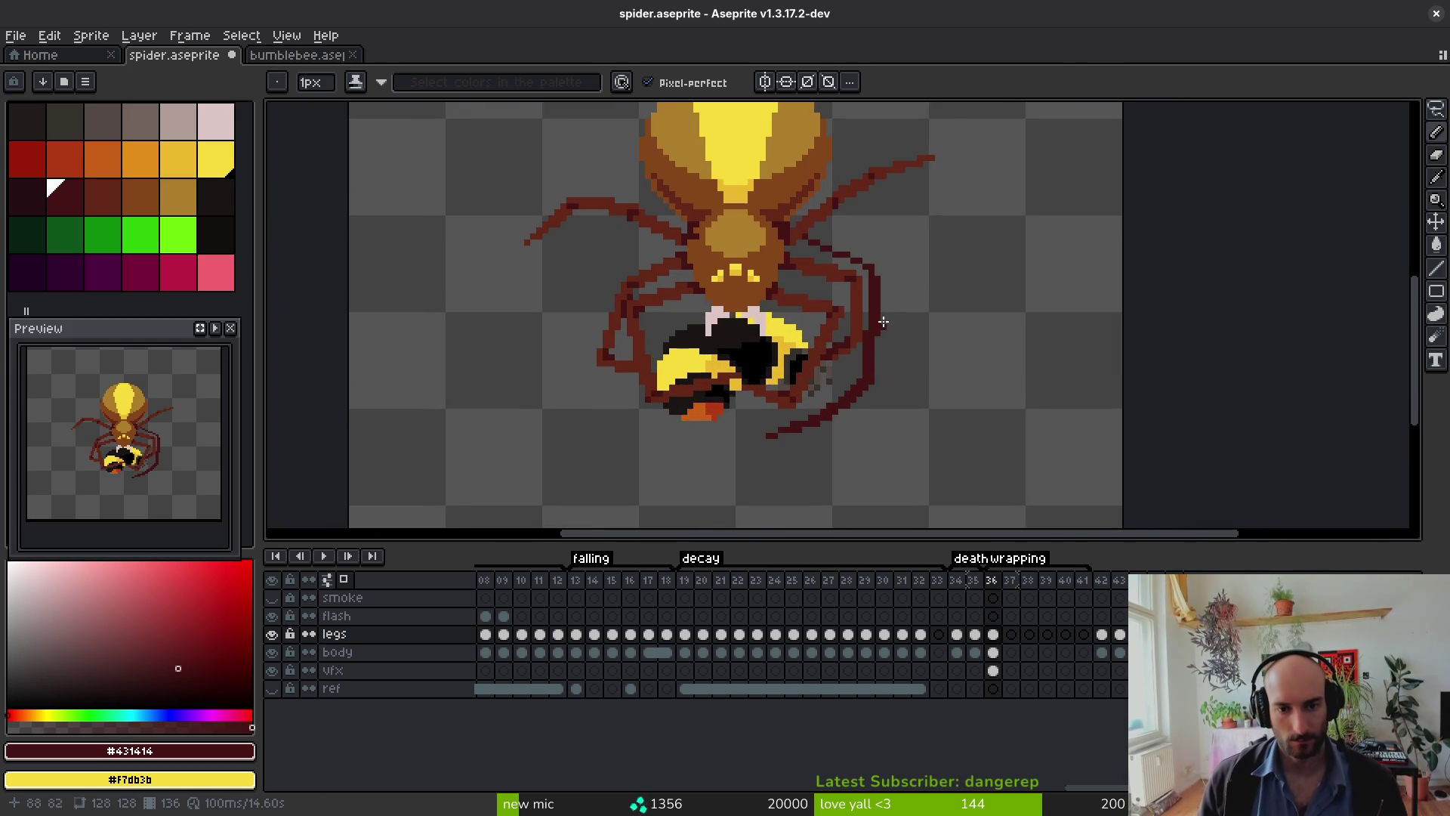
pyautogui.scroll(2, 880, 333)
pyautogui.click(764, 209)
pyautogui.moveTo(750, 209)
pyautogui.mouseDown()
pyautogui.moveTo(896, 282)
pyautogui.moveTo(922, 365)
pyautogui.mouseUp()
pyautogui.click(800, 236)
pyautogui.click(789, 220)
pyautogui.click(811, 235)
# Step: Erase the stray segment and part of the right leg's lower line
pyautogui.press('e')
pyautogui.scroll(-3, 922, 366)
pyautogui.moveTo(912, 201); pyautogui.dragTo(900, 152)
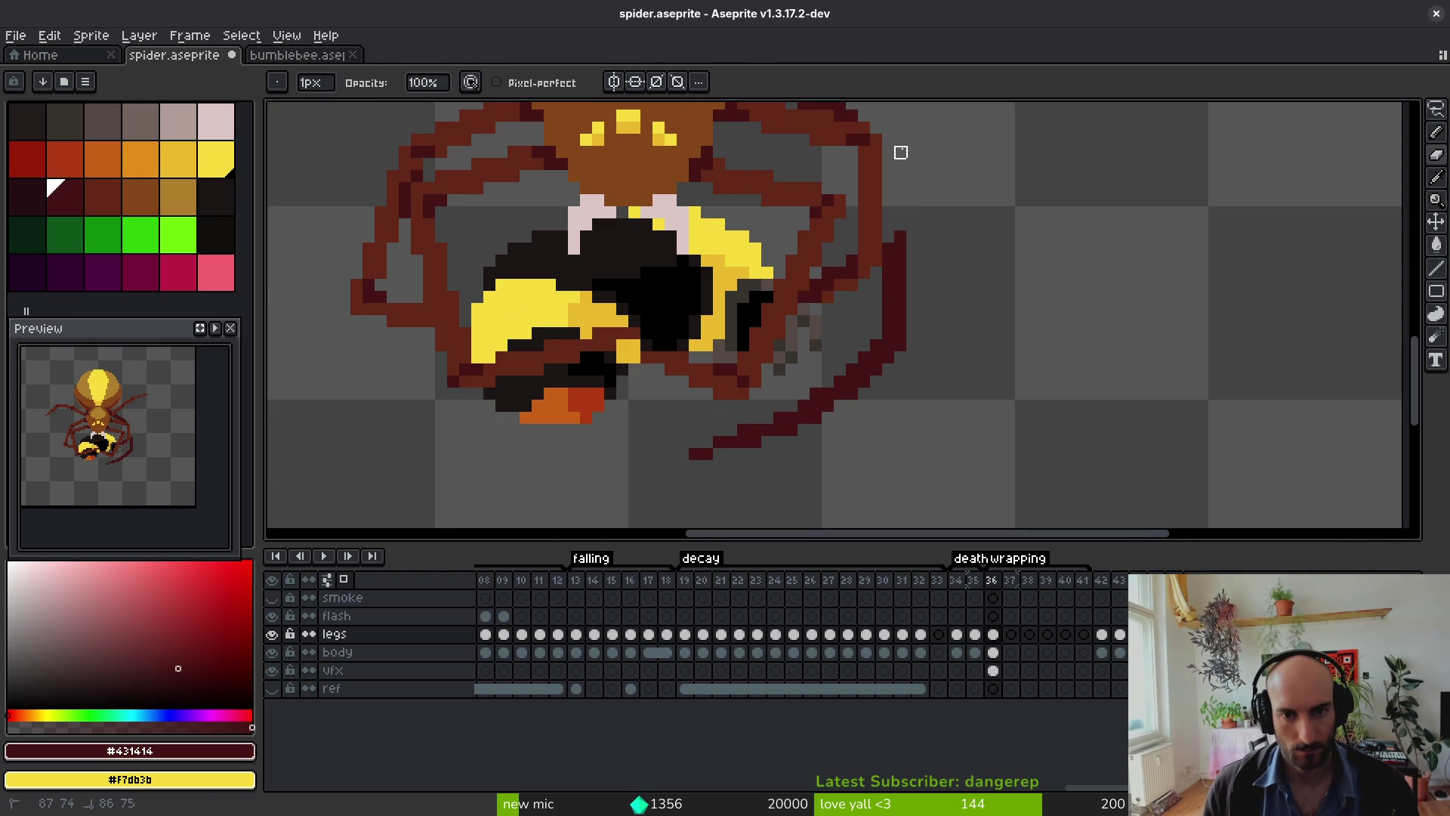
pyautogui.moveTo(899, 231); pyautogui.dragTo(891, 281)
pyautogui.hotkey('ctrl', 'z')
pyautogui.hotkey('ctrl', 'z')
pyautogui.moveTo(900, 219); pyautogui.dragTo(900, 255)
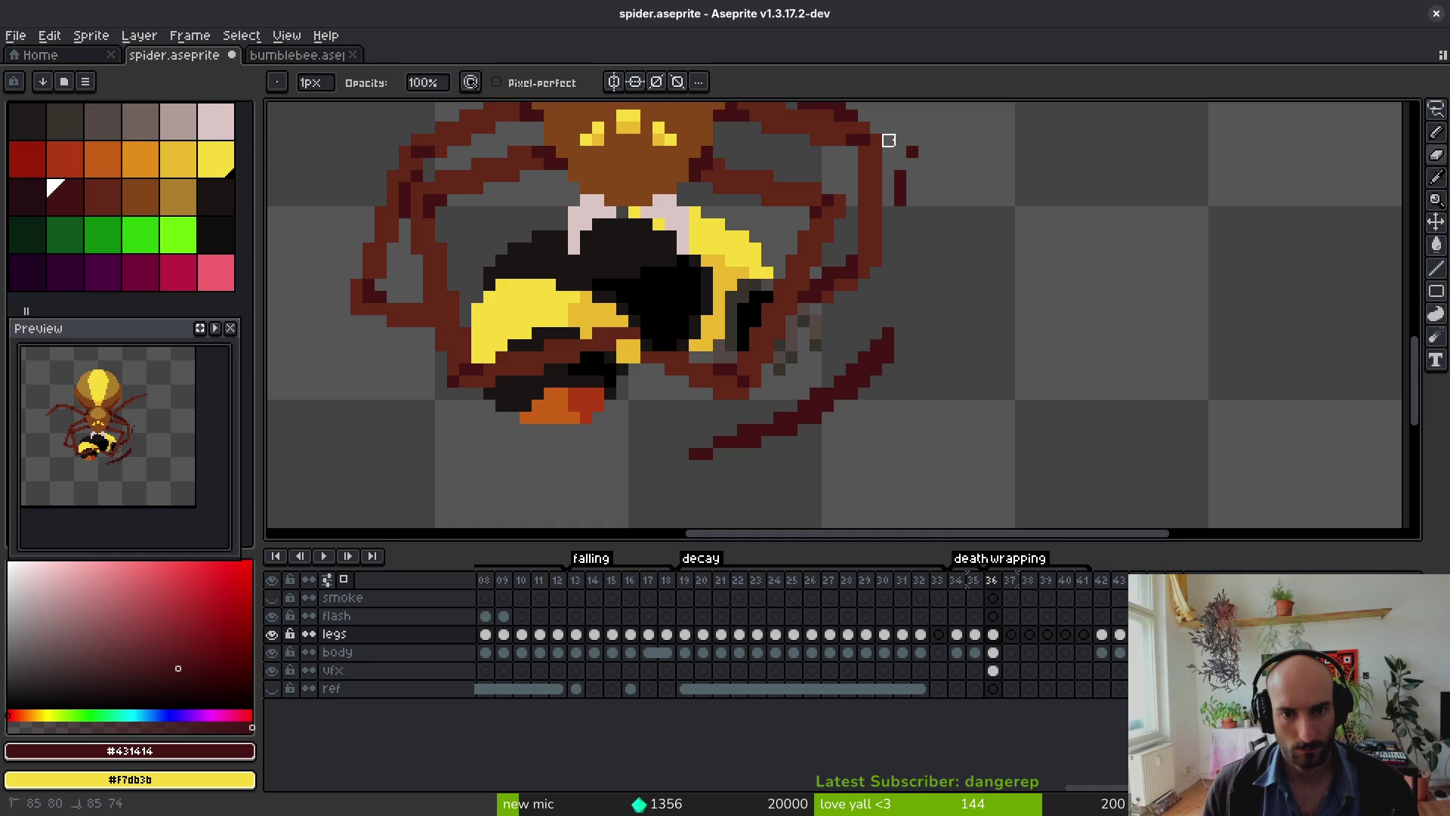
pyautogui.moveTo(900, 172); pyautogui.dragTo(900, 242)
pyautogui.scroll(-2, 876, 415)
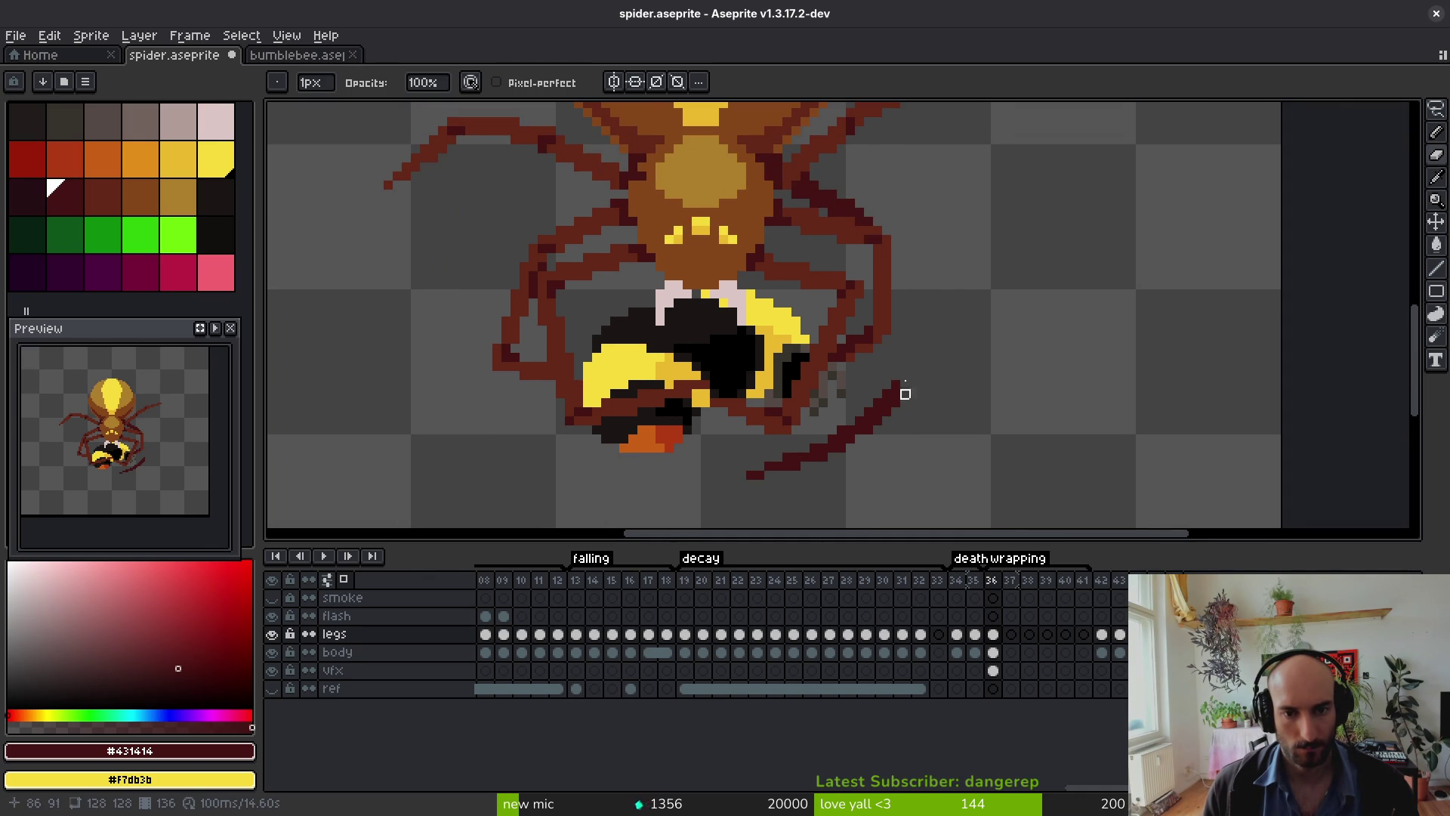
# Step: Redraw the right leg's lower pixels and thicker inner edge in dark red
pyautogui.press('b')
pyautogui.scroll(2, 880, 234)
pyautogui.moveTo(893, 226); pyautogui.dragTo(894, 236)
pyautogui.moveTo(928, 287)
pyautogui.mouseDown()
pyautogui.moveTo(892, 242)
pyautogui.moveTo(900, 260)
pyautogui.mouseUp()
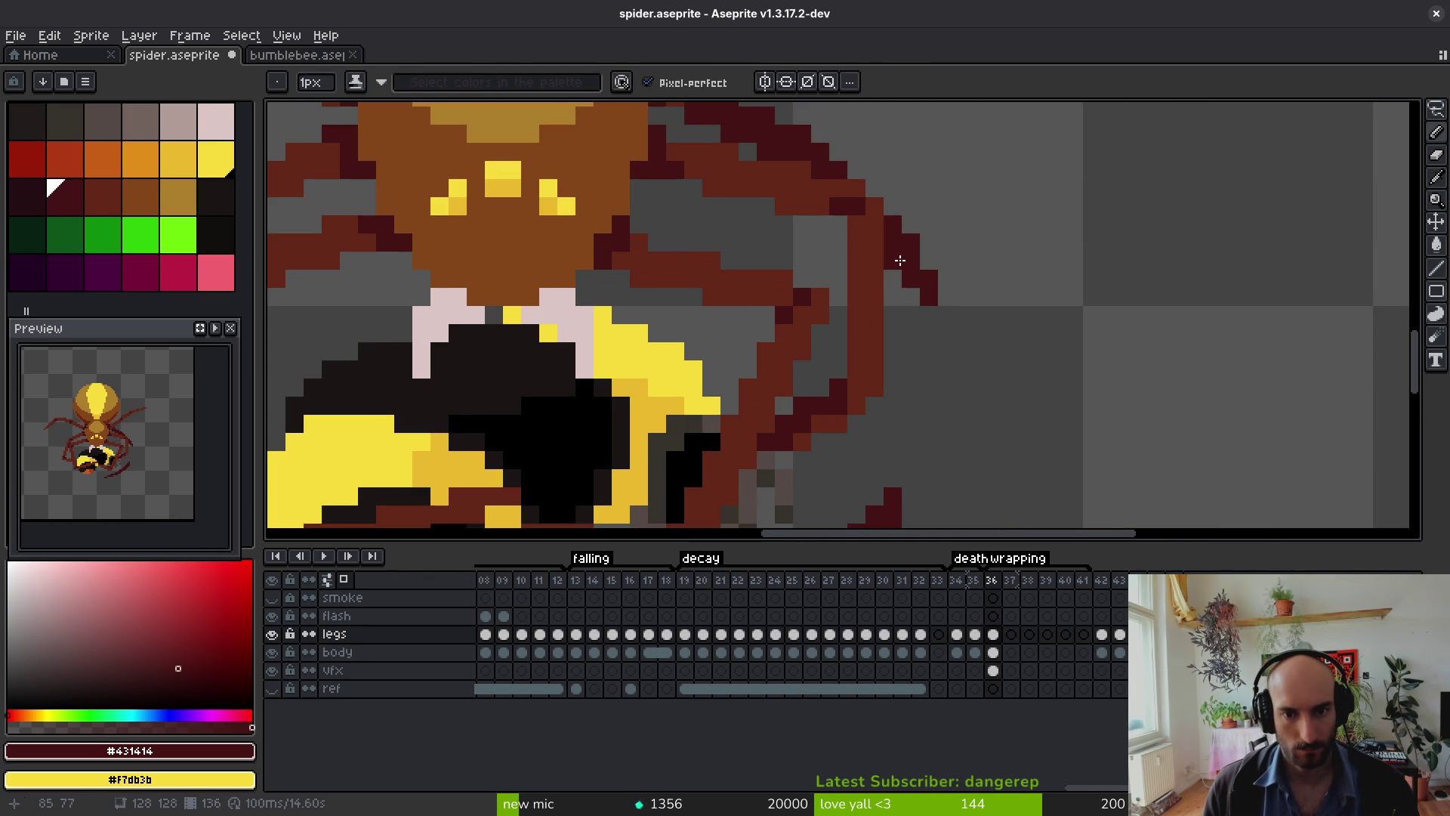
pyautogui.click(893, 279)
pyautogui.click(922, 338)
pyautogui.moveTo(922, 339)
pyautogui.mouseDown()
pyautogui.moveTo(945, 248)
pyautogui.moveTo(921, 412)
pyautogui.mouseUp()
pyautogui.moveTo(942, 251); pyautogui.dragTo(919, 368)
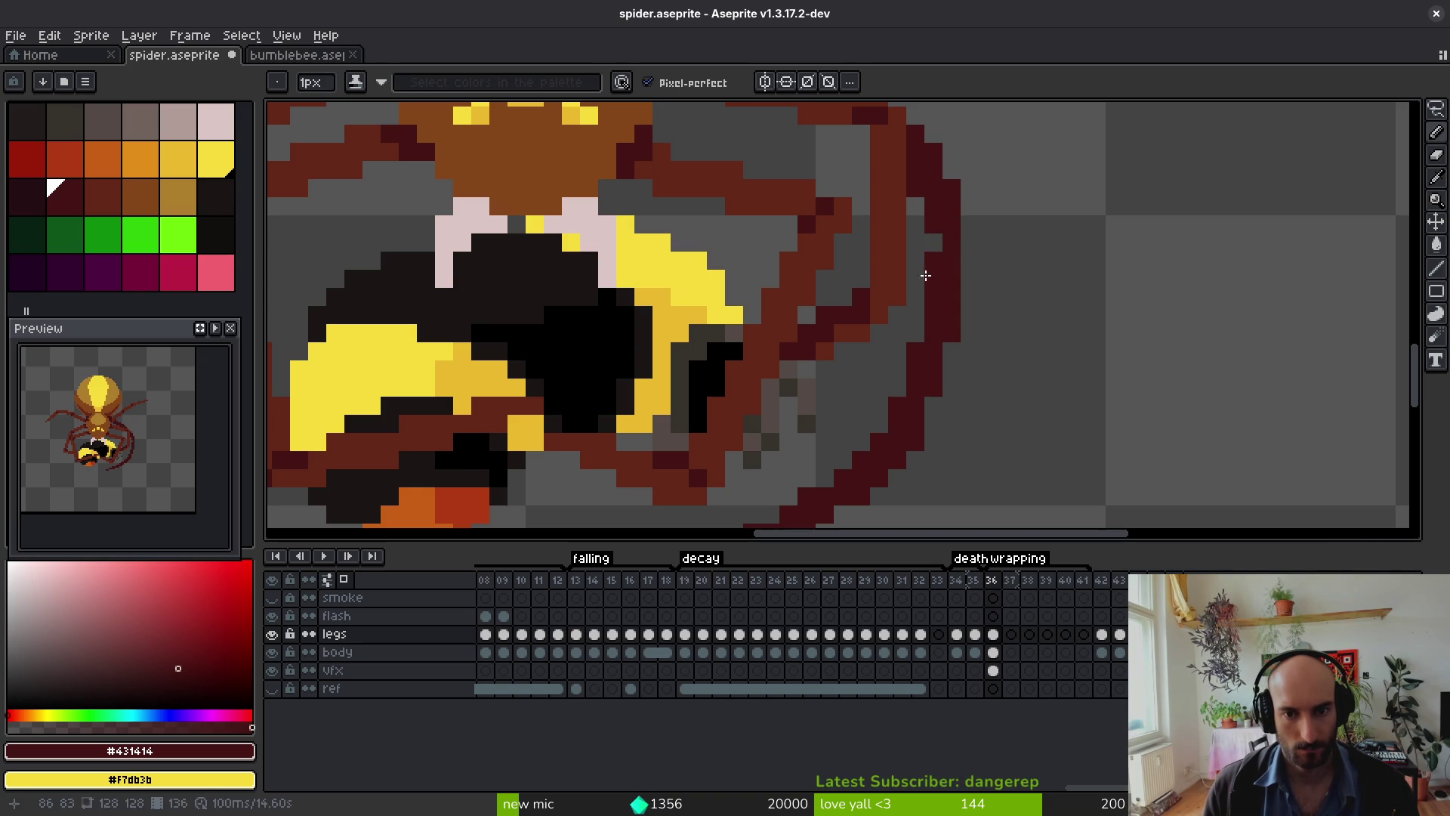
pyautogui.click(920, 330)
pyautogui.click(915, 314)
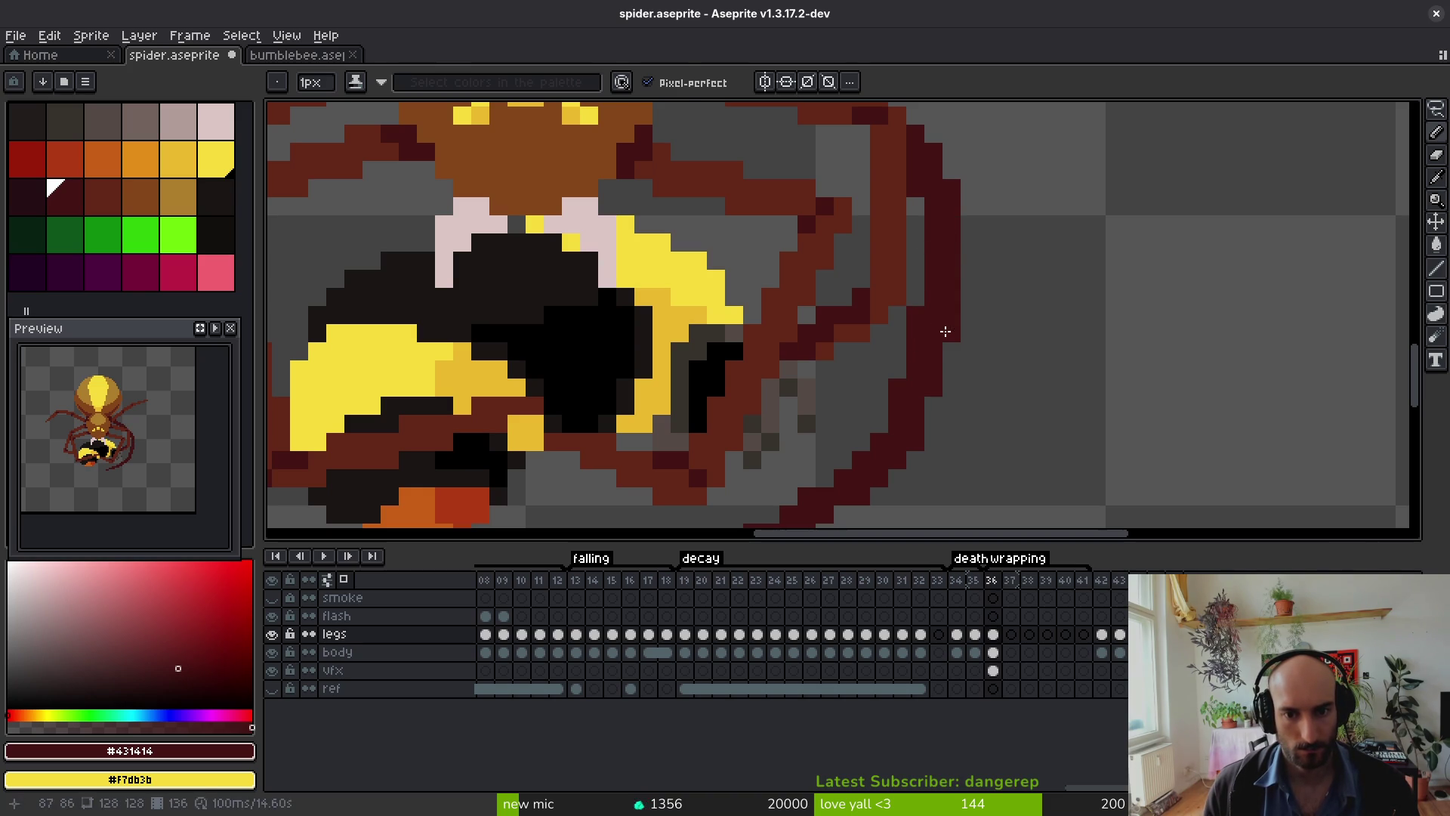
# Step: Erase a few stray leg pixels and save spider.aseprite
pyautogui.press('e')
pyautogui.click(951, 317)
pyautogui.scroll(-4, 1046, 413)
pyautogui.hotkey('ctrl', 's')
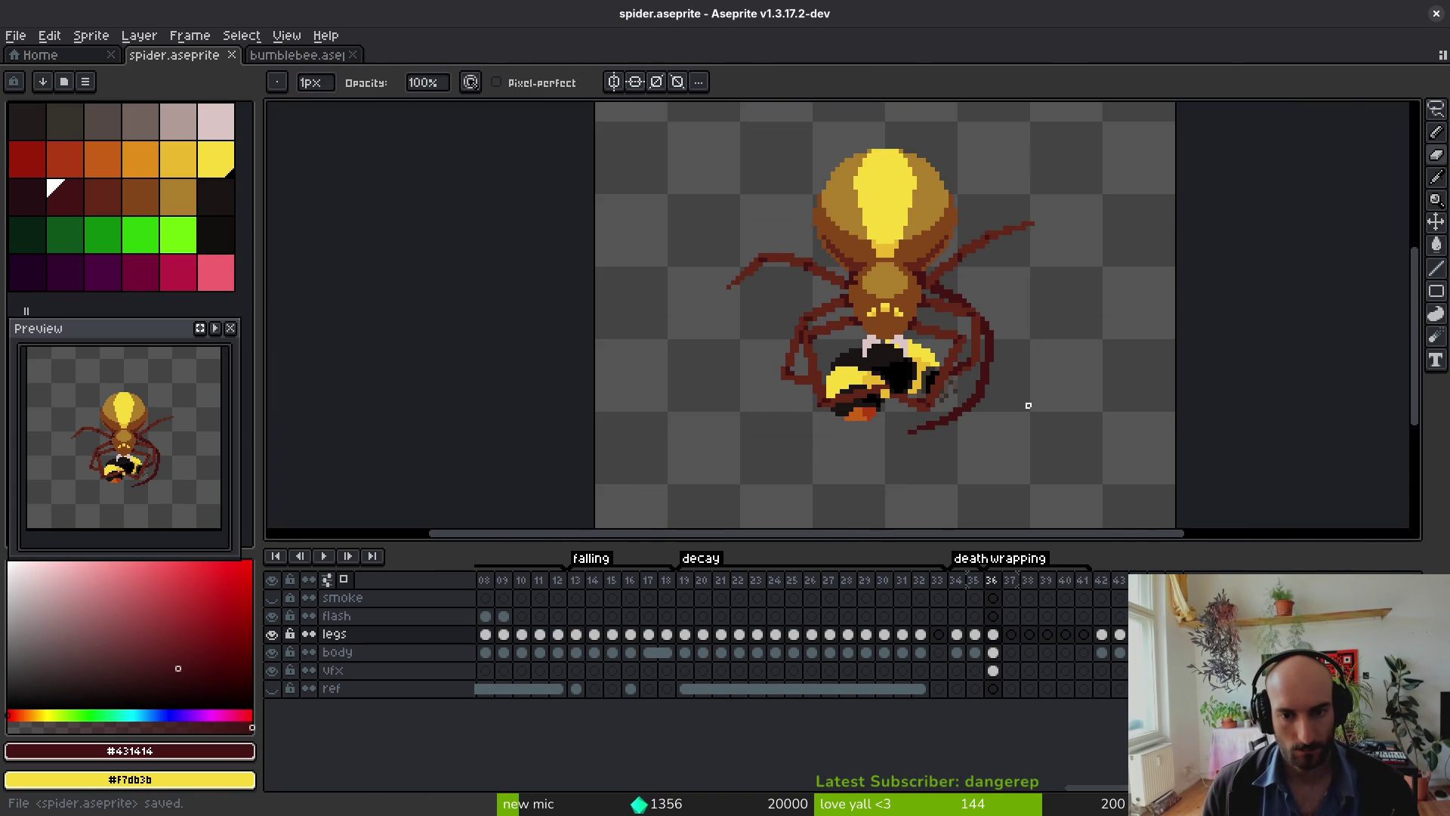
# Step: Redraw the tip of the lower-right leg in dark red and save the sprite
pyautogui.scroll(3, 995, 383)
pyautogui.press('b')
pyautogui.click(1007, 310)
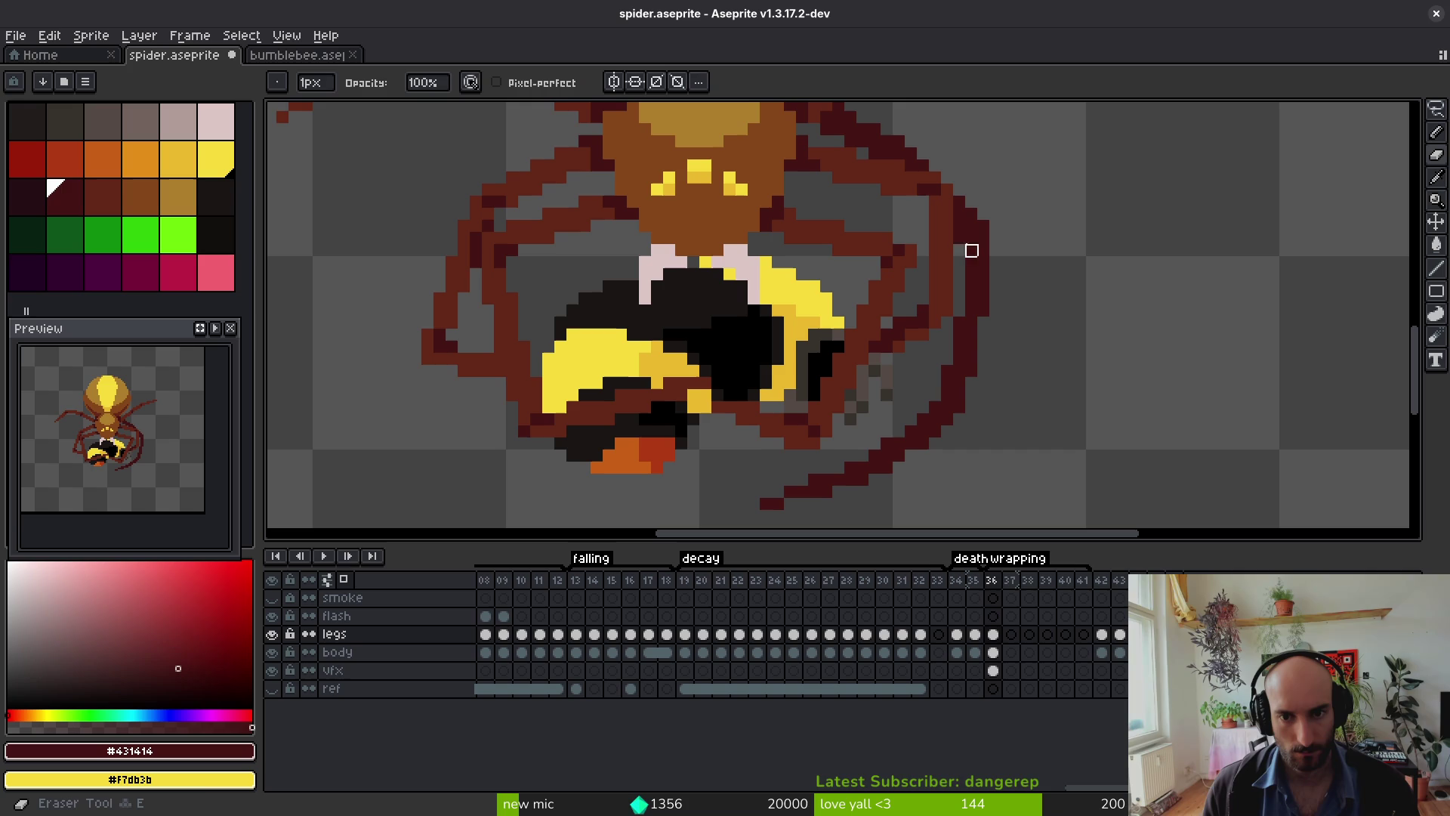
pyautogui.click(965, 307)
pyautogui.press('e')
pyautogui.click(984, 306)
pyautogui.press('b')
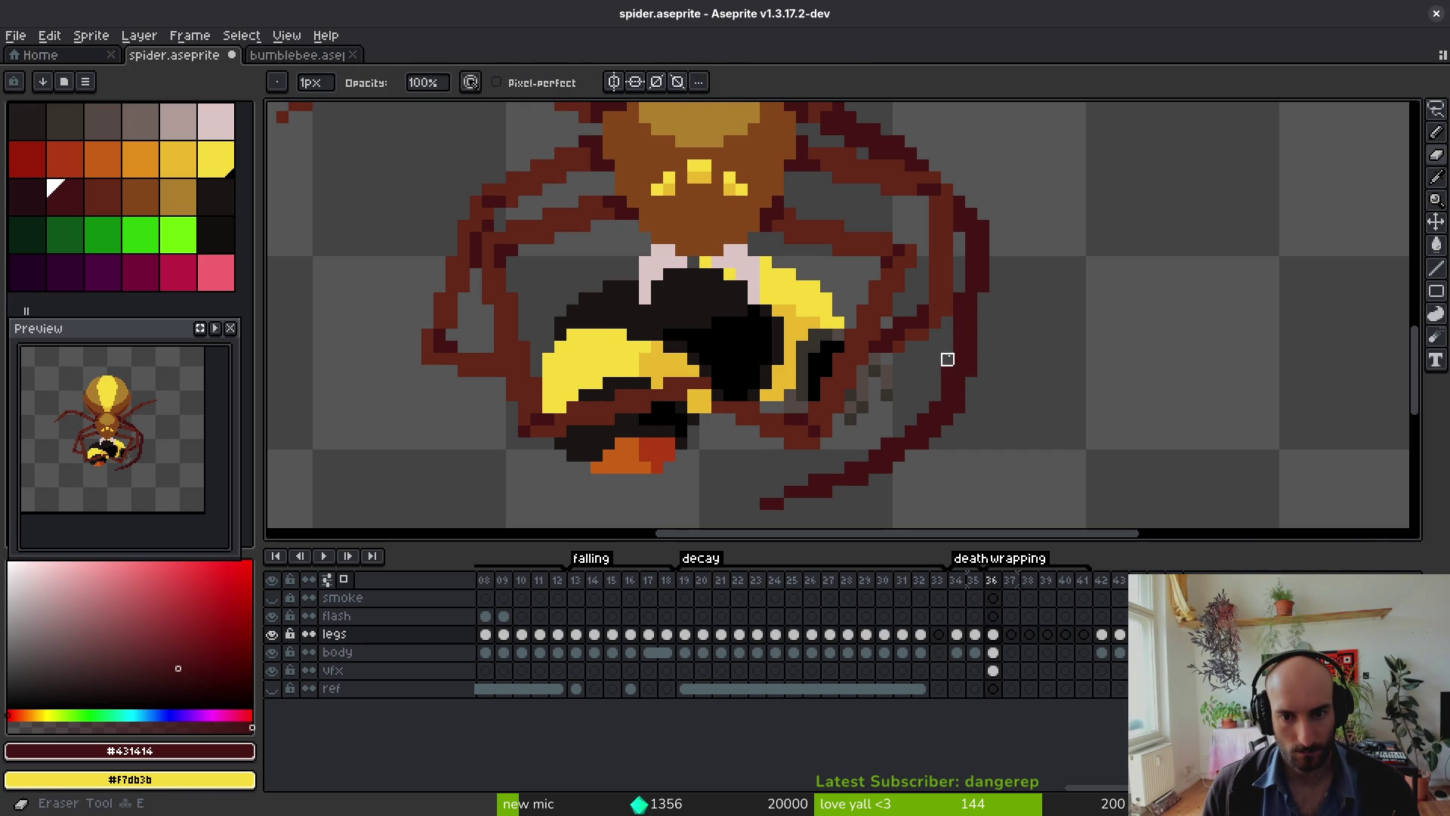
pyautogui.hotkey('ctrl', 's')
# Step: Lasso-select the lower-right leg section and shift it slightly into a new position
pyautogui.scroll(-5, 1052, 382)
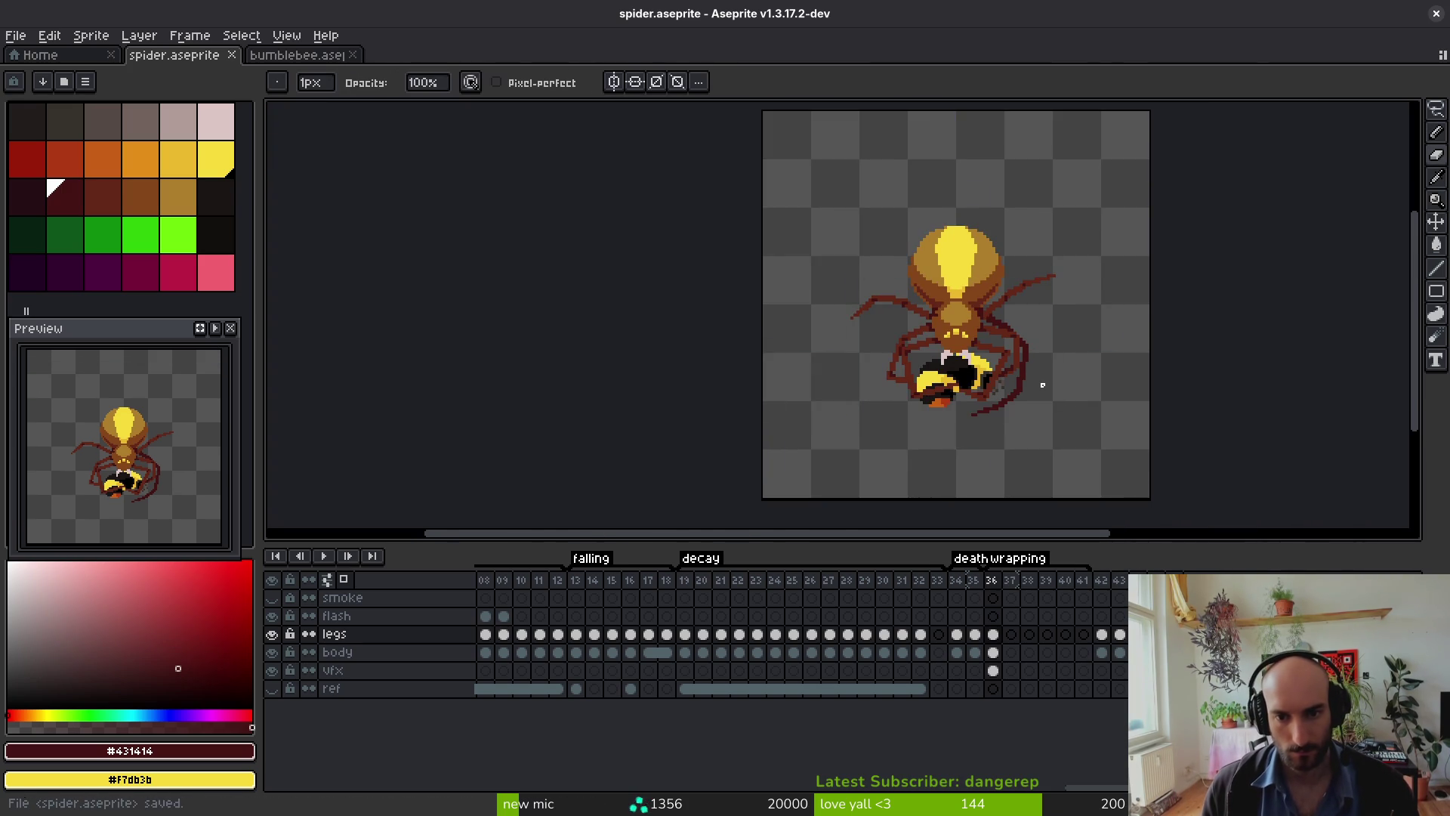
pyautogui.scroll(6, 1039, 383)
pyautogui.scroll(-3, 973, 289)
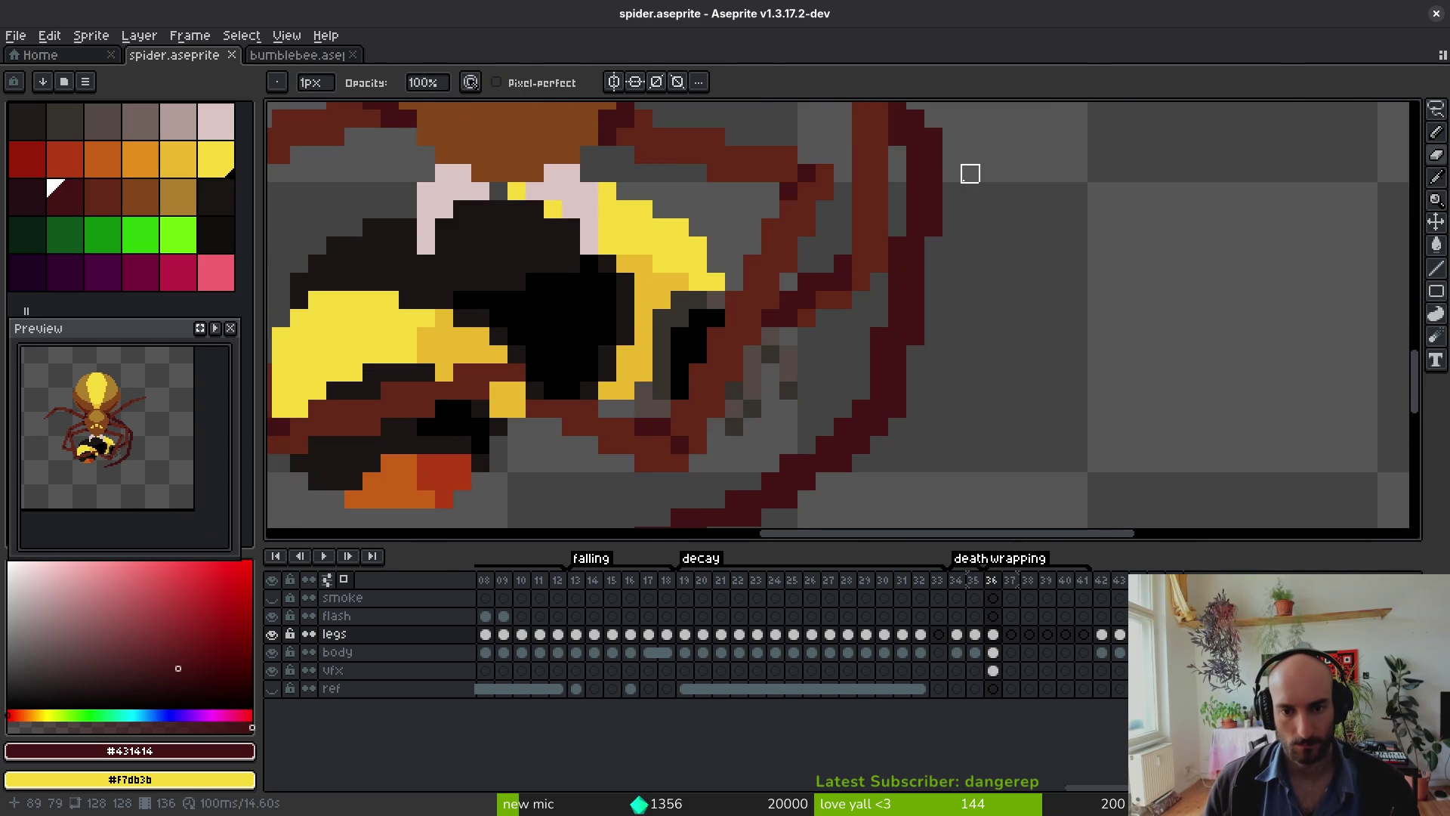
pyautogui.press('q')
pyautogui.moveTo(969, 114); pyautogui.dragTo(916, 210)
pyautogui.moveTo(915, 299)
pyautogui.mouseDown()
pyautogui.moveTo(849, 419)
pyautogui.moveTo(705, 510)
pyautogui.moveTo(665, 517)
pyautogui.moveTo(1010, 143)
pyautogui.moveTo(1001, 170)
pyautogui.moveTo(907, 151)
pyautogui.mouseUp()
pyautogui.scroll(-1, 705, 510)
pyautogui.scroll(-1, 663, 510)
pyautogui.scroll(-1, 664, 517)
pyautogui.scroll(-4, 1009, 143)
pyautogui.scroll(2, 1001, 170)
pyautogui.scroll(2, 892, 226)
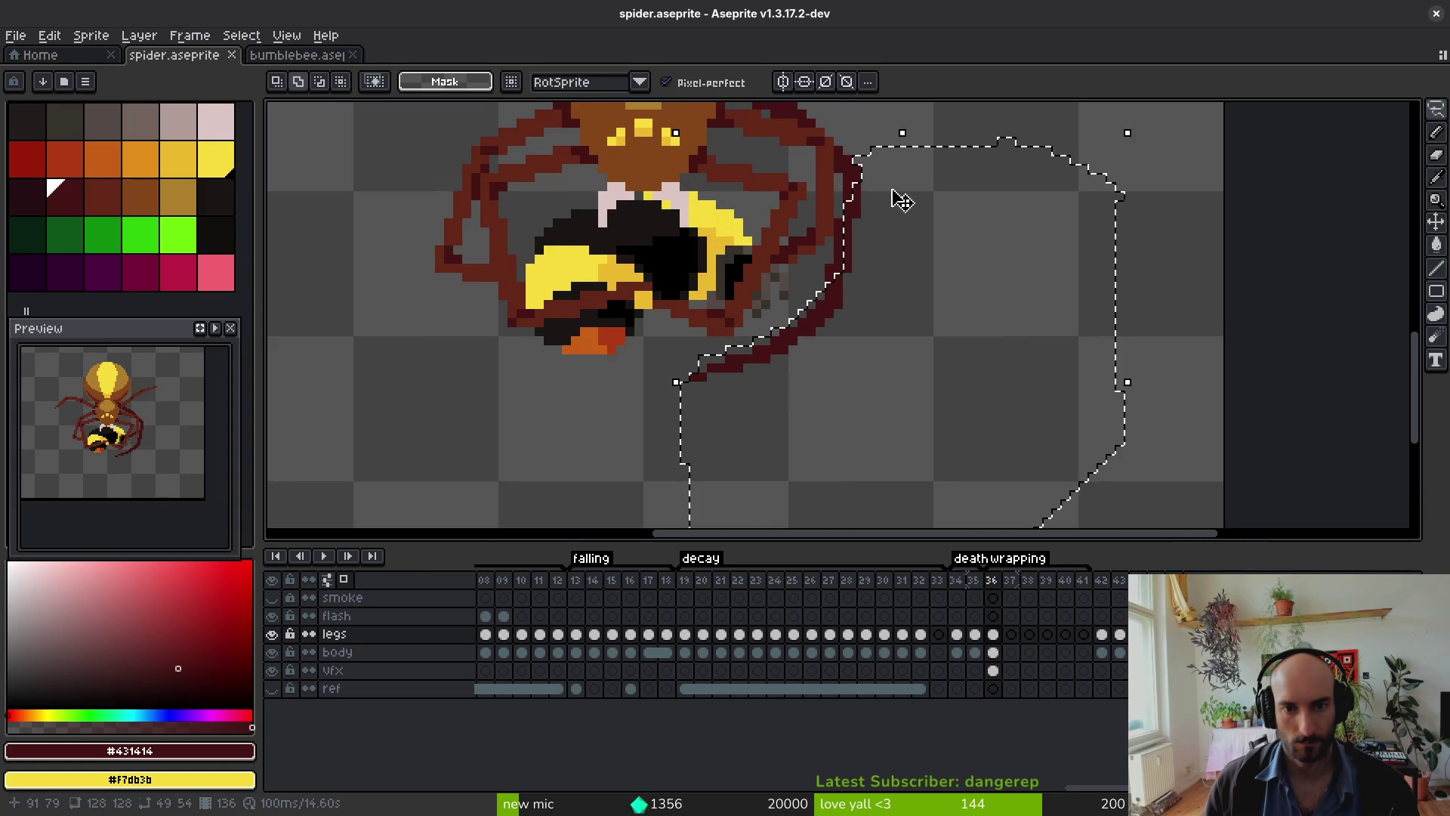
pyautogui.moveTo(890, 236); pyautogui.dragTo(889, 239)
pyautogui.press('Return')
# Step: Deselect and draw dark pixels to reconnect the moved leg section
pyautogui.scroll(3, 882, 189)
pyautogui.hotkey('ctrl', 'd')
pyautogui.press('b')
pyautogui.moveTo(846, 177)
pyautogui.mouseDown()
pyautogui.moveTo(894, 172)
pyautogui.moveTo(866, 326)
pyautogui.moveTo(806, 392)
pyautogui.mouseUp()
pyautogui.scroll(-4, 810, 426)
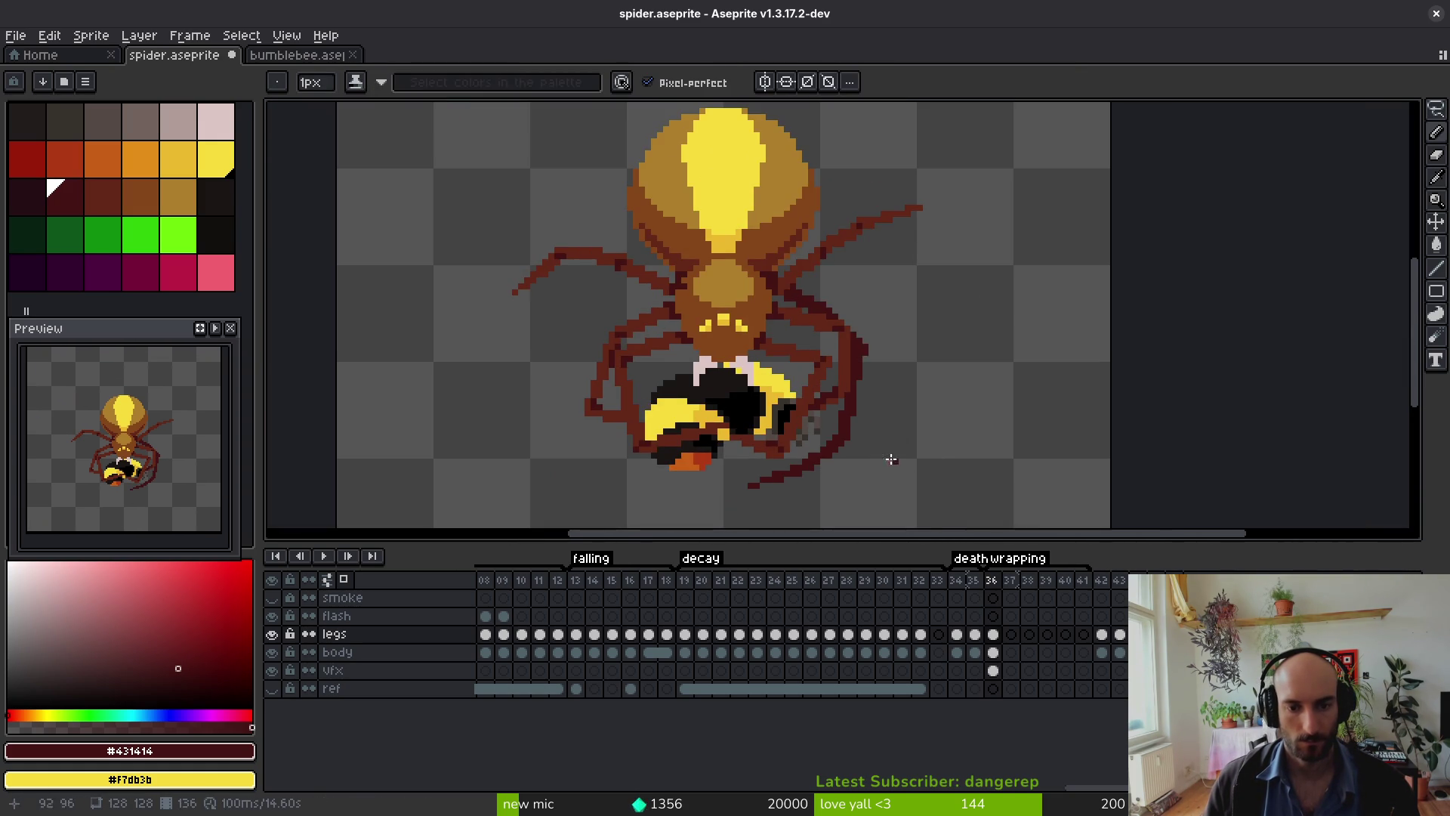
# Step: Save, undo a misplaced pixel, and add a dark maroon pixel to the leg
pyautogui.scroll(3, 804, 317)
pyautogui.press('e')
pyautogui.scroll(-3, 820, 334)
pyautogui.hotkey('ctrl', 's')
pyautogui.scroll(2, 815, 304)
pyautogui.scroll(3, 755, 294)
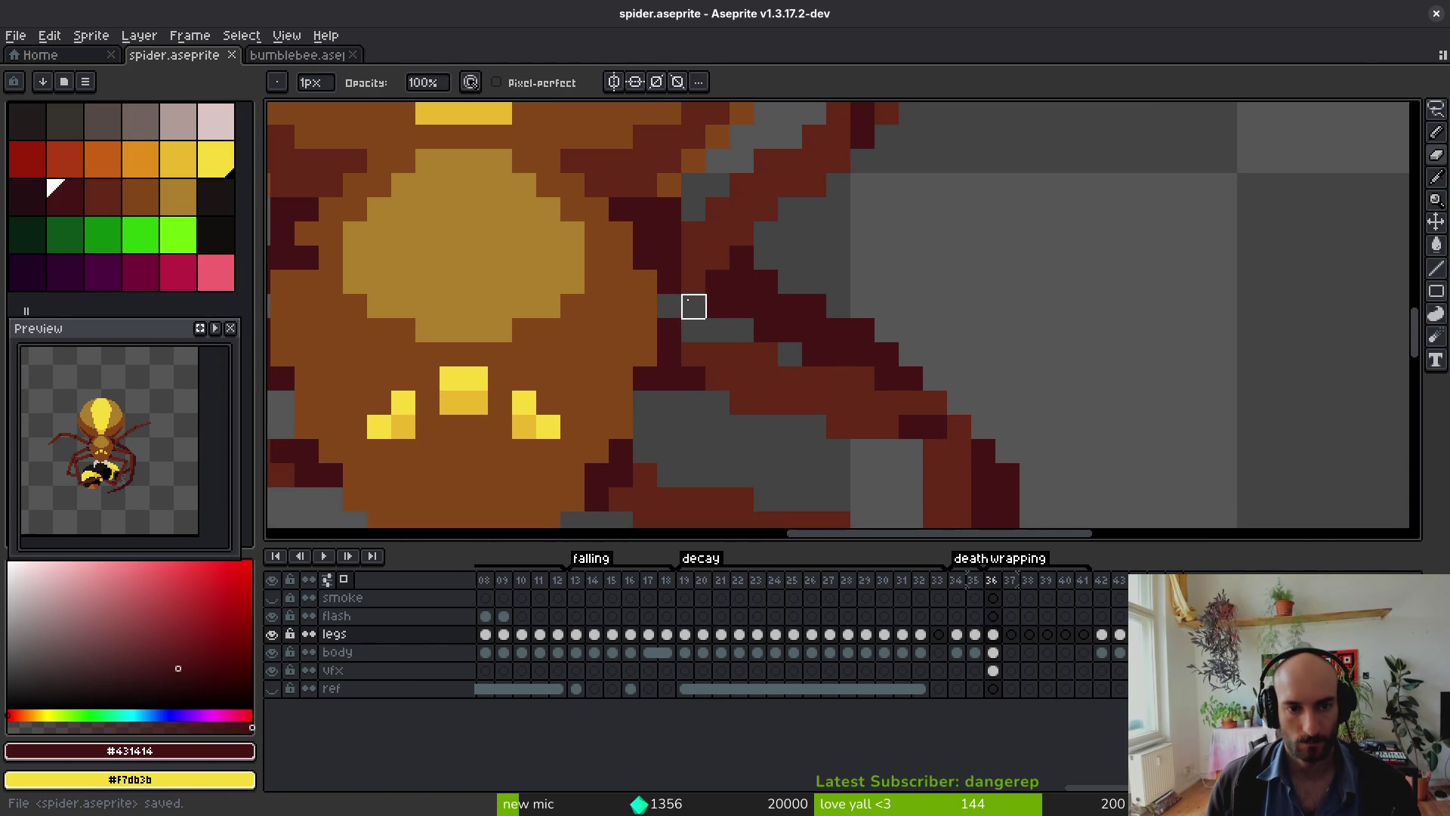
pyautogui.press('b')
pyautogui.hotkey('ctrl', 'z')
pyautogui.click(780, 346)
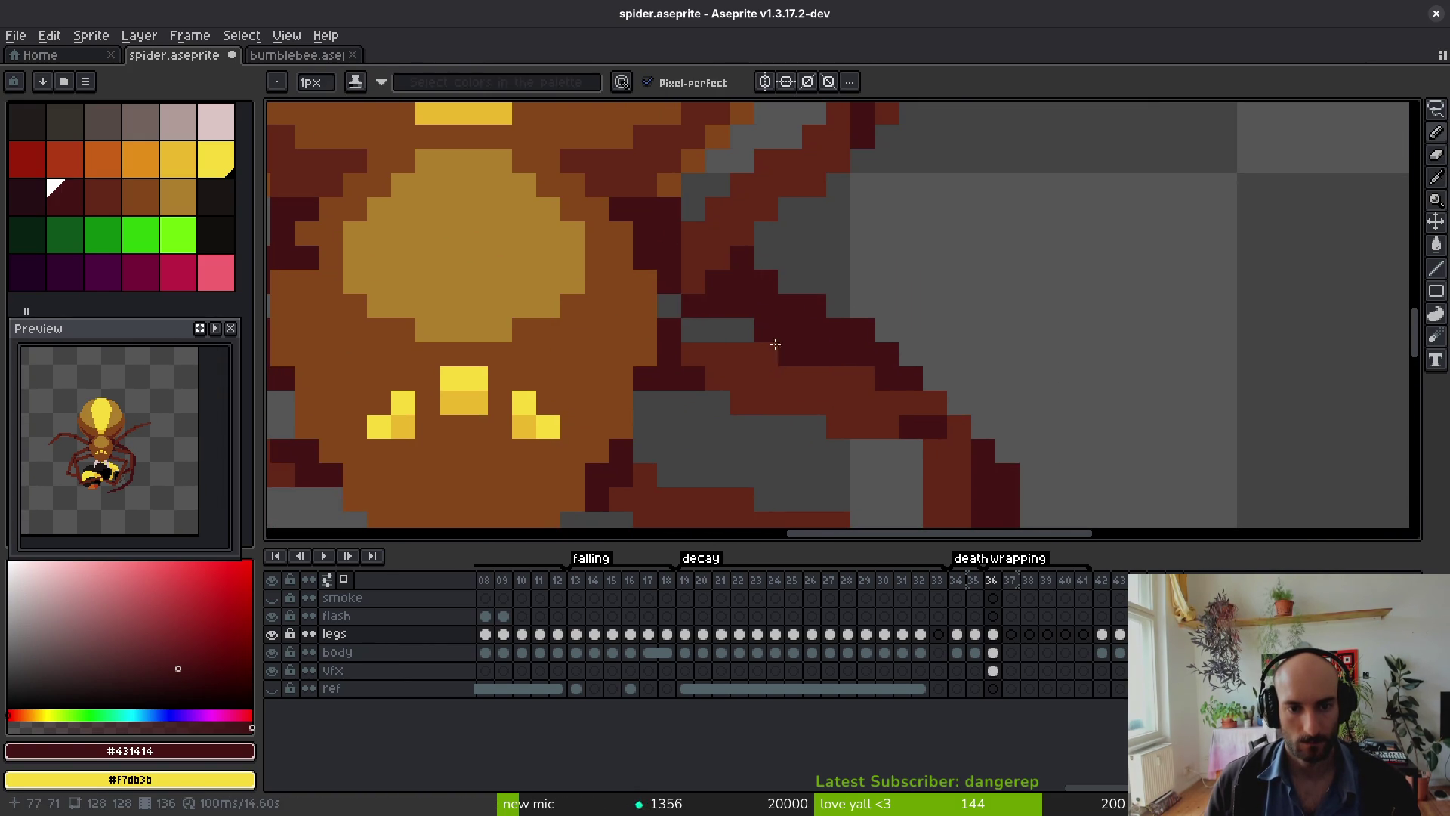
# Step: Touch up the leg by toggling Eraser and Pencil, then save spider.aseprite
pyautogui.press('e')
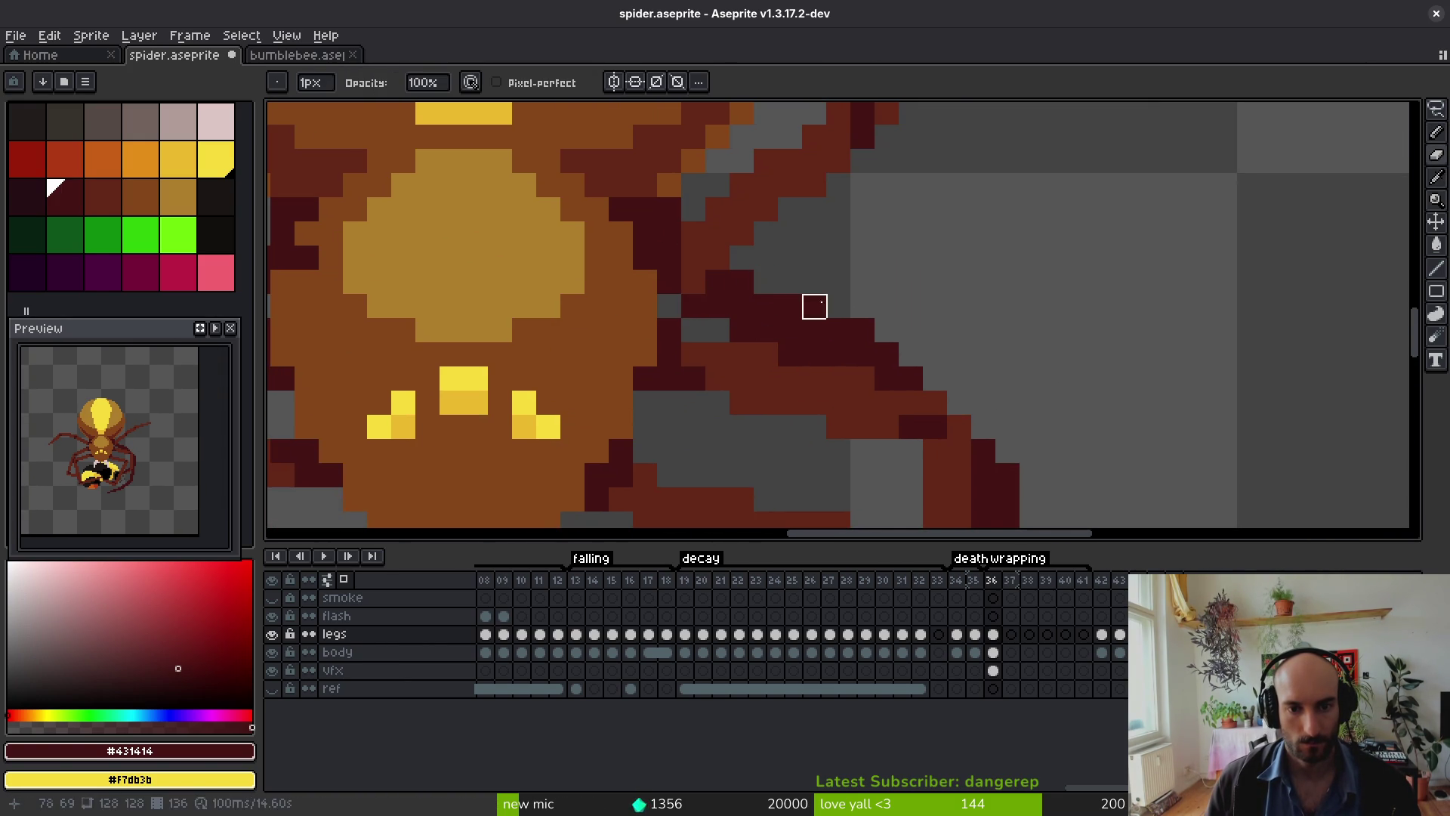
pyautogui.scroll(-2, 1009, 392)
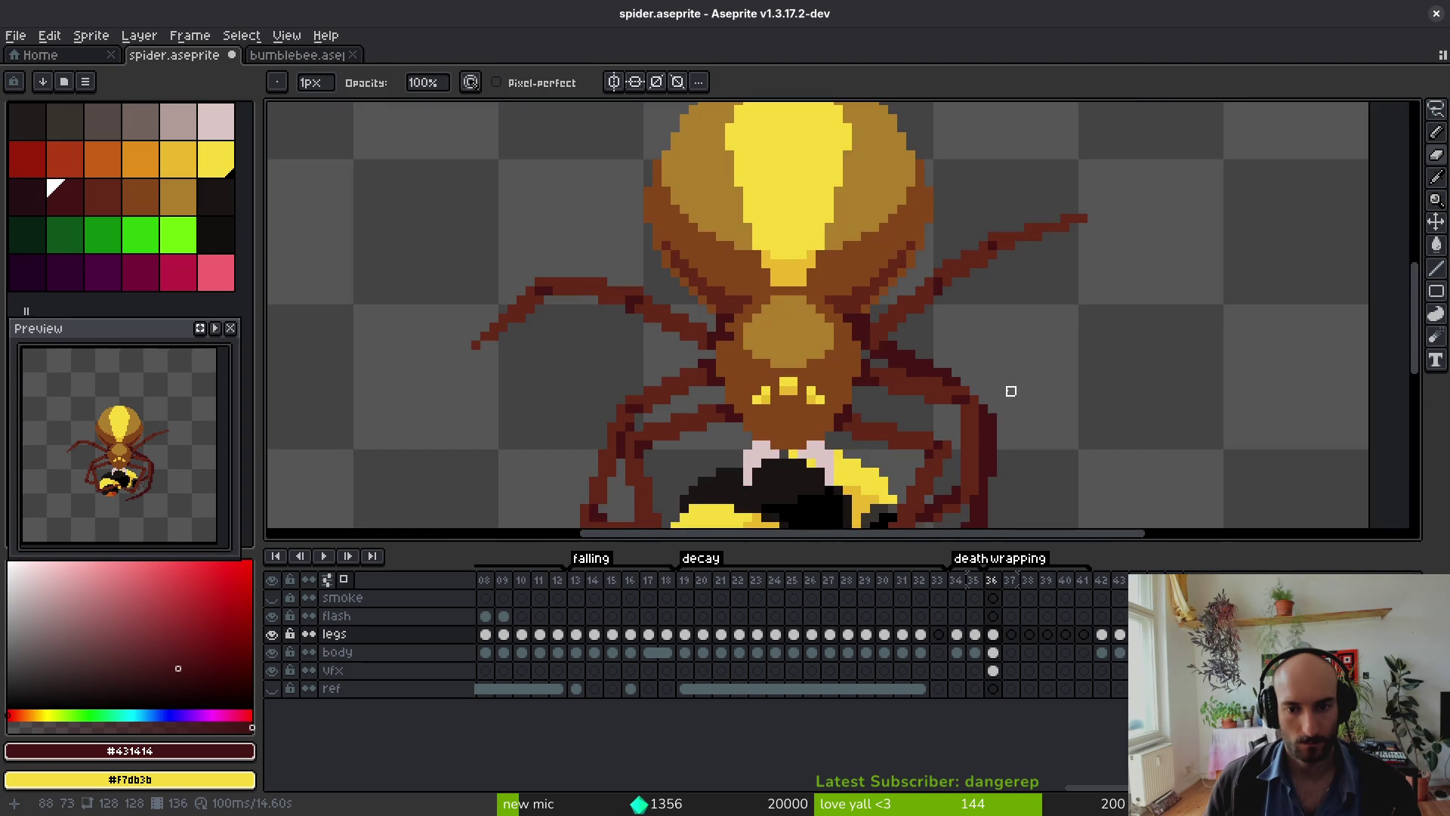
pyautogui.scroll(1, 945, 424)
pyautogui.press('f')
pyautogui.scroll(-1, 947, 408)
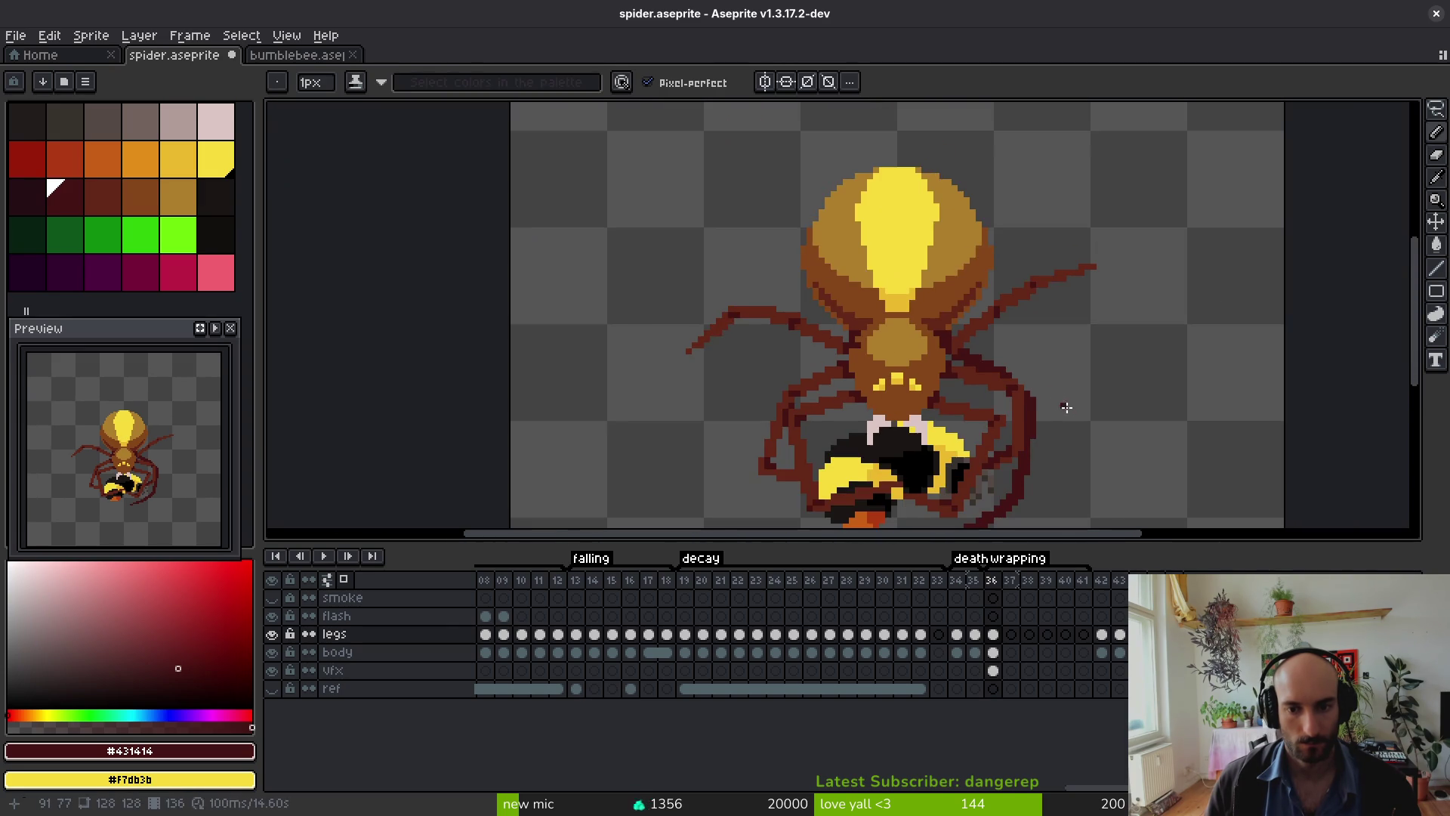
pyautogui.scroll(1, 1076, 412)
pyautogui.press('e')
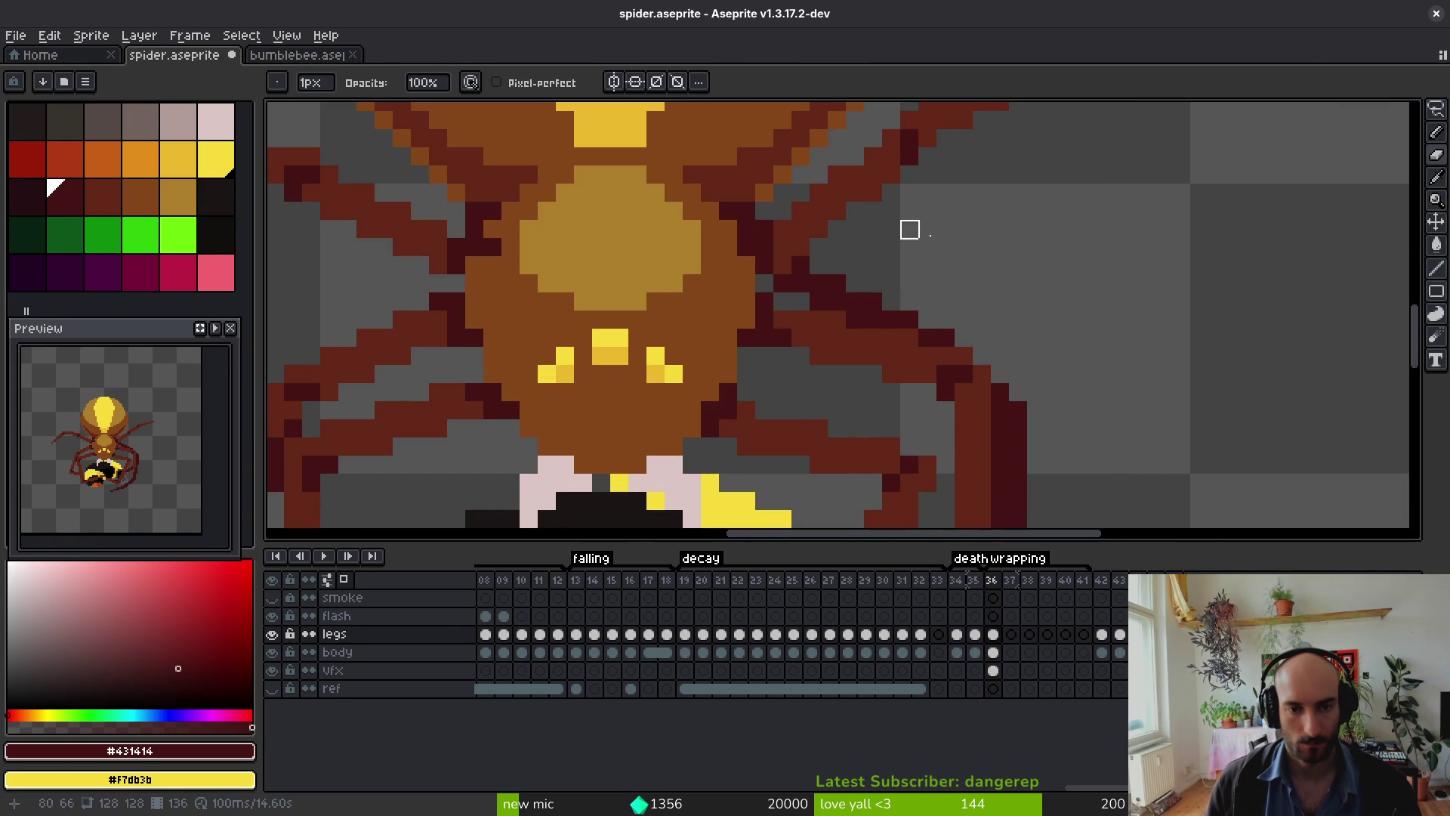
pyautogui.scroll(-3, 953, 264)
pyautogui.hotkey('ctrl', 's')
pyautogui.scroll(3, 907, 272)
# Step: Lengthen the spider leg beside the bee with a dark-red stroke and save
pyautogui.press('b')
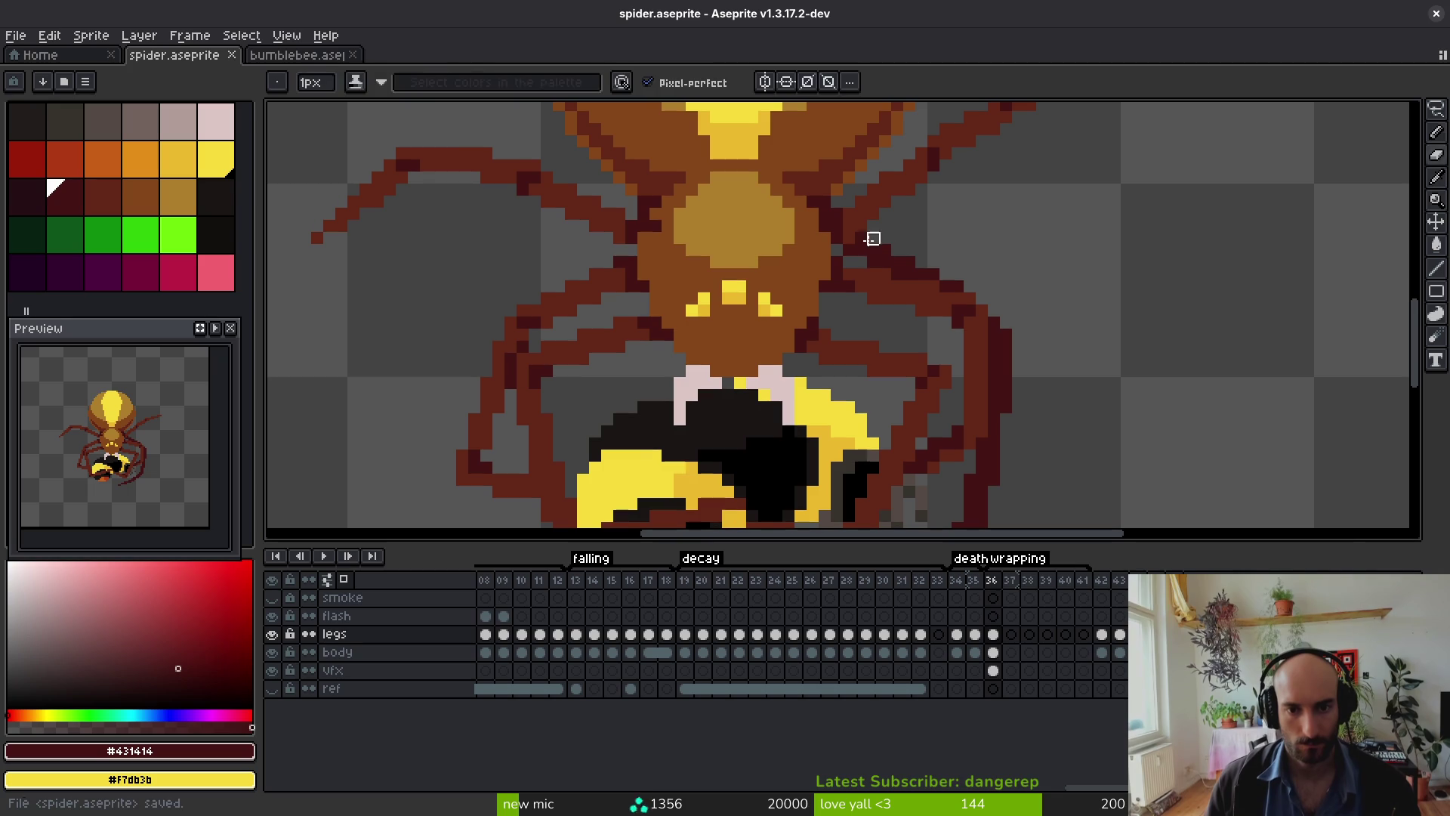
pyautogui.moveTo(865, 240); pyautogui.dragTo(899, 262)
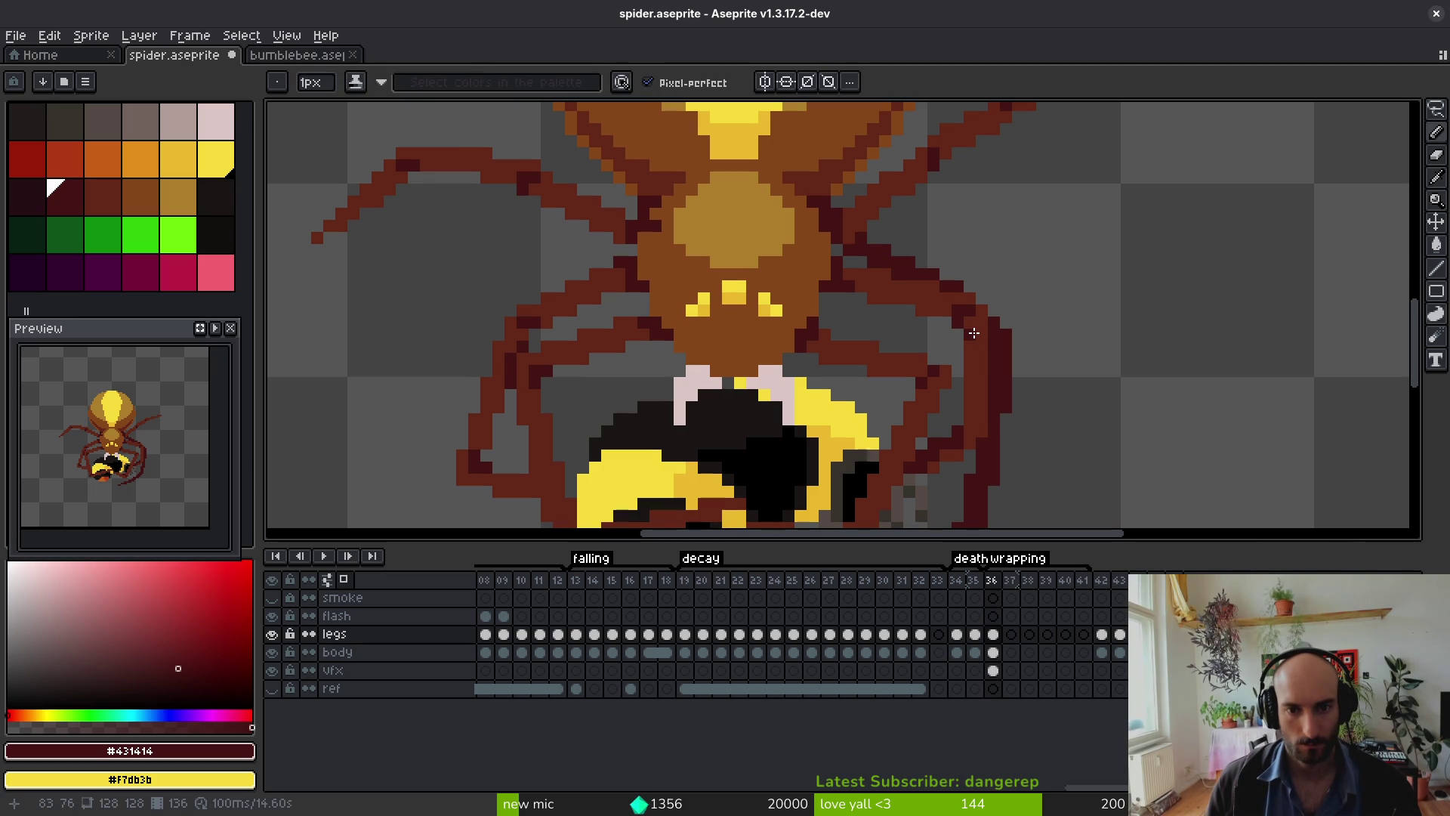
pyautogui.scroll(-3, 928, 267)
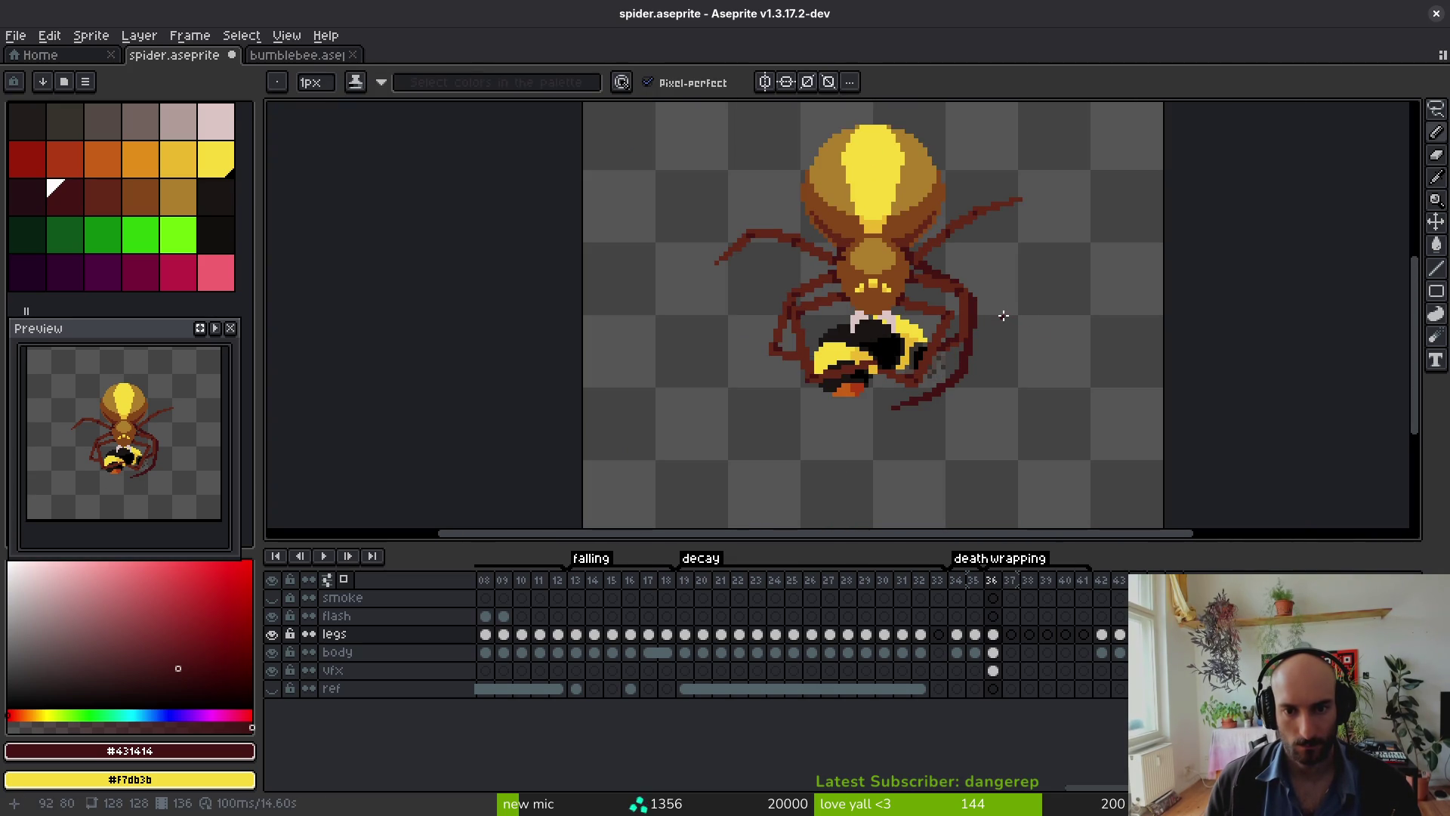
pyautogui.hotkey('ctrl', 's')
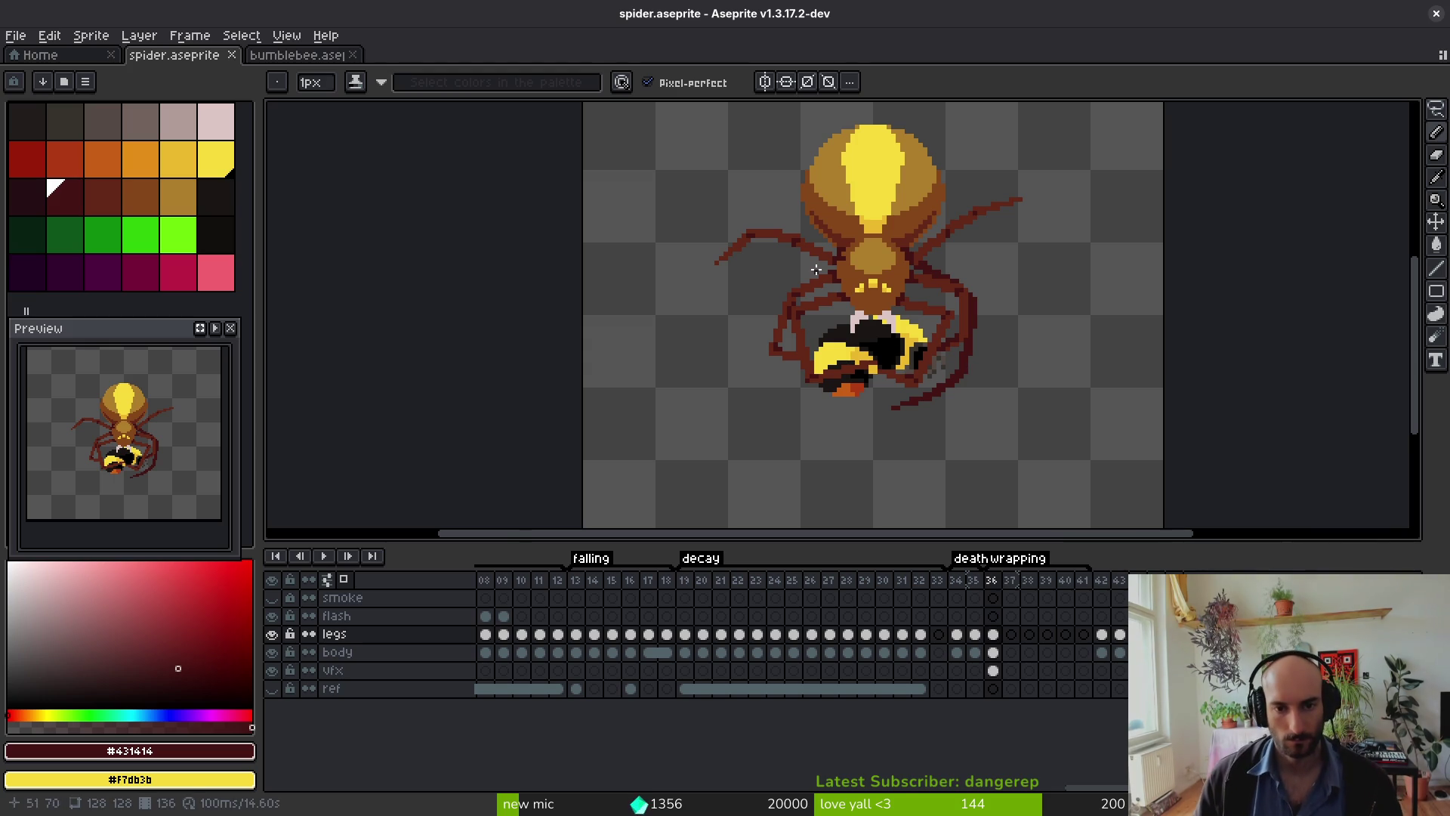
# Step: Draw a straight spider-leg line, undoing the misplaced first attempt and redrawing it
pyautogui.scroll(2, 787, 324)
pyautogui.scroll(2, 916, 246)
pyautogui.scroll(-2, 937, 240)
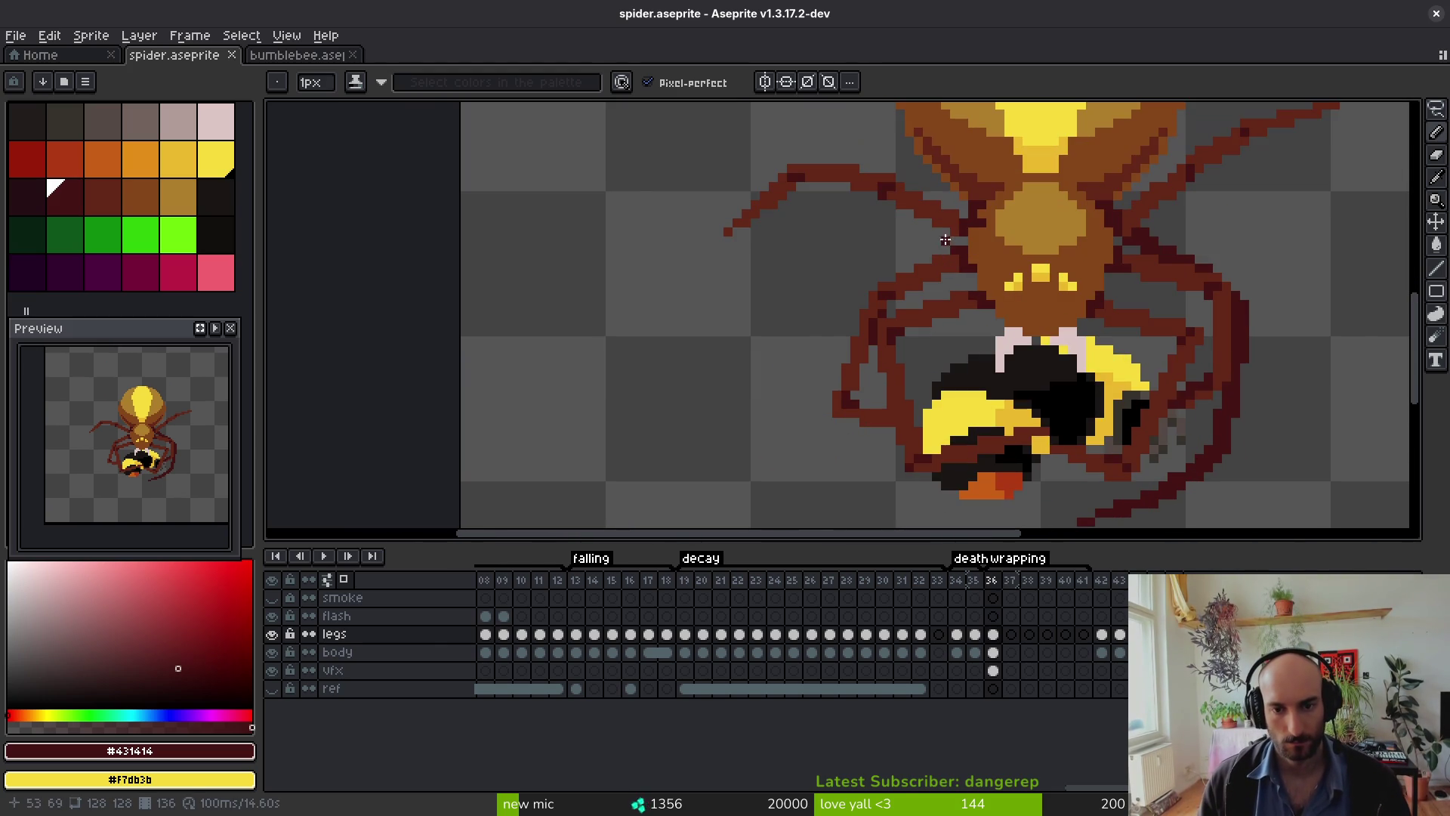
pyautogui.click(963, 211)
pyautogui.moveTo(879, 151); pyautogui.dragTo(840, 126)
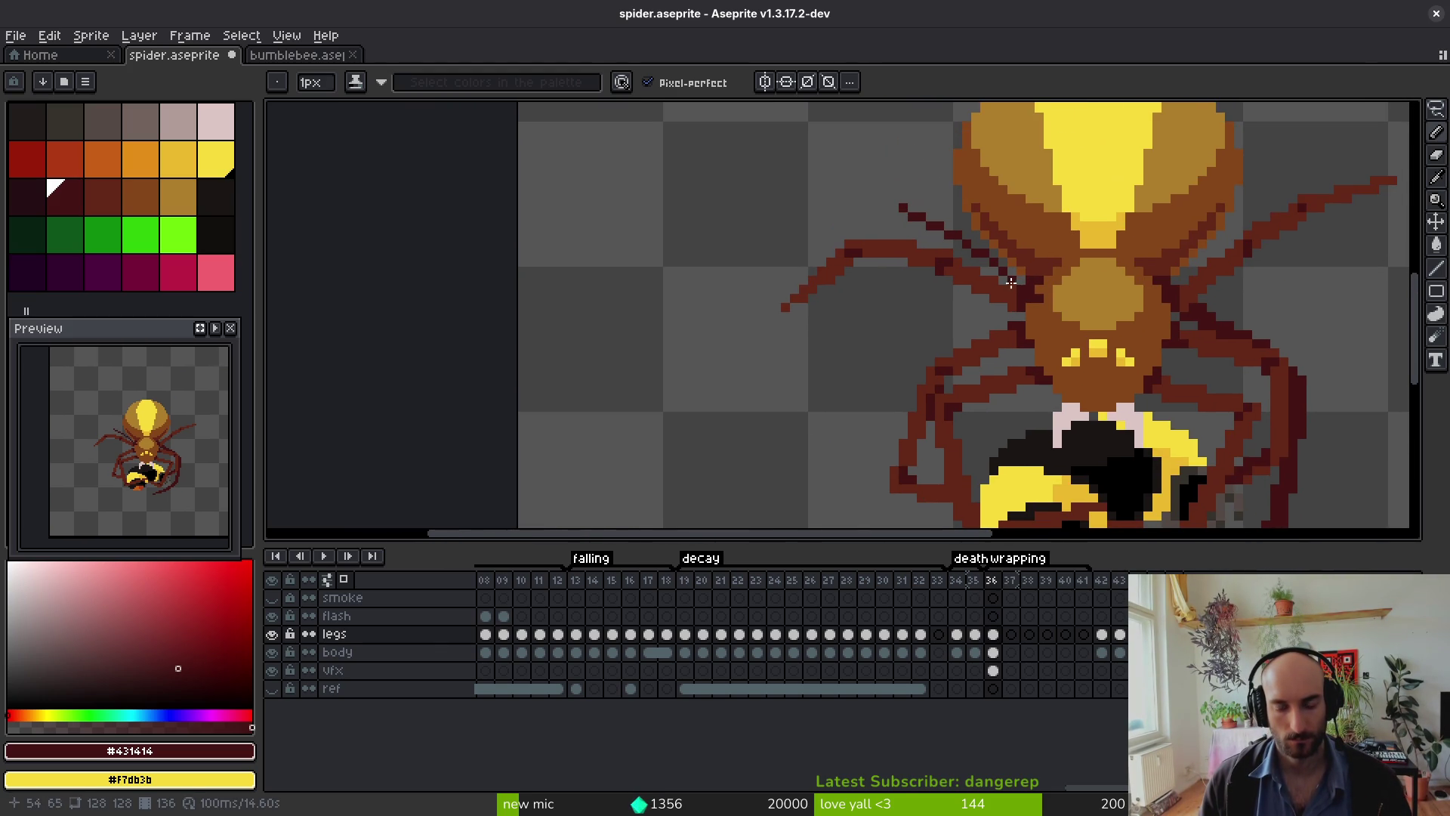
pyautogui.hotkey('ctrl', 'z')
pyautogui.moveTo(1023, 285)
pyautogui.mouseDown()
pyautogui.moveTo(918, 204)
pyautogui.moveTo(912, 284)
pyautogui.moveTo(932, 308)
pyautogui.mouseUp()
# Step: Draw a short straight line for the upper-left leg with the Line tool
pyautogui.click(921, 206)
pyautogui.scroll(-1, 901, 261)
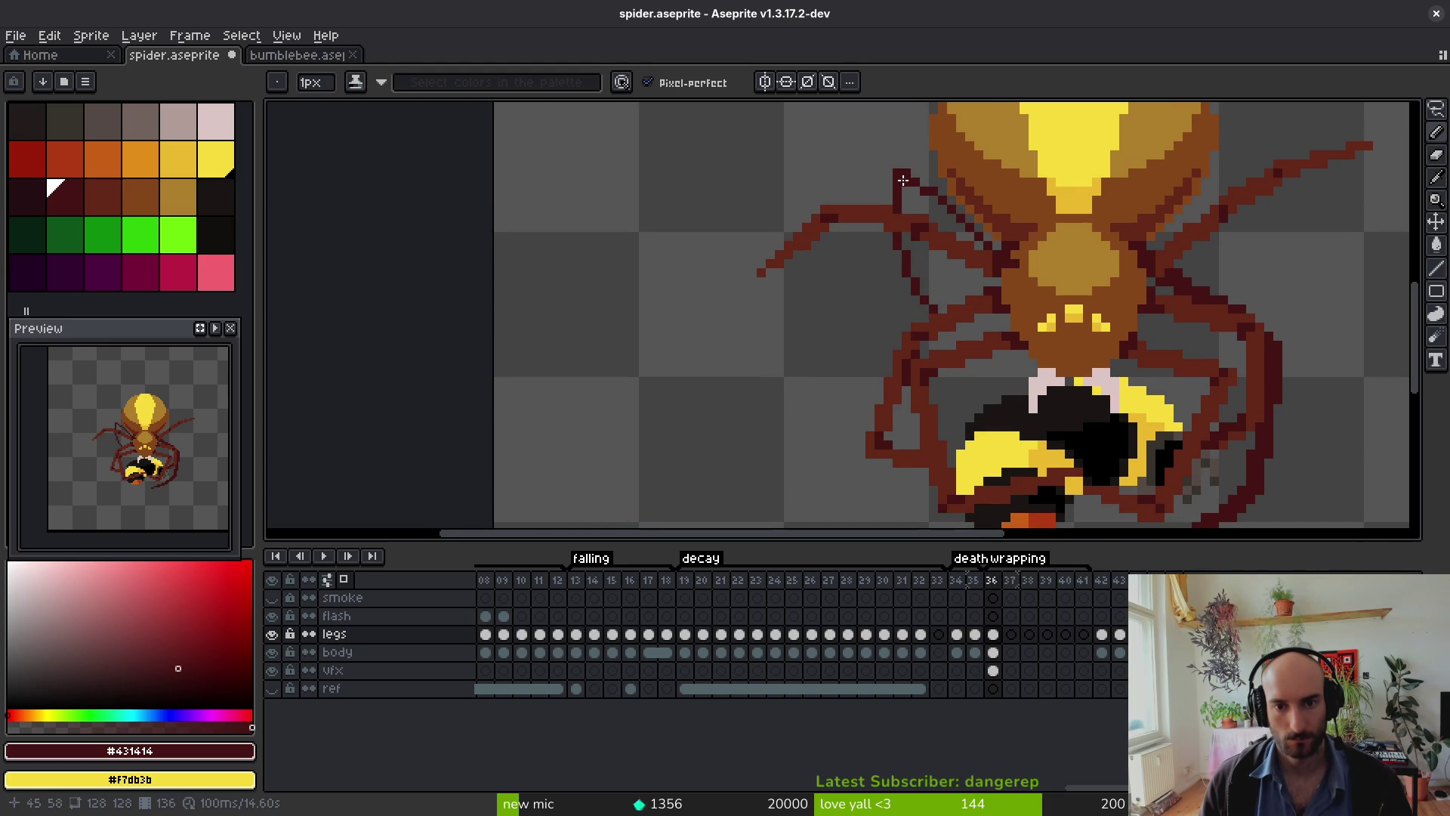
pyautogui.press('l')
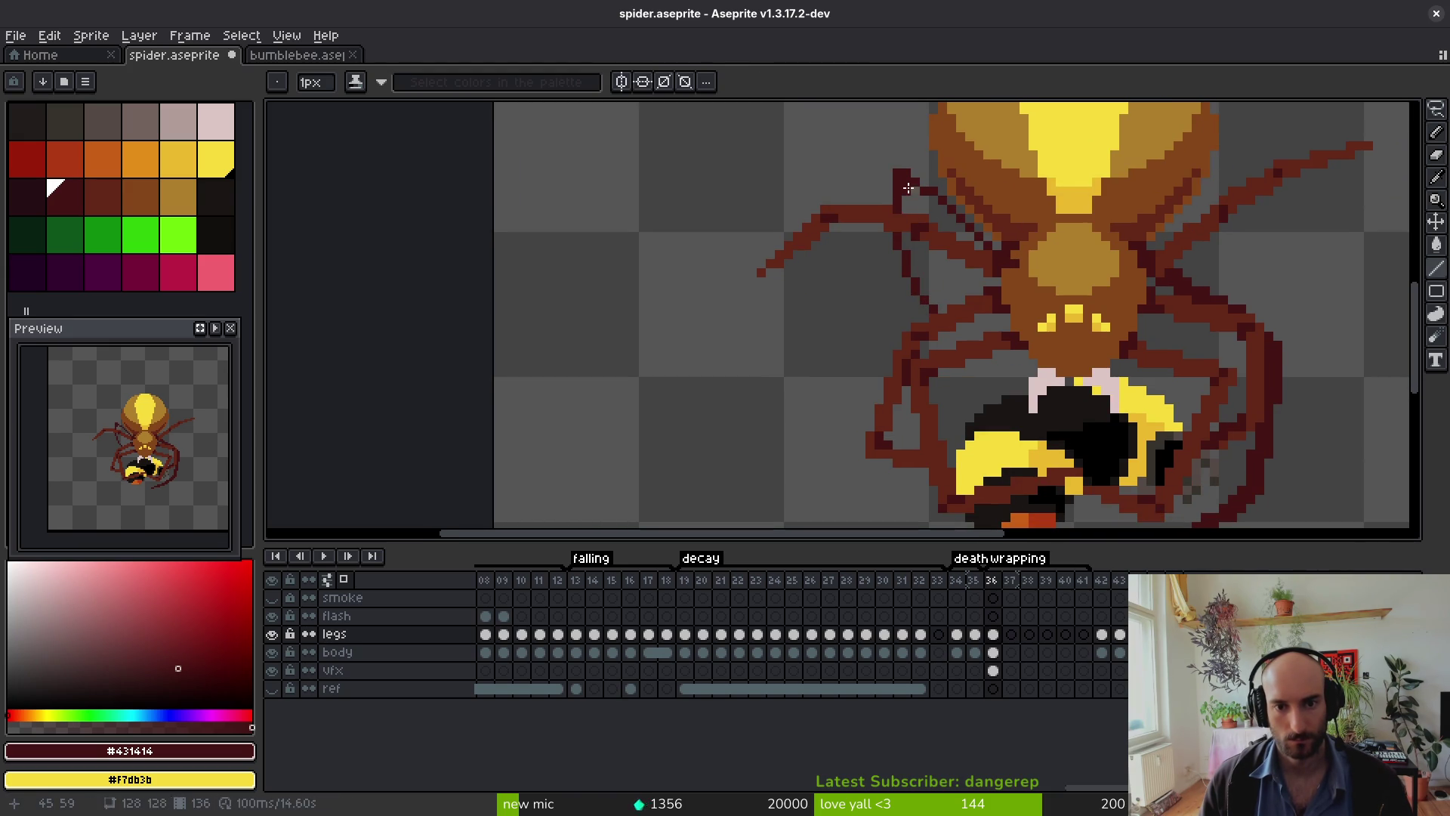
pyautogui.moveTo(920, 195)
pyautogui.mouseDown()
pyautogui.moveTo(956, 231)
pyautogui.moveTo(931, 203)
pyautogui.mouseUp()
pyautogui.scroll(3, 930, 202)
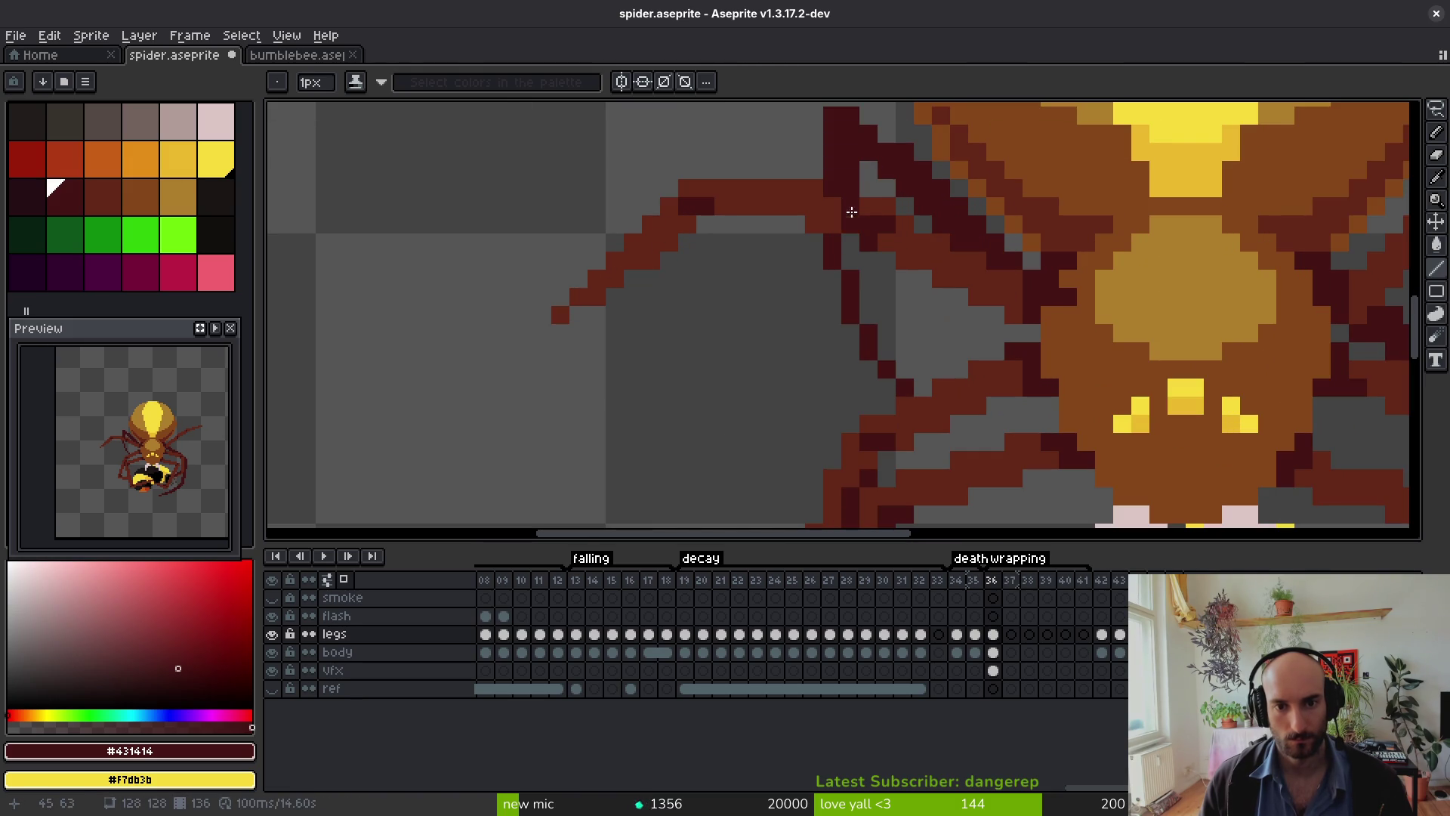
pyautogui.press('b')
# Step: Darken pixels along the upper-left leg with the Pencil
pyautogui.moveTo(854, 245)
pyautogui.mouseDown()
pyautogui.moveTo(839, 174)
pyautogui.moveTo(870, 271)
pyautogui.moveTo(809, 219)
pyautogui.mouseUp()
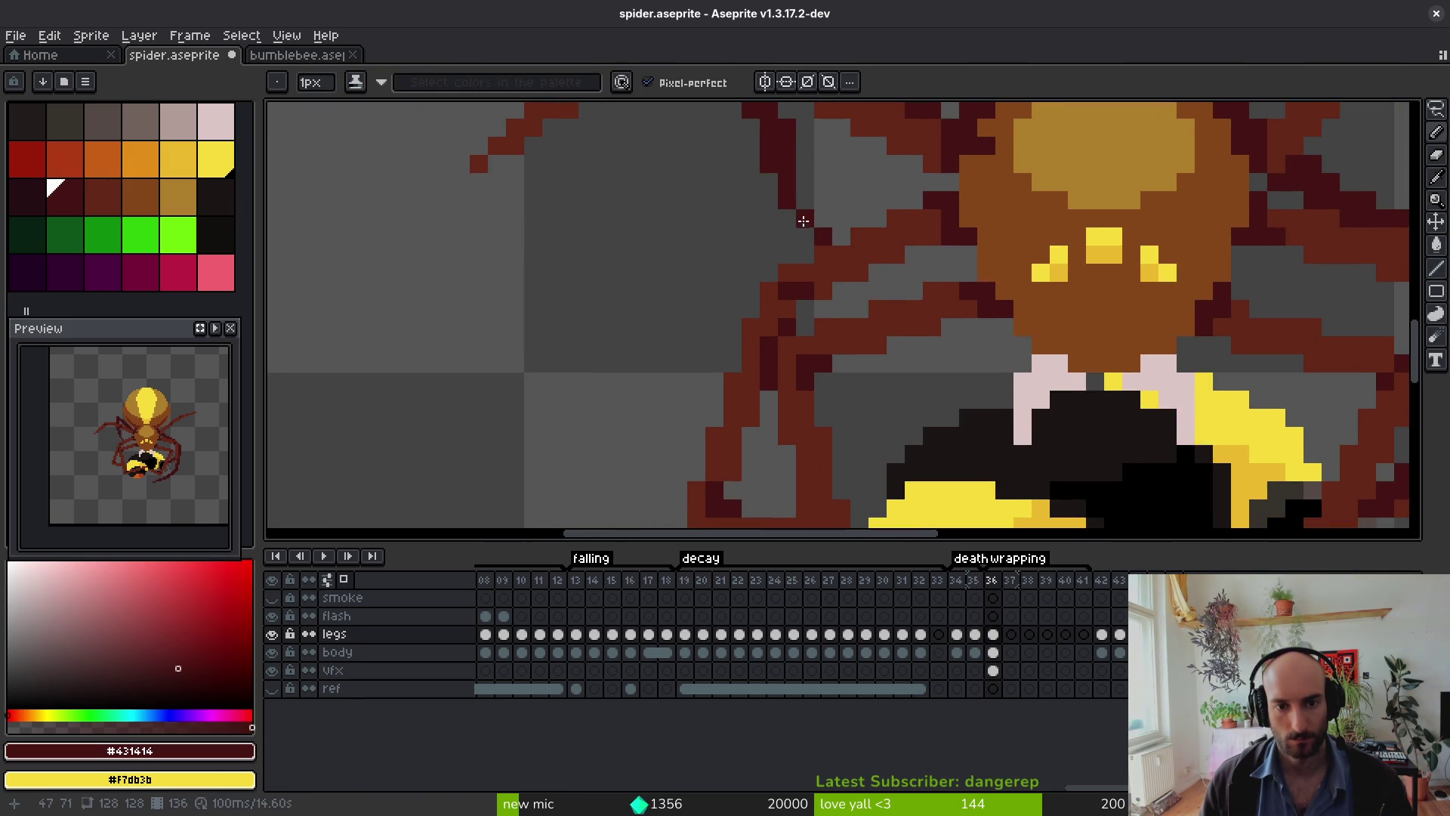
pyautogui.moveTo(873, 311); pyautogui.dragTo(903, 349)
pyautogui.moveTo(963, 385); pyautogui.dragTo(988, 394)
pyautogui.click(990, 387)
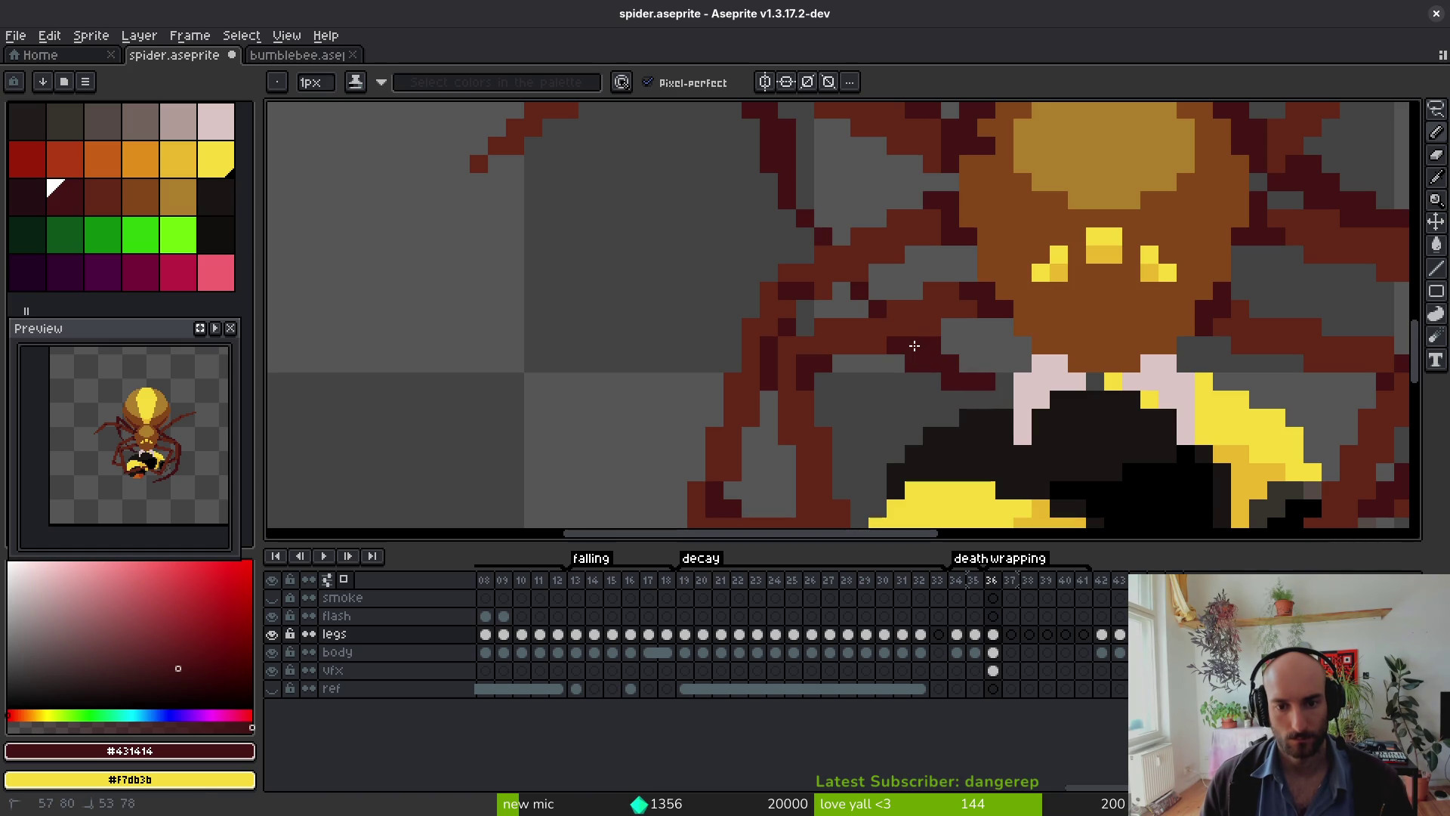
pyautogui.click(876, 291)
pyautogui.click(842, 236)
pyautogui.click(805, 194)
pyautogui.click(815, 199)
pyautogui.click(840, 219)
pyautogui.click(879, 276)
pyautogui.scroll(-4, 893, 300)
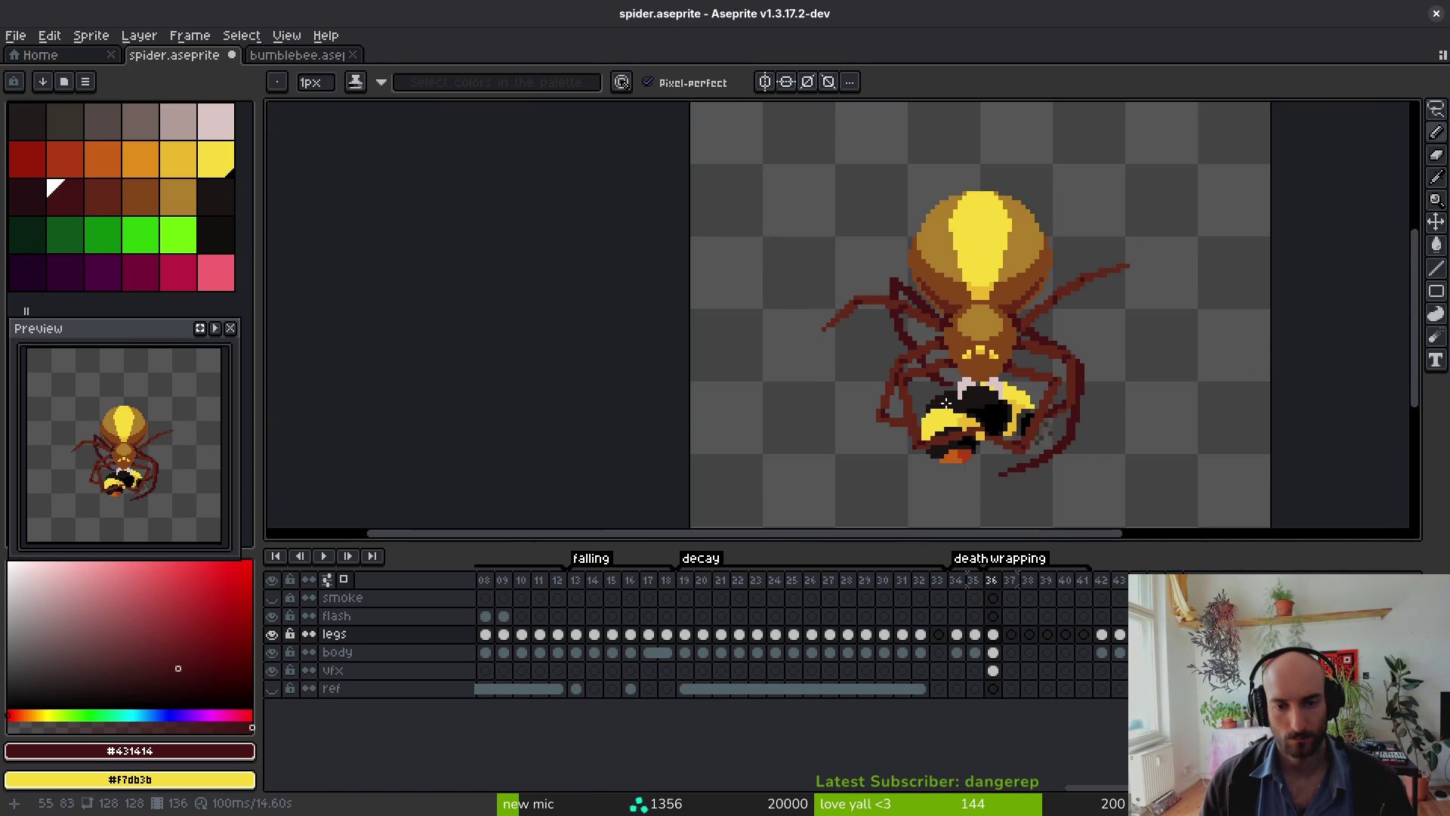
pyautogui.scroll(4, 922, 368)
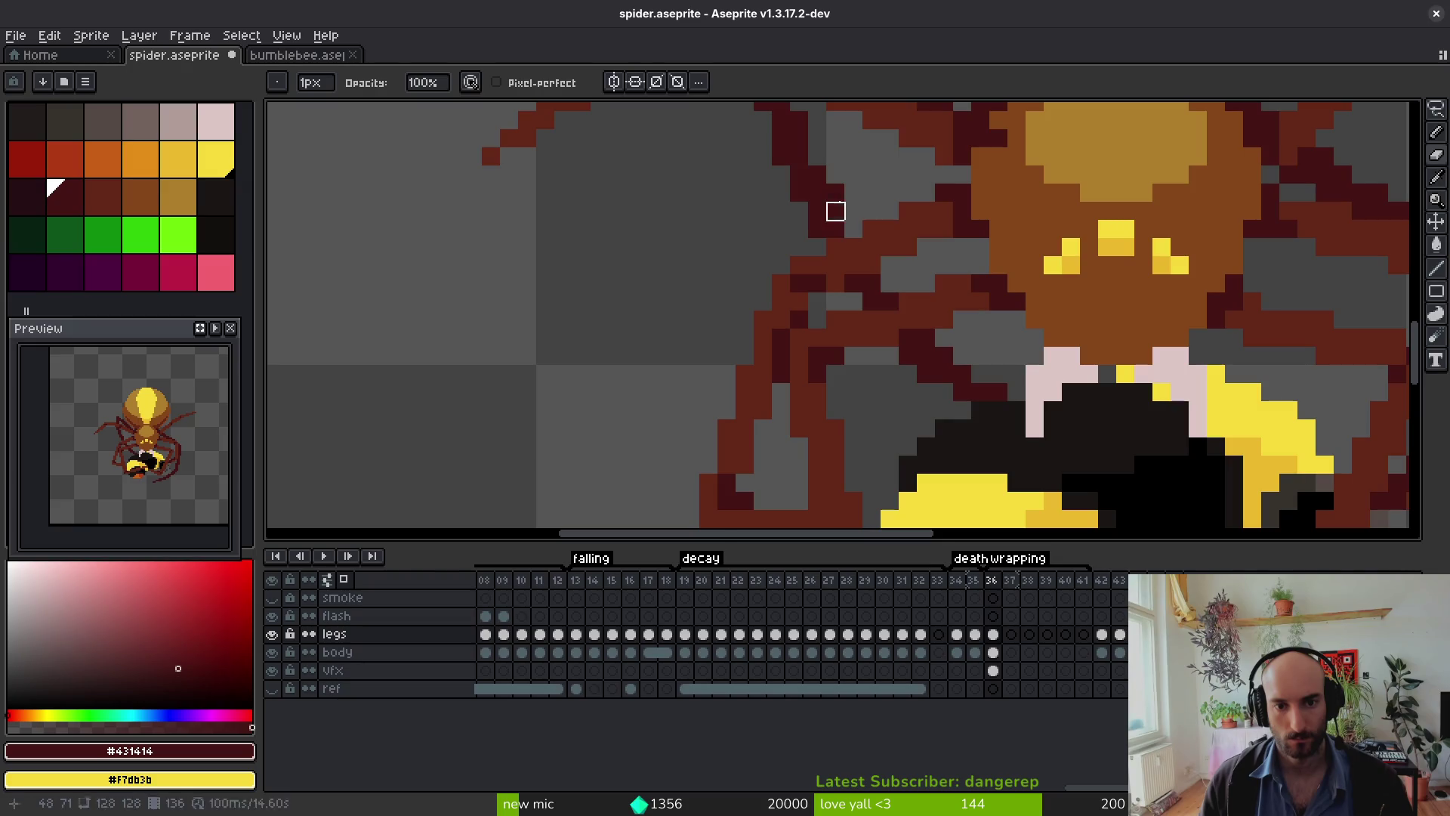
# Step: Shift the view down-right and save spider.aseprite
pyautogui.moveTo(831, 214)
pyautogui.mouseDown()
pyautogui.moveTo(863, 289)
pyautogui.moveTo(852, 317)
pyautogui.mouseUp()
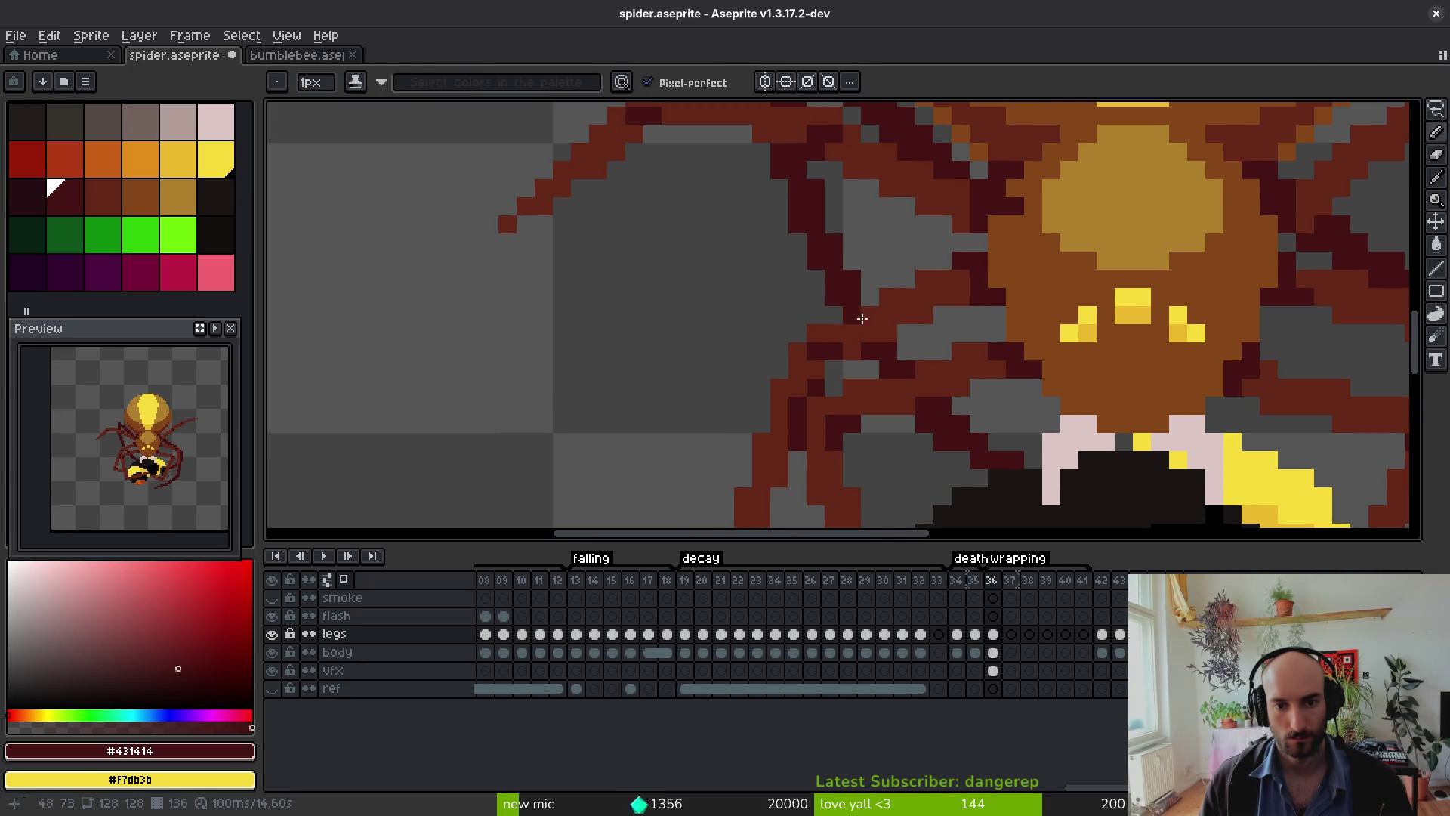
pyautogui.scroll(-3, 933, 342)
pyautogui.scroll(-3, 958, 368)
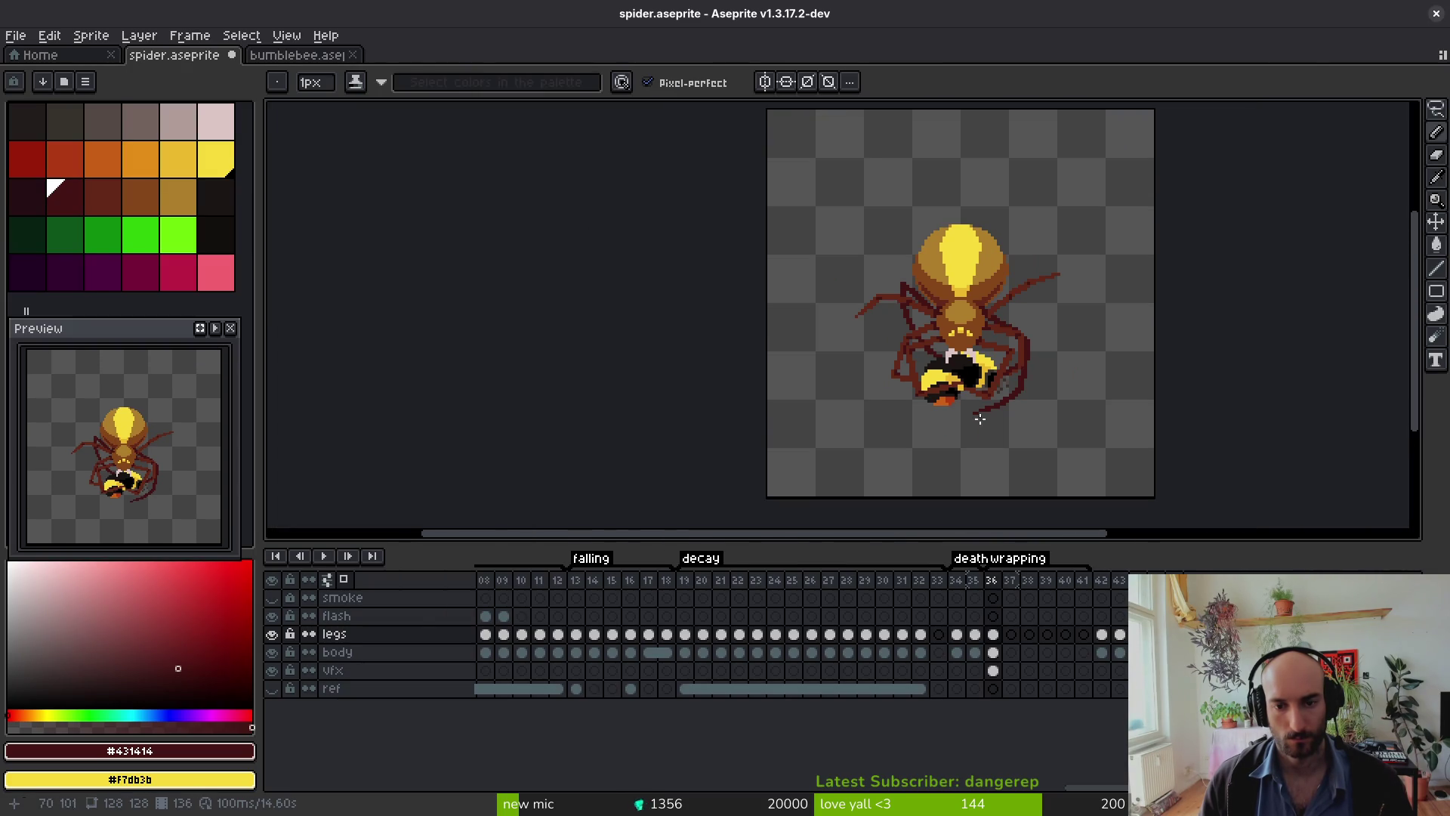
pyautogui.scroll(5, 932, 296)
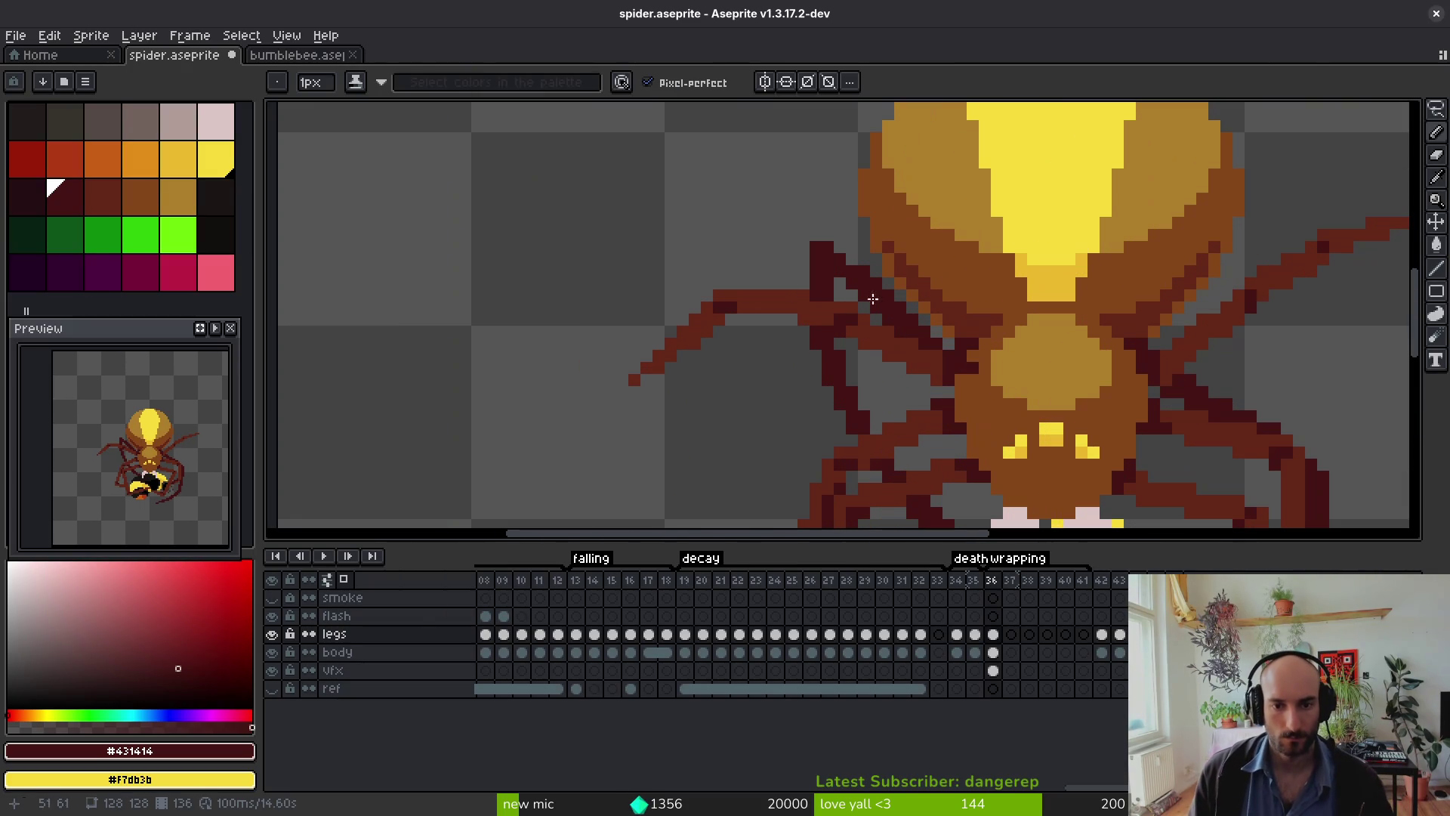
pyautogui.press('e')
pyautogui.scroll(-3, 813, 246)
pyautogui.hotkey('ctrl', 's')
# Step: Darken a few leg pixels near the spider's body, then save spider.aseprite
pyautogui.scroll(-1, 969, 360)
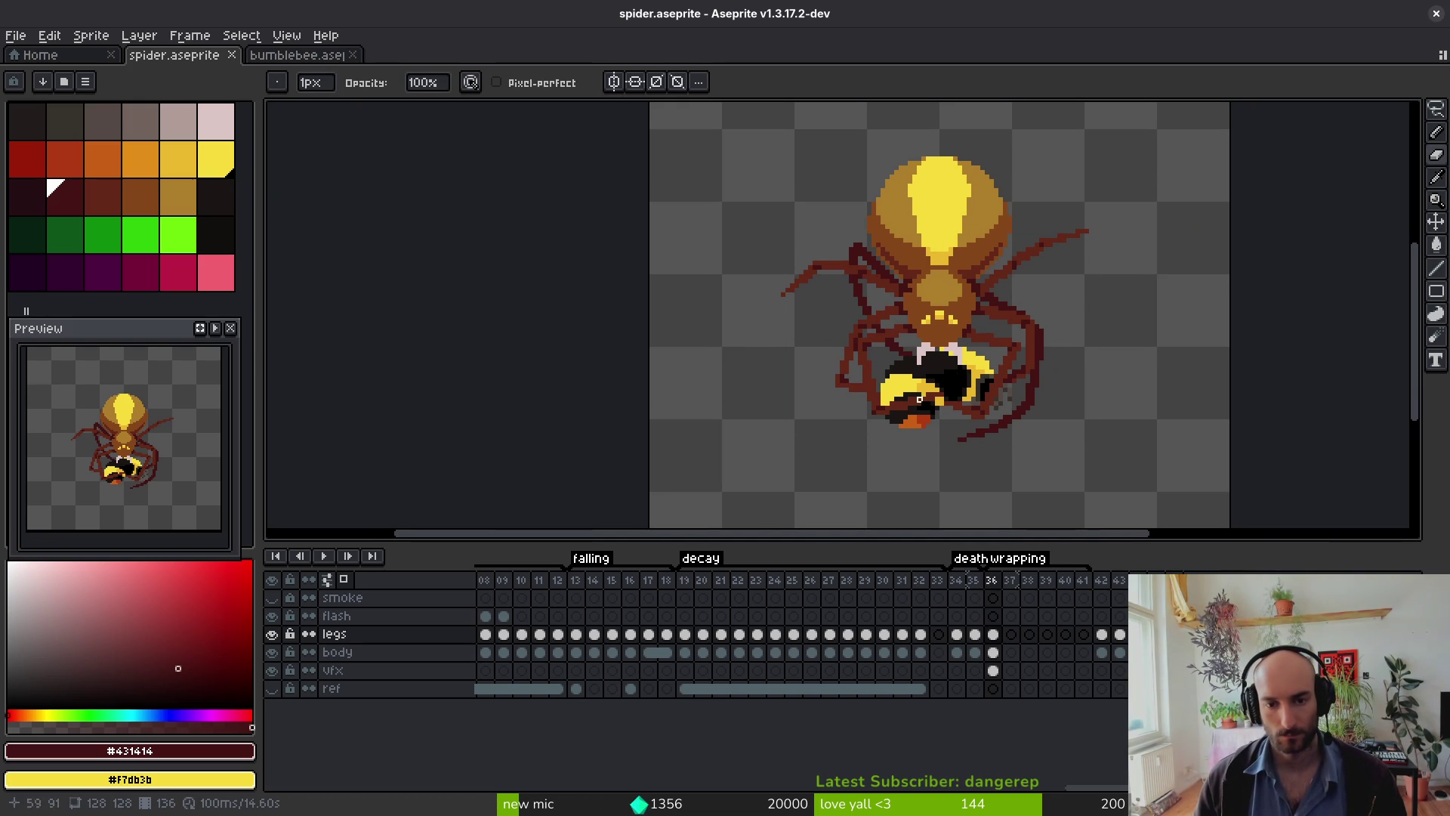
pyautogui.scroll(3, 857, 308)
pyautogui.press('b')
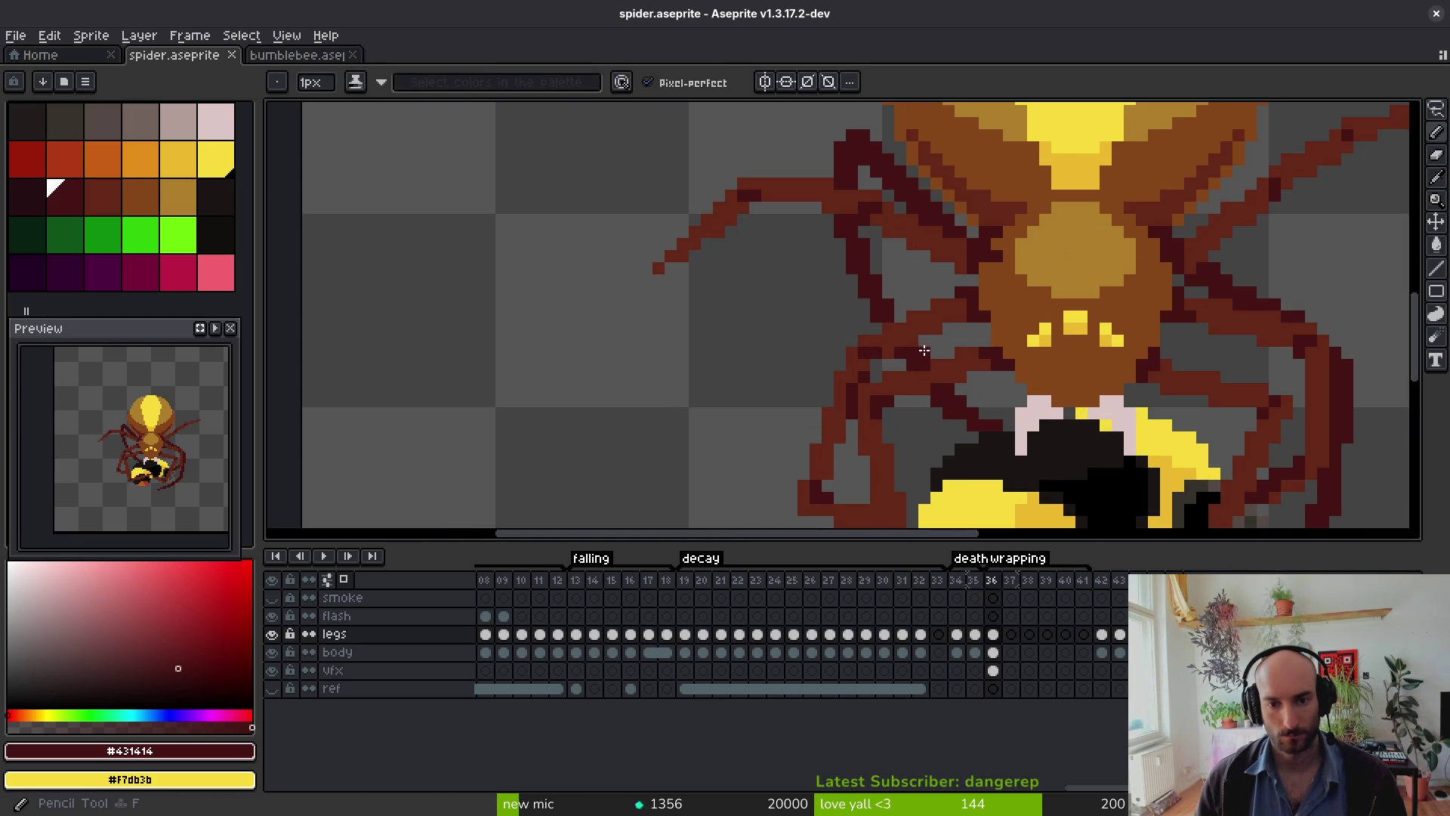
pyautogui.moveTo(886, 291); pyautogui.dragTo(877, 267)
pyautogui.press('e')
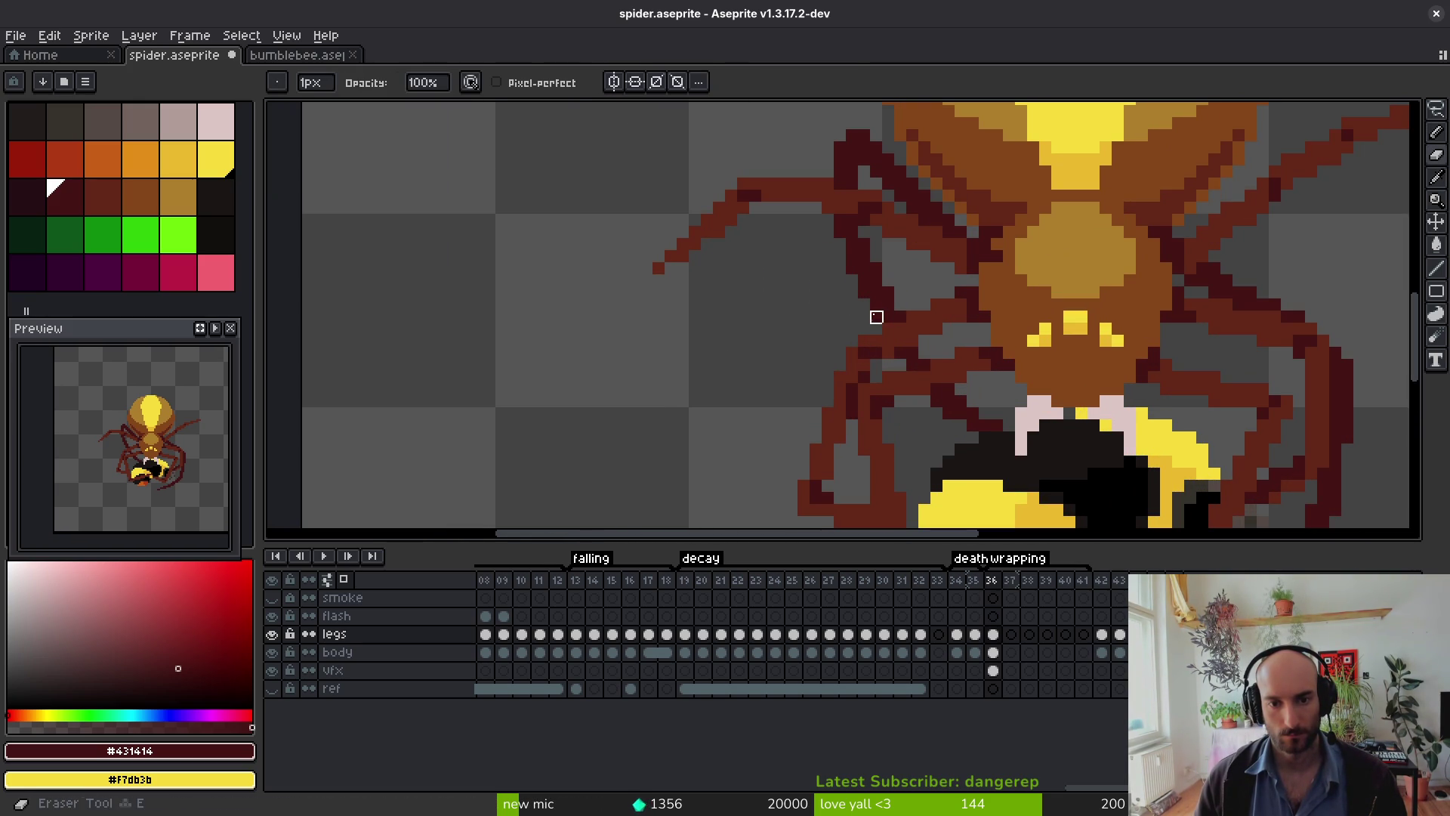
pyautogui.press('b')
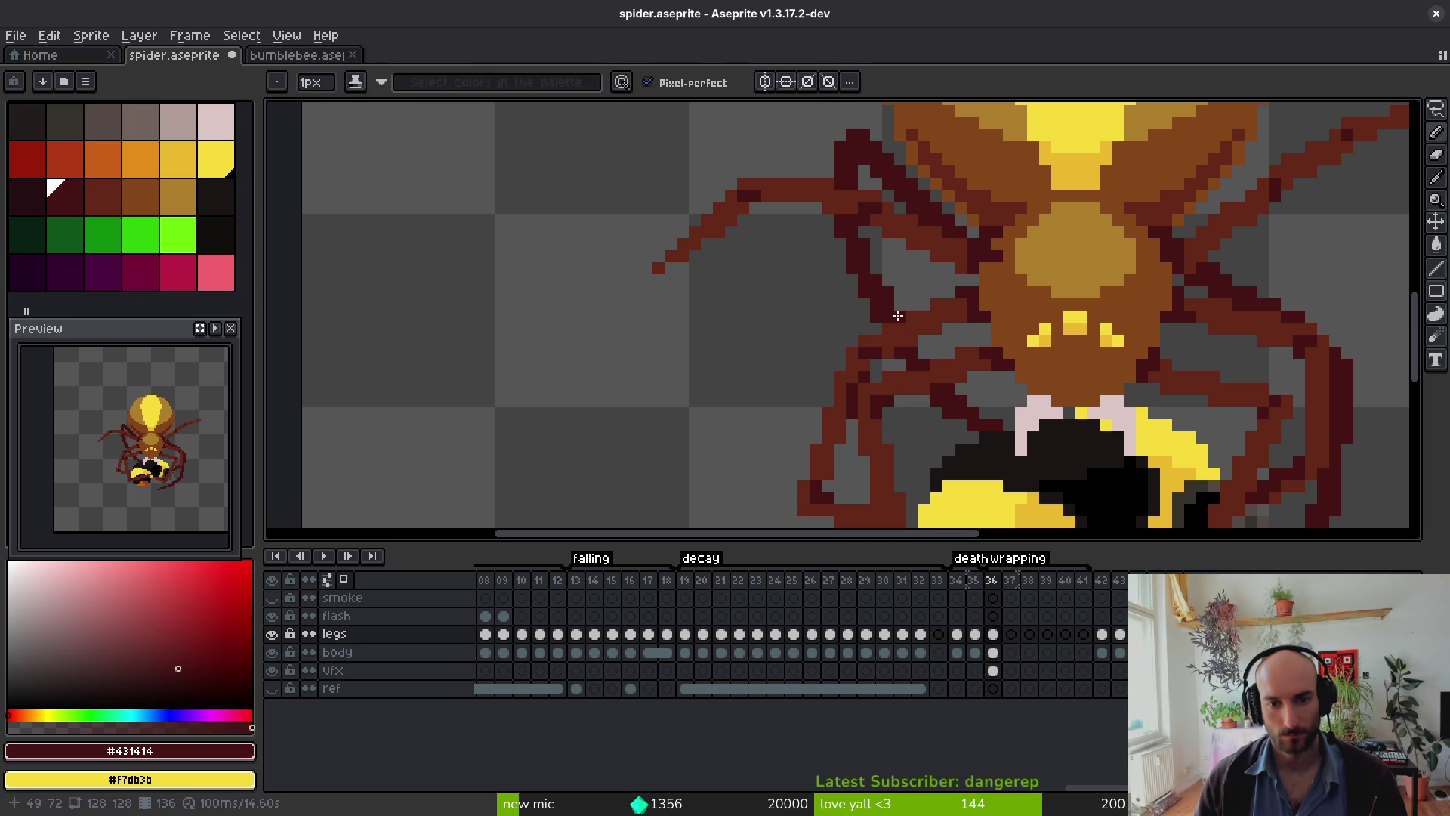
pyautogui.press('e')
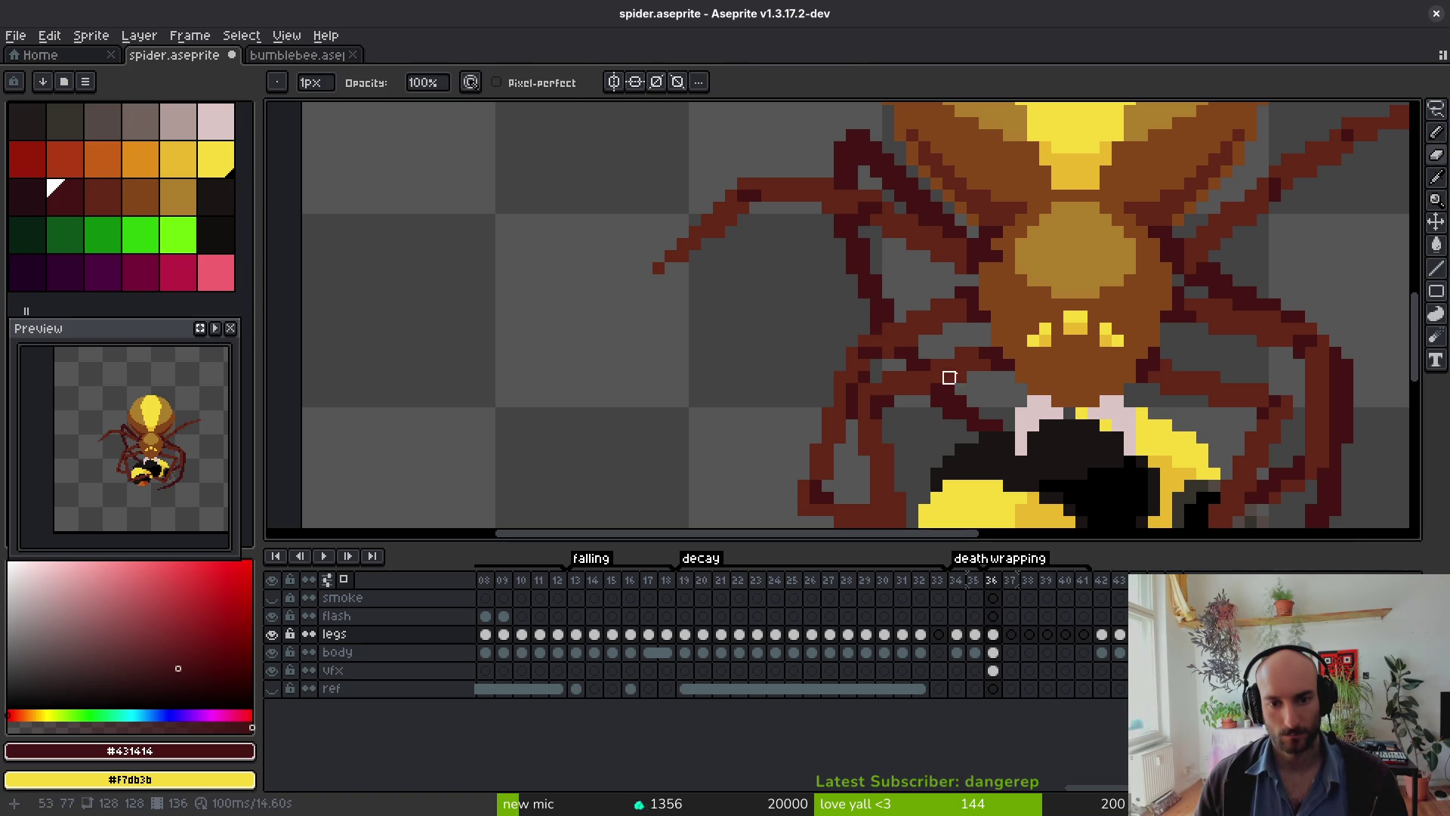
pyautogui.scroll(-2, 949, 353)
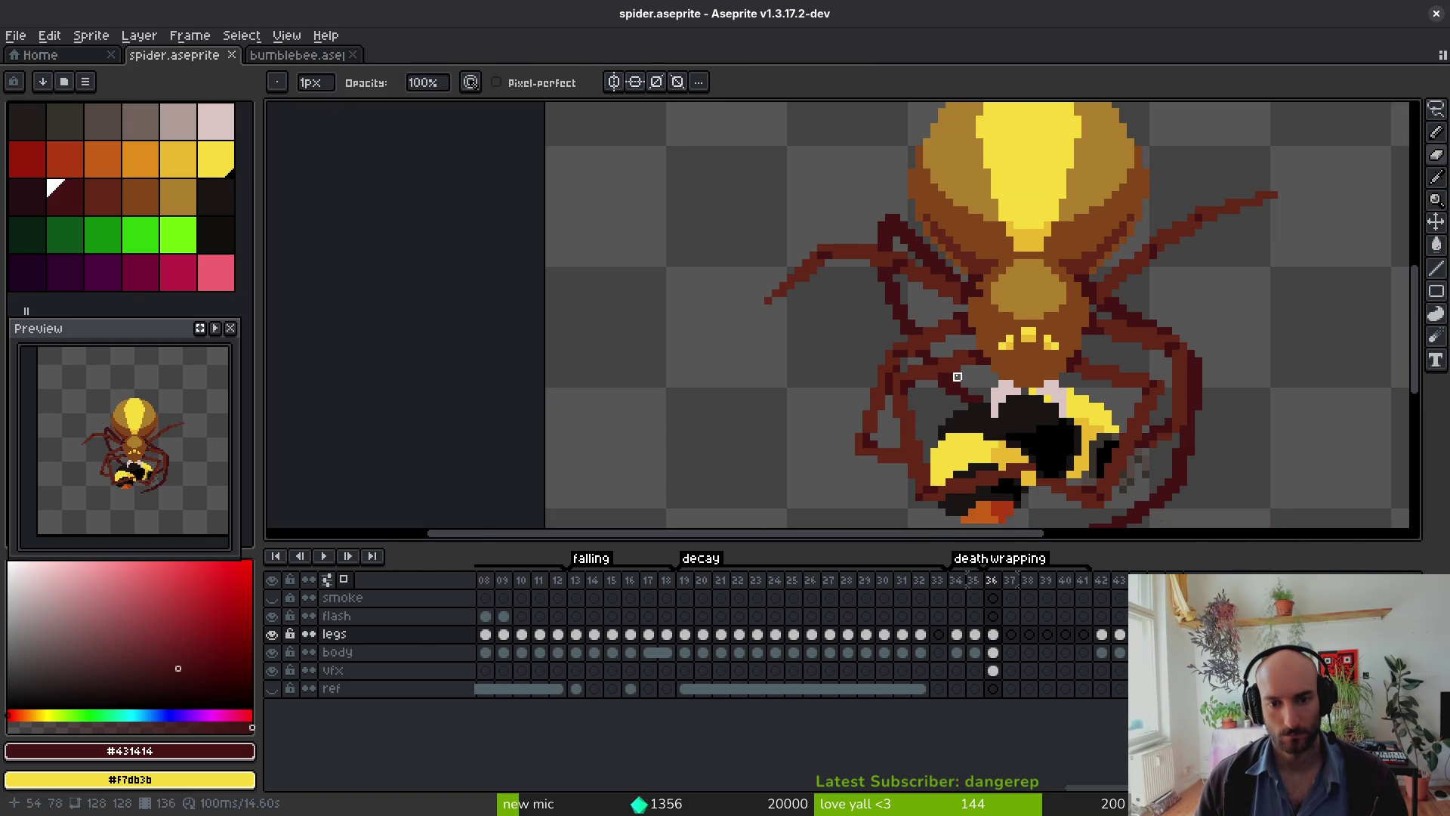
pyautogui.scroll(-1, 957, 376)
pyautogui.hotkey('ctrl', 's')
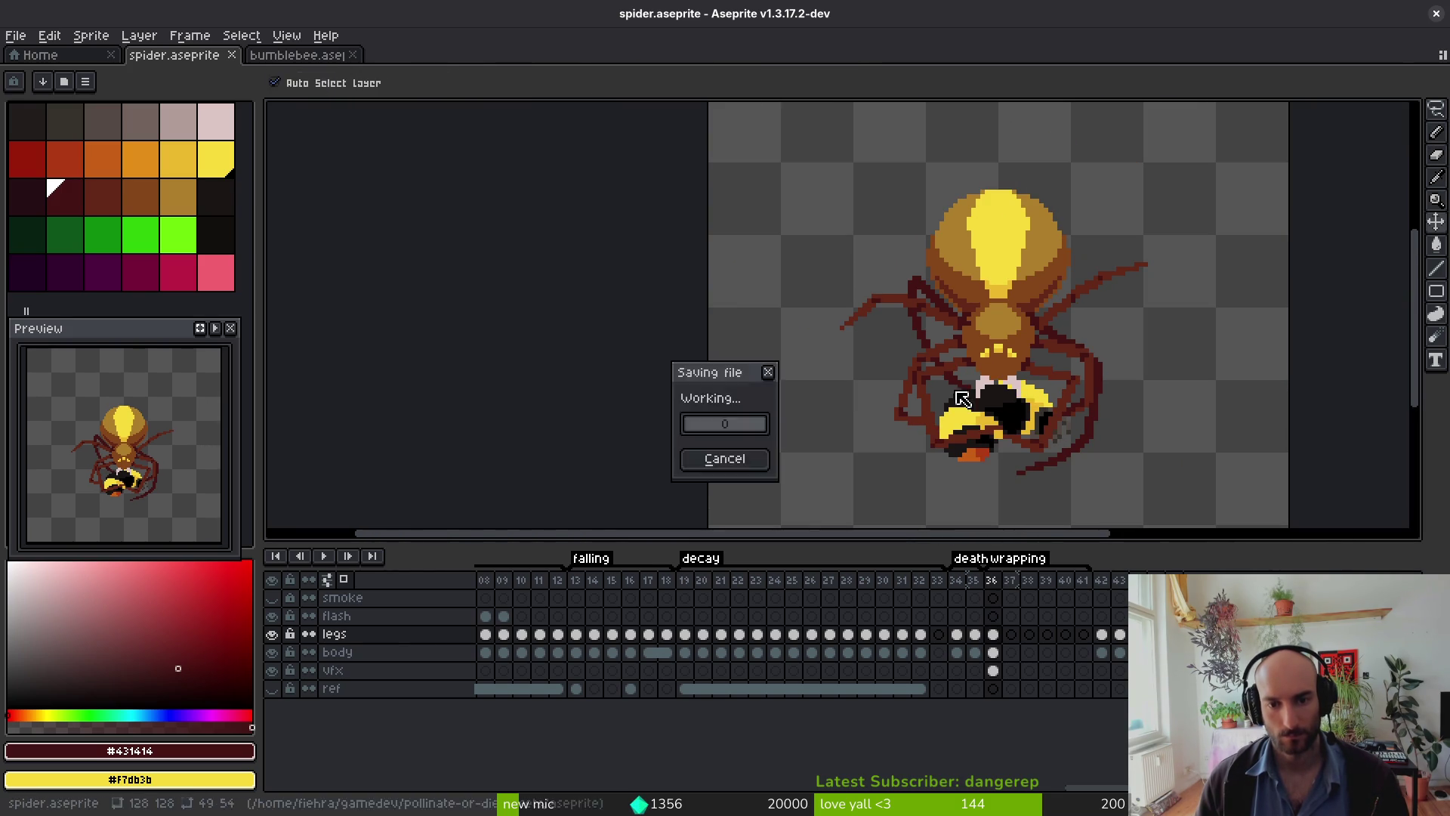
# Step: Add dark maroon pixels to a spider leg and save
pyautogui.scroll(3, 926, 372)
pyautogui.press('f')
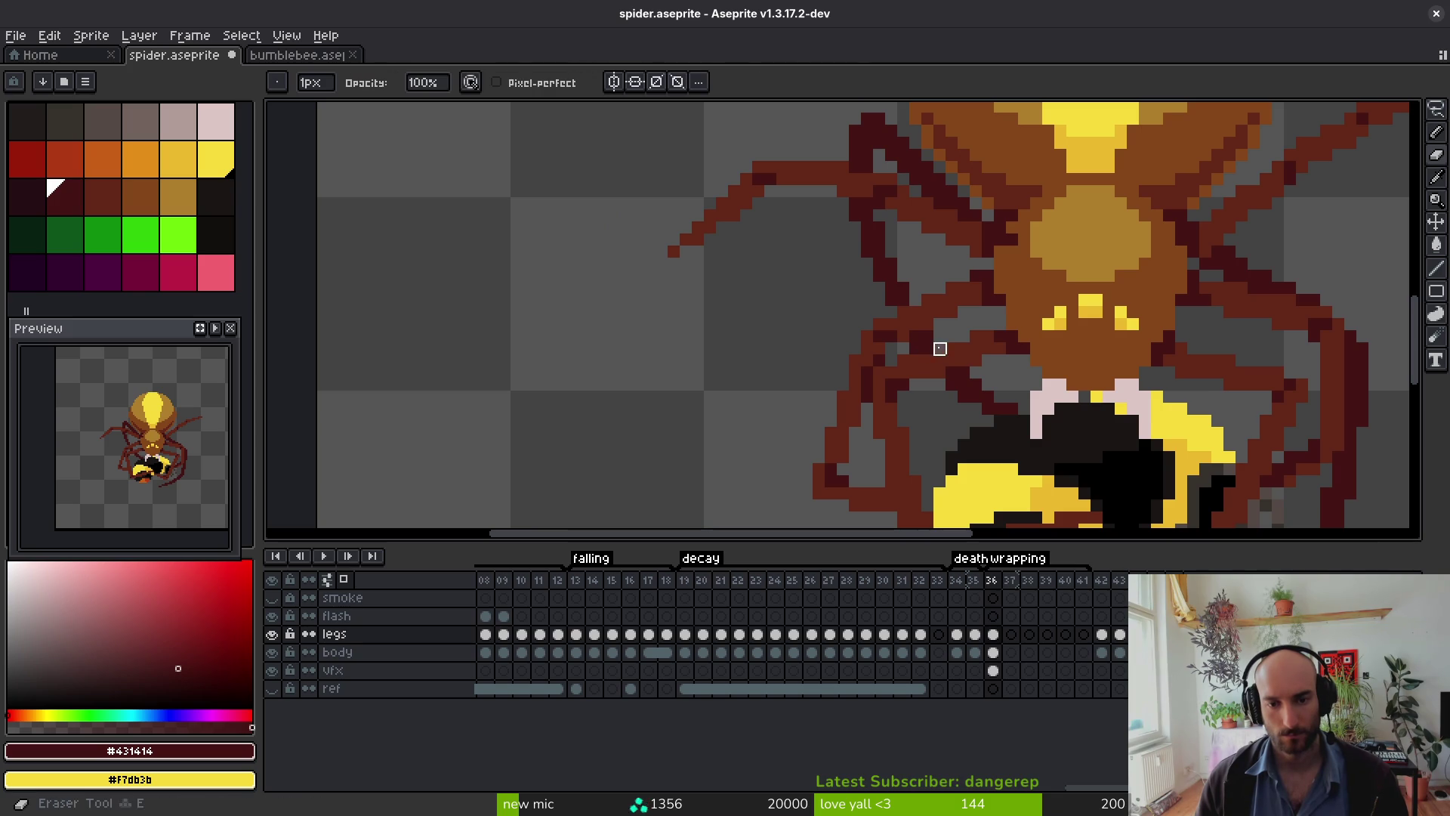
pyautogui.click(939, 380)
pyautogui.hotkey('ctrl', 's')
pyautogui.scroll(-3, 970, 410)
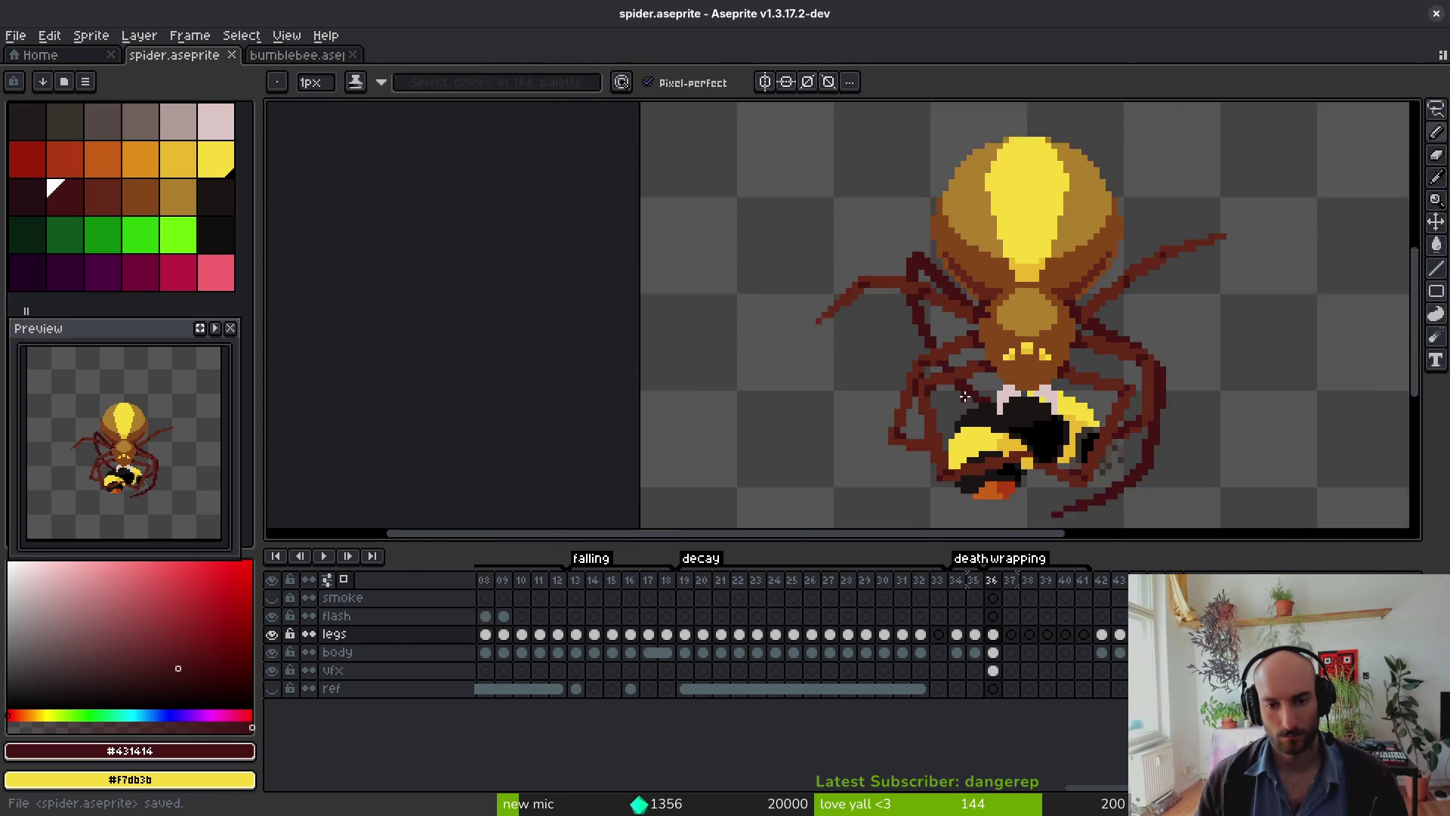
pyautogui.scroll(3, 969, 407)
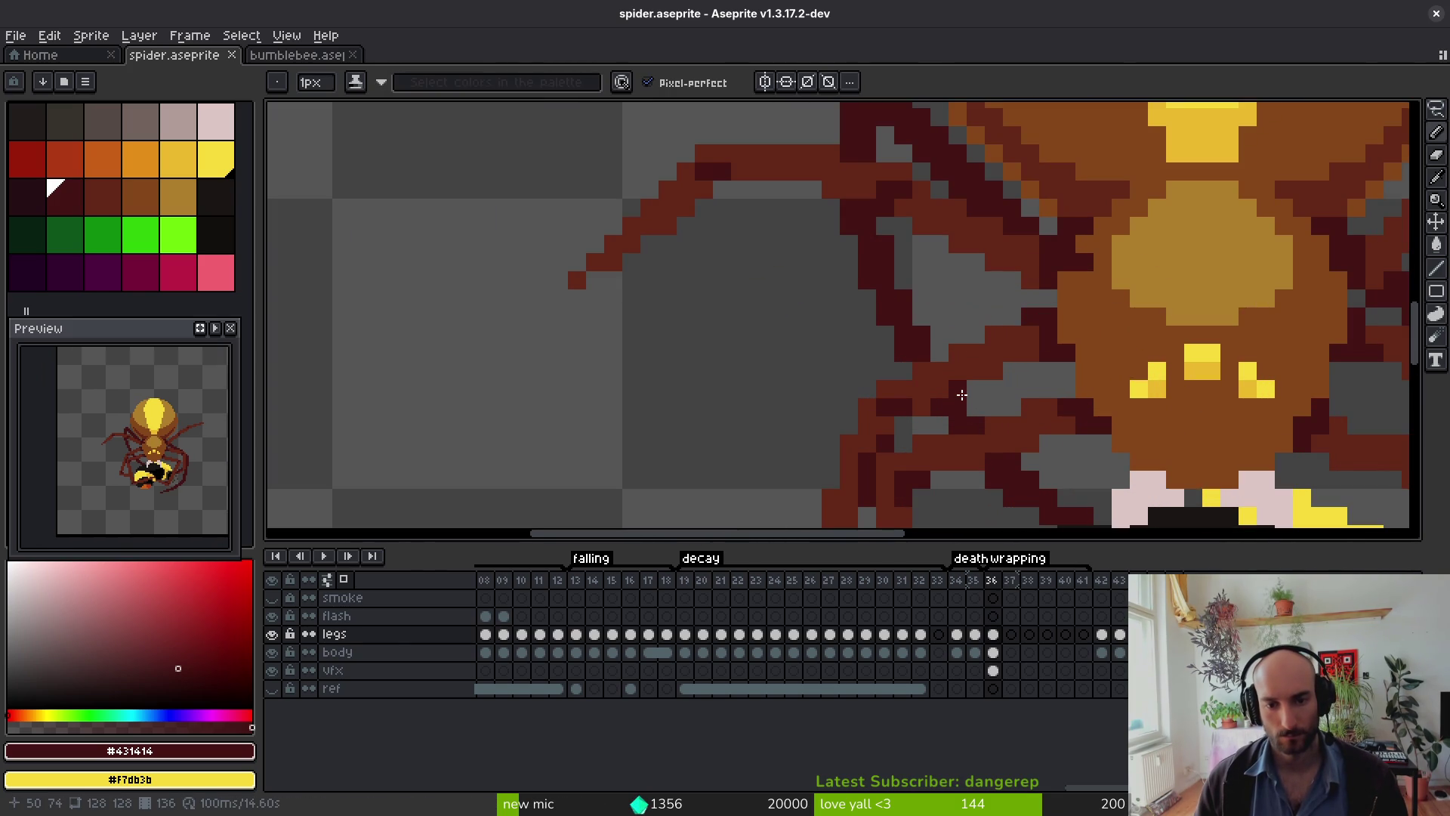
# Step: Add another leg pixel, eyedrop the darker red #632718, and save
pyautogui.click(959, 388)
pyautogui.scroll(-3, 994, 505)
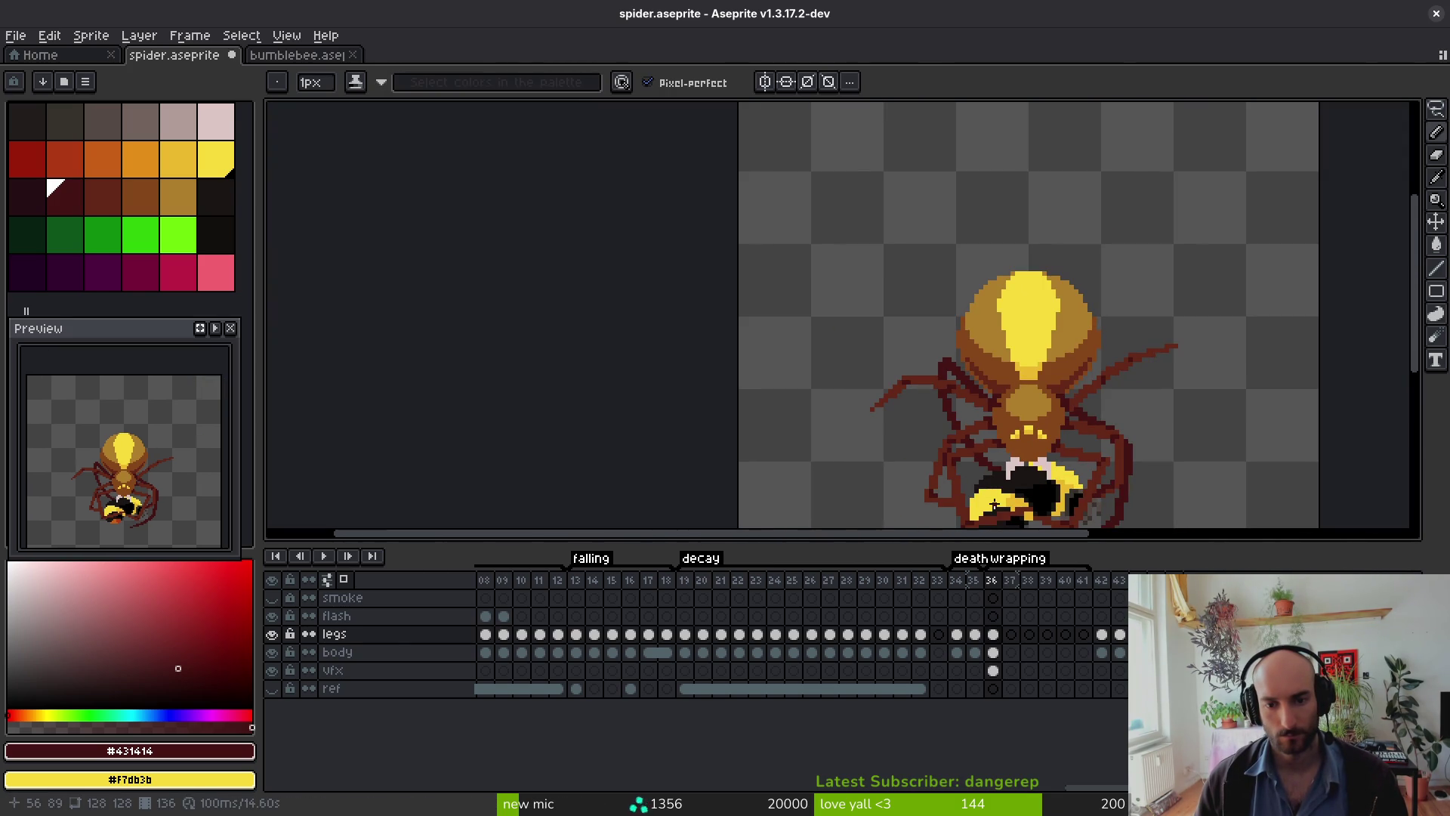
pyautogui.scroll(5, 991, 479)
pyautogui.keyDown('alt'); pyautogui.click(1000, 347); pyautogui.keyUp('alt')
pyautogui.scroll(-3, 961, 433)
pyautogui.hotkey('ctrl', 's')
# Step: Make the flash layer active at frame 36
pyautogui.scroll(3, 960, 420)
pyautogui.scroll(-3, 945, 400)
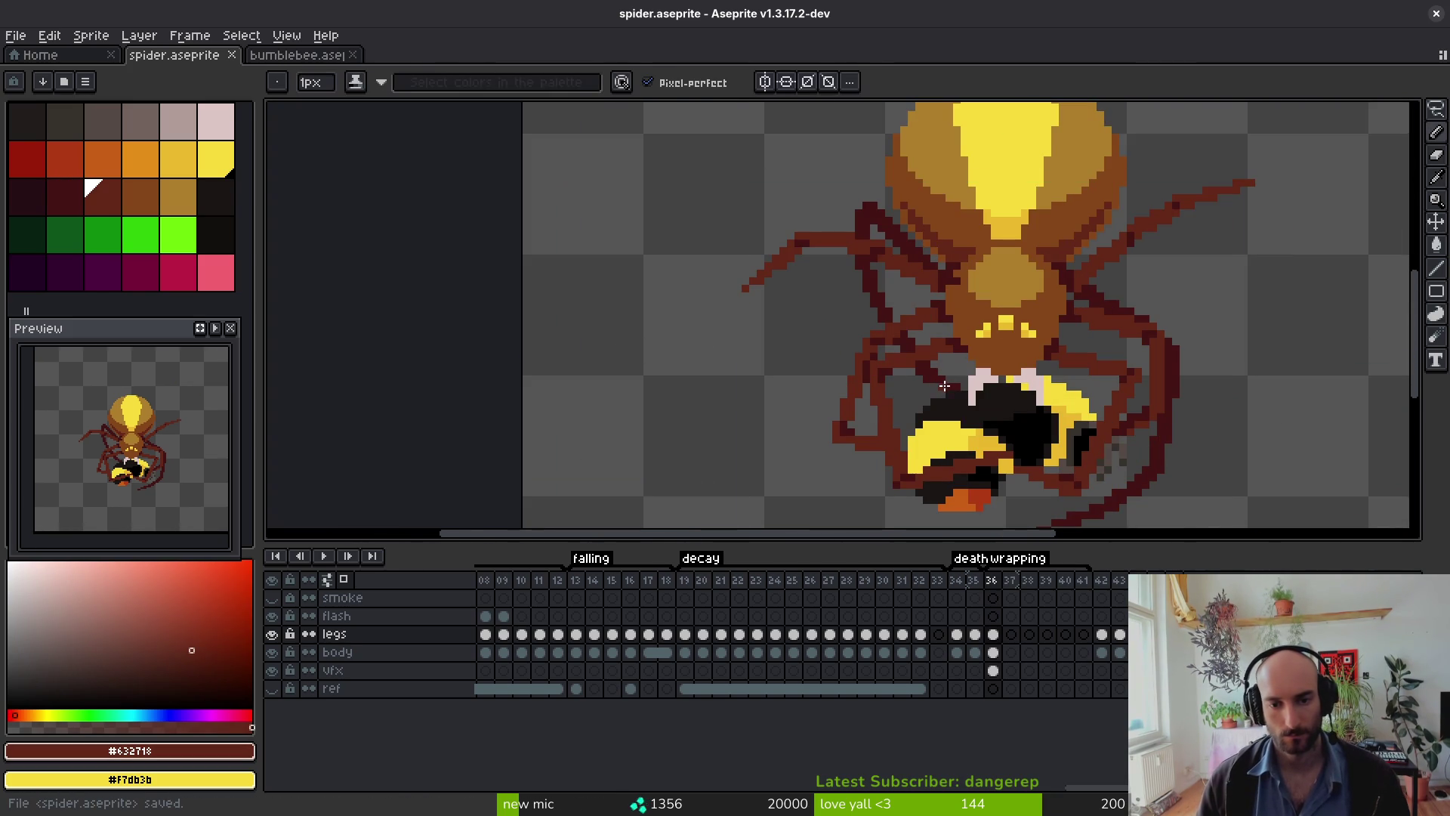
pyautogui.scroll(-2, 889, 366)
pyautogui.scroll(1, 978, 418)
pyautogui.scroll(-1, 977, 417)
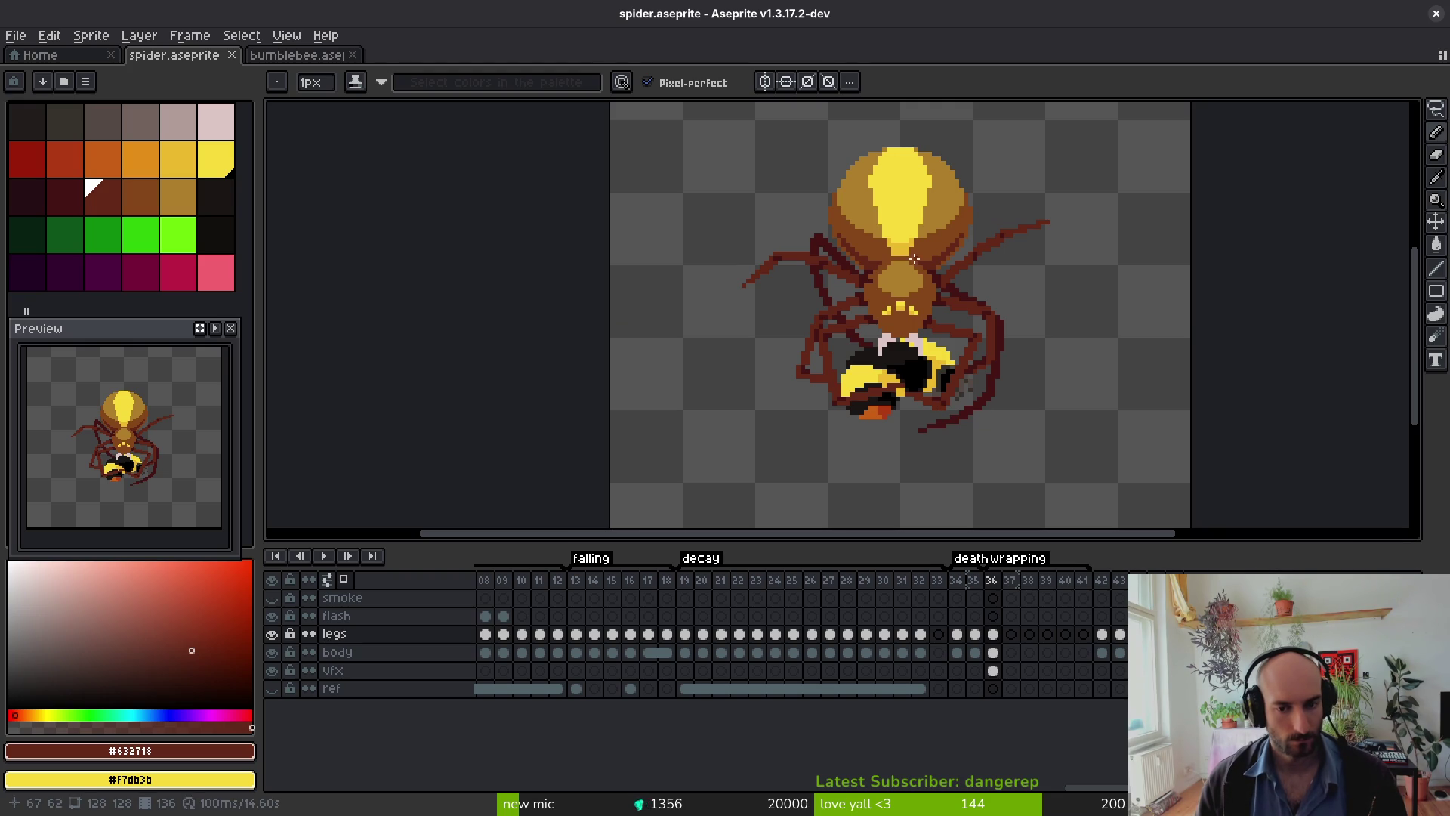
pyautogui.click(1003, 618)
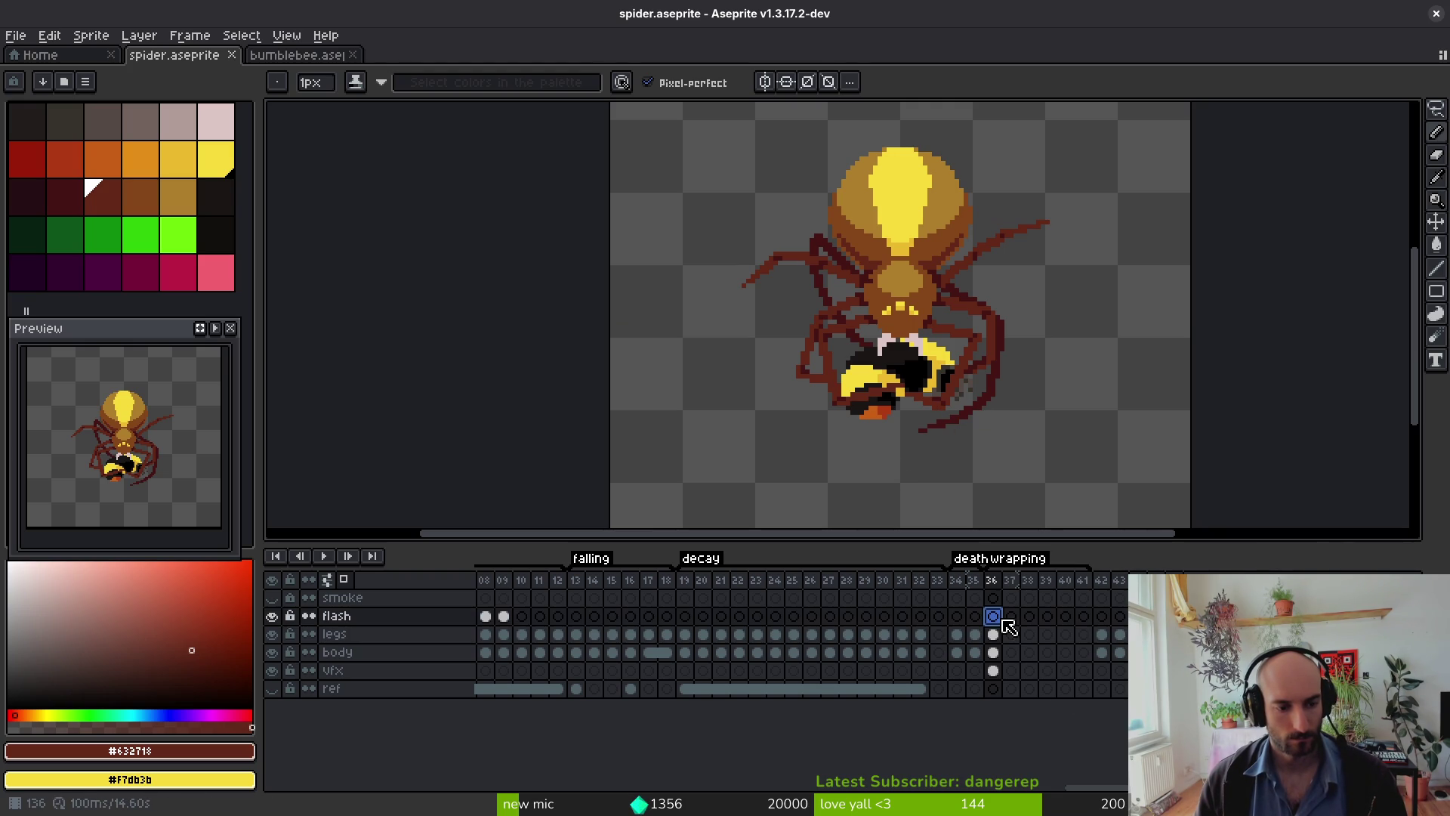
# Step: On the vfx layer at frame 36, paint pale pink silk (colour 4) over a leg
pyautogui.click(994, 671)
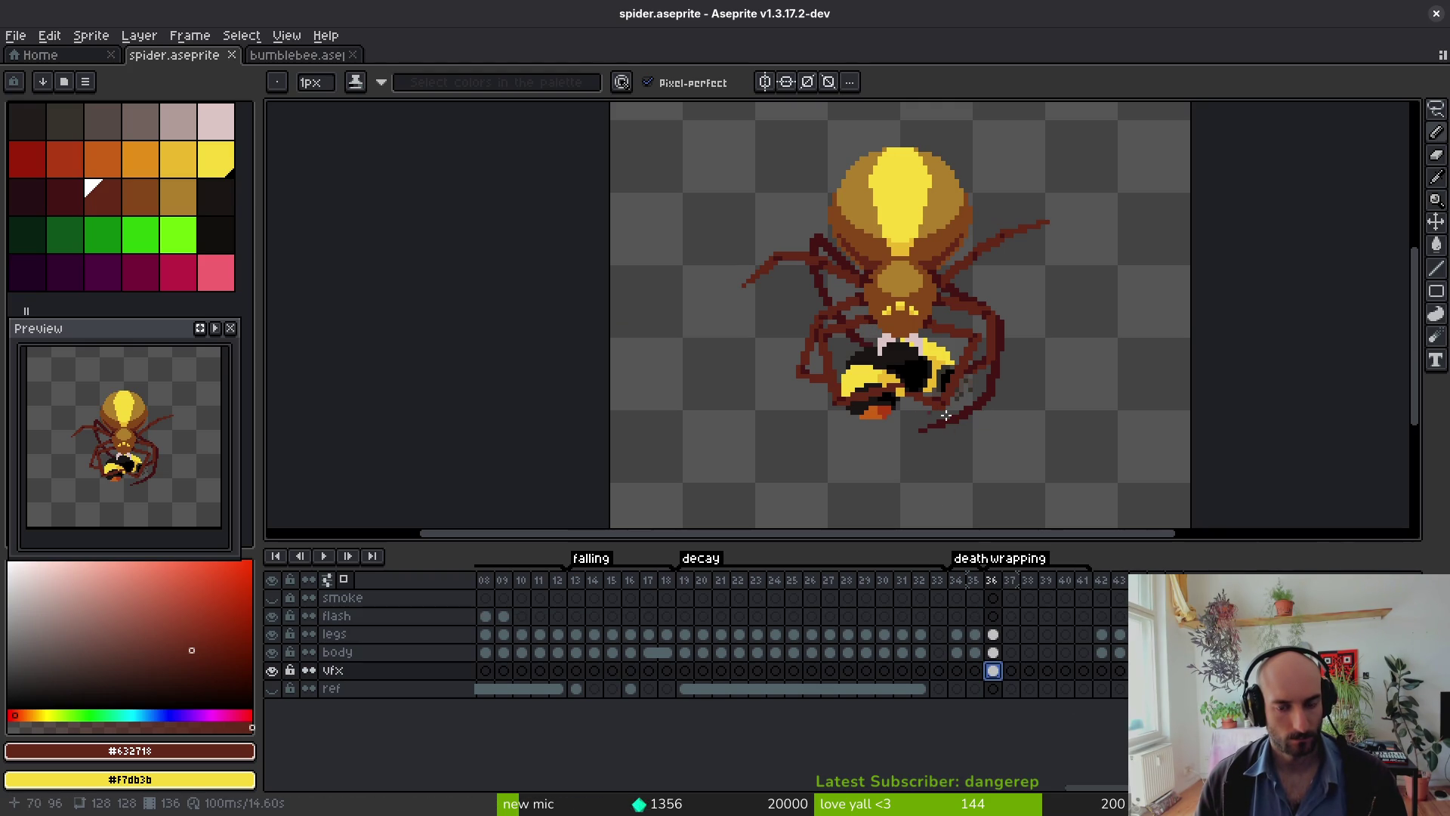
pyautogui.click(179, 122)
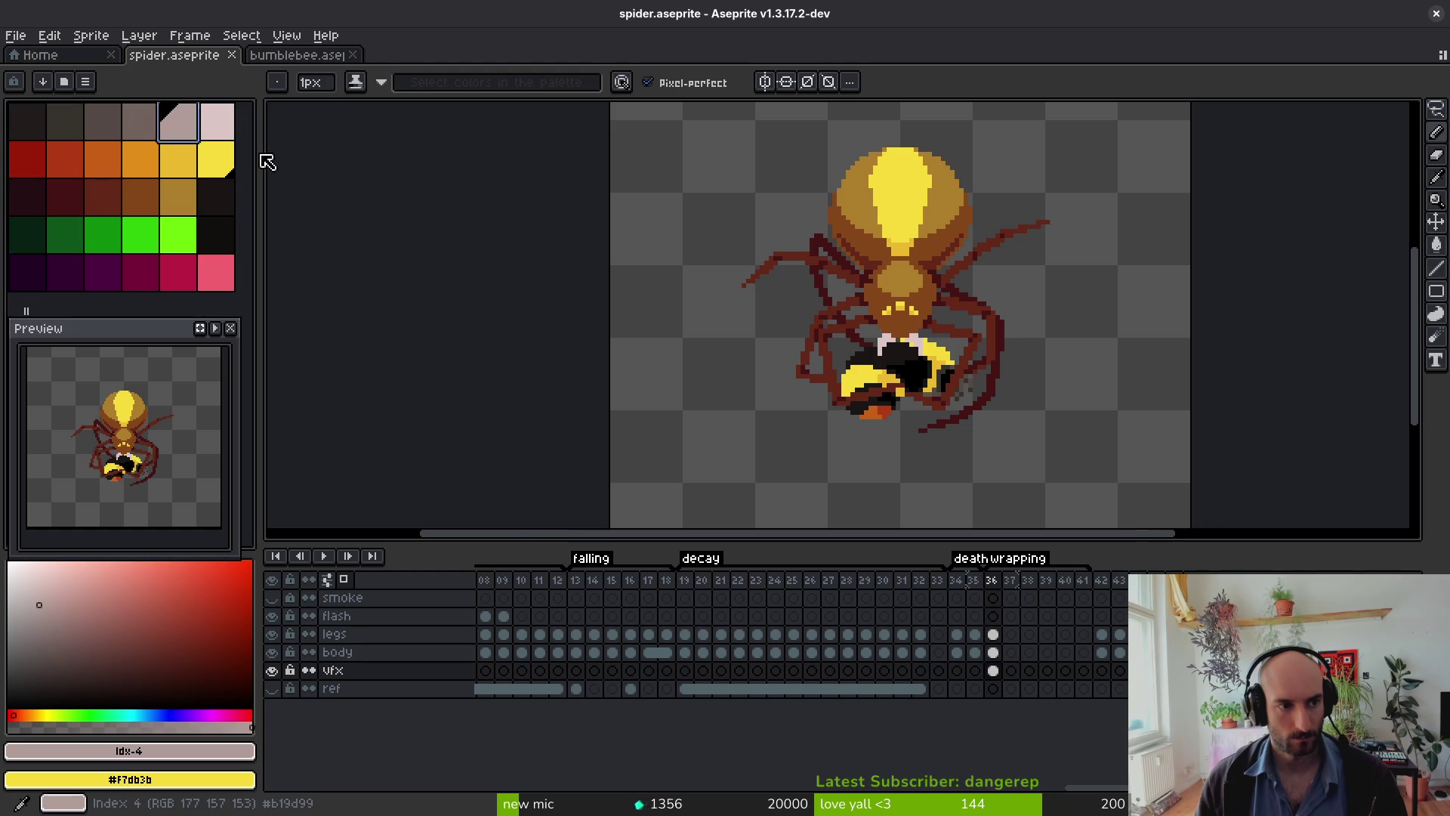
pyautogui.scroll(2, 961, 347)
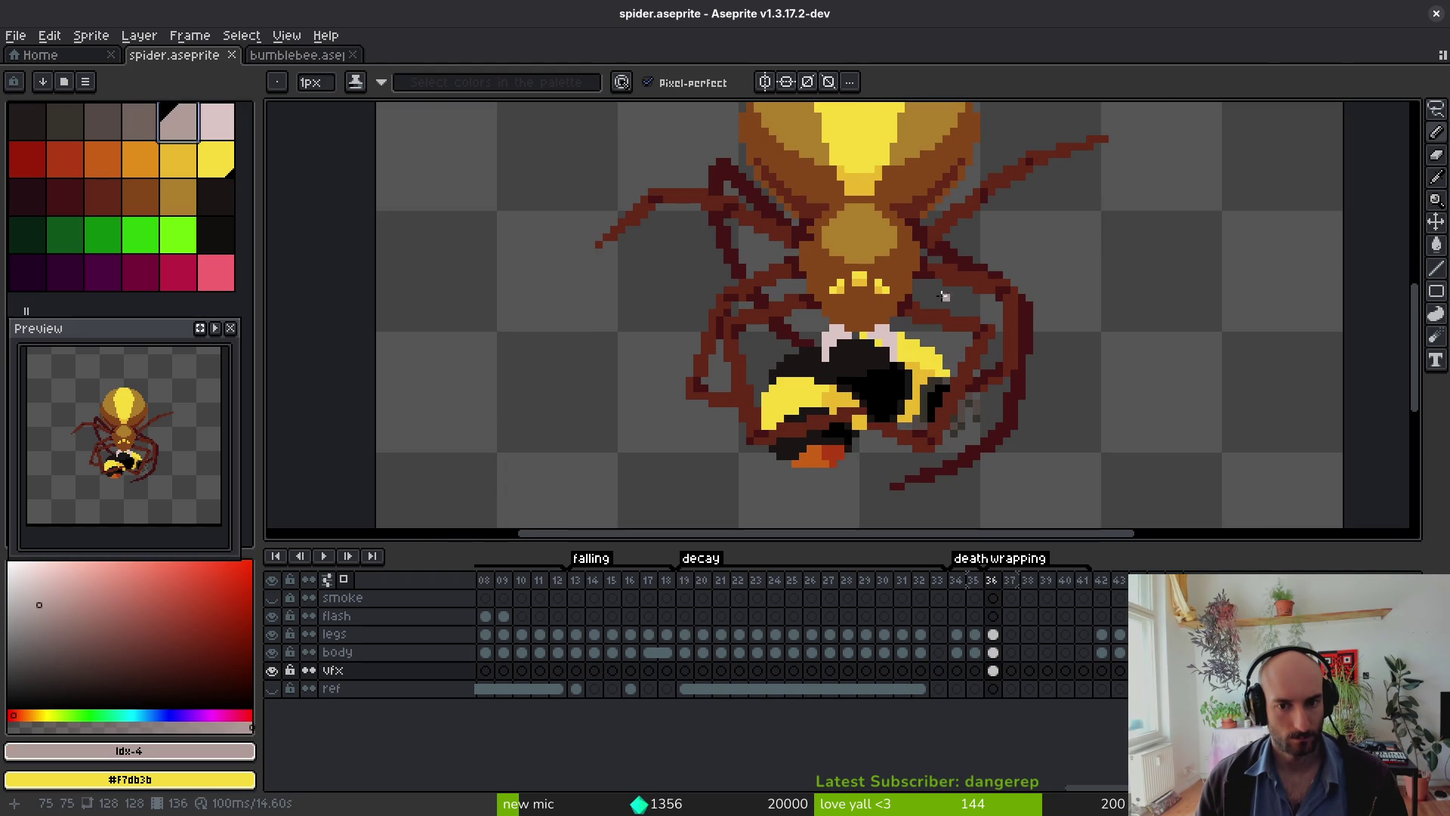
pyautogui.moveTo(926, 285); pyautogui.dragTo(954, 362)
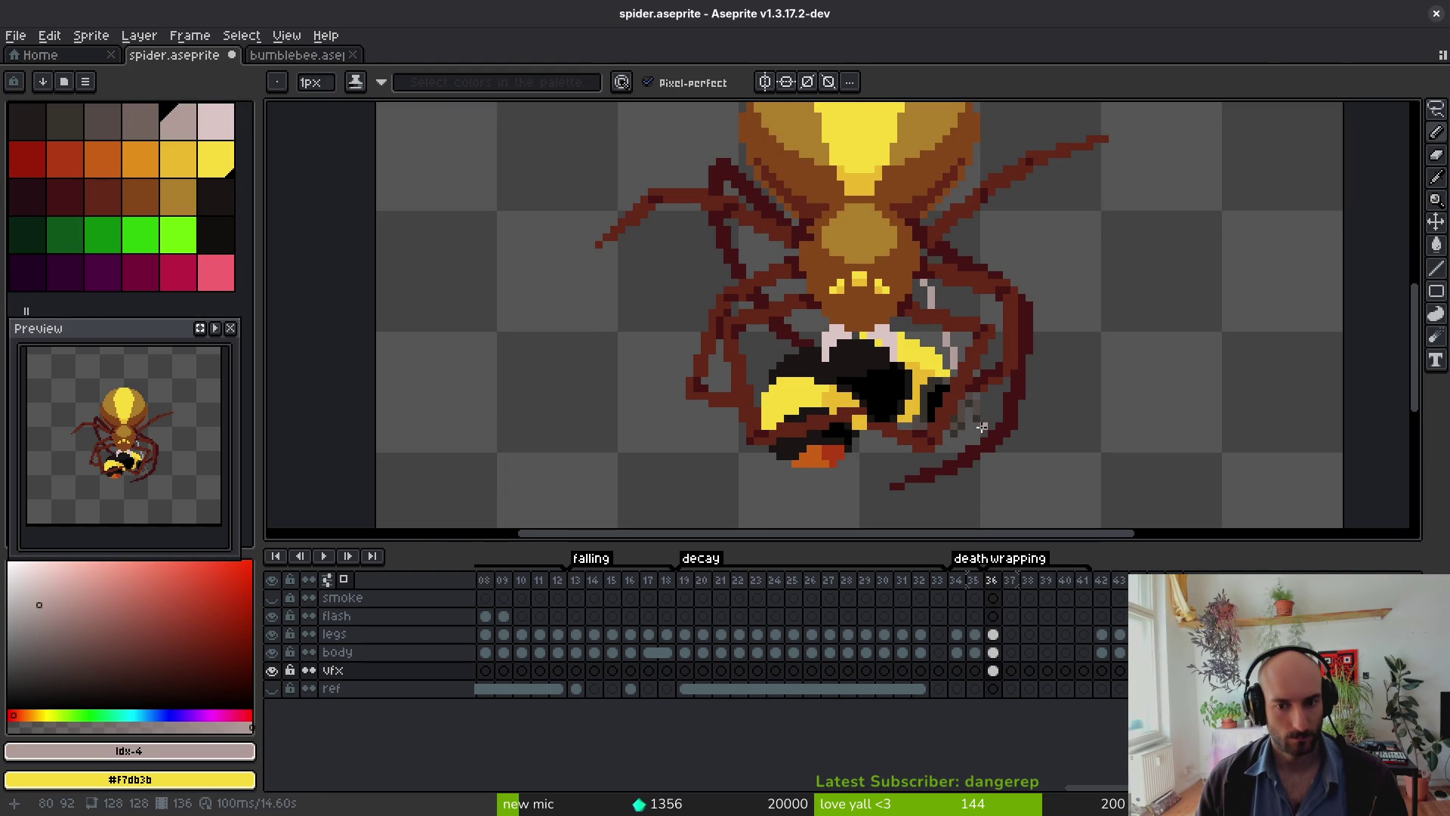
# Step: Paint pale pink silk strands along the left, lower-right and body-side legs
pyautogui.moveTo(977, 425); pyautogui.dragTo(978, 440)
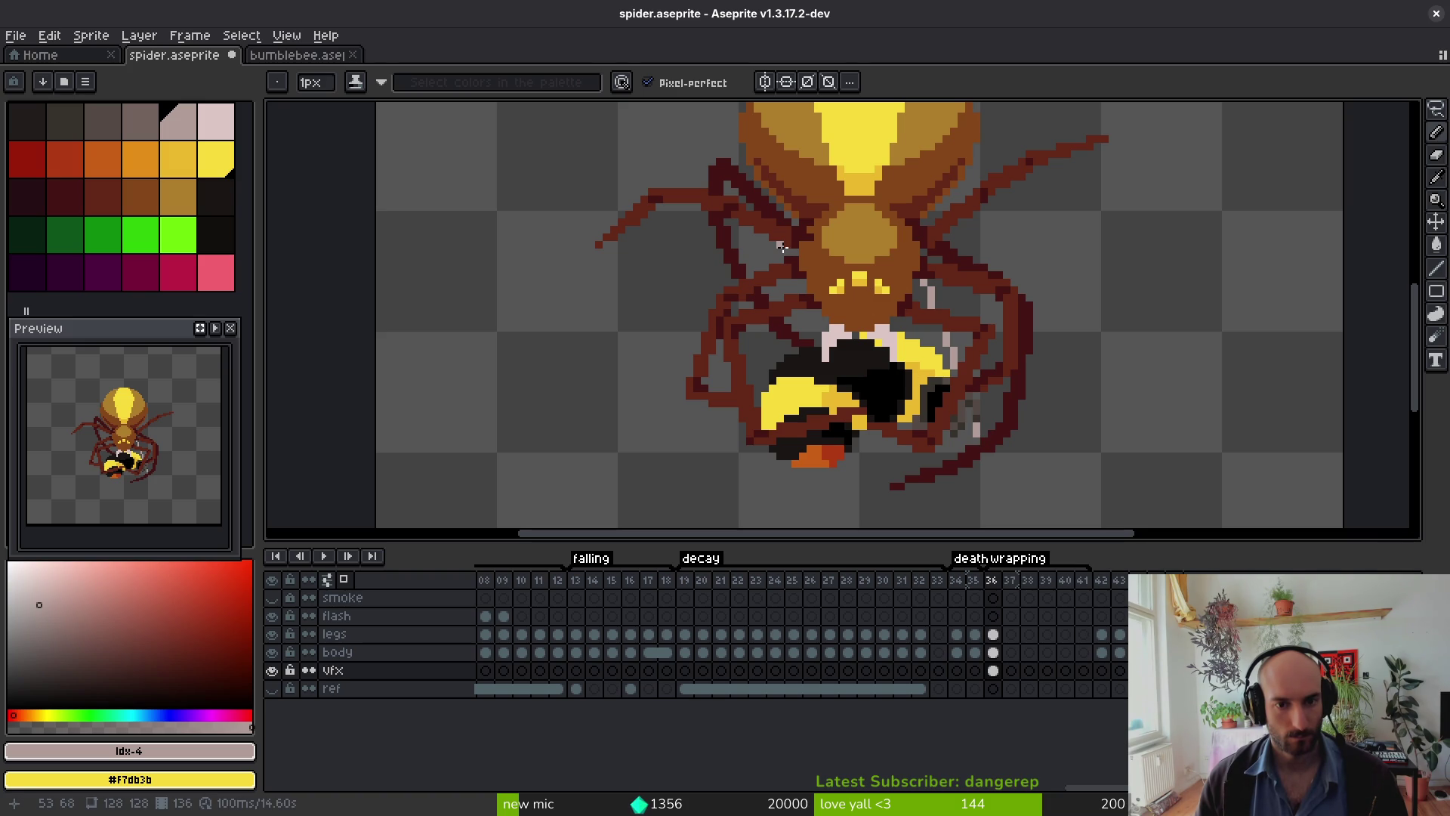
pyautogui.moveTo(778, 243); pyautogui.dragTo(776, 257)
pyautogui.moveTo(778, 257)
pyautogui.mouseDown()
pyautogui.moveTo(782, 300)
pyautogui.moveTo(822, 348)
pyautogui.mouseUp()
pyautogui.moveTo(969, 443)
pyautogui.mouseDown()
pyautogui.moveTo(884, 483)
pyautogui.moveTo(868, 430)
pyautogui.mouseUp()
pyautogui.scroll(5, 980, 461)
pyautogui.moveTo(956, 340)
pyautogui.mouseDown()
pyautogui.moveTo(954, 415)
pyautogui.moveTo(836, 453)
pyautogui.mouseUp()
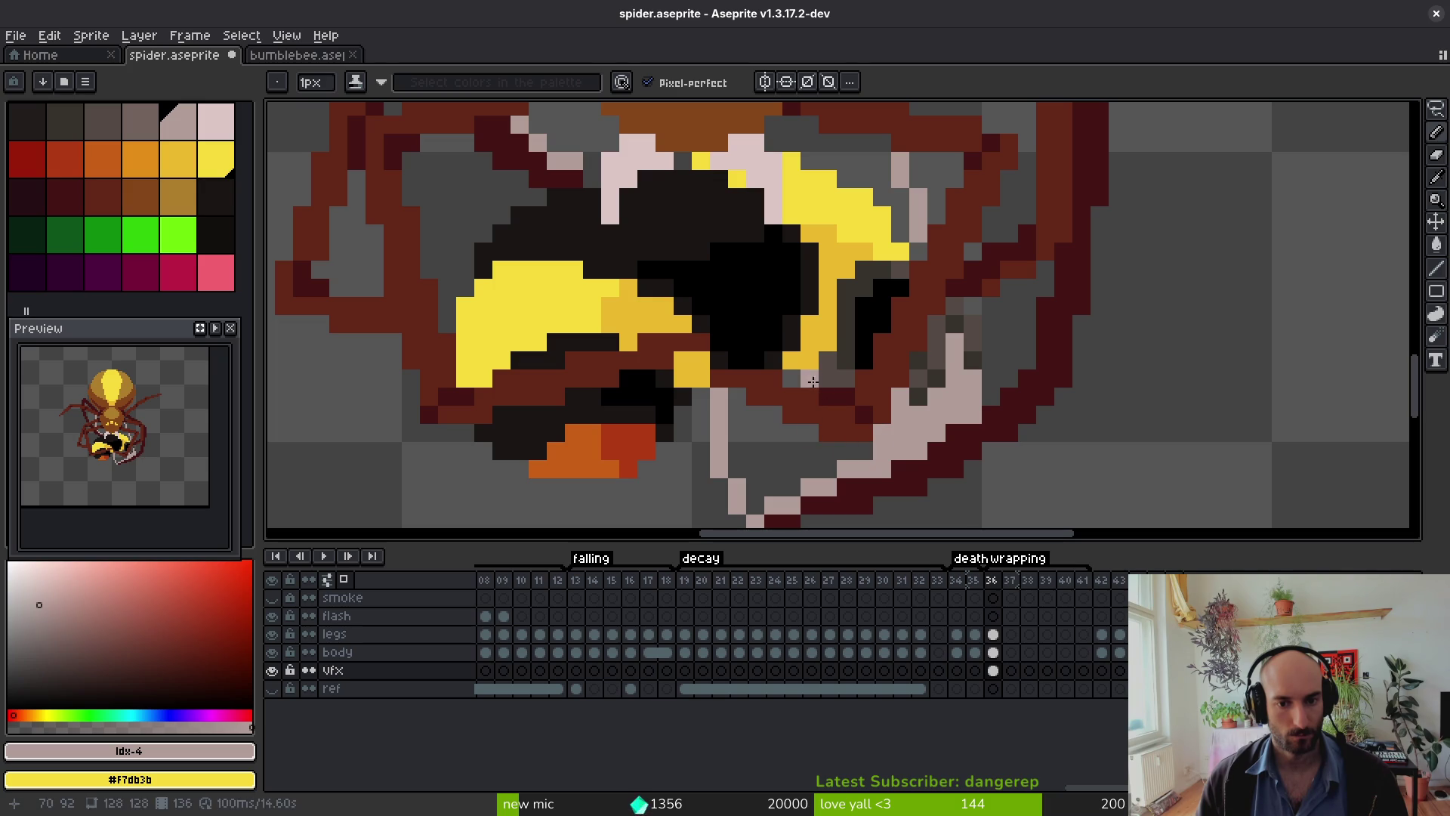
pyautogui.moveTo(748, 408)
pyautogui.mouseDown()
pyautogui.moveTo(737, 453)
pyautogui.moveTo(759, 419)
pyautogui.moveTo(816, 437)
pyautogui.moveTo(745, 464)
pyautogui.moveTo(755, 502)
pyautogui.moveTo(774, 469)
pyautogui.moveTo(828, 467)
pyautogui.mouseUp()
# Step: Cover the grey gaps beside and above the bee with pink silk, undoing a stray fill
pyautogui.scroll(-4, 827, 467)
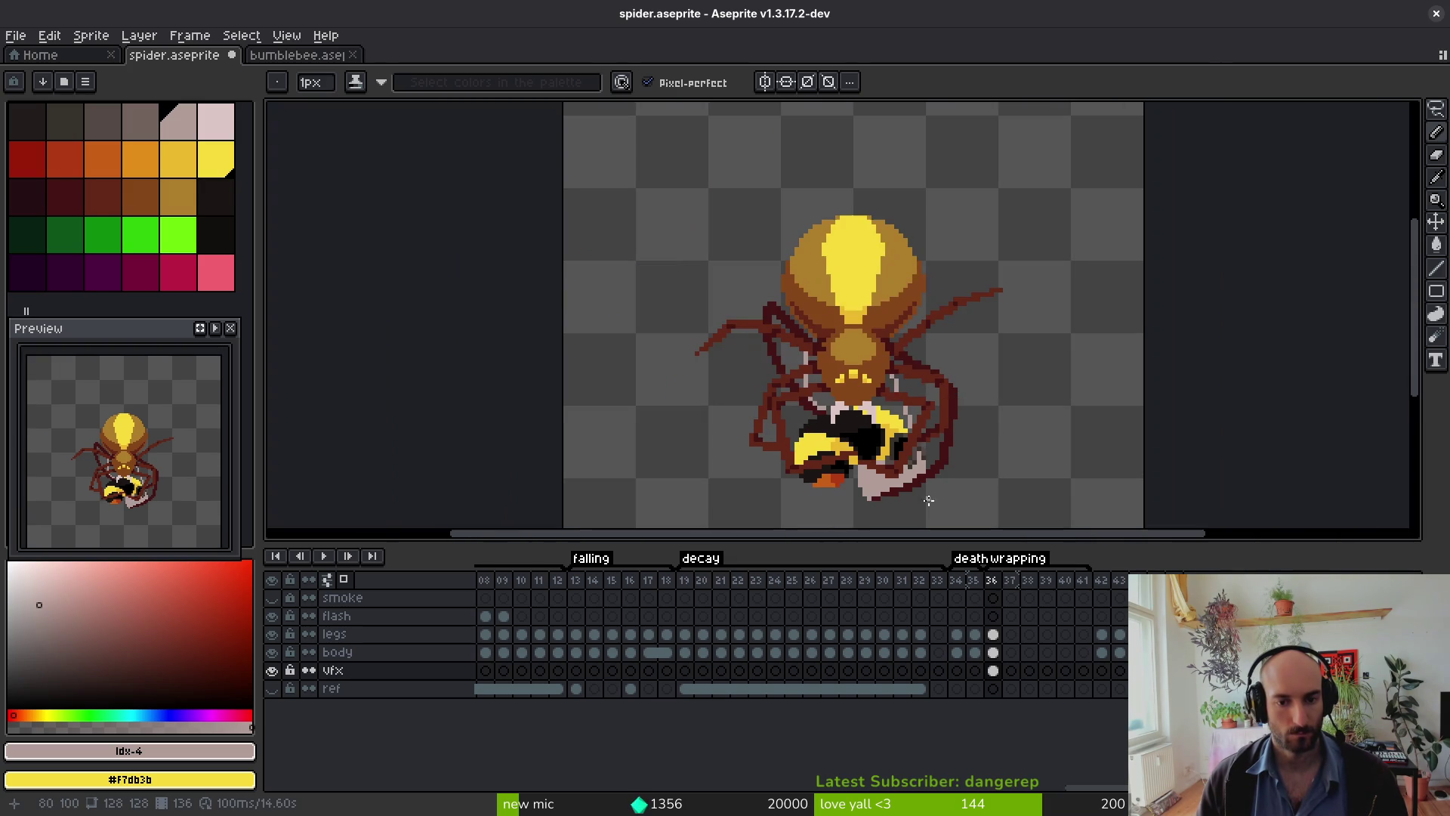
pyautogui.scroll(4, 915, 347)
pyautogui.press('g')
pyautogui.click(915, 347)
pyautogui.hotkey('ctrl', 'z')
pyautogui.press('b')
pyautogui.moveTo(950, 362); pyautogui.dragTo(969, 423)
pyautogui.moveTo(937, 333)
pyautogui.mouseDown()
pyautogui.moveTo(857, 333)
pyautogui.moveTo(852, 296)
pyautogui.moveTo(934, 333)
pyautogui.moveTo(900, 333)
pyautogui.mouseUp()
pyautogui.click(833, 303)
pyautogui.moveTo(897, 234)
pyautogui.mouseDown()
pyautogui.moveTo(897, 249)
pyautogui.moveTo(898, 219)
pyautogui.moveTo(875, 239)
pyautogui.moveTo(879, 227)
pyautogui.moveTo(895, 241)
pyautogui.moveTo(880, 240)
pyautogui.mouseUp()
# Step: Shade the silk with darker mauve colour 3
pyautogui.press('9')
pyautogui.moveTo(843, 297)
pyautogui.mouseDown()
pyautogui.moveTo(921, 342)
pyautogui.moveTo(915, 317)
pyautogui.moveTo(952, 389)
pyautogui.mouseUp()
pyautogui.moveTo(932, 330); pyautogui.dragTo(880, 323)
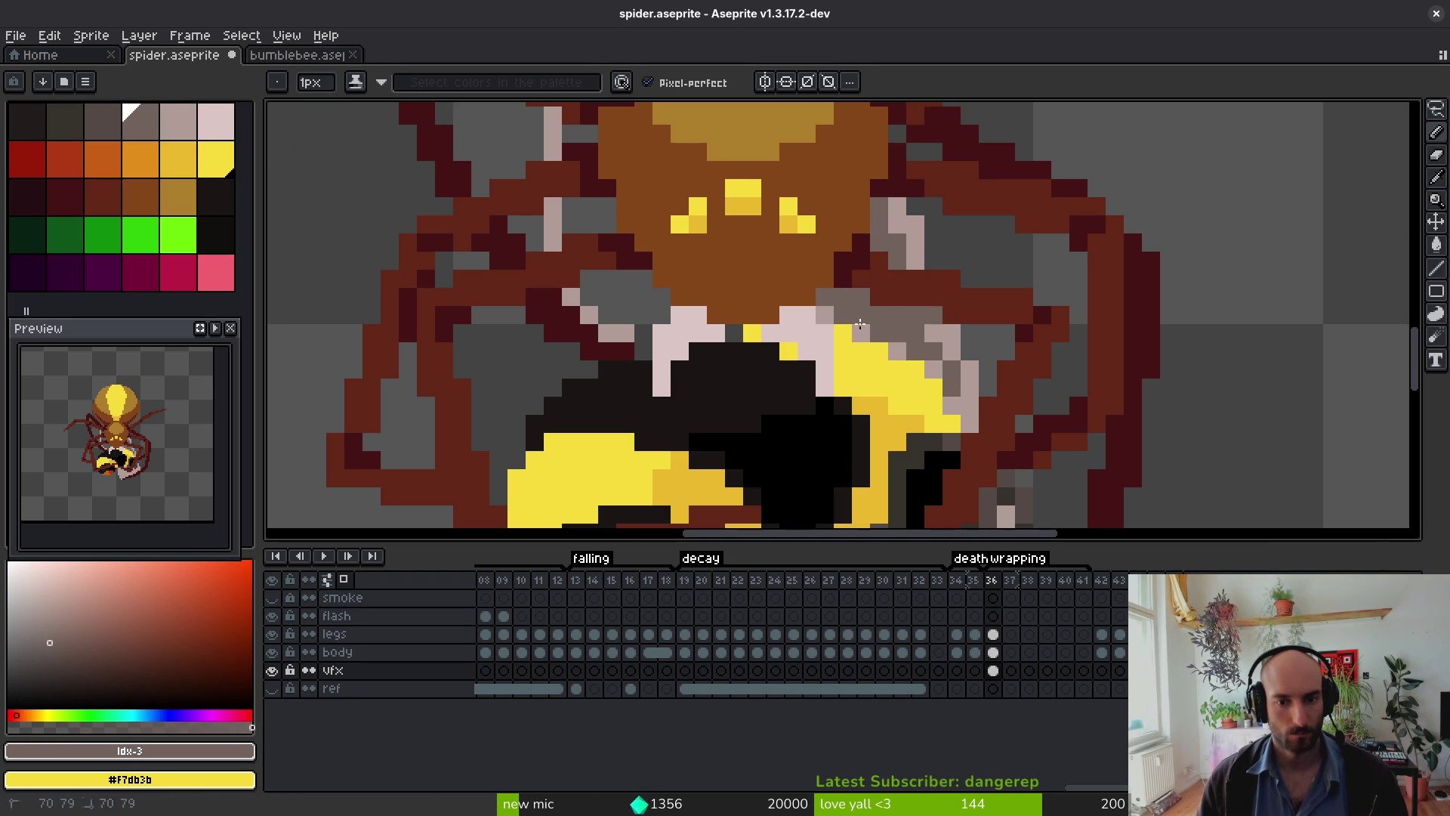
# Step: Shade more silk pixels in darker mauve, undoing the last stroke
pyautogui.click(896, 351)
pyautogui.moveTo(934, 369); pyautogui.dragTo(930, 339)
pyautogui.click(953, 401)
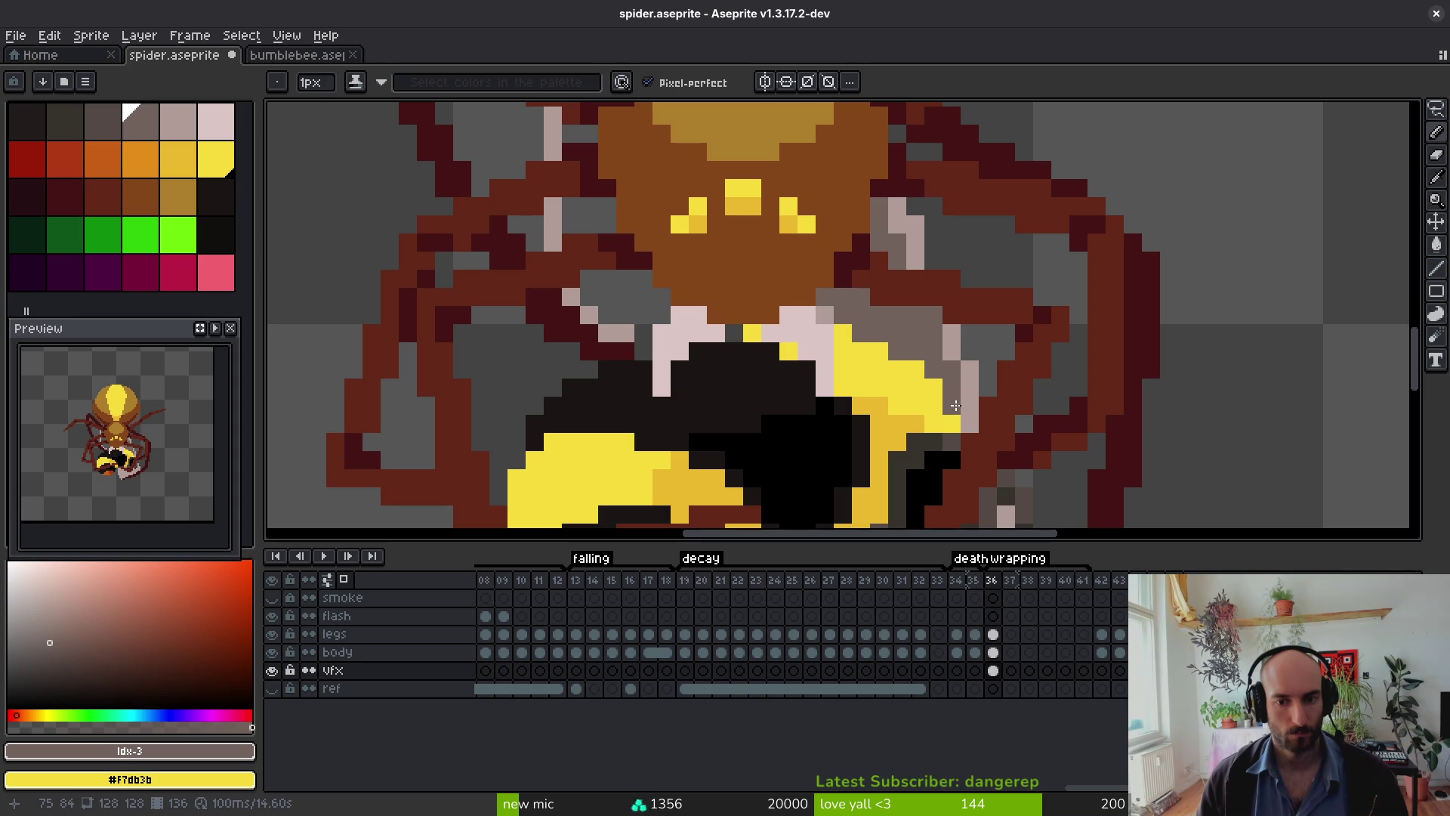
pyautogui.scroll(-8, 986, 450)
pyautogui.scroll(2, 986, 450)
pyautogui.scroll(3, 985, 451)
pyautogui.hotkey('ctrl', 'z')
pyautogui.hotkey('ctrl', 'z')
pyautogui.hotkey('ctrl', 'z')
pyautogui.hotkey('ctrl', 'z')
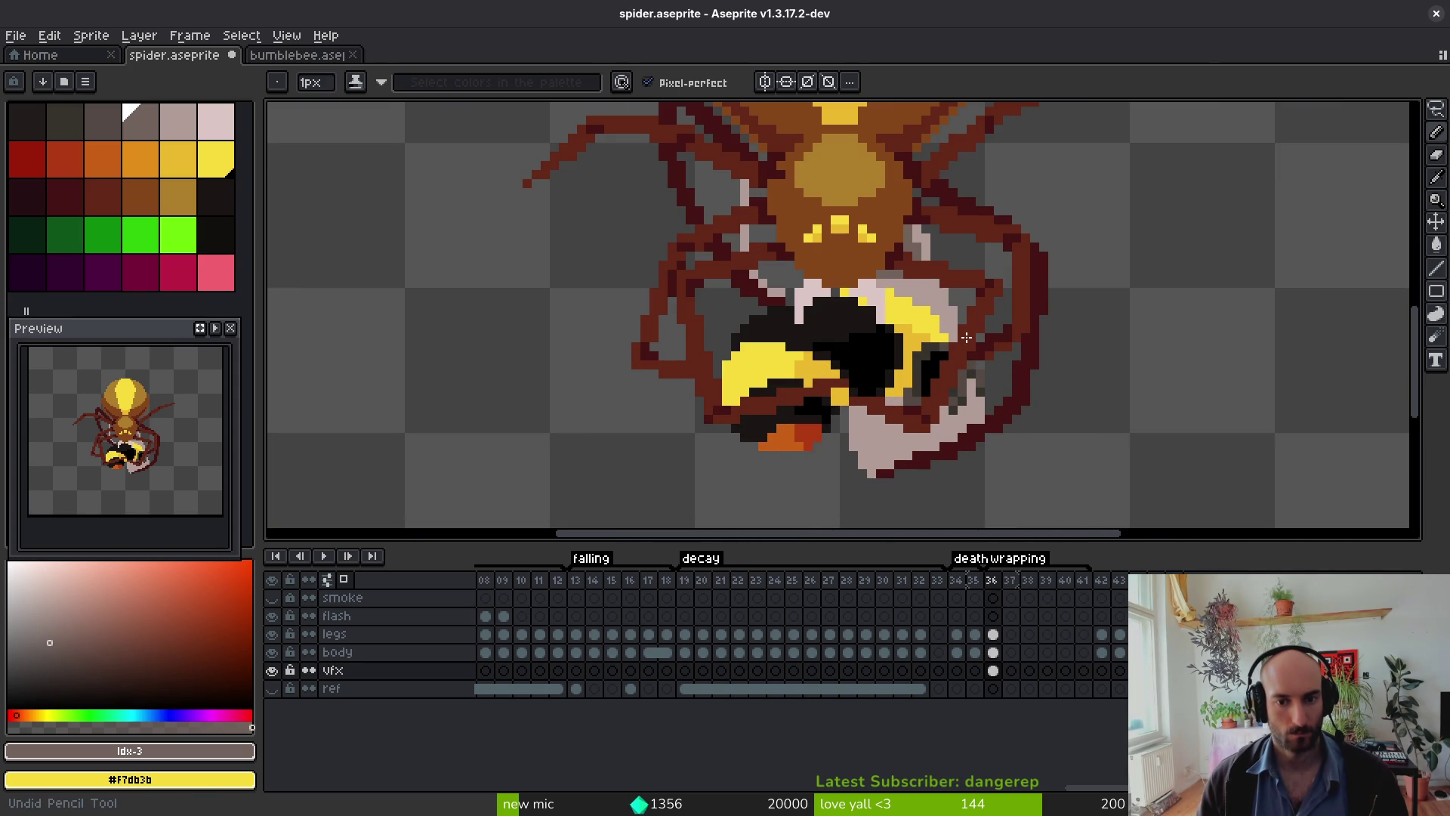
pyautogui.scroll(3, 892, 251)
# Step: Fill webbing gaps and darken webbing pixels with dark grey-brown
pyautogui.moveTo(899, 325); pyautogui.dragTo(861, 336)
pyautogui.click(936, 240)
pyautogui.click(946, 198)
pyautogui.click(935, 194)
pyautogui.click(934, 216)
pyautogui.click(982, 265)
pyautogui.scroll(-4, 978, 280)
pyautogui.scroll(2, 972, 293)
# Step: Repaint four light-grey webbing pixels in darker grey
pyautogui.click(932, 242)
pyautogui.click(944, 246)
pyautogui.click(967, 249)
pyautogui.click(979, 259)
pyautogui.scroll(-7, 1016, 312)
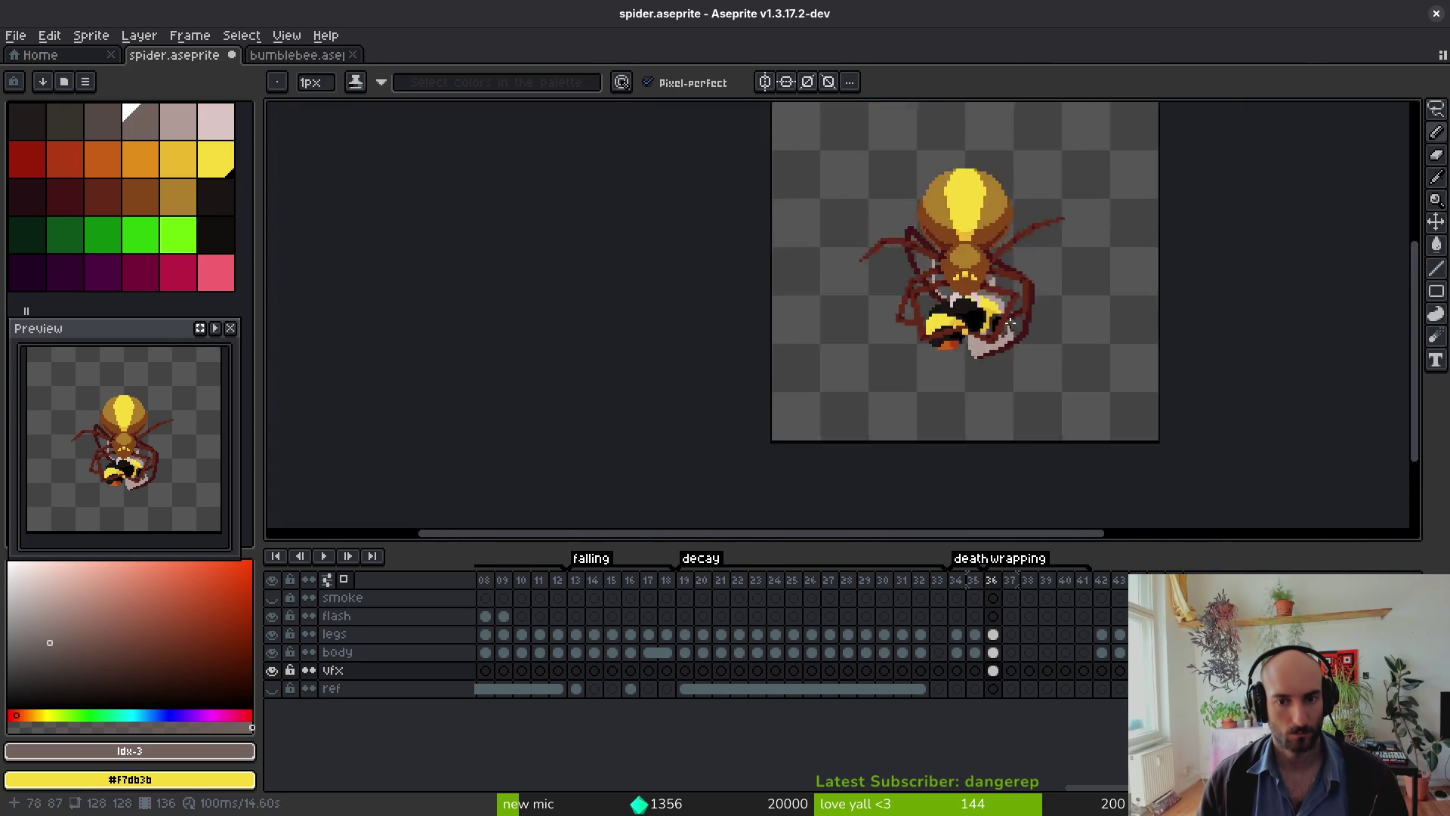
pyautogui.scroll(7, 1008, 336)
# Step: Draw a grey diagonal streak through the webbing
pyautogui.click(1006, 243)
pyautogui.click(1026, 233)
pyautogui.click(1019, 240)
pyautogui.moveTo(1015, 241)
pyautogui.mouseDown()
pyautogui.moveTo(961, 280)
pyautogui.moveTo(891, 265)
pyautogui.moveTo(867, 243)
pyautogui.moveTo(916, 268)
pyautogui.moveTo(925, 235)
pyautogui.moveTo(911, 236)
pyautogui.moveTo(984, 262)
pyautogui.moveTo(1023, 219)
pyautogui.mouseUp()
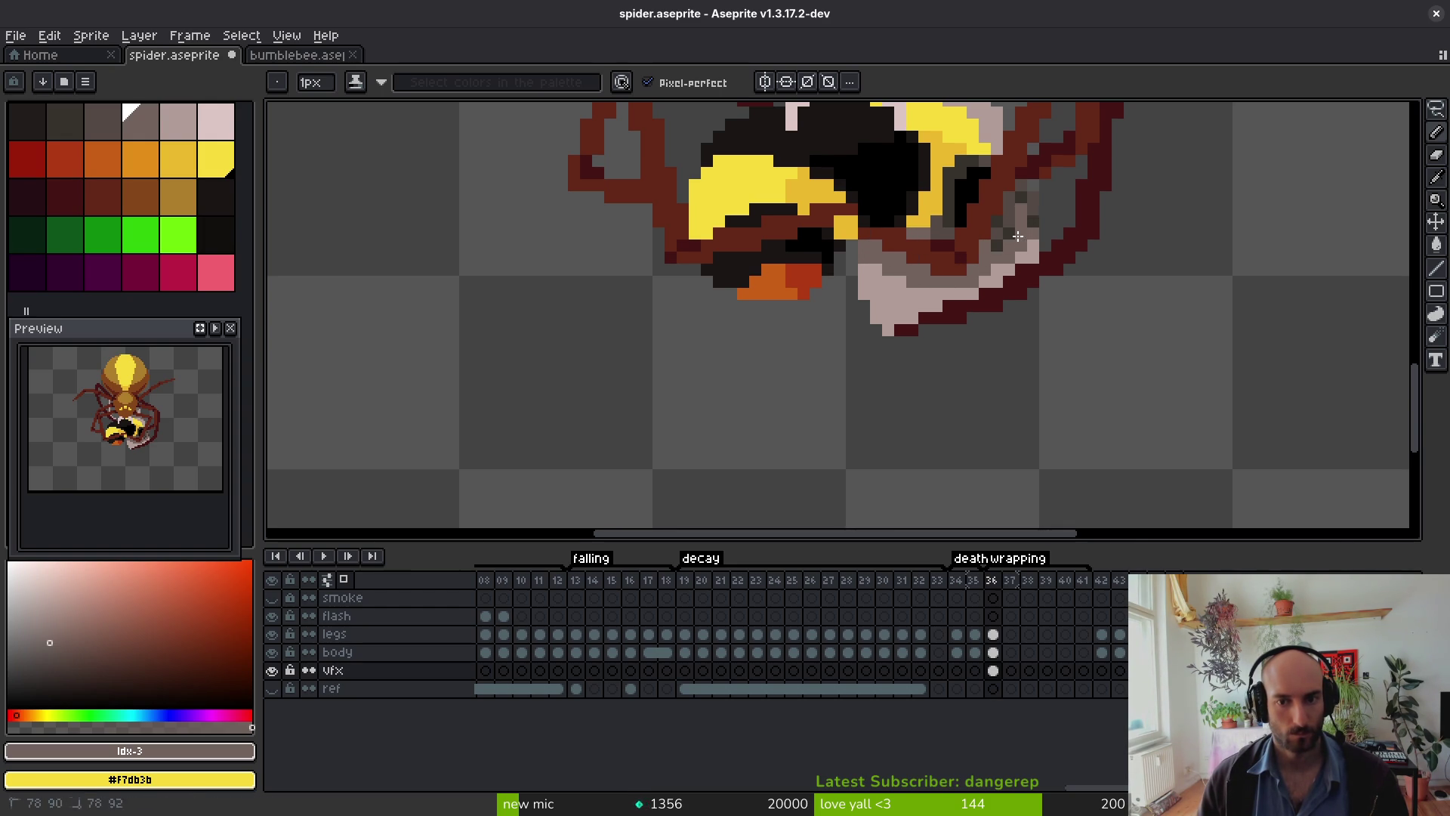
pyautogui.scroll(-5, 1023, 302)
pyautogui.scroll(5, 1012, 249)
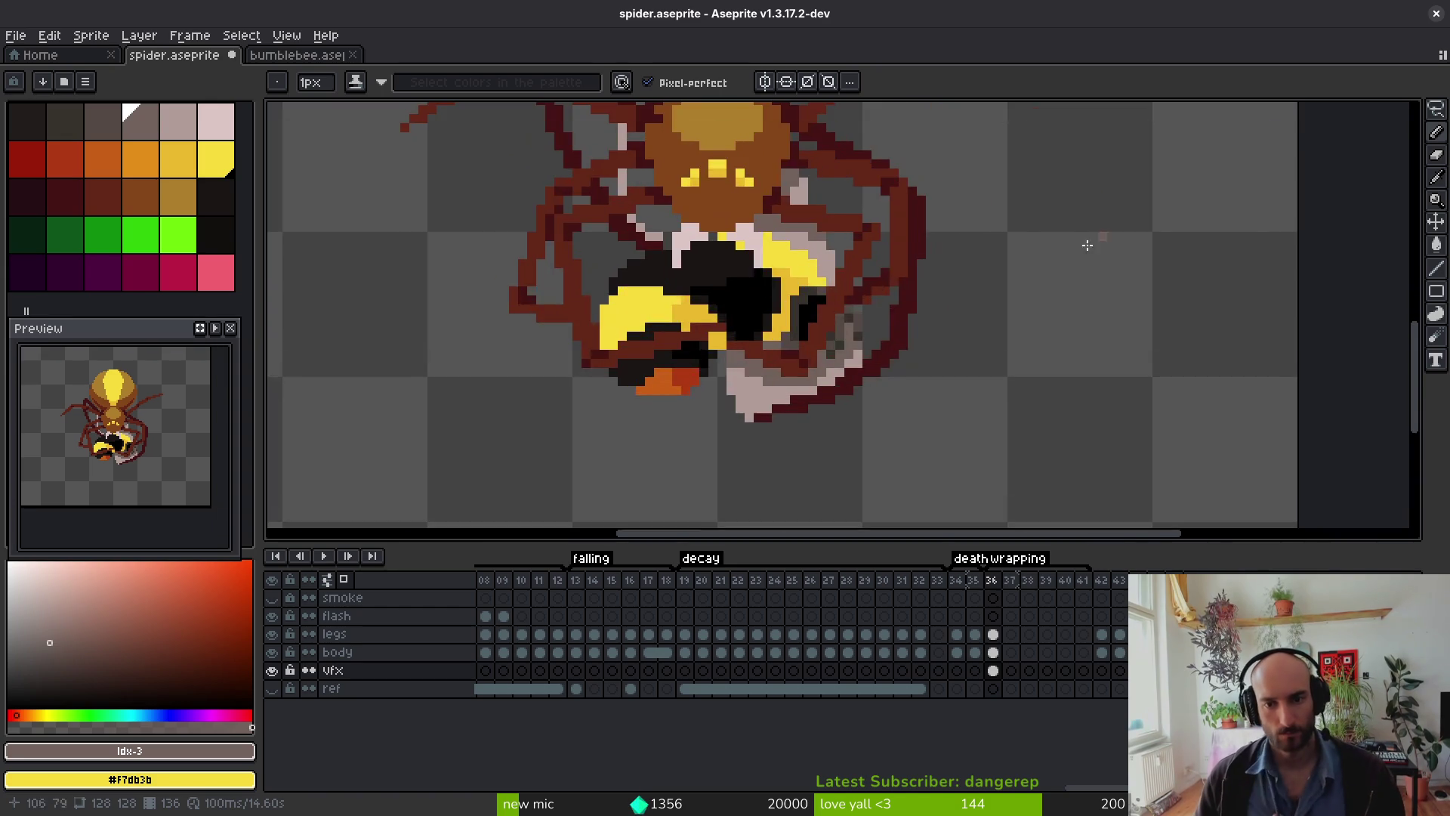
pyautogui.scroll(-3, 808, 251)
pyautogui.scroll(-1, 808, 251)
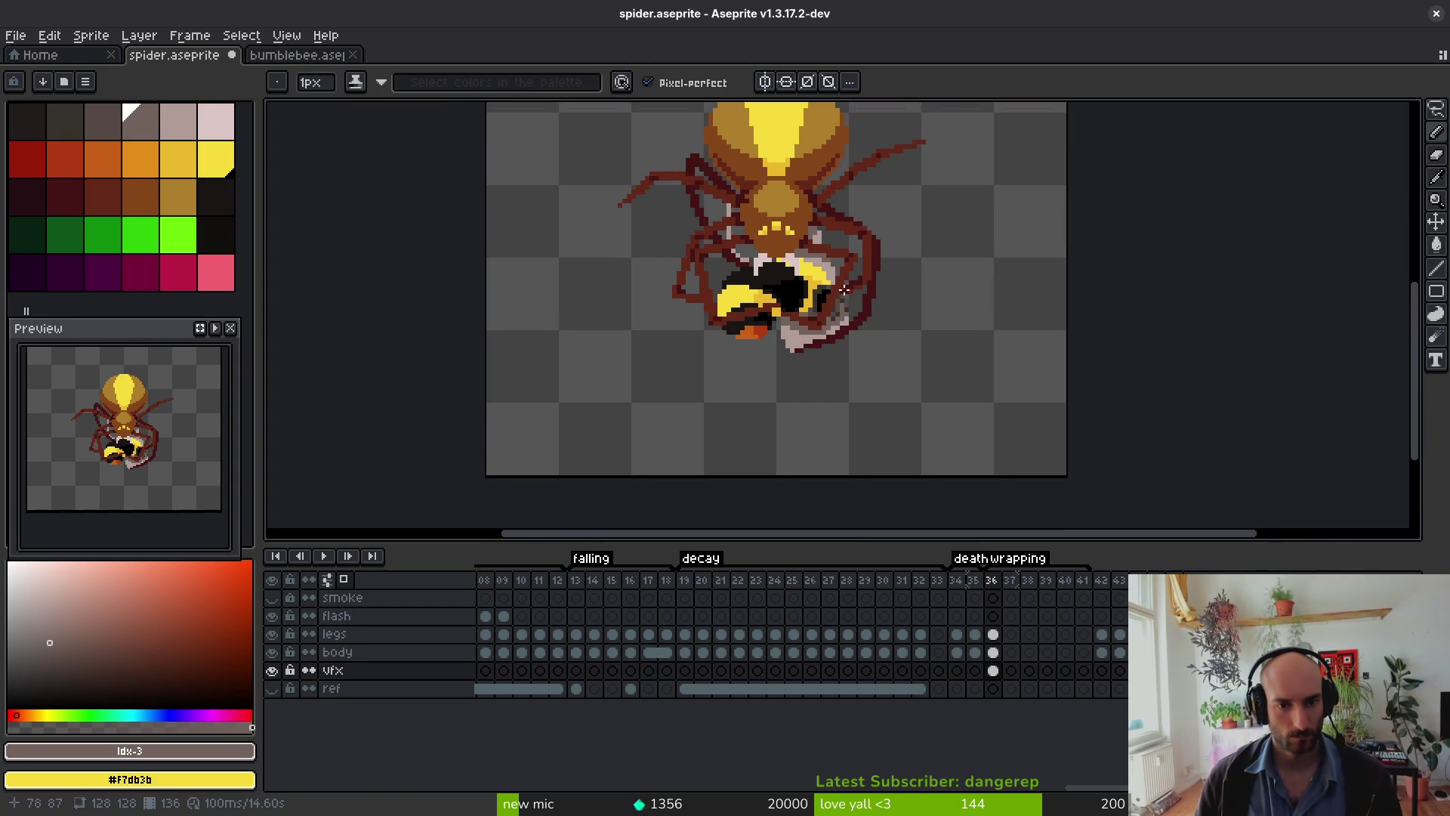
pyautogui.scroll(3, 702, 224)
# Step: Paint two mauve-grey silk rows below the spider's head
pyautogui.moveTo(667, 219)
pyautogui.mouseDown()
pyautogui.moveTo(736, 219)
pyautogui.moveTo(740, 241)
pyautogui.mouseUp()
pyautogui.moveTo(762, 315)
pyautogui.mouseDown()
pyautogui.moveTo(707, 336)
pyautogui.moveTo(718, 315)
pyautogui.moveTo(790, 315)
pyautogui.moveTo(813, 355)
pyautogui.mouseUp()
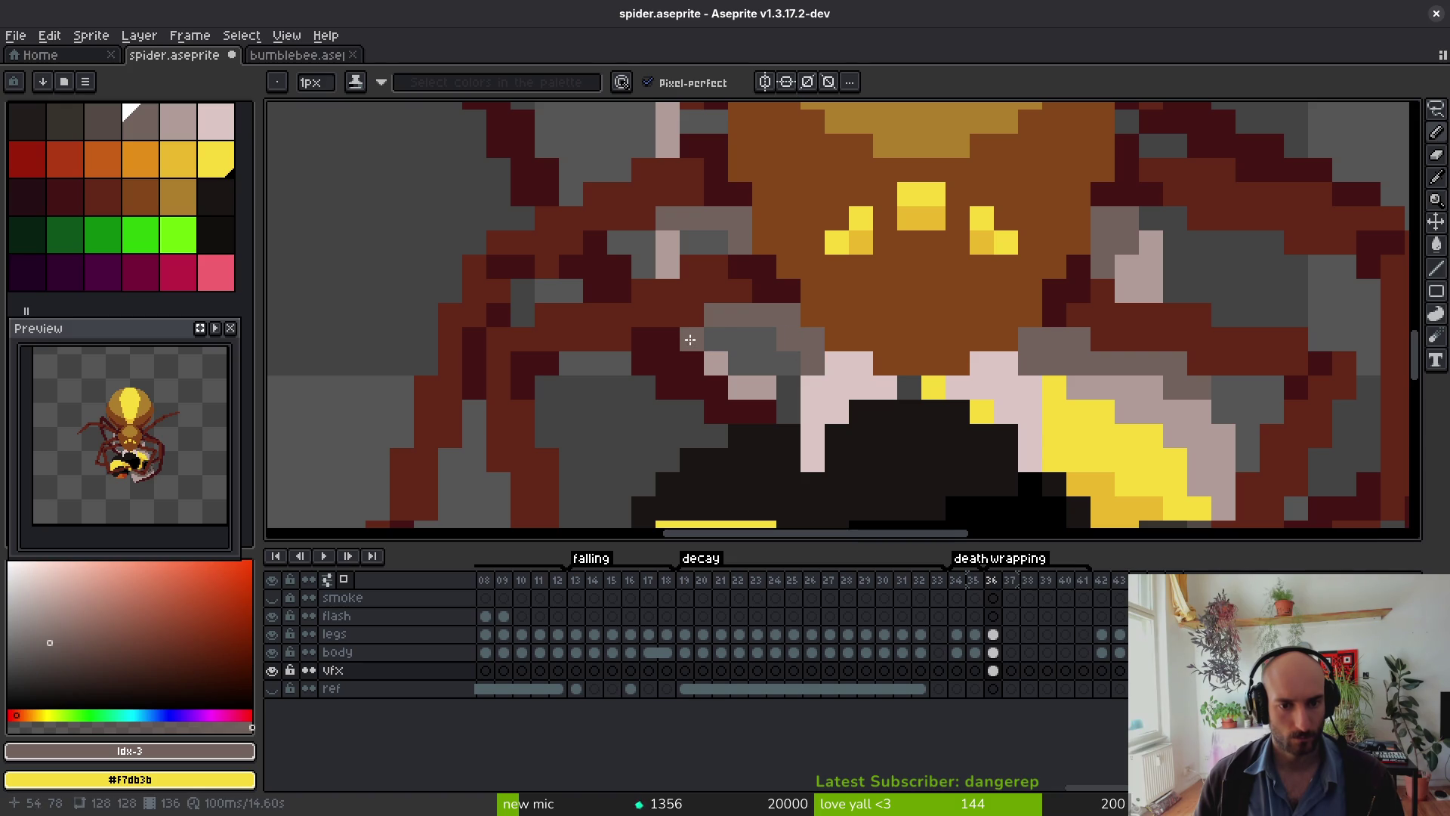
pyautogui.scroll(3, 709, 347)
pyautogui.click(766, 305)
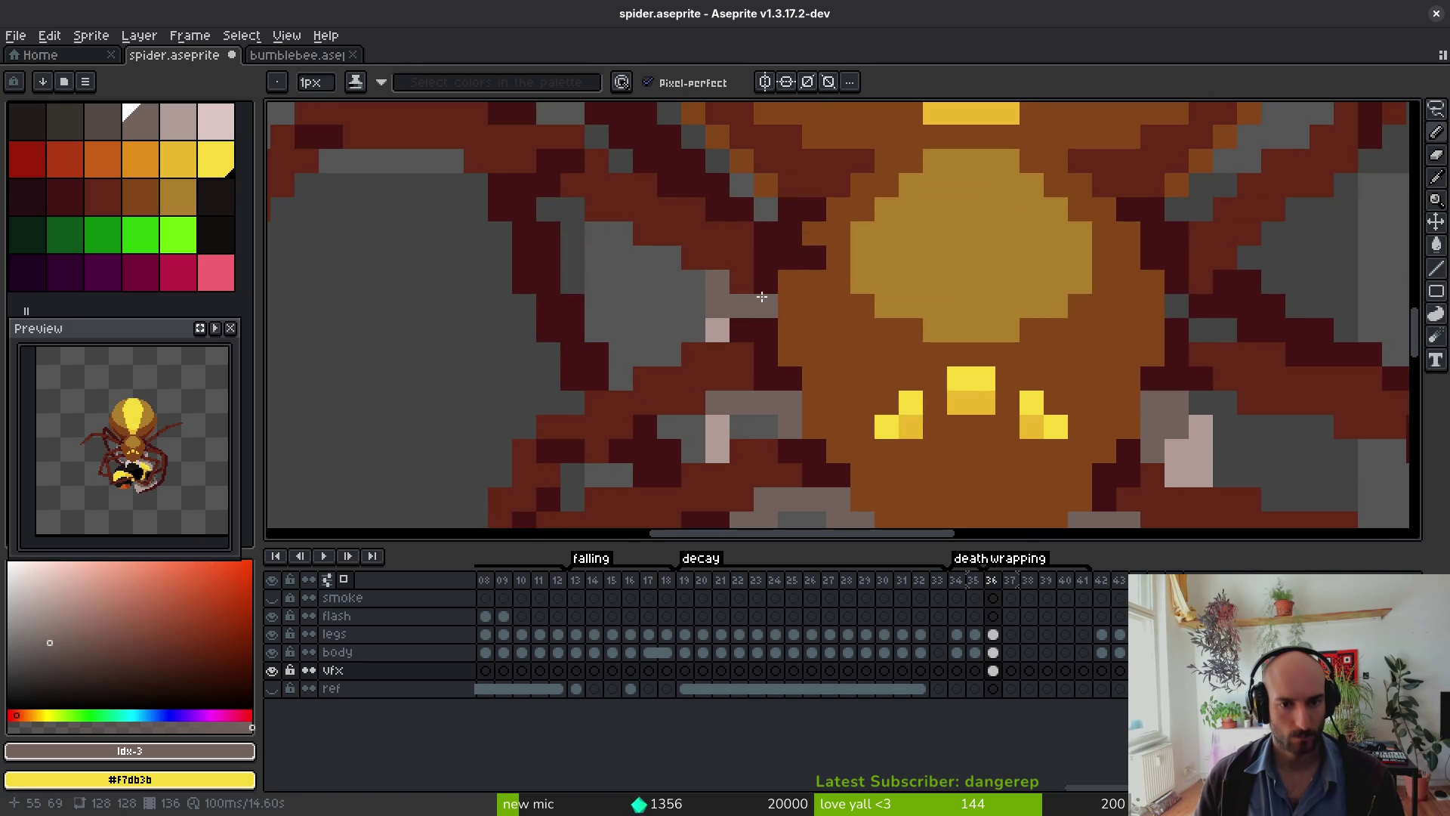
# Step: Paint light pink silk under the spider's head and over the bee
pyautogui.keyDown('alt'); pyautogui.click(717, 431); pyautogui.keyUp('alt')
pyautogui.moveTo(725, 427); pyautogui.dragTo(760, 422)
pyautogui.scroll(-3, 760, 422)
pyautogui.moveTo(770, 349)
pyautogui.mouseDown()
pyautogui.moveTo(770, 325)
pyautogui.moveTo(818, 350)
pyautogui.moveTo(820, 398)
pyautogui.mouseUp()
pyautogui.click(819, 374)
# Step: Eyedrop grey-brown #71625d, darken a yellow bee pixel, and save spider.aseprite
pyautogui.keyDown('alt'); pyautogui.click(836, 317); pyautogui.keyUp('alt')
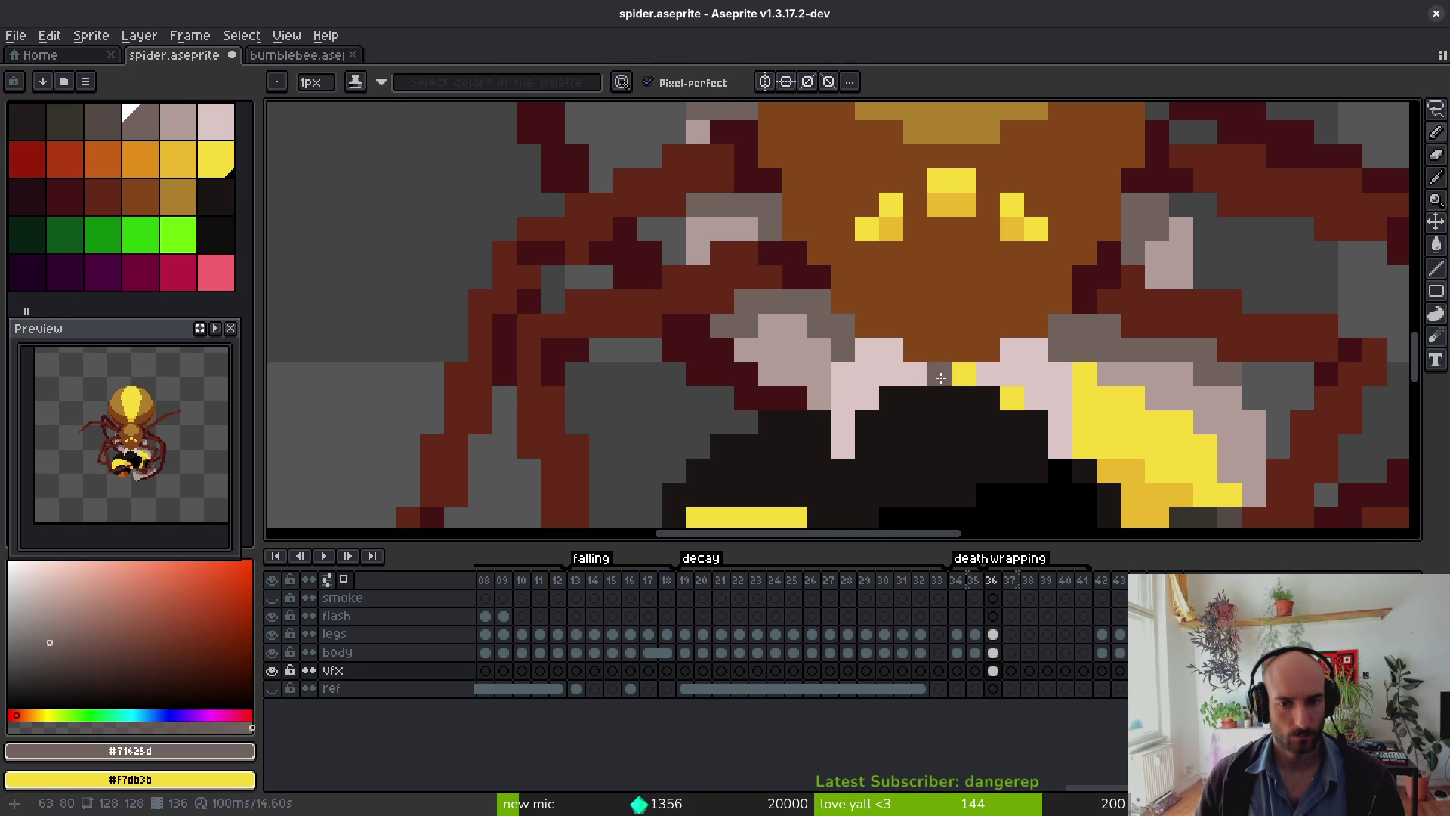
pyautogui.click(961, 374)
pyautogui.scroll(-4, 1033, 429)
pyautogui.scroll(-1, 1033, 429)
pyautogui.hotkey('ctrl', 's')
pyautogui.scroll(-1, 967, 410)
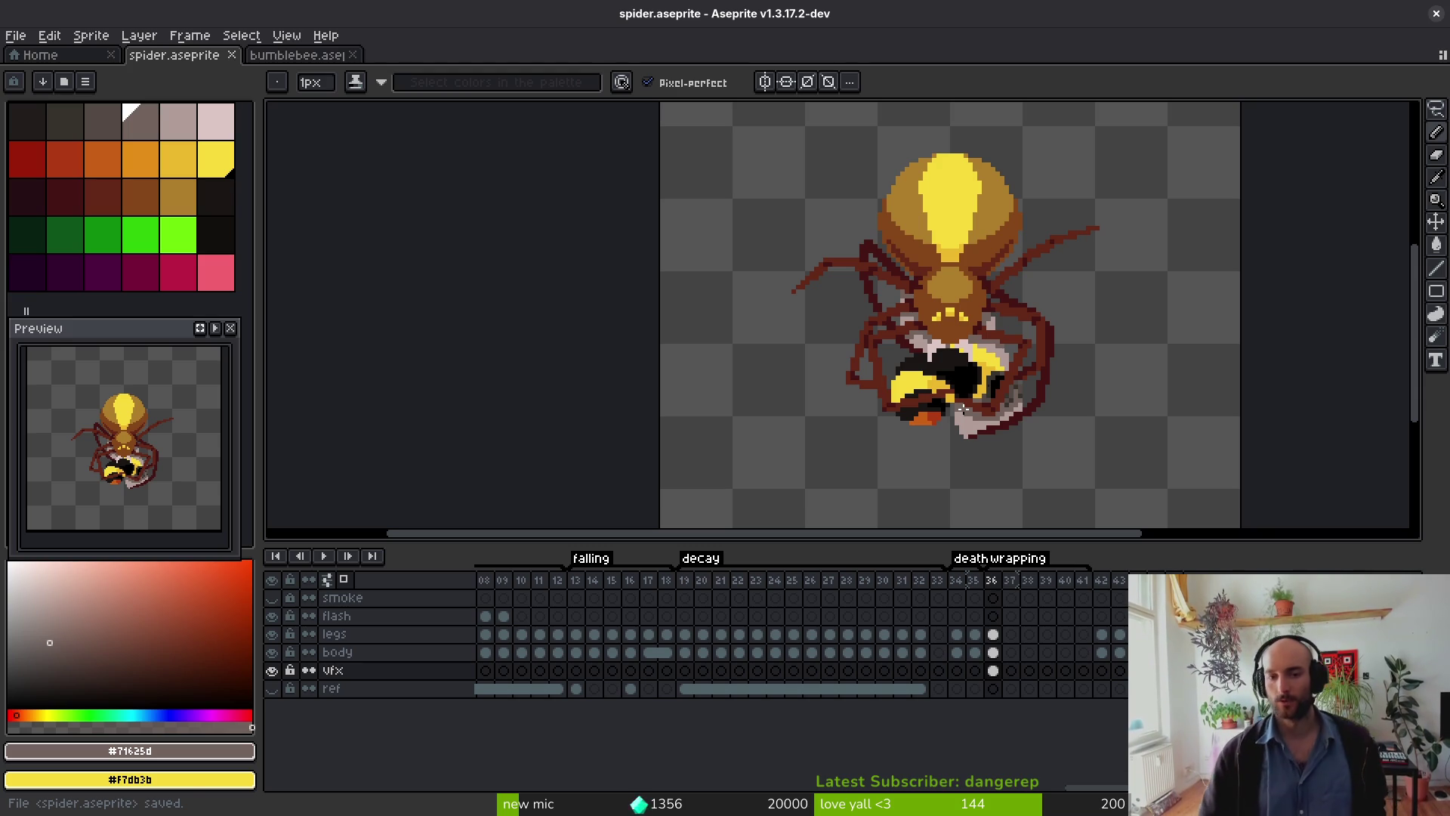
pyautogui.moveTo(825, 348); pyautogui.dragTo(810, 341)
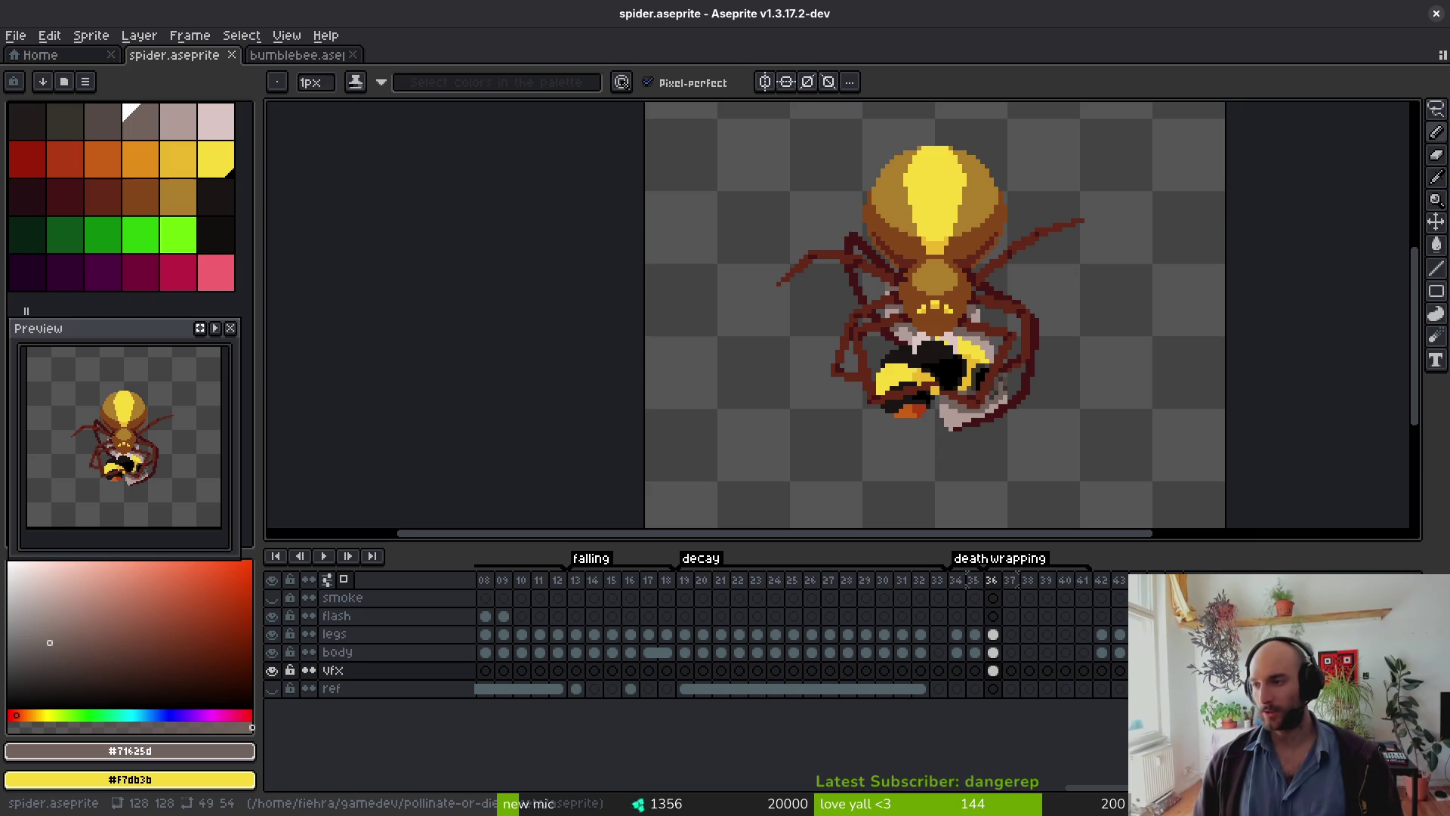